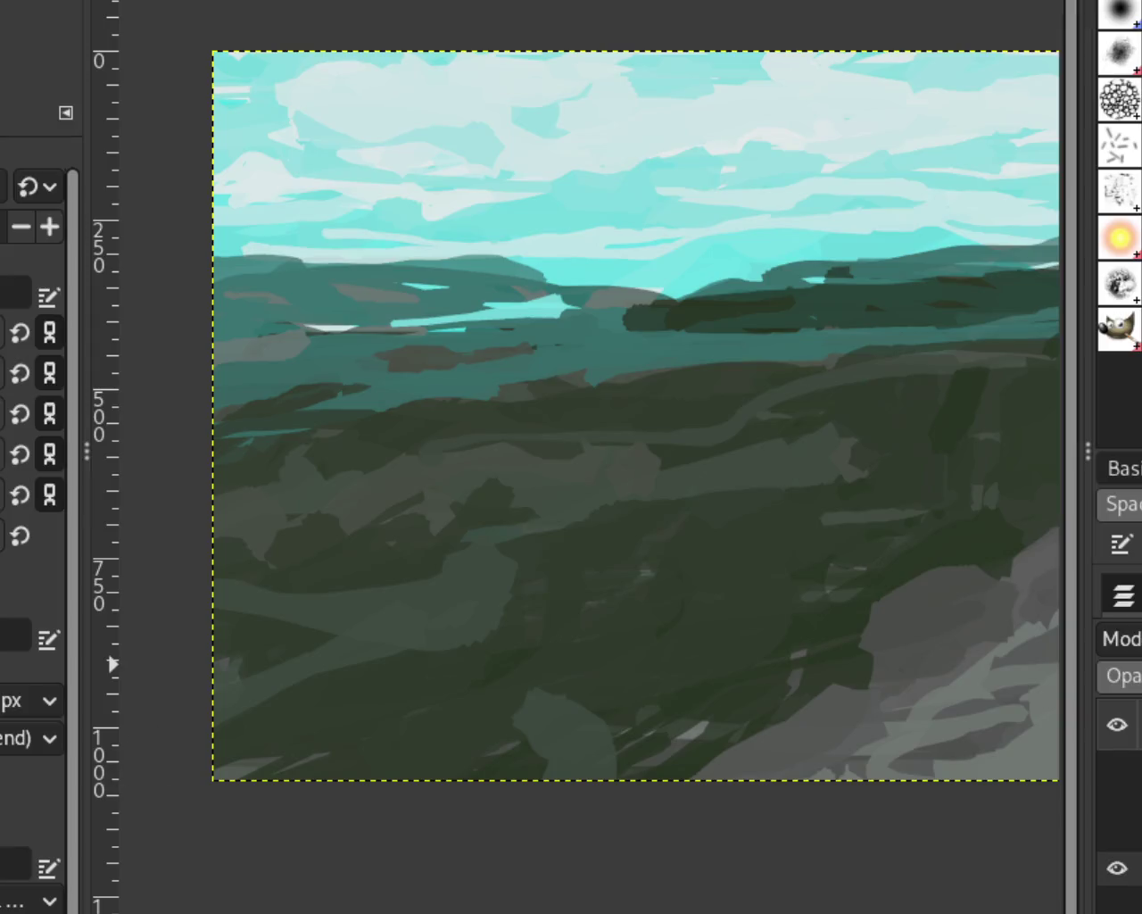
Undo the crop to get back the full-width landscape canvas.
{"action": "key", "text": "ctrl+z"}
{"action": "key", "text": "shift+ctrl+j"}
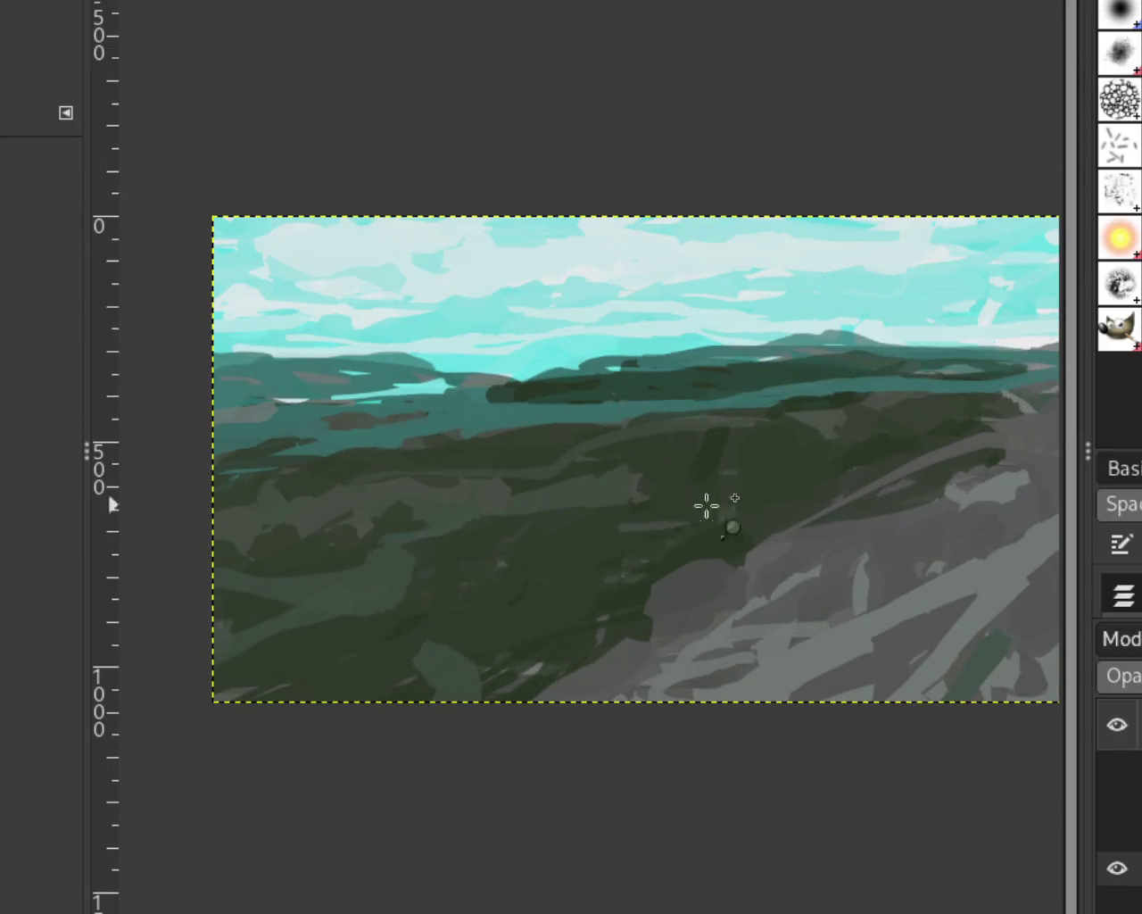
{"action": "key", "text": "minus"}
{"action": "key", "text": "minus"}
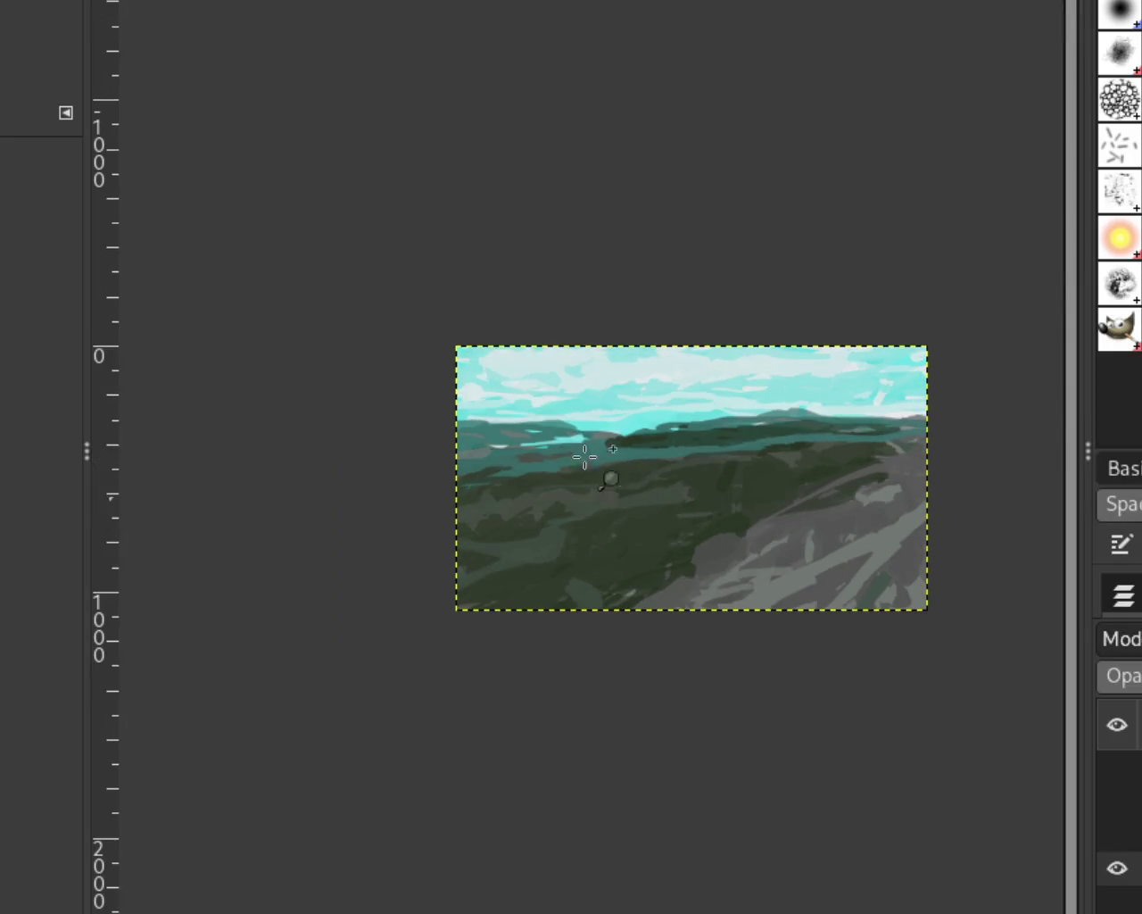
Paint dark green brush strokes along the edge of the grey slope.
{"action": "key", "text": "p"}
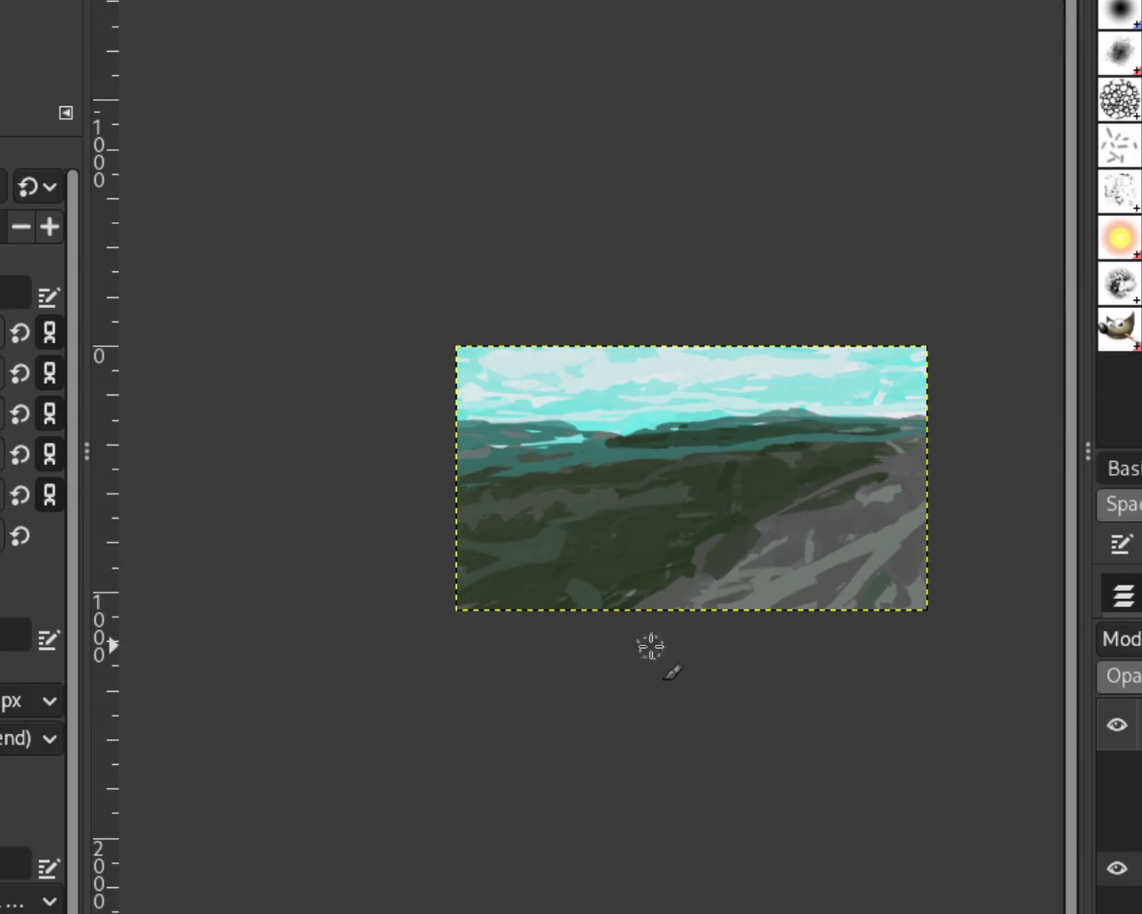
{"action": "scroll", "coordinate": [792, 603], "scroll_direction": "down", "scroll_amount": 1}
{"action": "scroll", "coordinate": [793, 602], "scroll_direction": "up", "scroll_amount": 1}
{"action": "scroll", "coordinate": [714, 572], "scroll_direction": "up", "scroll_amount": 3}
{"action": "scroll", "coordinate": [670, 556], "scroll_direction": "up", "scroll_amount": 1}
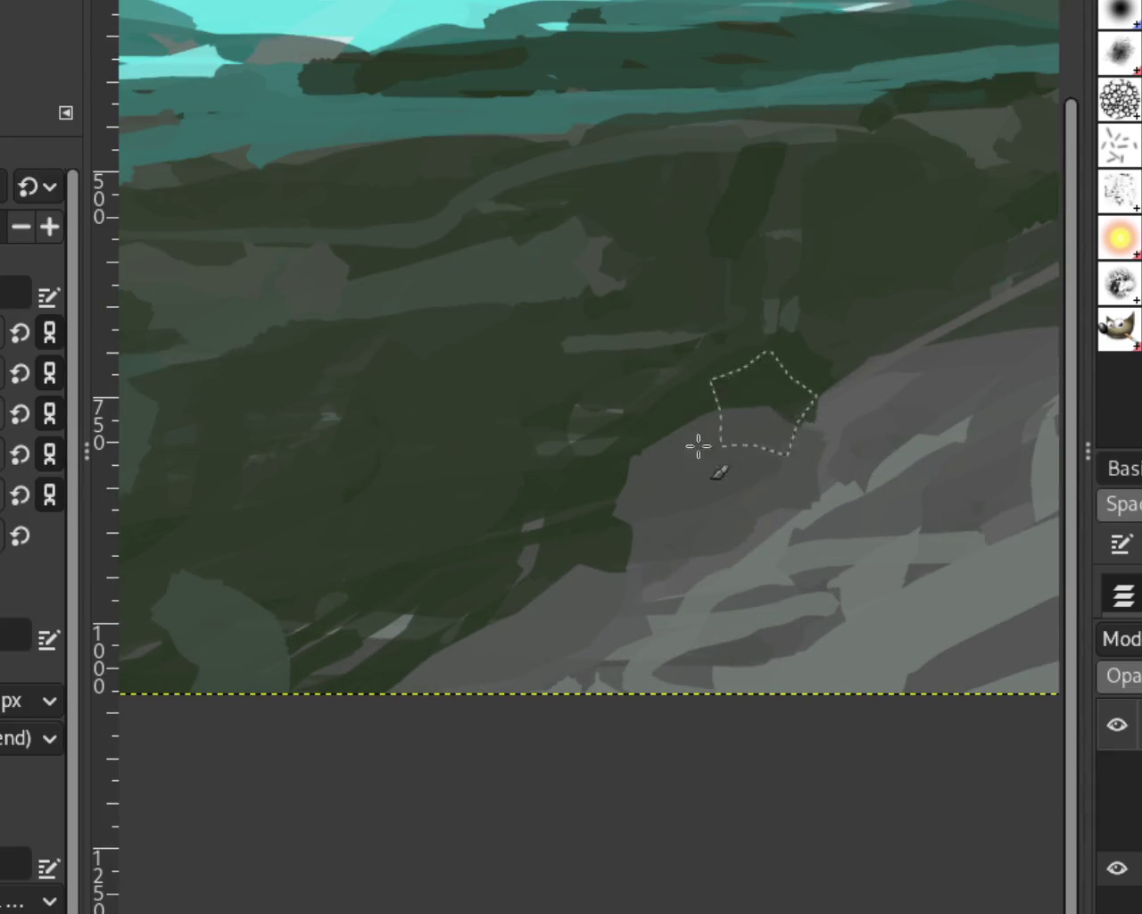
{"action": "mouse_move", "coordinate": [493, 690]}
{"action": "left_mouse_down"}
{"action": "mouse_move", "coordinate": [613, 522]}
{"action": "mouse_move", "coordinate": [420, 632]}
{"action": "mouse_move", "coordinate": [379, 624]}
{"action": "left_mouse_up"}
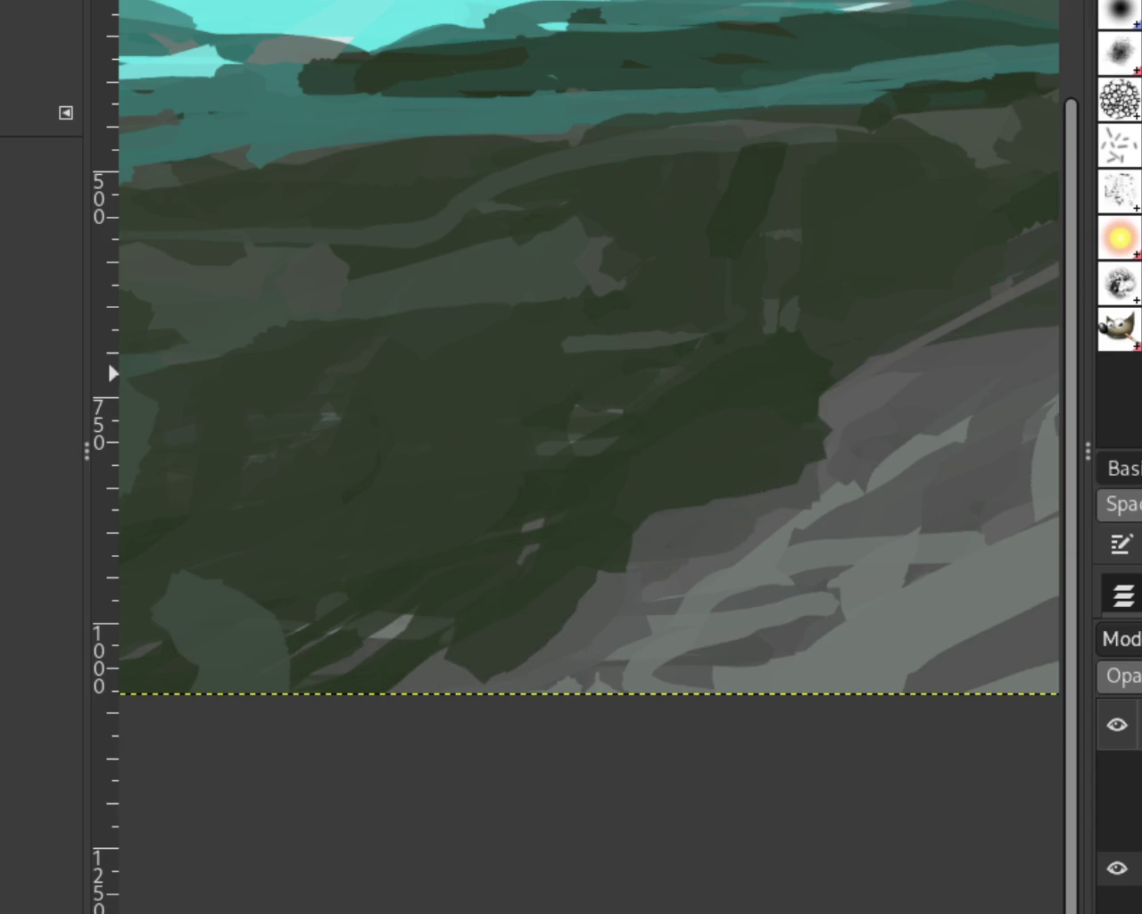
{"action": "scroll", "coordinate": [589, 523], "scroll_direction": "down", "scroll_amount": 2}
{"action": "scroll", "coordinate": [673, 497], "scroll_direction": "down", "scroll_amount": 1}
{"action": "scroll", "coordinate": [673, 497], "scroll_direction": "up", "scroll_amount": 1}
Make the trees layer visible and hide the dog and riders-and-horses layers.
{"action": "left_click", "coordinate": [1117, 833]}
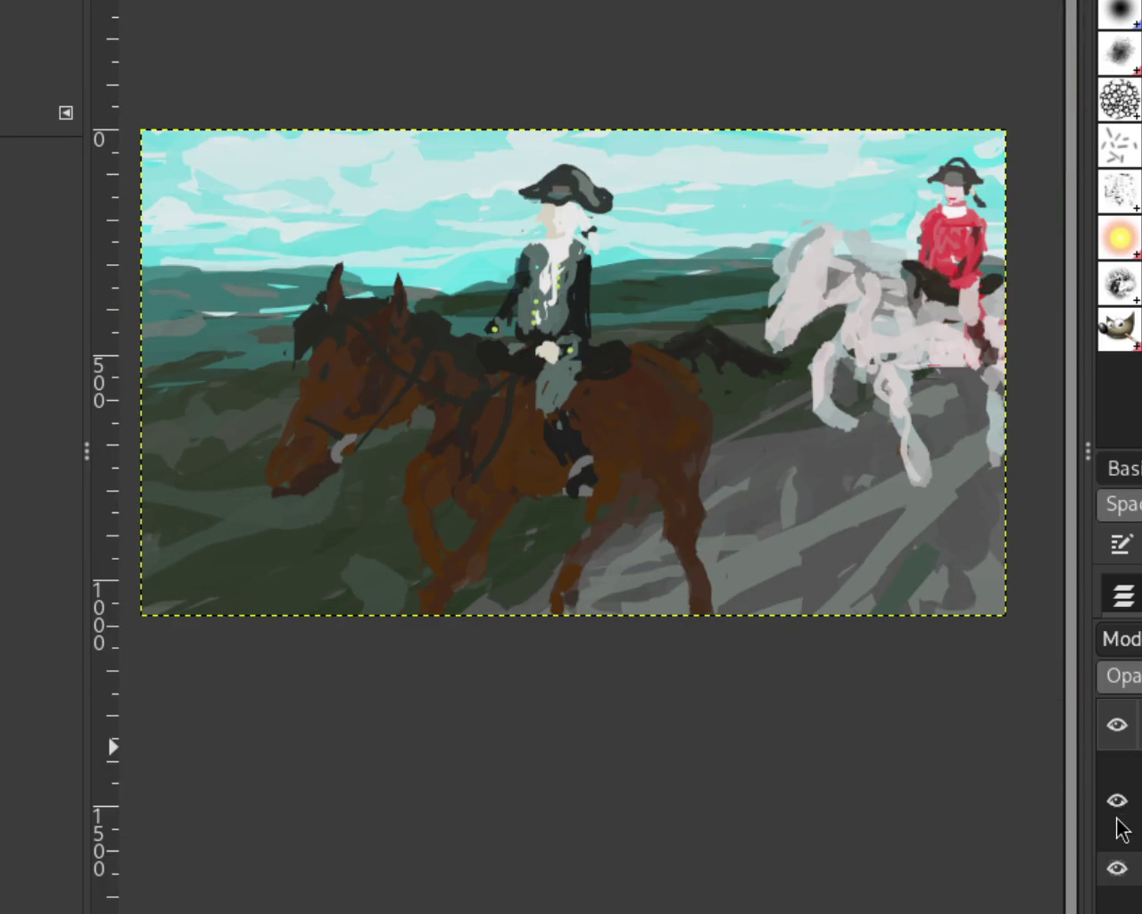
{"action": "left_click", "coordinate": [1117, 767]}
{"action": "left_click", "coordinate": [1118, 767]}
{"action": "left_click", "coordinate": [1117, 800]}
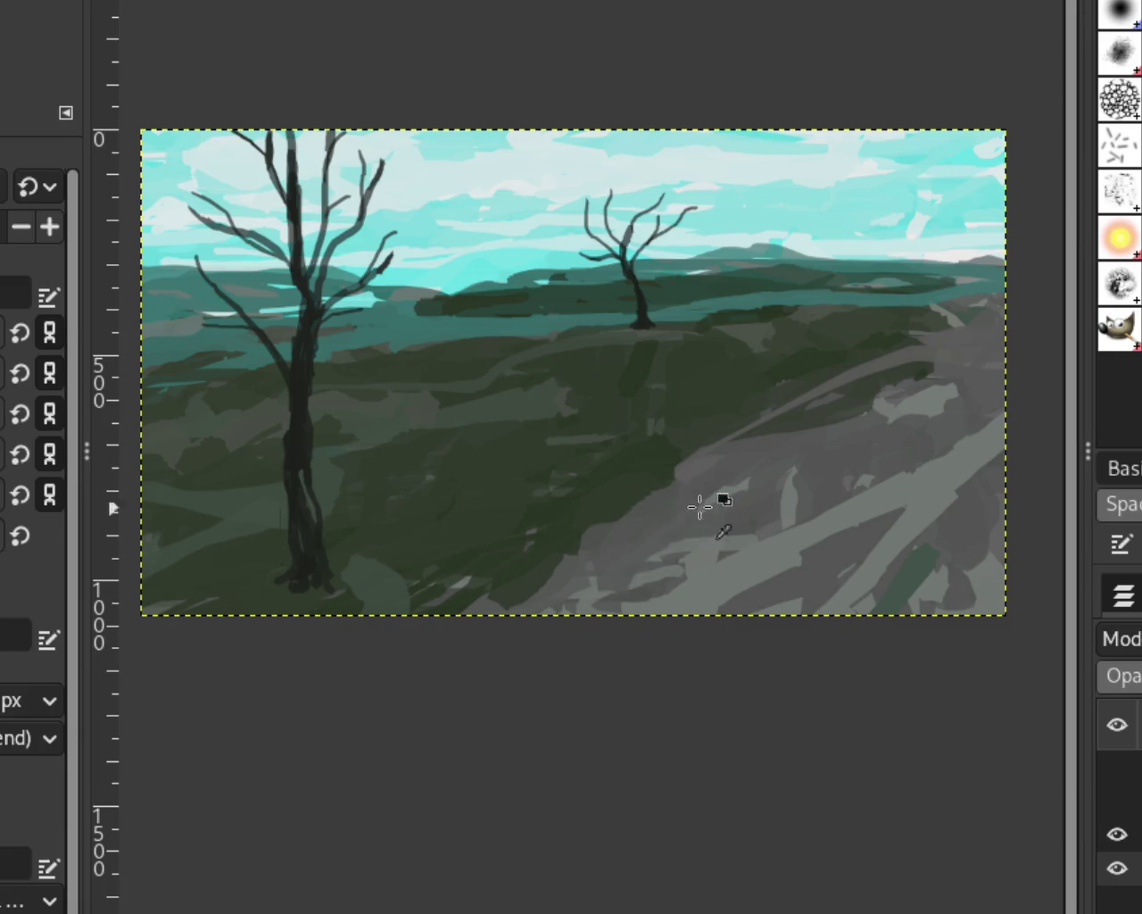
Paint mid- and light-grey strokes over the dark green patches above the slope.
{"action": "left_click_drag", "start_coordinate": [676, 503], "coordinate": [693, 474]}
{"action": "mouse_move", "coordinate": [937, 495]}
{"action": "left_mouse_down"}
{"action": "mouse_move", "coordinate": [750, 540]}
{"action": "mouse_move", "coordinate": [776, 535]}
{"action": "left_mouse_up"}
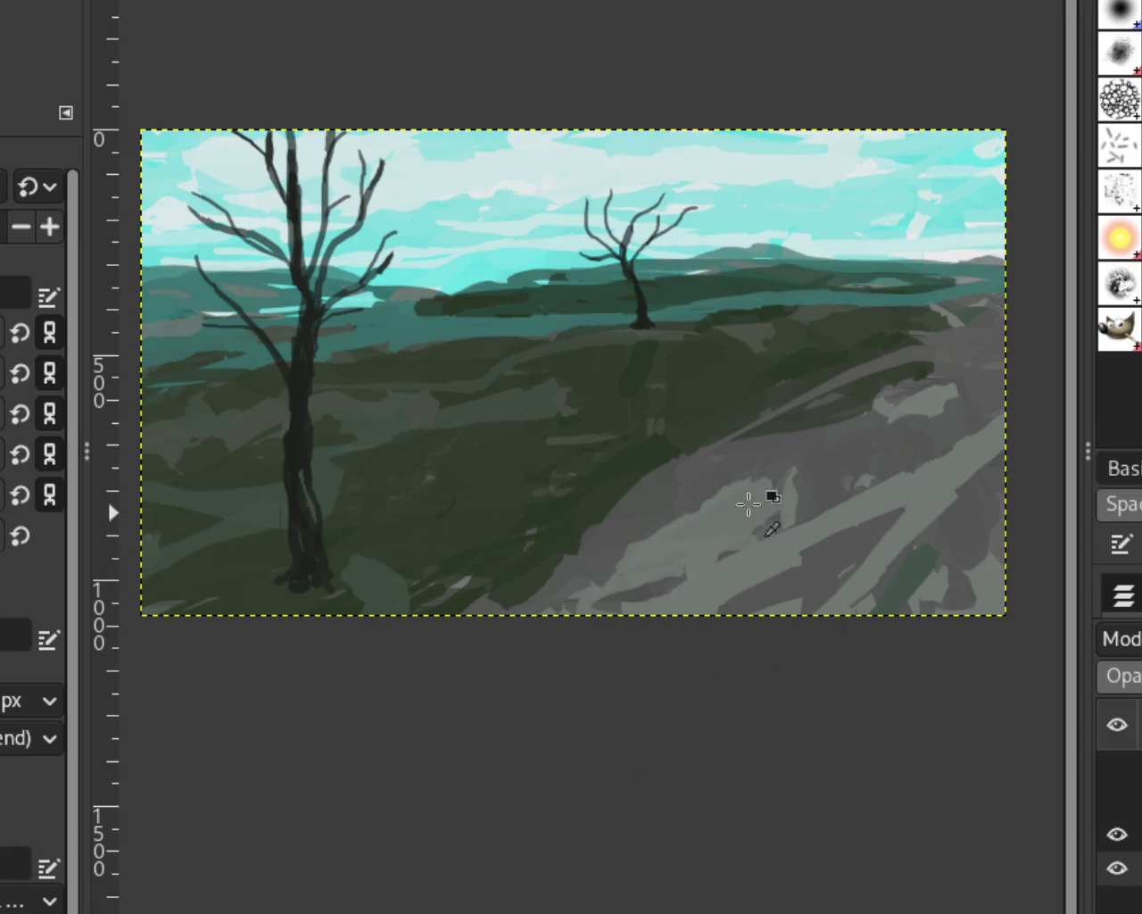
{"action": "left_click_drag", "start_coordinate": [924, 354], "coordinate": [815, 439]}
{"action": "left_click_drag", "start_coordinate": [777, 489], "coordinate": [785, 435]}
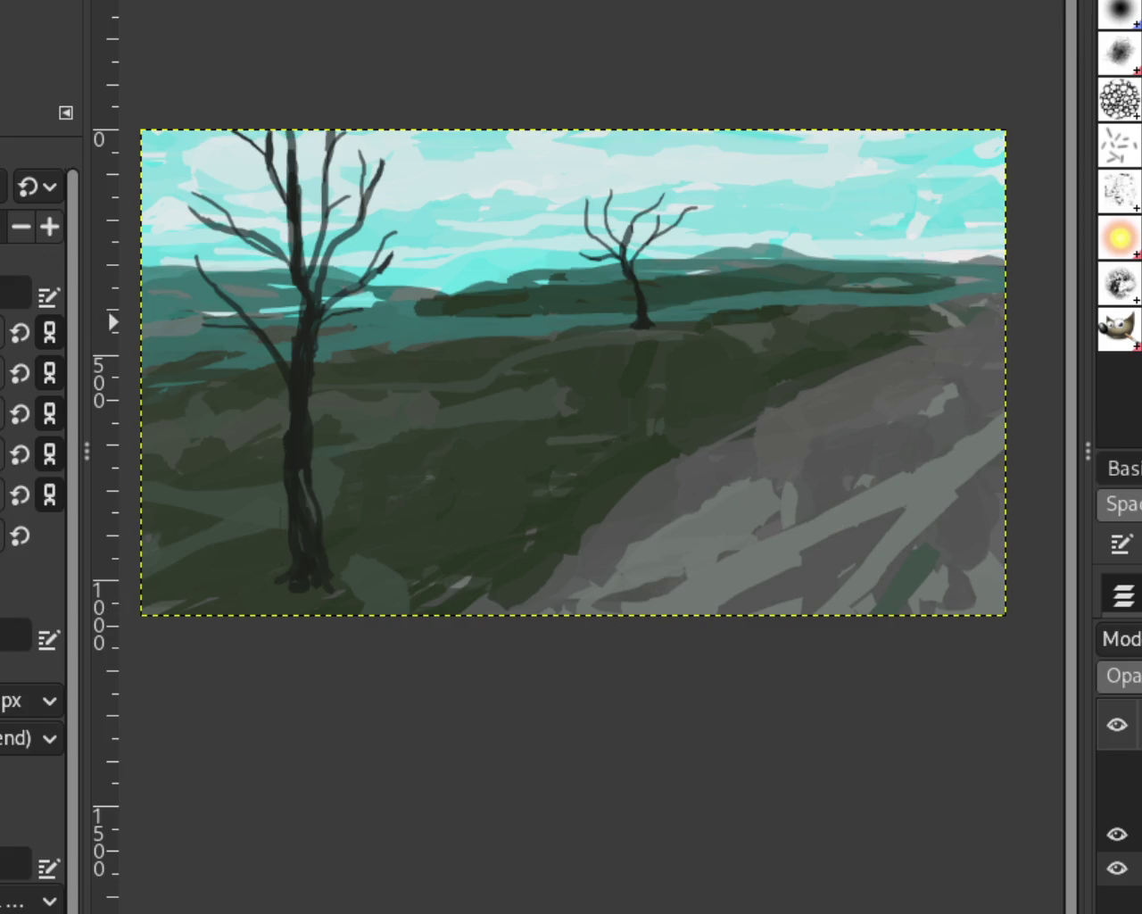
{"action": "key", "text": "z"}
{"action": "scroll", "coordinate": [571, 558], "scroll_direction": "down", "scroll_amount": 2}
{"action": "scroll", "coordinate": [571, 553], "scroll_direction": "up", "scroll_amount": 1}
{"action": "scroll", "coordinate": [558, 530], "scroll_direction": "up", "scroll_amount": 1}
{"action": "scroll", "coordinate": [562, 530], "scroll_direction": "down", "scroll_amount": 1}
{"action": "scroll", "coordinate": [542, 523], "scroll_direction": "up", "scroll_amount": 1}
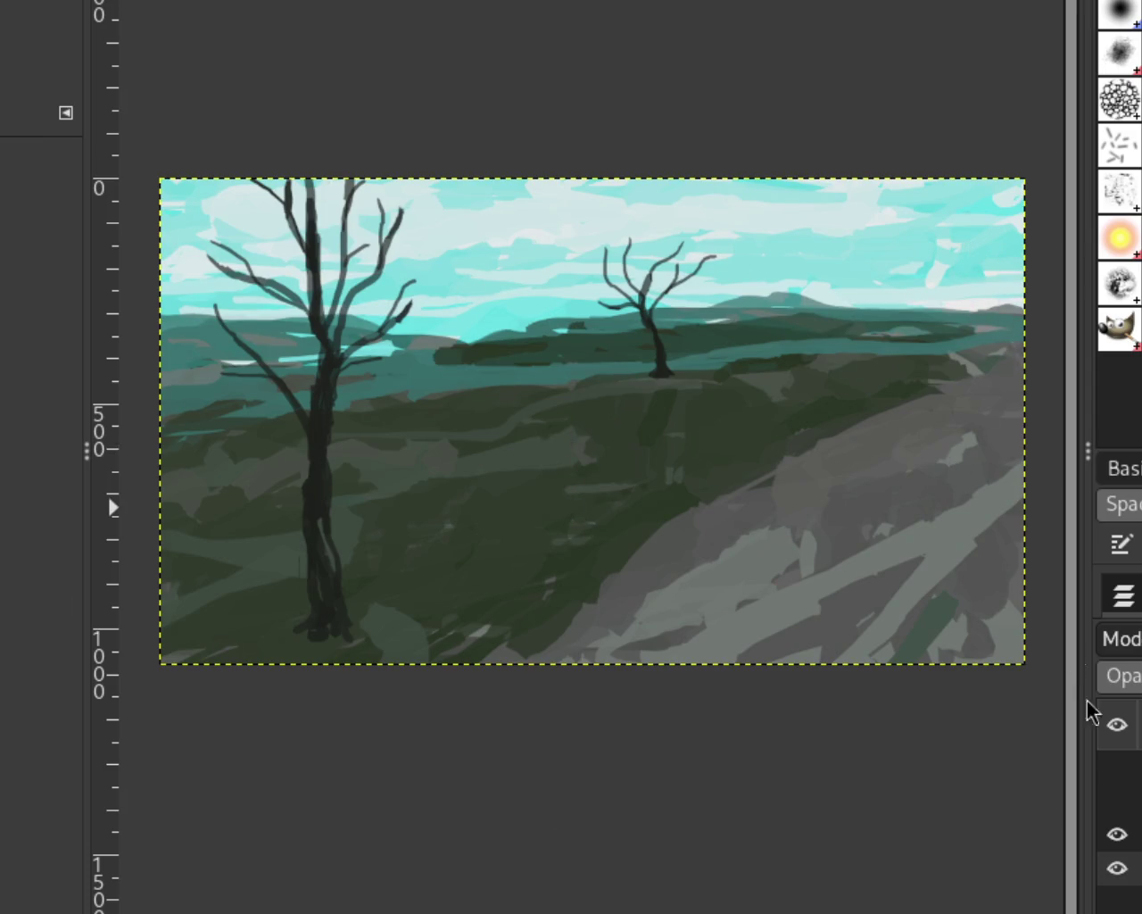
{"action": "left_click", "coordinate": [1117, 799]}
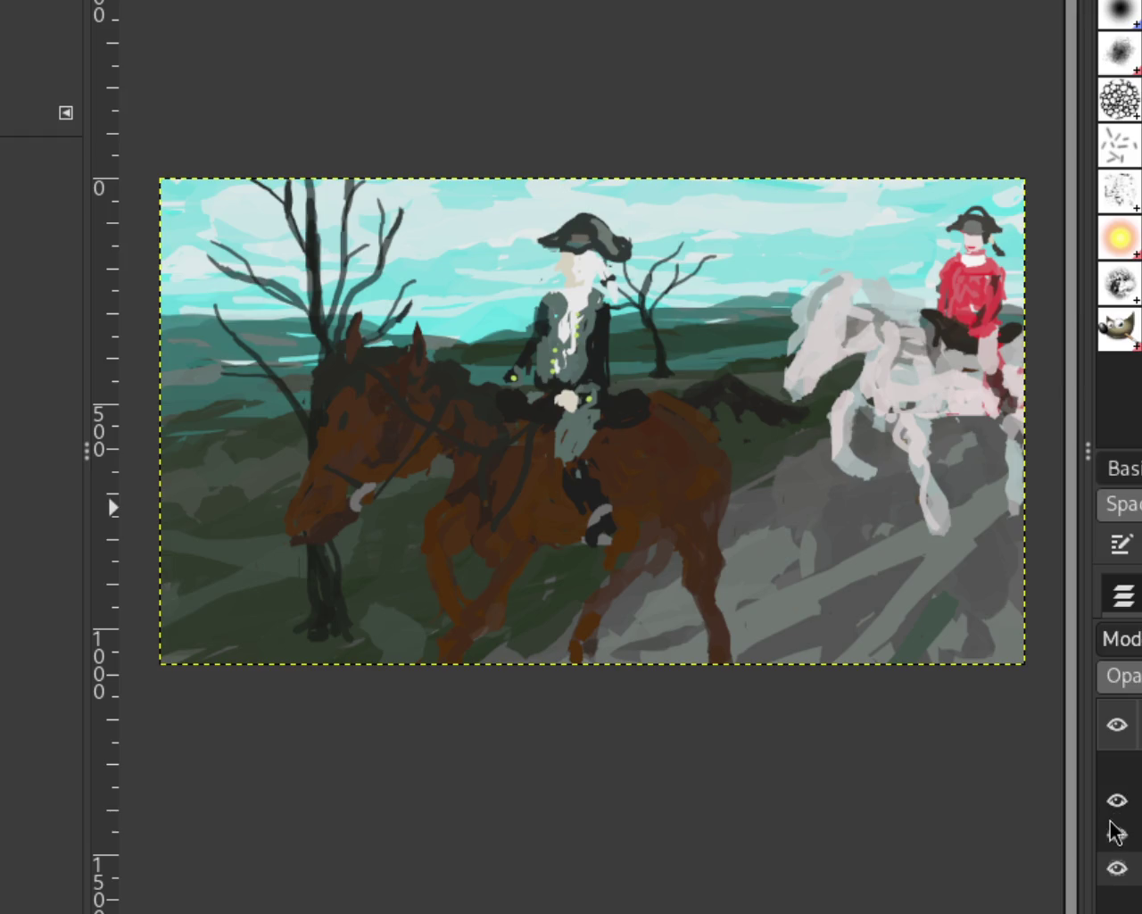
{"action": "left_click", "coordinate": [1117, 799]}
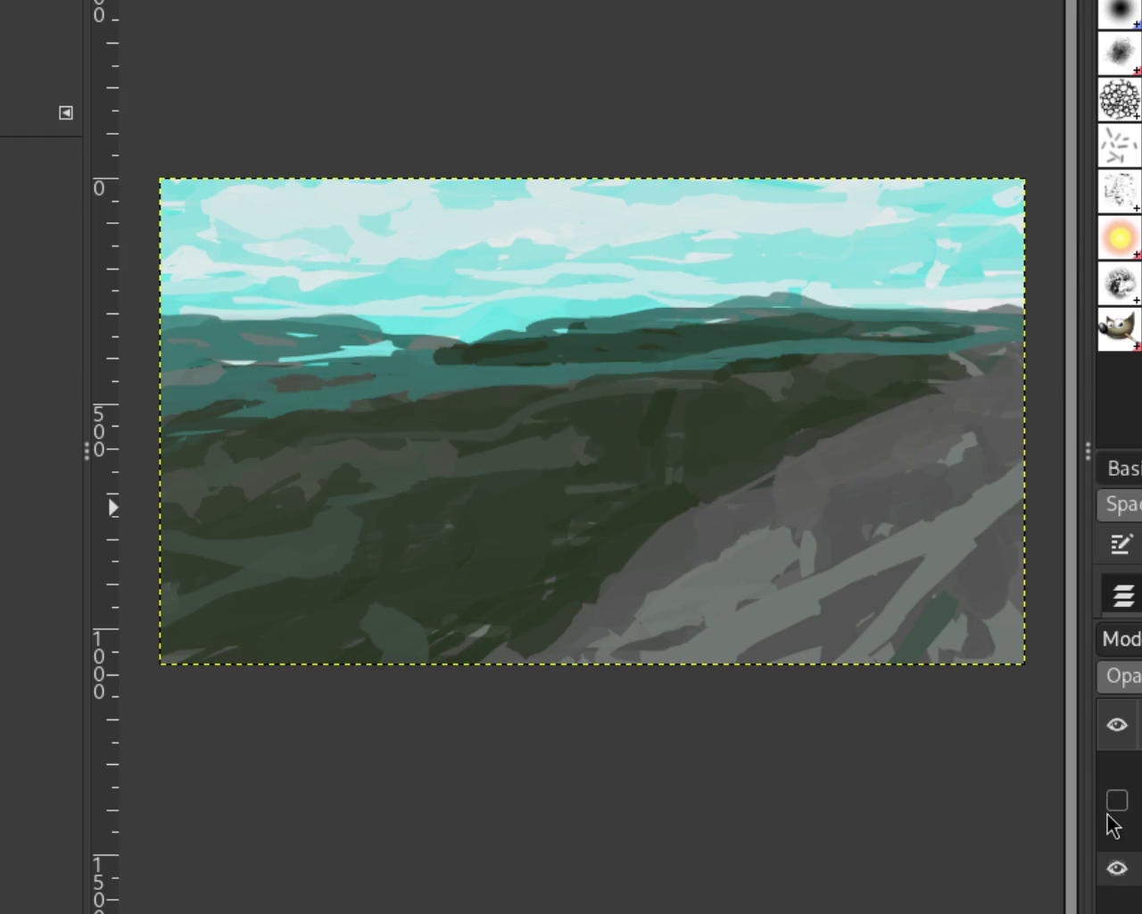
{"action": "left_click", "coordinate": [1115, 830]}
{"action": "left_click", "coordinate": [1117, 767]}
{"action": "left_click", "coordinate": [1117, 801]}
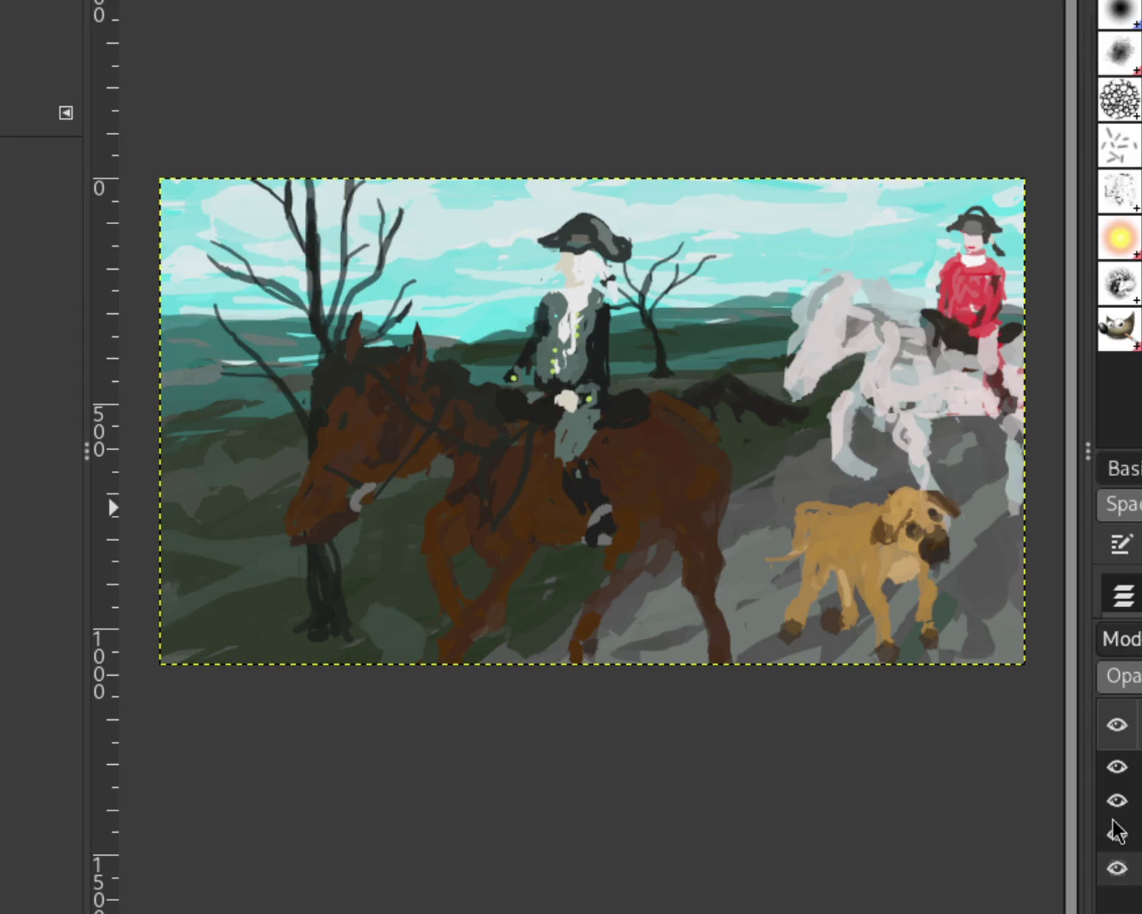
{"action": "left_click", "coordinate": [1117, 766]}
{"action": "left_click", "coordinate": [1117, 801]}
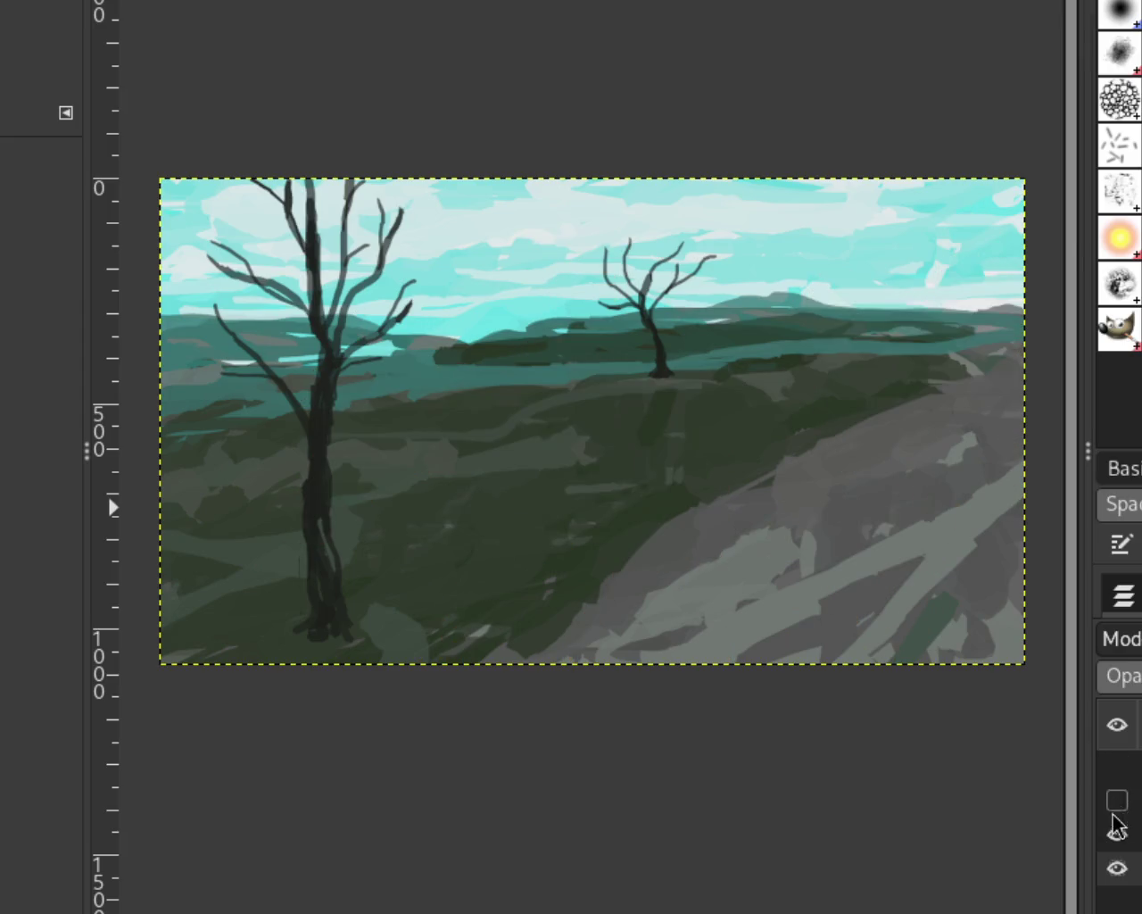
{"action": "left_click", "coordinate": [1117, 834]}
{"action": "left_click", "coordinate": [1117, 834]}
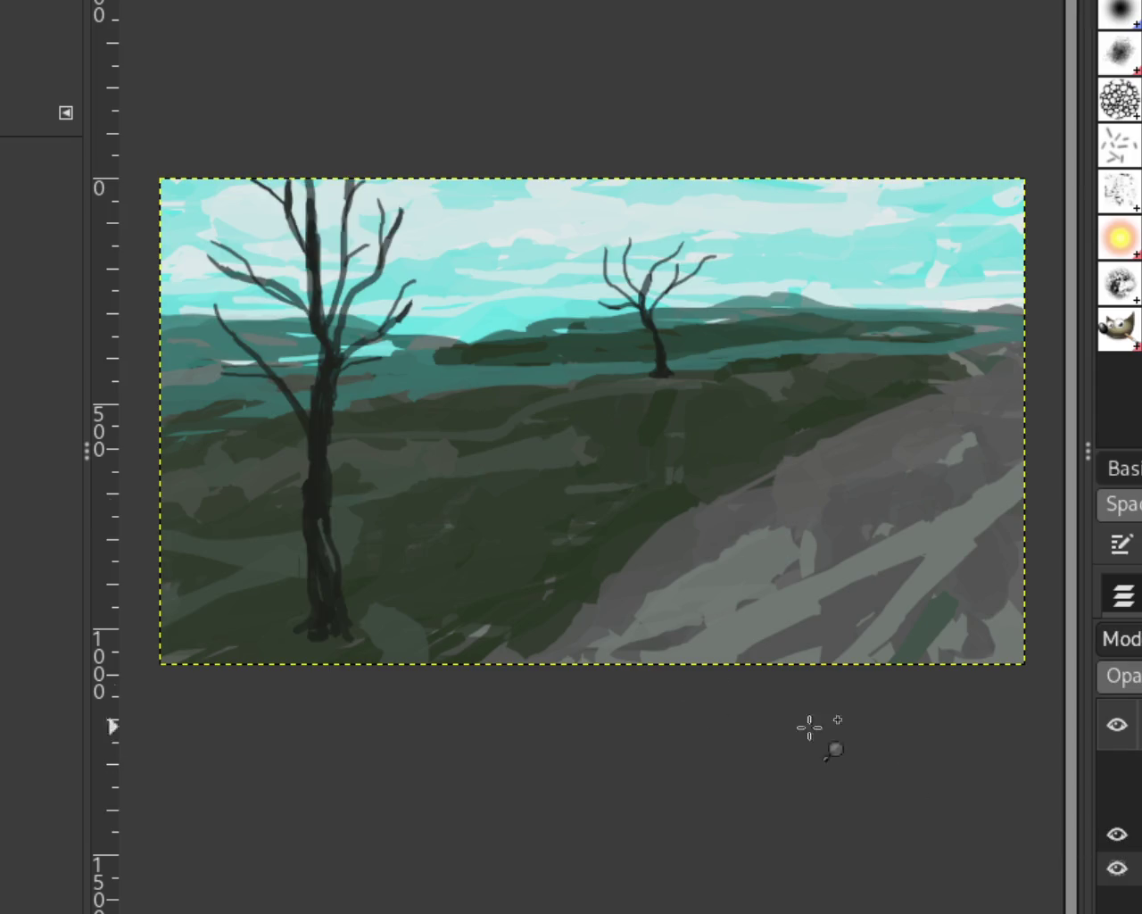
{"action": "left_click", "coordinate": [490, 639], "text": "ctrl"}
{"action": "left_click", "coordinate": [350, 650]}
{"action": "left_click", "coordinate": [346, 664]}
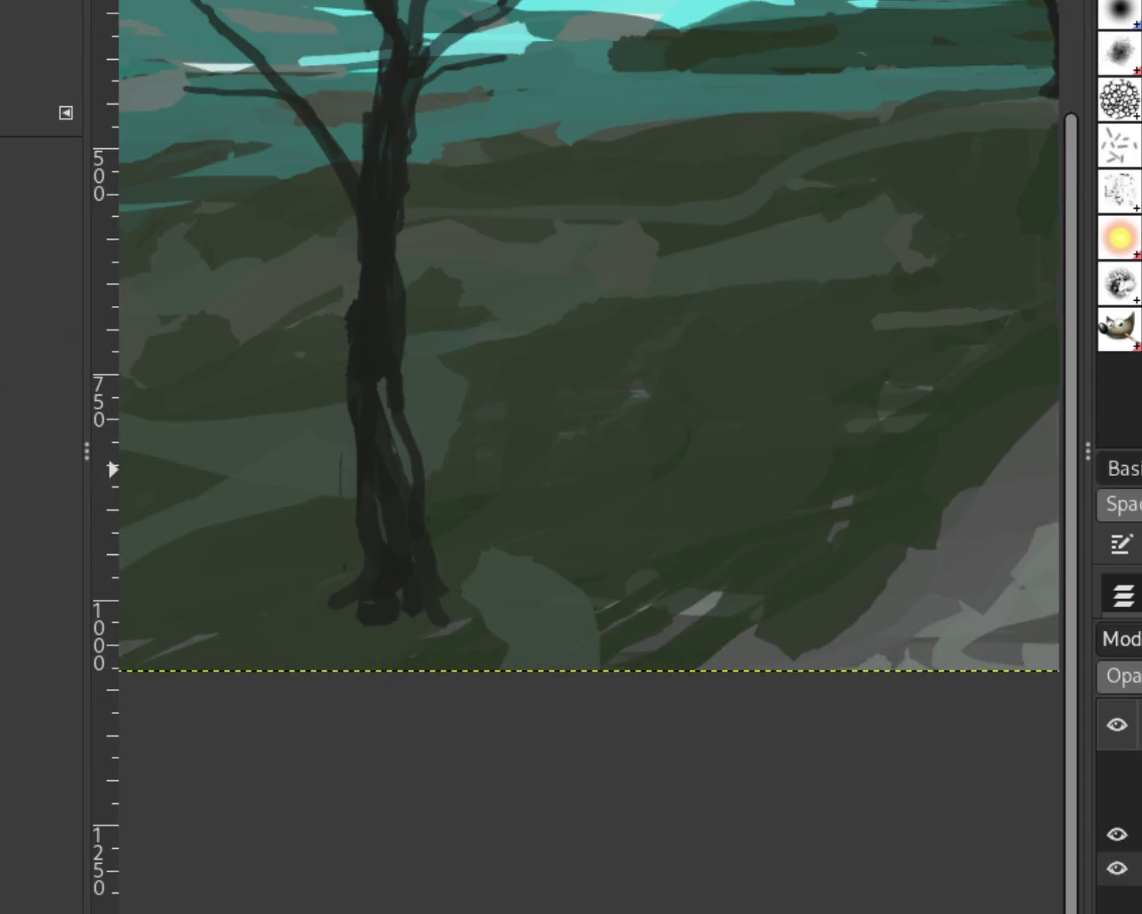
{"action": "left_click_drag", "start_coordinate": [505, 615], "coordinate": [366, 674]}
{"action": "key", "text": "ctrl+z"}
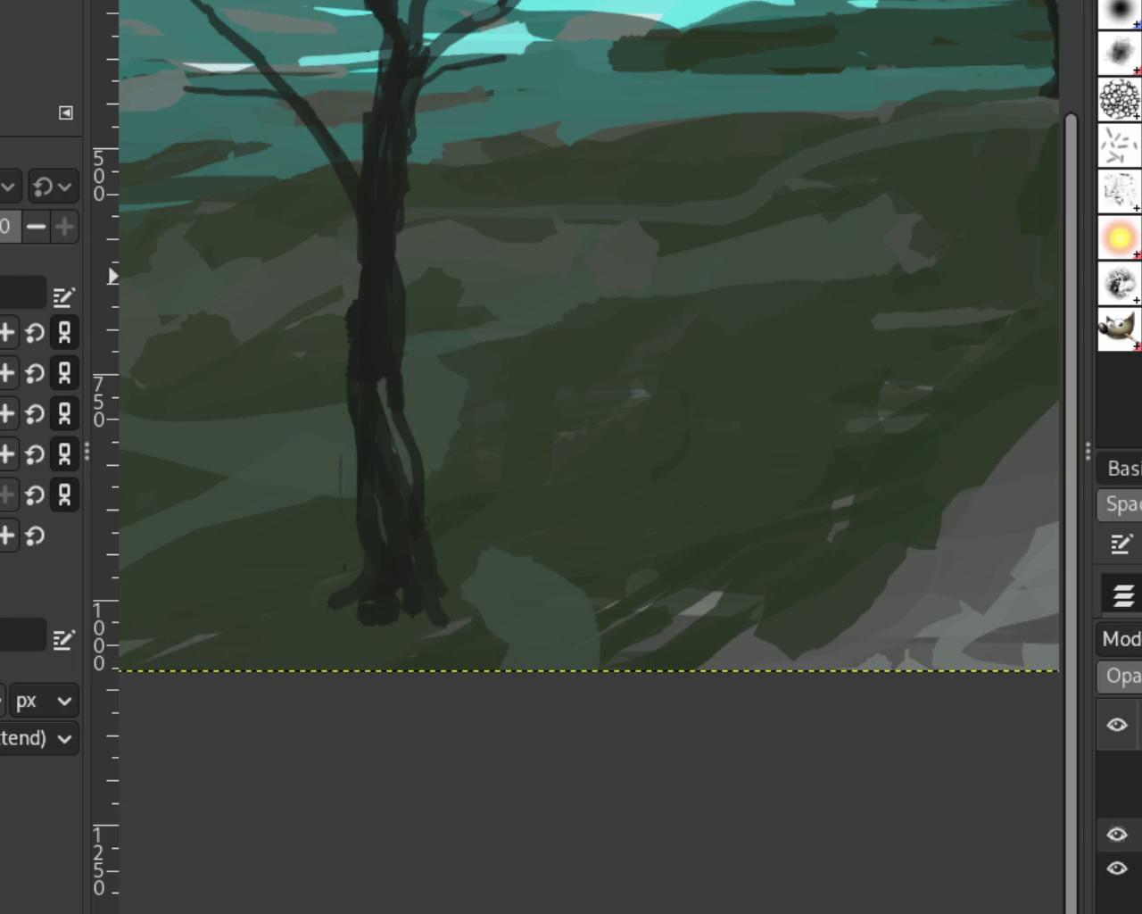
{"action": "key", "text": "p"}
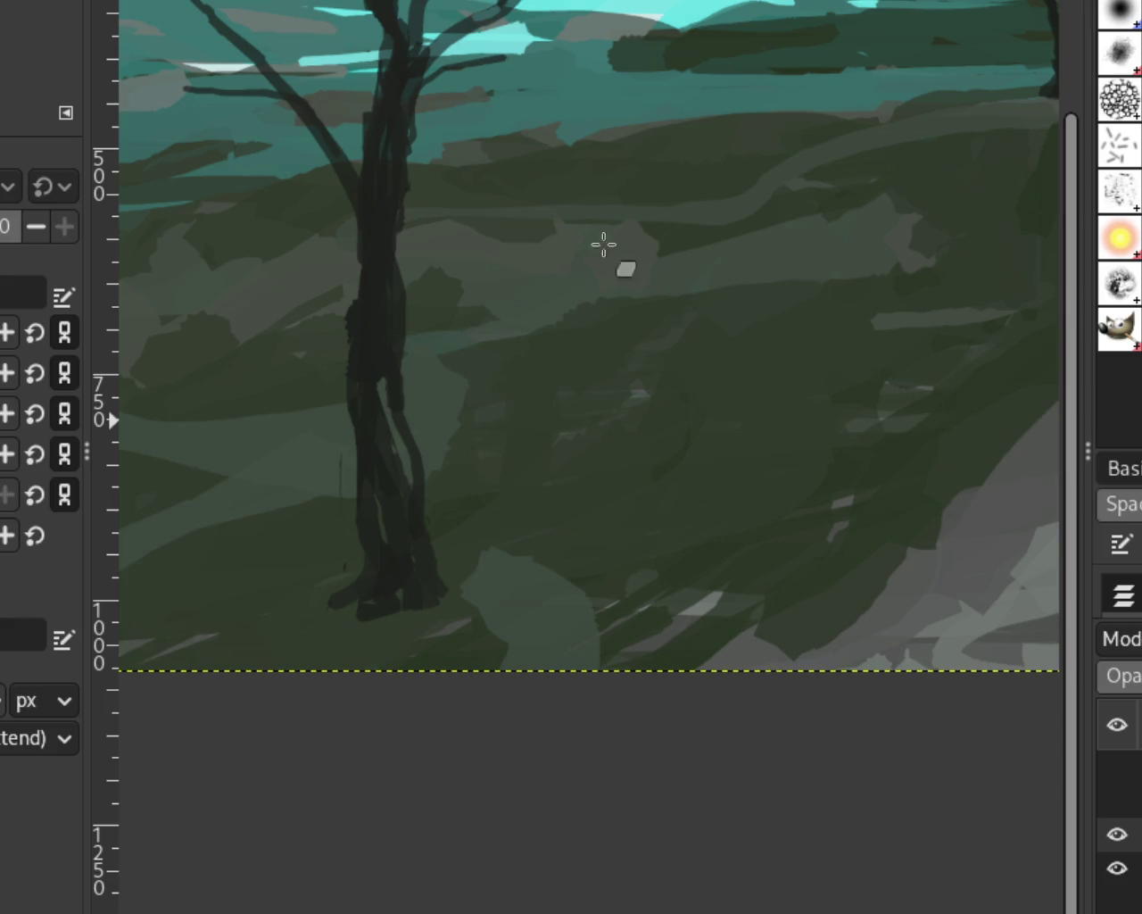
{"action": "scroll", "coordinate": [364, 380], "scroll_direction": "down", "scroll_amount": 4}
{"action": "scroll", "coordinate": [363, 332], "scroll_direction": "up", "scroll_amount": 1}
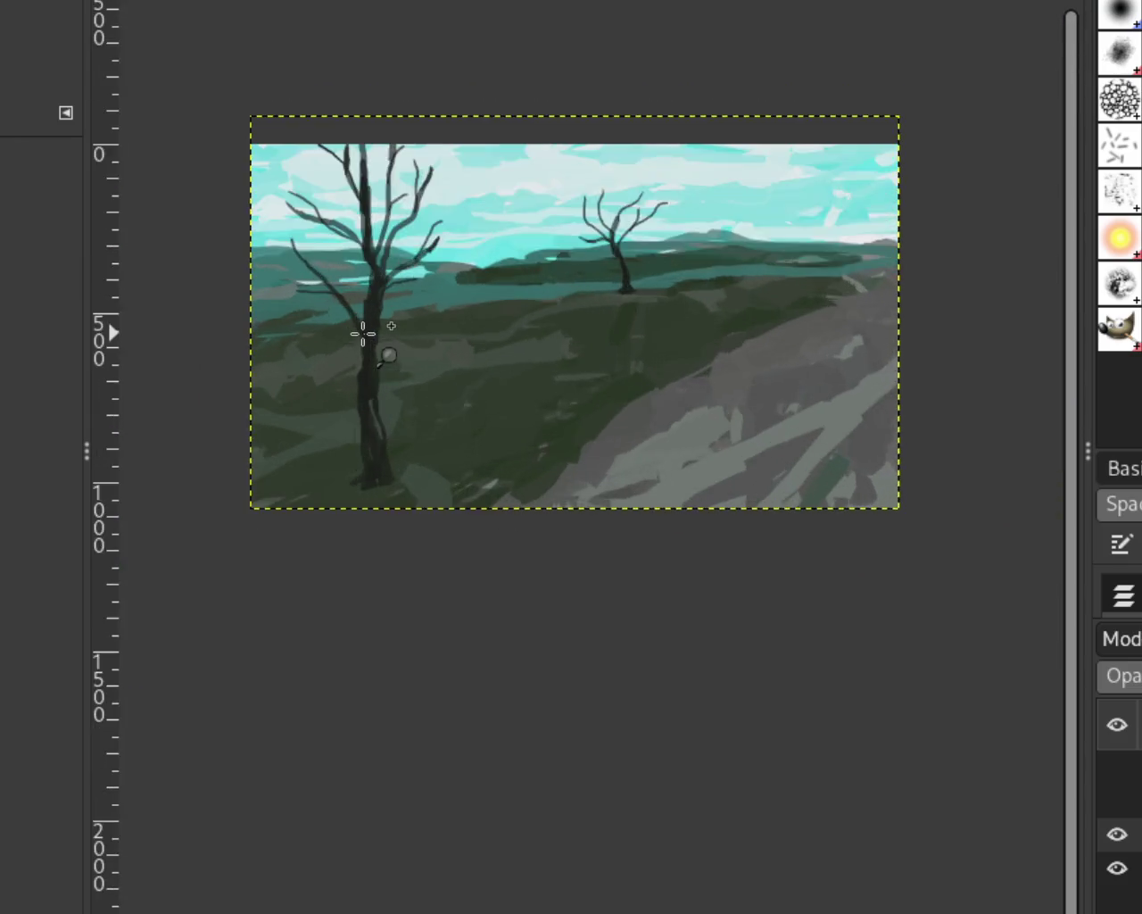
Make the dog layer and the riders-and-horses layer visible again.
{"action": "scroll", "coordinate": [411, 339], "scroll_direction": "up", "scroll_amount": 1}
{"action": "scroll", "coordinate": [419, 326], "scroll_direction": "down", "scroll_amount": 1}
{"action": "scroll", "coordinate": [467, 280], "scroll_direction": "up", "scroll_amount": 1}
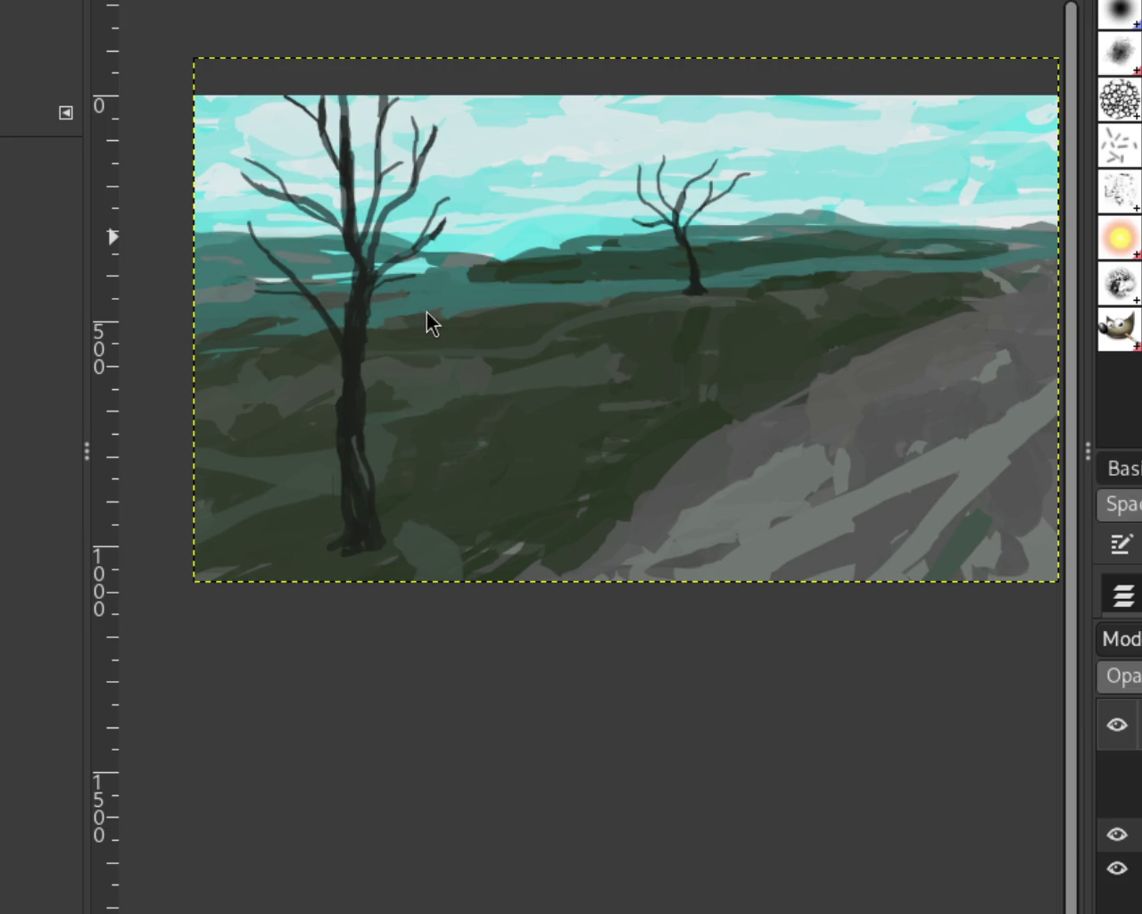
{"action": "left_click", "coordinate": [1117, 766]}
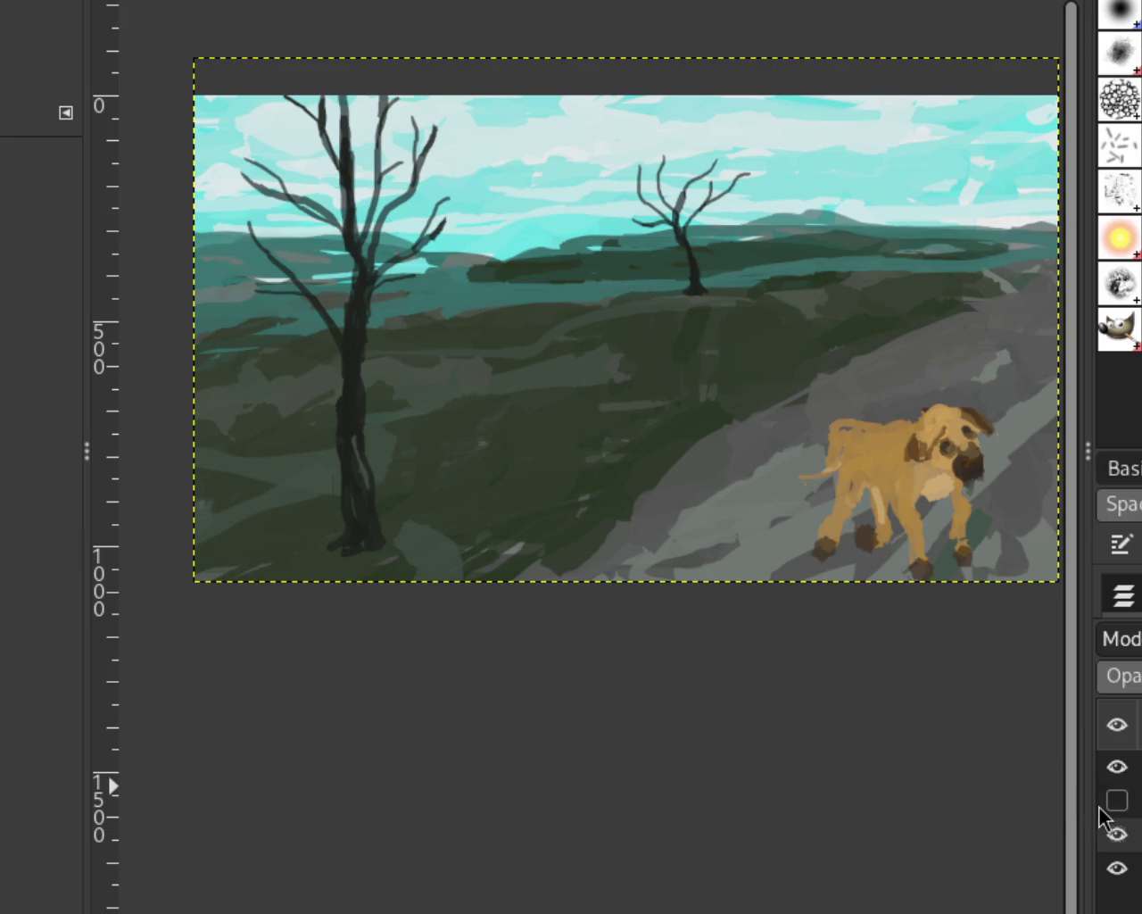
{"action": "left_click", "coordinate": [1115, 800]}
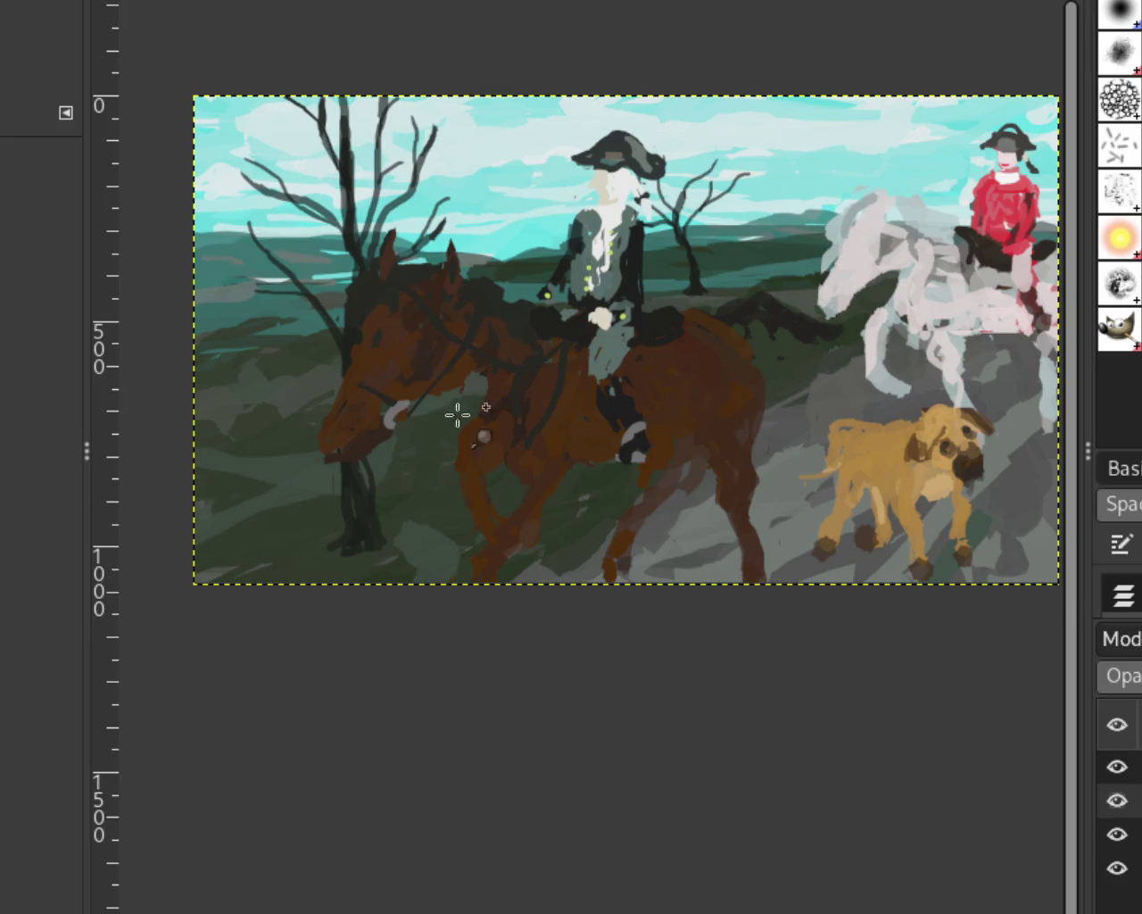
{"action": "scroll", "coordinate": [375, 370], "scroll_direction": "down", "scroll_amount": 5}
{"action": "scroll", "coordinate": [625, 408], "scroll_direction": "down", "scroll_amount": 2}
{"action": "scroll", "coordinate": [541, 476], "scroll_direction": "down", "scroll_amount": 2}
{"action": "scroll", "coordinate": [452, 571], "scroll_direction": "up", "scroll_amount": 2}
{"action": "scroll", "coordinate": [553, 532], "scroll_direction": "up", "scroll_amount": 3}
{"action": "scroll", "coordinate": [500, 509], "scroll_direction": "up", "scroll_amount": 1}
{"action": "scroll", "coordinate": [578, 490], "scroll_direction": "up", "scroll_amount": 3}
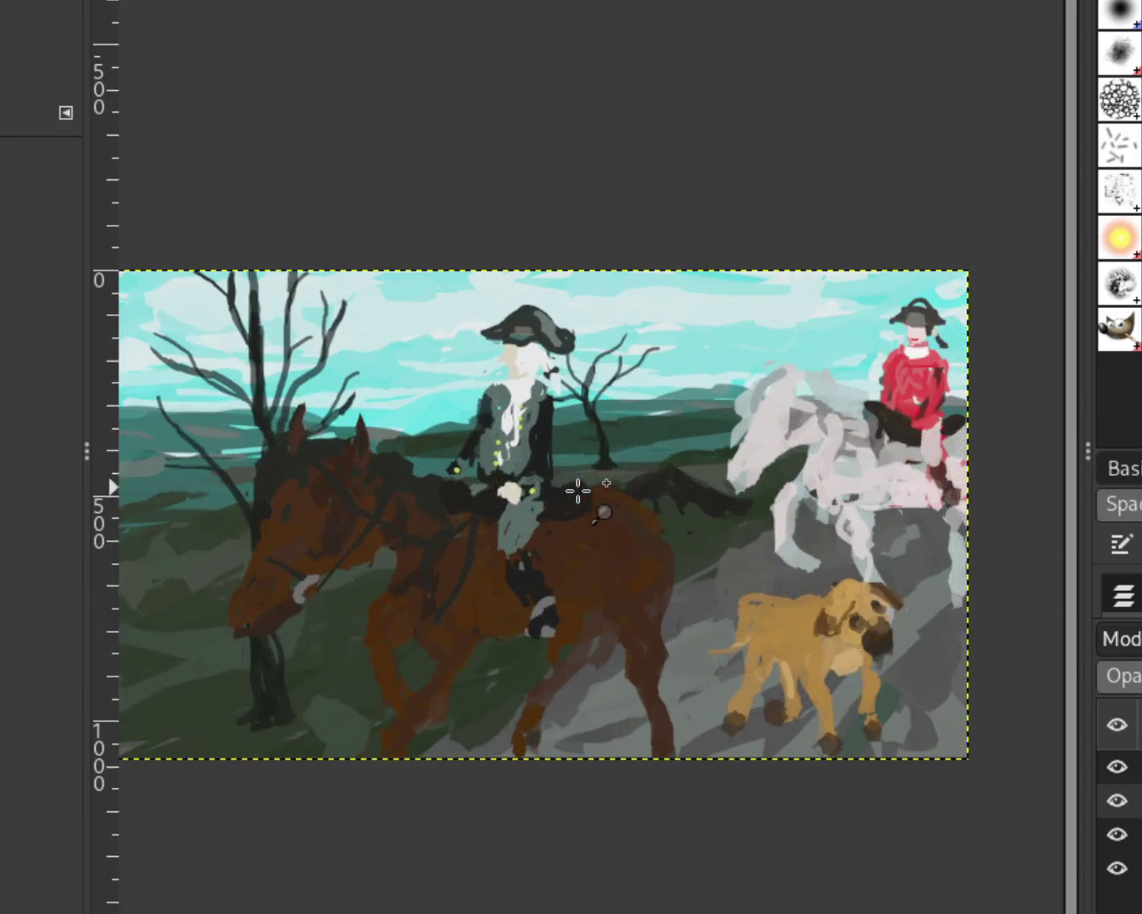
{"action": "scroll", "coordinate": [576, 487], "scroll_direction": "down", "scroll_amount": 1}
{"action": "scroll", "coordinate": [628, 508], "scroll_direction": "up", "scroll_amount": 1}
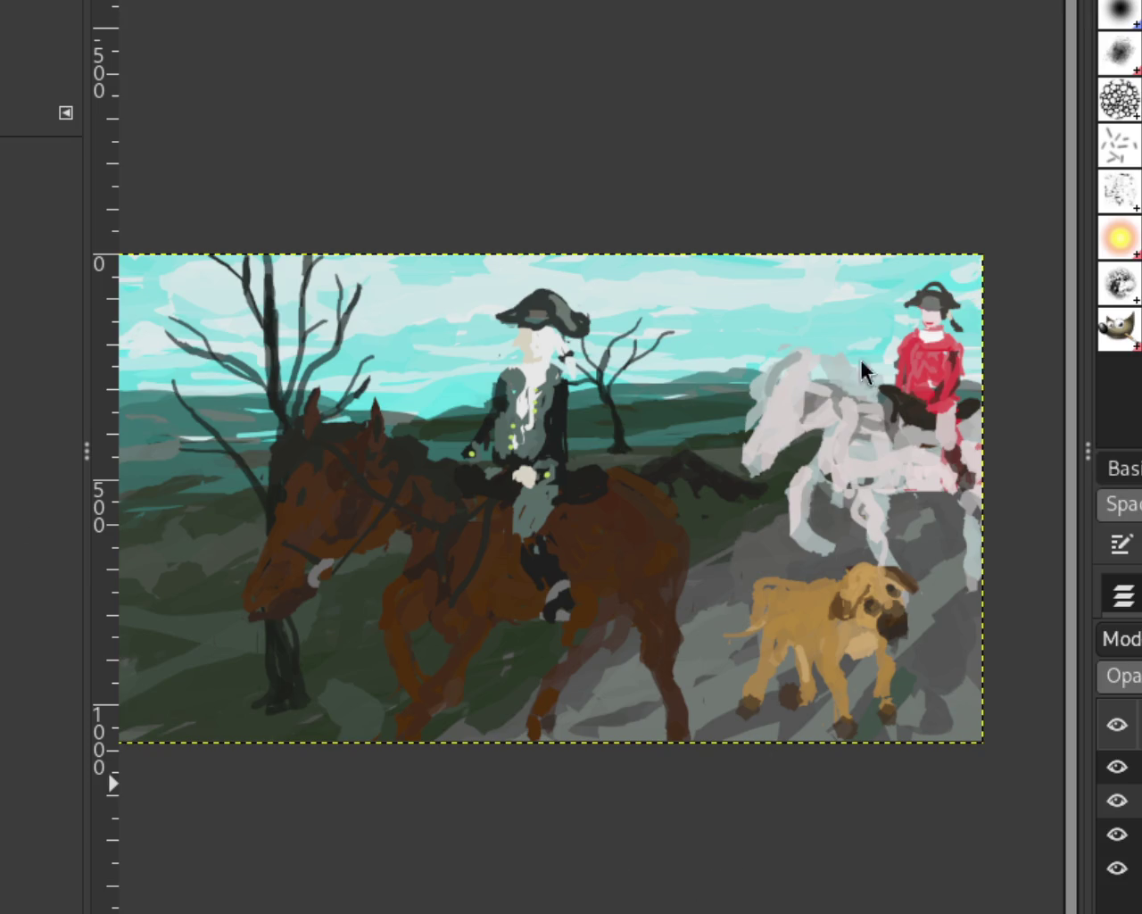
{"action": "scroll", "coordinate": [606, 404], "scroll_direction": "down", "scroll_amount": 5}
{"action": "scroll", "coordinate": [607, 393], "scroll_direction": "down", "scroll_amount": 2}
{"action": "scroll", "coordinate": [616, 393], "scroll_direction": "down", "scroll_amount": 2}
{"action": "scroll", "coordinate": [609, 404], "scroll_direction": "up", "scroll_amount": 2}
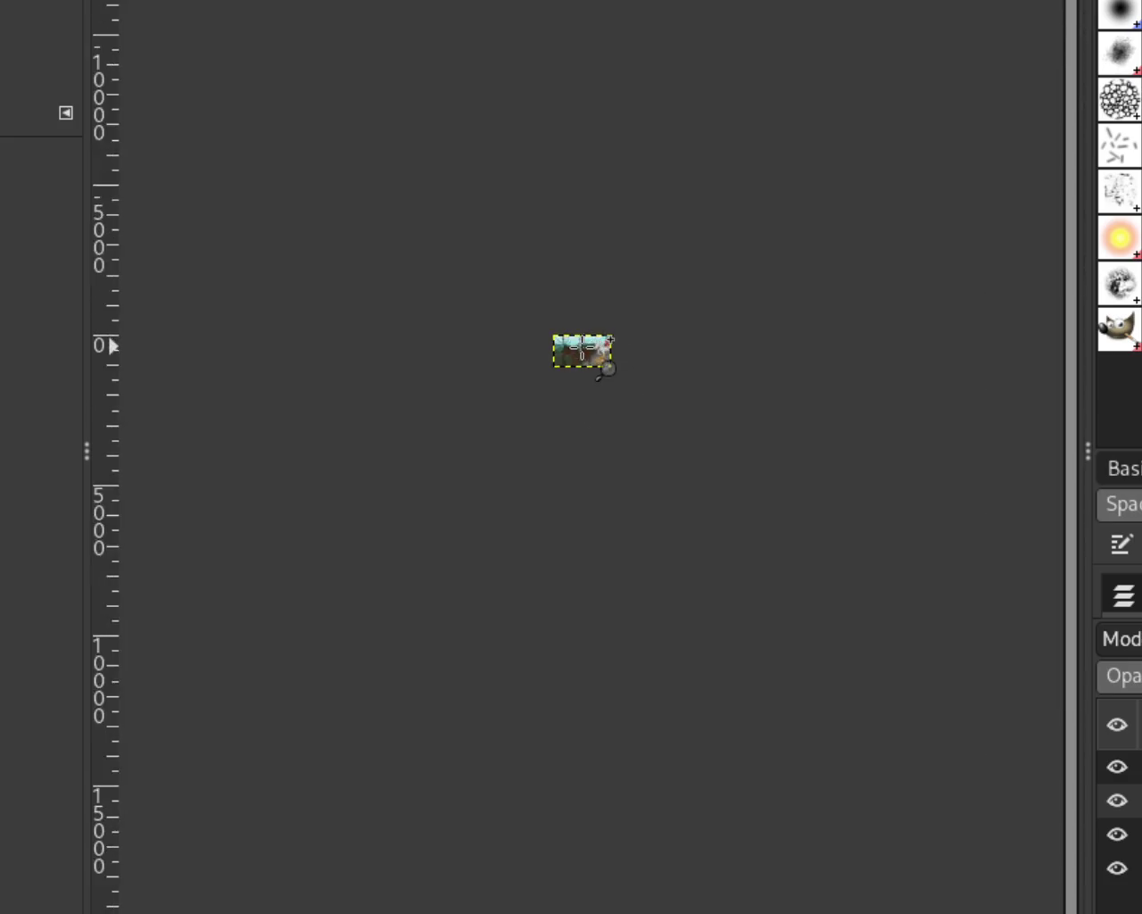
{"action": "scroll", "coordinate": [593, 375], "scroll_direction": "up", "scroll_amount": 3}
{"action": "scroll", "coordinate": [582, 347], "scroll_direction": "up", "scroll_amount": 3}
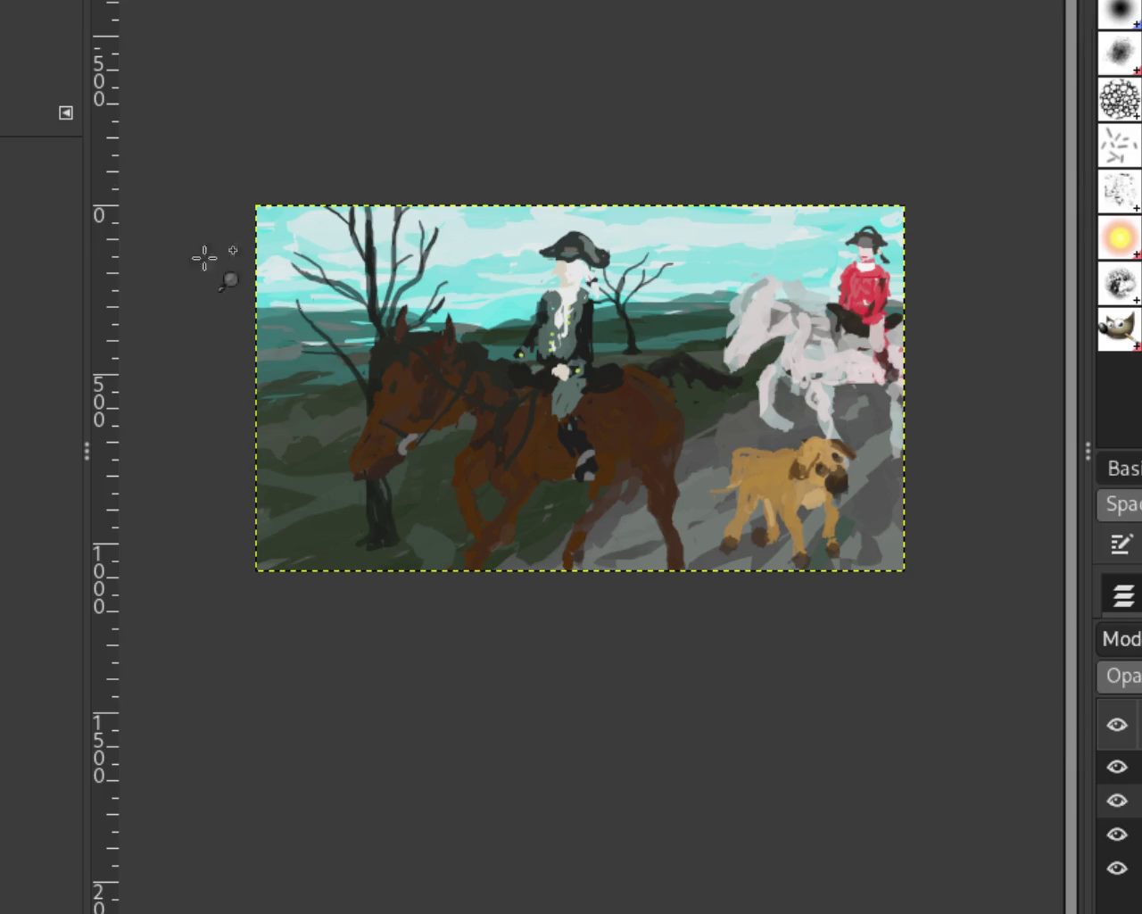
{"action": "left_click", "coordinate": [569, 436]}
{"action": "left_click", "coordinate": [574, 459], "text": "ctrl"}
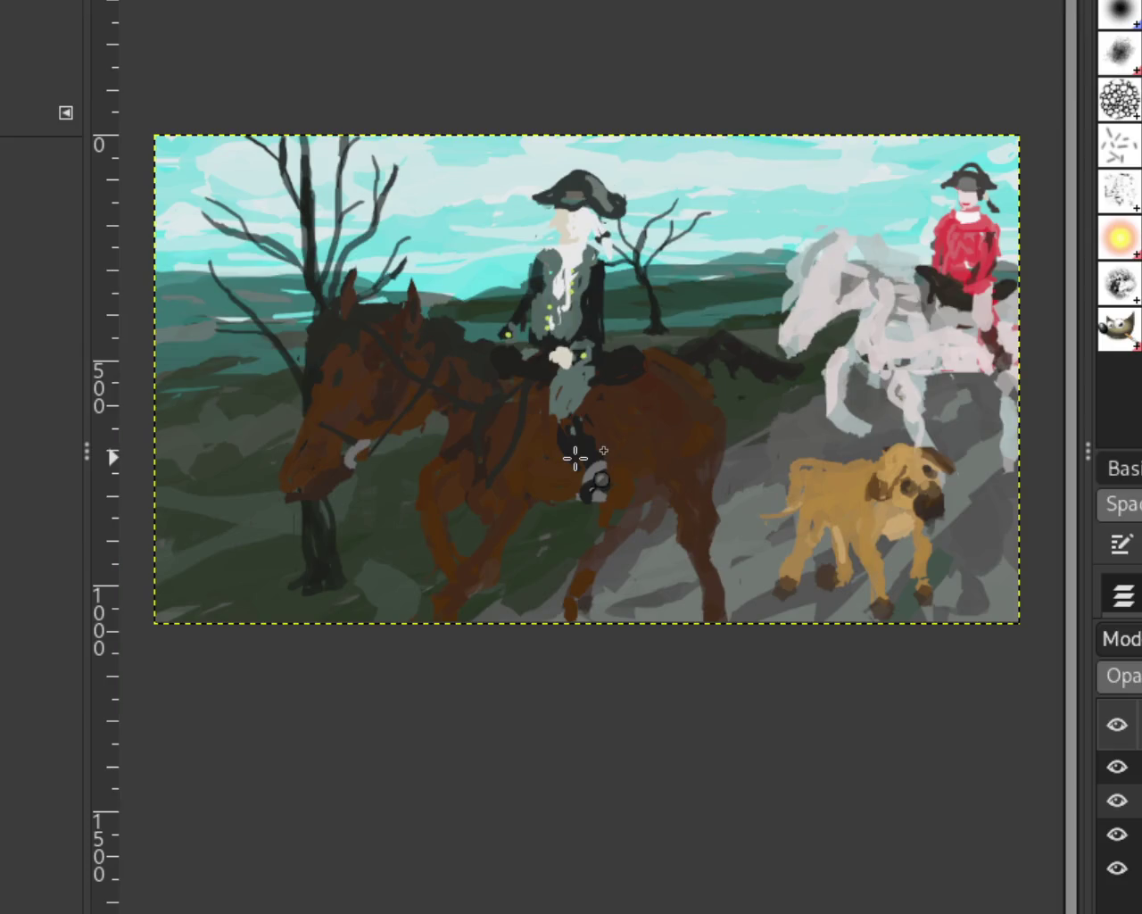
{"action": "left_click", "coordinate": [589, 436], "text": "ctrl"}
{"action": "left_click", "coordinate": [591, 434]}
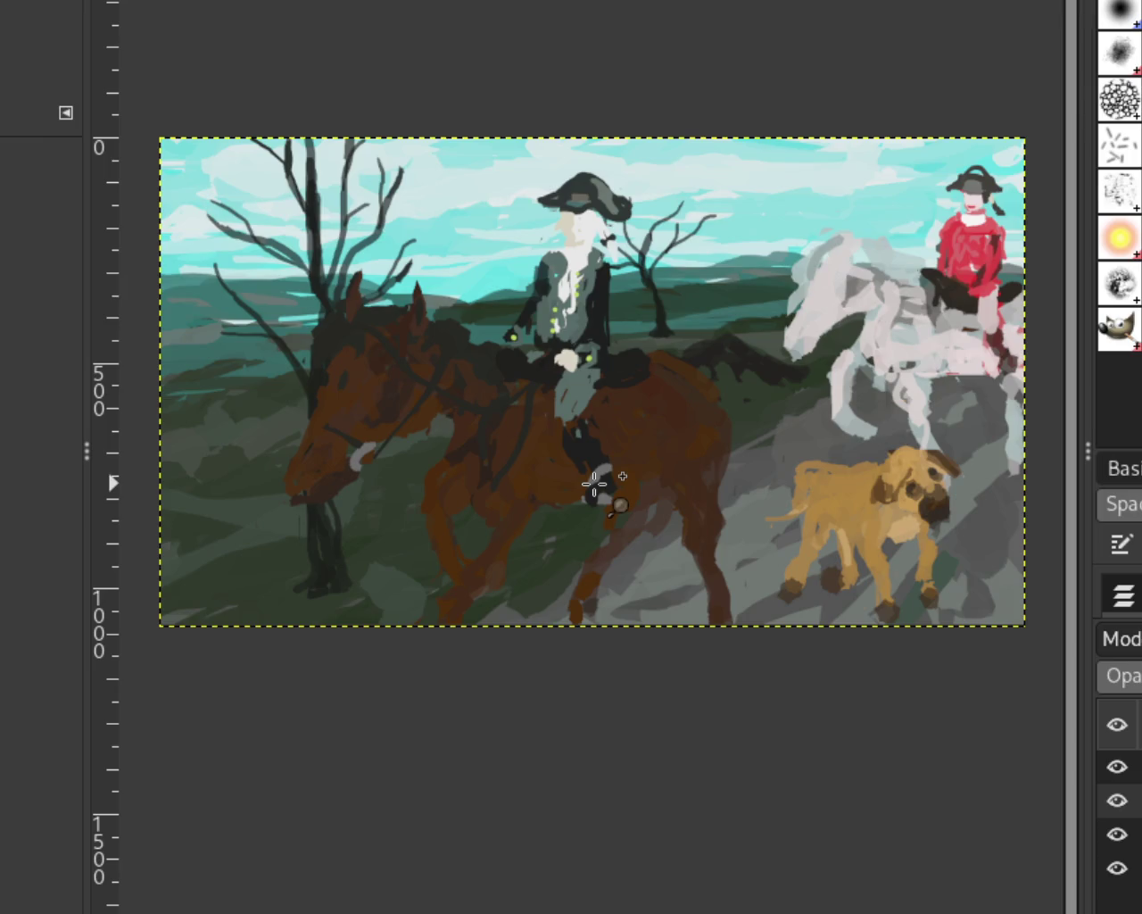
{"action": "left_click", "coordinate": [594, 483]}
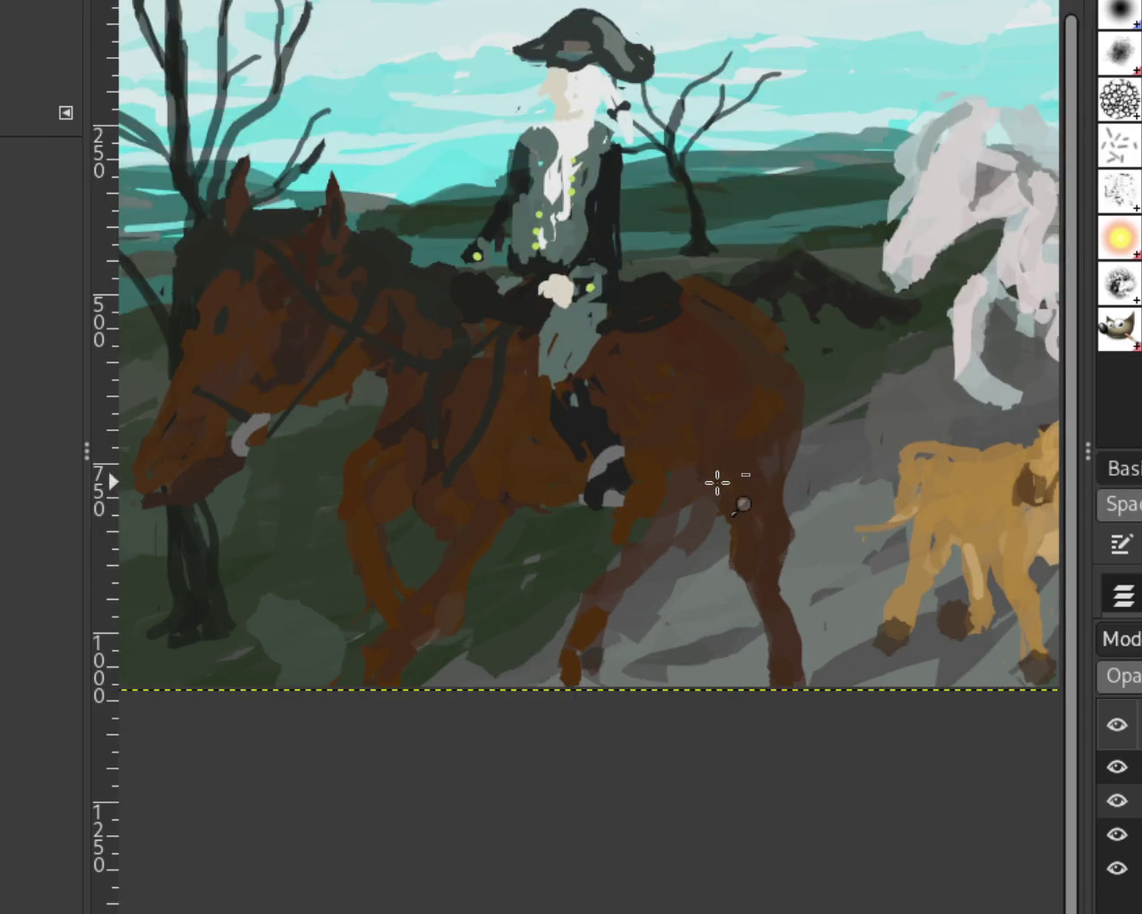
{"action": "left_click", "coordinate": [719, 479], "text": "ctrl"}
{"action": "left_click", "coordinate": [635, 444]}
{"action": "left_click", "coordinate": [635, 443], "text": "ctrl"}
{"action": "left_click", "coordinate": [794, 455]}
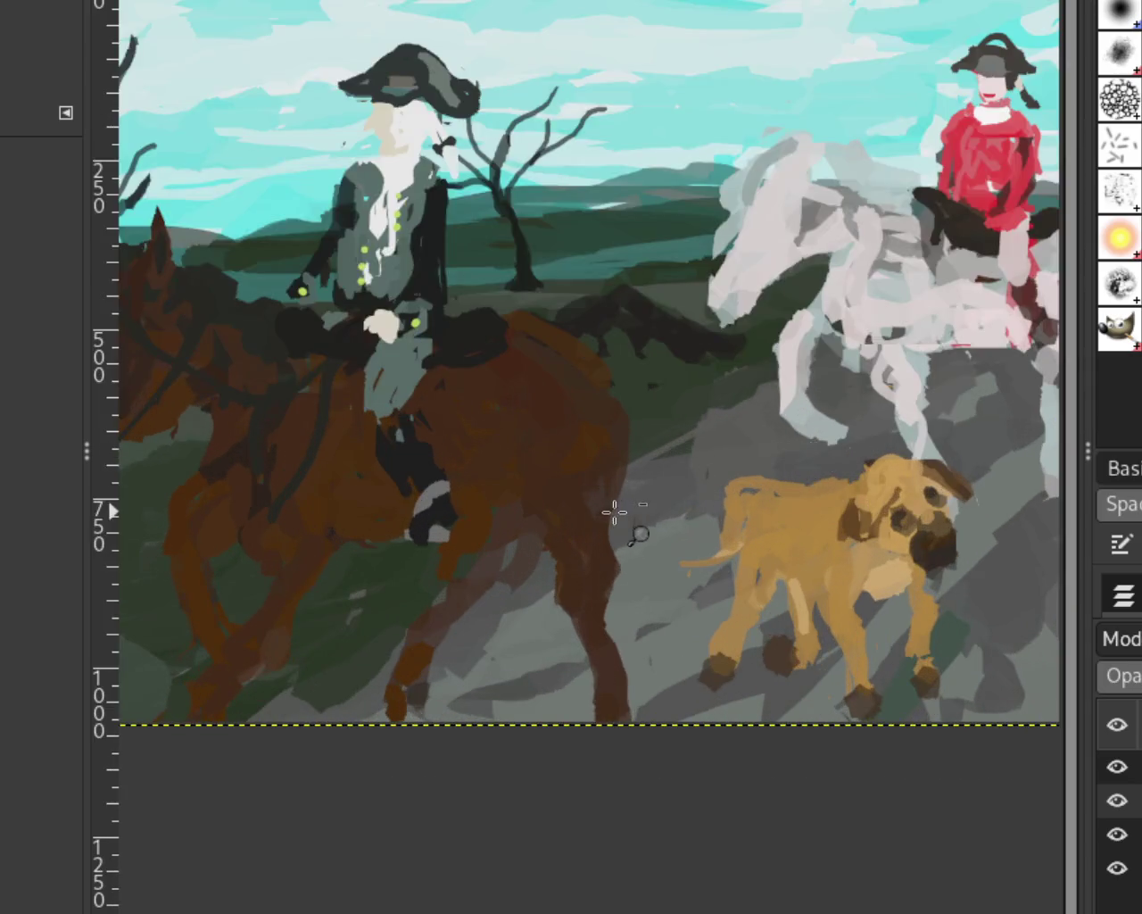
{"action": "left_click", "coordinate": [613, 512], "text": "ctrl"}
{"action": "left_click", "coordinate": [621, 482]}
{"action": "left_click", "coordinate": [593, 290], "text": "ctrl"}
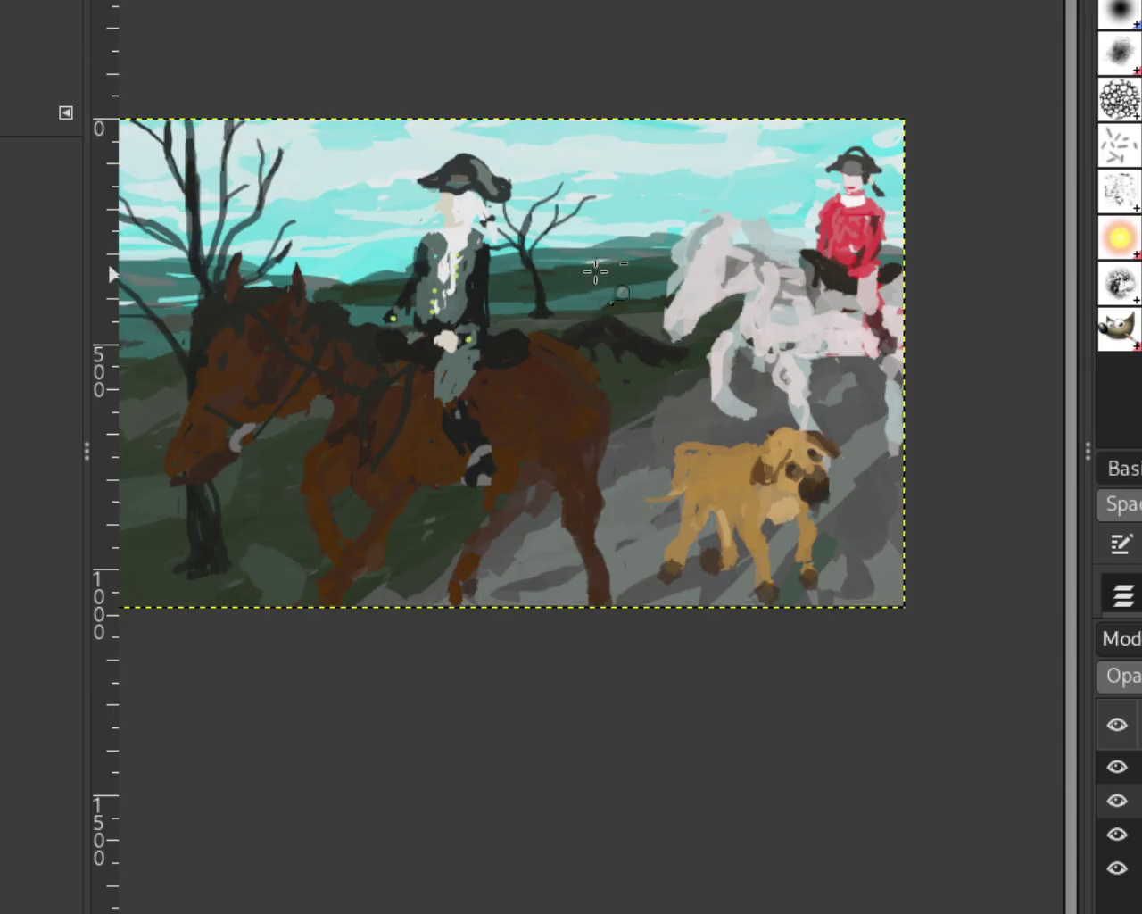
{"action": "left_click", "coordinate": [797, 214]}
{"action": "left_click", "coordinate": [705, 247]}
{"action": "left_click", "coordinate": [711, 225], "text": "ctrl"}
{"action": "left_click", "coordinate": [684, 402]}
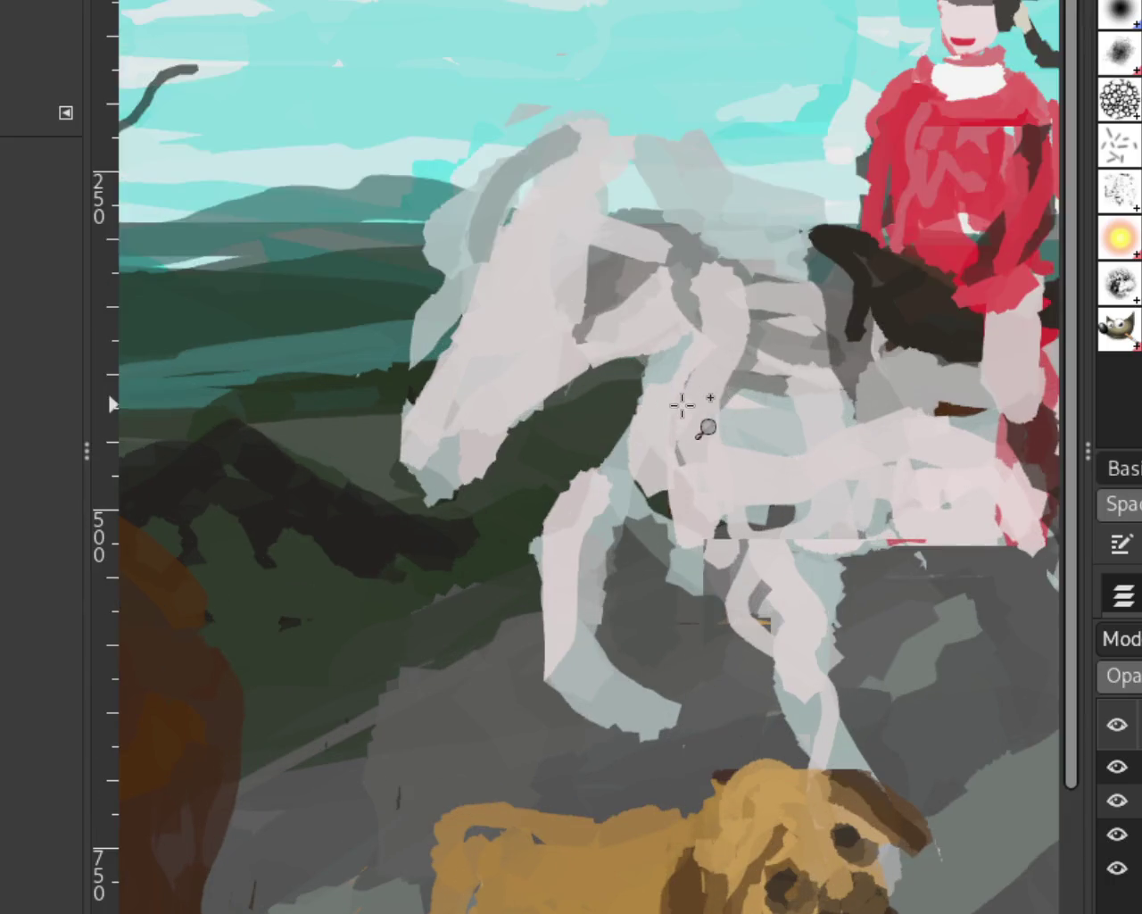
{"action": "left_click", "coordinate": [685, 393], "text": "ctrl"}
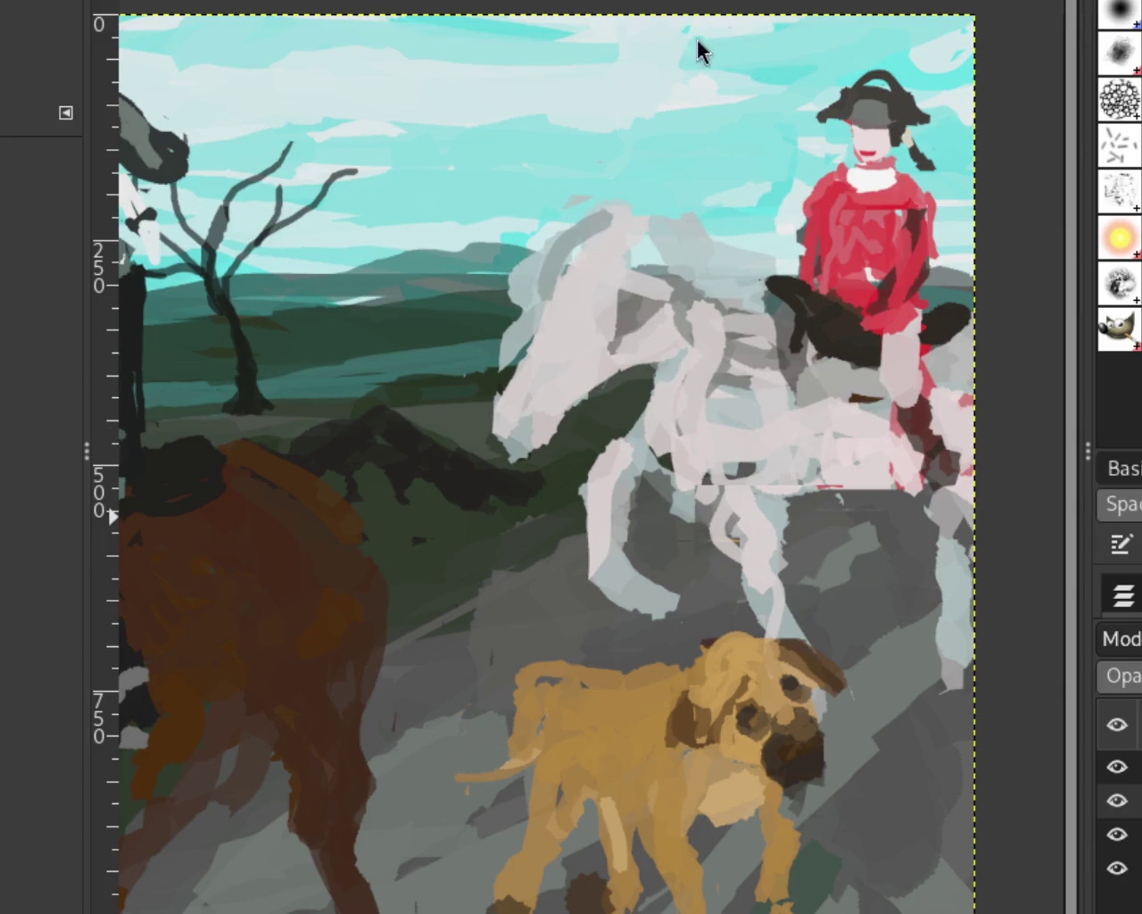
{"action": "left_click", "coordinate": [808, 231], "text": "ctrl"}
{"action": "left_click", "coordinate": [742, 338]}
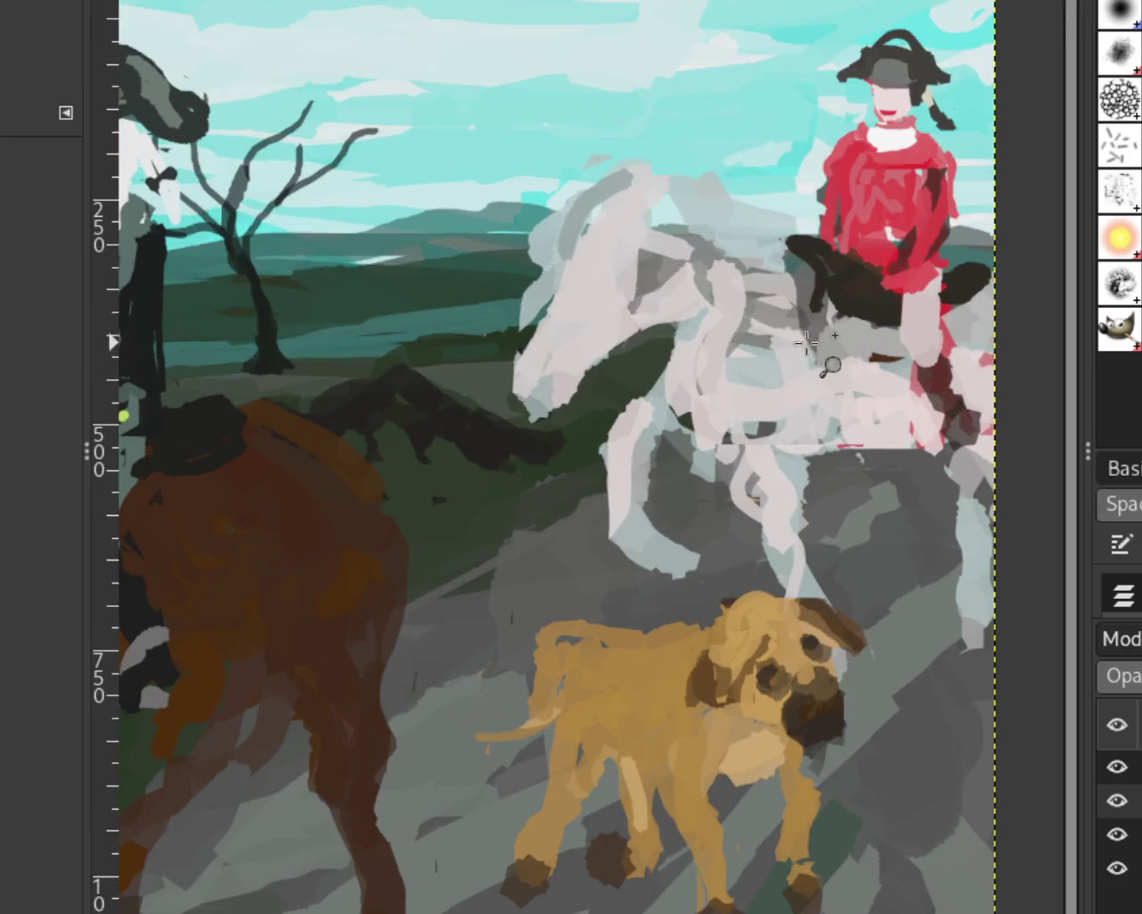
{"action": "left_click", "coordinate": [810, 343], "text": "ctrl"}
{"action": "left_click", "coordinate": [382, 327]}
{"action": "left_click", "coordinate": [628, 273], "text": "ctrl"}
{"action": "left_click", "coordinate": [323, 272]}
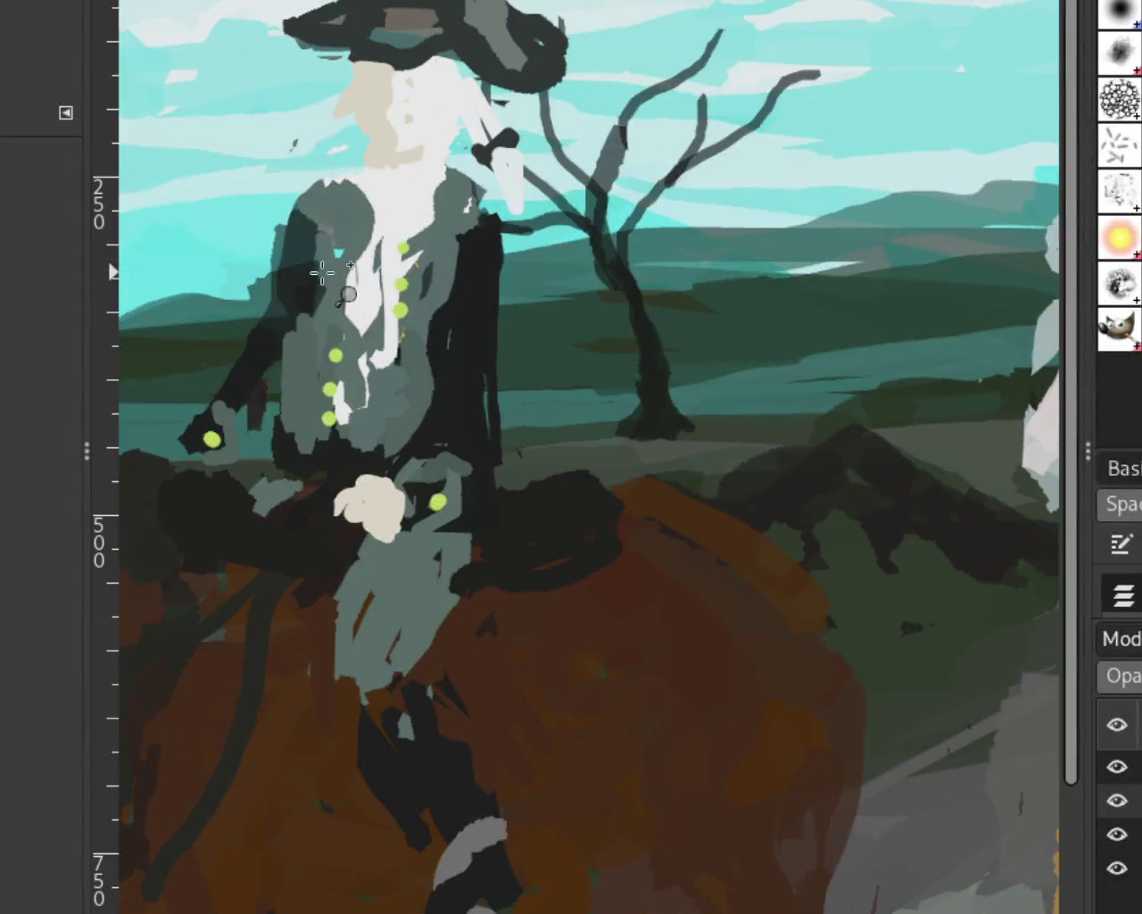
{"action": "left_click", "coordinate": [325, 281], "text": "ctrl"}
{"action": "left_click", "coordinate": [319, 199]}
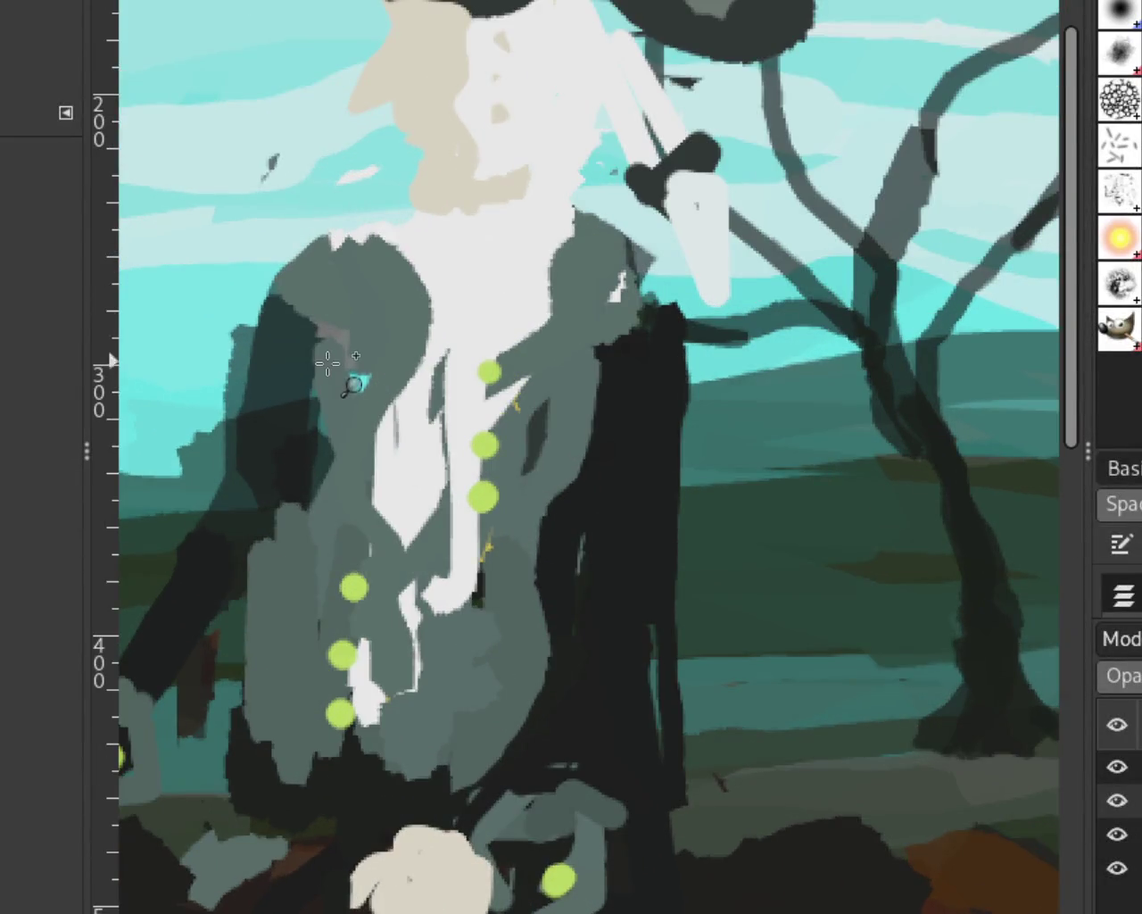
{"action": "left_click", "coordinate": [334, 367], "text": "ctrl"}
{"action": "left_click", "coordinate": [349, 378], "text": "ctrl"}
{"action": "left_click", "coordinate": [645, 413]}
{"action": "left_click", "coordinate": [364, 483], "text": "ctrl"}
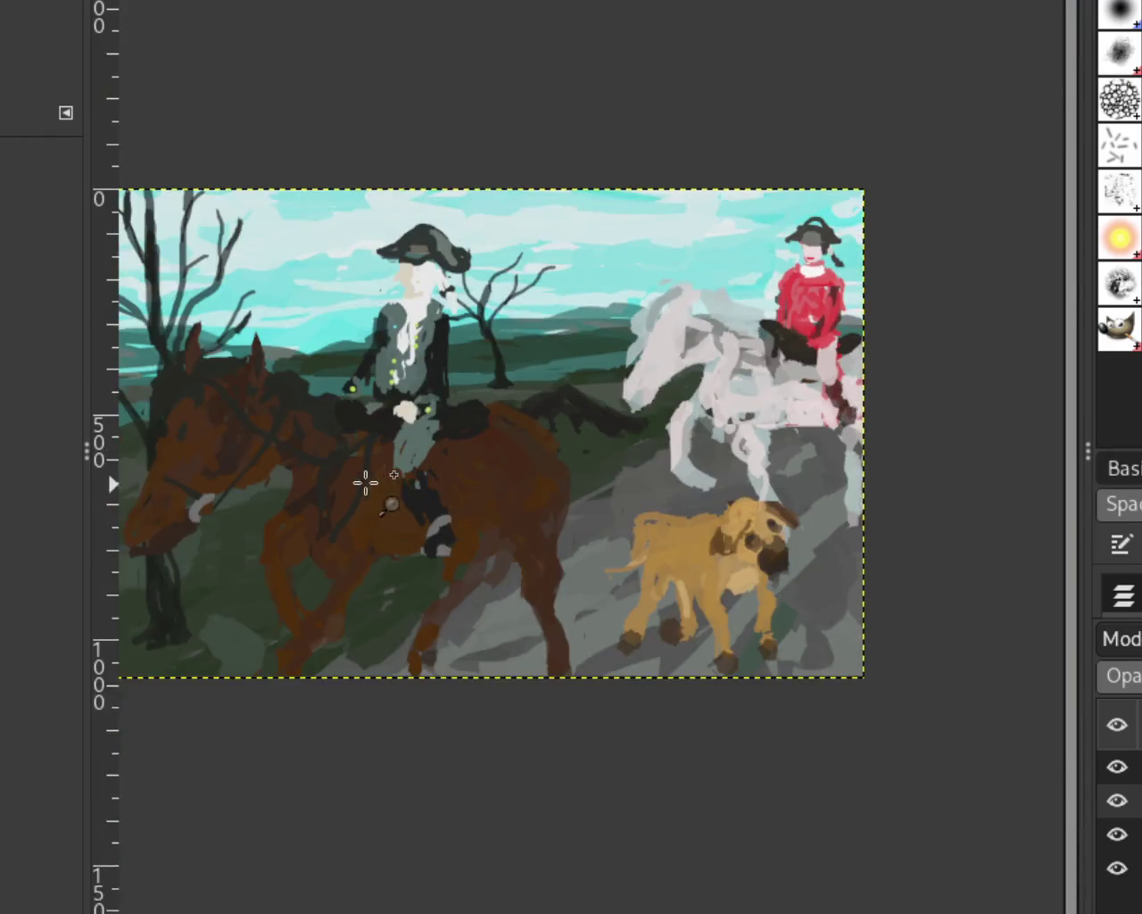
{"action": "left_click", "coordinate": [393, 477]}
{"action": "left_click", "coordinate": [830, 450], "text": "ctrl"}
{"action": "left_click", "coordinate": [821, 455]}
{"action": "left_click", "coordinate": [614, 485], "text": "ctrl"}
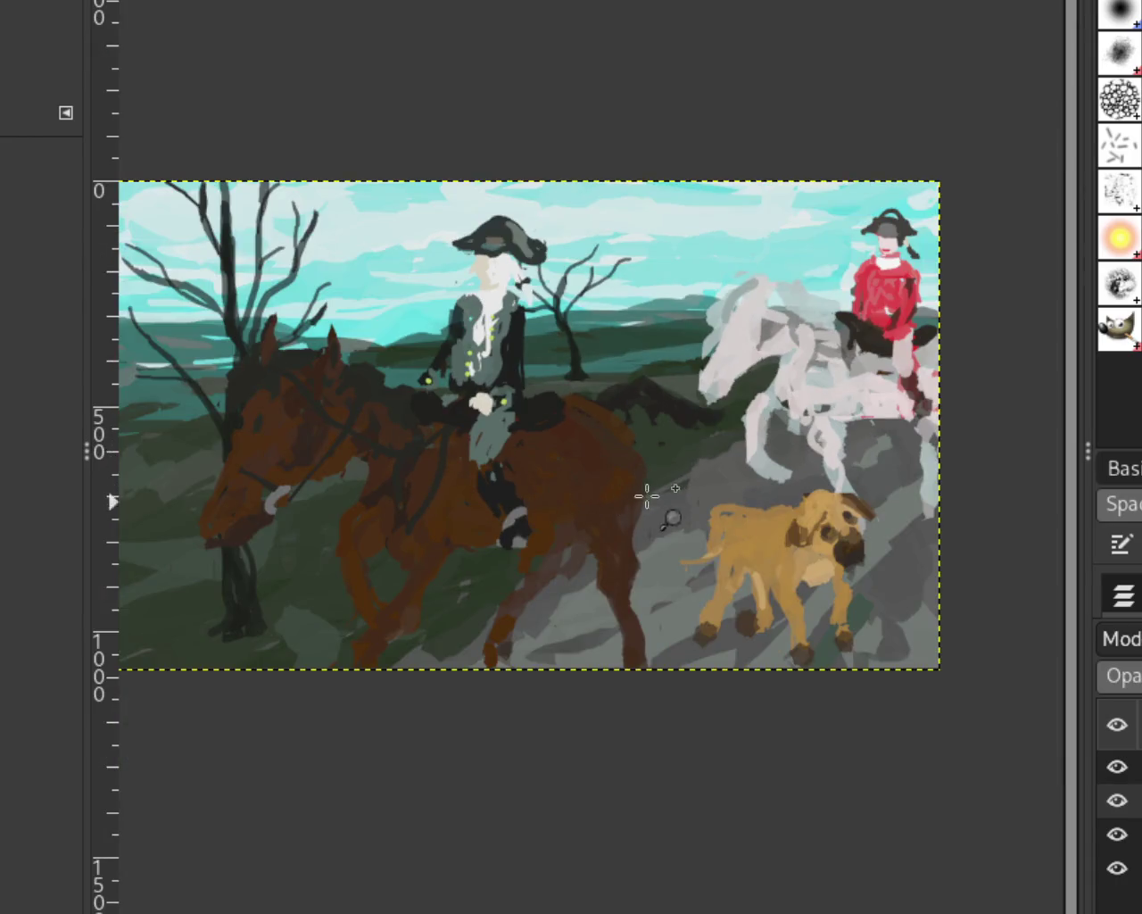
{"action": "left_click", "coordinate": [651, 431], "text": "ctrl"}
{"action": "left_click", "coordinate": [671, 430]}
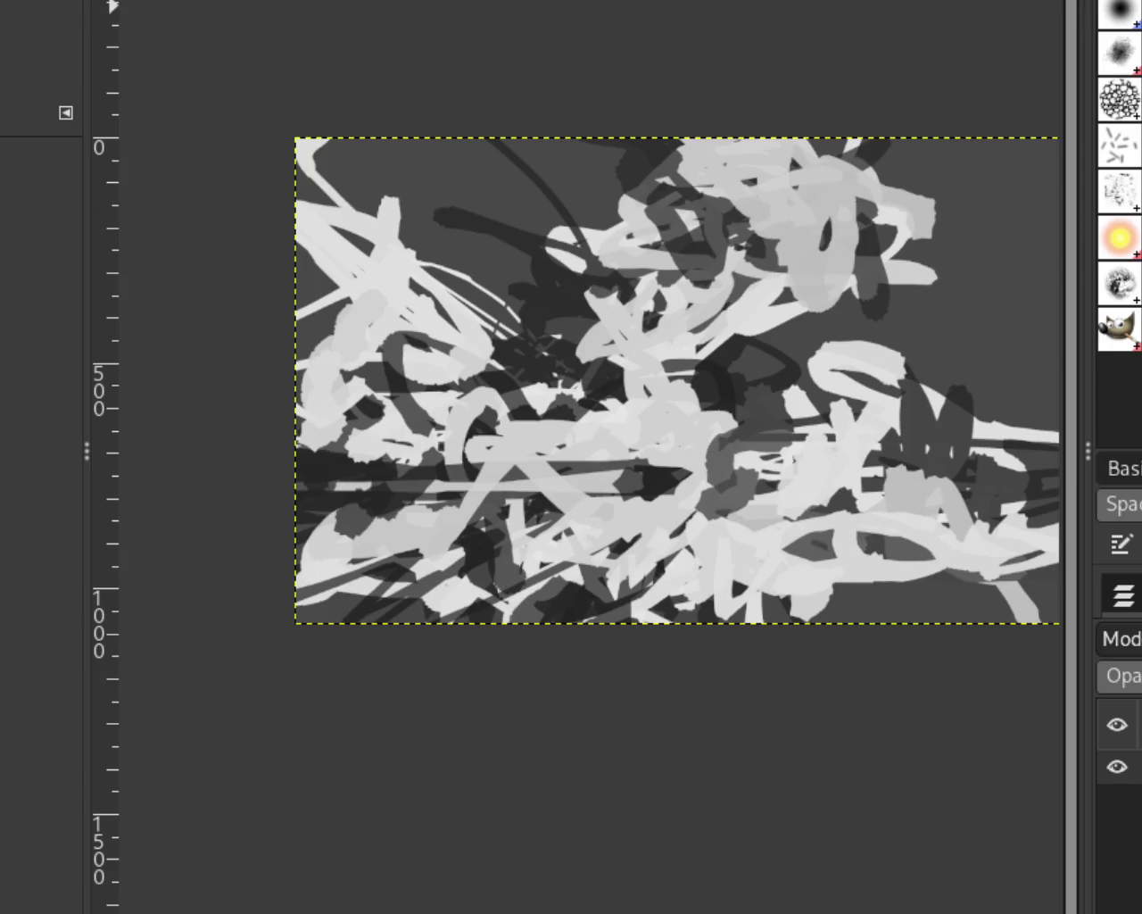
Zoom in and out over the grey scribble image, then switch to the Paintbrush.
{"action": "left_click", "coordinate": [757, 374], "text": "ctrl"}
{"action": "left_click", "coordinate": [814, 378]}
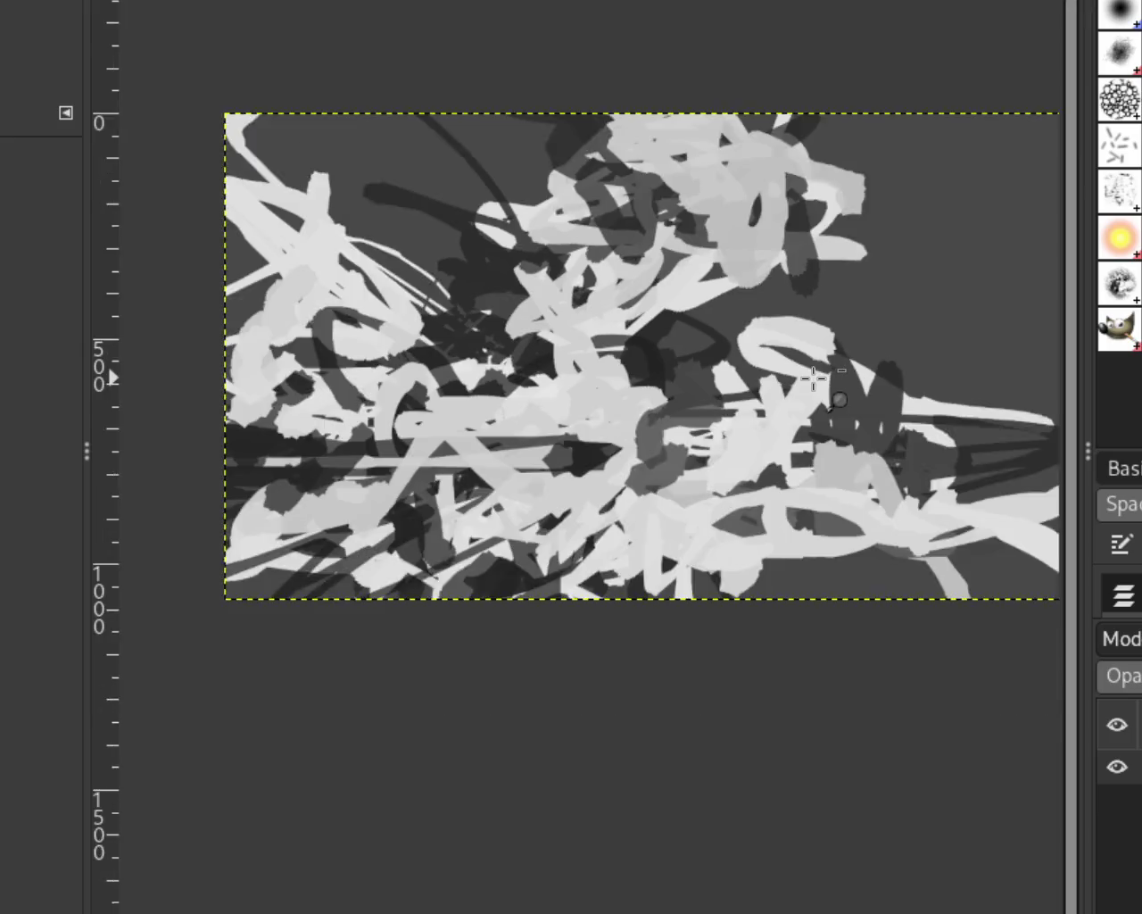
{"action": "scroll", "coordinate": [814, 379], "scroll_direction": "down", "scroll_amount": 2}
{"action": "scroll", "coordinate": [813, 378], "scroll_direction": "down", "scroll_amount": 2}
{"action": "scroll", "coordinate": [809, 347], "scroll_direction": "up", "scroll_amount": 4}
{"action": "scroll", "coordinate": [809, 346], "scroll_direction": "down", "scroll_amount": 1}
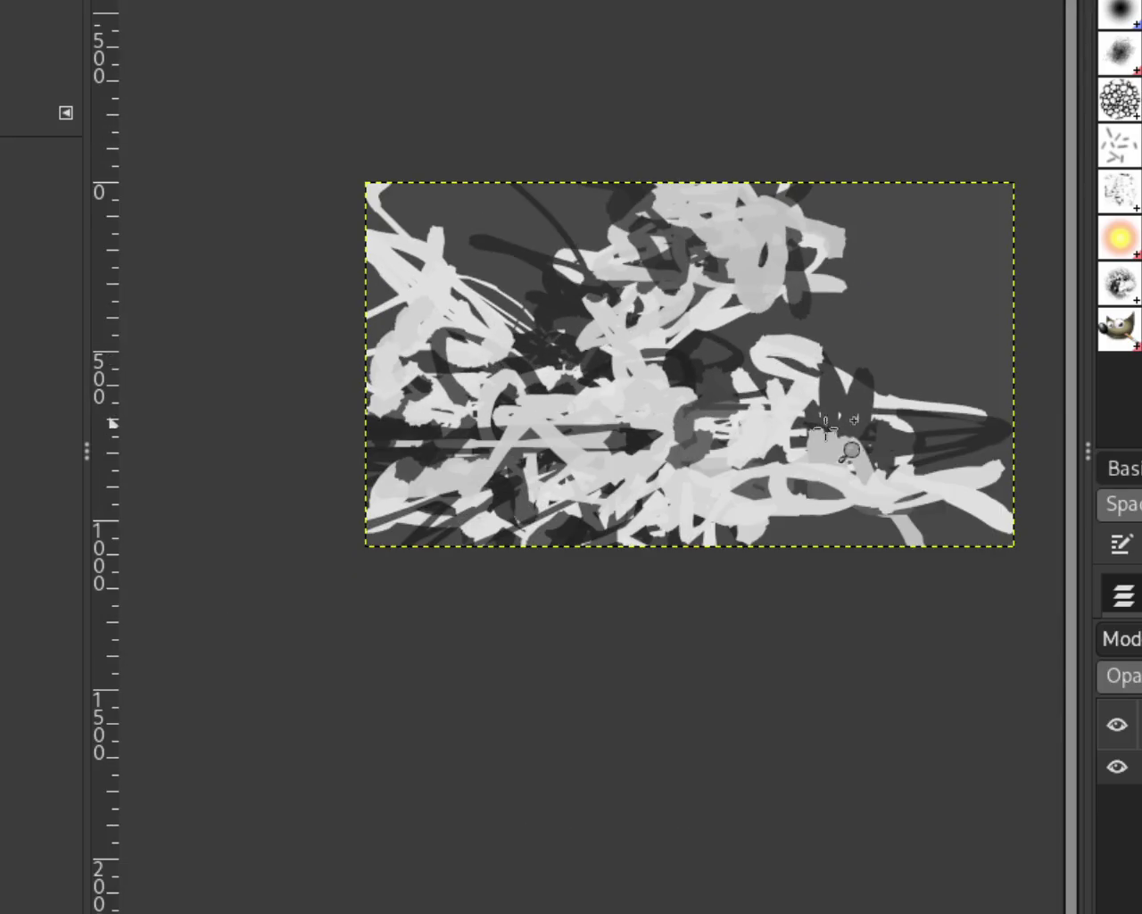
{"action": "scroll", "coordinate": [854, 453], "scroll_direction": "up", "scroll_amount": 3}
{"action": "scroll", "coordinate": [910, 450], "scroll_direction": "down", "scroll_amount": 2}
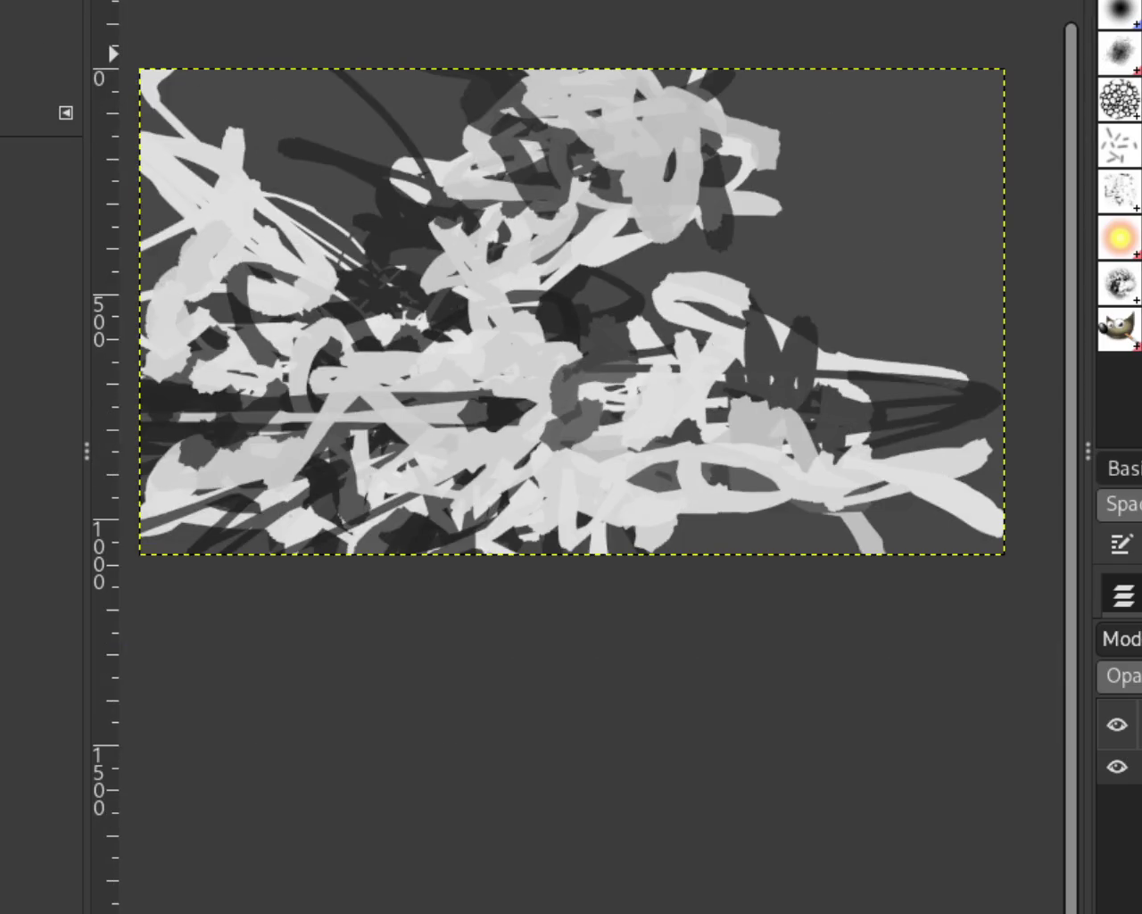
{"action": "key", "text": "p"}
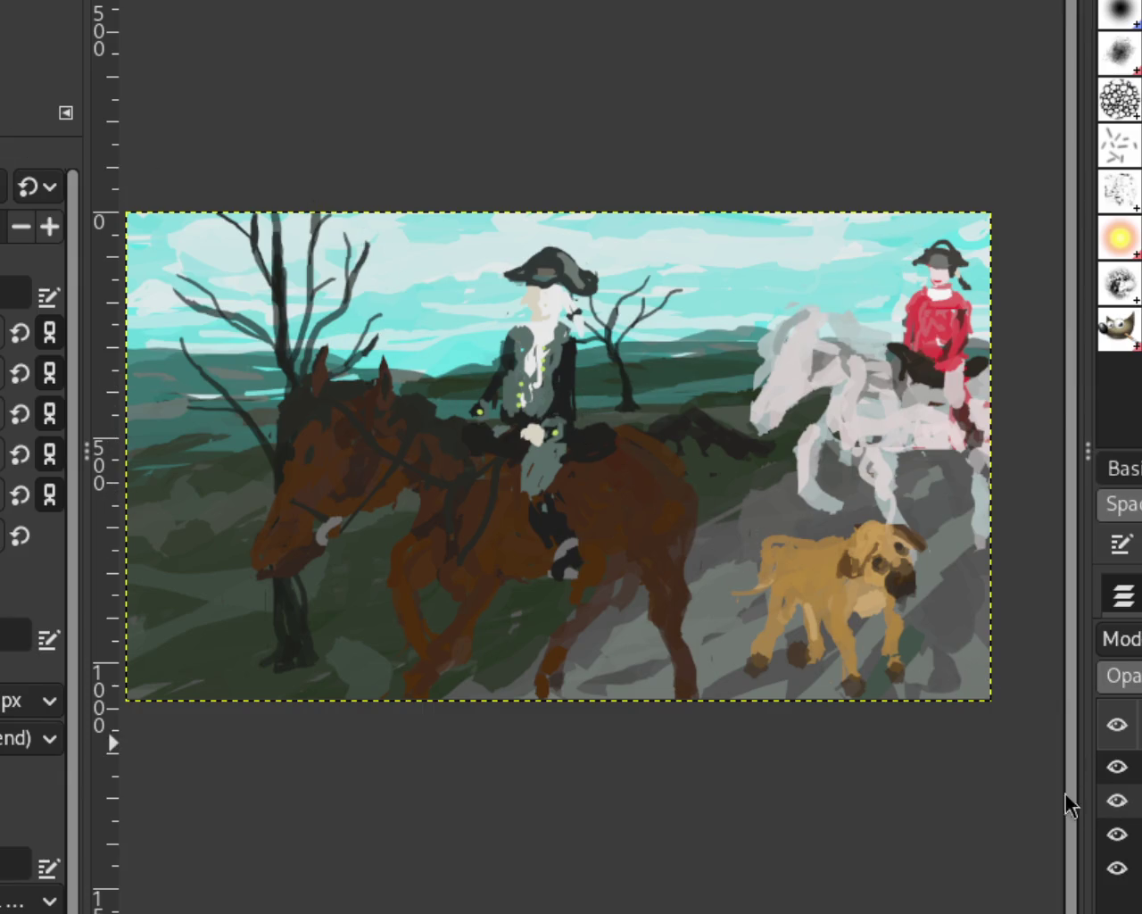
Hide the dog and horse-and-rider layers, keeping the tree and background layers visible.
{"action": "key", "text": "ctrl+z"}
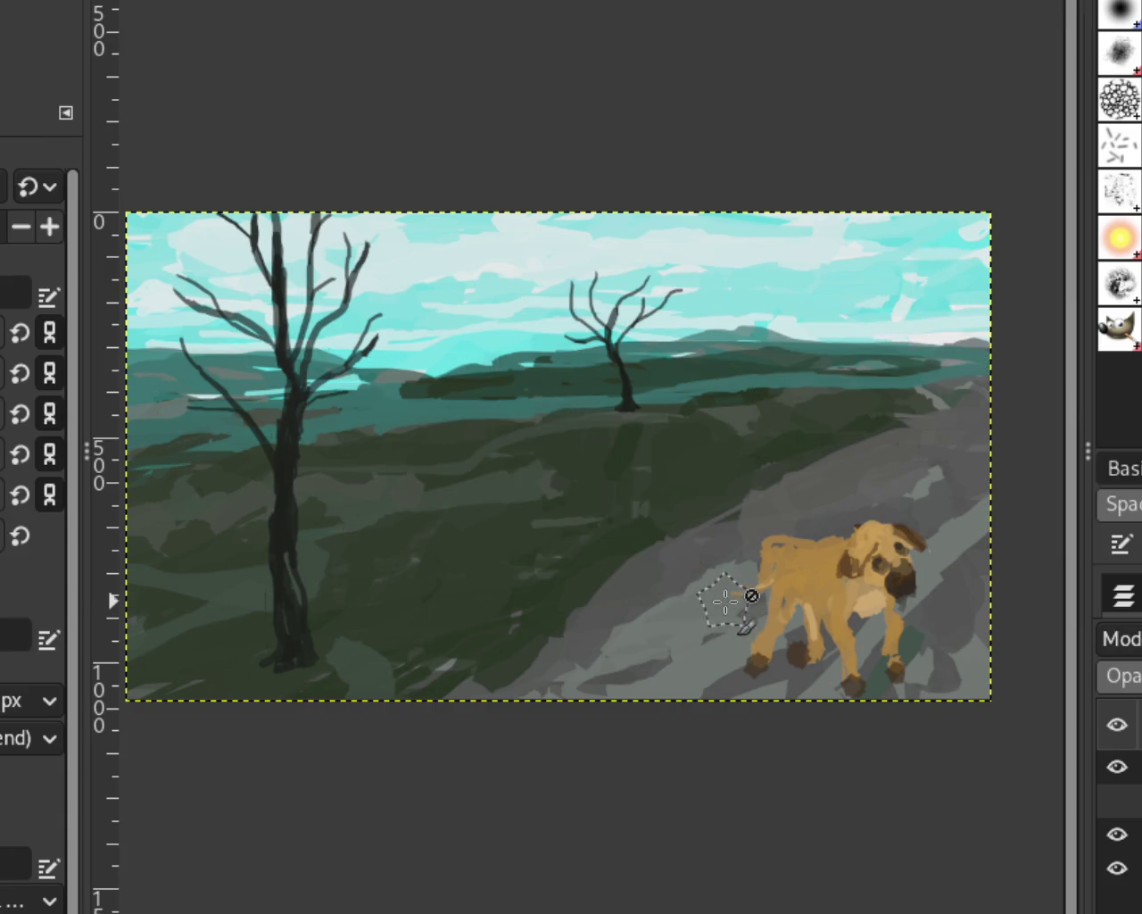
{"action": "key", "text": "ctrl+y"}
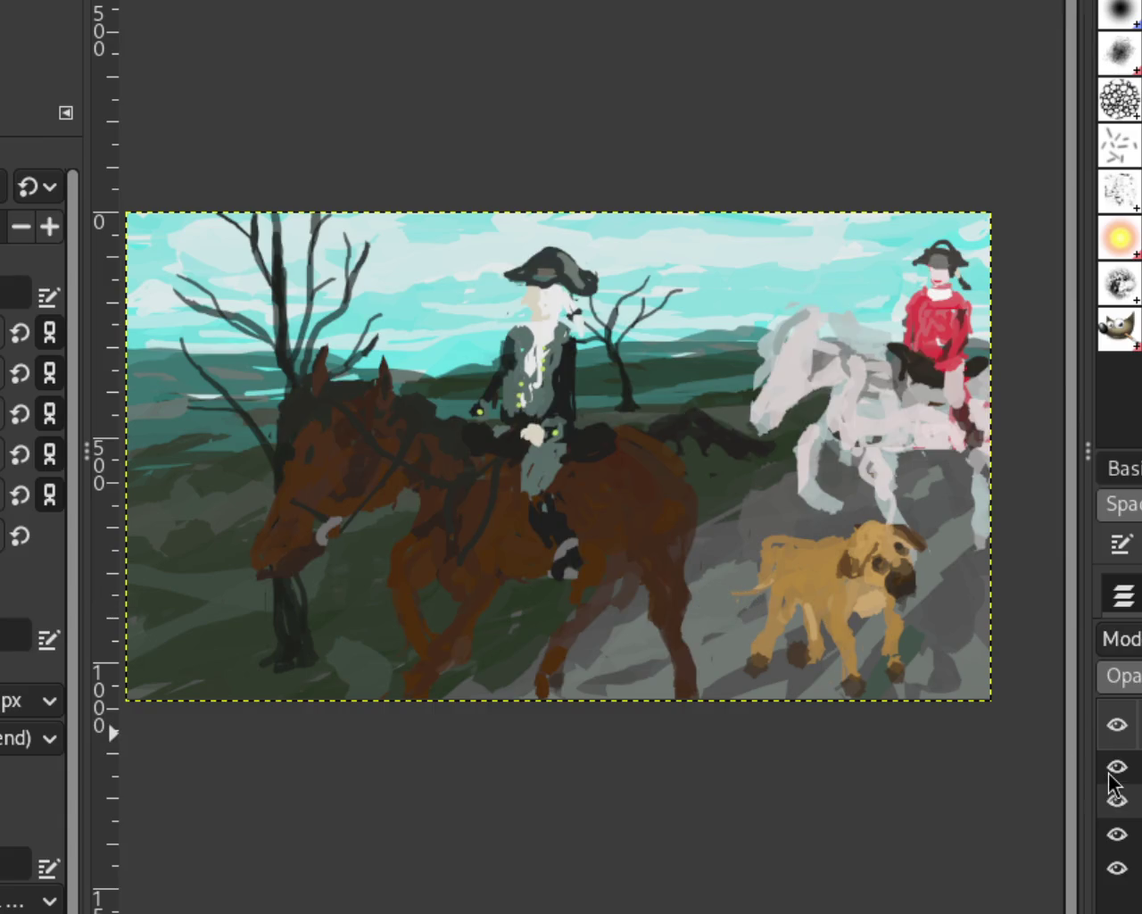
{"action": "left_click", "coordinate": [1118, 767]}
{"action": "left_click", "coordinate": [1117, 800]}
{"action": "left_click", "coordinate": [1116, 835]}
{"action": "left_click", "coordinate": [1119, 835]}
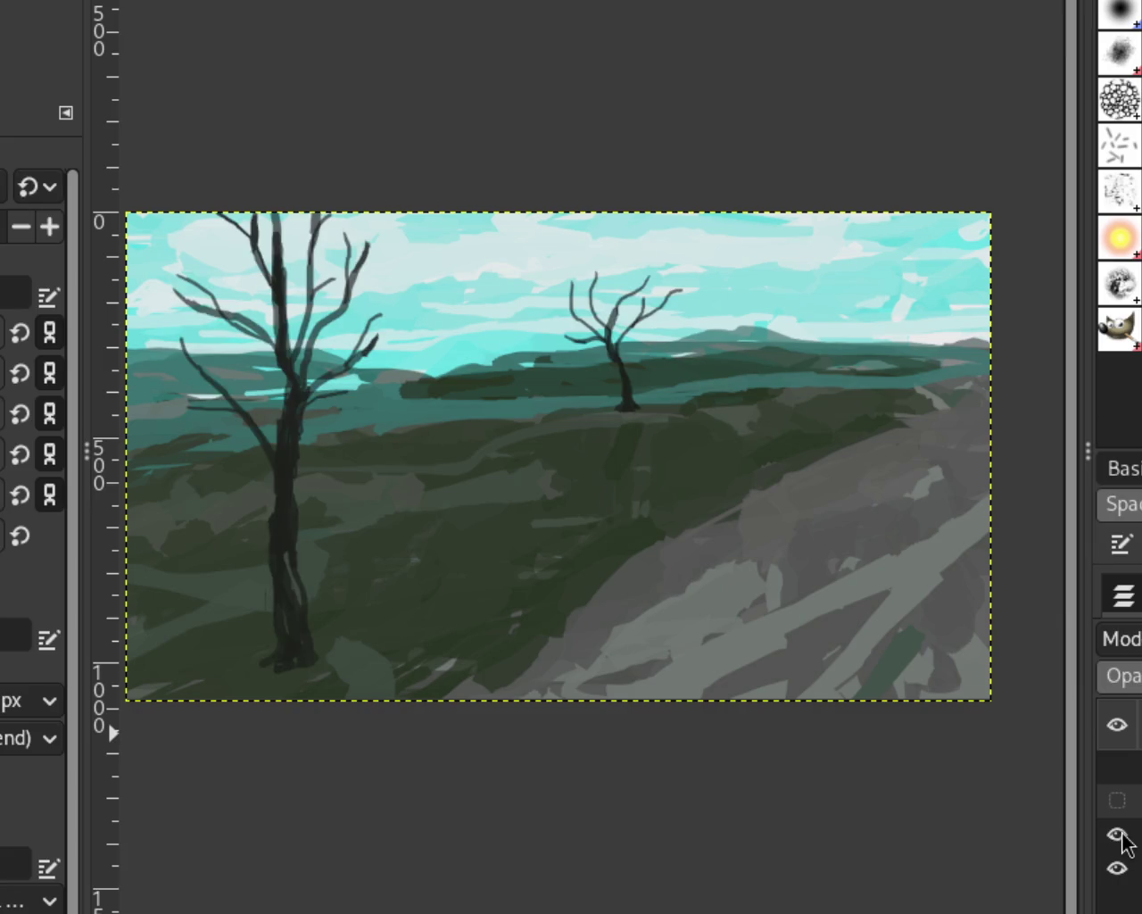
{"action": "left_click", "coordinate": [1118, 868]}
{"action": "left_click", "coordinate": [1118, 868]}
{"action": "left_click", "coordinate": [1116, 802]}
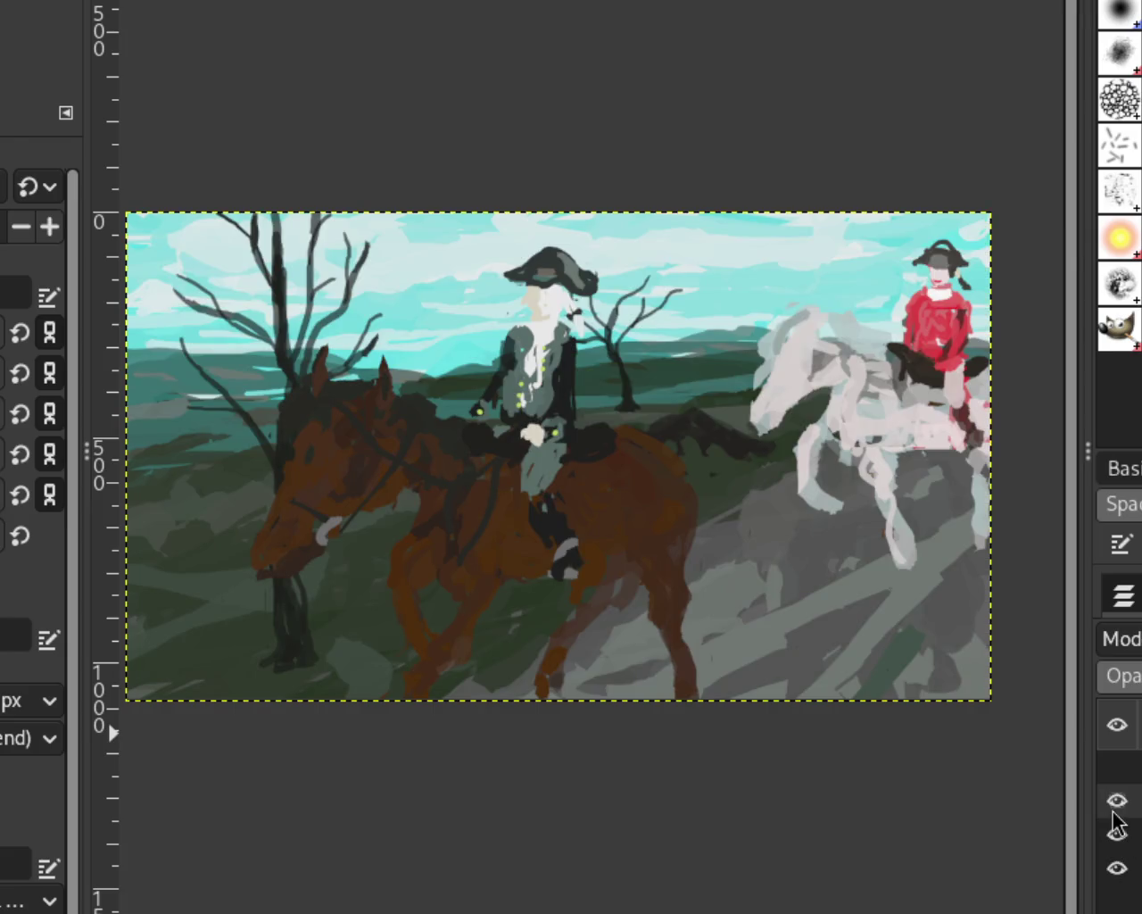
{"action": "left_click", "coordinate": [1116, 800]}
{"action": "left_click", "coordinate": [1116, 834]}
{"action": "left_click", "coordinate": [1117, 834]}
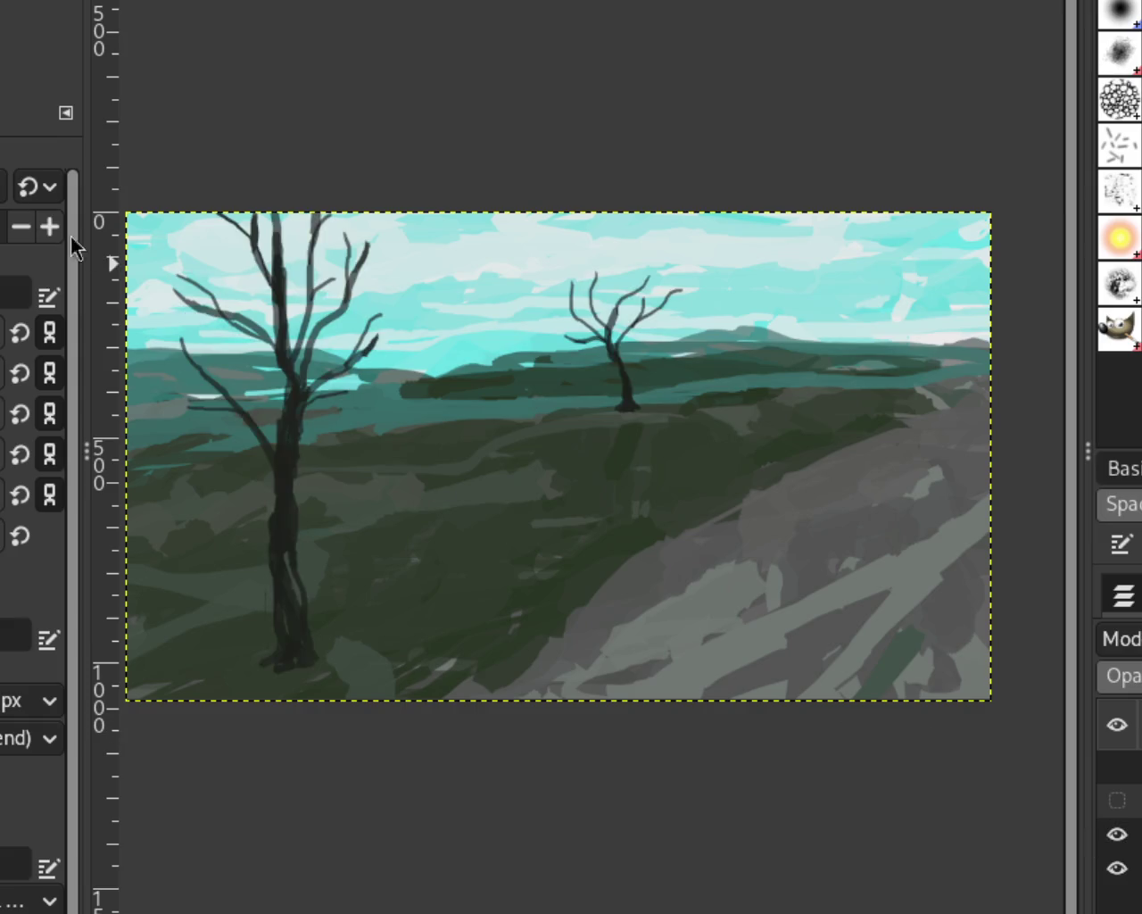
Zoom in closely on the bare tree at the left of the landscape.
{"action": "key", "text": "z"}
{"action": "left_click", "coordinate": [714, 513], "text": "ctrl"}
{"action": "left_click", "coordinate": [412, 499]}
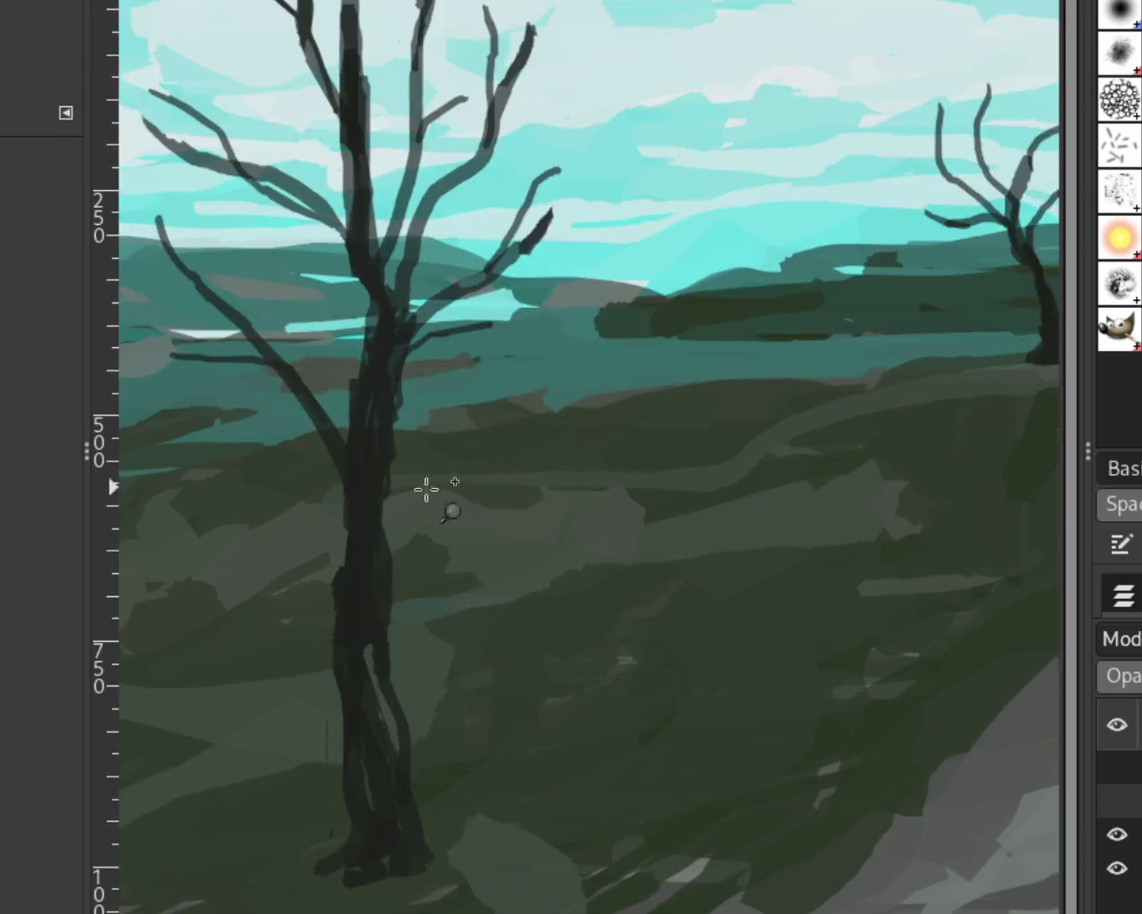
Extend the left tree's lower branch further left and lengthen a branch upward.
{"action": "left_click", "coordinate": [415, 486], "text": "ctrl"}
{"action": "left_click", "coordinate": [268, 339]}
{"action": "key", "text": "p"}
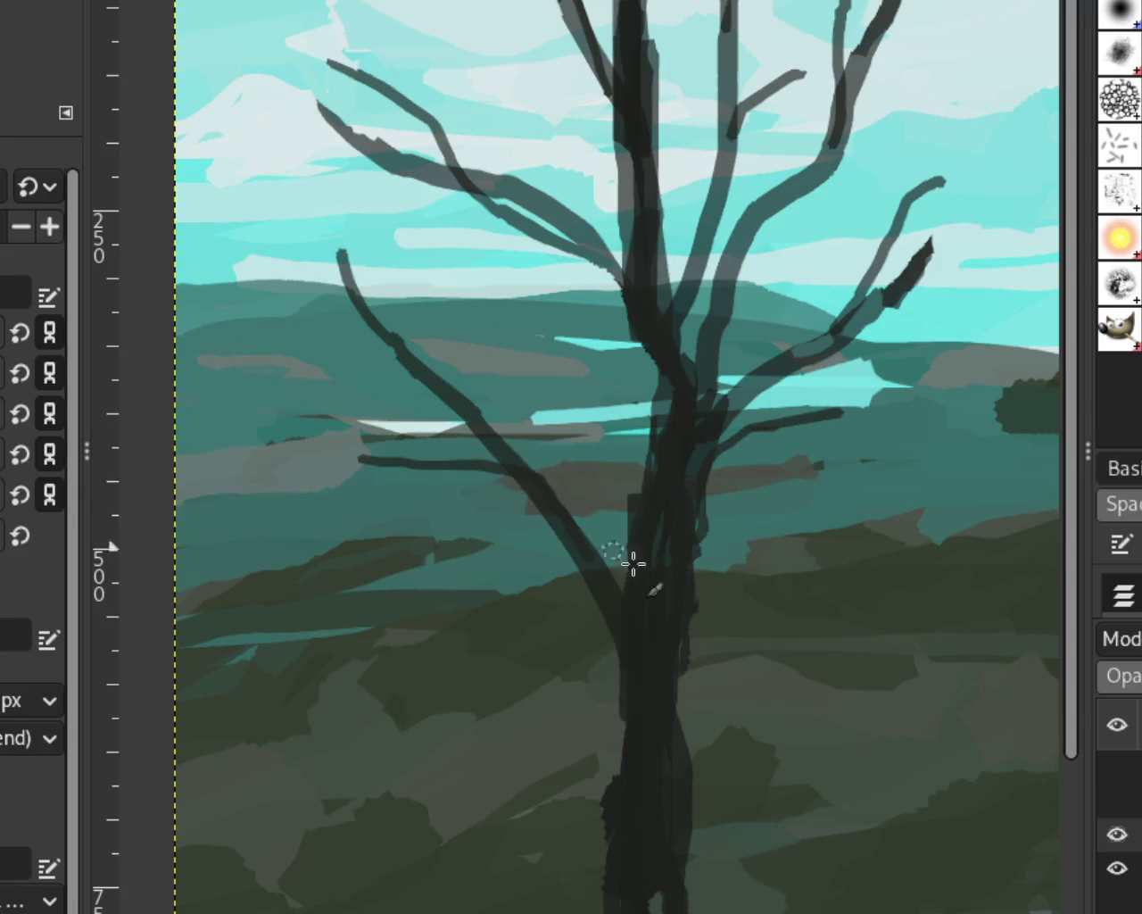
{"action": "left_click_drag", "start_coordinate": [533, 483], "coordinate": [194, 454]}
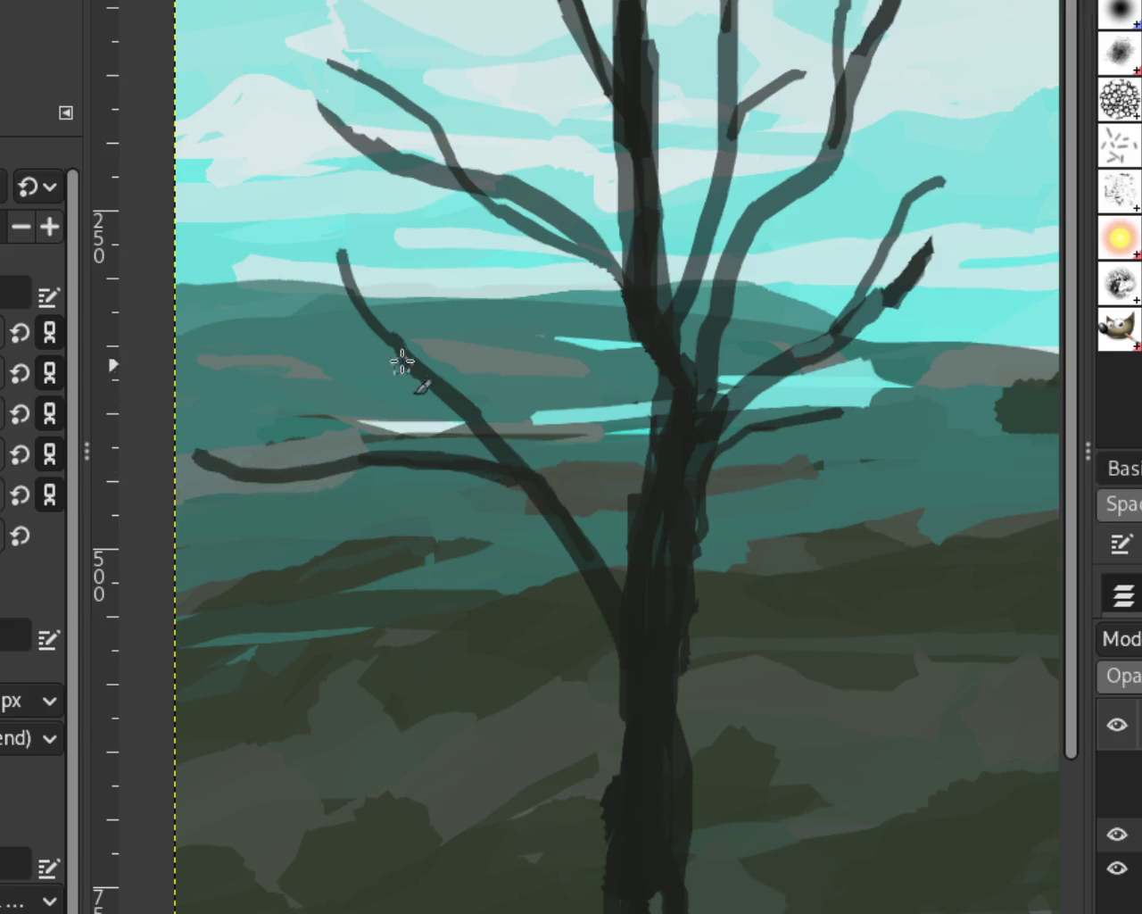
{"action": "left_click_drag", "start_coordinate": [310, 198], "coordinate": [392, 348]}
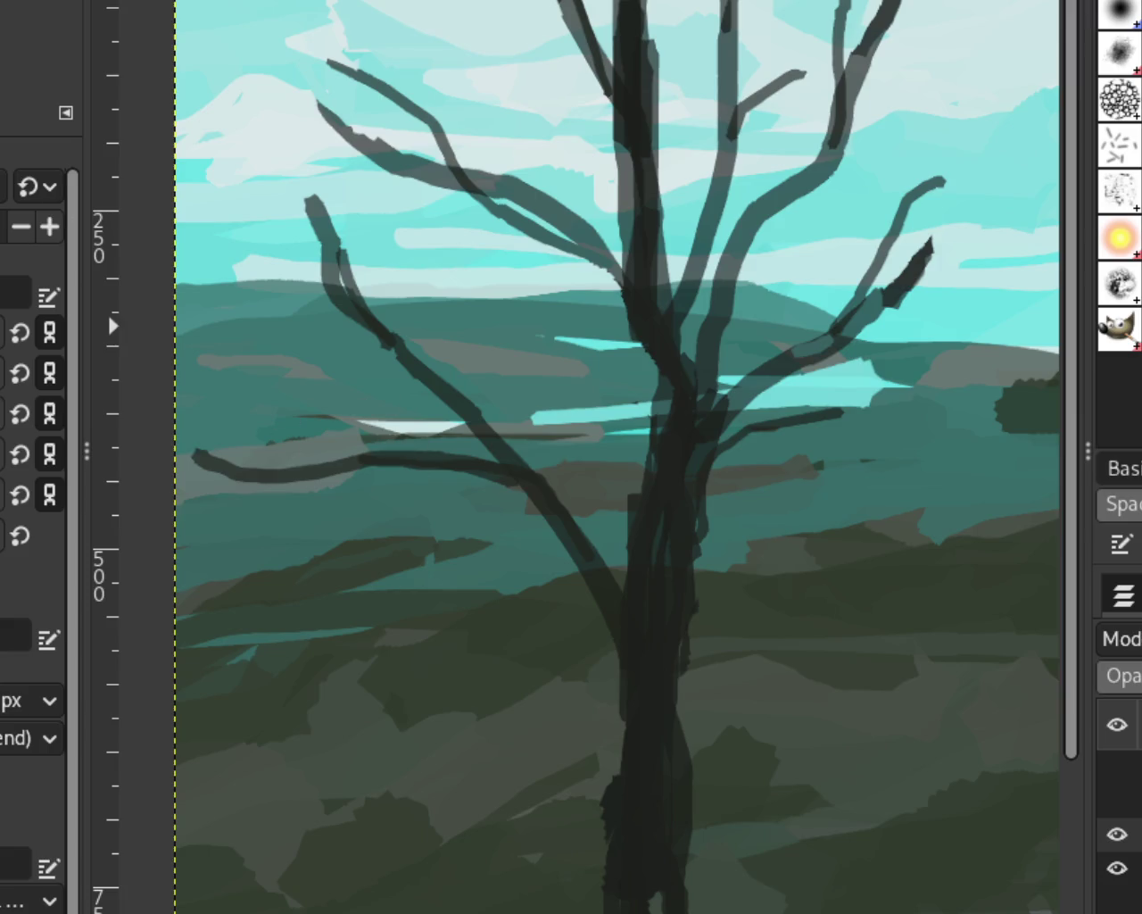
Try several dark branch strokes on the tree, undoing each one.
{"action": "key", "text": "z"}
{"action": "left_click", "coordinate": [485, 372], "text": "ctrl"}
{"action": "left_click", "coordinate": [458, 309]}
{"action": "key", "text": "p"}
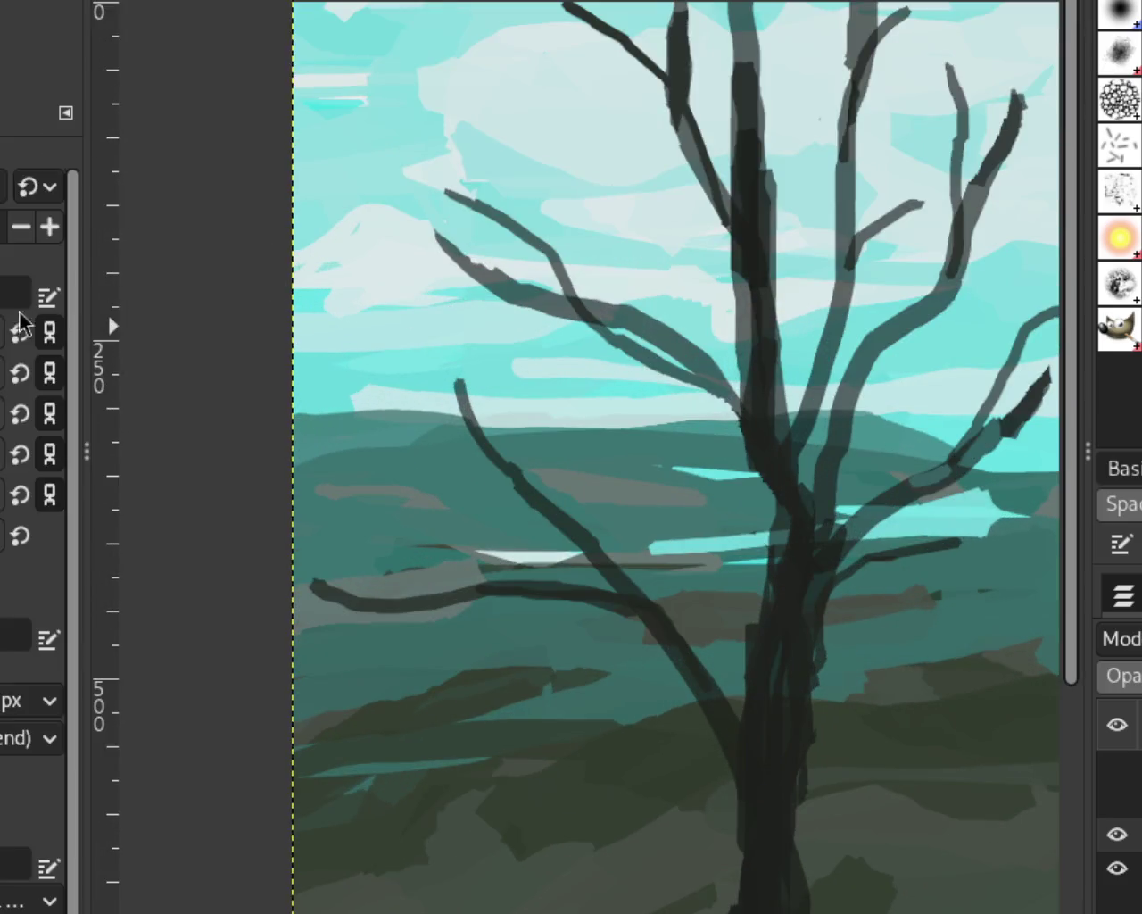
{"action": "mouse_move", "coordinate": [356, 406]}
{"action": "left_mouse_down"}
{"action": "mouse_move", "coordinate": [462, 494]}
{"action": "mouse_move", "coordinate": [525, 482]}
{"action": "left_mouse_up"}
{"action": "key", "text": "ctrl+z"}
{"action": "key", "text": "ctrl+z"}
{"action": "left_click_drag", "start_coordinate": [596, 426], "coordinate": [580, 507]}
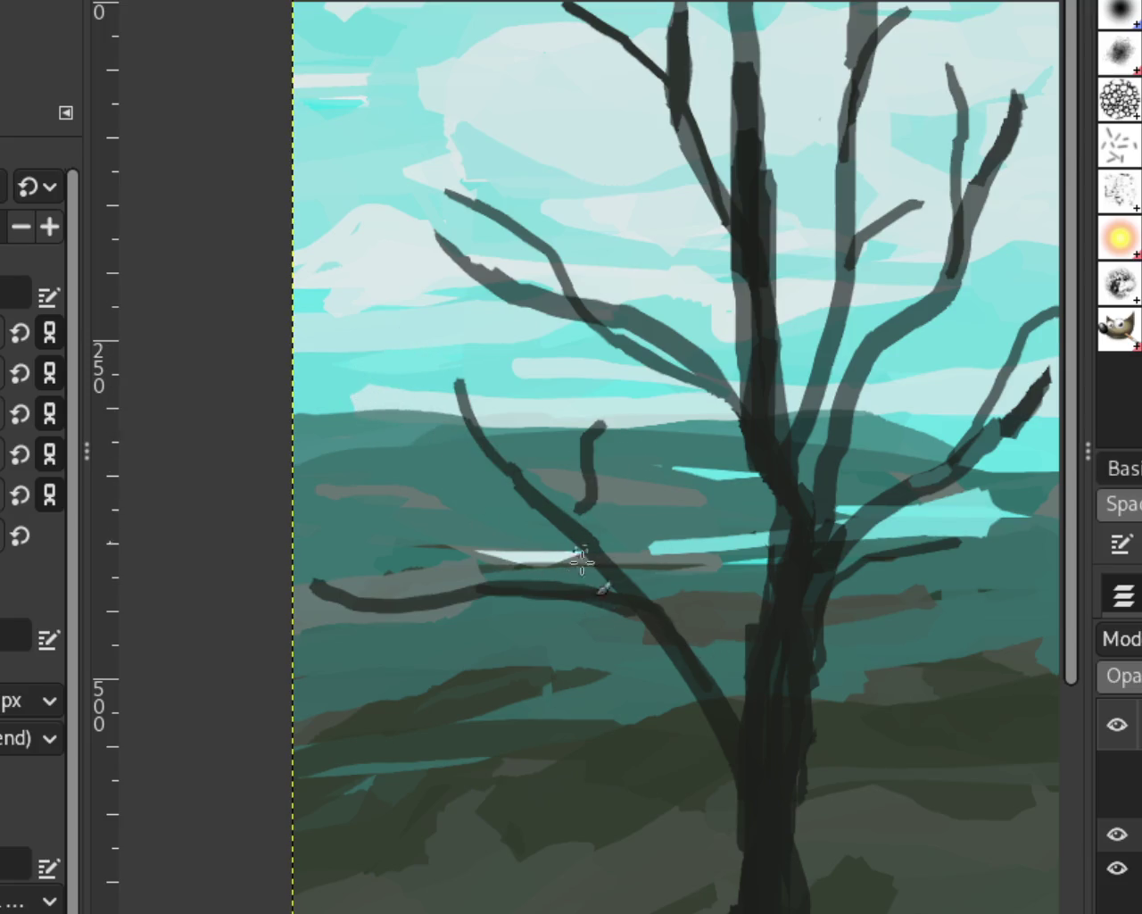
{"action": "key", "text": "ctrl+z"}
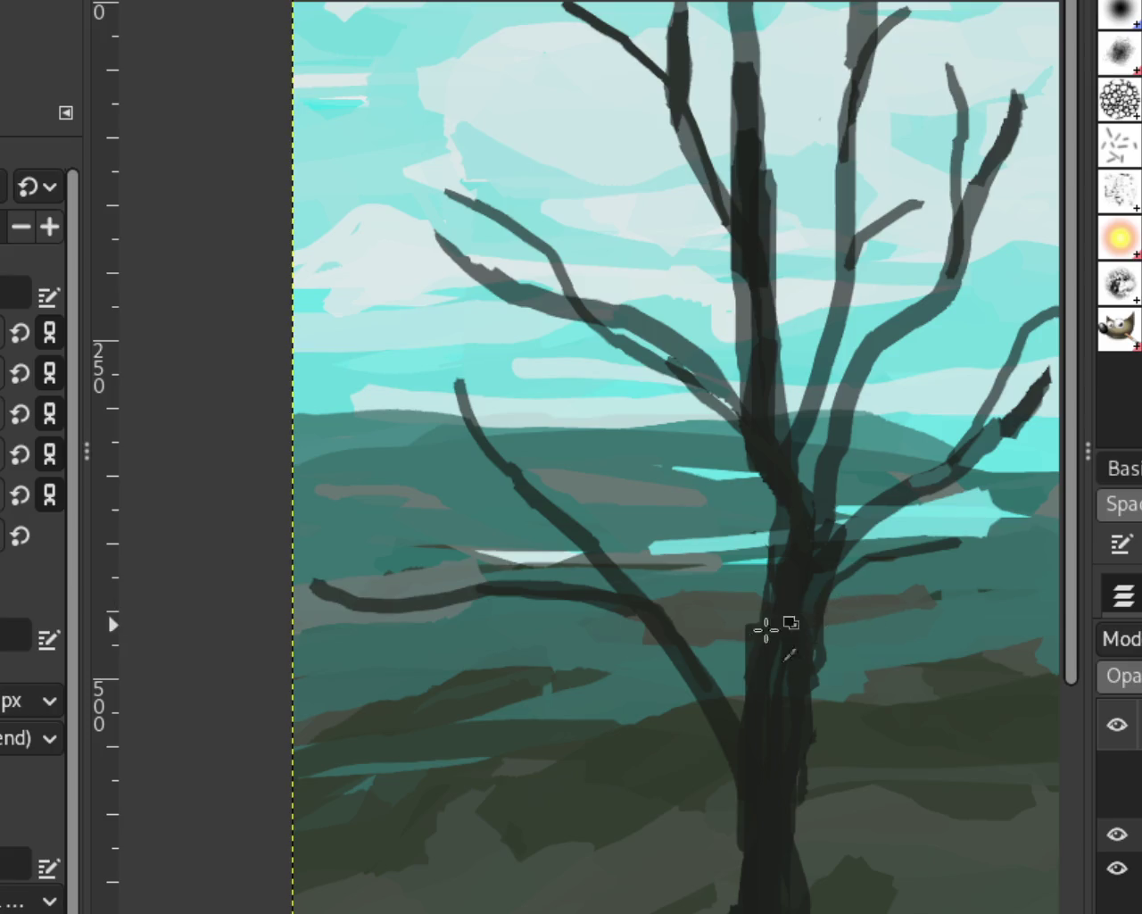
{"action": "left_click_drag", "start_coordinate": [705, 593], "coordinate": [750, 678]}
Paint a longer dark branch joining the trunk, redrawing it until it fits.
{"action": "key", "text": "ctrl+z"}
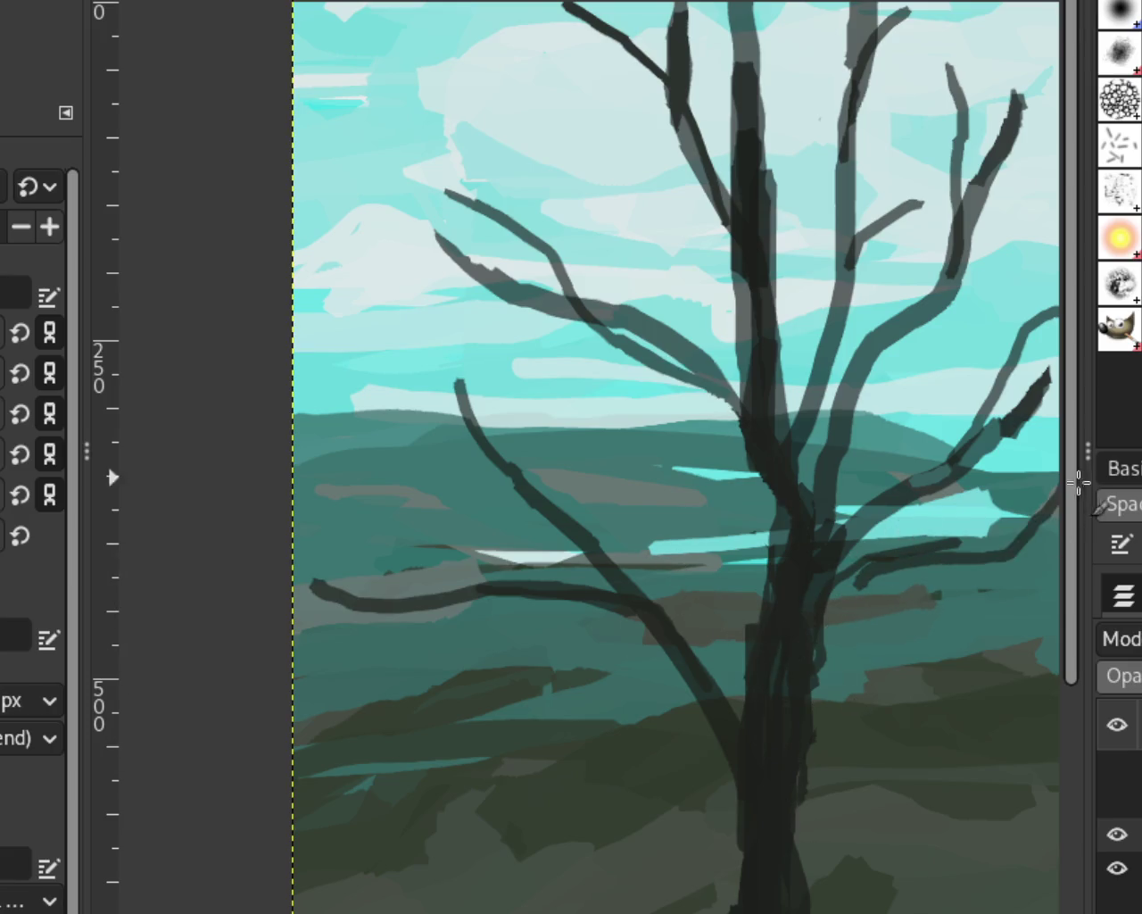
{"action": "left_click_drag", "start_coordinate": [928, 543], "coordinate": [819, 669]}
{"action": "key", "text": "ctrl+z"}
{"action": "left_click_drag", "start_coordinate": [906, 538], "coordinate": [807, 656]}
{"action": "key", "text": "ctrl+z"}
{"action": "left_click_drag", "start_coordinate": [969, 548], "coordinate": [1053, 501]}
{"action": "key", "text": "ctrl+z"}
{"action": "mouse_move", "coordinate": [945, 525]}
{"action": "left_mouse_down"}
{"action": "mouse_move", "coordinate": [905, 553]}
{"action": "mouse_move", "coordinate": [813, 678]}
{"action": "left_mouse_up"}
{"action": "key", "text": "z"}
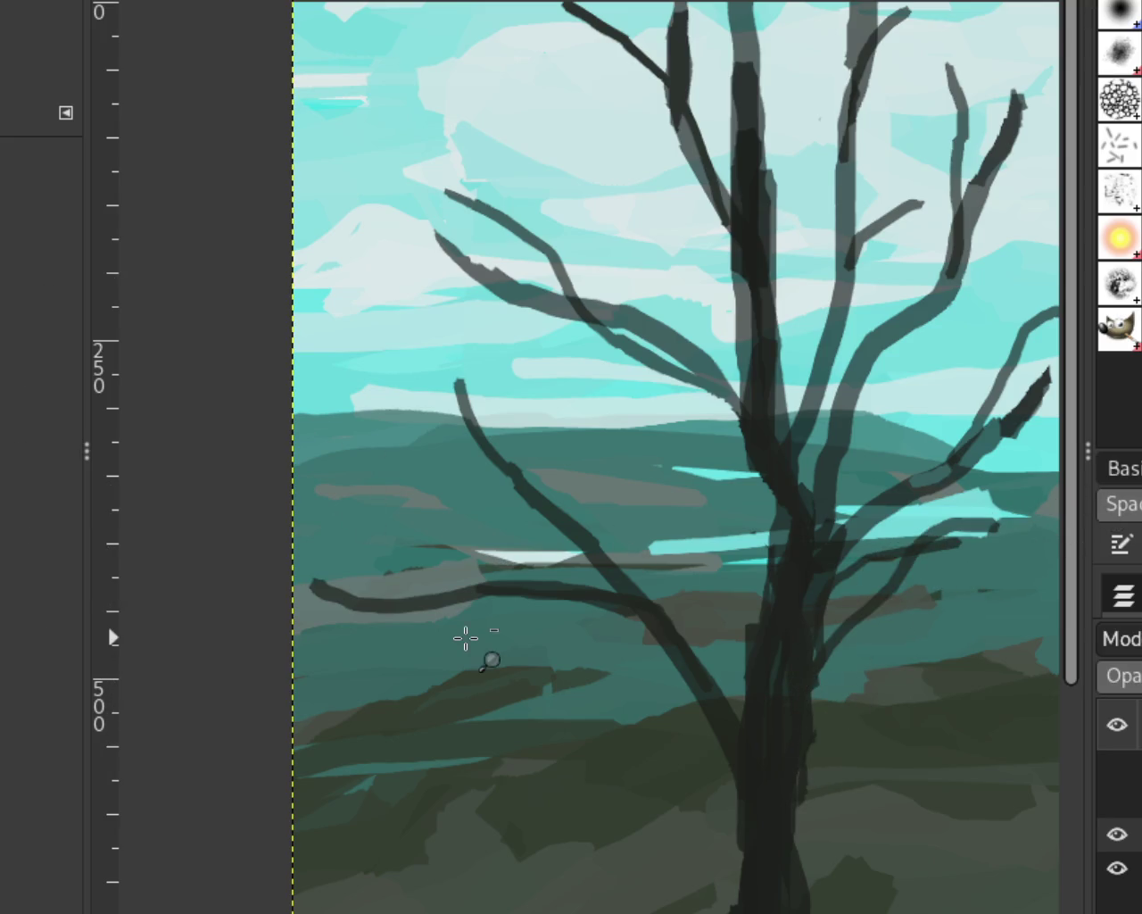
{"action": "left_click", "coordinate": [464, 638], "text": "ctrl"}
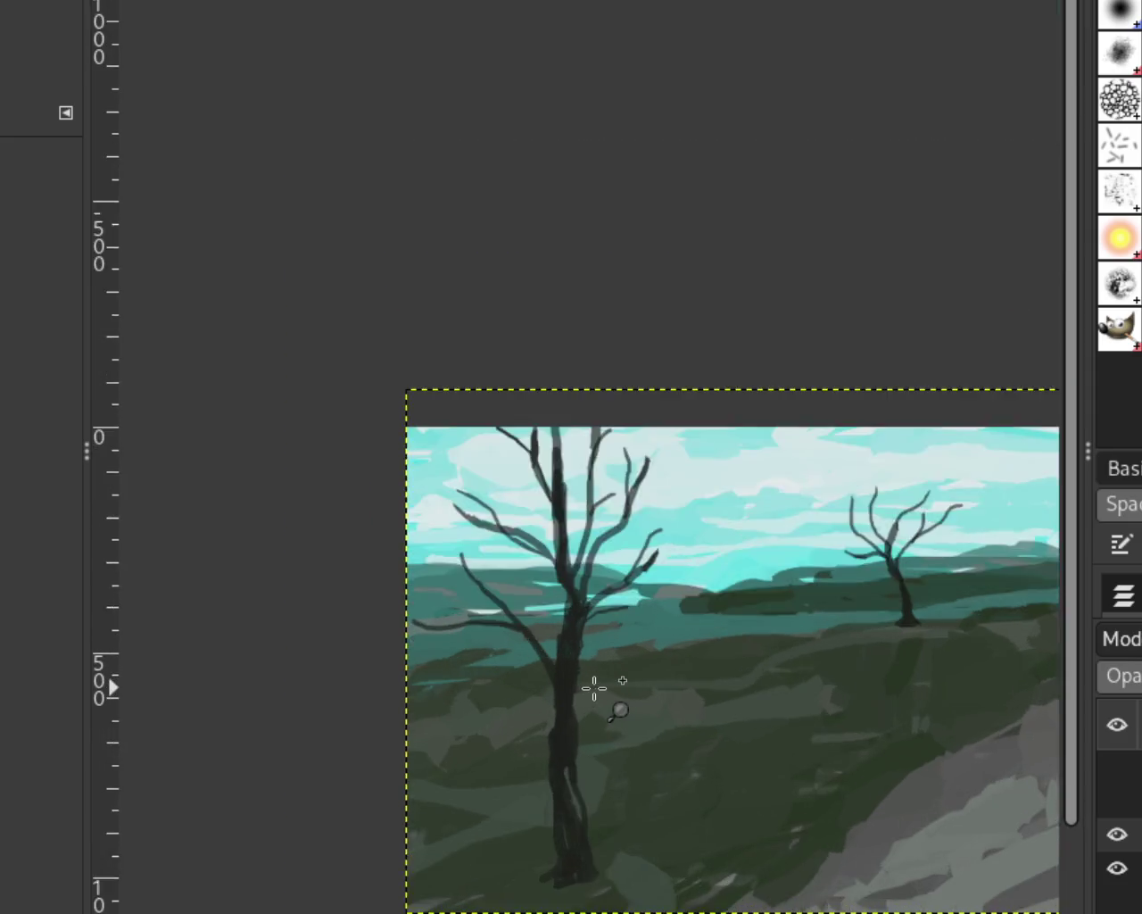
Try curved branch strokes near the trunk, undo them, and reframe on the trunk.
{"action": "left_click", "coordinate": [593, 688]}
{"action": "key", "text": "p"}
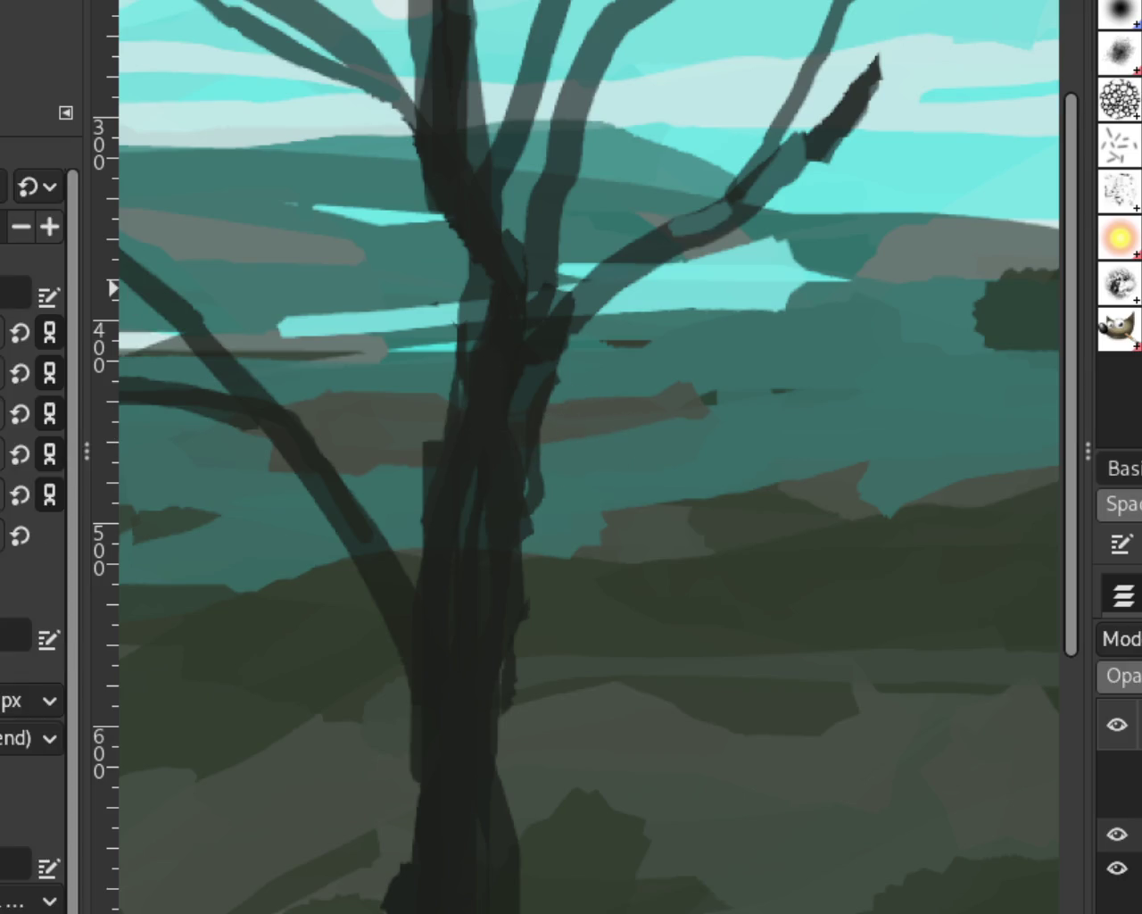
{"action": "mouse_move", "coordinate": [712, 361]}
{"action": "left_mouse_down"}
{"action": "mouse_move", "coordinate": [549, 596]}
{"action": "mouse_move", "coordinate": [923, 243]}
{"action": "left_mouse_up"}
{"action": "key", "text": "ctrl+z"}
{"action": "key", "text": "ctrl+z"}
{"action": "mouse_move", "coordinate": [817, 256]}
{"action": "left_mouse_down"}
{"action": "mouse_move", "coordinate": [571, 567]}
{"action": "mouse_move", "coordinate": [835, 304]}
{"action": "left_mouse_up"}
{"action": "key", "text": "ctrl+z"}
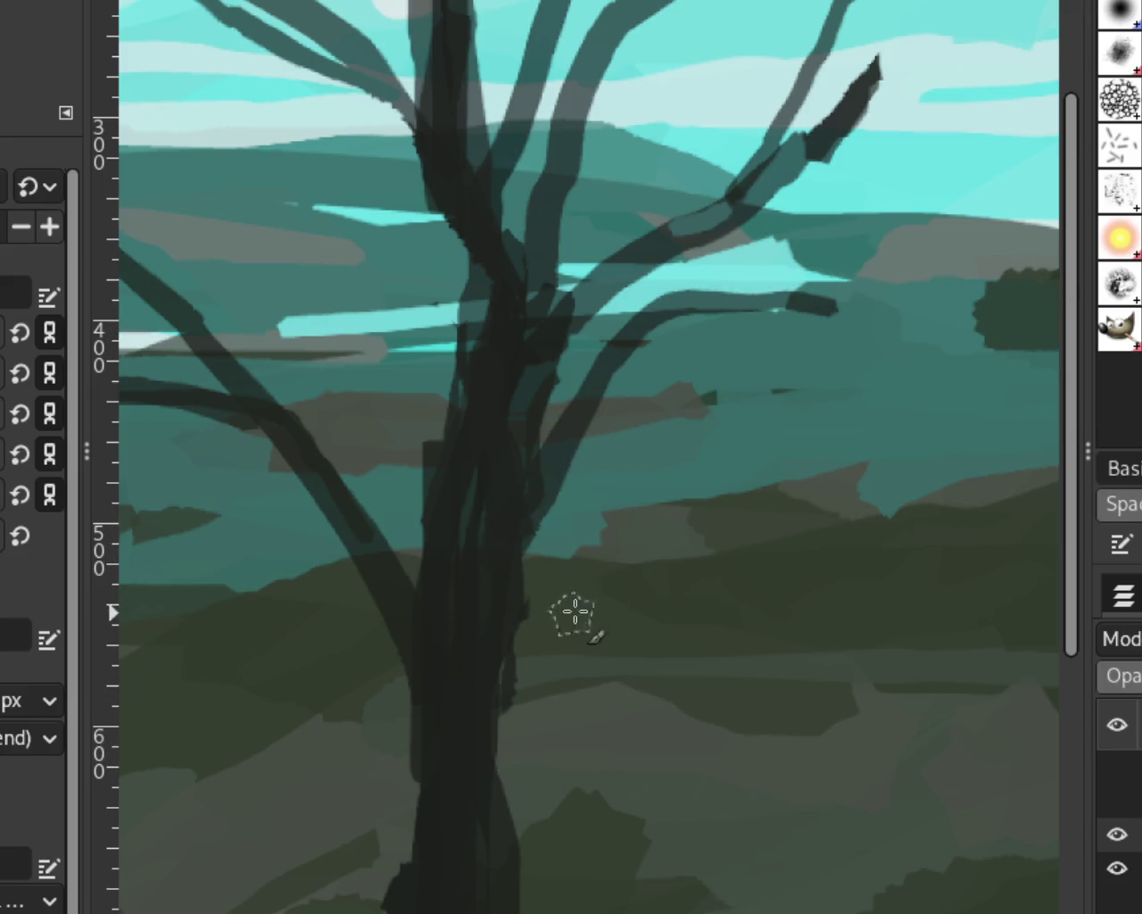
{"action": "key", "text": "z"}
{"action": "left_click", "coordinate": [616, 525], "text": "ctrl"}
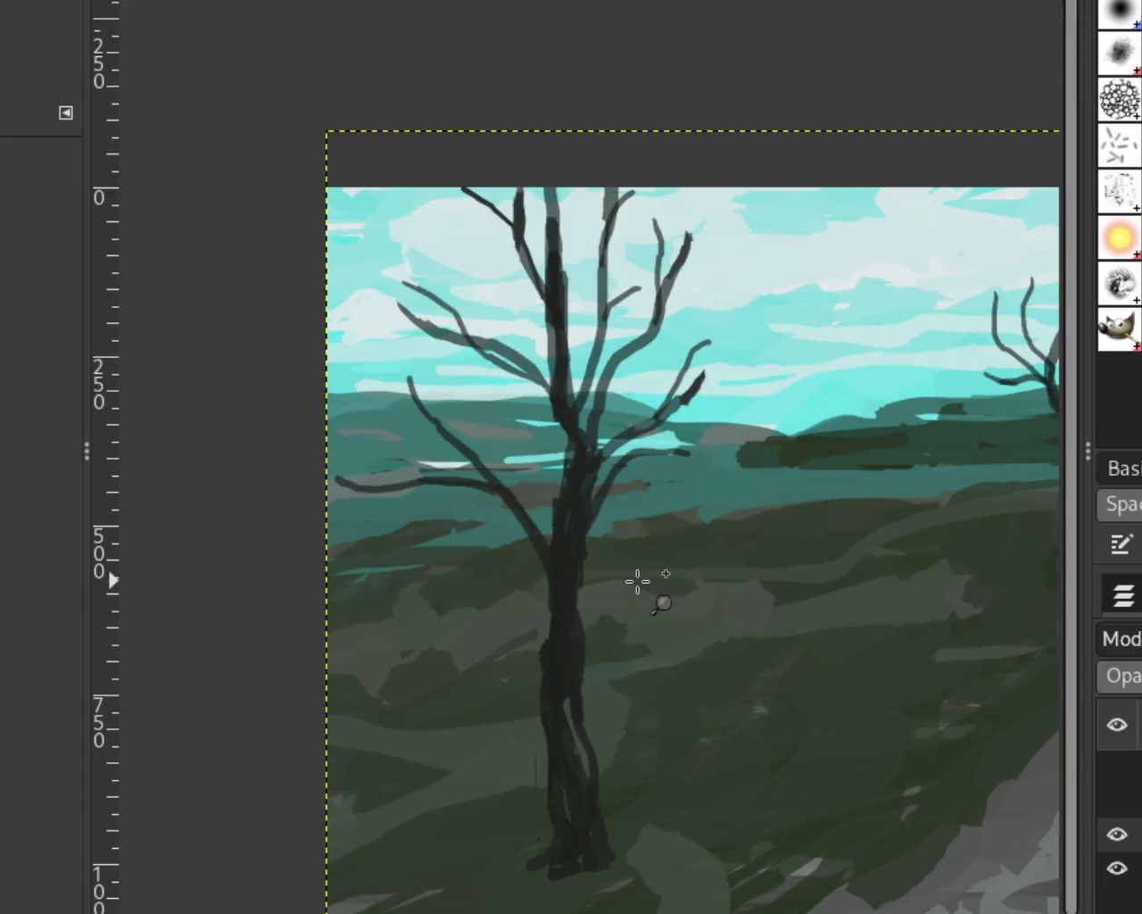
{"action": "left_click", "coordinate": [571, 593], "text": "ctrl"}
{"action": "left_click", "coordinate": [538, 562], "text": "ctrl"}
{"action": "left_click", "coordinate": [602, 623], "text": "ctrl"}
{"action": "left_click", "coordinate": [601, 618]}
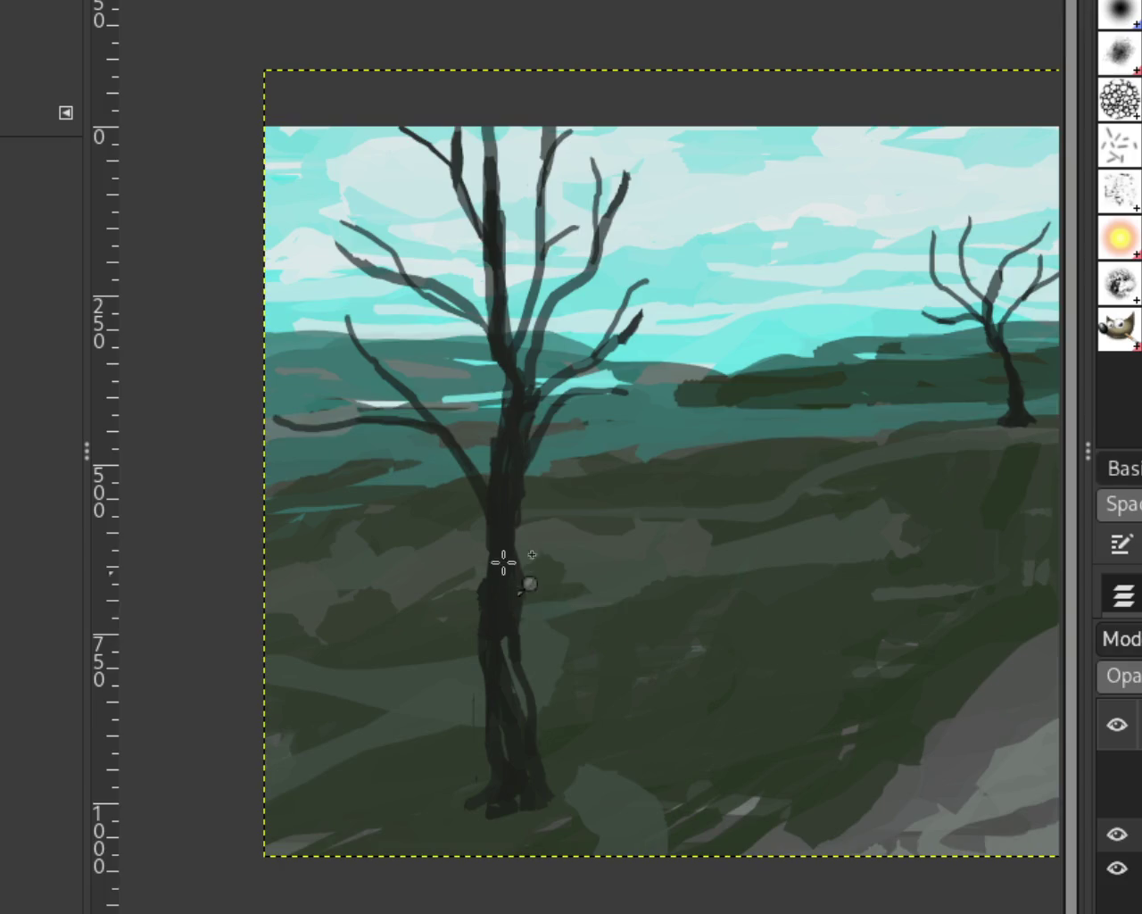
{"action": "left_click", "coordinate": [521, 526], "text": "ctrl"}
{"action": "left_click", "coordinate": [522, 525]}
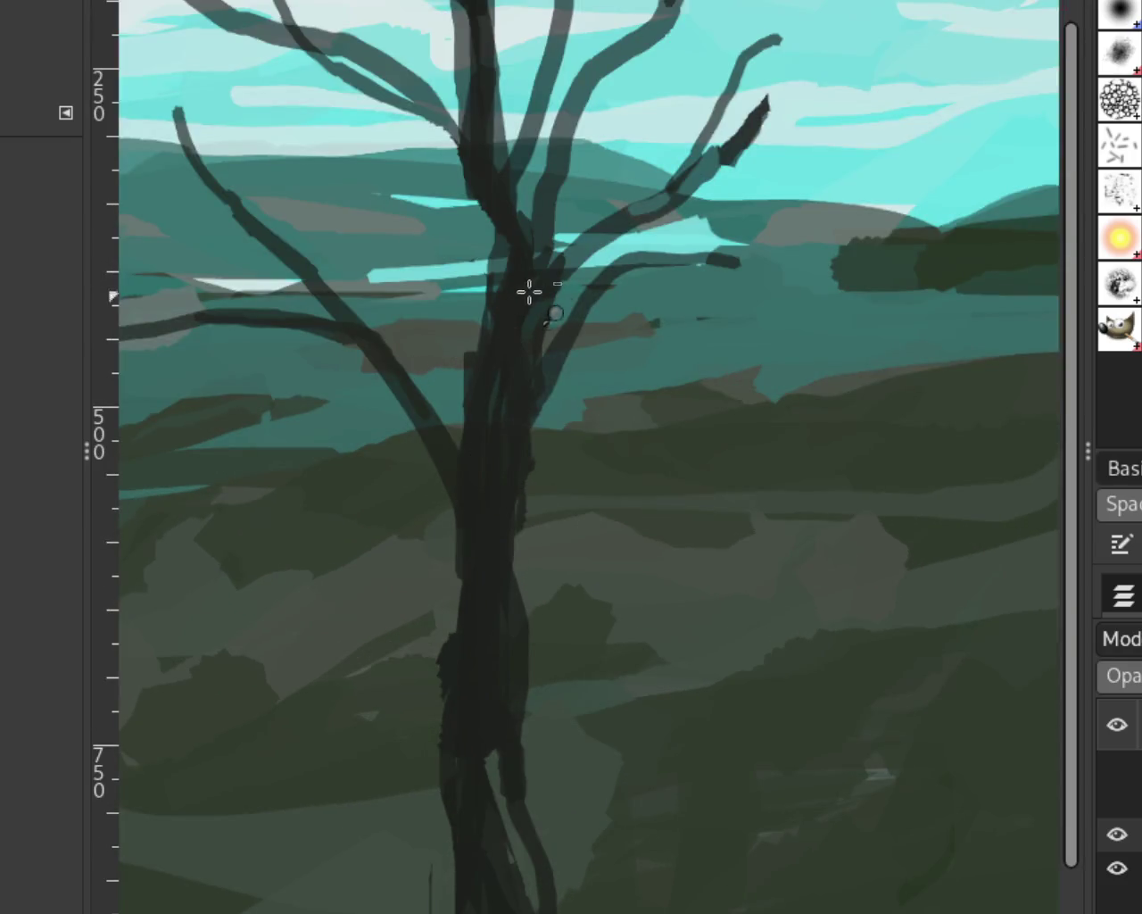
Paint a long branch curving from the trunk toward the upper right, redrawing until satisfied.
{"action": "key", "text": "p"}
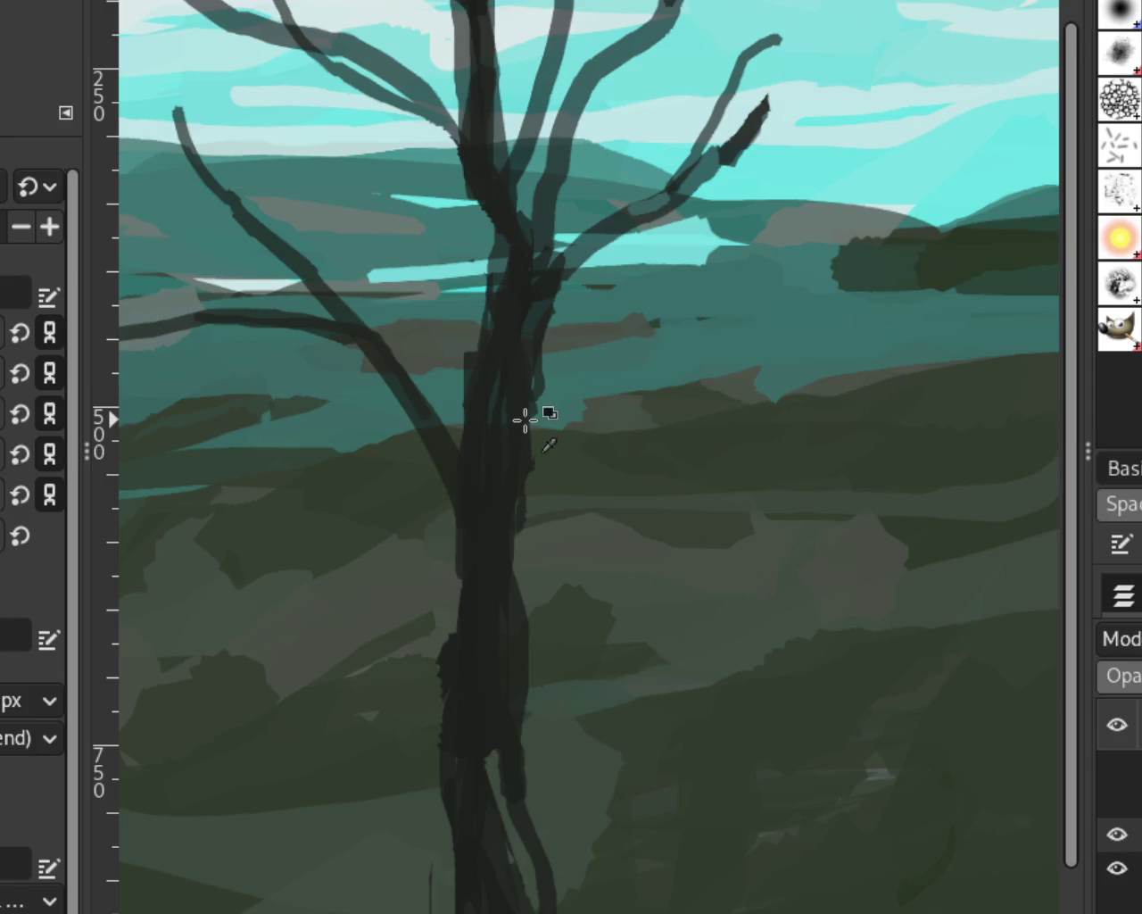
{"action": "left_click_drag", "start_coordinate": [528, 402], "coordinate": [680, 332]}
{"action": "key", "text": "ctrl+z"}
{"action": "left_click_drag", "start_coordinate": [520, 425], "coordinate": [808, 264]}
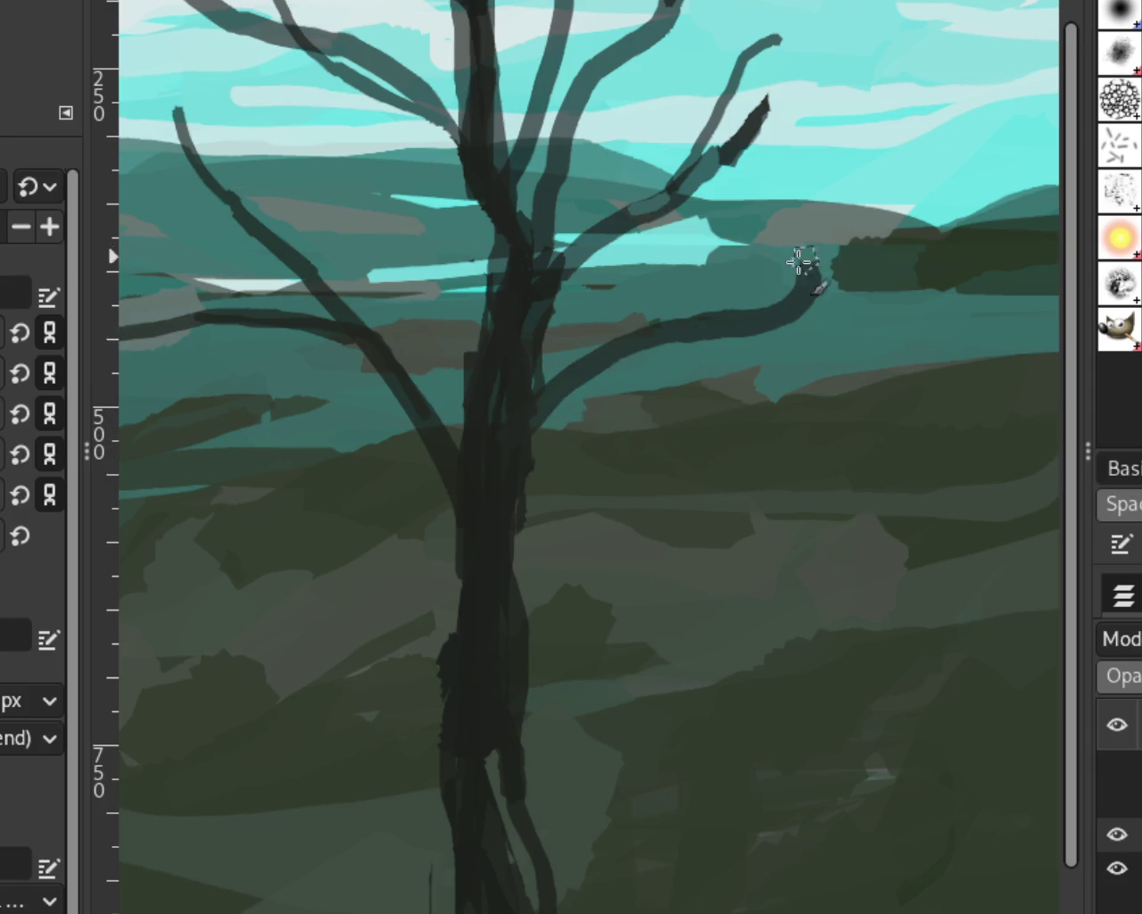
{"action": "key", "text": "ctrl+z"}
{"action": "left_click_drag", "start_coordinate": [520, 438], "coordinate": [792, 279]}
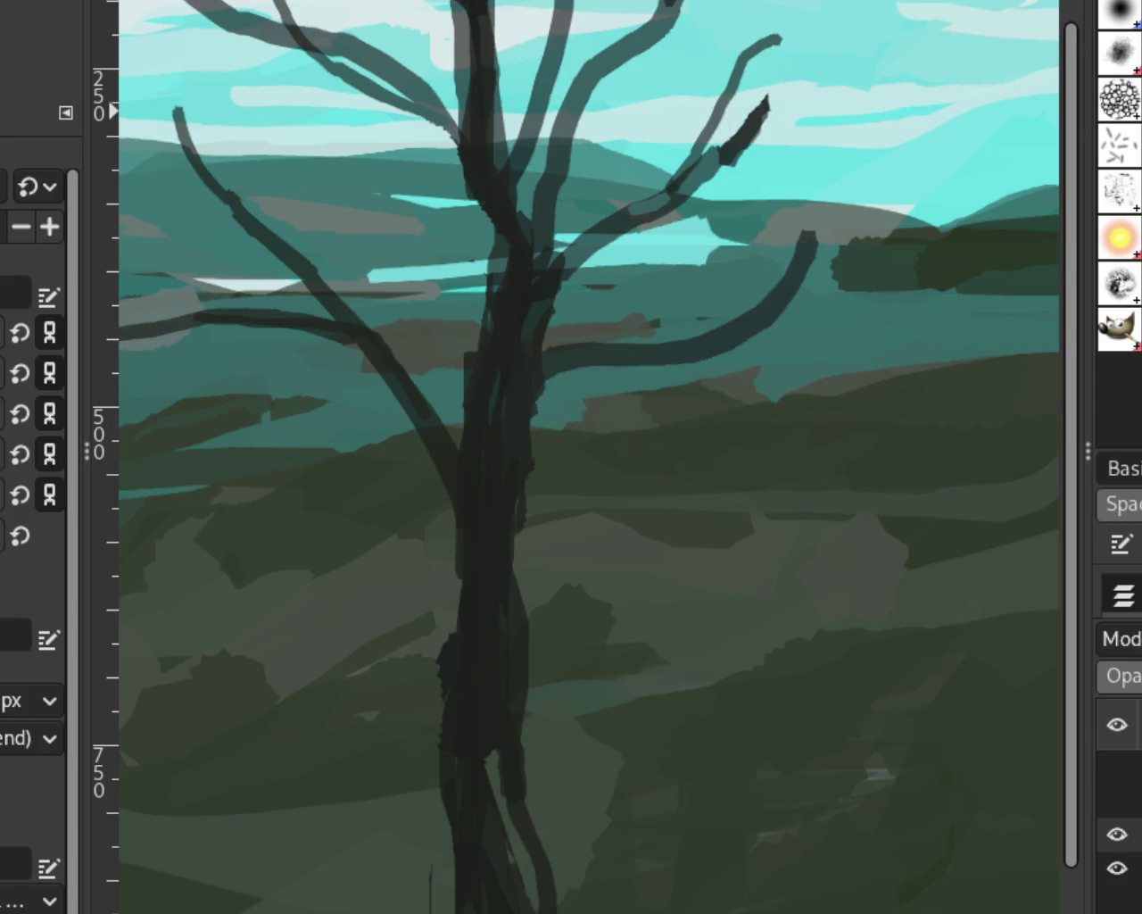
{"action": "key", "text": "ctrl+z"}
{"action": "left_click_drag", "start_coordinate": [524, 419], "coordinate": [839, 254]}
{"action": "key", "text": "ctrl+z"}
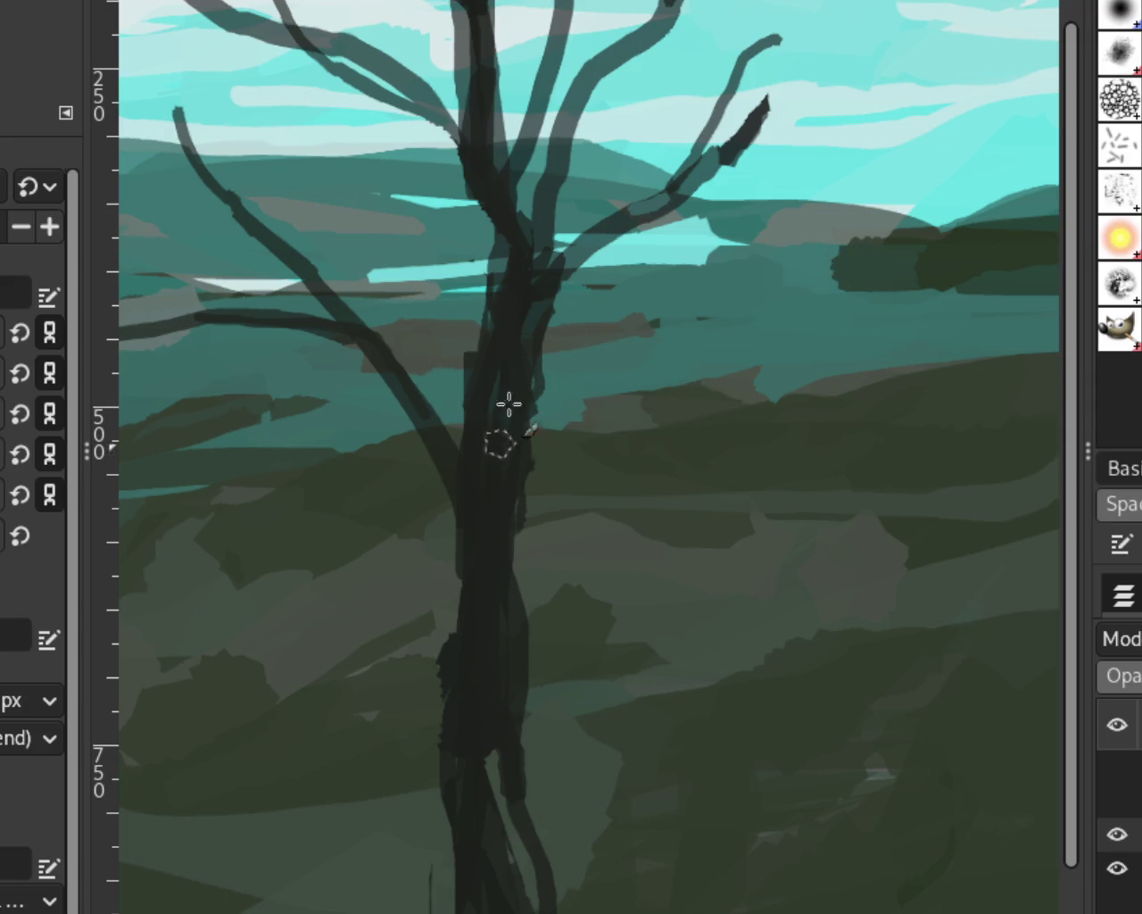
{"action": "left_click_drag", "start_coordinate": [507, 437], "coordinate": [756, 293]}
{"action": "key", "text": "z"}
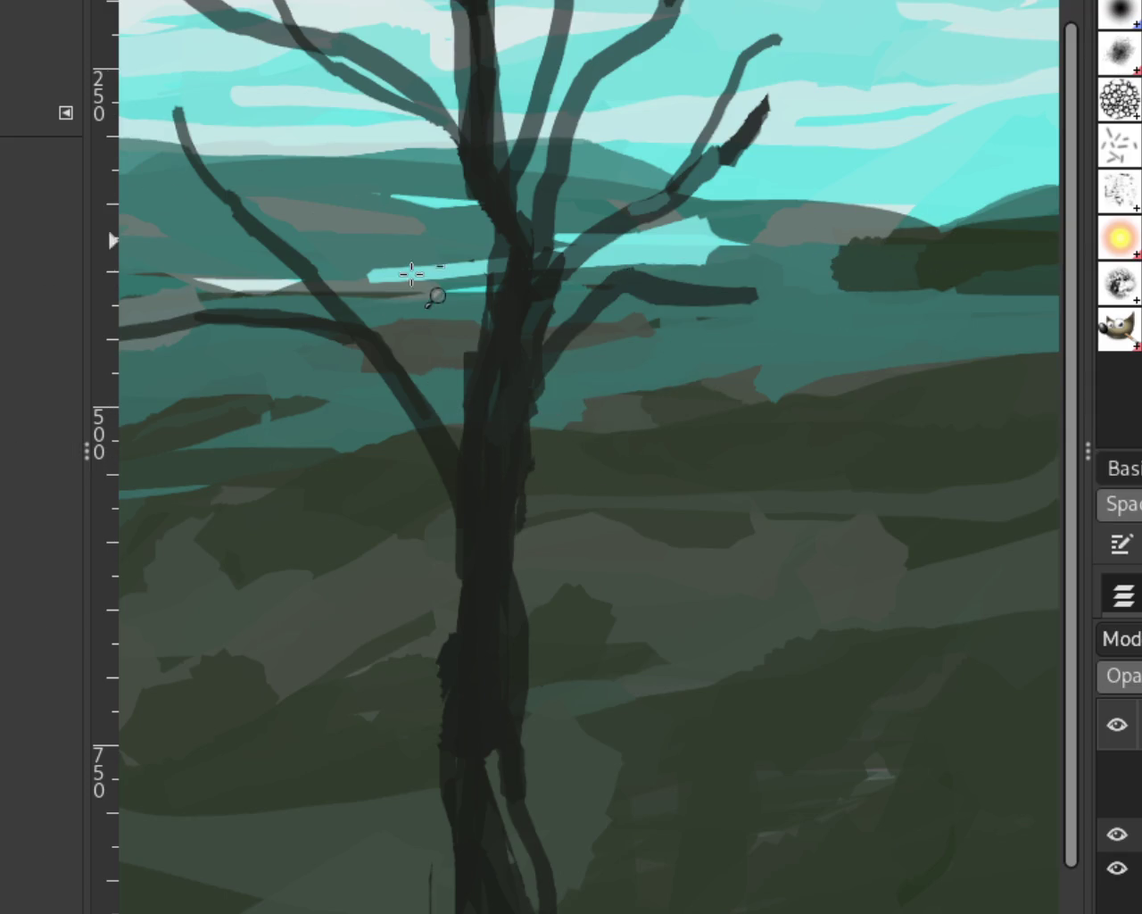
{"action": "scroll", "coordinate": [410, 271], "scroll_direction": "down", "scroll_amount": 5}
{"action": "scroll", "coordinate": [589, 241], "scroll_direction": "up", "scroll_amount": 2}
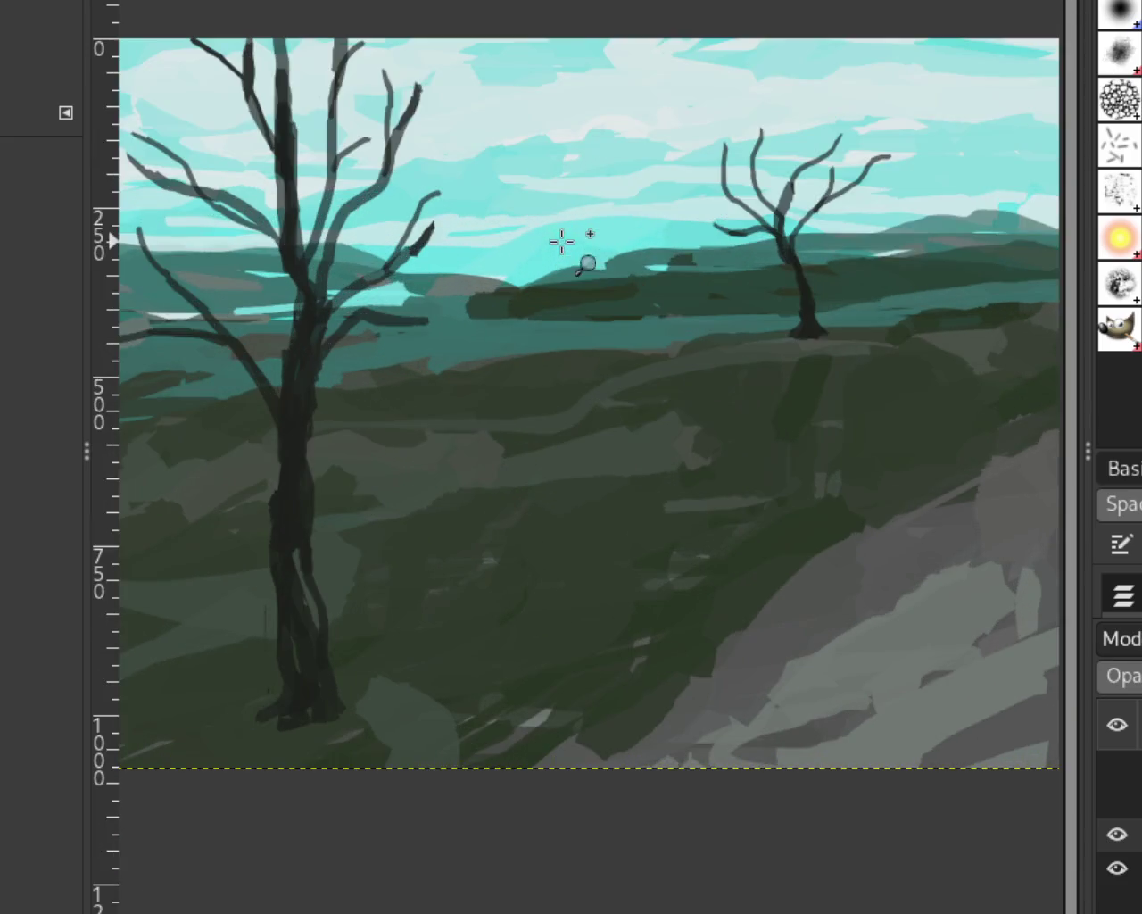
{"action": "scroll", "coordinate": [594, 242], "scroll_direction": "down", "scroll_amount": 1}
{"action": "scroll", "coordinate": [669, 250], "scroll_direction": "up", "scroll_amount": 1}
{"action": "scroll", "coordinate": [694, 331], "scroll_direction": "down", "scroll_amount": 1}
{"action": "scroll", "coordinate": [693, 331], "scroll_direction": "up", "scroll_amount": 1}
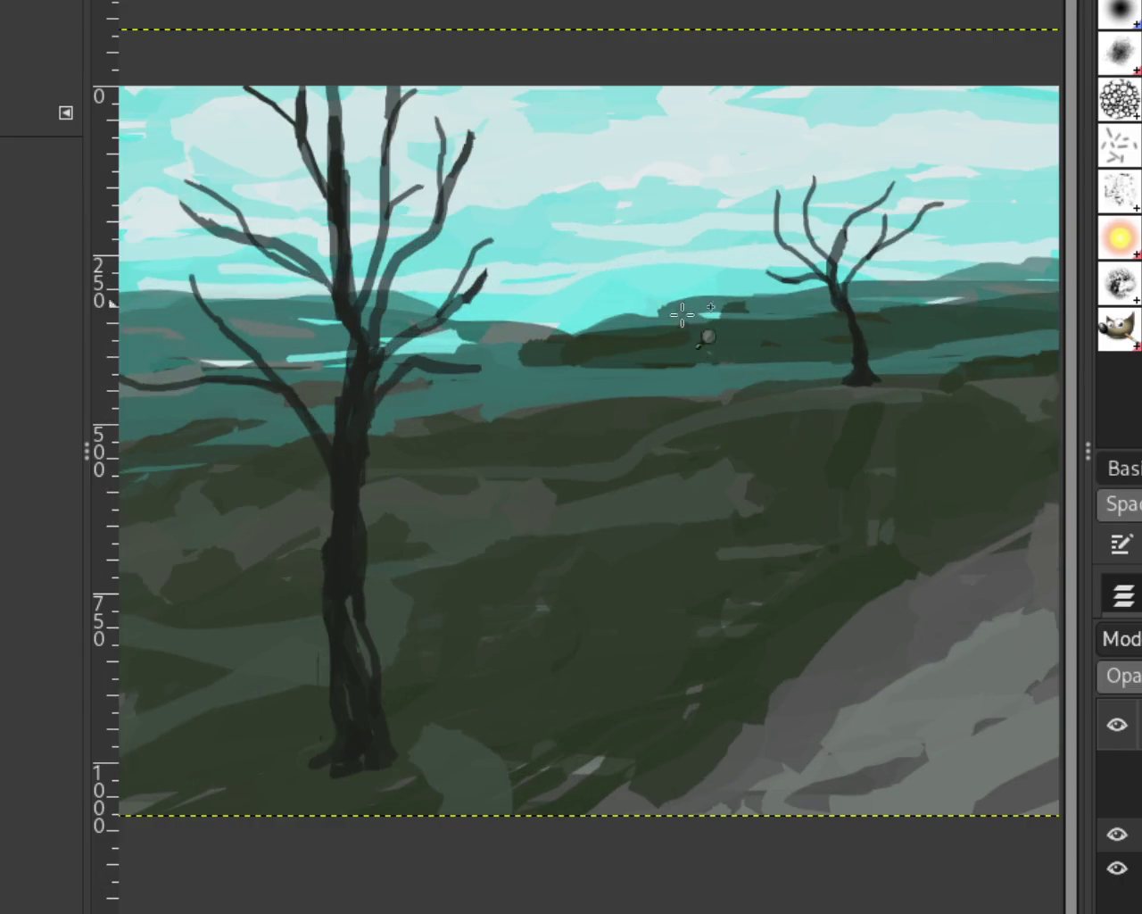
{"action": "scroll", "coordinate": [675, 319], "scroll_direction": "down", "scroll_amount": 1}
{"action": "scroll", "coordinate": [561, 319], "scroll_direction": "up", "scroll_amount": 1}
Turn on the riders-and-horses layer, briefly show the dog, then hide the dog layer.
{"action": "left_click", "coordinate": [1116, 768]}
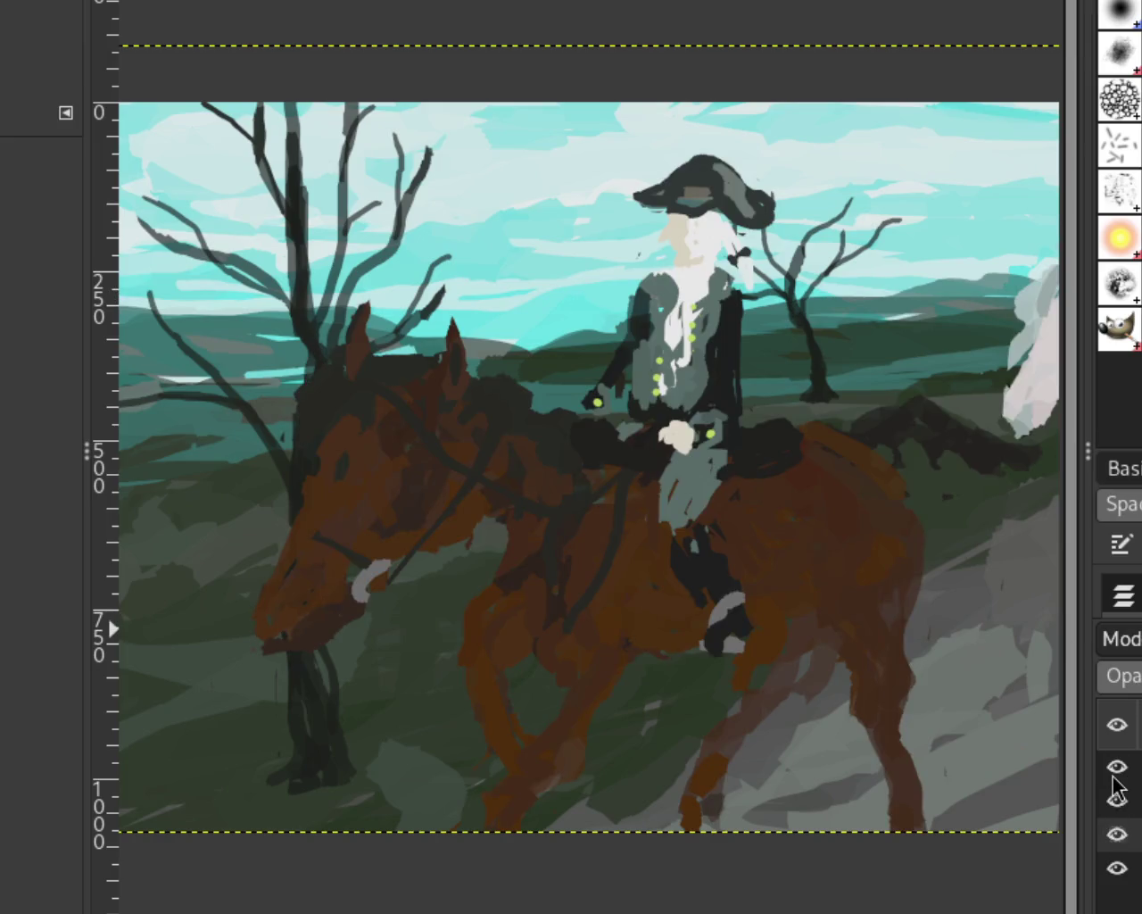
{"action": "left_click", "coordinate": [1116, 796]}
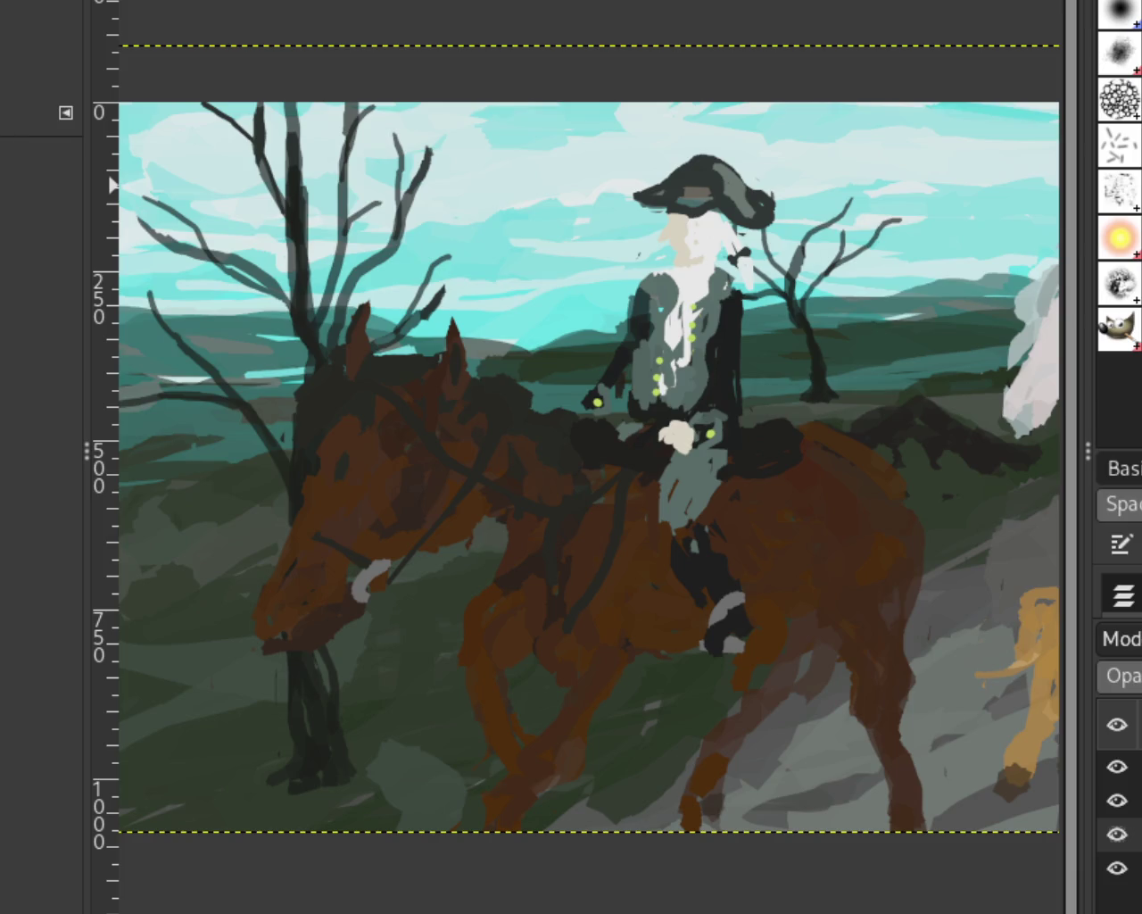
{"action": "scroll", "coordinate": [237, 156], "scroll_direction": "down", "scroll_amount": 1}
{"action": "scroll", "coordinate": [649, 410], "scroll_direction": "up", "scroll_amount": 1}
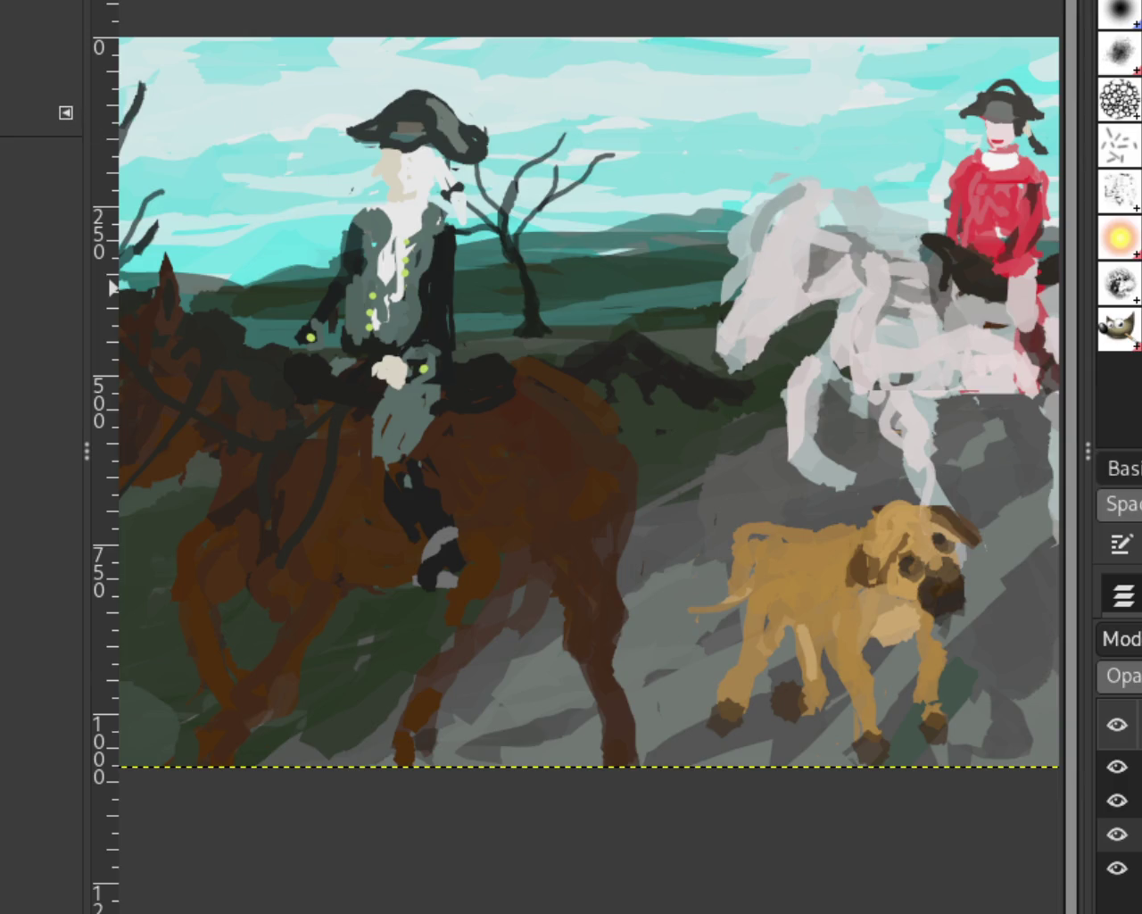
{"action": "scroll", "coordinate": [586, 289], "scroll_direction": "down", "scroll_amount": 2}
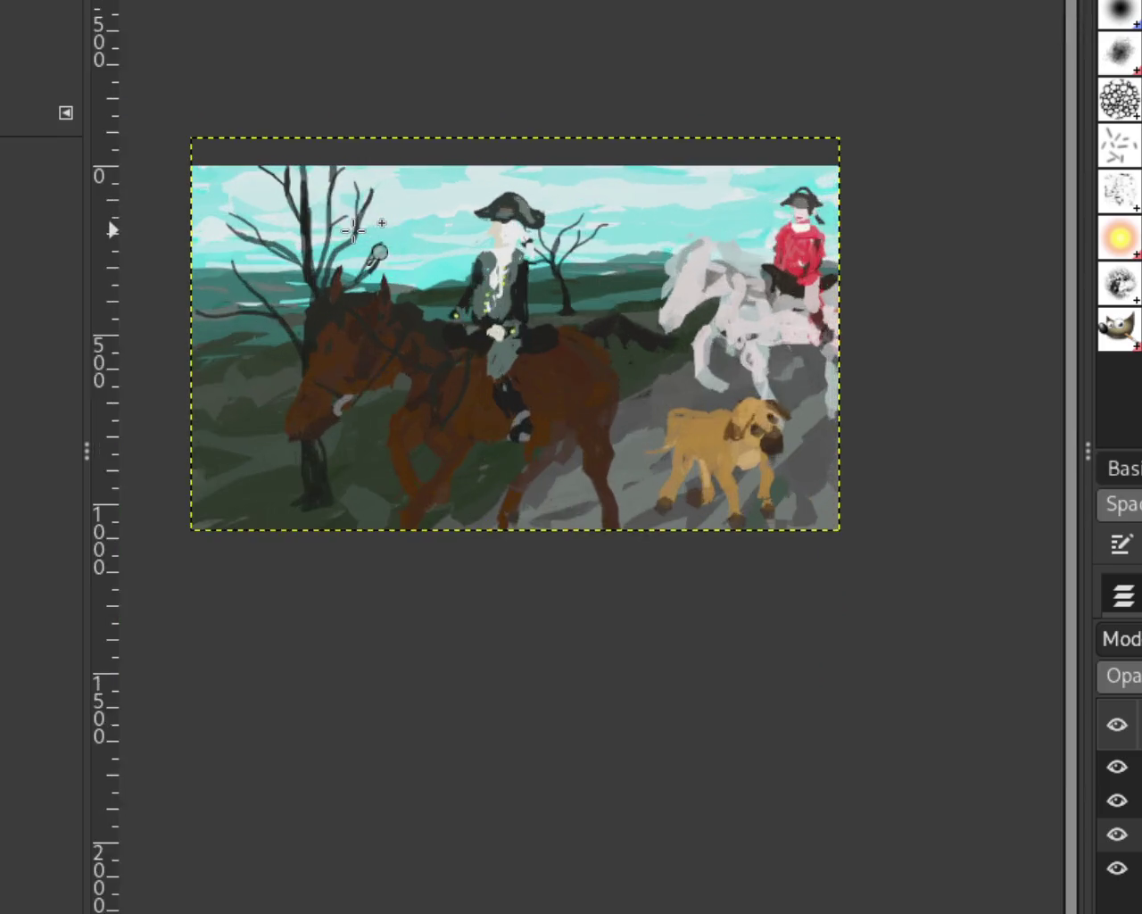
{"action": "scroll", "coordinate": [354, 229], "scroll_direction": "up", "scroll_amount": 1}
{"action": "left_click", "coordinate": [1118, 767]}
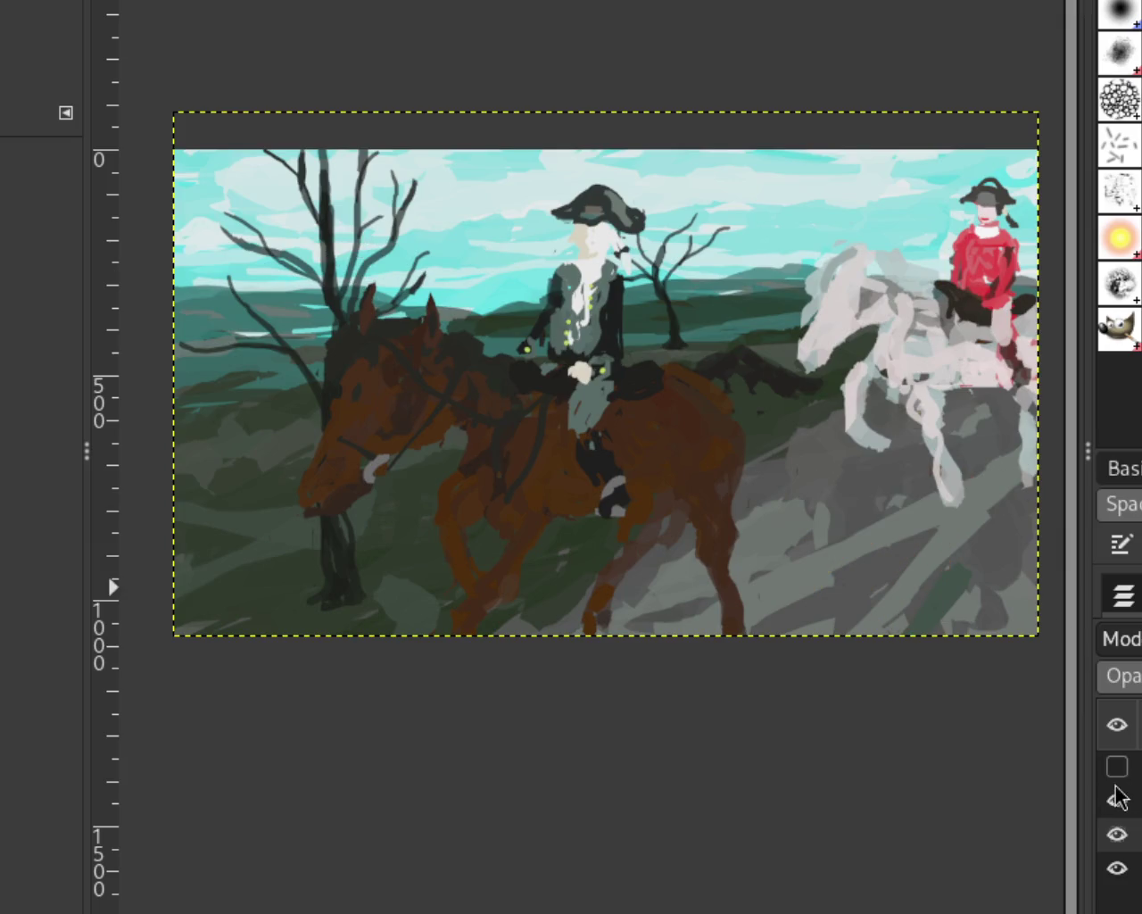
Hide the riders, trees and background layers to inspect them, then turn all four layers back on.
{"action": "left_click", "coordinate": [1117, 799]}
{"action": "left_click", "coordinate": [1117, 833]}
{"action": "left_click", "coordinate": [1117, 868]}
{"action": "left_click", "coordinate": [1118, 833]}
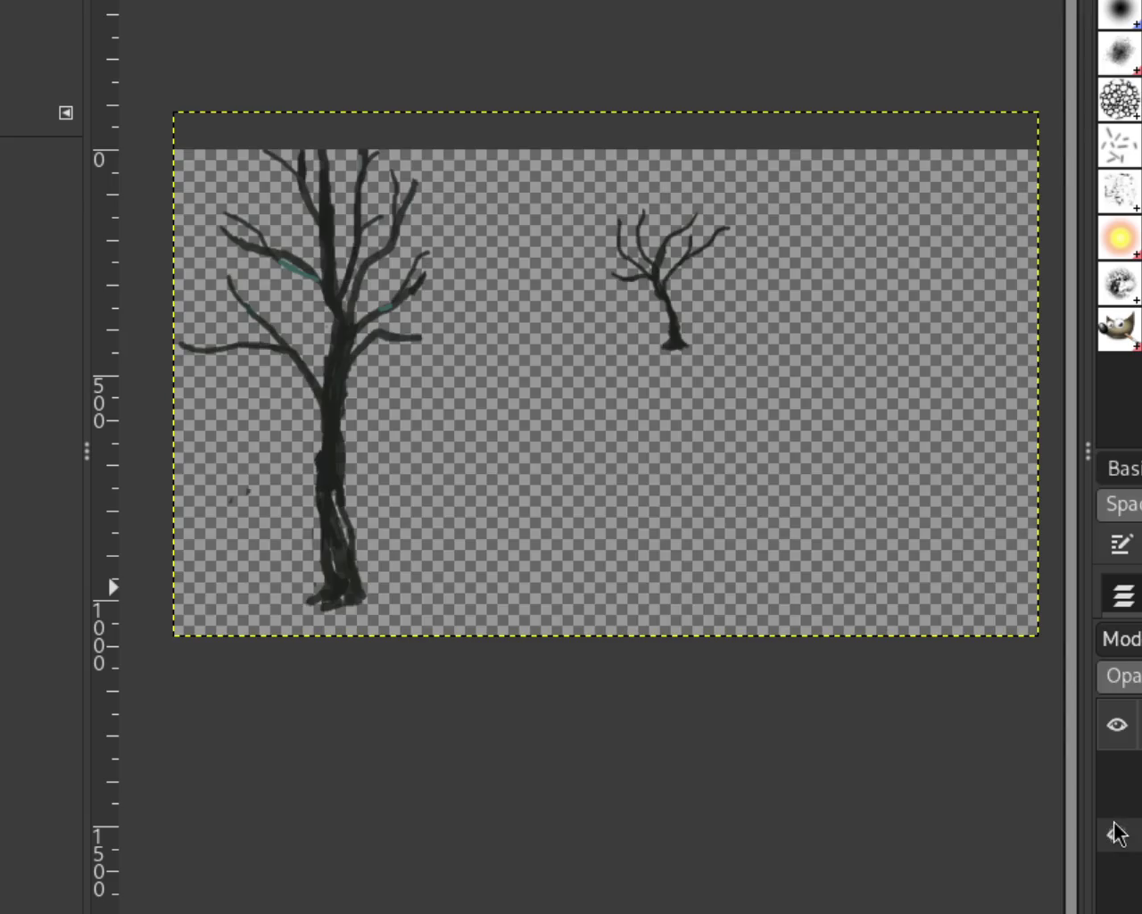
{"action": "left_click", "coordinate": [1117, 800]}
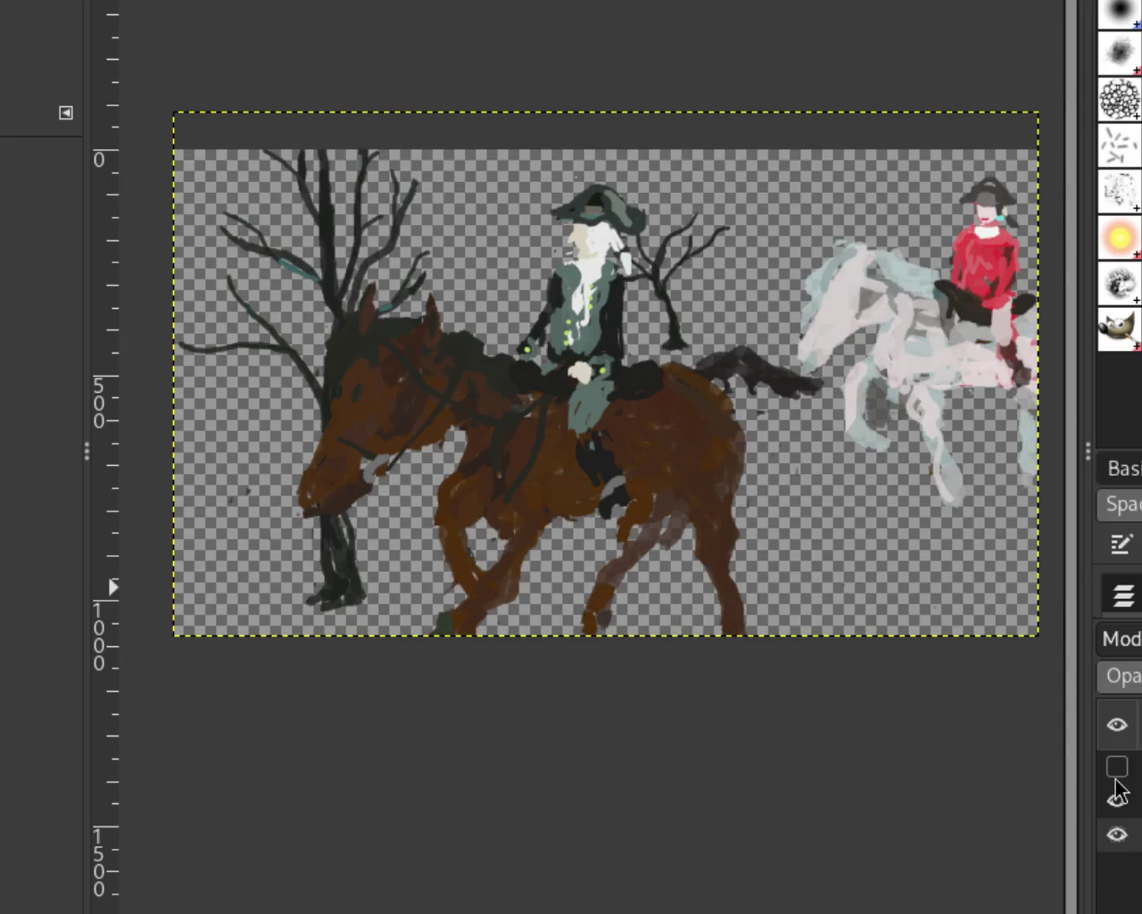
{"action": "left_click", "coordinate": [1117, 768]}
{"action": "left_click", "coordinate": [1118, 868]}
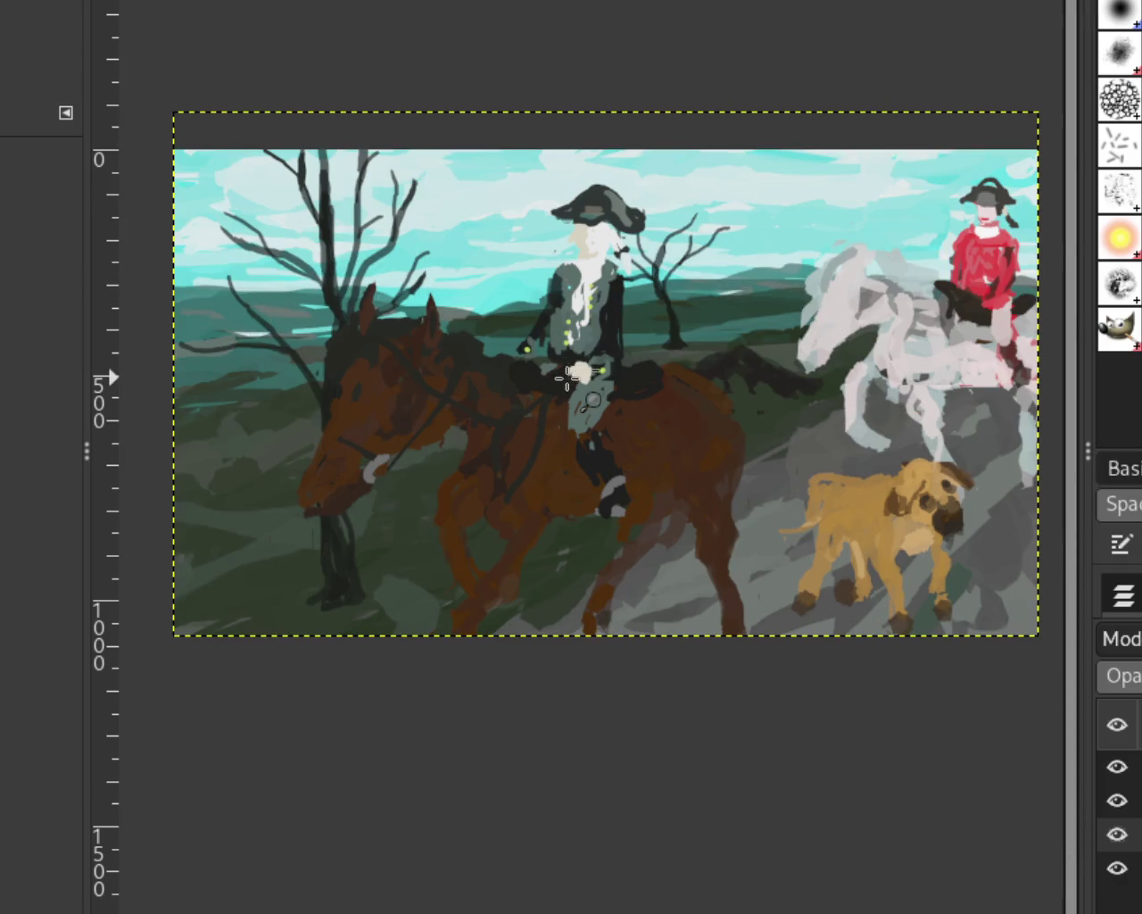
Hide the riders layer again, leaving the tan dog on the grey slope in the landscape.
{"action": "scroll", "coordinate": [590, 402], "scroll_direction": "down", "scroll_amount": 1}
{"action": "scroll", "coordinate": [666, 400], "scroll_direction": "up", "scroll_amount": 2}
{"action": "scroll", "coordinate": [679, 527], "scroll_direction": "down", "scroll_amount": 2}
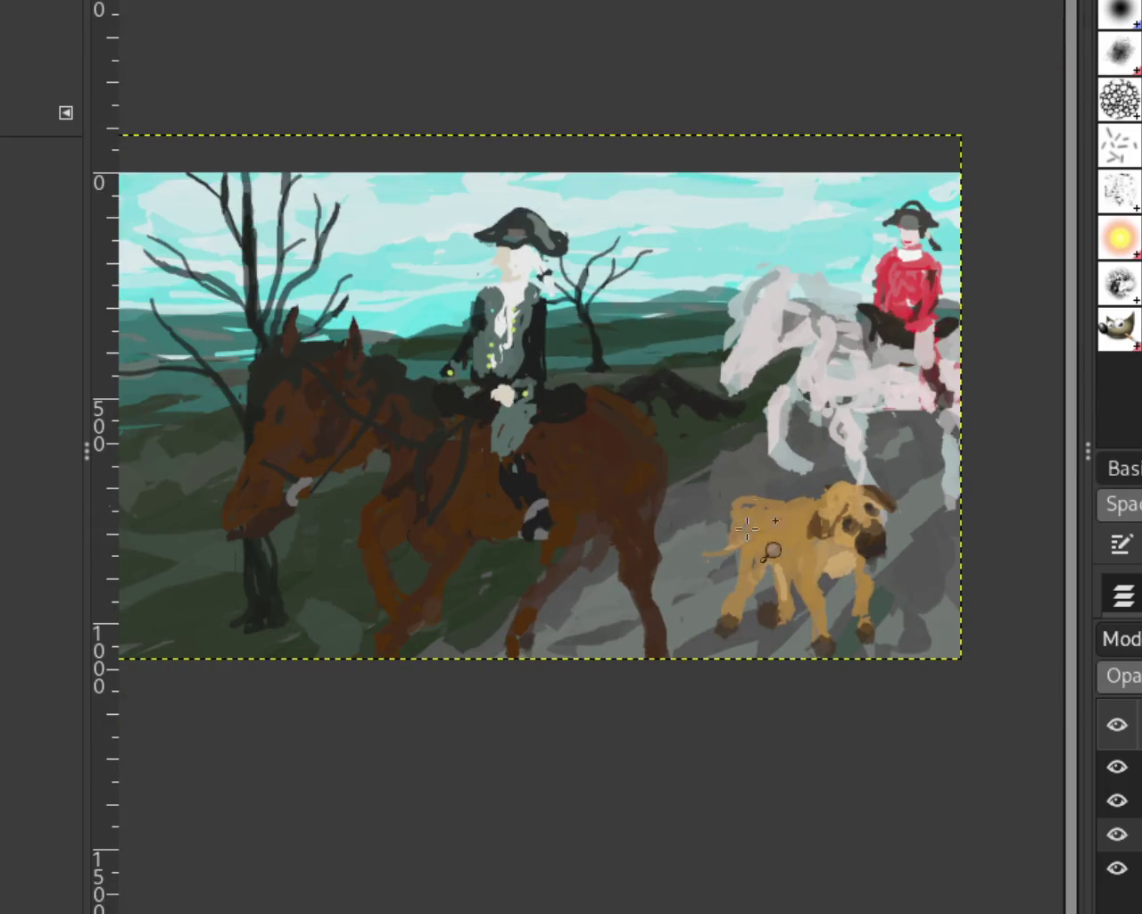
{"action": "scroll", "coordinate": [642, 522], "scroll_direction": "down", "scroll_amount": 1}
{"action": "scroll", "coordinate": [642, 513], "scroll_direction": "up", "scroll_amount": 1}
{"action": "scroll", "coordinate": [673, 504], "scroll_direction": "down", "scroll_amount": 1}
{"action": "scroll", "coordinate": [684, 499], "scroll_direction": "up", "scroll_amount": 1}
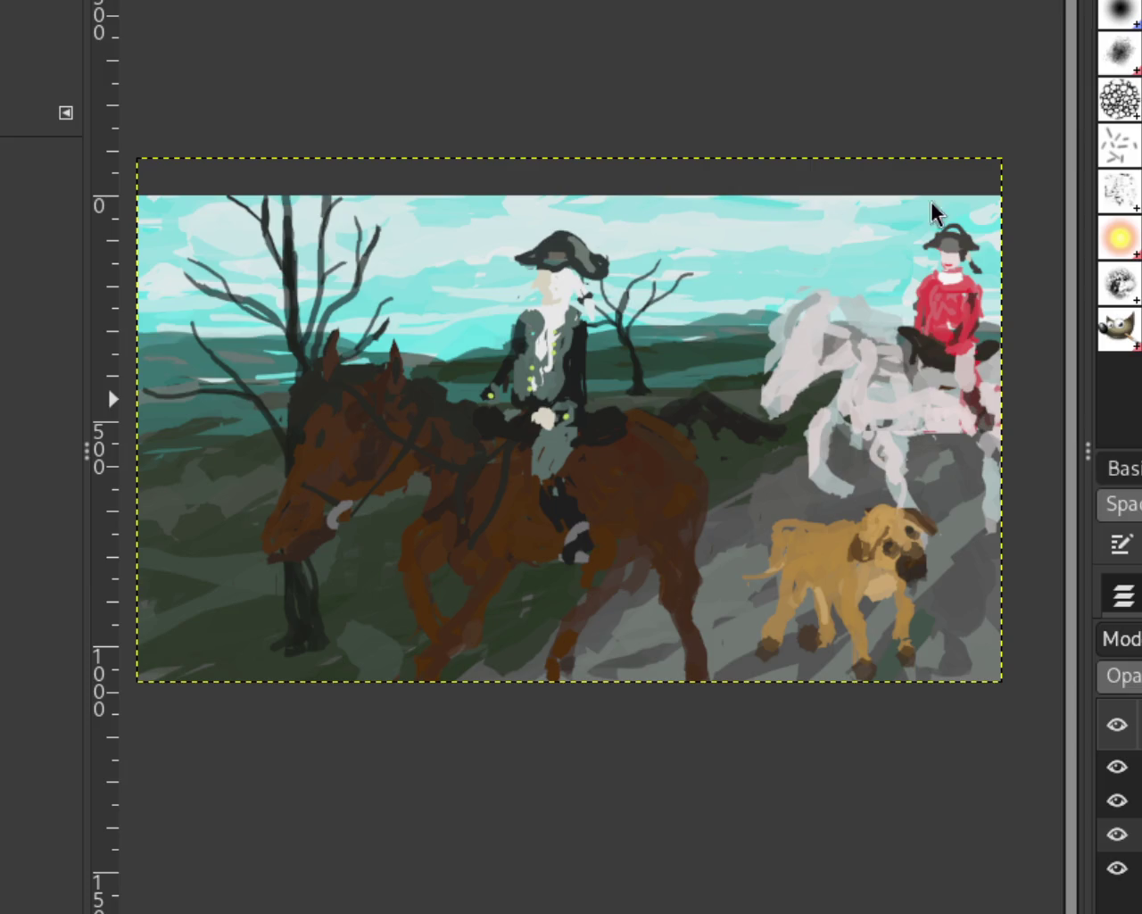
{"action": "left_click", "coordinate": [1114, 800]}
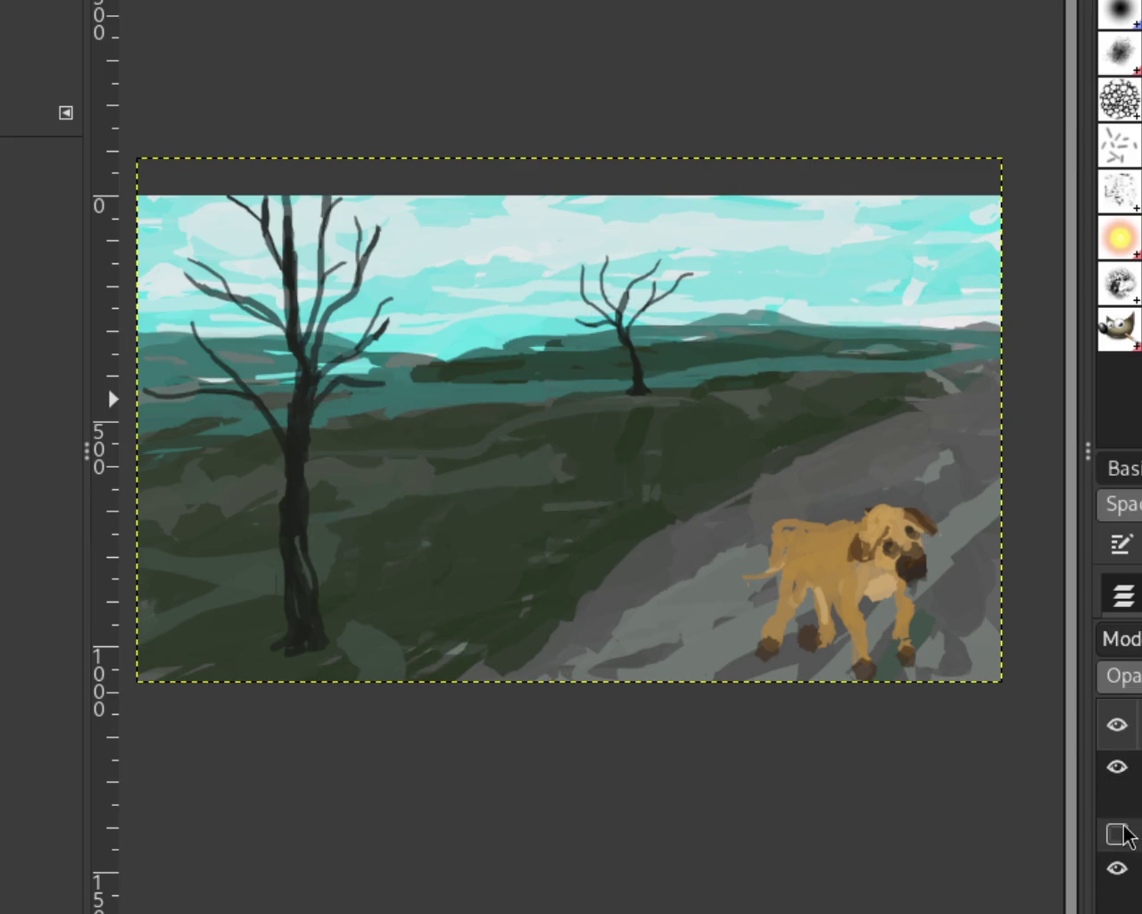
{"action": "left_click", "coordinate": [1115, 834]}
{"action": "left_click", "coordinate": [1117, 769]}
{"action": "left_click", "coordinate": [1117, 770]}
{"action": "left_click", "coordinate": [1116, 771]}
{"action": "left_click", "coordinate": [1115, 800]}
{"action": "left_click", "coordinate": [1115, 802]}
{"action": "left_click", "coordinate": [1116, 833]}
{"action": "left_click", "coordinate": [1116, 833]}
{"action": "left_click", "coordinate": [1116, 870]}
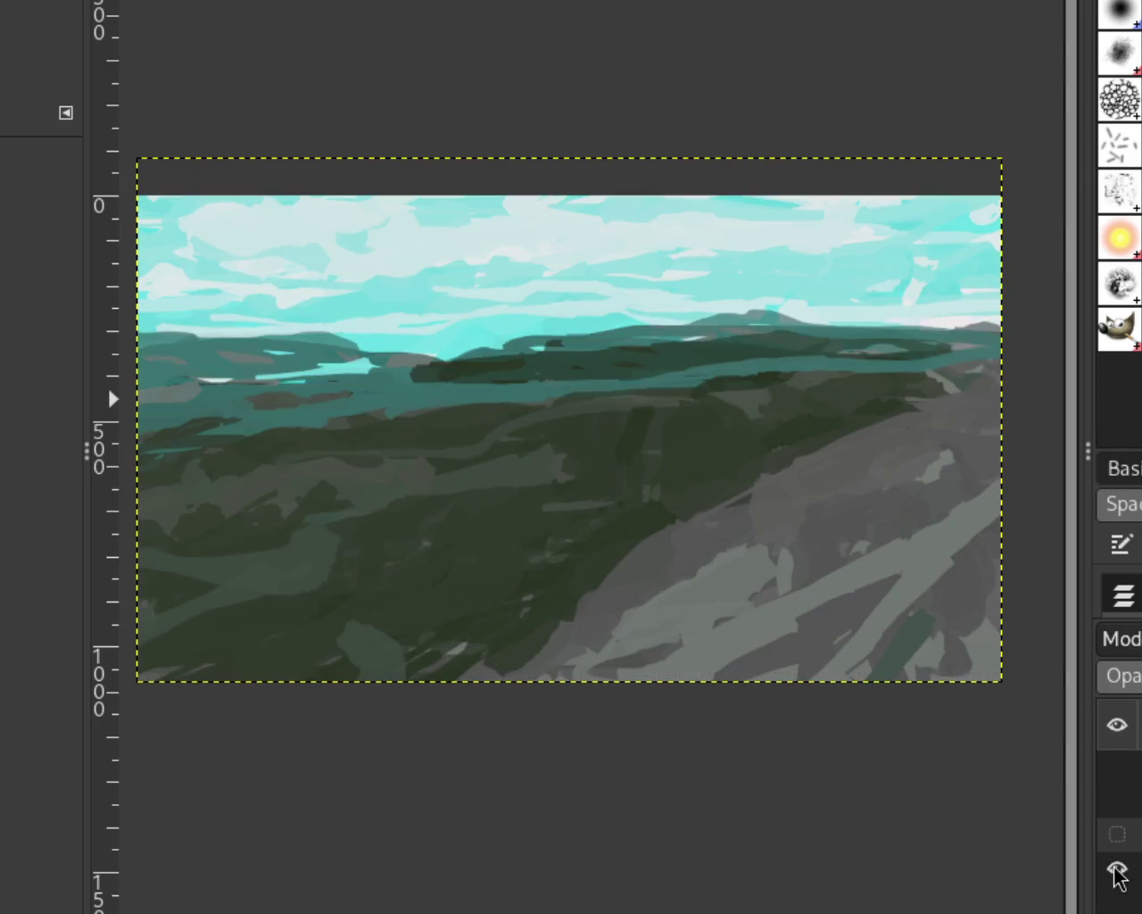
{"action": "left_click", "coordinate": [1116, 833]}
{"action": "left_click", "coordinate": [1114, 801]}
{"action": "left_click", "coordinate": [1116, 769]}
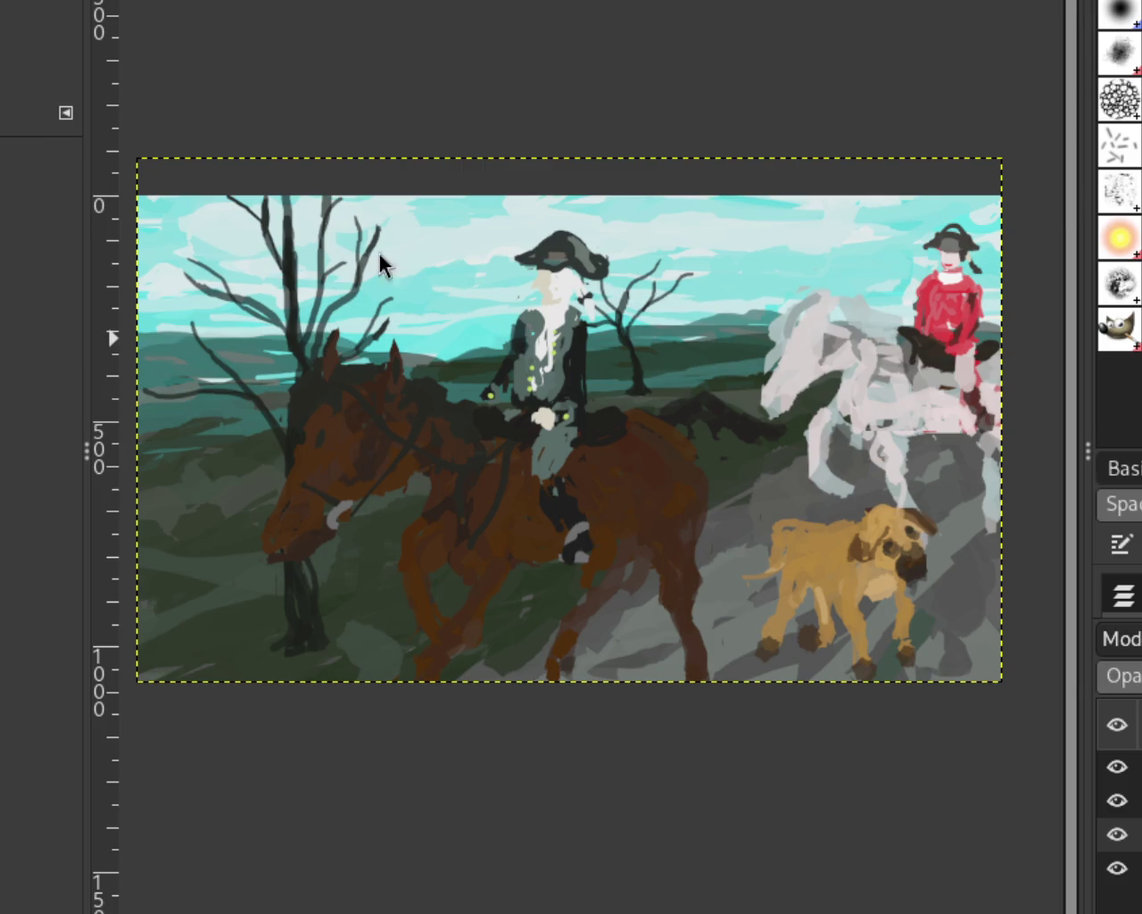
Hide the dog, riders and trees layers so only the background landscape shows, and select the Paintbrush.
{"action": "left_click", "coordinate": [1117, 767]}
{"action": "left_click", "coordinate": [1117, 800]}
{"action": "left_click", "coordinate": [1117, 833]}
{"action": "left_click", "coordinate": [1117, 868]}
{"action": "left_click", "coordinate": [1117, 868]}
{"action": "key", "text": "p"}
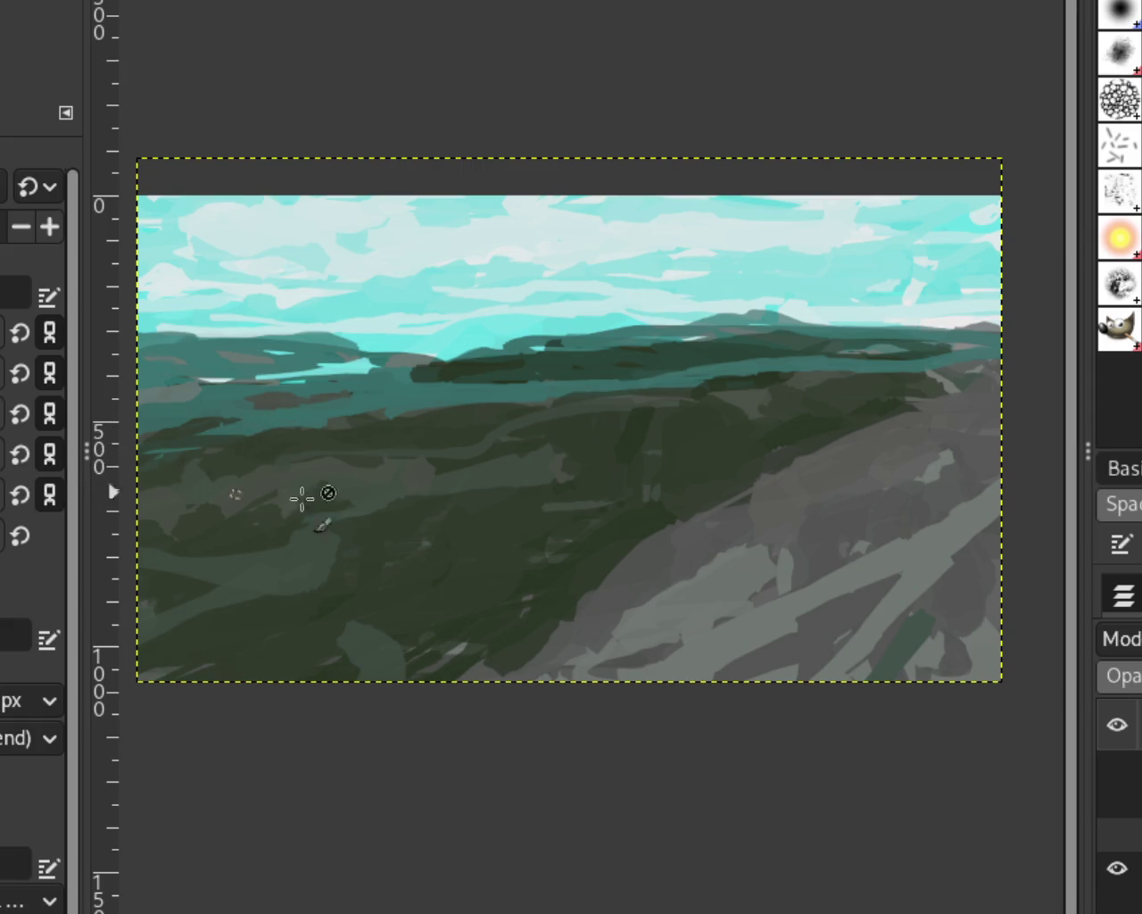
{"action": "key", "text": "Page_Up"}
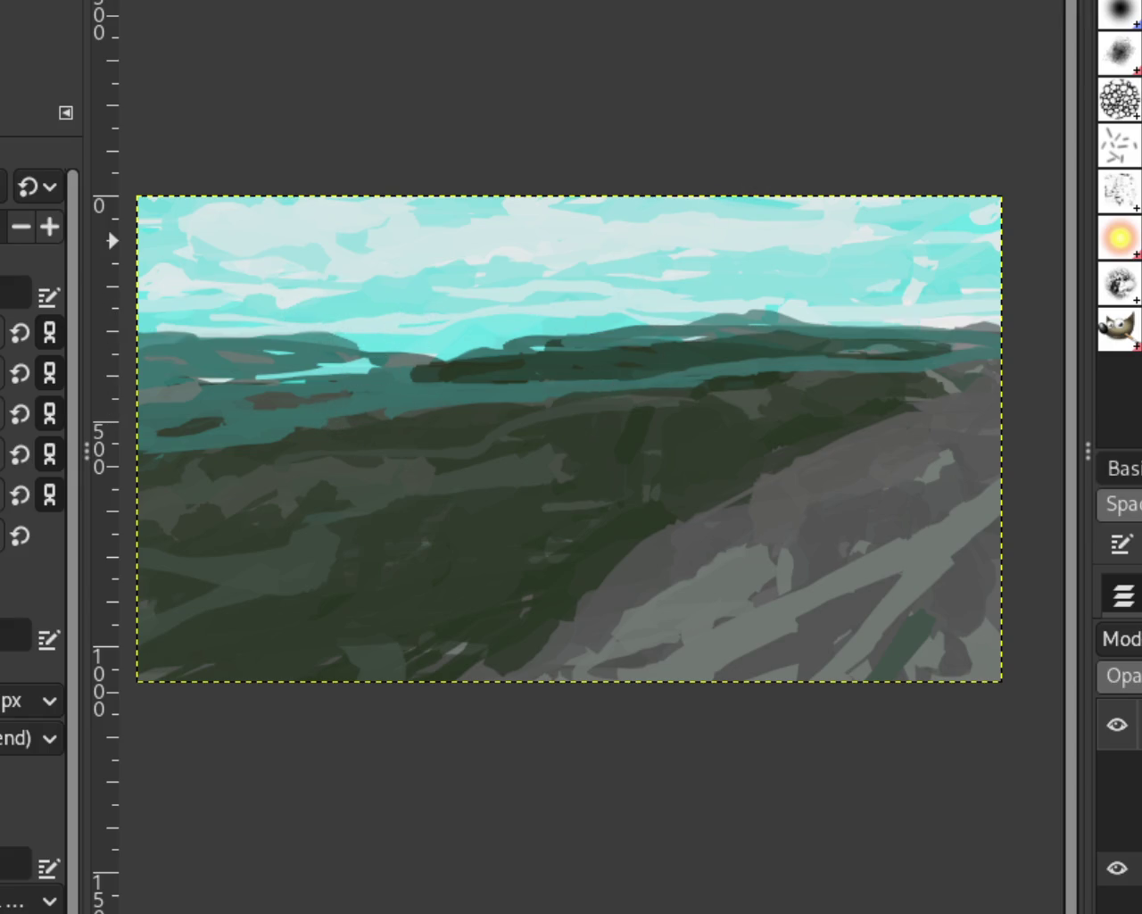
Paint teal over the dark patch in the hills.
{"action": "scroll", "coordinate": [597, 503], "scroll_direction": "down", "scroll_amount": 10}
{"action": "scroll", "coordinate": [645, 518], "scroll_direction": "up", "scroll_amount": 2}
{"action": "scroll", "coordinate": [764, 511], "scroll_direction": "up", "scroll_amount": 3}
{"action": "scroll", "coordinate": [749, 486], "scroll_direction": "up", "scroll_amount": 2}
{"action": "scroll", "coordinate": [754, 499], "scroll_direction": "up", "scroll_amount": 2}
{"action": "scroll", "coordinate": [781, 553], "scroll_direction": "down", "scroll_amount": 2}
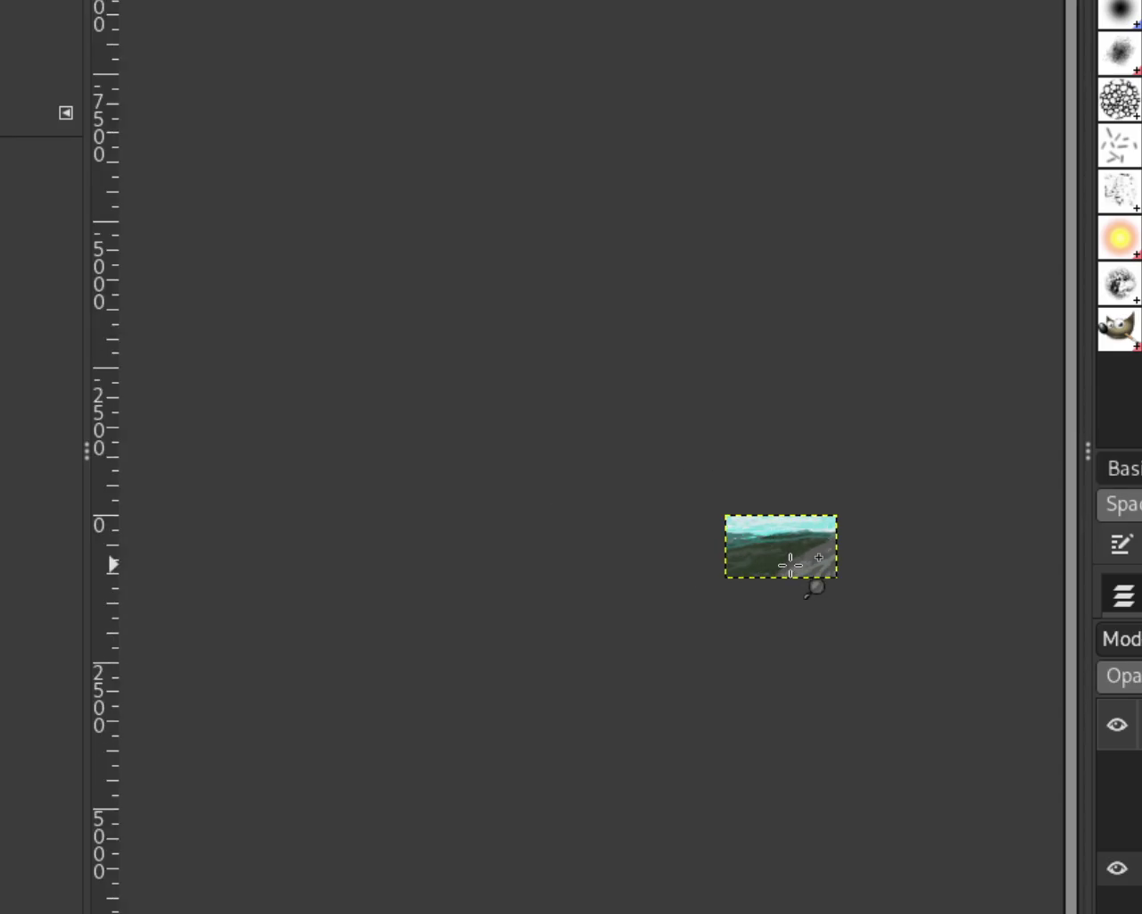
{"action": "scroll", "coordinate": [791, 564], "scroll_direction": "up", "scroll_amount": 3}
{"action": "scroll", "coordinate": [790, 592], "scroll_direction": "up", "scroll_amount": 2}
{"action": "scroll", "coordinate": [509, 268], "scroll_direction": "up", "scroll_amount": 1}
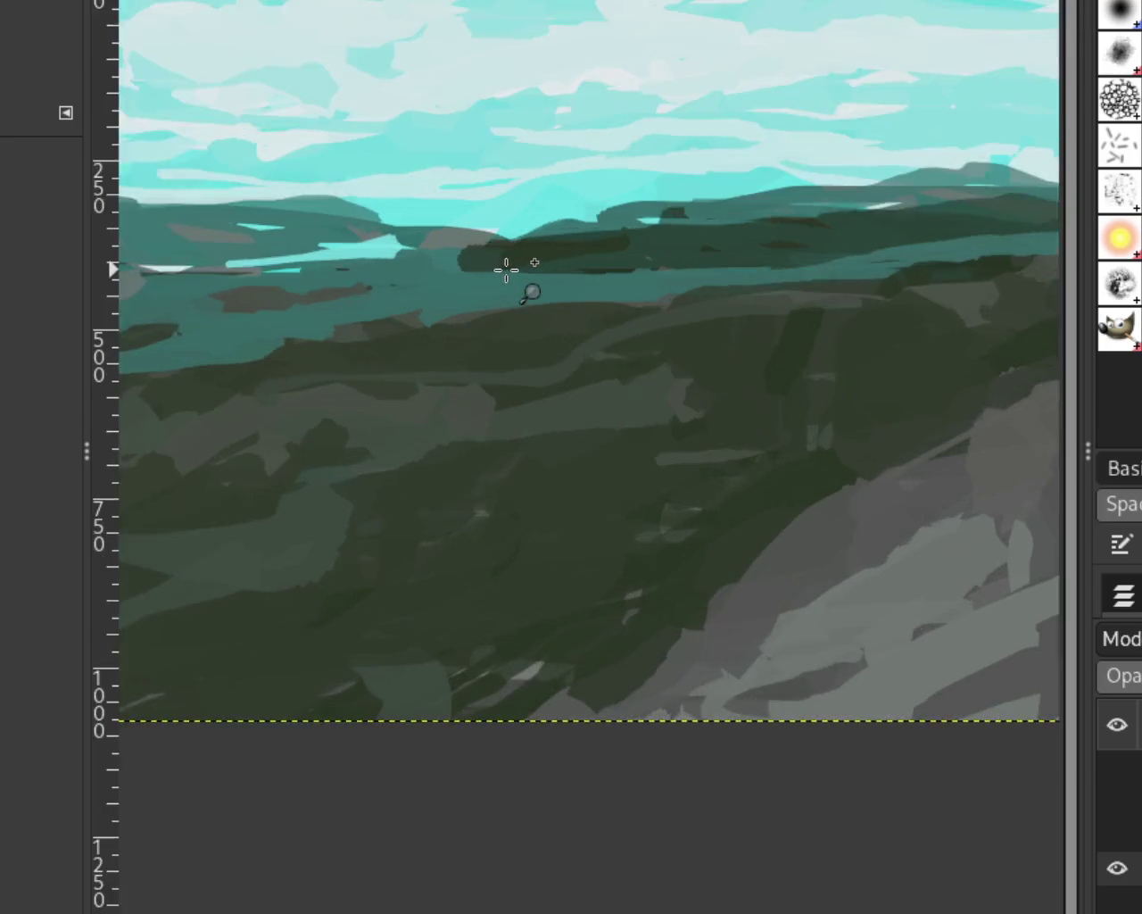
{"action": "scroll", "coordinate": [506, 270], "scroll_direction": "up", "scroll_amount": 2}
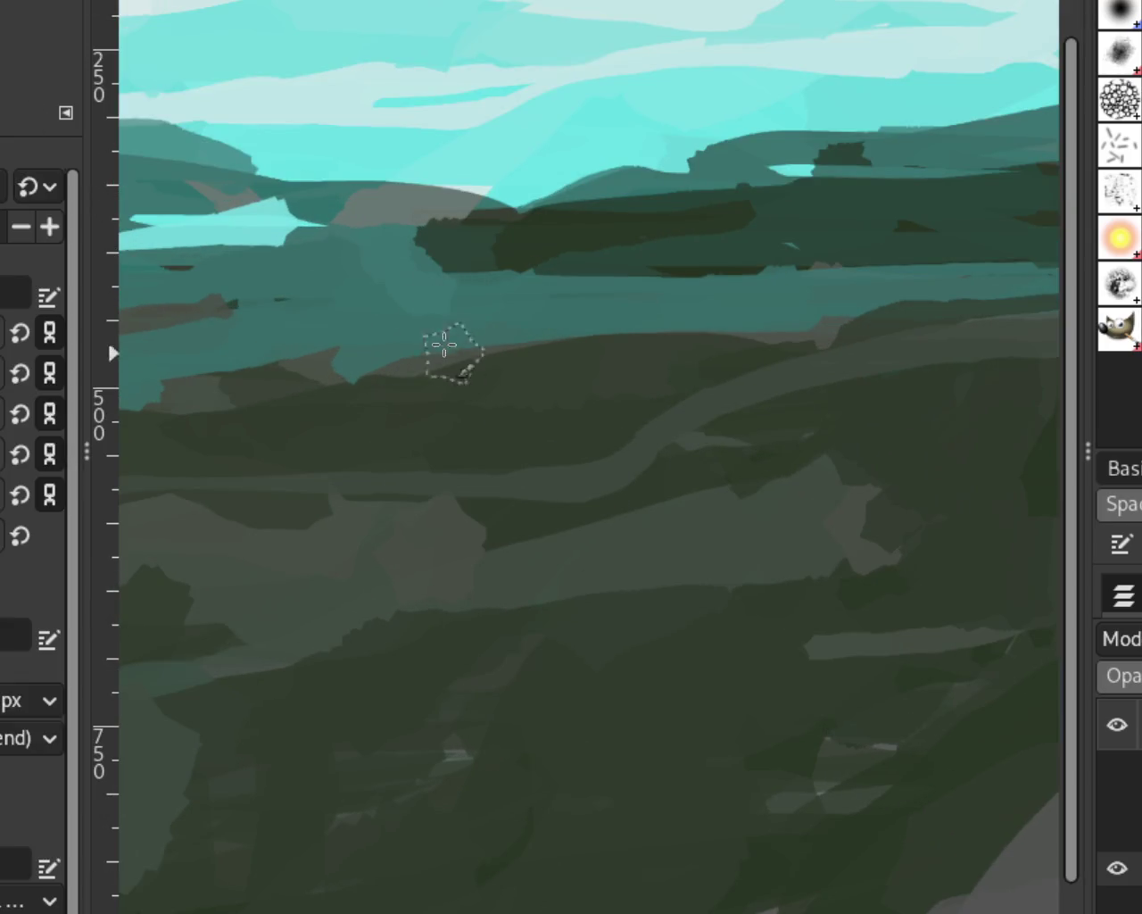
{"action": "left_click_drag", "start_coordinate": [393, 236], "coordinate": [403, 340]}
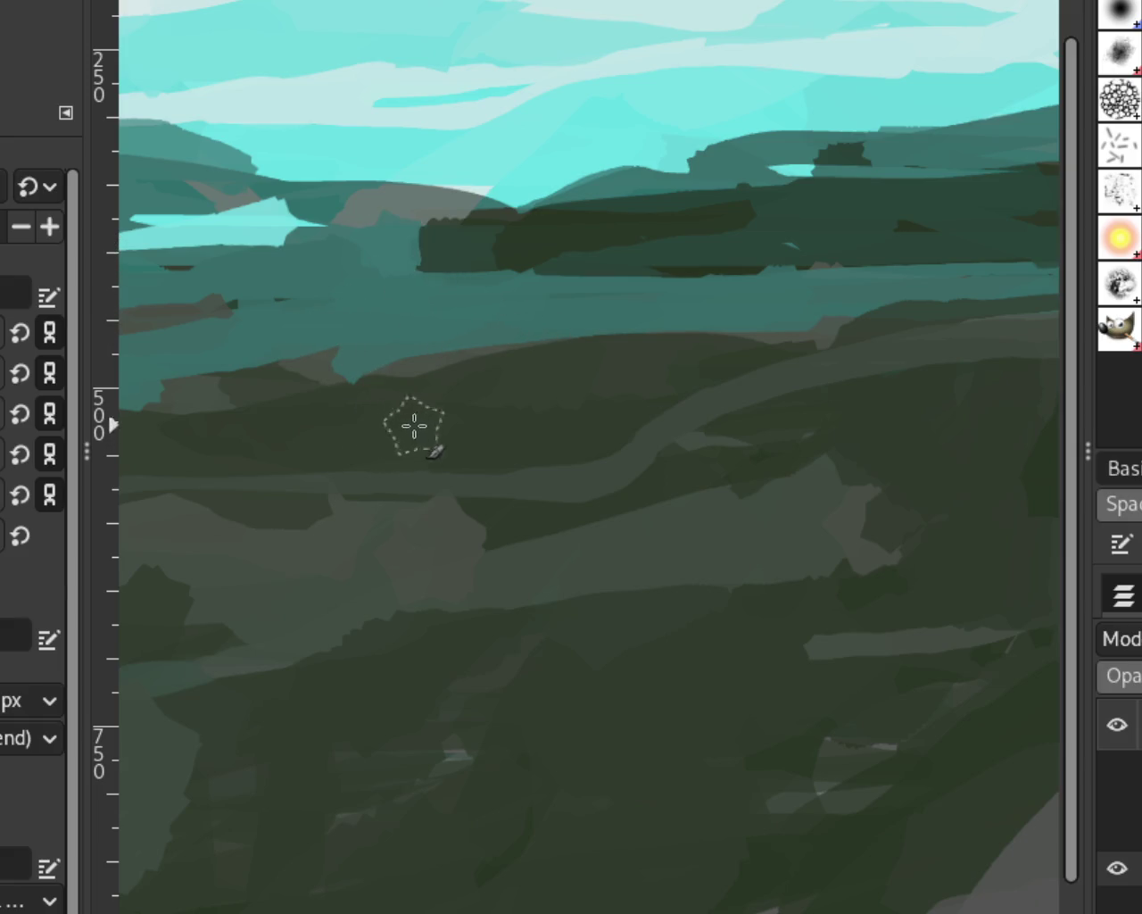
Zoom in and out around the landscape to inspect the distant hills.
{"action": "key", "text": "minus"}
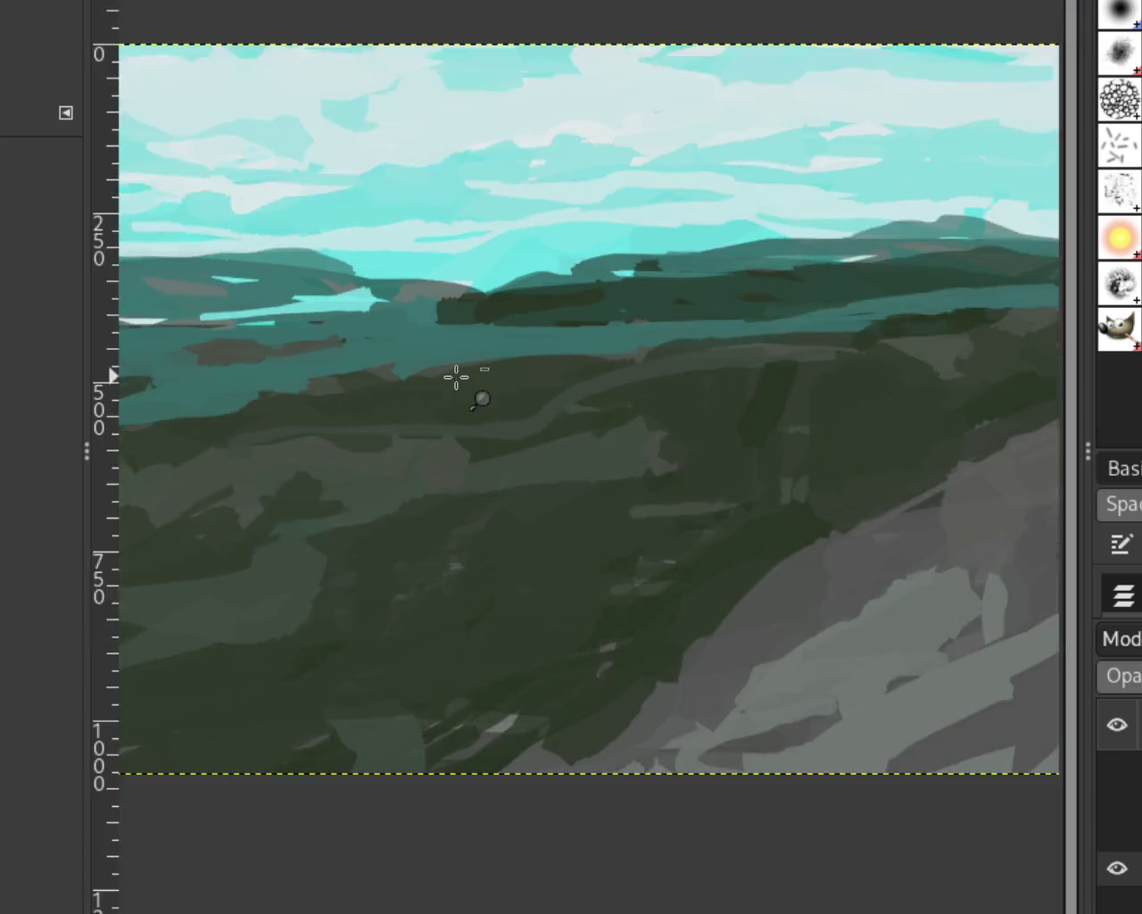
{"action": "key", "text": "minus"}
{"action": "key", "text": "minus"}
{"action": "left_click", "coordinate": [451, 323]}
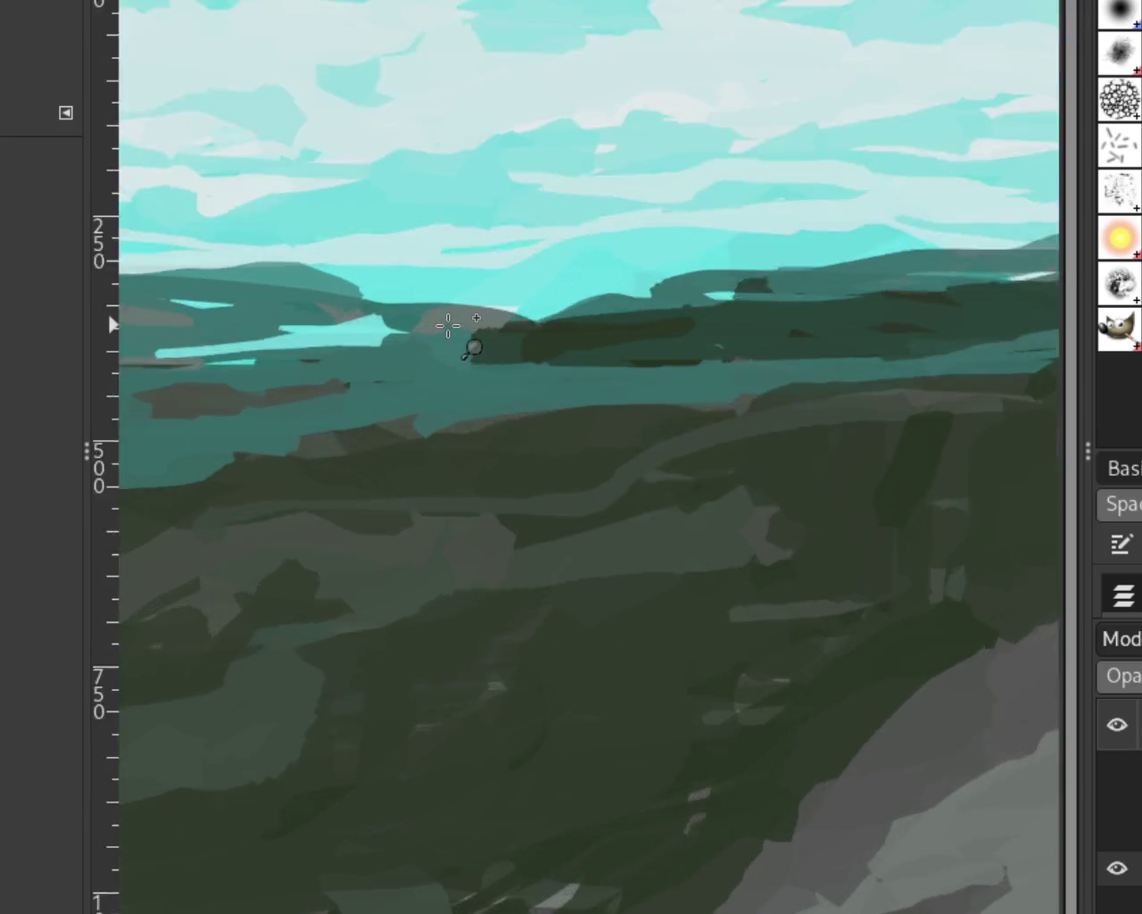
{"action": "left_click", "coordinate": [459, 319]}
{"action": "left_click", "coordinate": [416, 382], "text": "ctrl"}
{"action": "left_click", "coordinate": [414, 379], "text": "ctrl"}
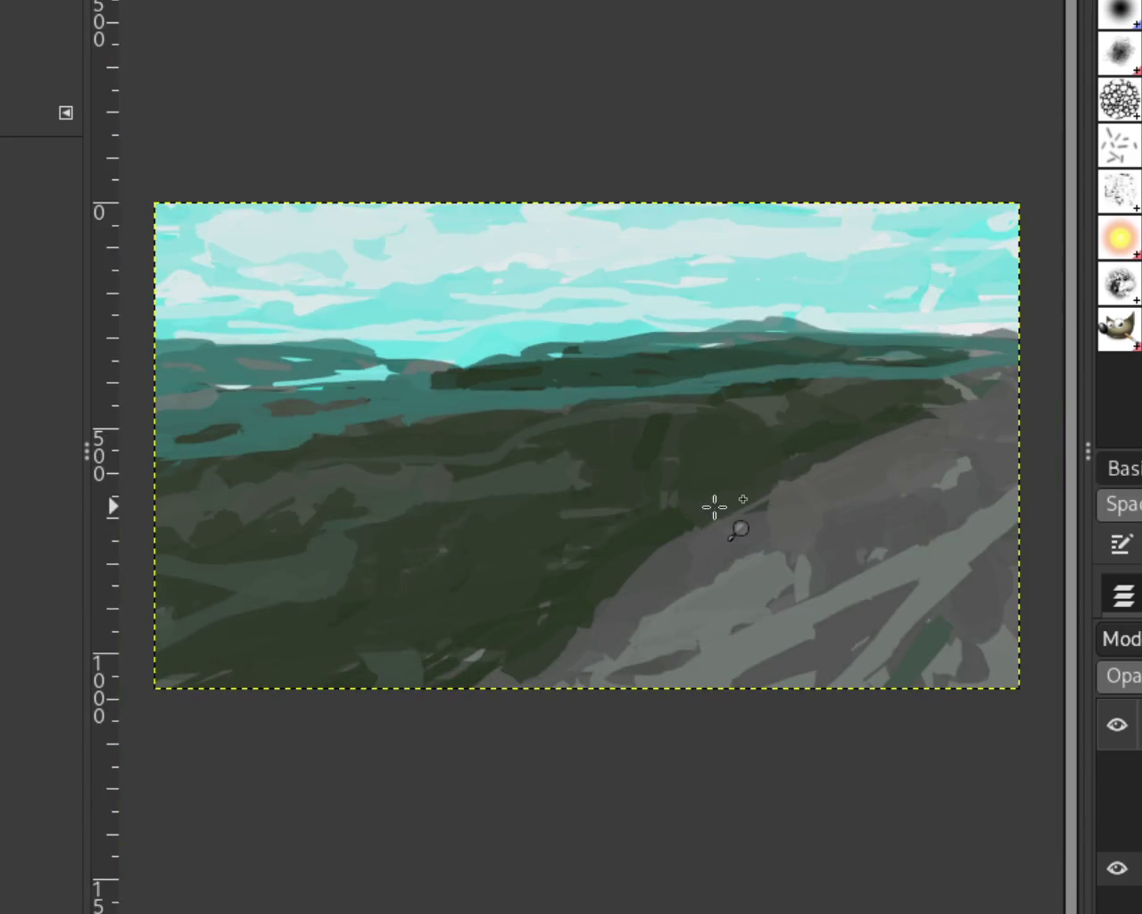
{"action": "left_click", "coordinate": [732, 527]}
{"action": "left_click", "coordinate": [625, 420], "text": "ctrl"}
{"action": "left_click", "coordinate": [884, 339]}
{"action": "left_click", "coordinate": [919, 330], "text": "ctrl"}
{"action": "left_click", "coordinate": [948, 323]}
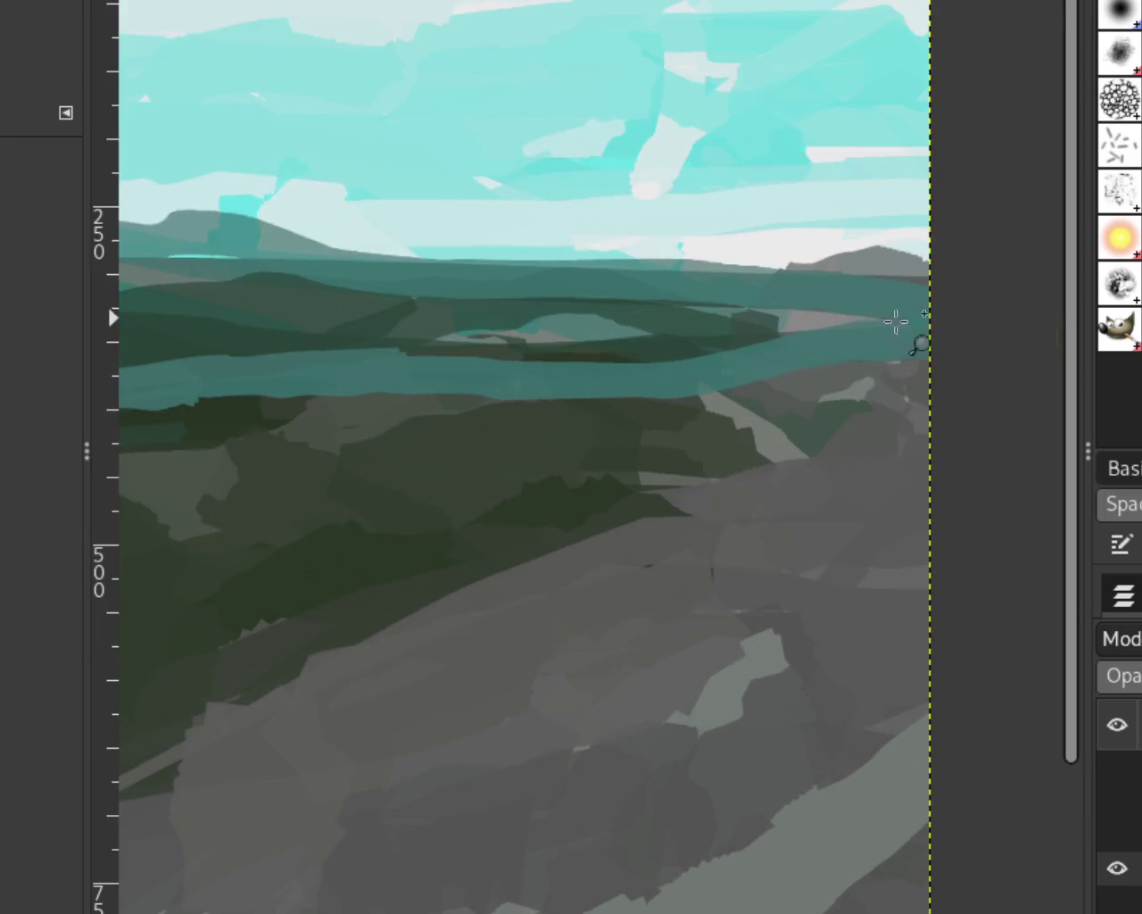
{"action": "left_click", "coordinate": [807, 357]}
{"action": "left_click", "coordinate": [884, 379], "text": "ctrl"}
Paint a tree-topped dark green clump on the teal band at right, redoing earlier attempts.
{"action": "key", "text": "p"}
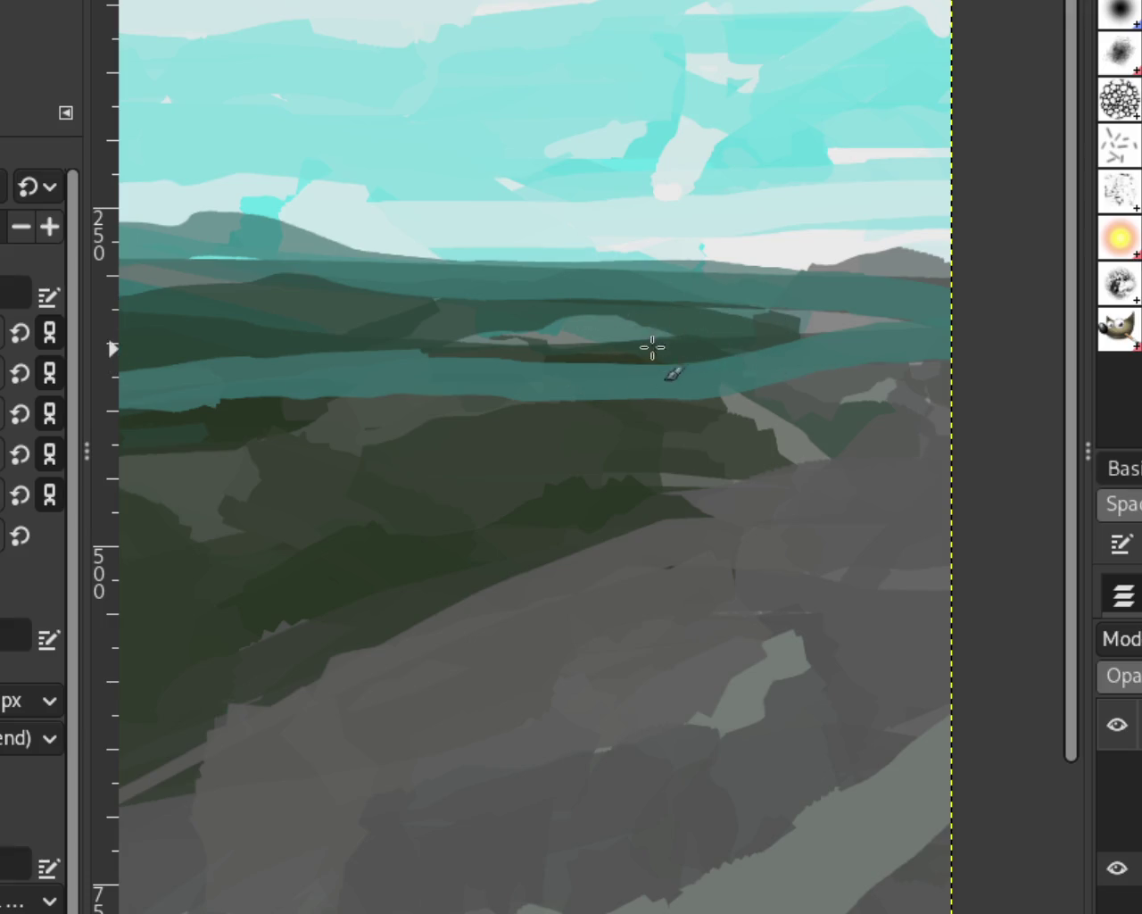
{"action": "left_click_drag", "start_coordinate": [803, 308], "coordinate": [651, 341]}
{"action": "left_click_drag", "start_coordinate": [759, 351], "coordinate": [684, 369]}
{"action": "key", "text": "ctrl+z"}
{"action": "mouse_move", "coordinate": [758, 314]}
{"action": "left_mouse_down"}
{"action": "mouse_move", "coordinate": [760, 334]}
{"action": "mouse_move", "coordinate": [656, 337]}
{"action": "left_mouse_up"}
{"action": "key", "text": "ctrl+z"}
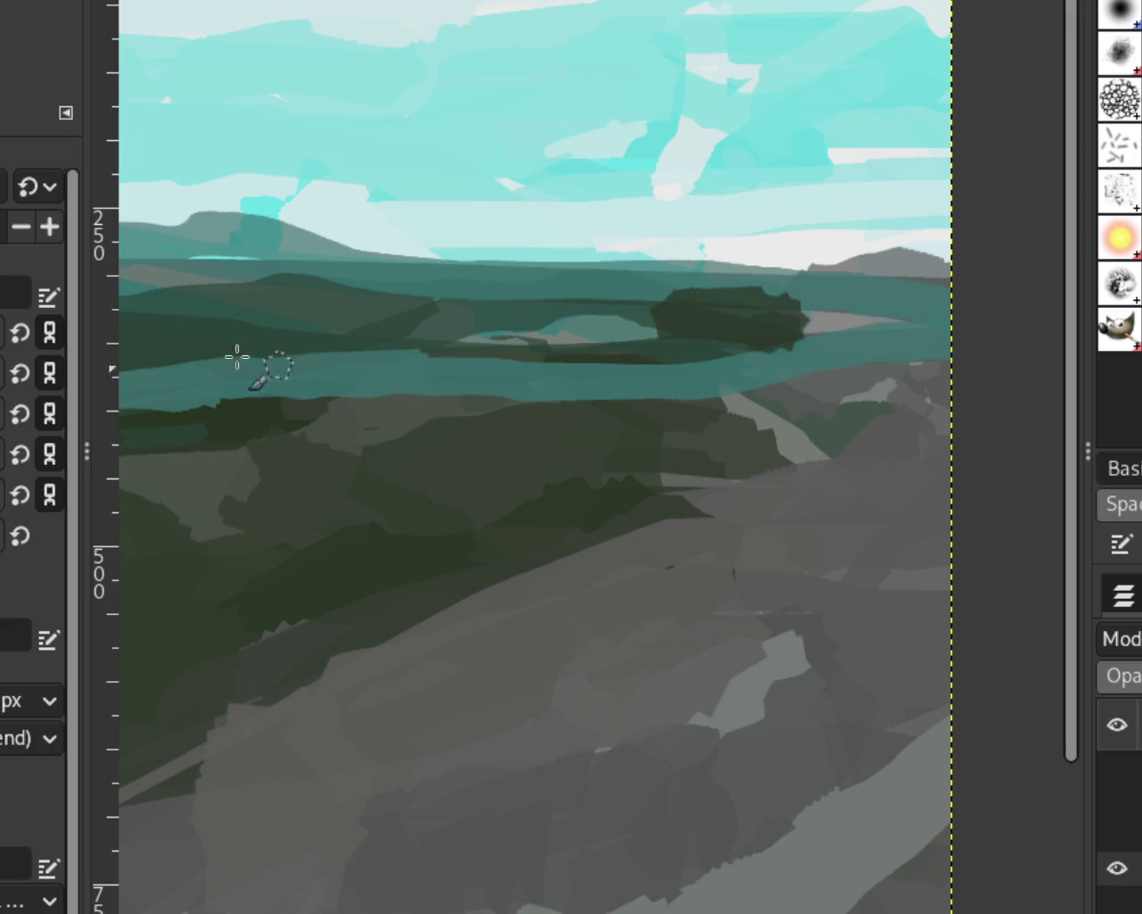
{"action": "key", "text": "ctrl+z"}
{"action": "left_click_drag", "start_coordinate": [801, 305], "coordinate": [660, 332]}
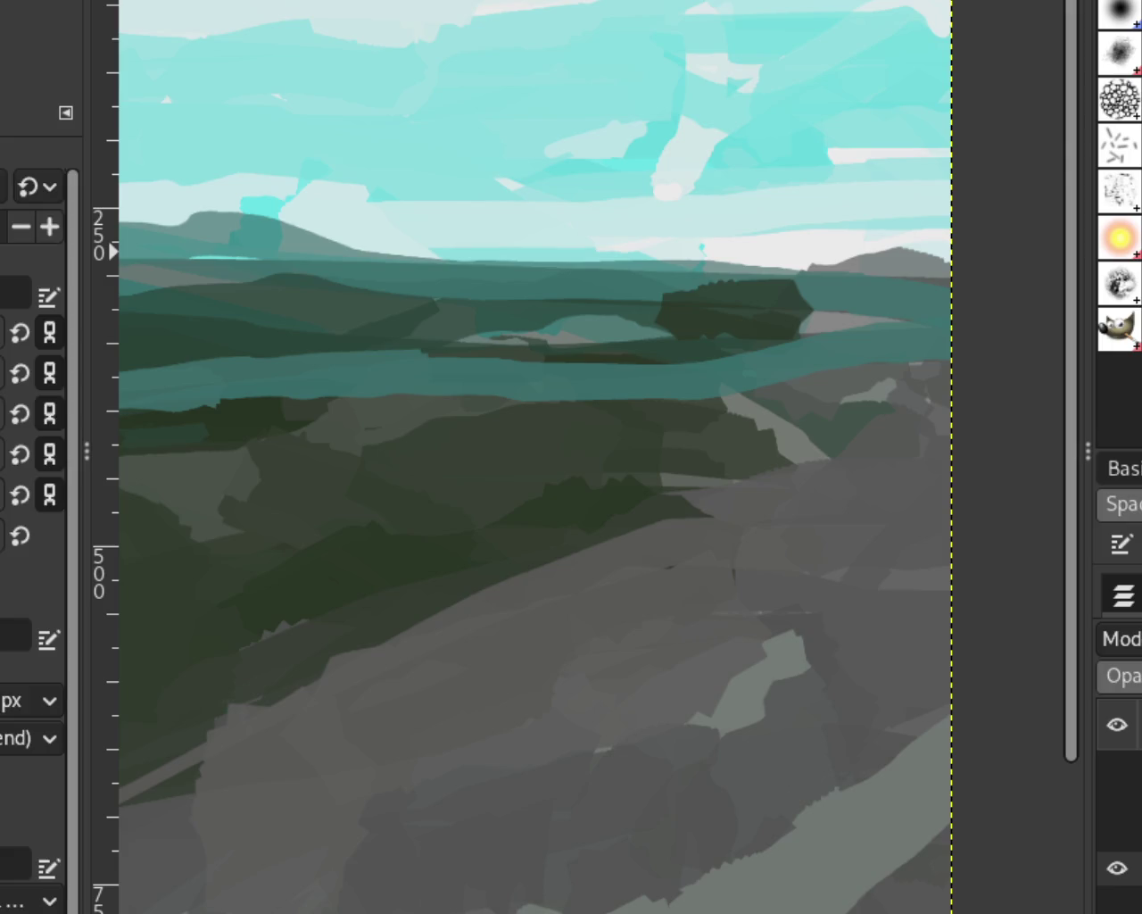
{"action": "key", "text": "z"}
{"action": "left_click", "coordinate": [707, 457], "text": "ctrl"}
Zoom in on the distant tree band and darken it into a rounded dark green mass.
{"action": "left_click", "coordinate": [706, 457], "text": "ctrl"}
{"action": "left_click", "coordinate": [526, 457], "text": "ctrl"}
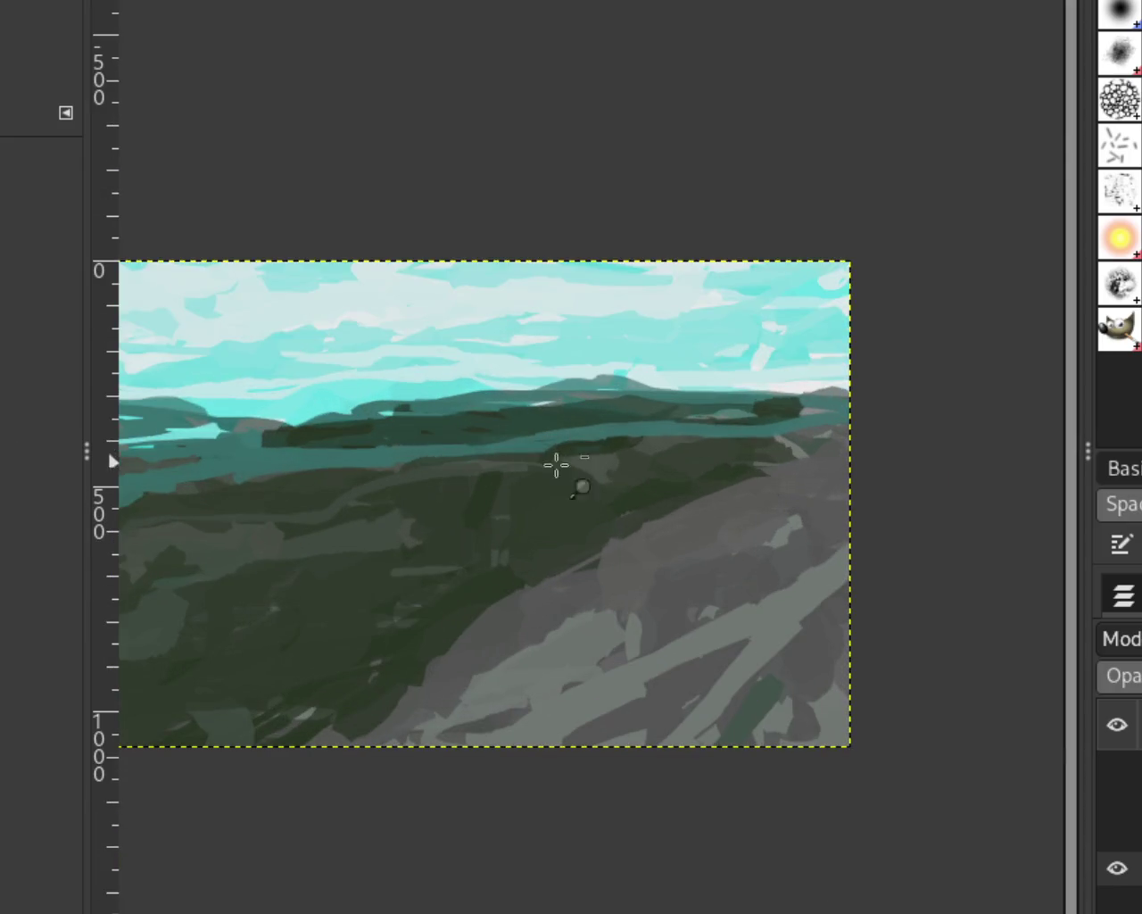
{"action": "left_click", "coordinate": [546, 463], "text": "ctrl"}
{"action": "left_click", "coordinate": [455, 452]}
{"action": "left_click", "coordinate": [314, 456]}
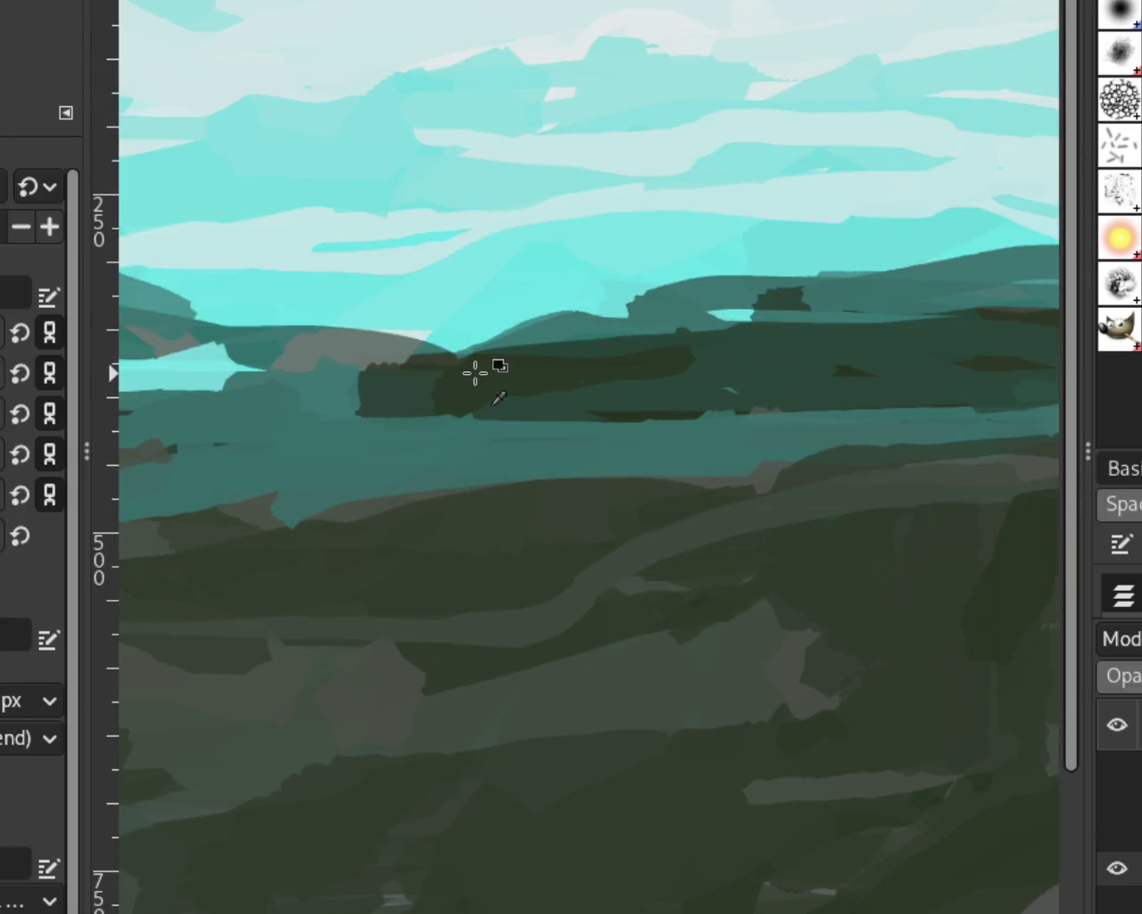
{"action": "mouse_move", "coordinate": [708, 355]}
{"action": "left_mouse_down"}
{"action": "mouse_move", "coordinate": [452, 401]}
{"action": "mouse_move", "coordinate": [624, 357]}
{"action": "mouse_move", "coordinate": [527, 377]}
{"action": "mouse_move", "coordinate": [474, 410]}
{"action": "mouse_move", "coordinate": [527, 359]}
{"action": "mouse_move", "coordinate": [475, 471]}
{"action": "left_mouse_up"}
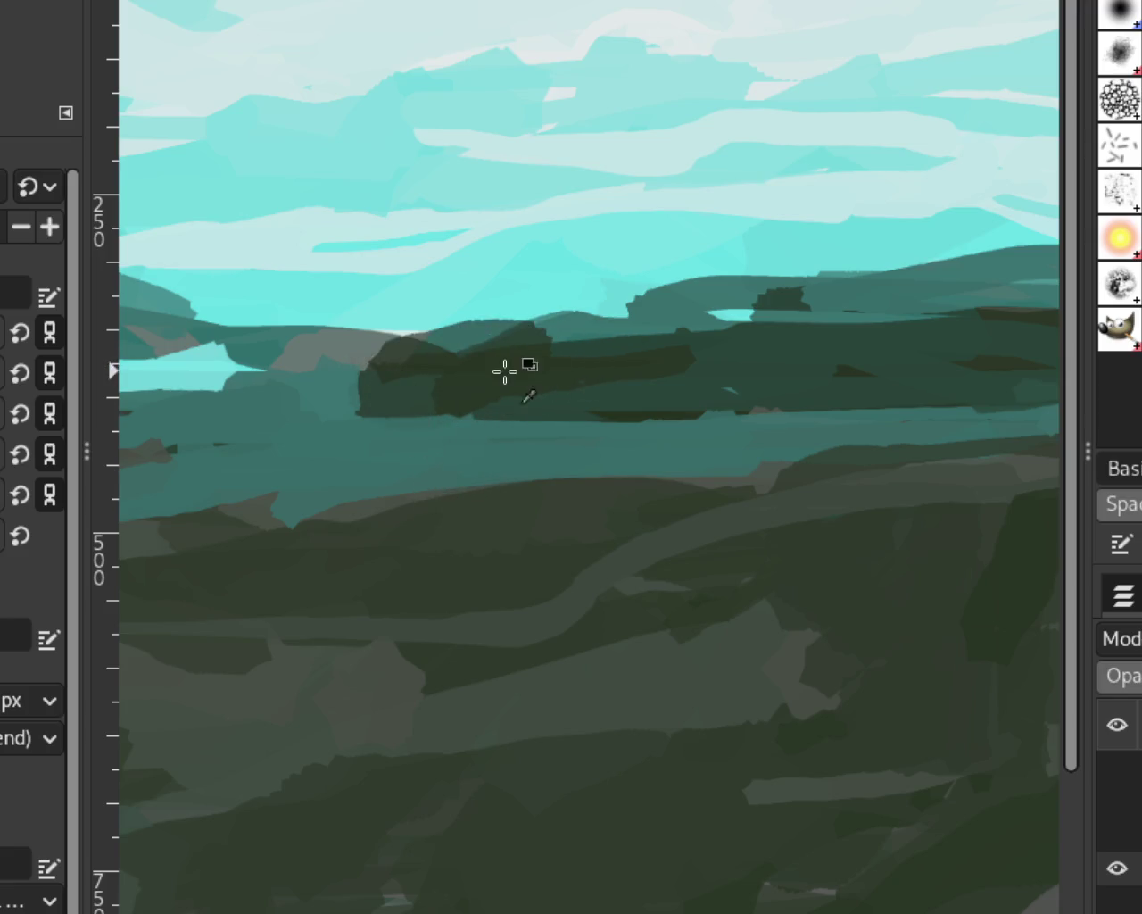
{"action": "key", "text": "ctrl+z"}
{"action": "key", "text": "ctrl+z"}
{"action": "key", "text": "ctrl+z"}
{"action": "key", "text": "ctrl+z"}
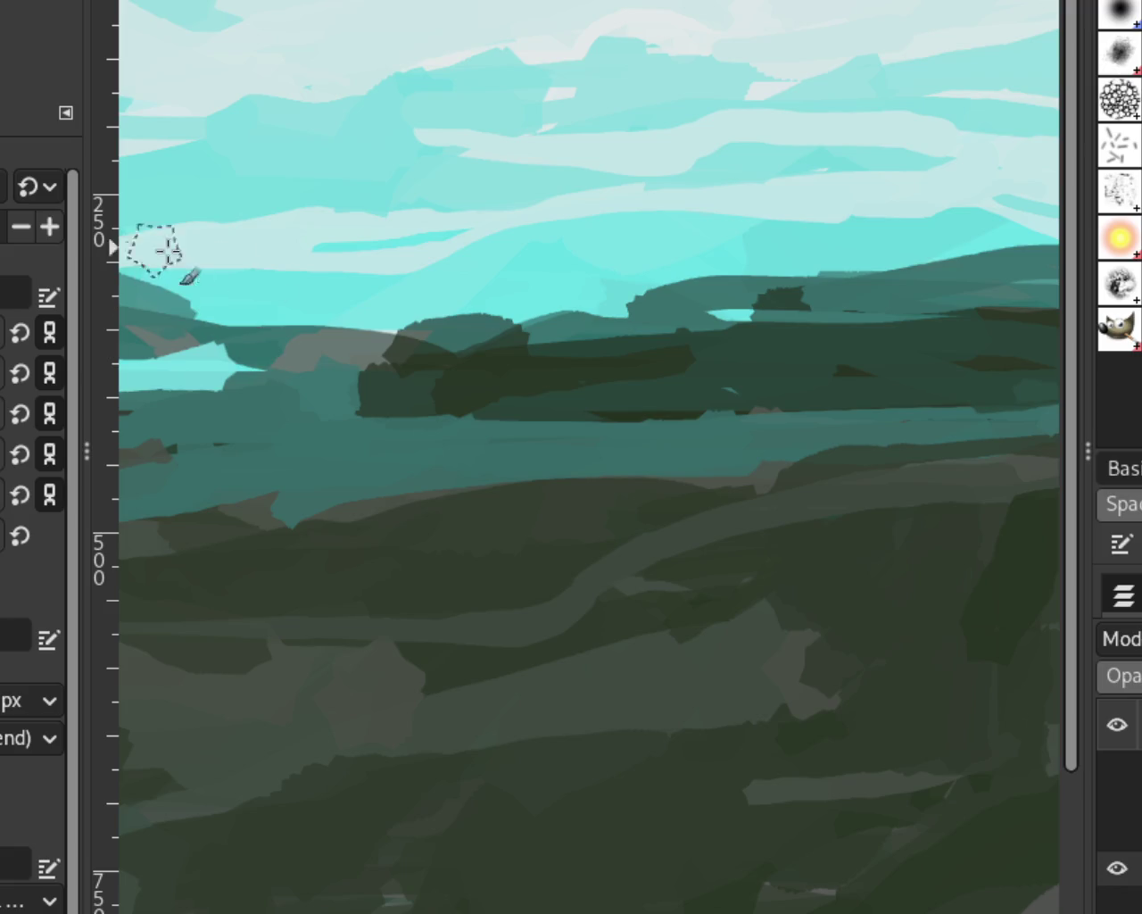
{"action": "key", "text": "ctrl+z"}
{"action": "left_click_drag", "start_coordinate": [515, 365], "coordinate": [399, 402]}
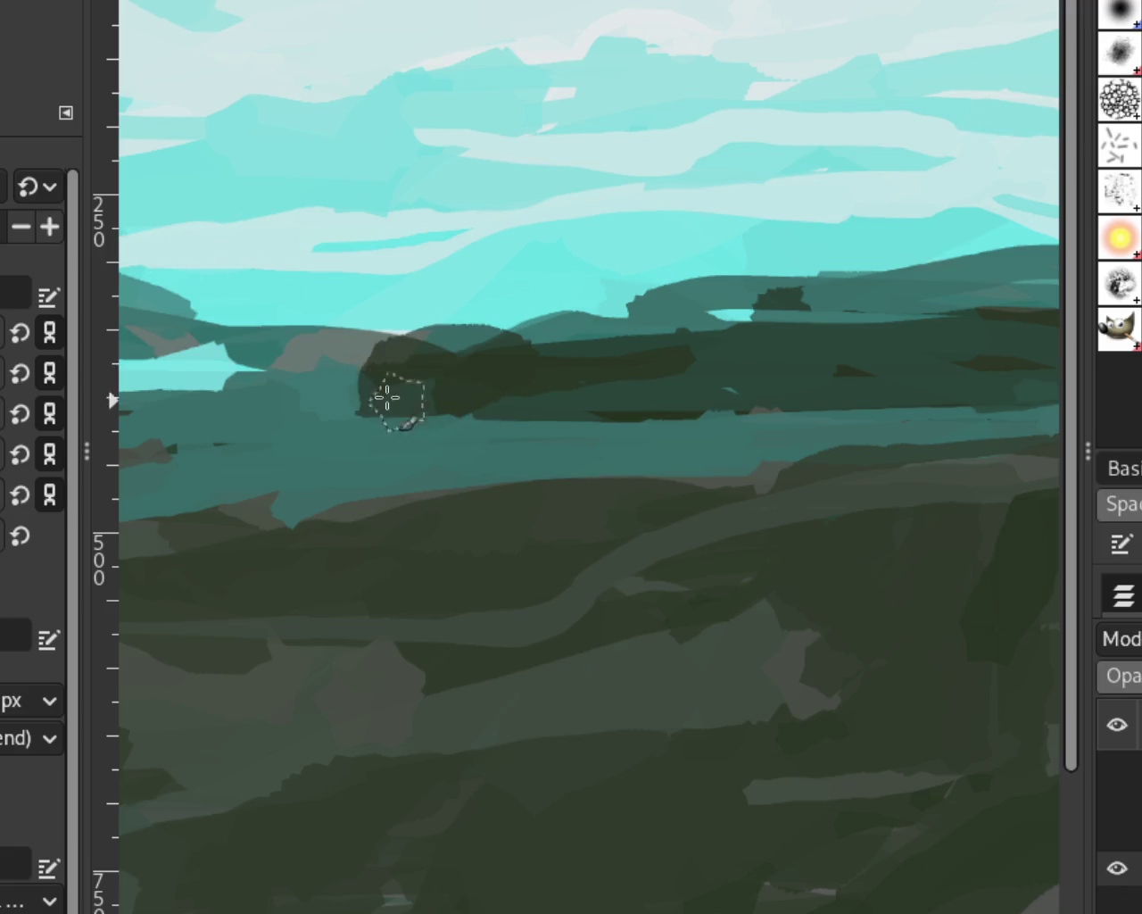
Trim the jagged treeline top back with a teal stroke.
{"action": "key", "text": "z"}
{"action": "scroll", "coordinate": [439, 454], "scroll_direction": "down", "scroll_amount": 2}
{"action": "scroll", "coordinate": [617, 477], "scroll_direction": "down", "scroll_amount": 2}
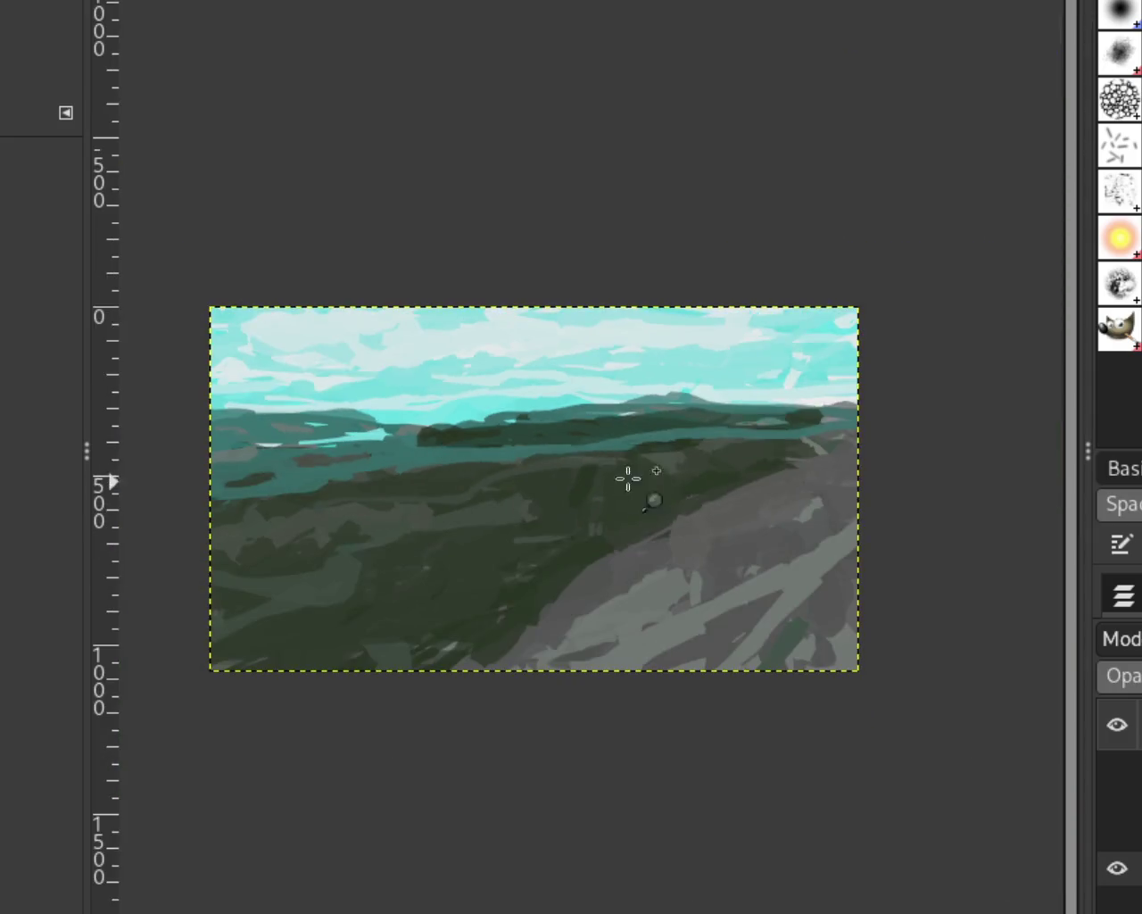
{"action": "scroll", "coordinate": [608, 502], "scroll_direction": "up", "scroll_amount": 1}
{"action": "scroll", "coordinate": [846, 396], "scroll_direction": "up", "scroll_amount": 1}
{"action": "scroll", "coordinate": [846, 395], "scroll_direction": "up", "scroll_amount": 2}
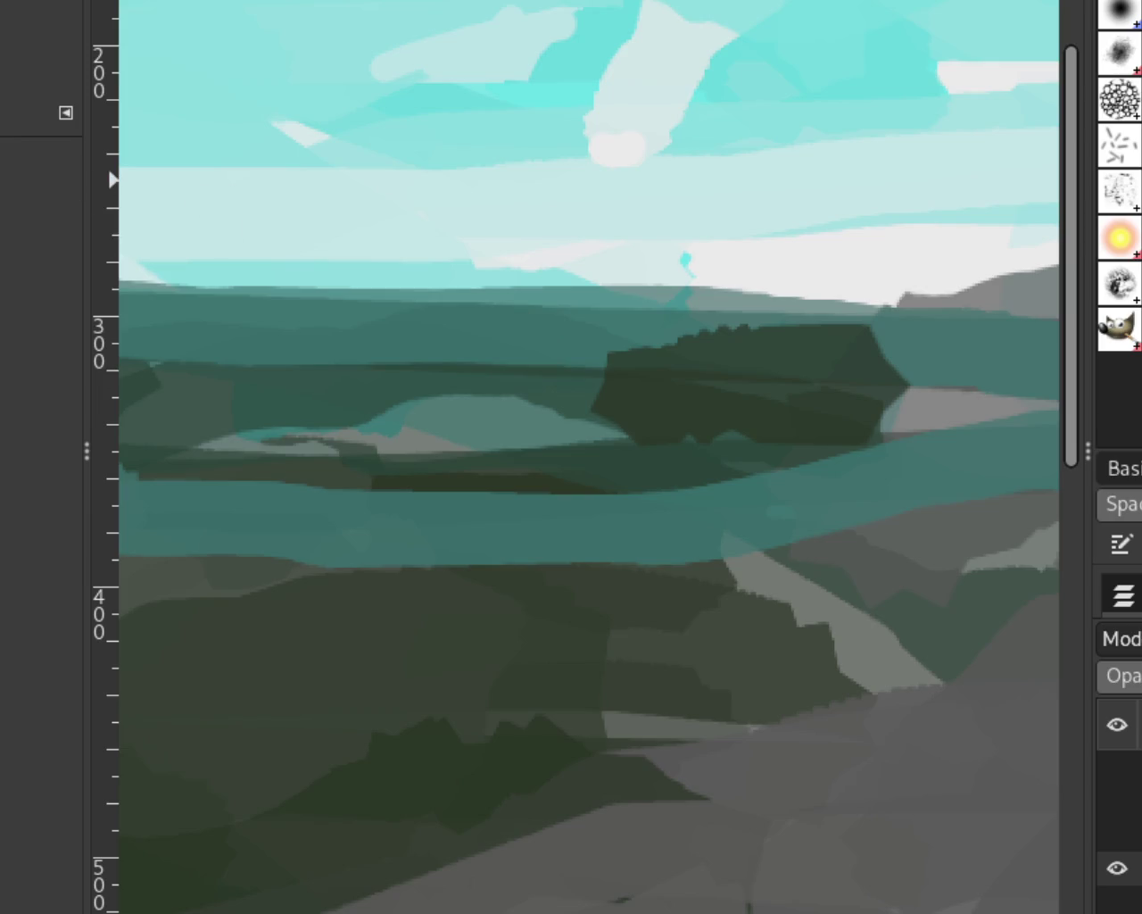
{"action": "key", "text": "p"}
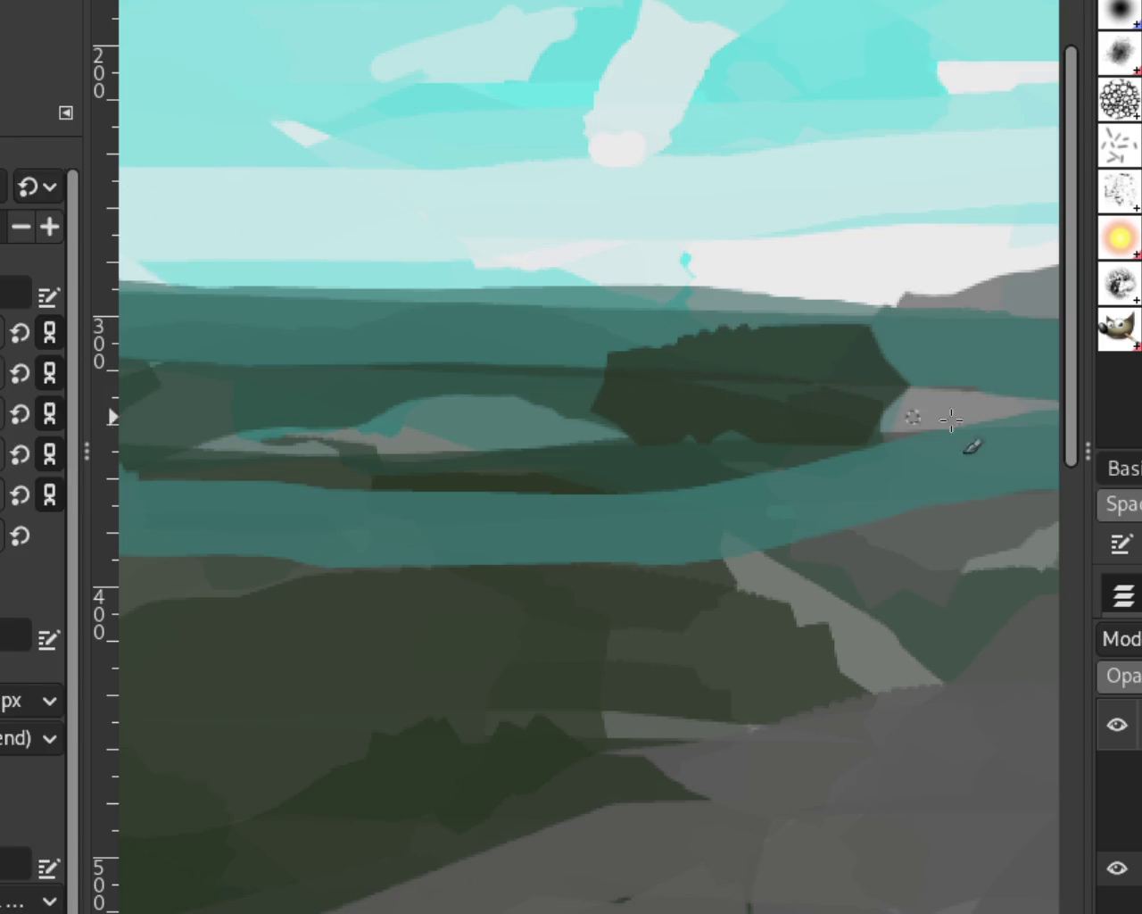
{"action": "left_click_drag", "start_coordinate": [967, 349], "coordinate": [716, 334]}
Use undo and redo to compare the treeline before and after the smoothing stroke.
{"action": "key", "text": "ctrl+y"}
{"action": "key", "text": "ctrl+z"}
{"action": "key", "text": "ctrl+y"}
{"action": "key", "text": "ctrl+z"}
{"action": "key", "text": "ctrl+y"}
{"action": "key", "text": "ctrl+z"}
{"action": "key", "text": "ctrl+y"}
{"action": "key", "text": "ctrl+z"}
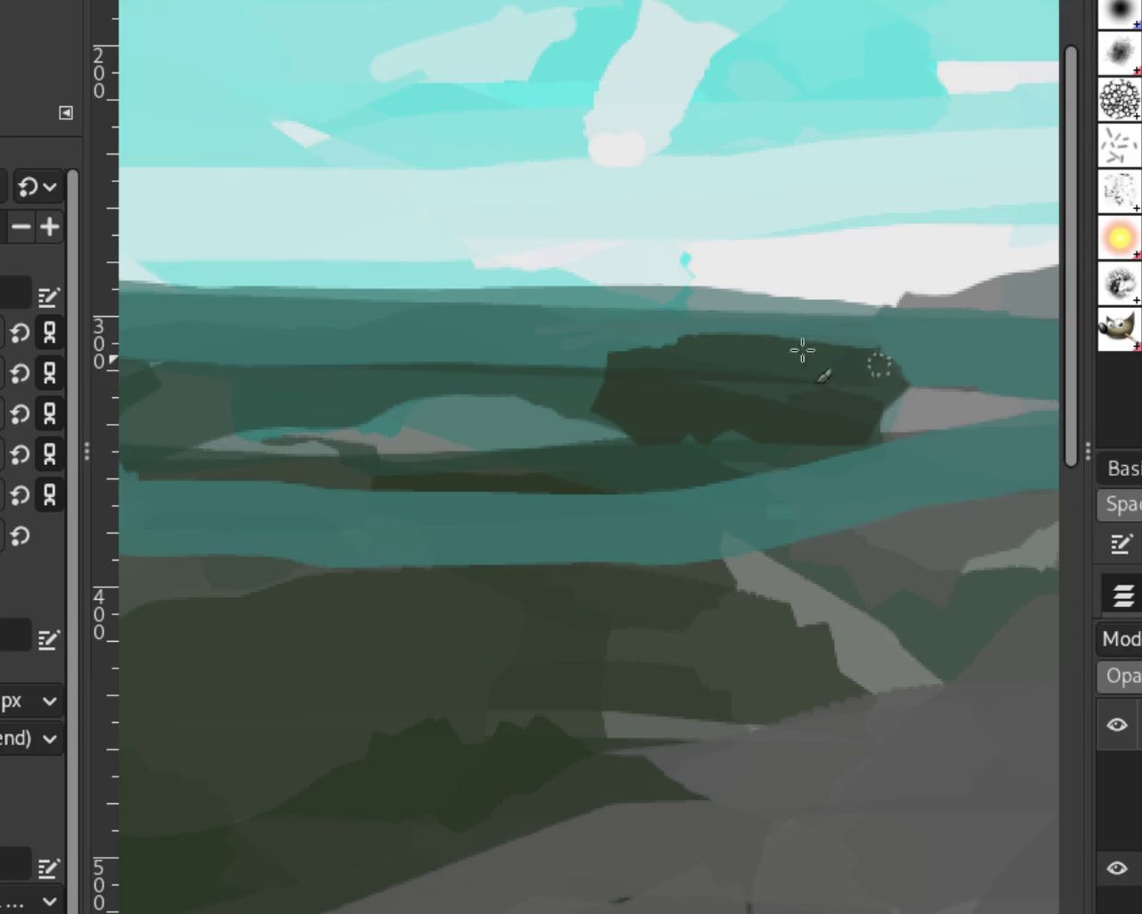
{"action": "key", "text": "z"}
{"action": "scroll", "coordinate": [739, 448], "scroll_direction": "down", "scroll_amount": 2, "text": "ctrl"}
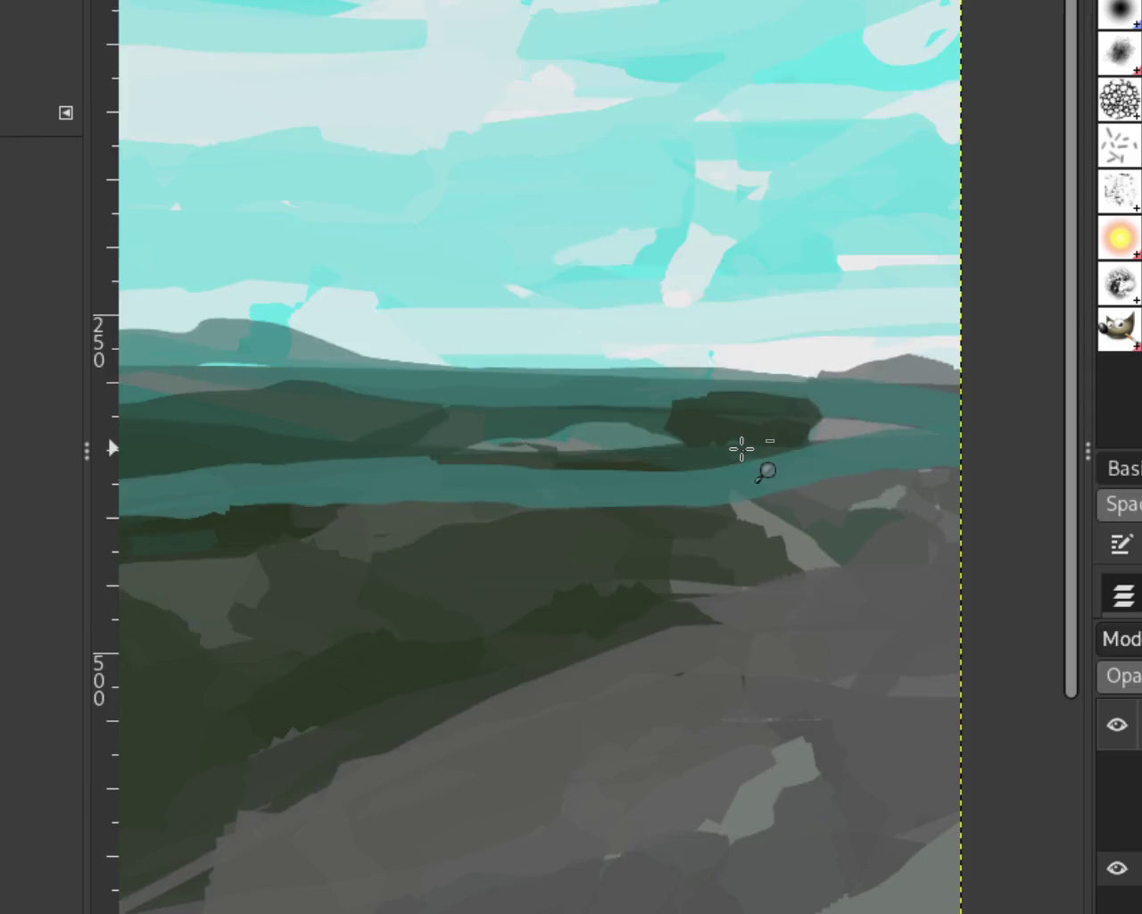
Compare the mountain with and without the grey bump on its left, finally keeping the bump.
{"action": "scroll", "coordinate": [589, 508], "scroll_direction": "down", "scroll_amount": 1, "text": "ctrl"}
{"action": "scroll", "coordinate": [412, 515], "scroll_direction": "up", "scroll_amount": 1, "text": "ctrl"}
{"action": "scroll", "coordinate": [411, 515], "scroll_direction": "down", "scroll_amount": 5, "text": "ctrl"}
{"action": "scroll", "coordinate": [438, 507], "scroll_direction": "up", "scroll_amount": 1, "text": "ctrl"}
{"action": "scroll", "coordinate": [438, 518], "scroll_direction": "up", "scroll_amount": 1, "text": "ctrl"}
{"action": "scroll", "coordinate": [437, 525], "scroll_direction": "up", "scroll_amount": 2, "text": "ctrl"}
{"action": "scroll", "coordinate": [437, 525], "scroll_direction": "up", "scroll_amount": 4, "text": "ctrl"}
{"action": "scroll", "coordinate": [440, 519], "scroll_direction": "up", "scroll_amount": 2, "text": "ctrl"}
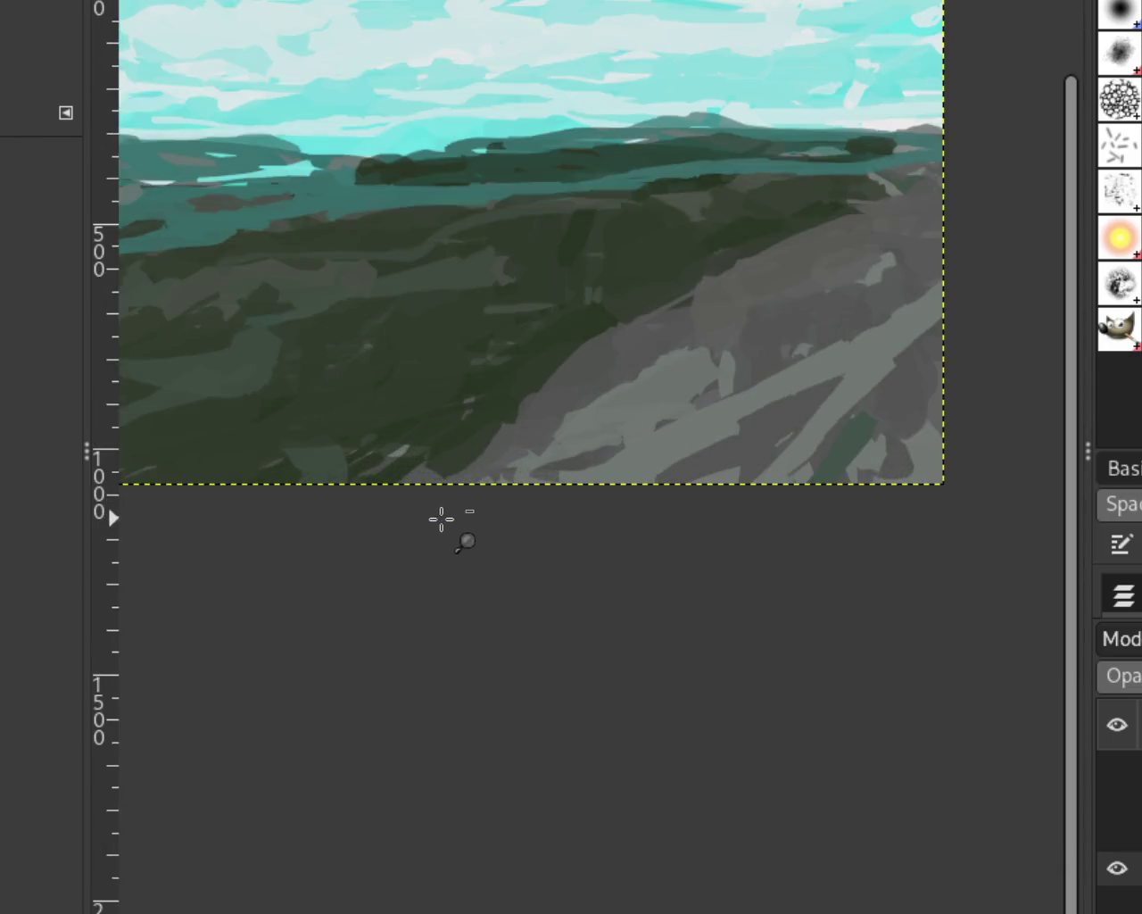
{"action": "scroll", "coordinate": [477, 414], "scroll_direction": "down", "scroll_amount": 1, "text": "ctrl"}
{"action": "scroll", "coordinate": [479, 414], "scroll_direction": "up", "scroll_amount": 1, "text": "ctrl"}
{"action": "scroll", "coordinate": [477, 415], "scroll_direction": "down", "scroll_amount": 1, "text": "ctrl"}
{"action": "scroll", "coordinate": [345, 290], "scroll_direction": "up", "scroll_amount": 1, "text": "ctrl"}
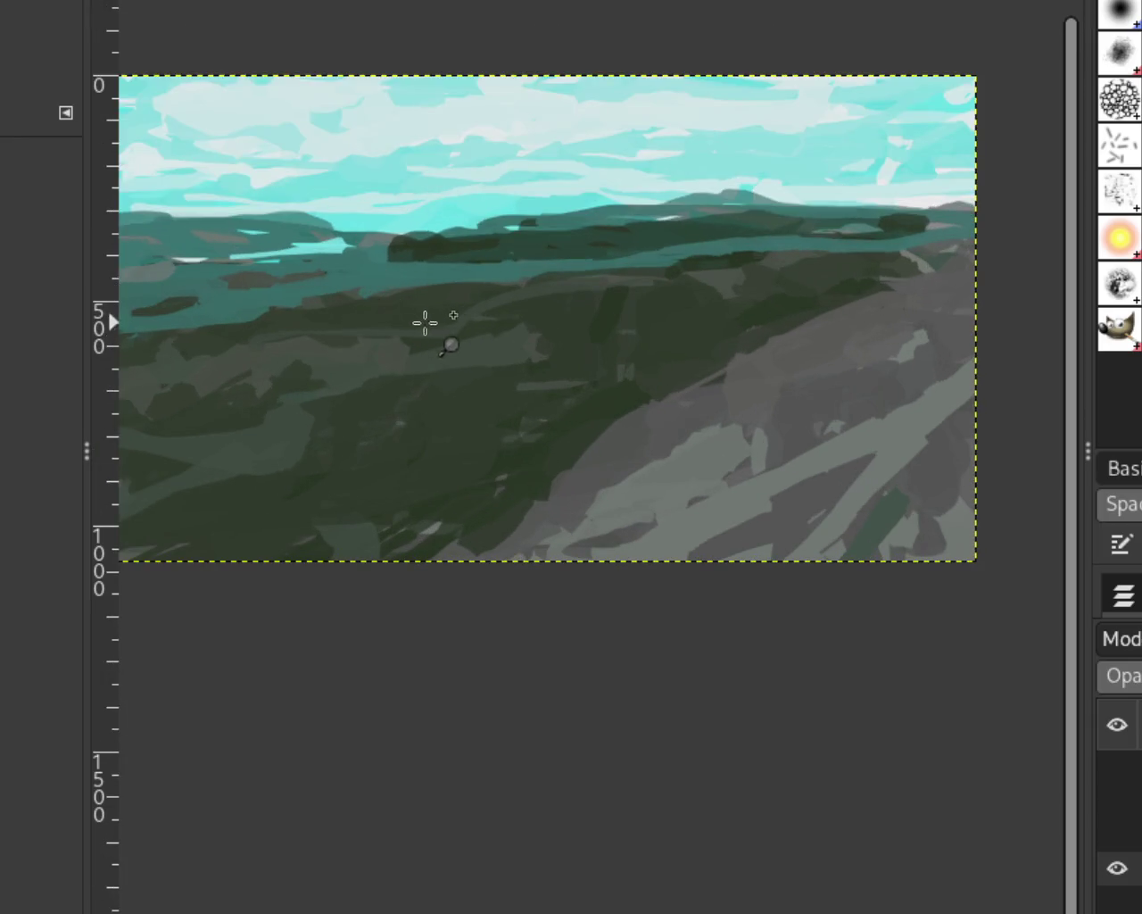
{"action": "scroll", "coordinate": [531, 312], "scroll_direction": "down", "scroll_amount": 1, "text": "ctrl"}
{"action": "scroll", "coordinate": [405, 324], "scroll_direction": "up", "scroll_amount": 1, "text": "ctrl"}
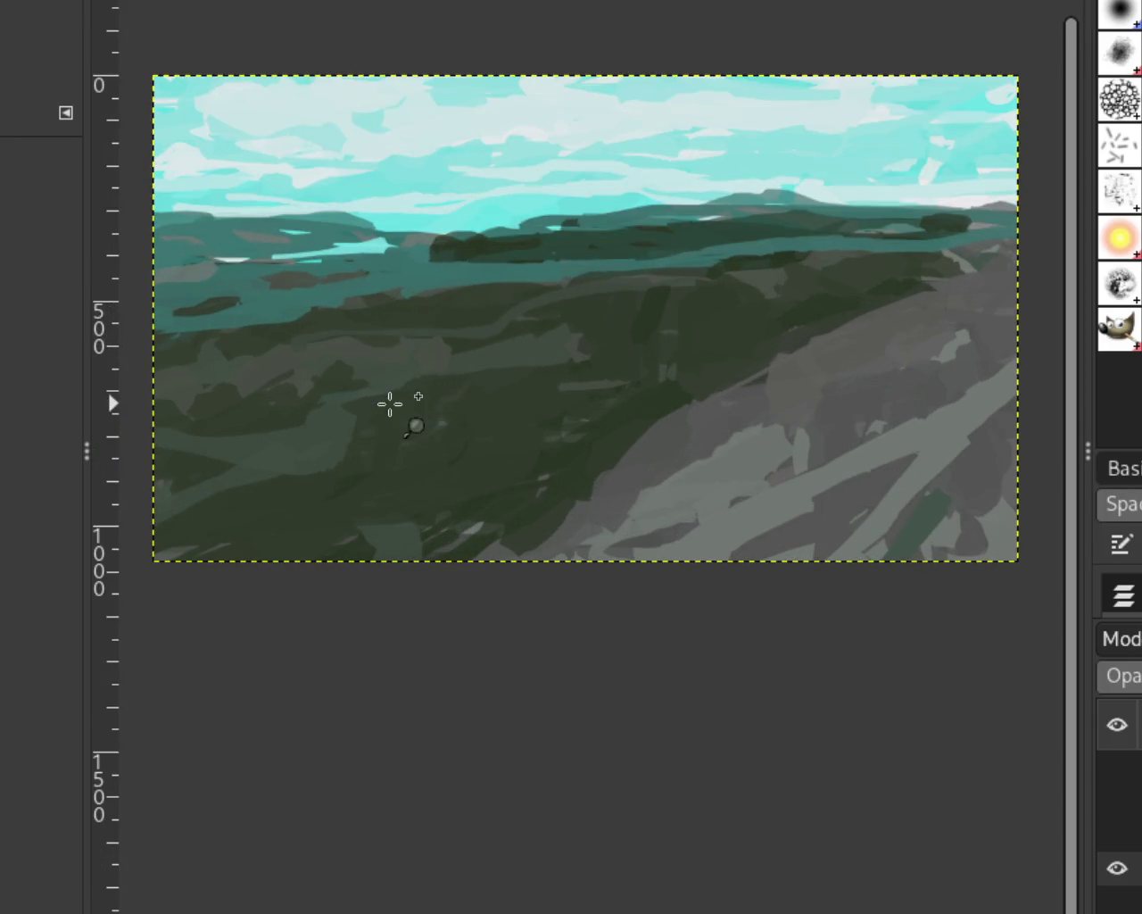
{"action": "scroll", "coordinate": [616, 361], "scroll_direction": "down", "scroll_amount": 1, "text": "ctrl"}
{"action": "scroll", "coordinate": [455, 300], "scroll_direction": "up", "scroll_amount": 1, "text": "ctrl"}
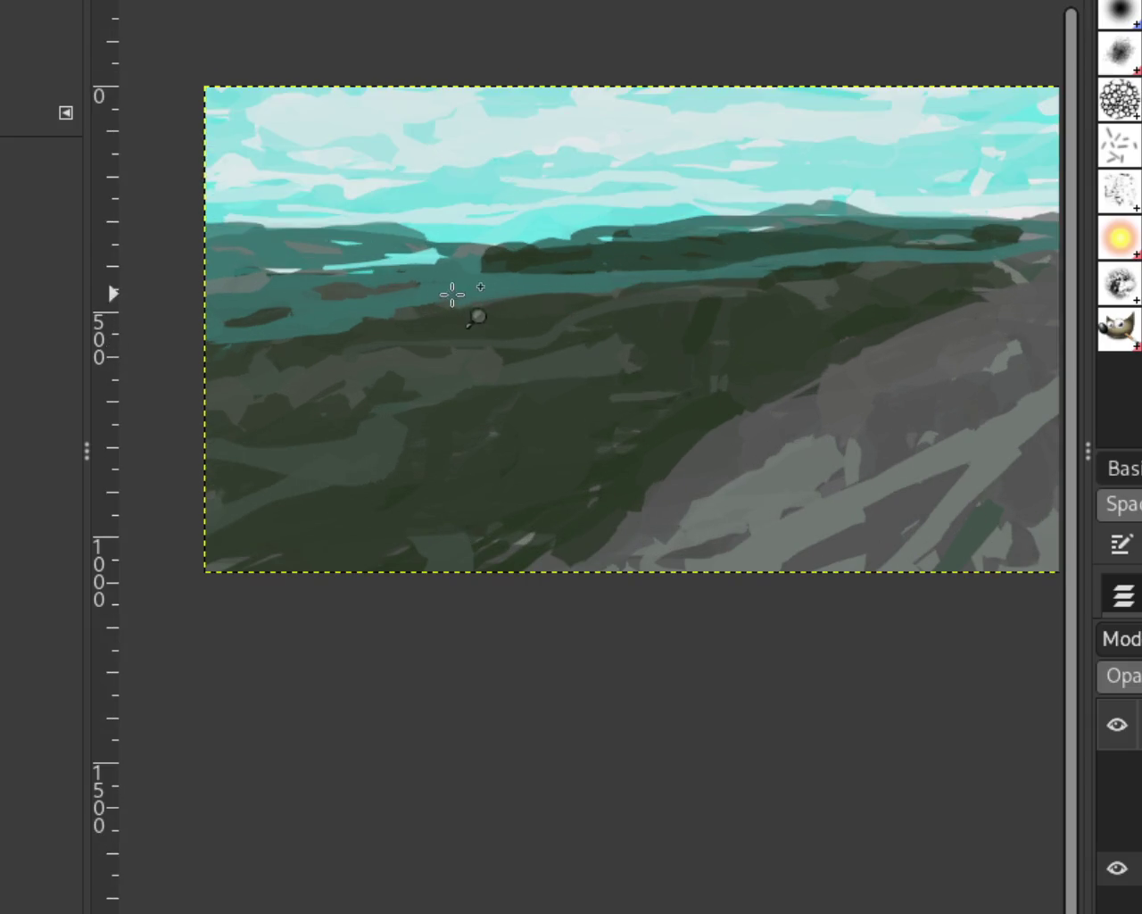
{"action": "scroll", "coordinate": [792, 197], "scroll_direction": "down", "scroll_amount": 1, "text": "ctrl"}
{"action": "scroll", "coordinate": [862, 195], "scroll_direction": "up", "scroll_amount": 2, "text": "ctrl"}
{"action": "scroll", "coordinate": [795, 226], "scroll_direction": "up", "scroll_amount": 1, "text": "ctrl"}
{"action": "scroll", "coordinate": [791, 212], "scroll_direction": "down", "scroll_amount": 1, "text": "ctrl"}
{"action": "scroll", "coordinate": [726, 209], "scroll_direction": "up", "scroll_amount": 1, "text": "ctrl"}
{"action": "scroll", "coordinate": [795, 224], "scroll_direction": "down", "scroll_amount": 1, "text": "ctrl"}
{"action": "scroll", "coordinate": [821, 204], "scroll_direction": "down", "scroll_amount": 1, "text": "ctrl"}
{"action": "scroll", "coordinate": [812, 200], "scroll_direction": "up", "scroll_amount": 1, "text": "ctrl"}
{"action": "scroll", "coordinate": [806, 197], "scroll_direction": "down", "scroll_amount": 1, "text": "ctrl"}
{"action": "scroll", "coordinate": [802, 196], "scroll_direction": "up", "scroll_amount": 4, "text": "ctrl"}
{"action": "scroll", "coordinate": [802, 196], "scroll_direction": "up", "scroll_amount": 3, "text": "ctrl"}
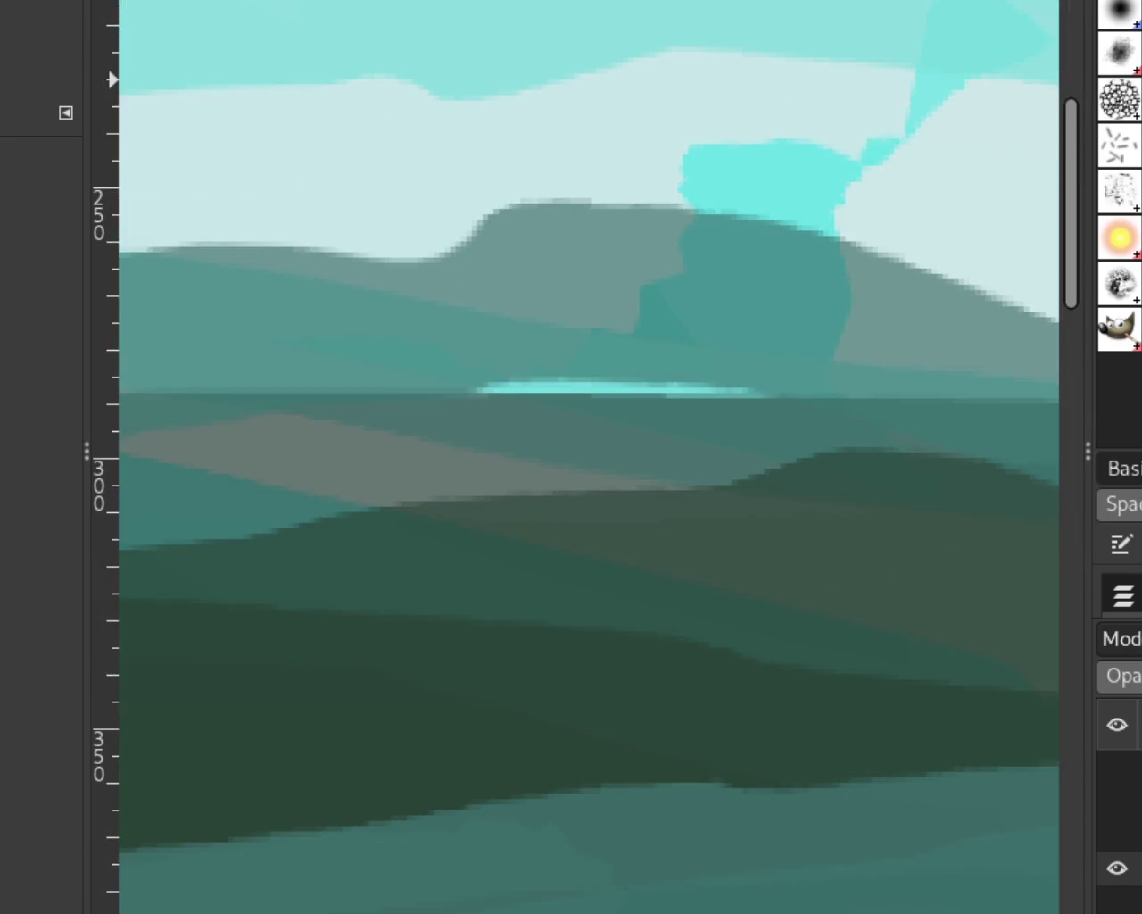
{"action": "key", "text": "ctrl+y"}
{"action": "key", "text": "ctrl+z"}
{"action": "key", "text": "ctrl+y"}
{"action": "key", "text": "ctrl+z"}
{"action": "key", "text": "ctrl+y"}
{"action": "key", "text": "ctrl+z"}
{"action": "key", "text": "ctrl+y"}
{"action": "key", "text": "ctrl+z"}
{"action": "key", "text": "ctrl+y"}
{"action": "key", "text": "ctrl+z"}
{"action": "key", "text": "ctrl+y"}
{"action": "key", "text": "ctrl+z"}
{"action": "key", "text": "ctrl+y"}
{"action": "key", "text": "ctrl+z"}
{"action": "key", "text": "ctrl+y"}
{"action": "key", "text": "ctrl+z"}
{"action": "key", "text": "ctrl+y"}
{"action": "key", "text": "ctrl+z"}
{"action": "key", "text": "ctrl+y"}
Try three grey-green strokes along the mountain's left ridge, undoing each one.
{"action": "key", "text": "z"}
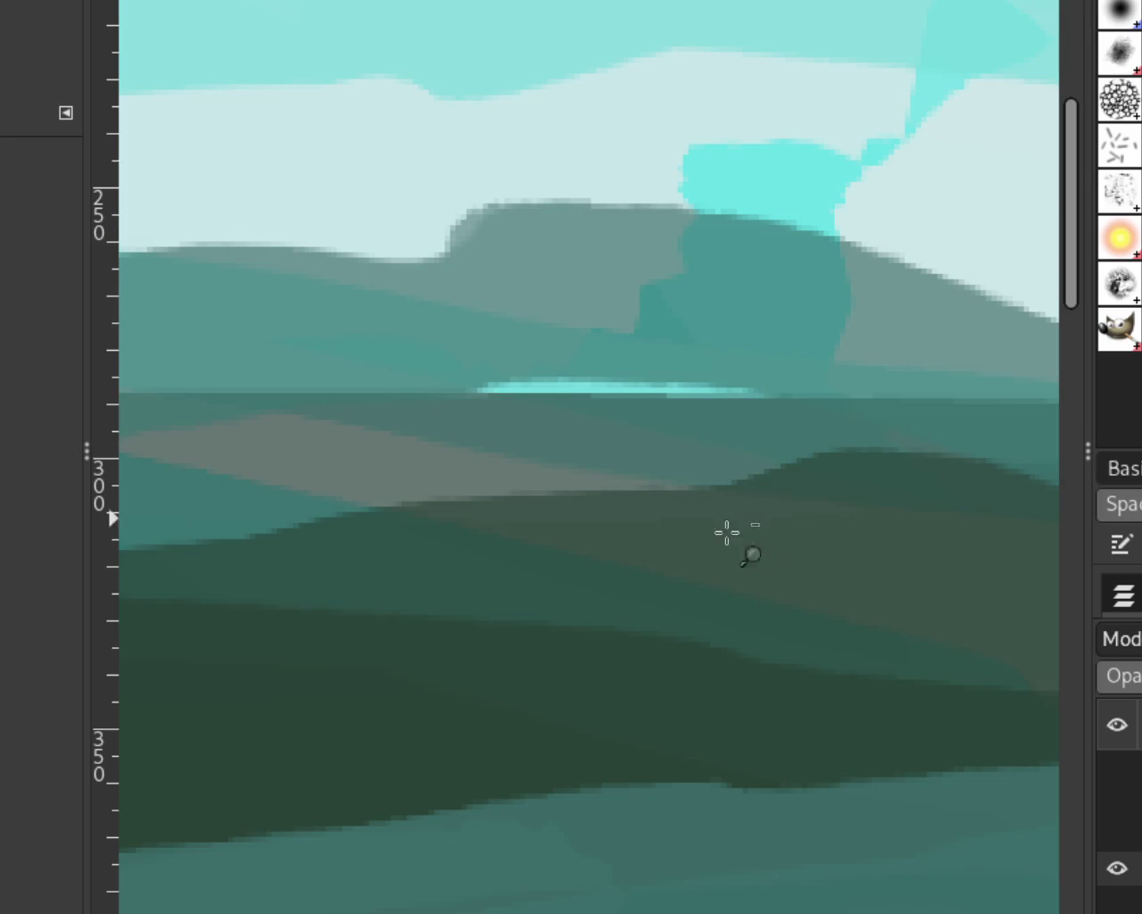
{"action": "left_click", "coordinate": [669, 509], "text": "ctrl"}
{"action": "left_click", "coordinate": [747, 533], "text": "ctrl"}
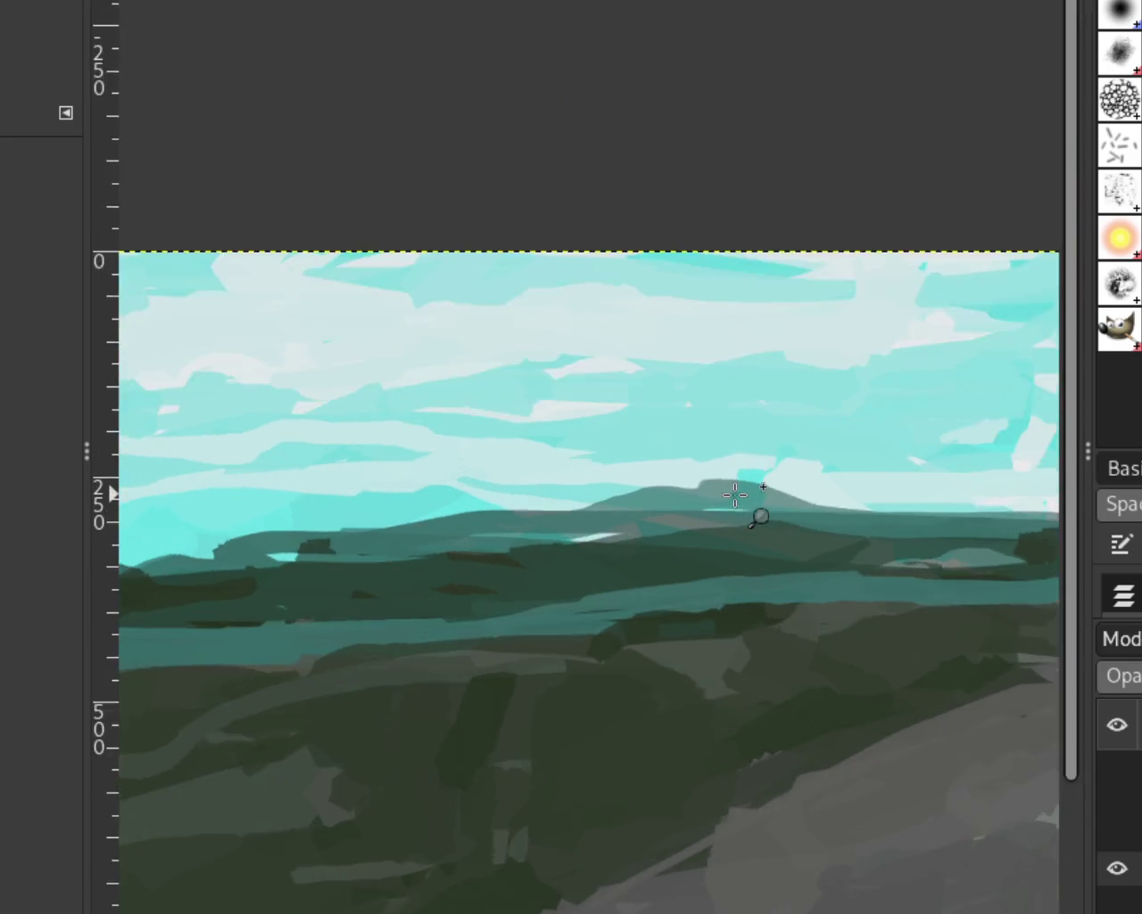
{"action": "left_click", "coordinate": [740, 497]}
{"action": "left_click", "coordinate": [740, 497]}
{"action": "key", "text": "p"}
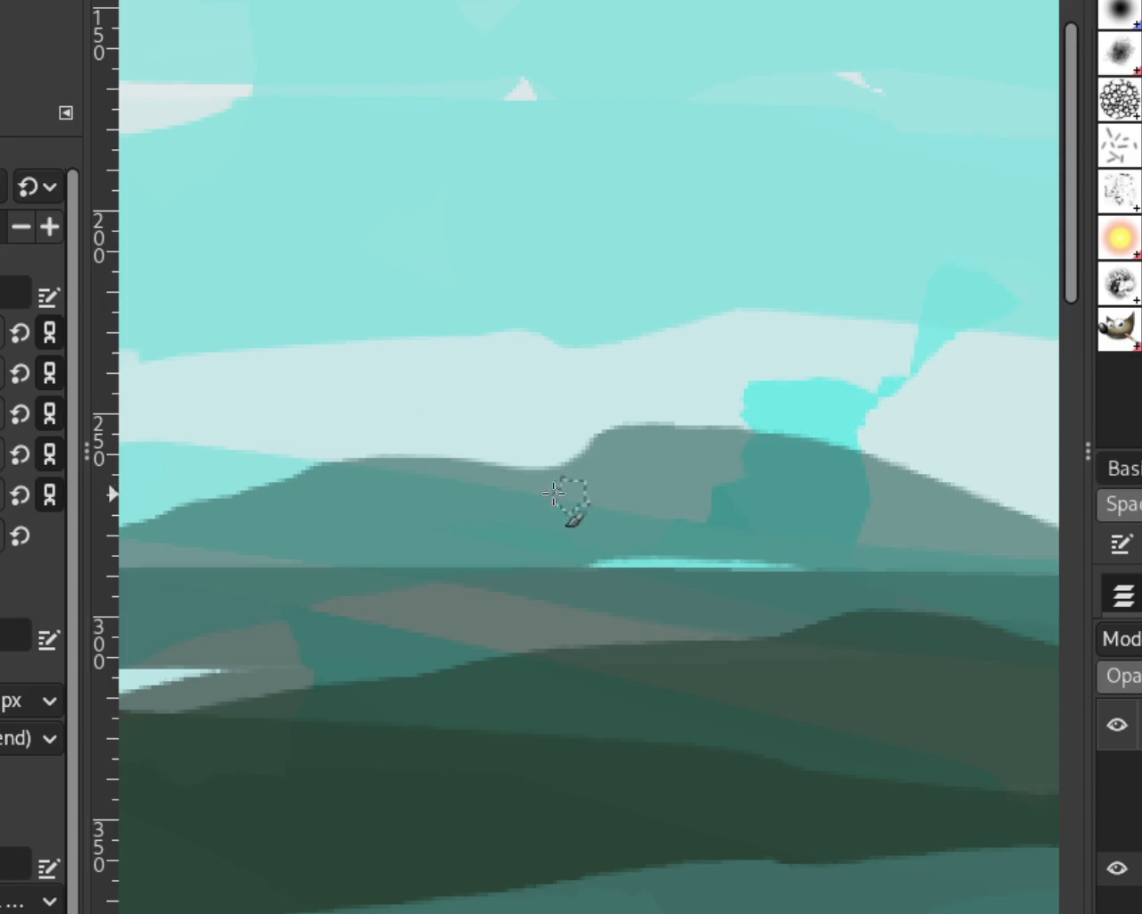
{"action": "left_click_drag", "start_coordinate": [571, 495], "coordinate": [344, 454]}
{"action": "key", "text": "ctrl+z"}
{"action": "left_click_drag", "start_coordinate": [589, 485], "coordinate": [383, 496]}
{"action": "key", "text": "ctrl+z"}
{"action": "left_click_drag", "start_coordinate": [566, 505], "coordinate": [300, 470]}
{"action": "key", "text": "ctrl+z"}
Raise the ridge top with a grey-green stroke, comparing it before keeping it.
{"action": "left_click_drag", "start_coordinate": [564, 490], "coordinate": [339, 465]}
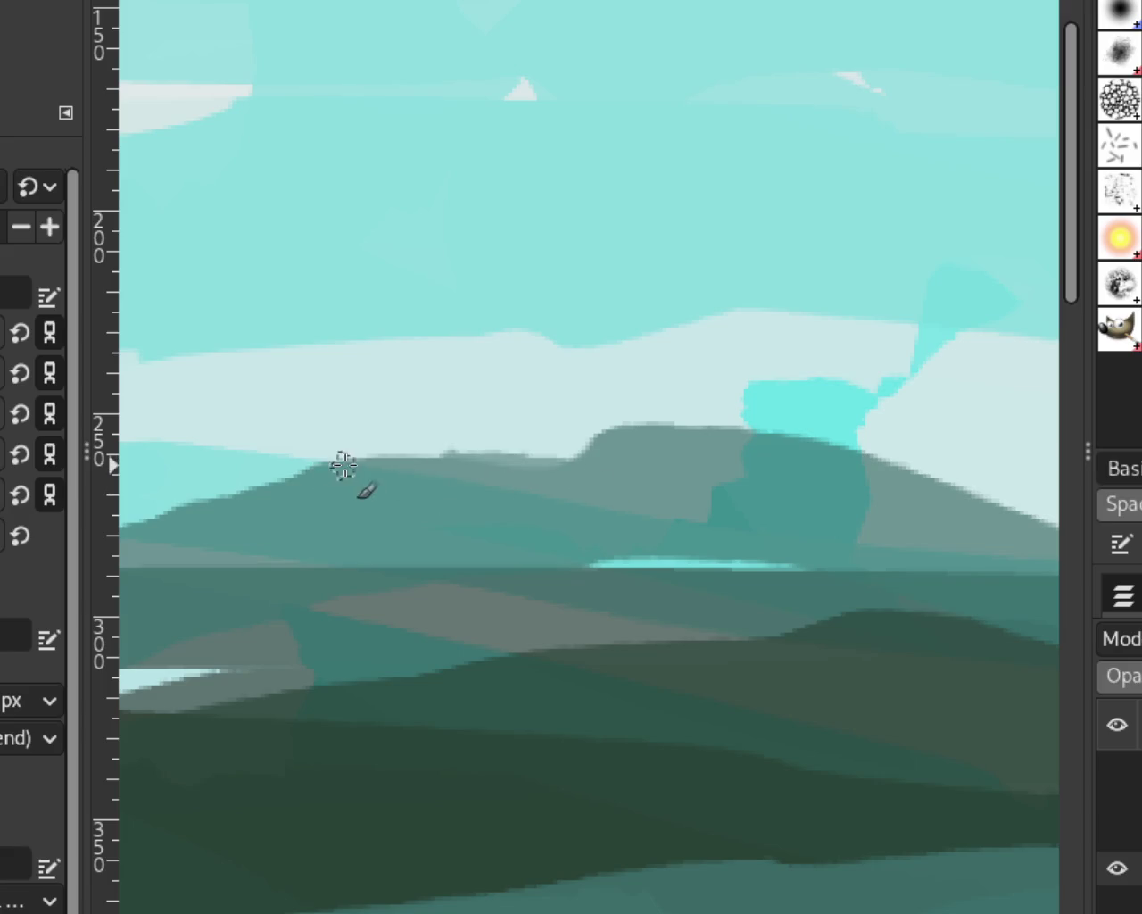
{"action": "key", "text": "ctrl+z"}
{"action": "key", "text": "ctrl+y"}
{"action": "key", "text": "ctrl+z"}
{"action": "key", "text": "ctrl+y"}
{"action": "key", "text": "ctrl+z"}
{"action": "key", "text": "ctrl+y"}
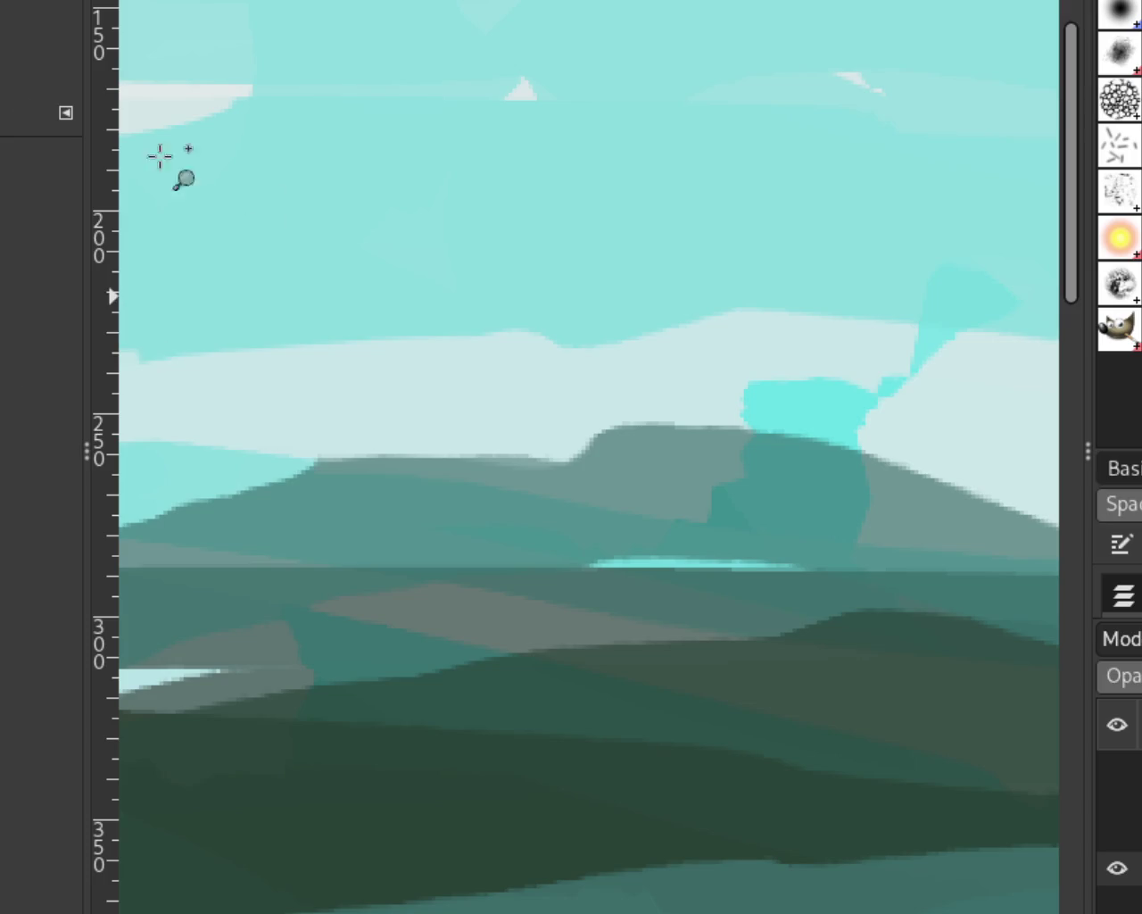
Try five tapered dark strokes across the ridge, undoing each one.
{"action": "scroll", "coordinate": [701, 454], "scroll_direction": "down", "scroll_amount": 2}
{"action": "scroll", "coordinate": [755, 472], "scroll_direction": "down", "scroll_amount": 1}
{"action": "scroll", "coordinate": [725, 442], "scroll_direction": "down", "scroll_amount": 1}
{"action": "scroll", "coordinate": [744, 464], "scroll_direction": "up", "scroll_amount": 2}
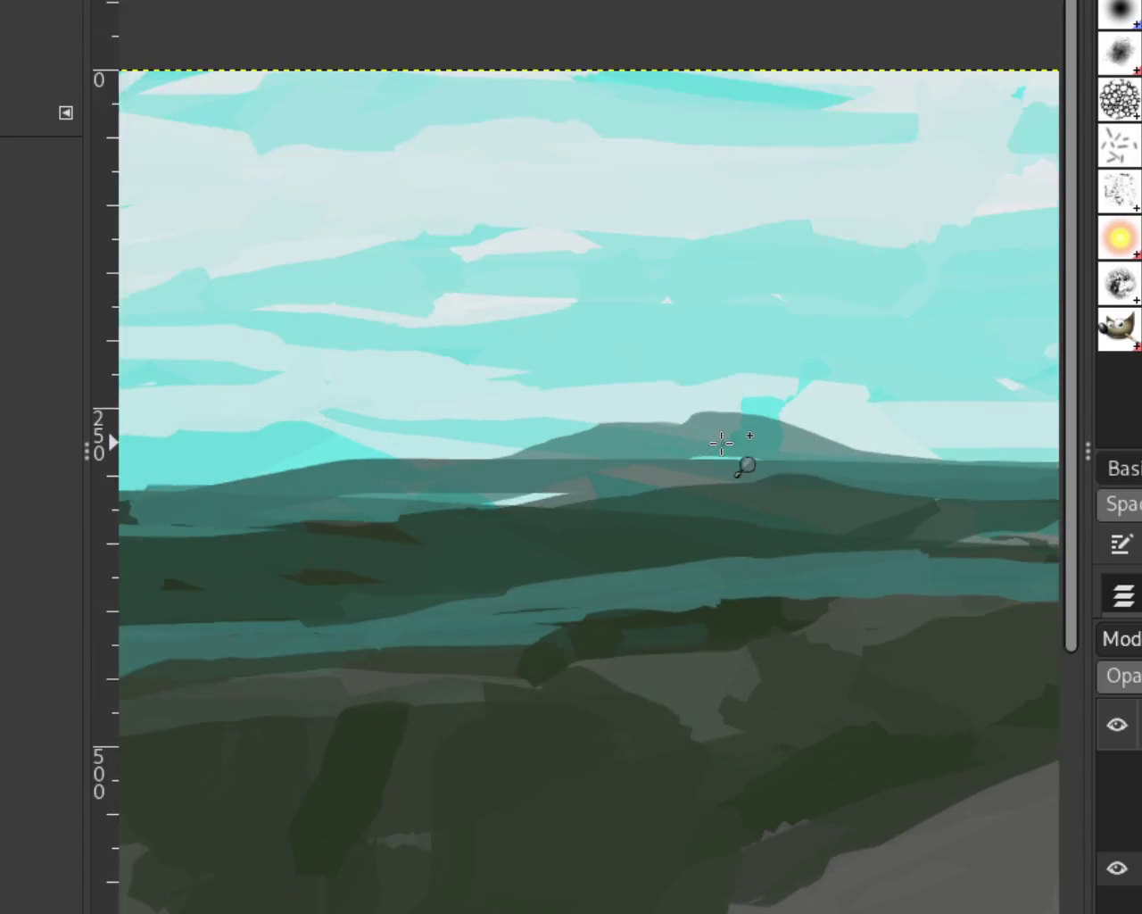
{"action": "scroll", "coordinate": [543, 467], "scroll_direction": "up", "scroll_amount": 2}
{"action": "scroll", "coordinate": [512, 471], "scroll_direction": "up", "scroll_amount": 2}
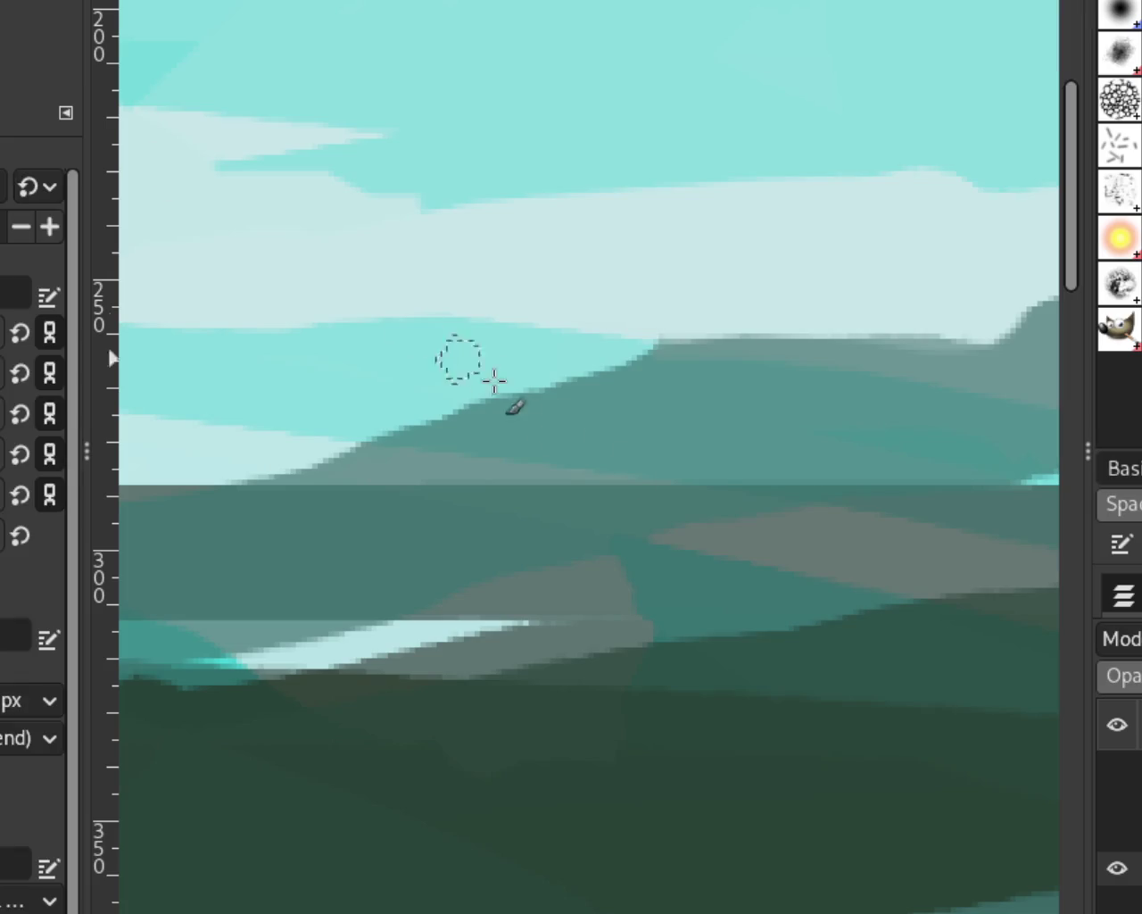
{"action": "left_click_drag", "start_coordinate": [662, 321], "coordinate": [397, 384]}
{"action": "key", "text": "ctrl+z"}
{"action": "left_click_drag", "start_coordinate": [661, 332], "coordinate": [346, 428]}
{"action": "key", "text": "ctrl+z"}
{"action": "left_click_drag", "start_coordinate": [571, 375], "coordinate": [314, 417]}
{"action": "key", "text": "ctrl+z"}
{"action": "left_click_drag", "start_coordinate": [702, 370], "coordinate": [420, 410]}
{"action": "key", "text": "ctrl+z"}
{"action": "left_click_drag", "start_coordinate": [683, 370], "coordinate": [332, 393]}
{"action": "key", "text": "ctrl+z"}
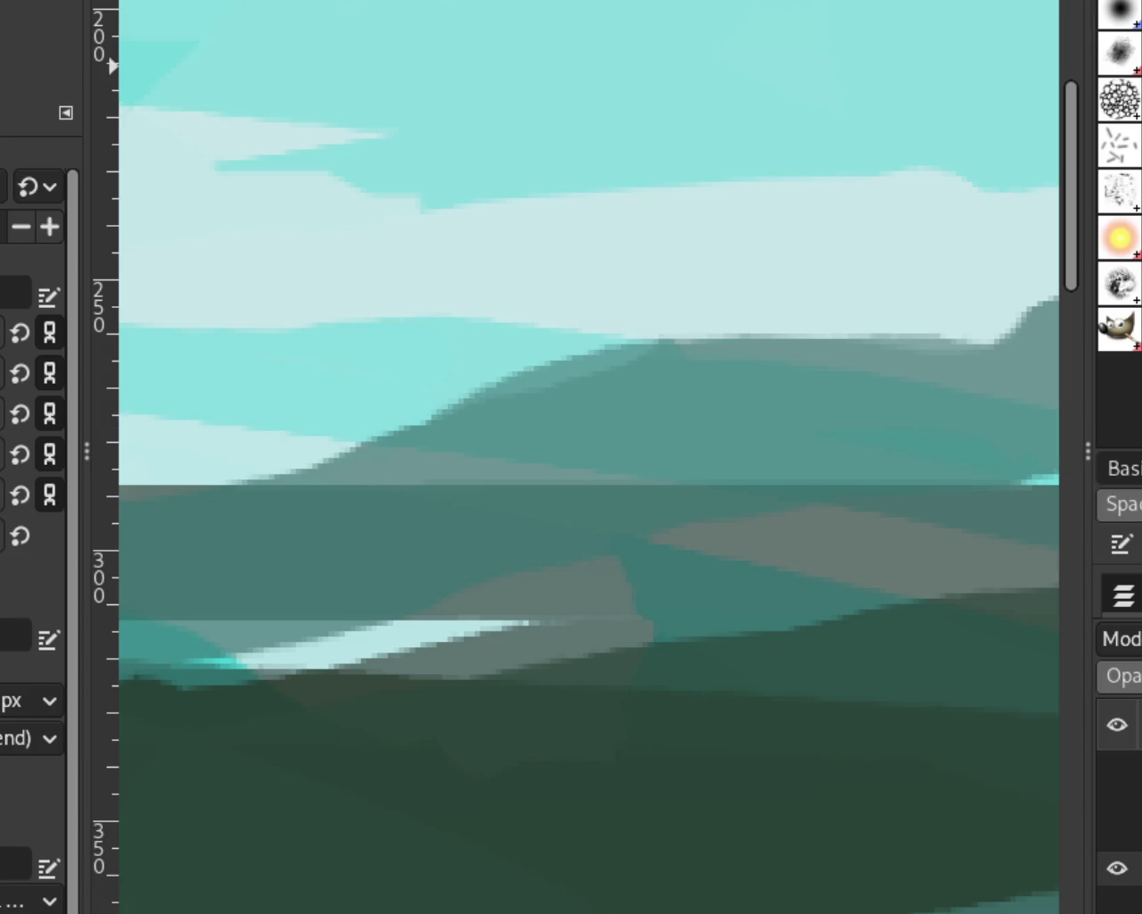
Test two more hooked dark strokes along the ridge and undo them.
{"action": "scroll", "coordinate": [671, 350], "scroll_direction": "down", "scroll_amount": 2}
{"action": "scroll", "coordinate": [677, 353], "scroll_direction": "down", "scroll_amount": 2}
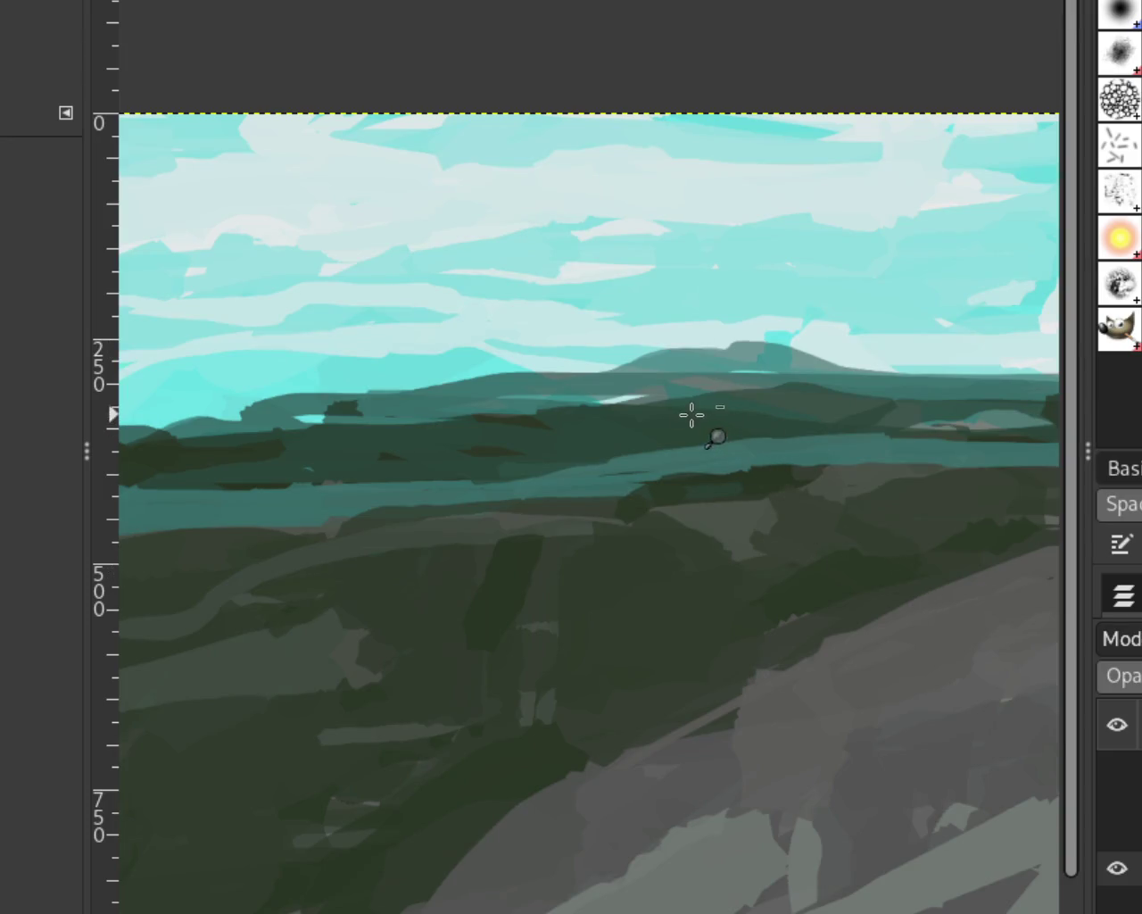
{"action": "scroll", "coordinate": [679, 348], "scroll_direction": "down", "scroll_amount": 1}
{"action": "scroll", "coordinate": [680, 352], "scroll_direction": "up", "scroll_amount": 3}
{"action": "scroll", "coordinate": [689, 371], "scroll_direction": "up", "scroll_amount": 3}
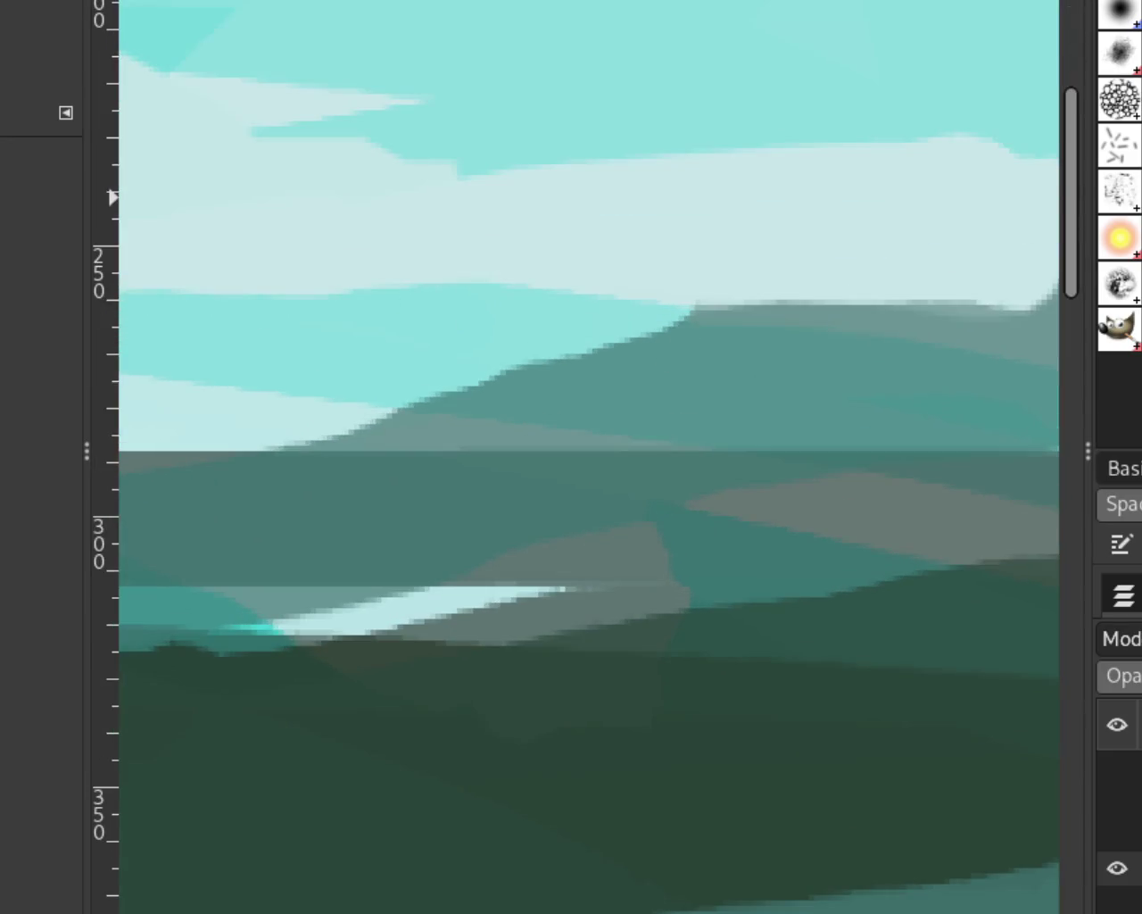
{"action": "mouse_move", "coordinate": [729, 265]}
{"action": "left_mouse_down"}
{"action": "mouse_move", "coordinate": [676, 339]}
{"action": "mouse_move", "coordinate": [368, 416]}
{"action": "left_mouse_up"}
{"action": "key", "text": "ctrl+z"}
{"action": "key", "text": "ctrl+z"}
{"action": "mouse_move", "coordinate": [676, 318]}
{"action": "left_mouse_down"}
{"action": "mouse_move", "coordinate": [366, 396]}
{"action": "mouse_move", "coordinate": [476, 382]}
{"action": "left_mouse_up"}
{"action": "key", "text": "ctrl+z"}
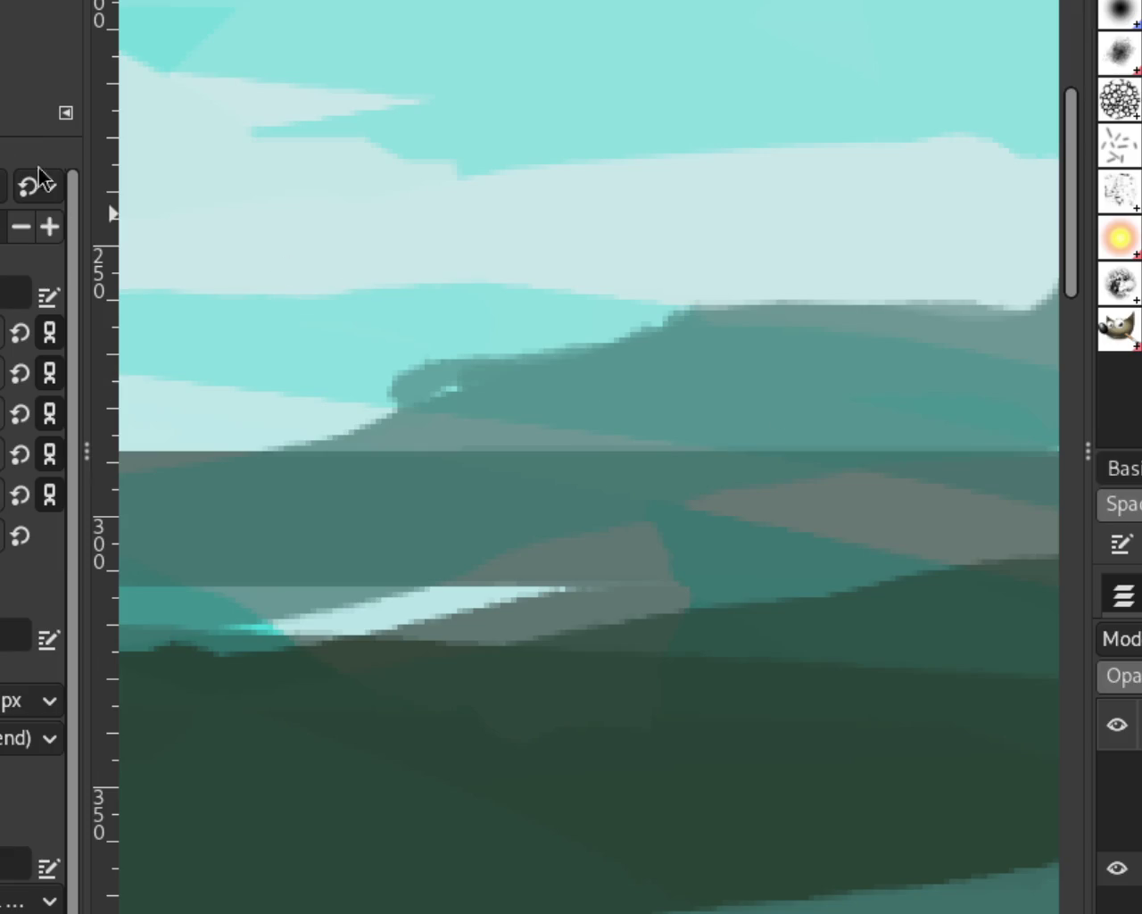
Paint dark teal over the light cyan band along the ridge edge, discarding a stray light stroke.
{"action": "key", "text": "z"}
{"action": "left_click", "coordinate": [580, 251], "text": "ctrl"}
{"action": "left_click", "coordinate": [581, 252], "text": "ctrl"}
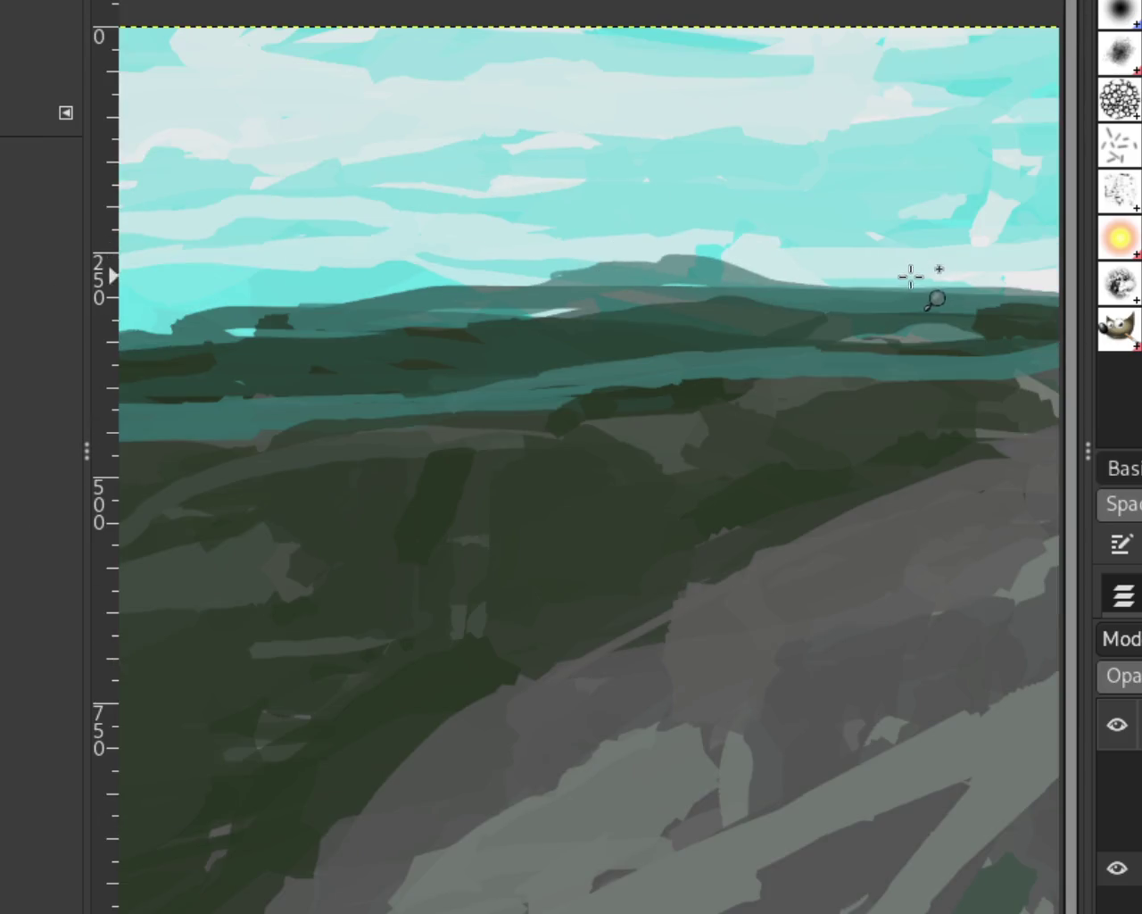
{"action": "left_click", "coordinate": [898, 280], "text": "ctrl"}
{"action": "left_click", "coordinate": [773, 311], "text": "ctrl"}
{"action": "left_click", "coordinate": [714, 309]}
{"action": "left_click", "coordinate": [816, 288], "text": "ctrl"}
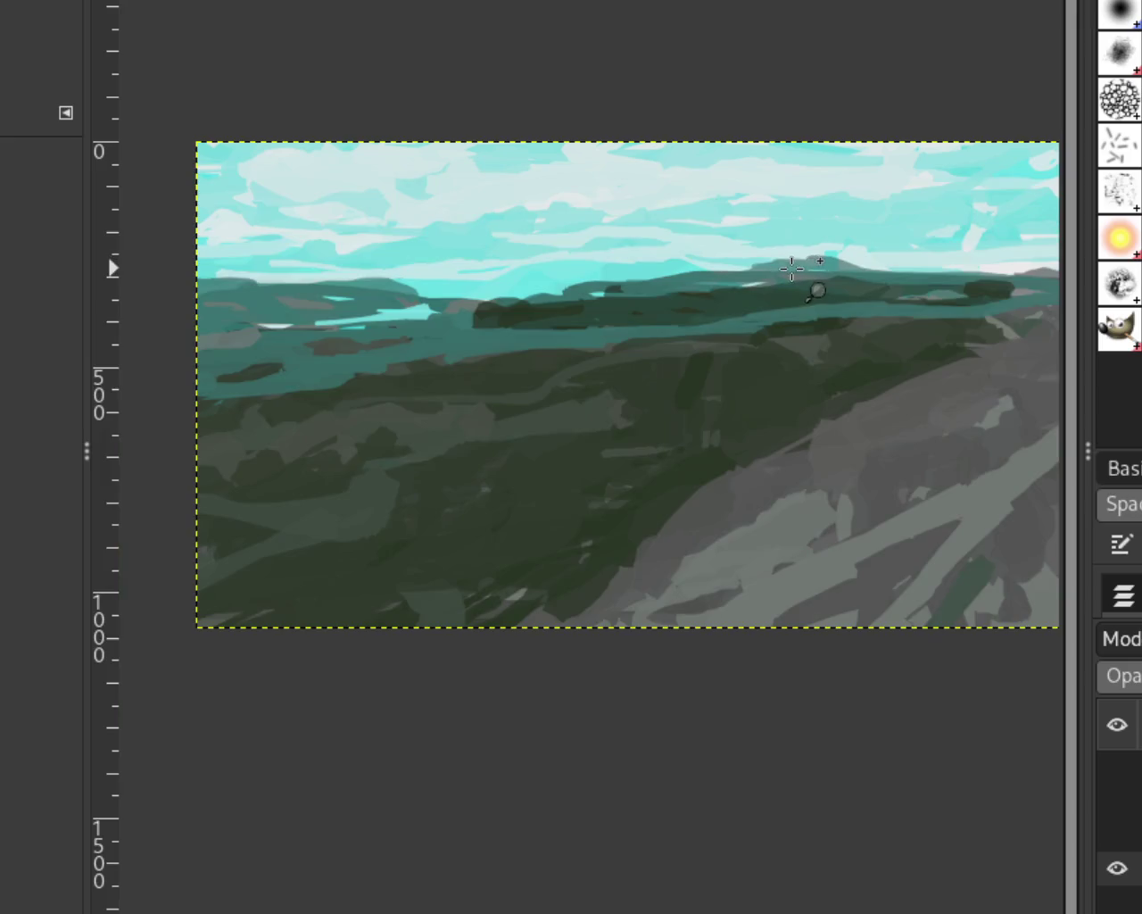
{"action": "left_click", "coordinate": [794, 268]}
{"action": "left_click", "coordinate": [794, 269]}
{"action": "left_click", "coordinate": [795, 269]}
{"action": "left_click", "coordinate": [747, 288], "text": "ctrl"}
{"action": "left_click", "coordinate": [705, 268], "text": "ctrl"}
{"action": "left_click", "coordinate": [536, 229]}
{"action": "left_click", "coordinate": [535, 229]}
{"action": "key", "text": "p"}
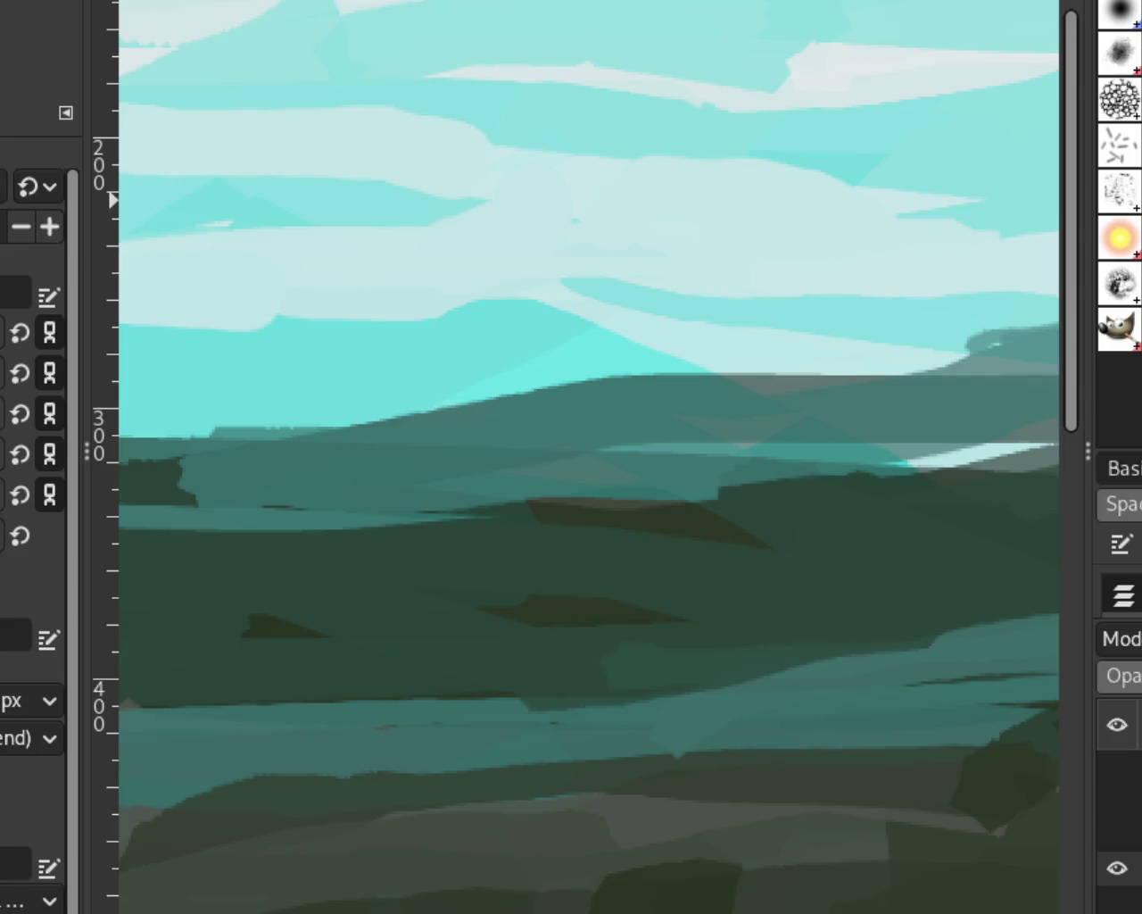
{"action": "key", "text": "z"}
{"action": "left_click", "coordinate": [780, 234], "text": "ctrl"}
{"action": "left_click", "coordinate": [458, 209], "text": "ctrl"}
{"action": "left_click", "coordinate": [644, 230], "text": "ctrl"}
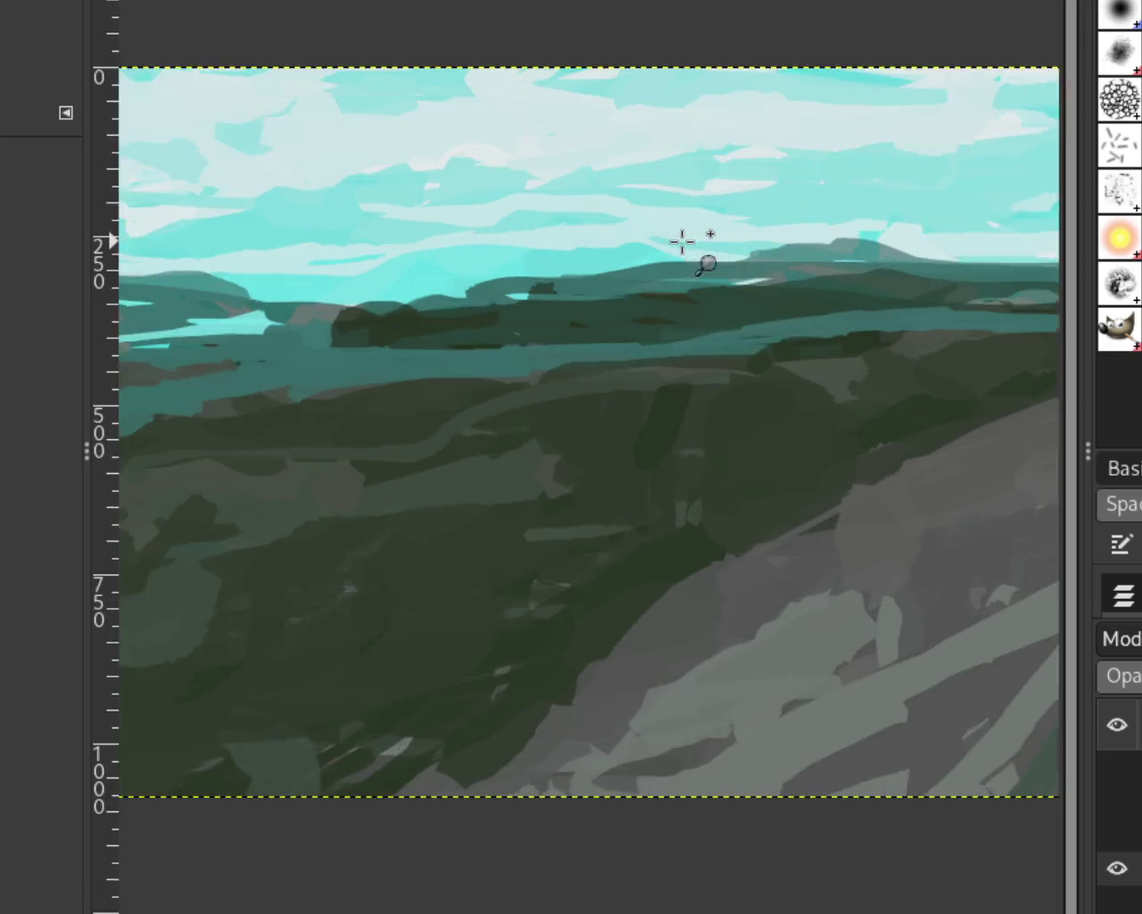
{"action": "left_click", "coordinate": [702, 248]}
{"action": "left_click", "coordinate": [702, 248]}
{"action": "left_click", "coordinate": [702, 248]}
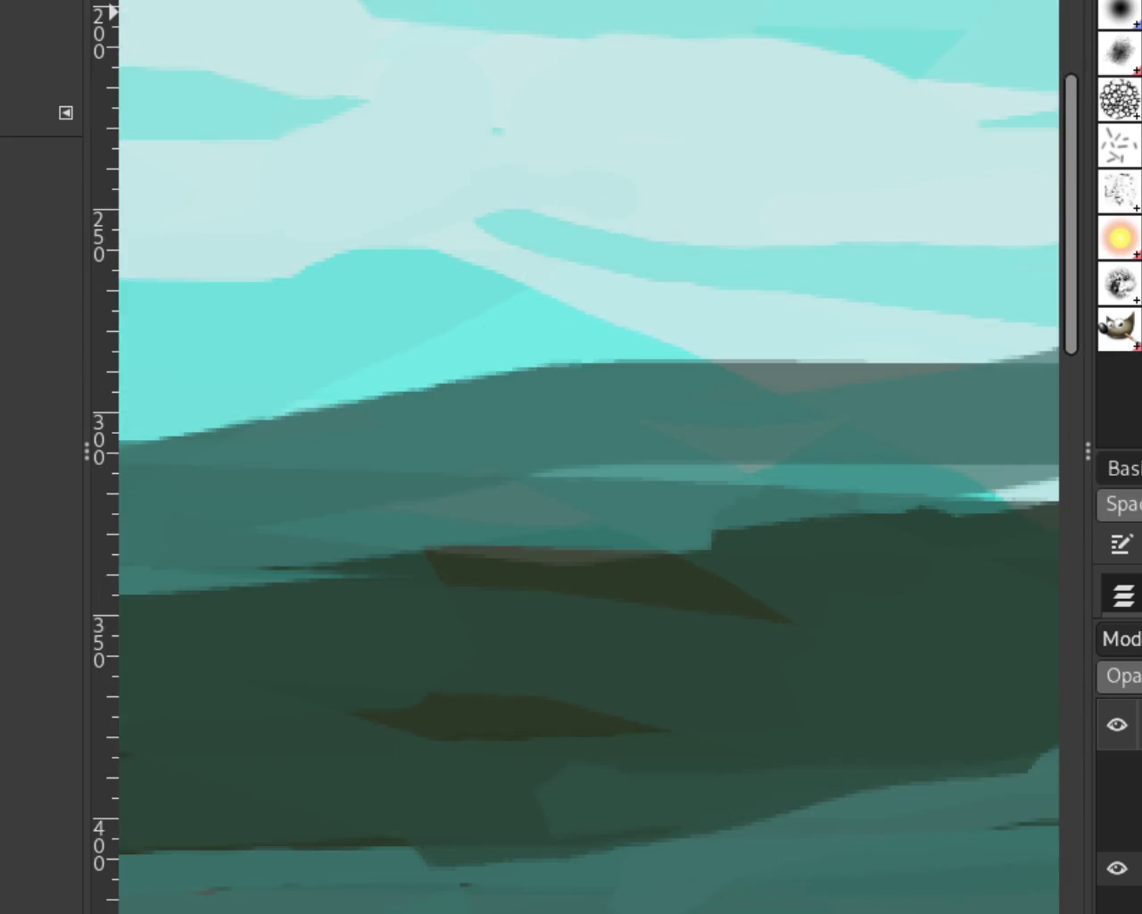
{"action": "key", "text": "p"}
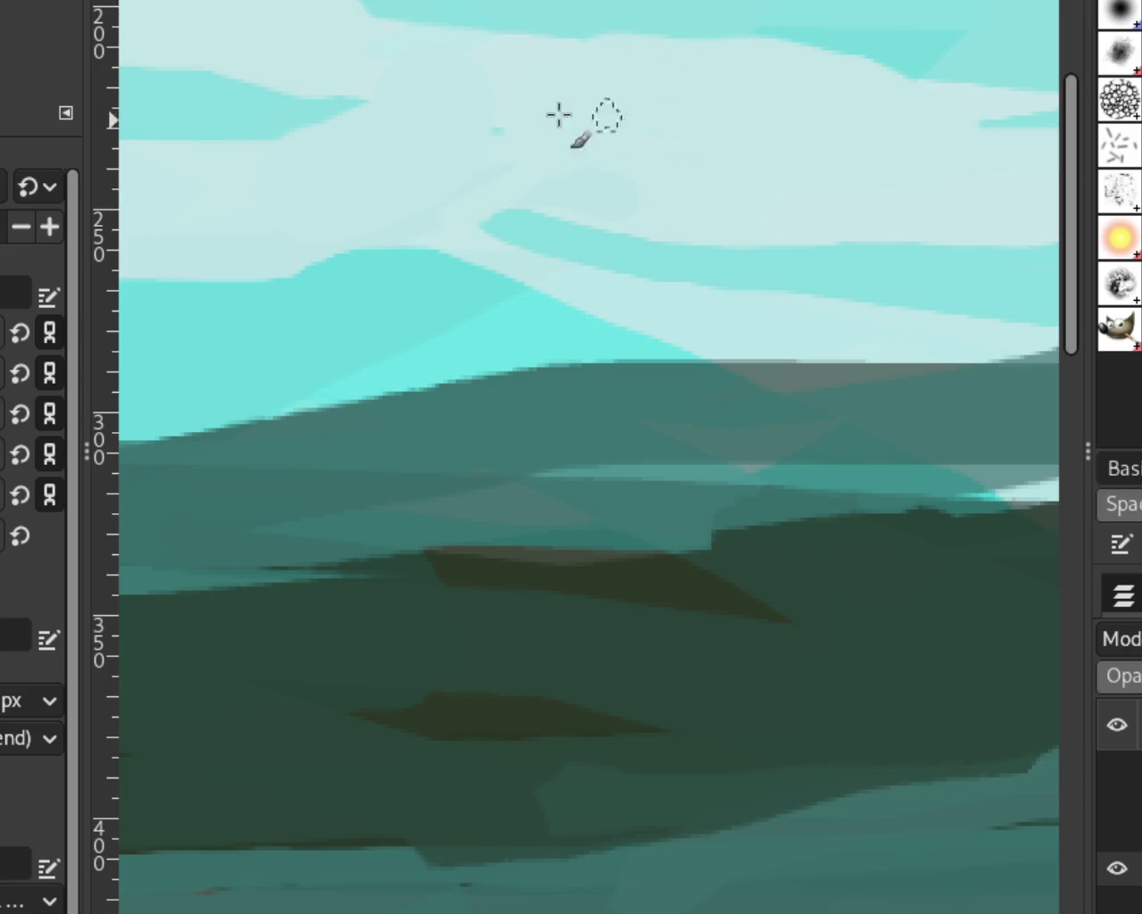
{"action": "key", "text": "z"}
{"action": "scroll", "coordinate": [629, 217], "scroll_direction": "down", "scroll_amount": 3}
{"action": "scroll", "coordinate": [655, 223], "scroll_direction": "down", "scroll_amount": 2}
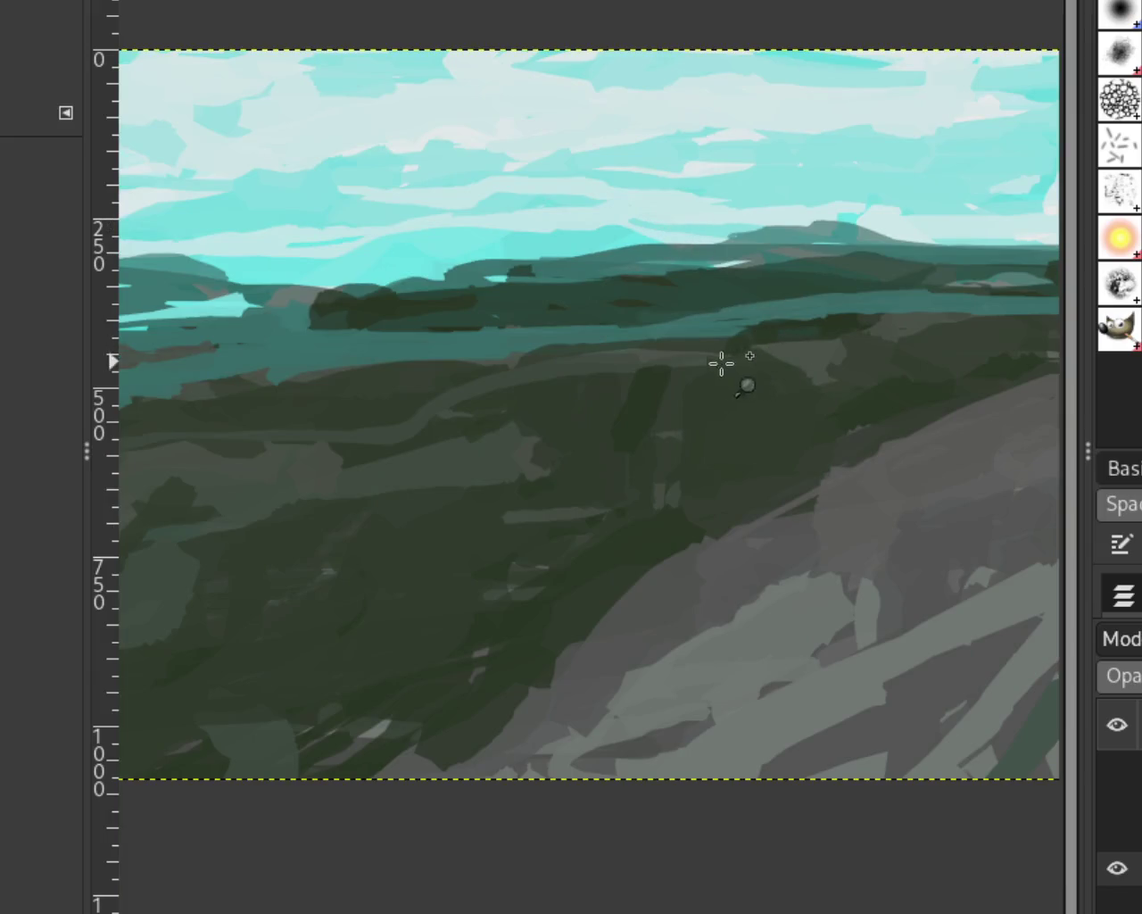
{"action": "scroll", "coordinate": [446, 304], "scroll_direction": "down", "scroll_amount": 1}
{"action": "scroll", "coordinate": [357, 285], "scroll_direction": "up", "scroll_amount": 2}
{"action": "scroll", "coordinate": [291, 260], "scroll_direction": "up", "scroll_amount": 1}
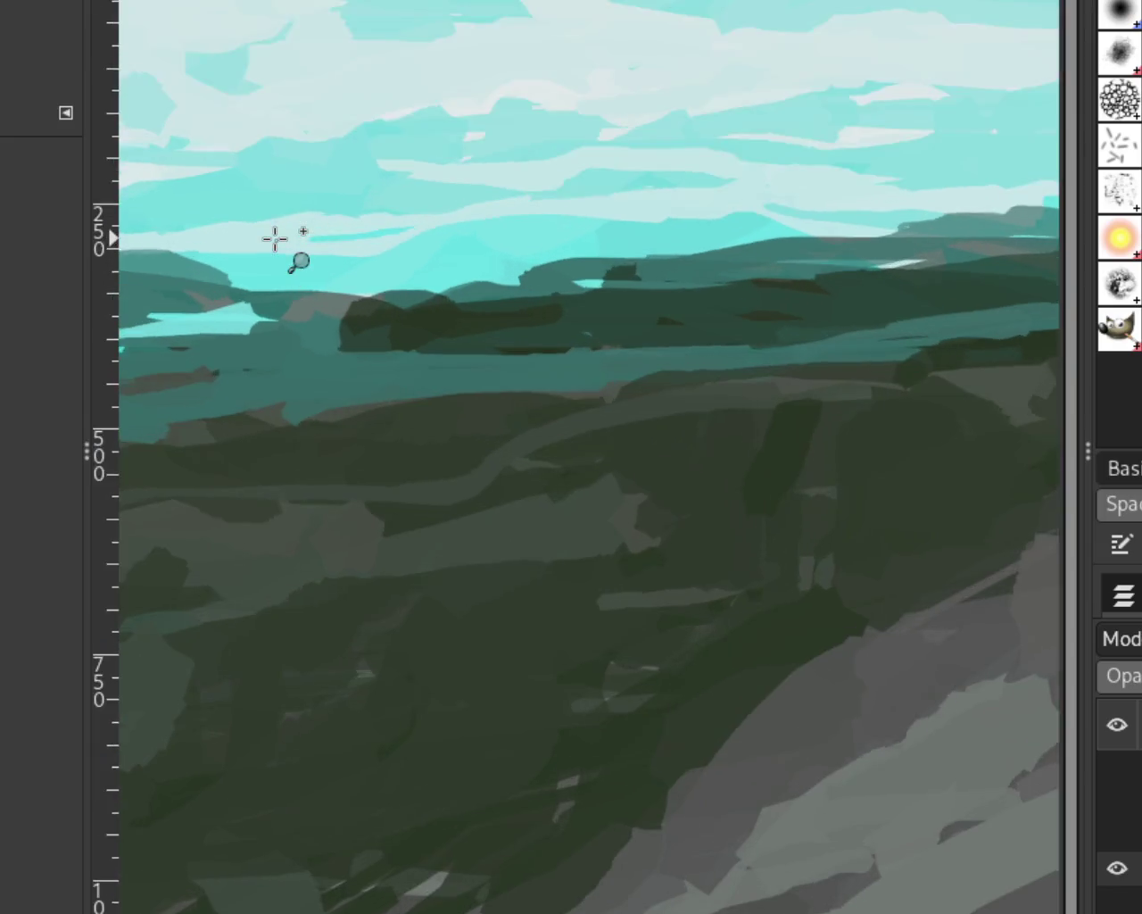
{"action": "scroll", "coordinate": [276, 238], "scroll_direction": "up", "scroll_amount": 2}
{"action": "key", "text": "p"}
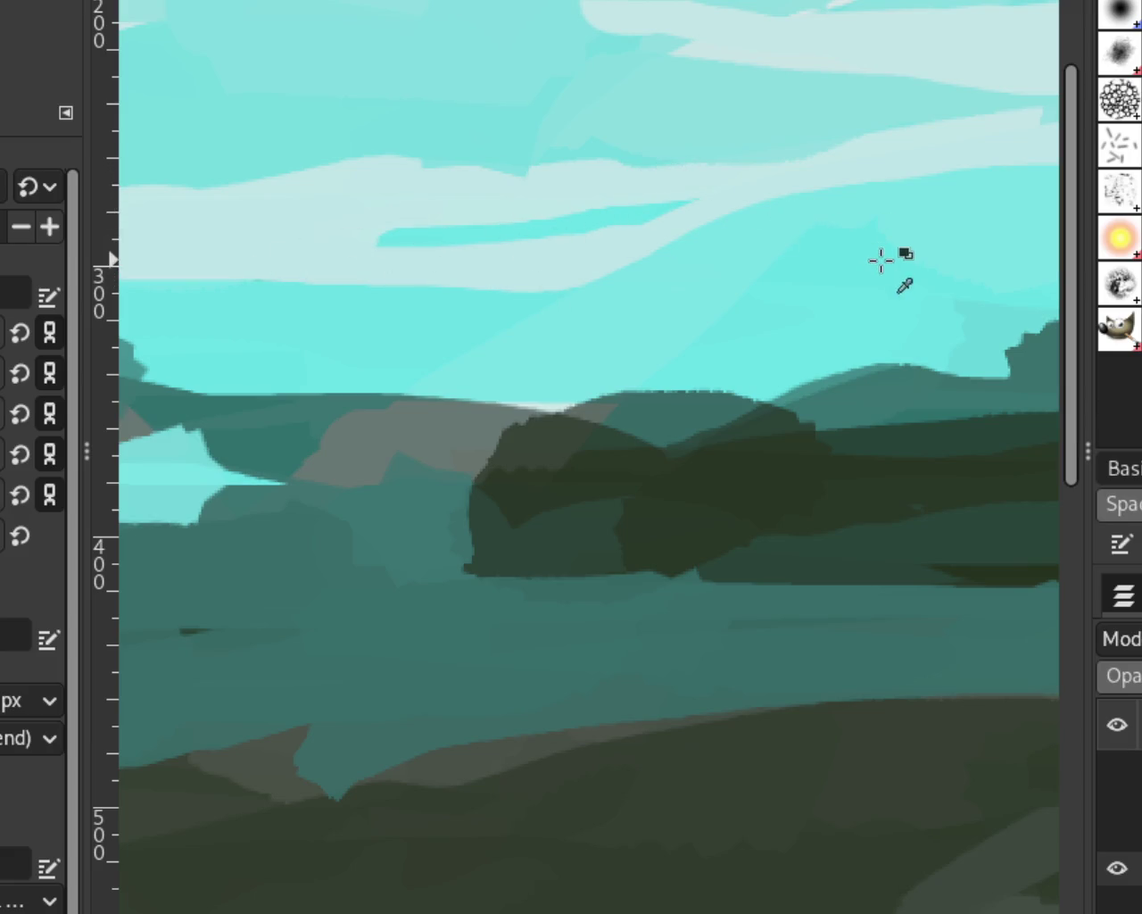
{"action": "key", "text": "z"}
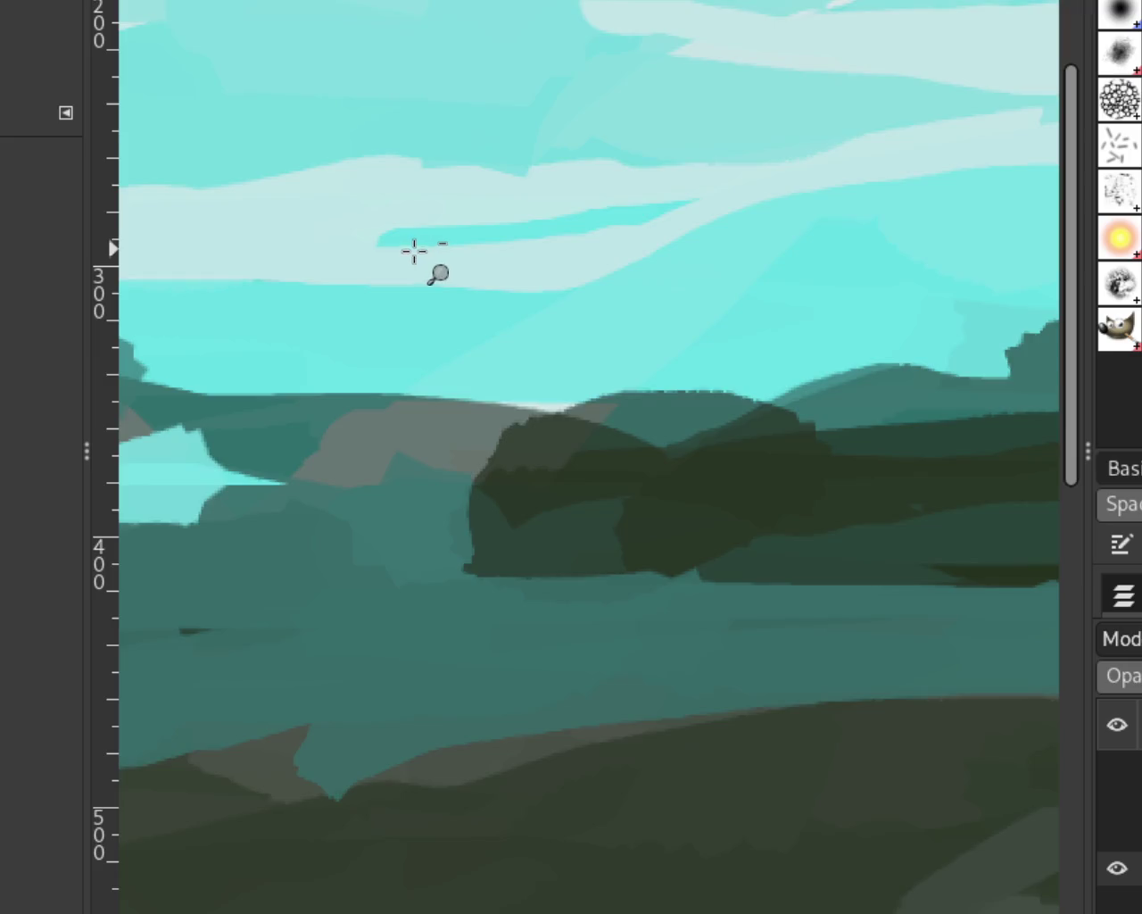
{"action": "scroll", "coordinate": [416, 247], "scroll_direction": "down", "scroll_amount": 3}
{"action": "scroll", "coordinate": [410, 259], "scroll_direction": "down", "scroll_amount": 2}
{"action": "scroll", "coordinate": [483, 280], "scroll_direction": "up", "scroll_amount": 1}
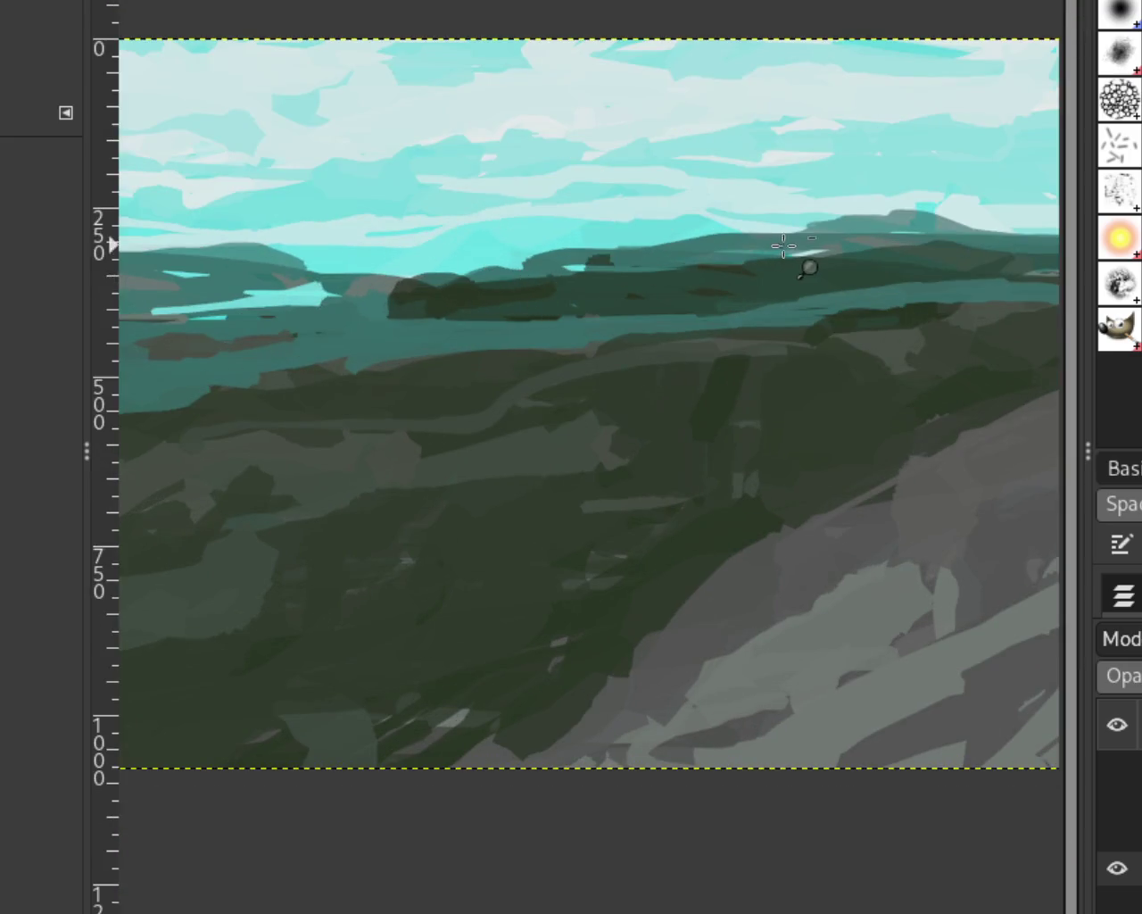
{"action": "scroll", "coordinate": [783, 245], "scroll_direction": "up", "scroll_amount": 2}
{"action": "scroll", "coordinate": [702, 199], "scroll_direction": "up", "scroll_amount": 3}
{"action": "key", "text": "p"}
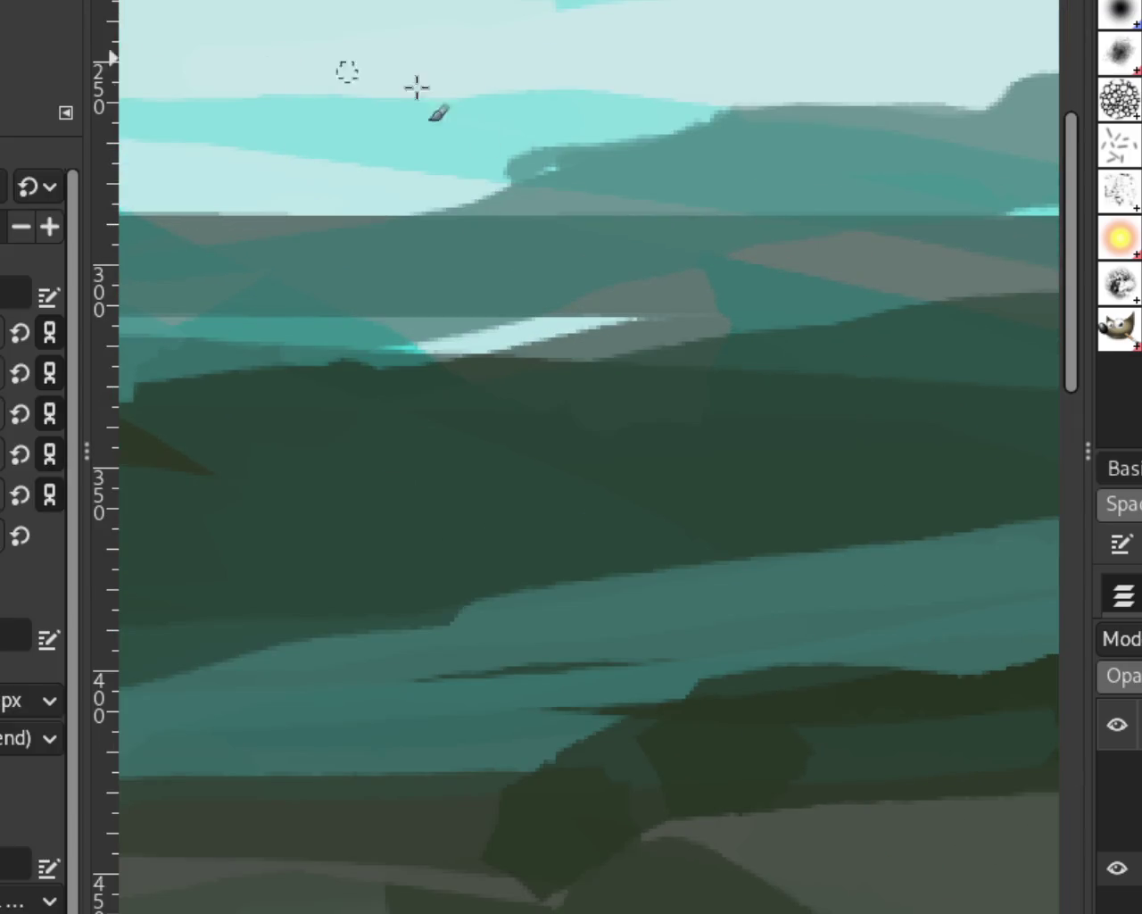
{"action": "left_click_drag", "start_coordinate": [490, 158], "coordinate": [526, 183]}
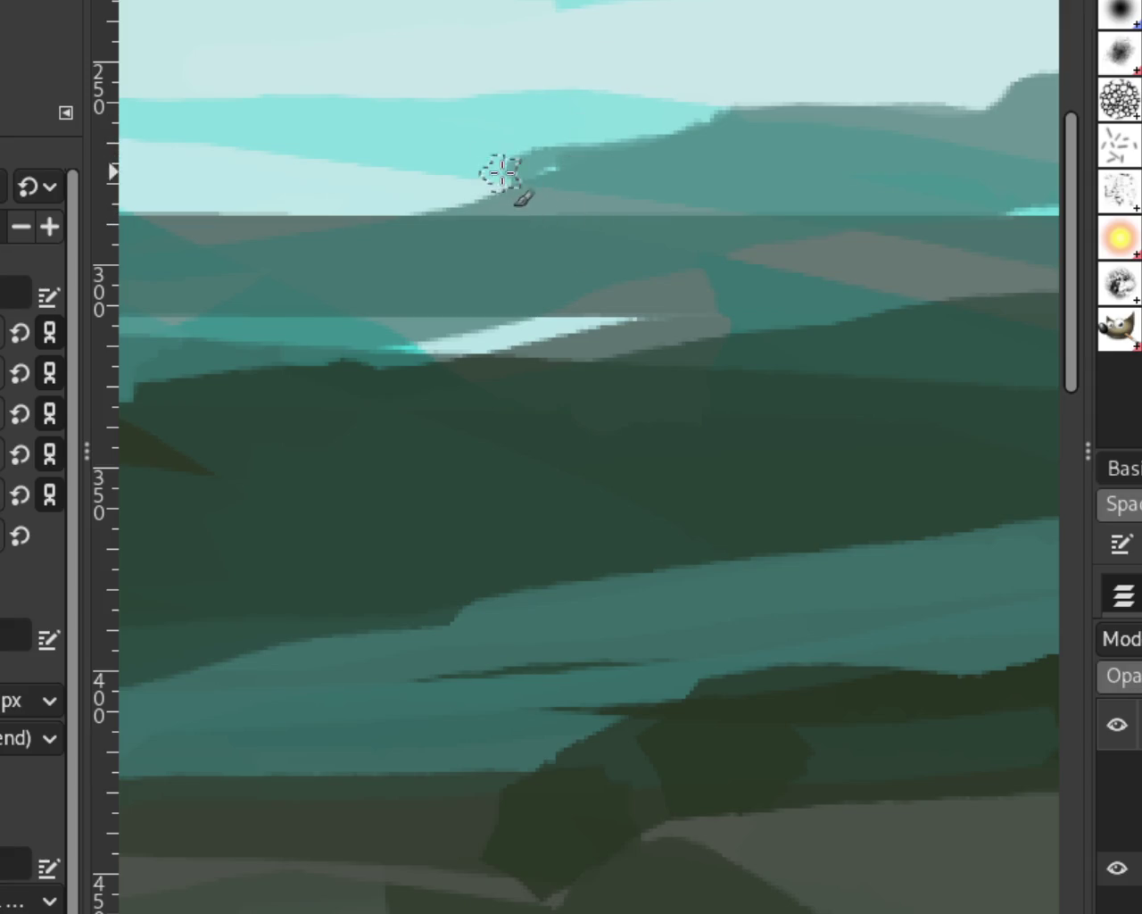
{"action": "key", "text": "ctrl+z"}
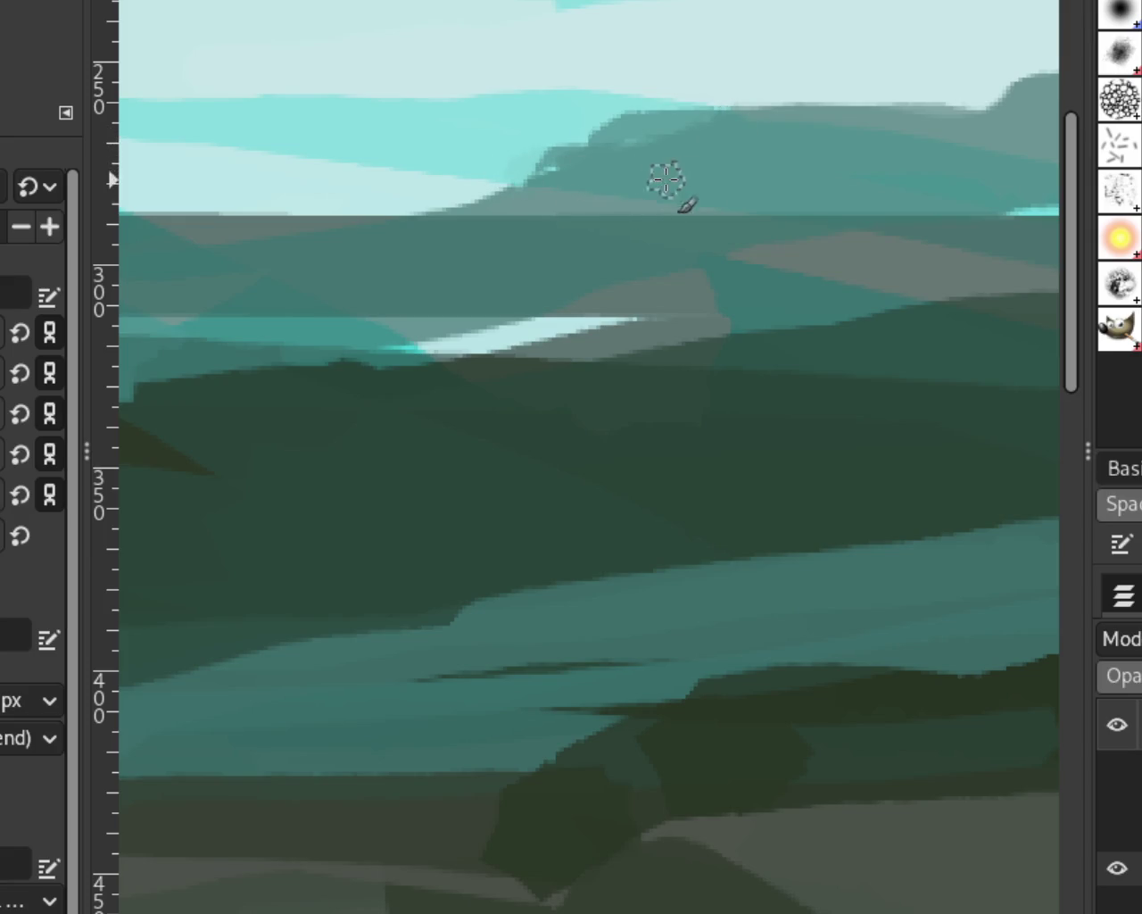
{"action": "left_click_drag", "start_coordinate": [707, 125], "coordinate": [554, 160]}
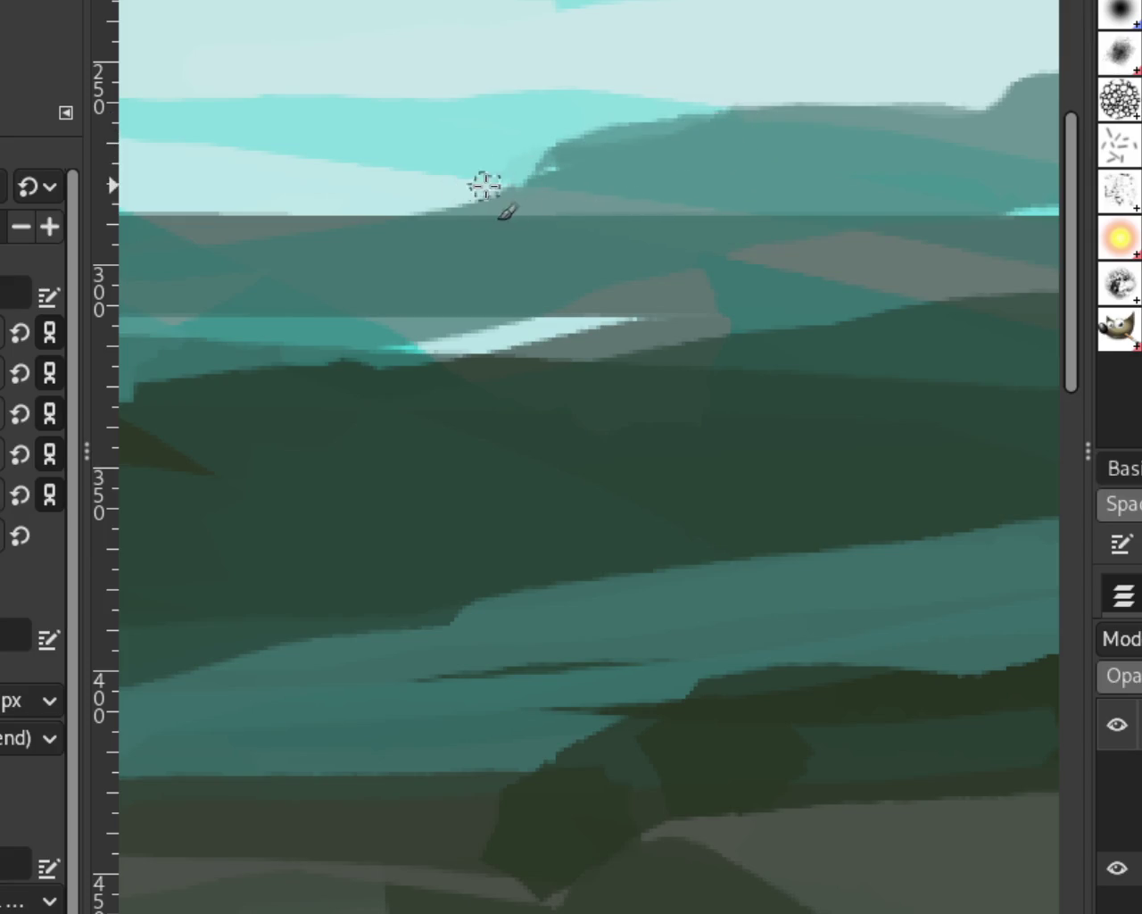
{"action": "key", "text": "z"}
{"action": "left_click", "coordinate": [591, 224], "text": "ctrl"}
{"action": "left_click", "coordinate": [589, 222], "text": "ctrl"}
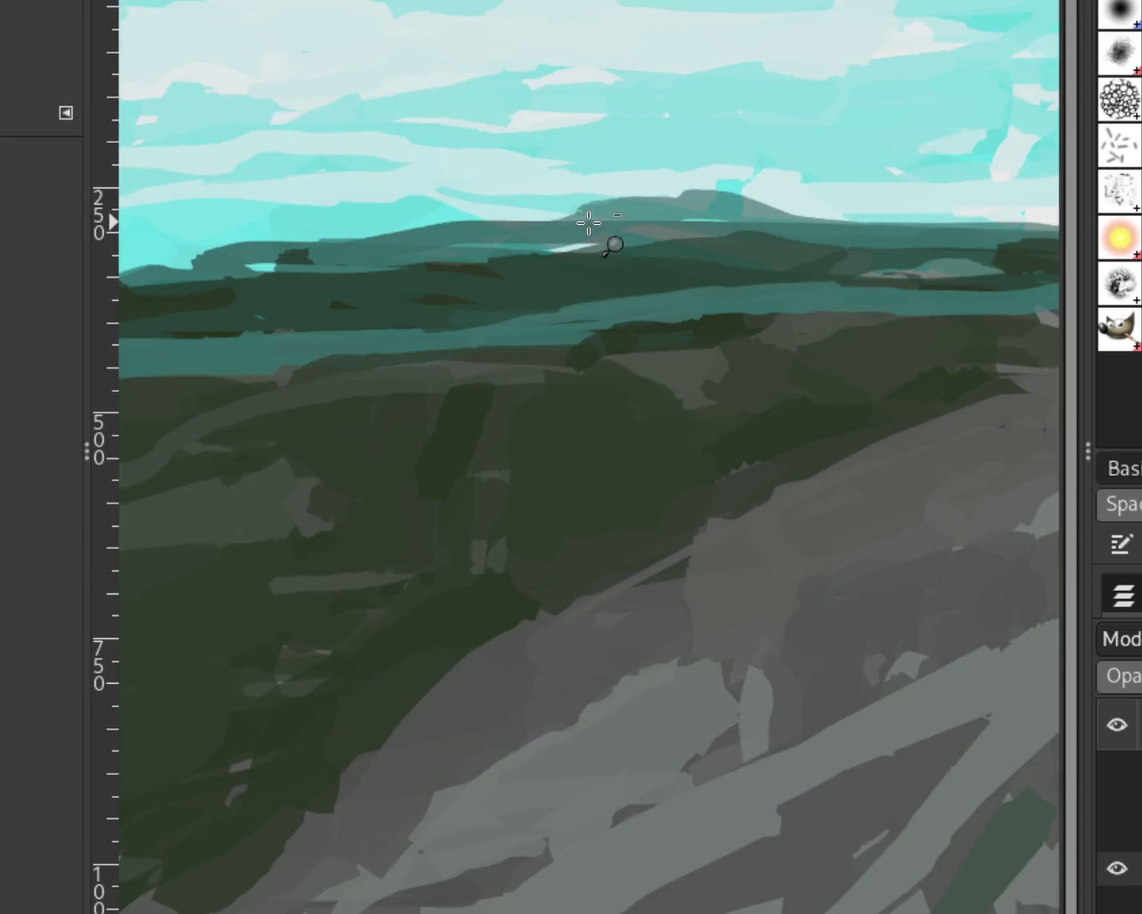
Zoom in close on the distant hill skyline.
{"action": "left_click", "coordinate": [672, 204], "text": "ctrl"}
{"action": "left_click", "coordinate": [731, 235], "text": "ctrl"}
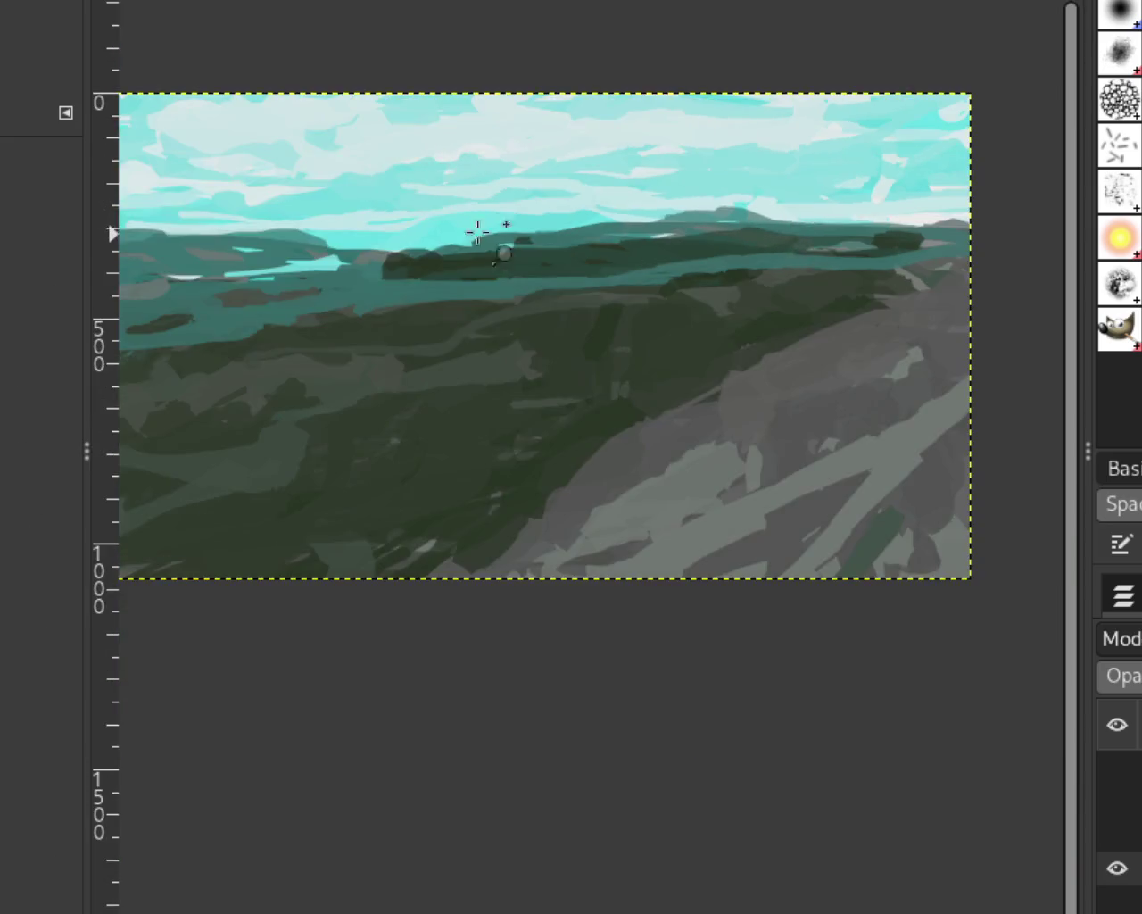
{"action": "left_click", "coordinate": [561, 255]}
{"action": "left_click", "coordinate": [472, 262]}
{"action": "left_click", "coordinate": [472, 266]}
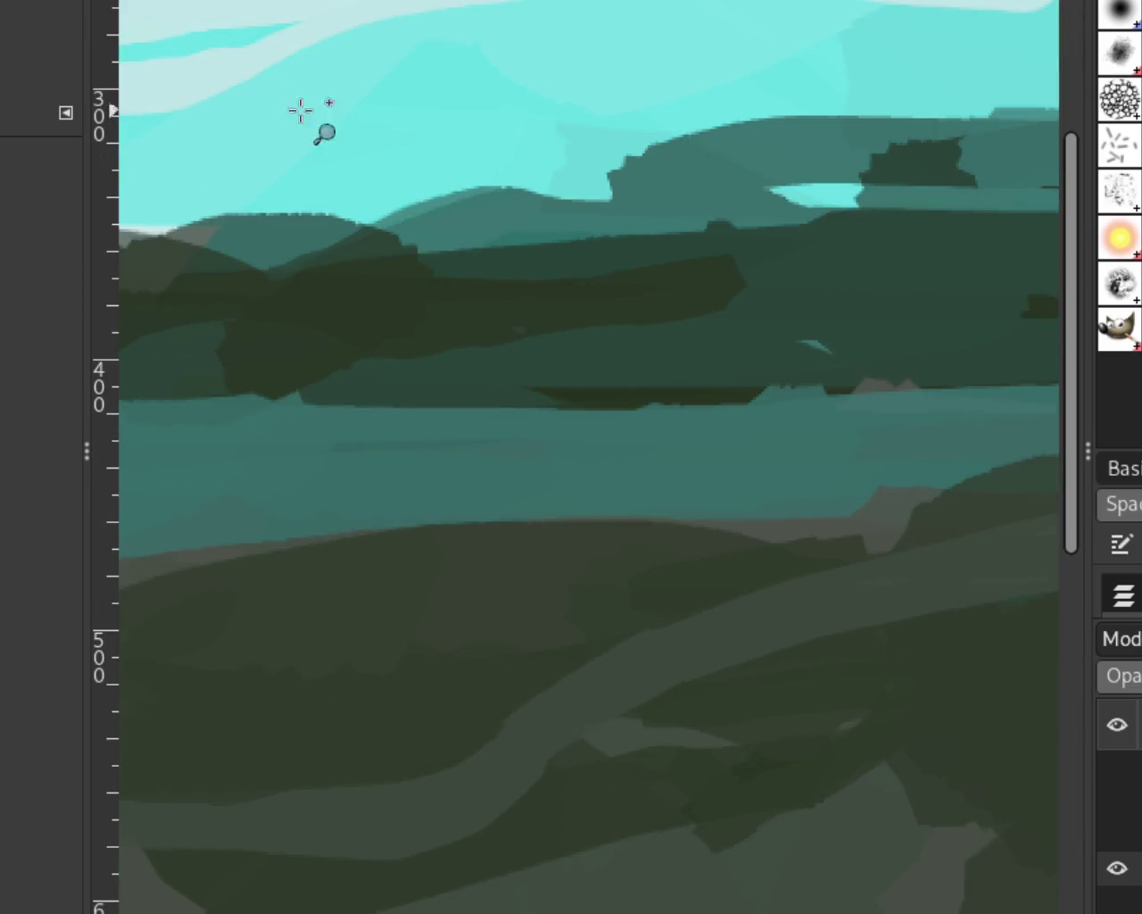
Repaint the dark teal hill as a smoother rise, with light teal along its edge.
{"action": "key", "text": "p"}
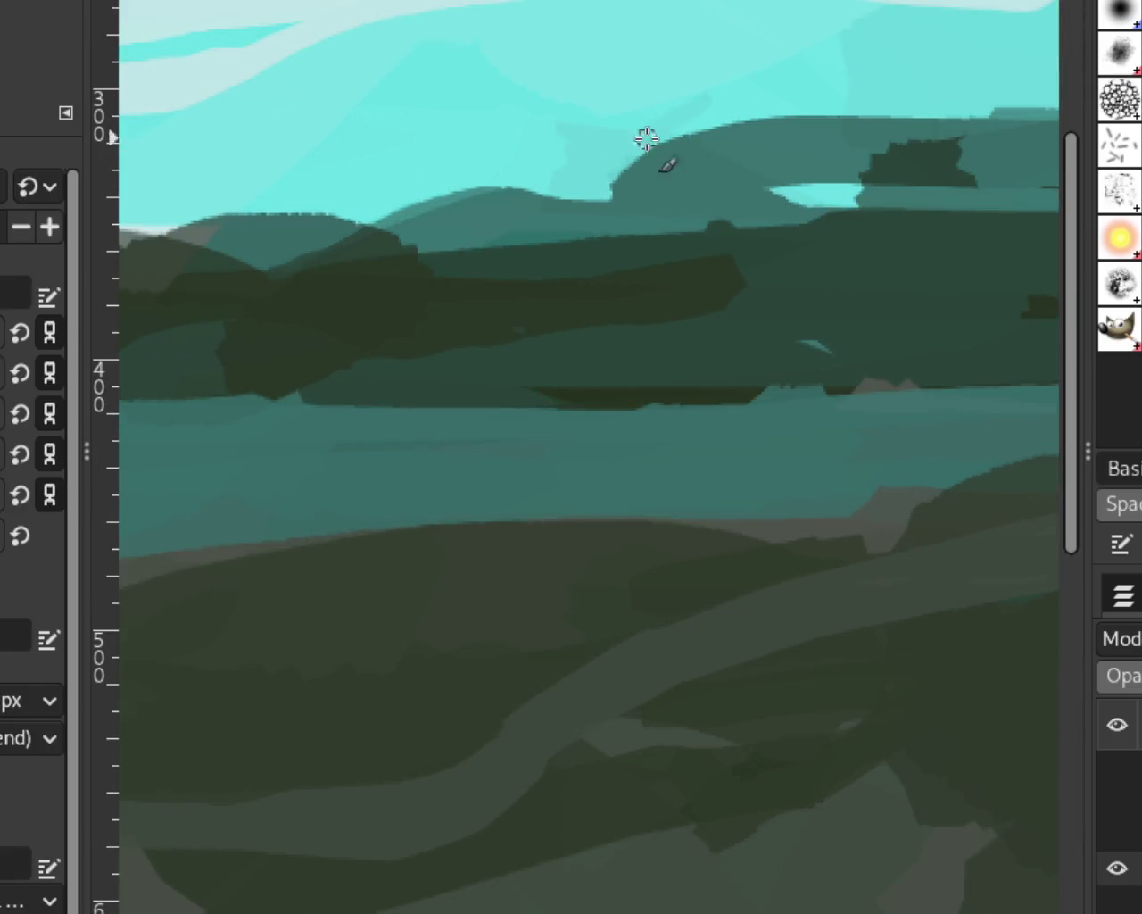
{"action": "left_click_drag", "start_coordinate": [612, 190], "coordinate": [705, 125]}
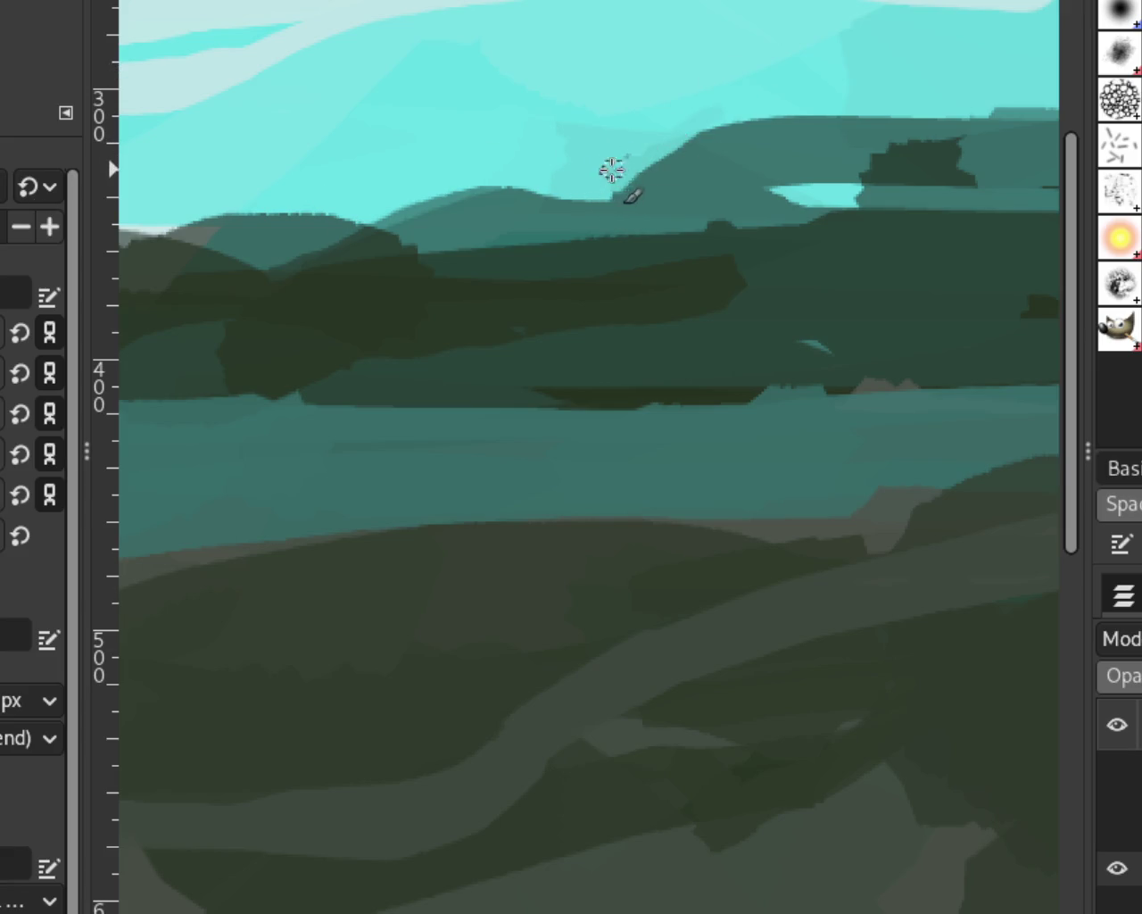
{"action": "left_click_drag", "start_coordinate": [604, 191], "coordinate": [739, 122]}
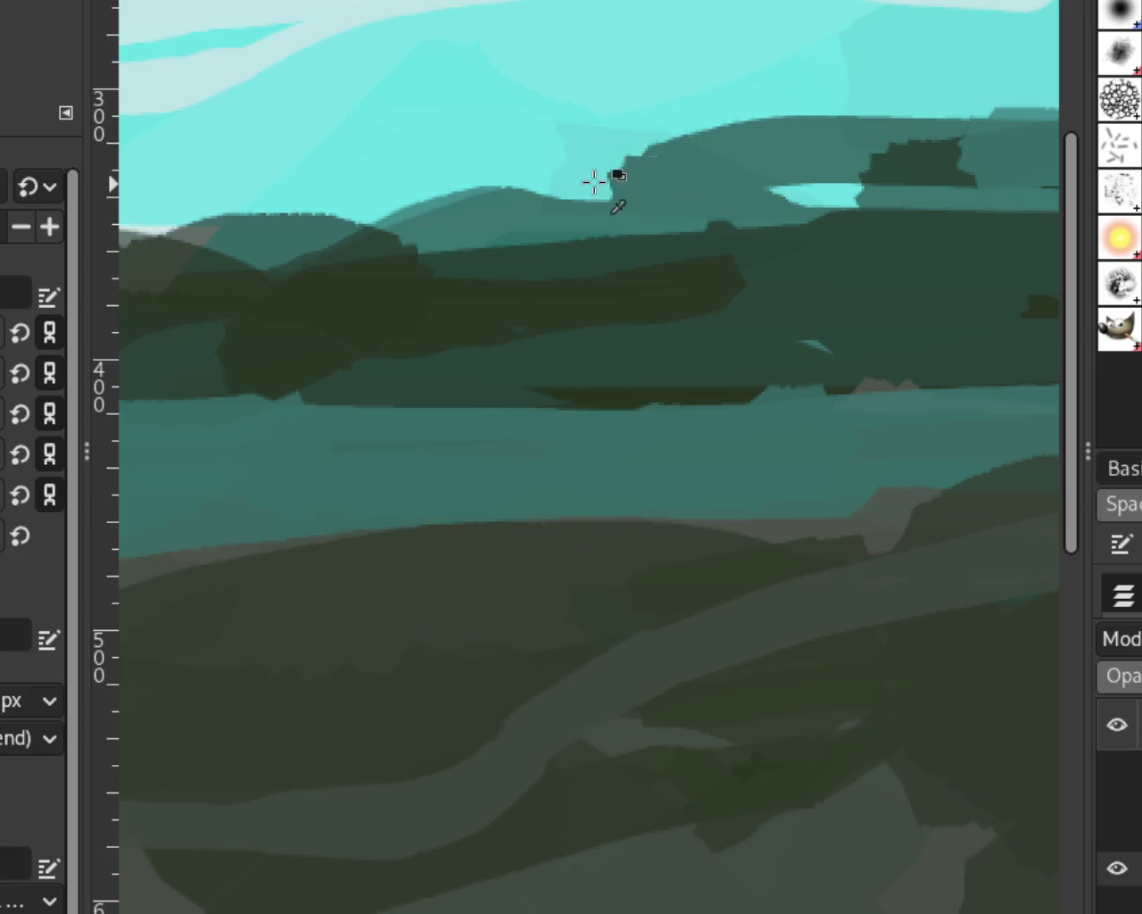
{"action": "left_click_drag", "start_coordinate": [594, 184], "coordinate": [735, 115]}
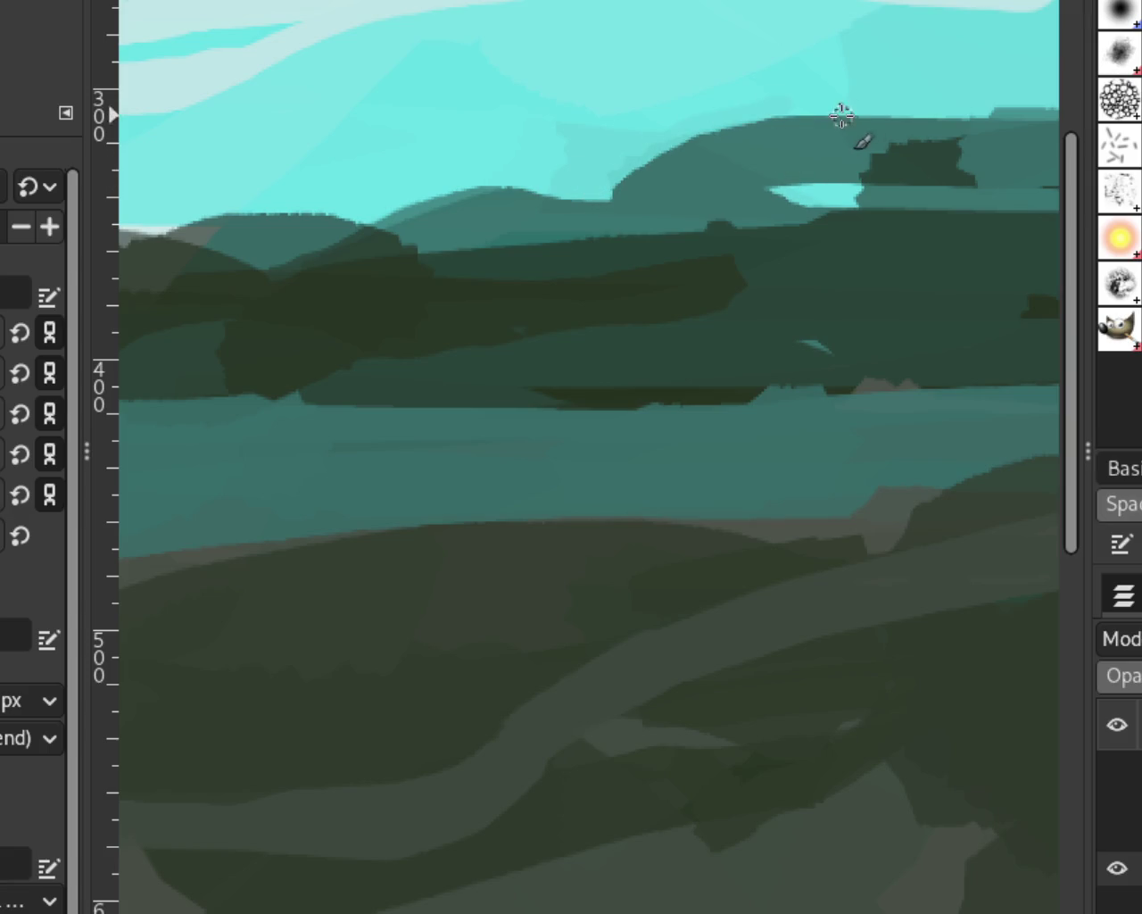
{"action": "mouse_move", "coordinate": [577, 189]}
{"action": "left_mouse_down"}
{"action": "mouse_move", "coordinate": [733, 126]}
{"action": "mouse_move", "coordinate": [460, 193]}
{"action": "left_mouse_up"}
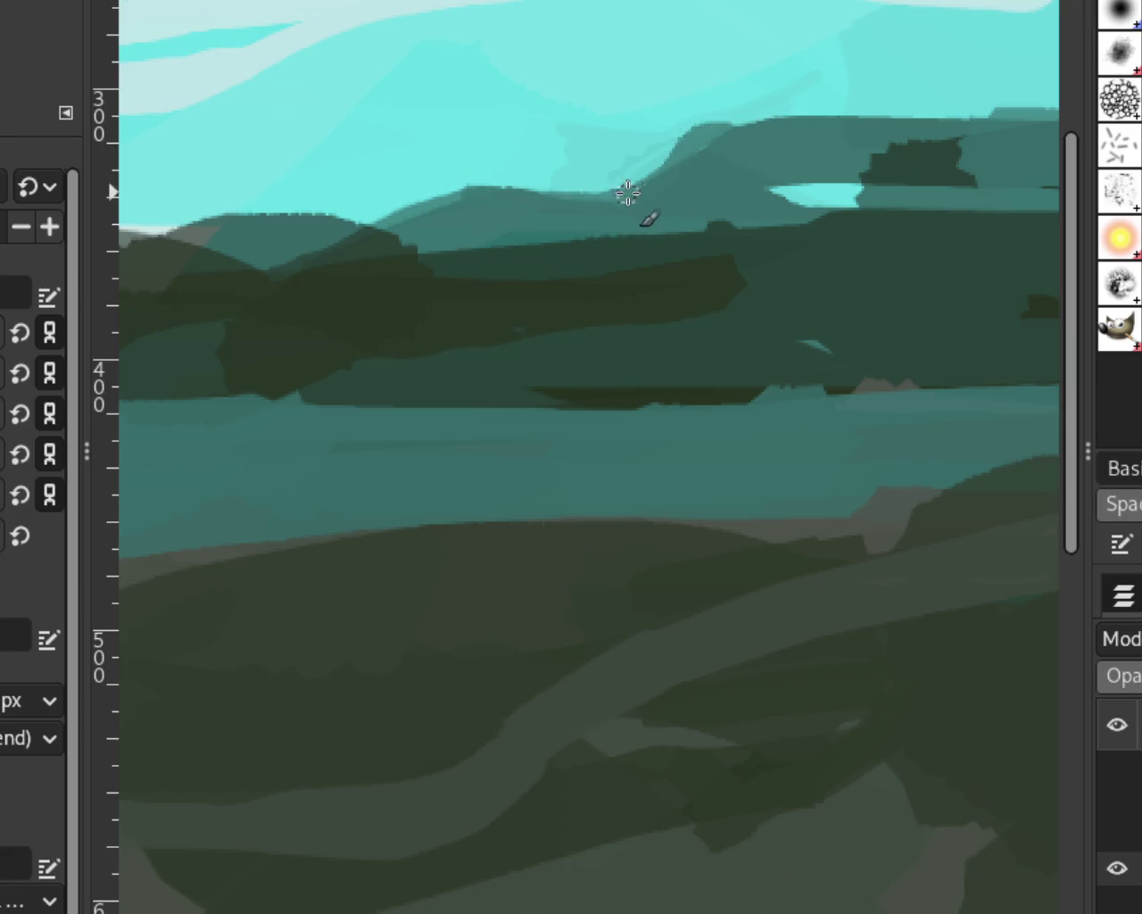
Lower and reshape the hill slope, then try several darker hilltop edges, undoing each.
{"action": "key", "text": "ctrl+z"}
{"action": "left_click_drag", "start_coordinate": [777, 122], "coordinate": [462, 202]}
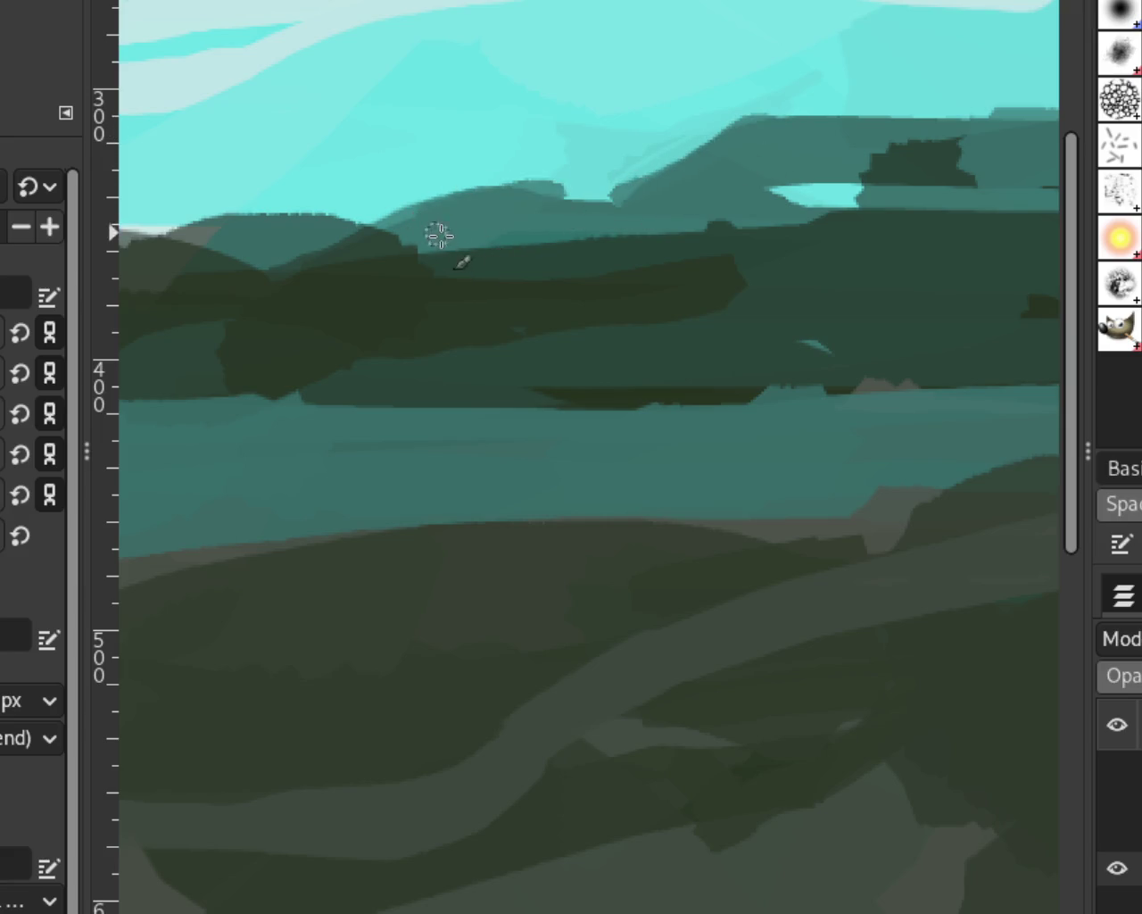
{"action": "left_click_drag", "start_coordinate": [1015, 144], "coordinate": [727, 141]}
{"action": "key", "text": "ctrl+z"}
{"action": "left_click_drag", "start_coordinate": [1027, 112], "coordinate": [701, 112]}
{"action": "key", "text": "ctrl+z"}
{"action": "left_click_drag", "start_coordinate": [969, 109], "coordinate": [714, 106]}
{"action": "key", "text": "ctrl+z"}
Settle on a higher, darker right-hand hilltop edge and fit the image in the window.
{"action": "left_click_drag", "start_coordinate": [991, 128], "coordinate": [619, 163]}
{"action": "key", "text": "ctrl+z"}
{"action": "left_click_drag", "start_coordinate": [1023, 130], "coordinate": [720, 152]}
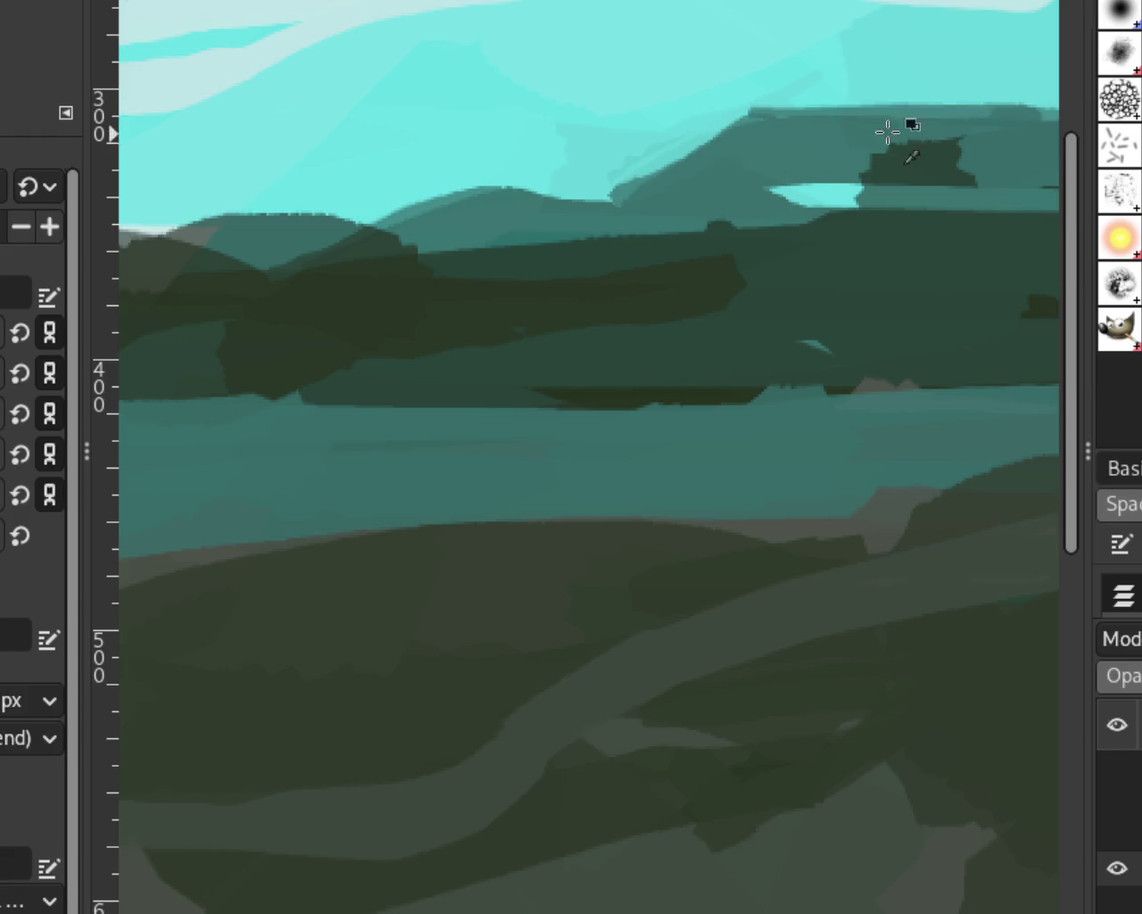
{"action": "key", "text": "ctrl+z"}
{"action": "left_click_drag", "start_coordinate": [1033, 114], "coordinate": [660, 131]}
{"action": "key", "text": "ctrl+z"}
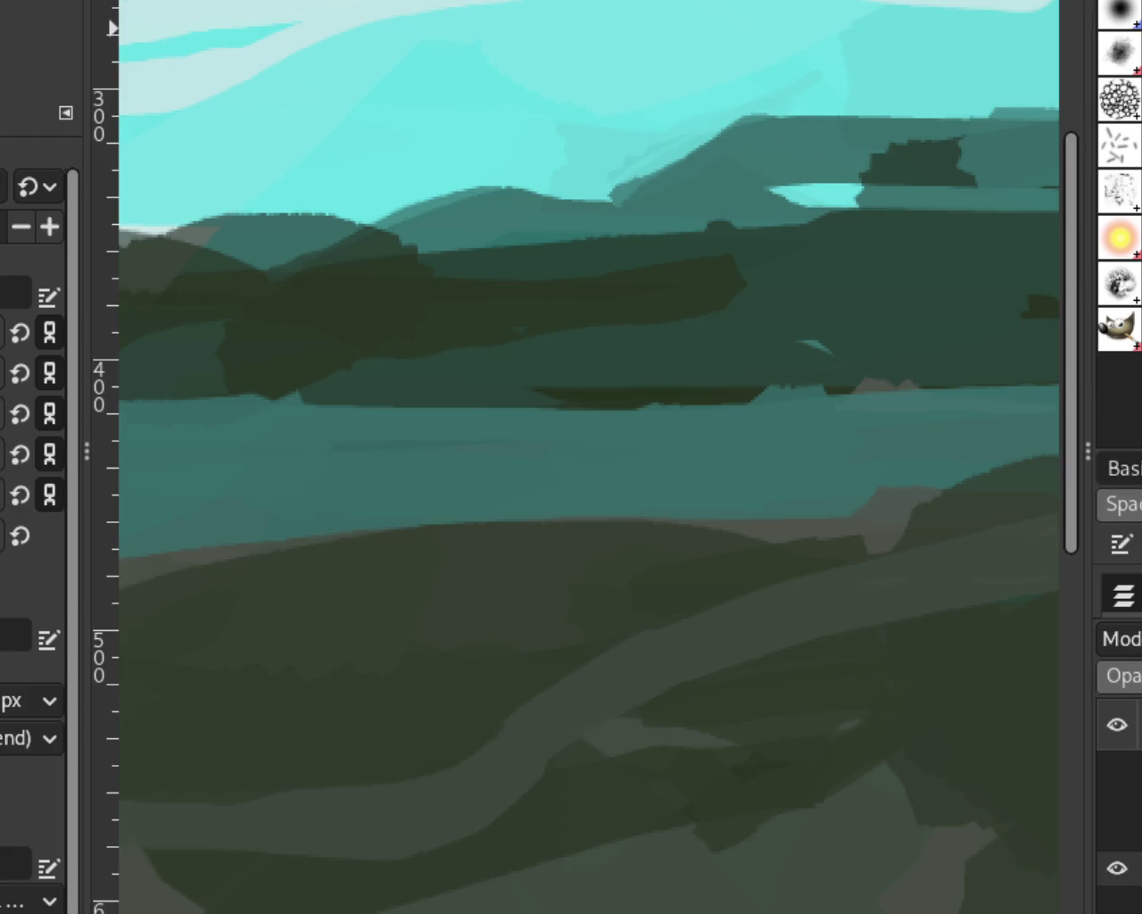
{"action": "left_click_drag", "start_coordinate": [1021, 128], "coordinate": [687, 150]}
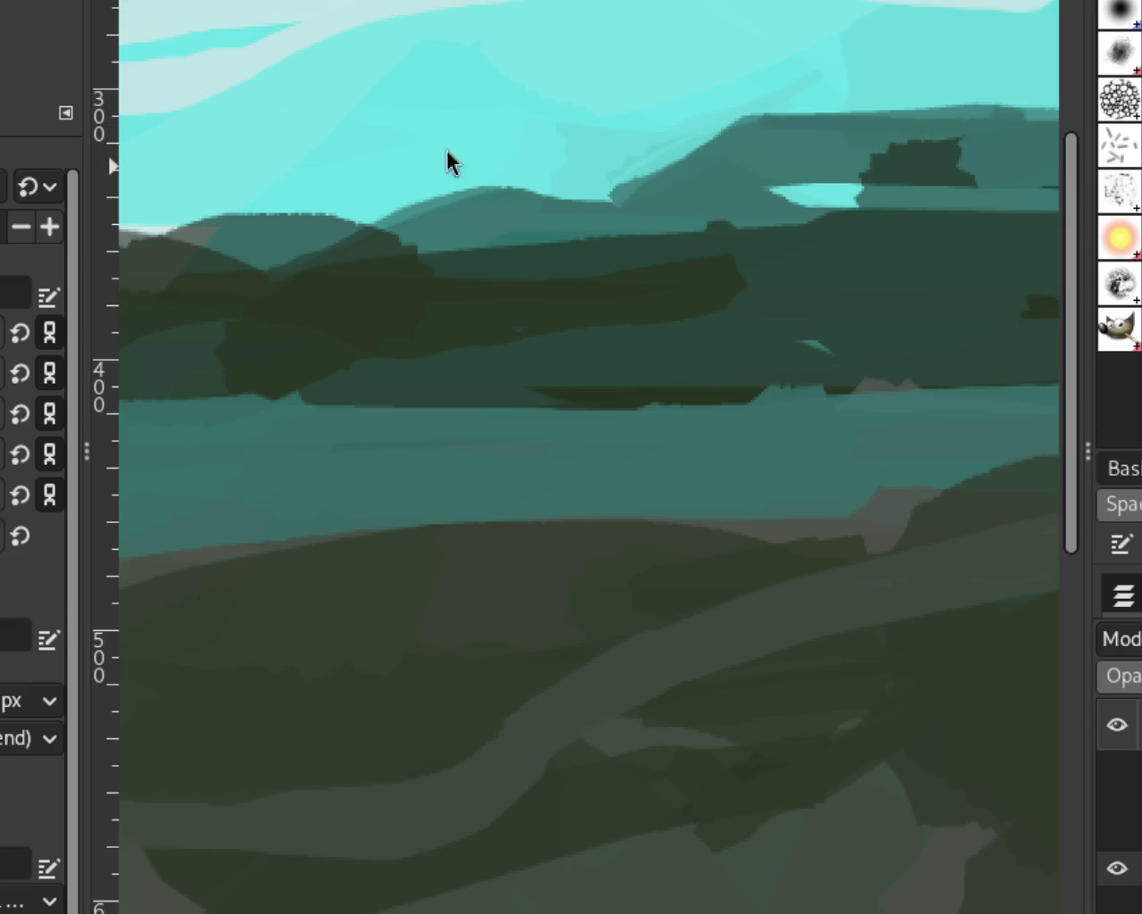
{"action": "key", "text": "z"}
{"action": "key", "text": "shift+ctrl+j"}
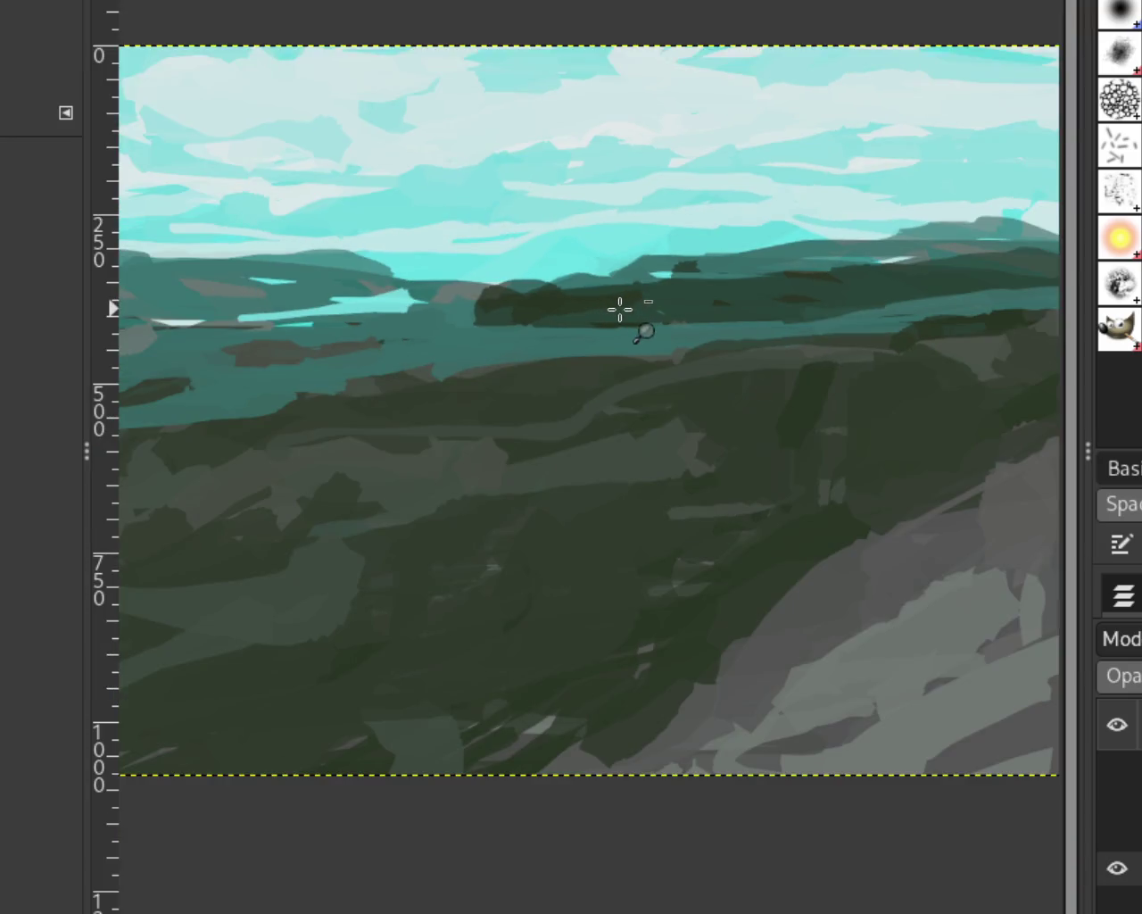
Paint dark green and dark teal over the hill and part of the light sky patch.
{"action": "scroll", "coordinate": [619, 284], "scroll_direction": "up", "scroll_amount": 4}
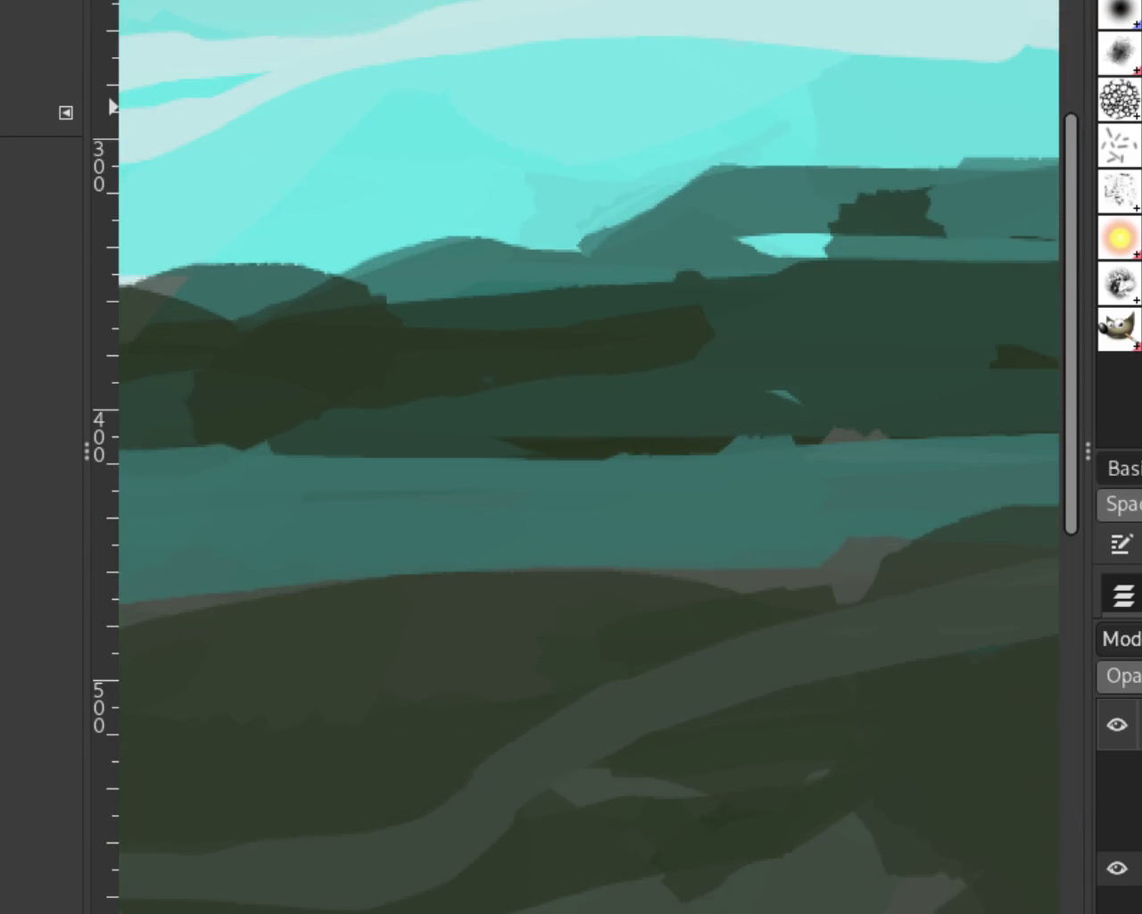
{"action": "key", "text": "p"}
{"action": "mouse_move", "coordinate": [724, 203]}
{"action": "left_mouse_down"}
{"action": "mouse_move", "coordinate": [559, 209]}
{"action": "mouse_move", "coordinate": [726, 173]}
{"action": "mouse_move", "coordinate": [669, 265]}
{"action": "mouse_move", "coordinate": [607, 223]}
{"action": "left_mouse_up"}
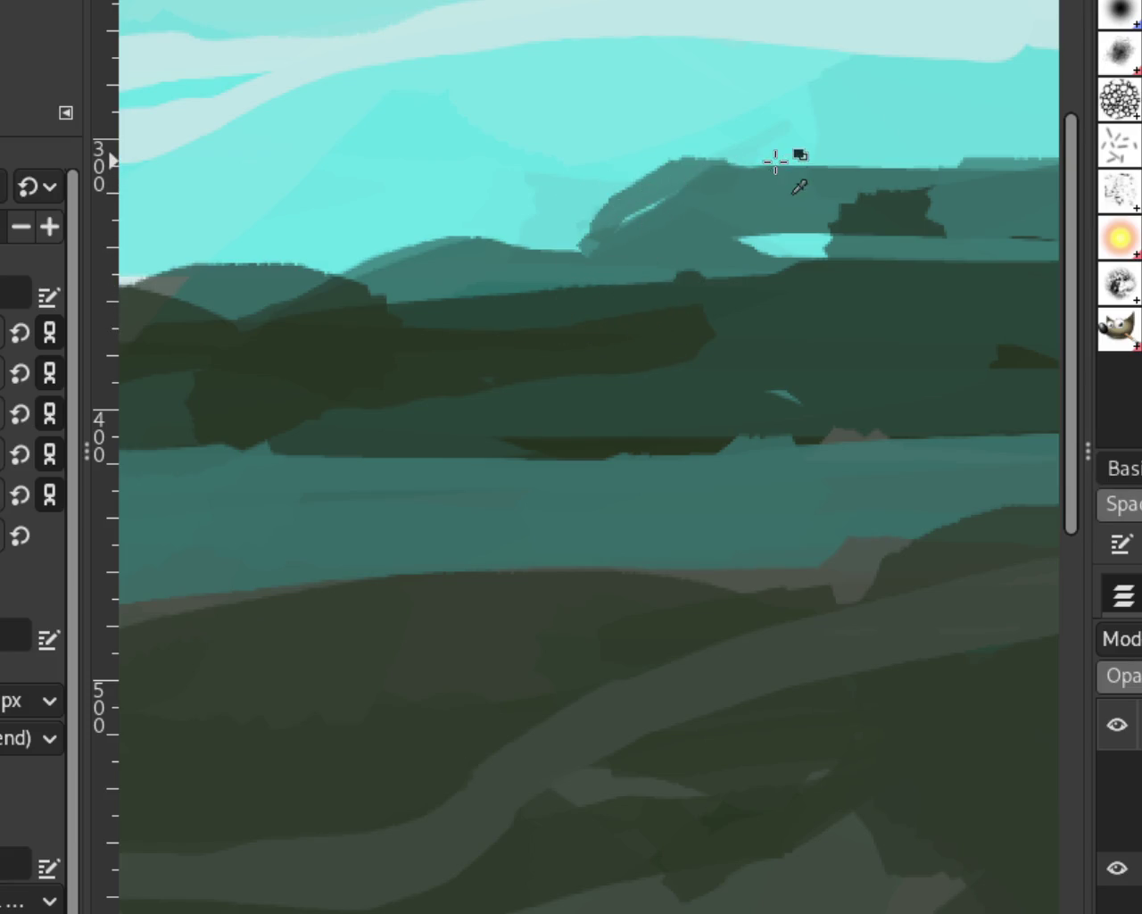
{"action": "mouse_move", "coordinate": [752, 219]}
{"action": "left_mouse_down"}
{"action": "mouse_move", "coordinate": [764, 235]}
{"action": "mouse_move", "coordinate": [728, 260]}
{"action": "left_mouse_up"}
{"action": "left_click_drag", "start_coordinate": [795, 206], "coordinate": [948, 204]}
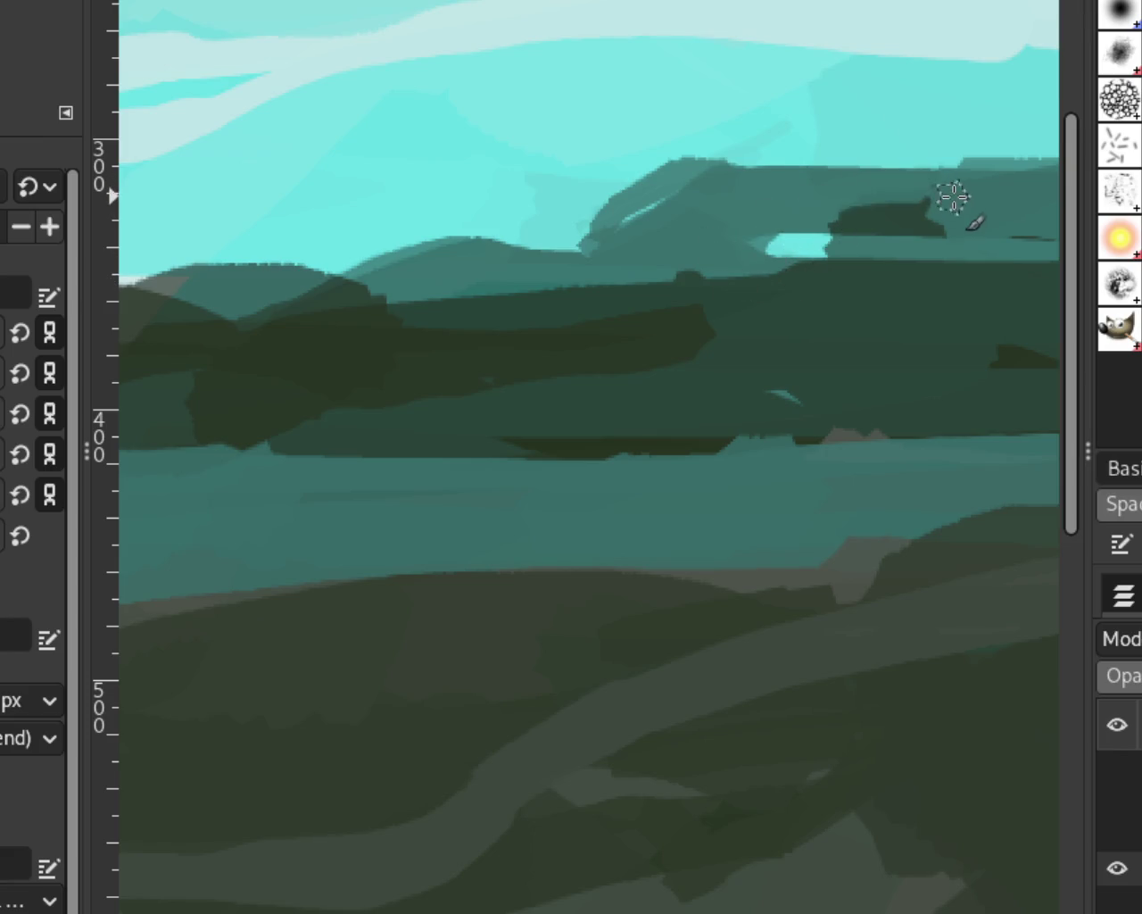
After undoing trial dark strokes across the sky, extend the dark teal ridge top leftward.
{"action": "key", "text": "ctrl+z"}
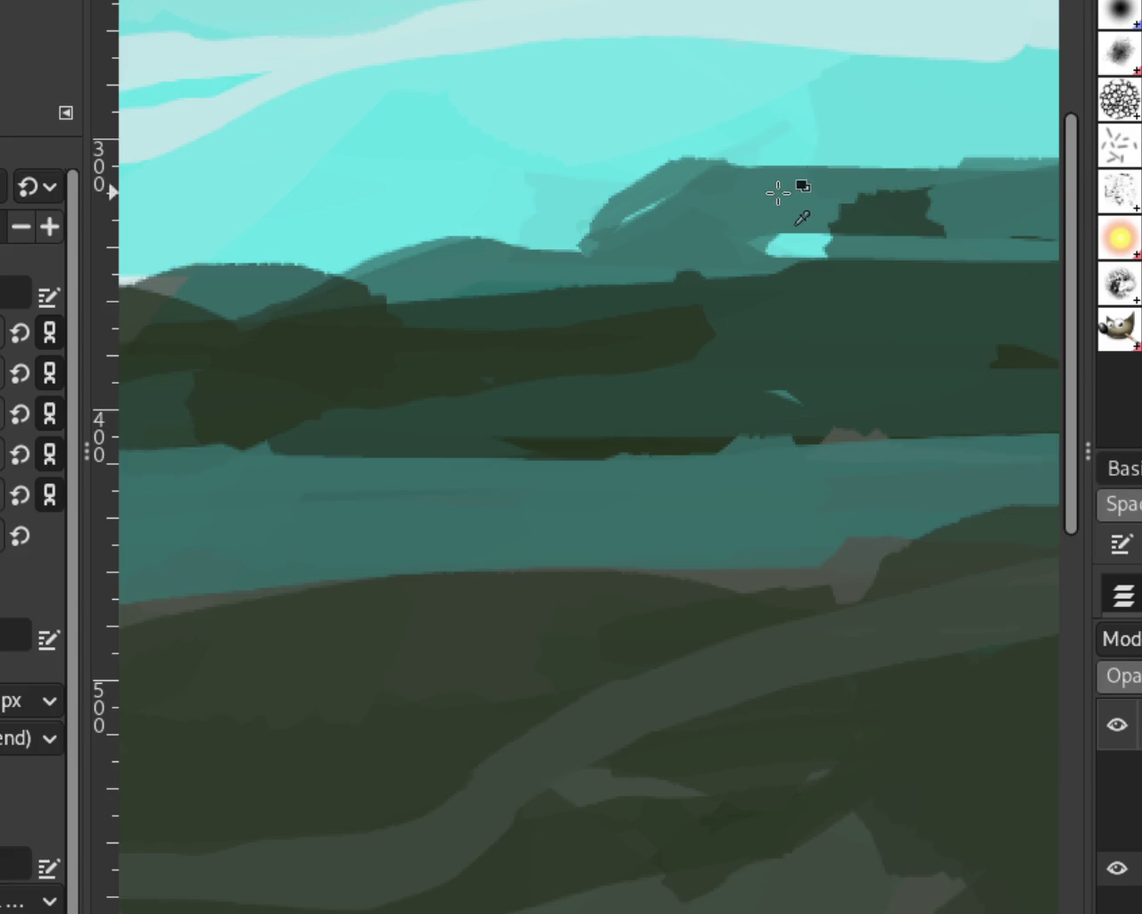
{"action": "left_click_drag", "start_coordinate": [1022, 181], "coordinate": [467, 173]}
{"action": "key", "text": "ctrl+z"}
{"action": "left_click_drag", "start_coordinate": [969, 178], "coordinate": [520, 204]}
{"action": "key", "text": "ctrl+z"}
{"action": "left_click_drag", "start_coordinate": [965, 184], "coordinate": [561, 242]}
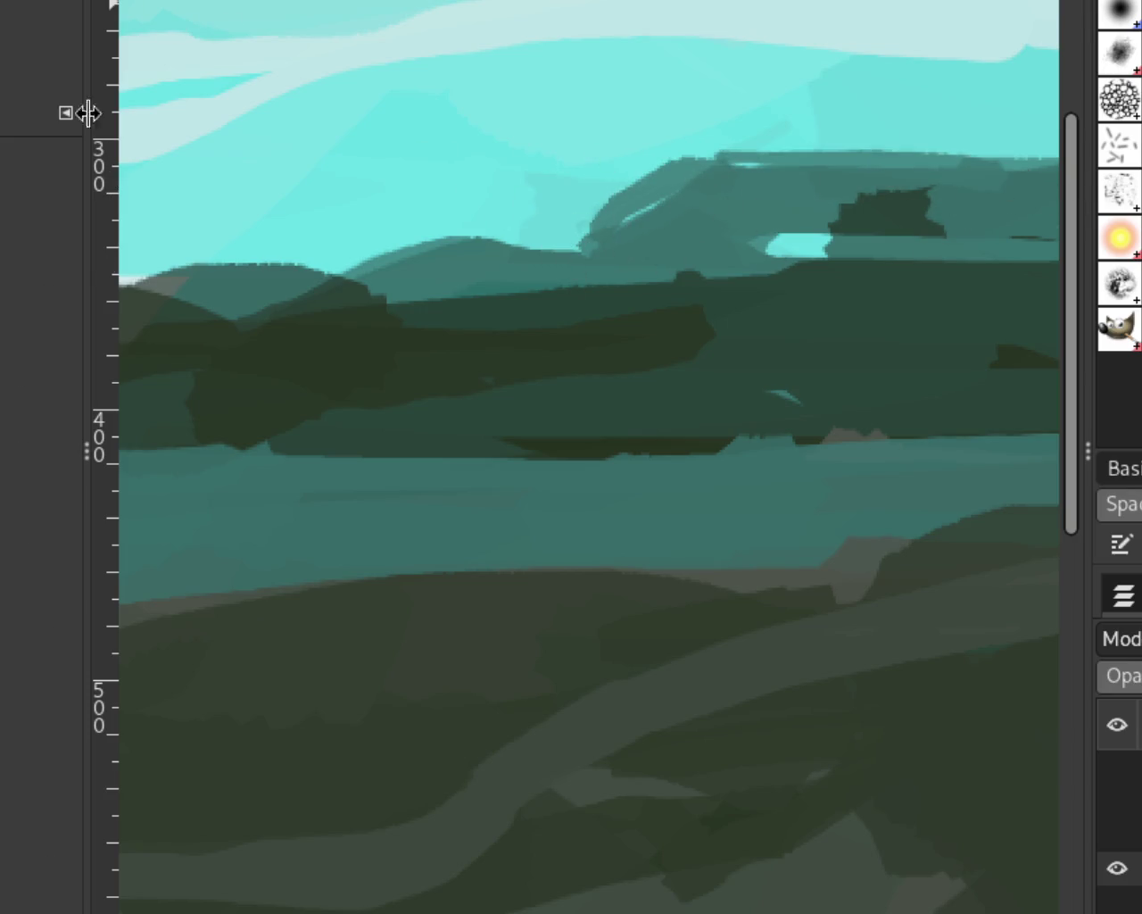
Zoom in on the ridge and the sky above it.
{"action": "scroll", "coordinate": [458, 357], "scroll_direction": "down", "scroll_amount": 2}
{"action": "scroll", "coordinate": [521, 415], "scroll_direction": "down", "scroll_amount": 2}
{"action": "left_click", "coordinate": [525, 420], "text": "ctrl"}
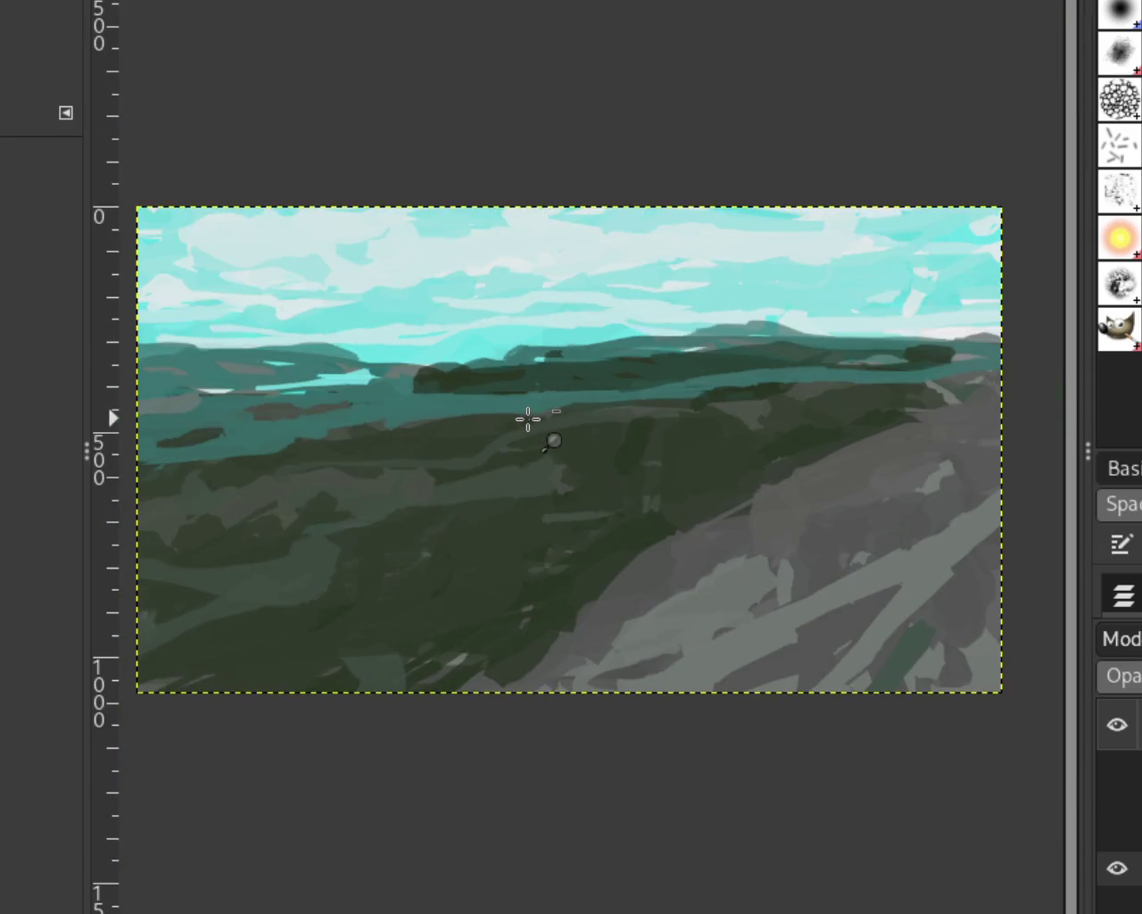
{"action": "left_click", "coordinate": [509, 346]}
{"action": "left_click", "coordinate": [509, 347]}
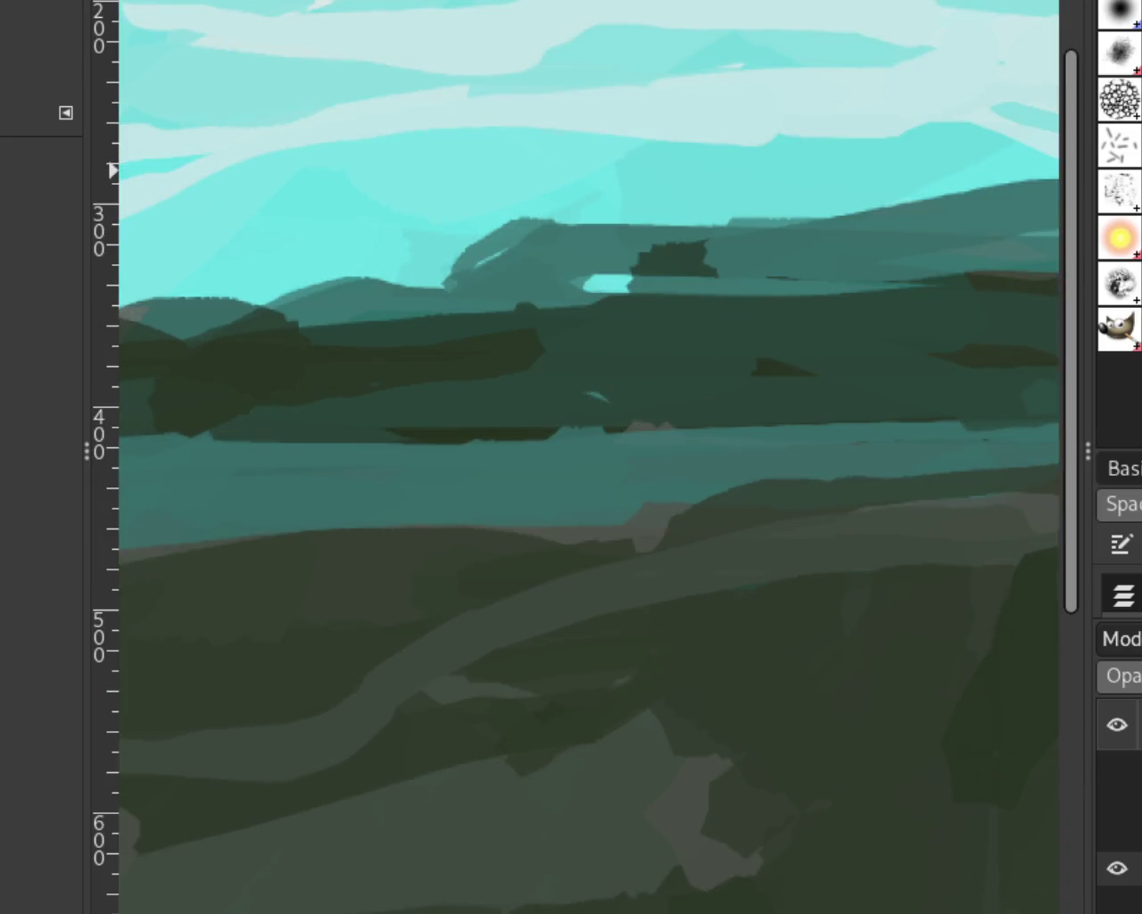
Fill the light gap on the ridge top, cover the dark sliver with sky cyan, and fit the image.
{"action": "key", "text": "p"}
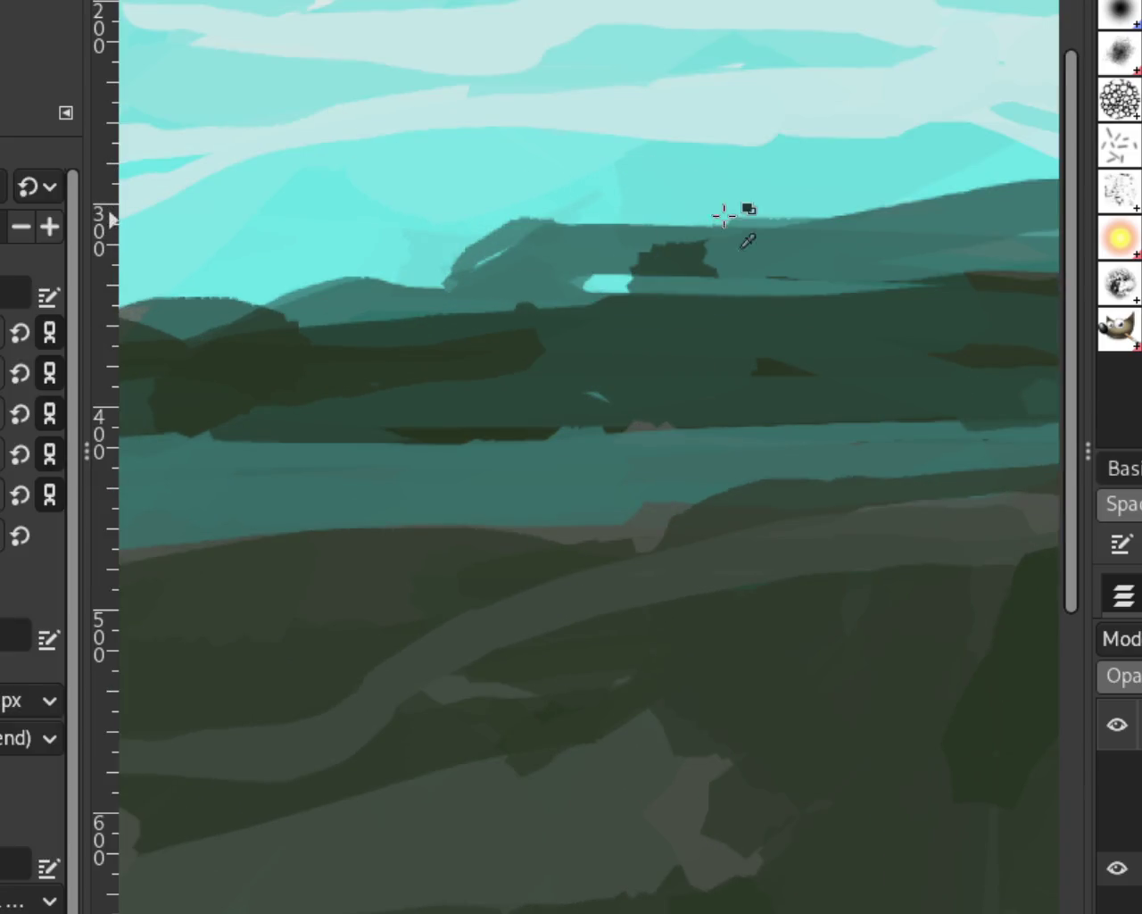
{"action": "left_click_drag", "start_coordinate": [465, 228], "coordinate": [607, 223]}
{"action": "left_click_drag", "start_coordinate": [549, 216], "coordinate": [449, 227]}
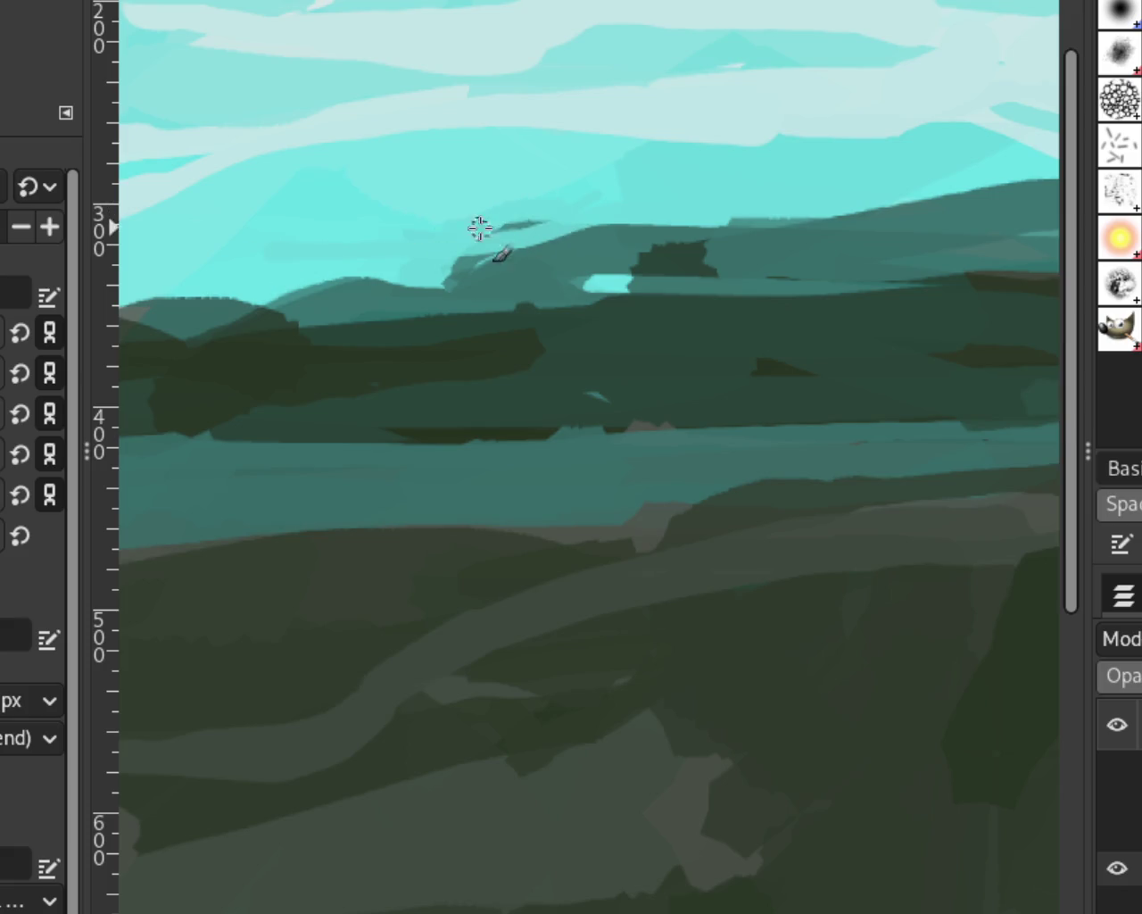
{"action": "key", "text": "z"}
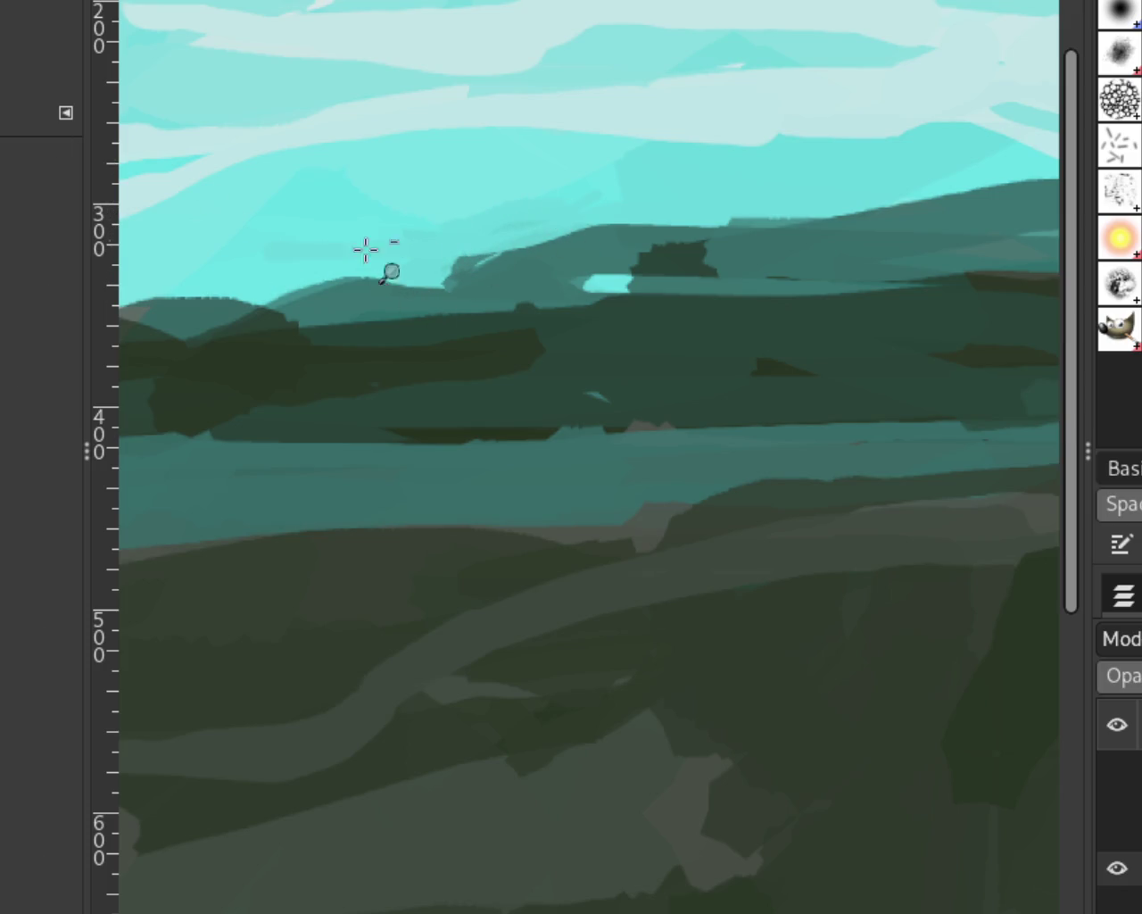
{"action": "key", "text": "minus"}
{"action": "key", "text": "minus"}
{"action": "key", "text": "minus"}
{"action": "key", "text": "minus"}
{"action": "key", "text": "shift+ctrl+j"}
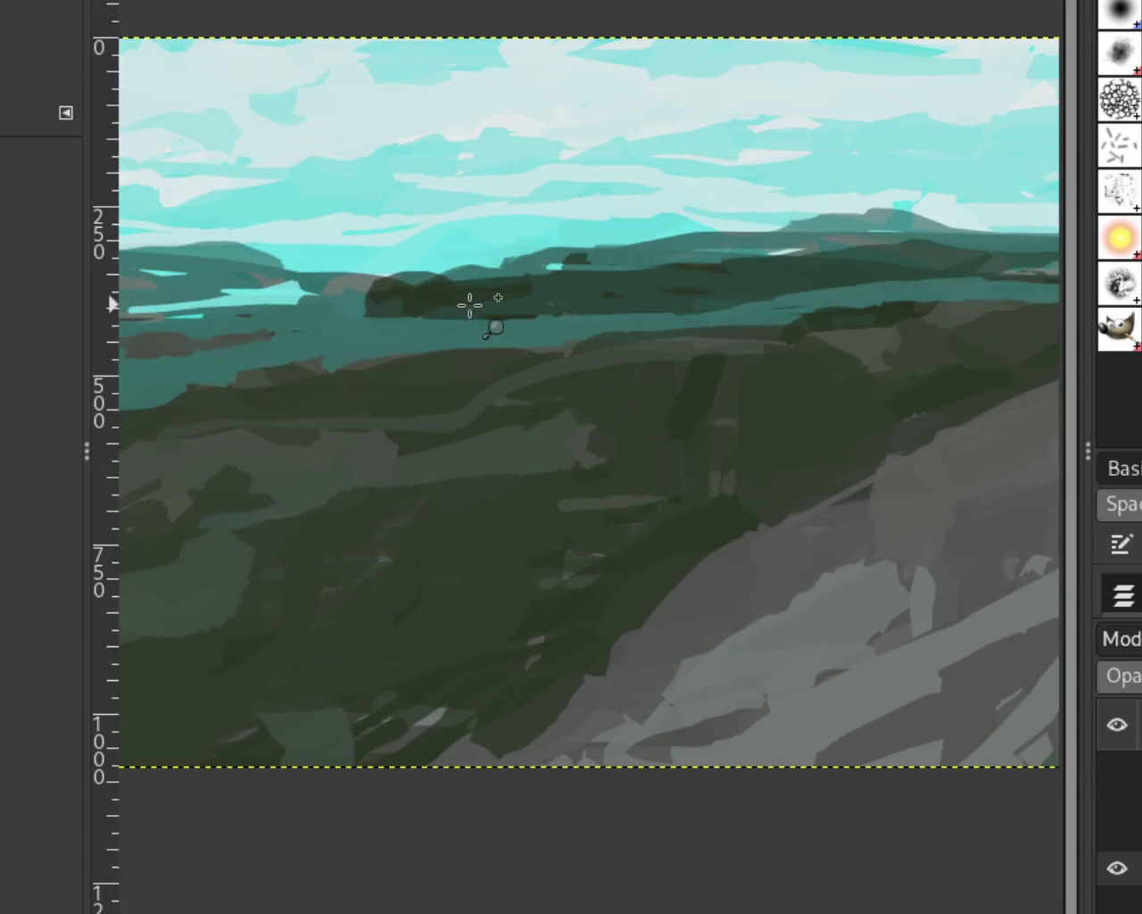
Zoom in step by step on the horizon where the teal hills meet the sky.
{"action": "left_click", "coordinate": [709, 304], "text": "ctrl"}
{"action": "left_click", "coordinate": [723, 304]}
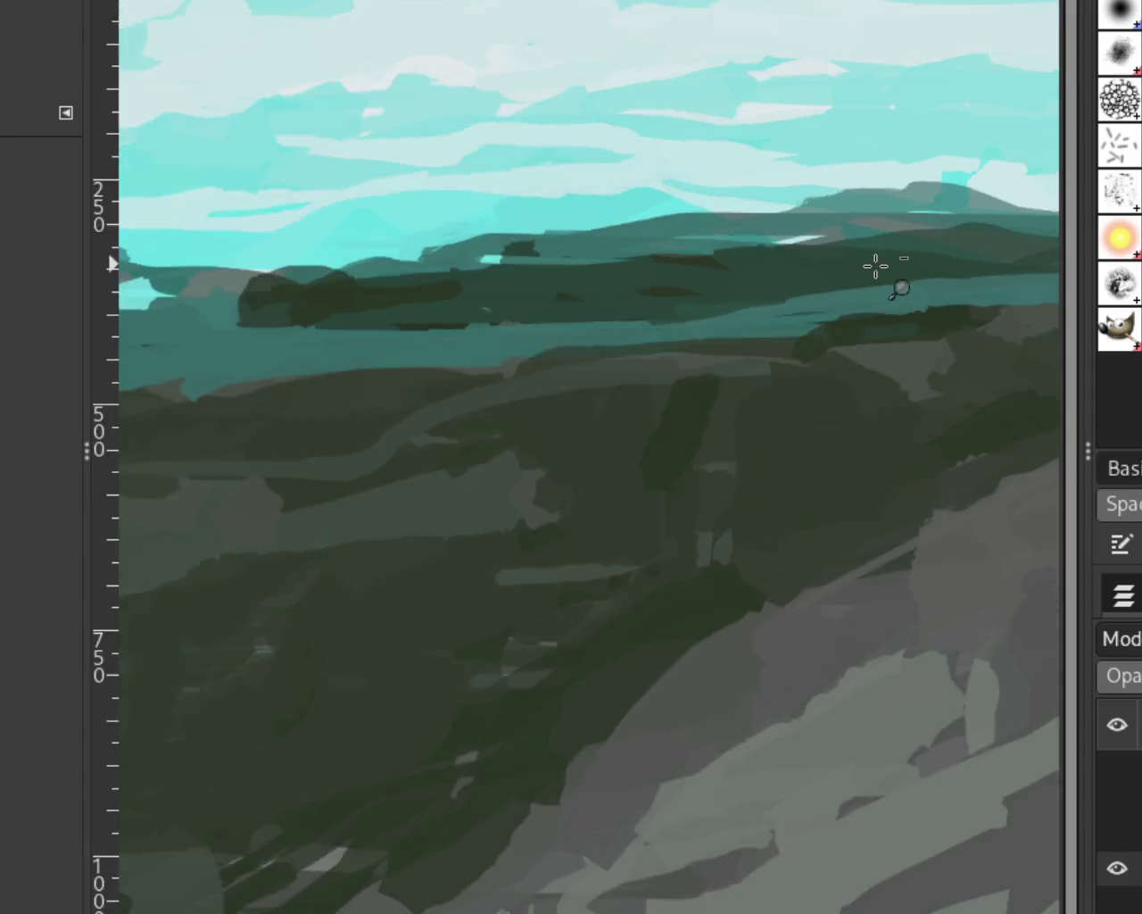
{"action": "left_click", "coordinate": [857, 266], "text": "ctrl"}
{"action": "left_click", "coordinate": [857, 267]}
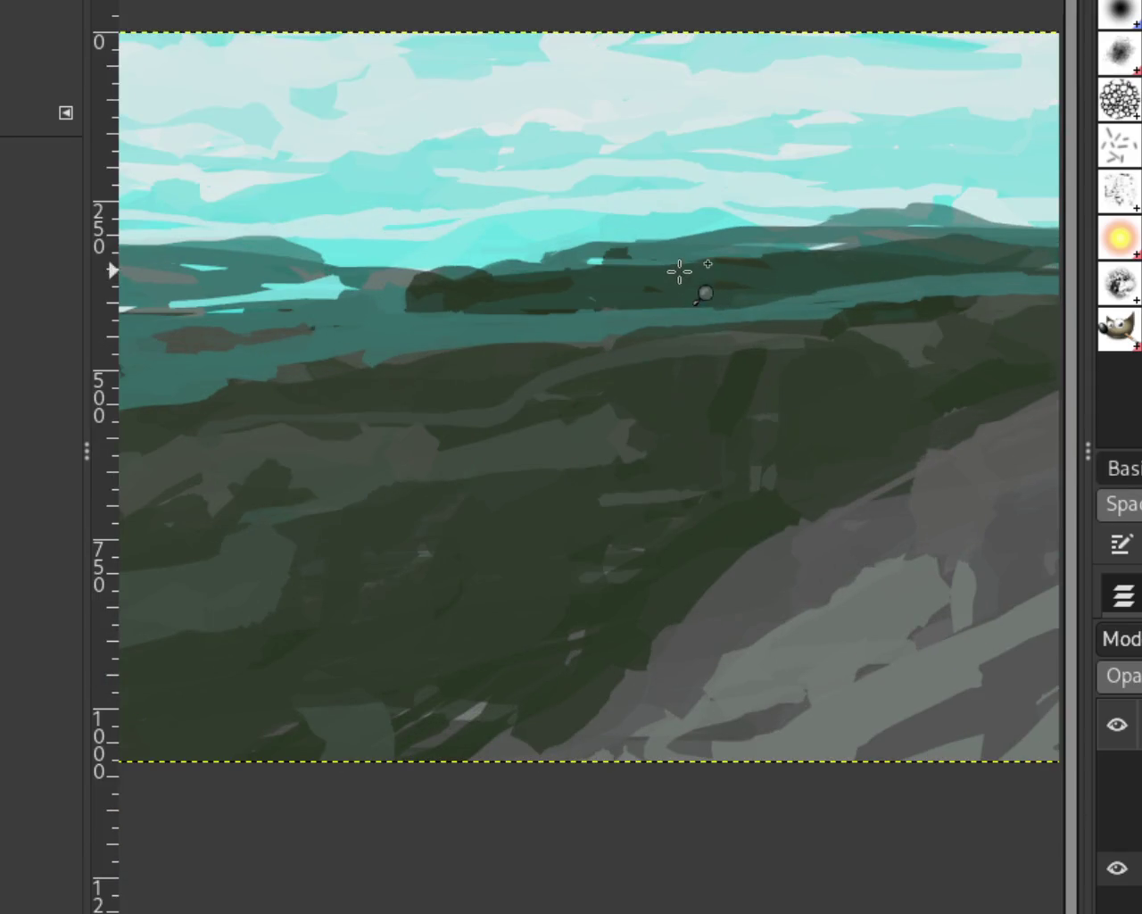
{"action": "left_click", "coordinate": [864, 220], "text": "ctrl"}
{"action": "left_click", "coordinate": [863, 219]}
{"action": "left_click", "coordinate": [863, 220], "text": "ctrl"}
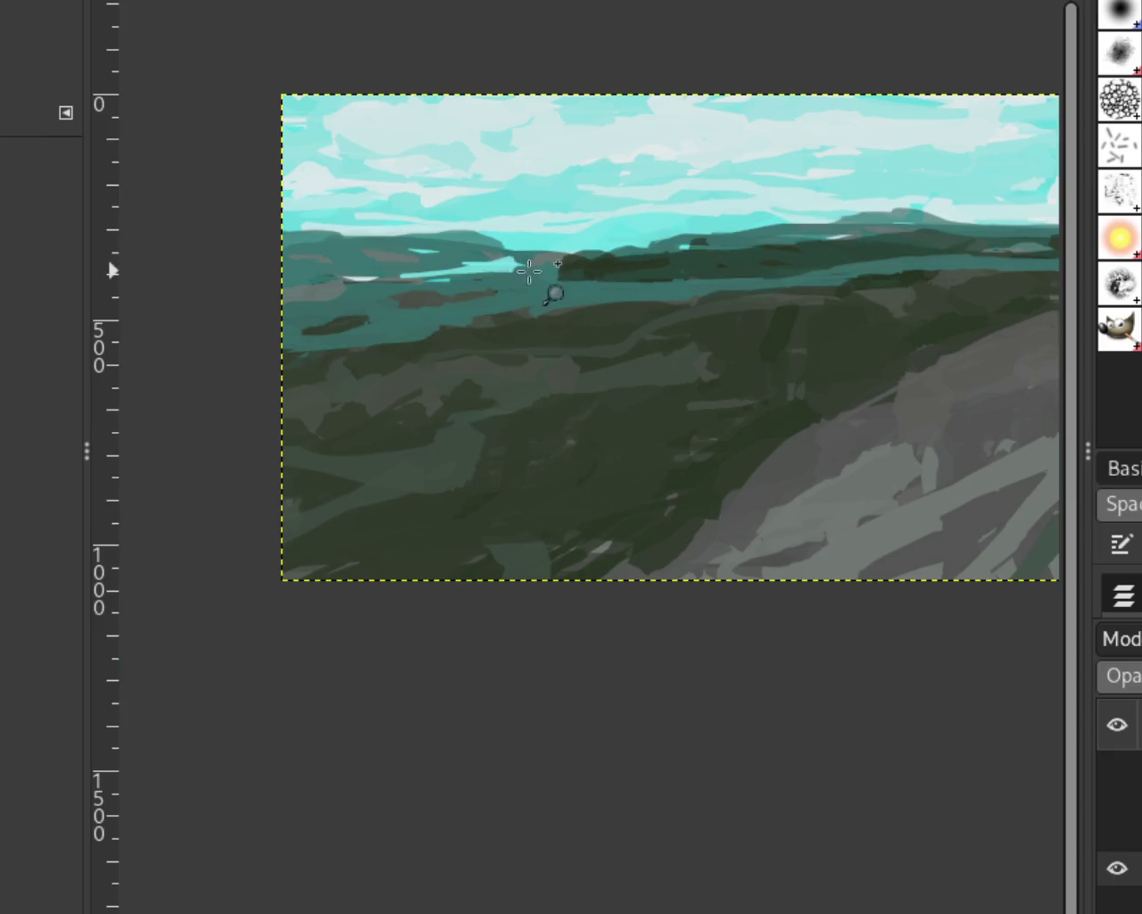
{"action": "left_click", "coordinate": [509, 273]}
{"action": "left_click", "coordinate": [339, 281], "text": "ctrl"}
{"action": "left_click", "coordinate": [262, 258]}
{"action": "left_click", "coordinate": [263, 258]}
Zoom out to a thumbnail, then back in on the landscape near its left edge.
{"action": "left_click", "coordinate": [598, 253], "text": "ctrl"}
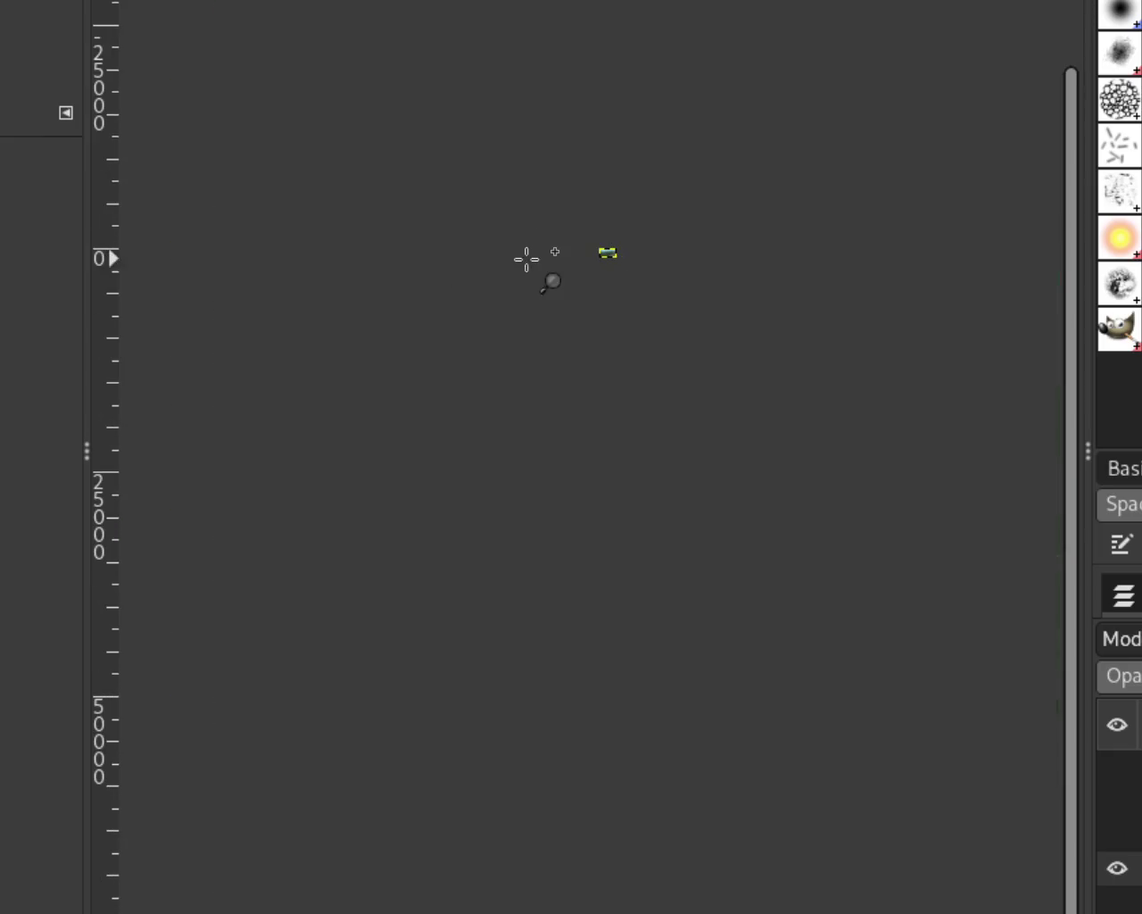
{"action": "left_click", "coordinate": [624, 250]}
{"action": "left_click", "coordinate": [593, 233]}
{"action": "left_click", "coordinate": [607, 257]}
{"action": "left_click", "coordinate": [607, 257]}
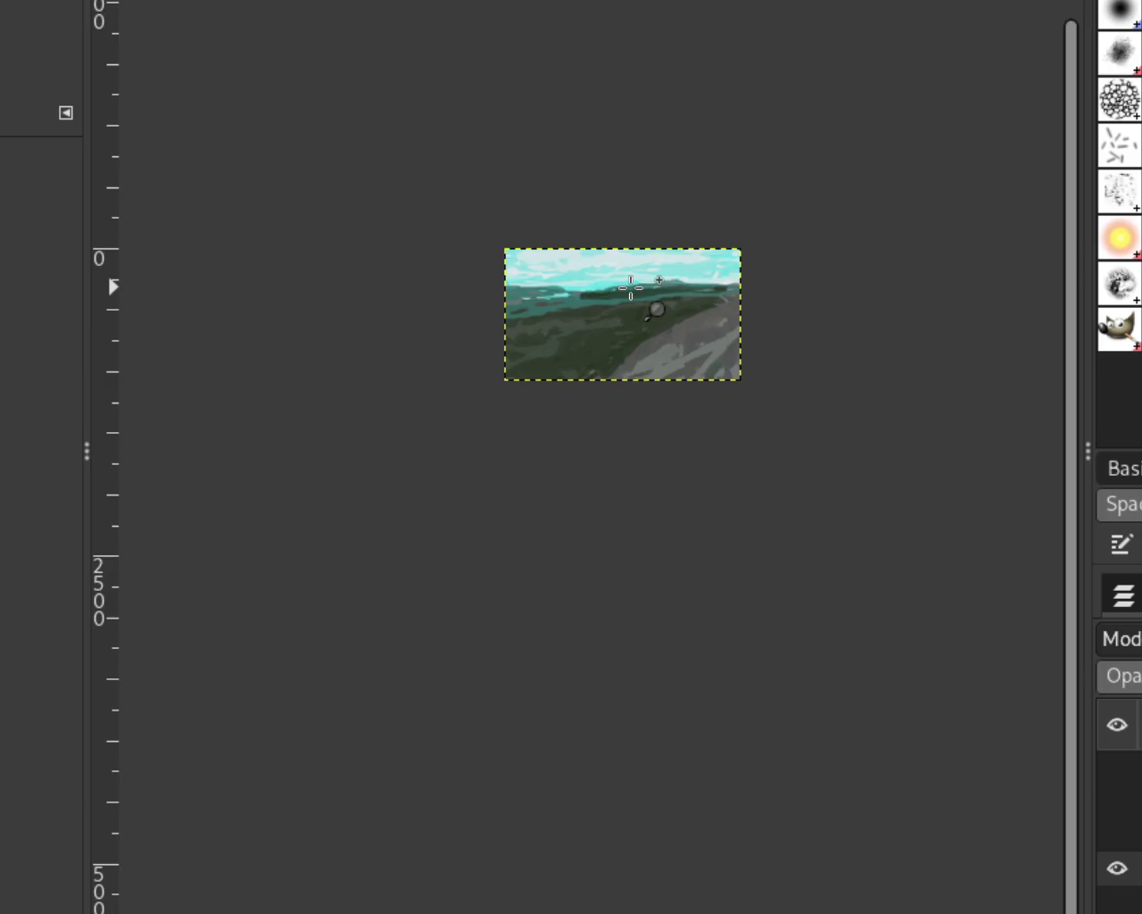
{"action": "left_click", "coordinate": [631, 285]}
{"action": "left_click", "coordinate": [631, 285]}
{"action": "left_click", "coordinate": [632, 289]}
{"action": "left_click", "coordinate": [624, 288], "text": "ctrl"}
{"action": "left_click", "coordinate": [509, 314], "text": "ctrl"}
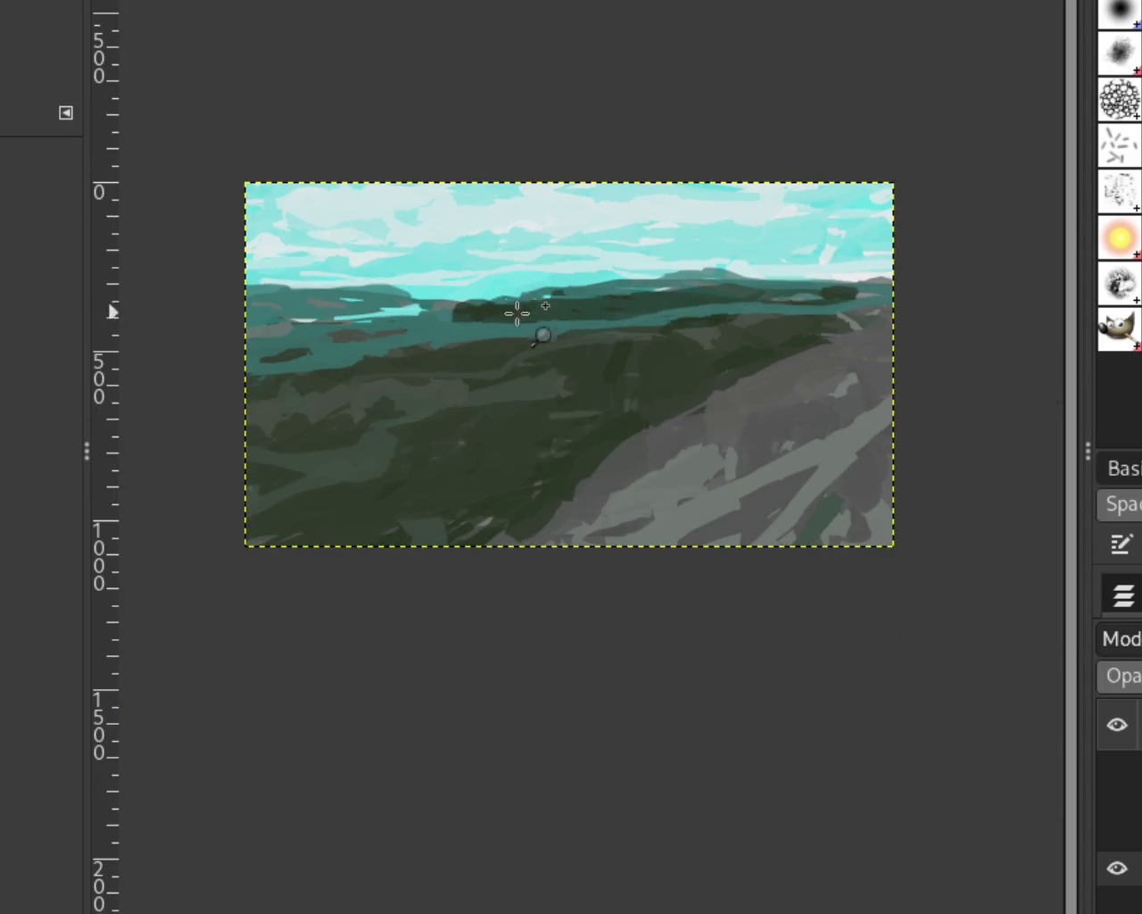
{"action": "left_click", "coordinate": [580, 303]}
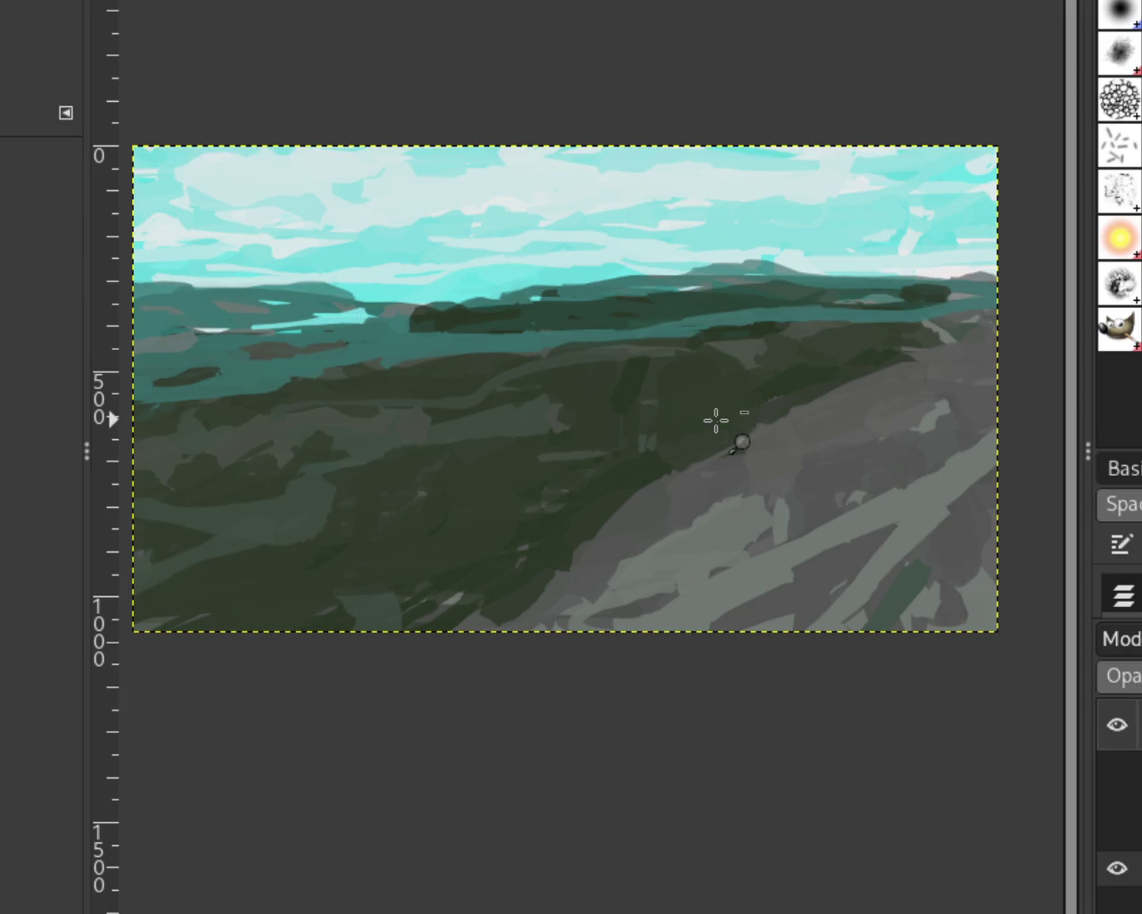
{"action": "left_click", "coordinate": [711, 415], "text": "ctrl"}
{"action": "left_click", "coordinate": [465, 389]}
{"action": "left_click", "coordinate": [382, 355]}
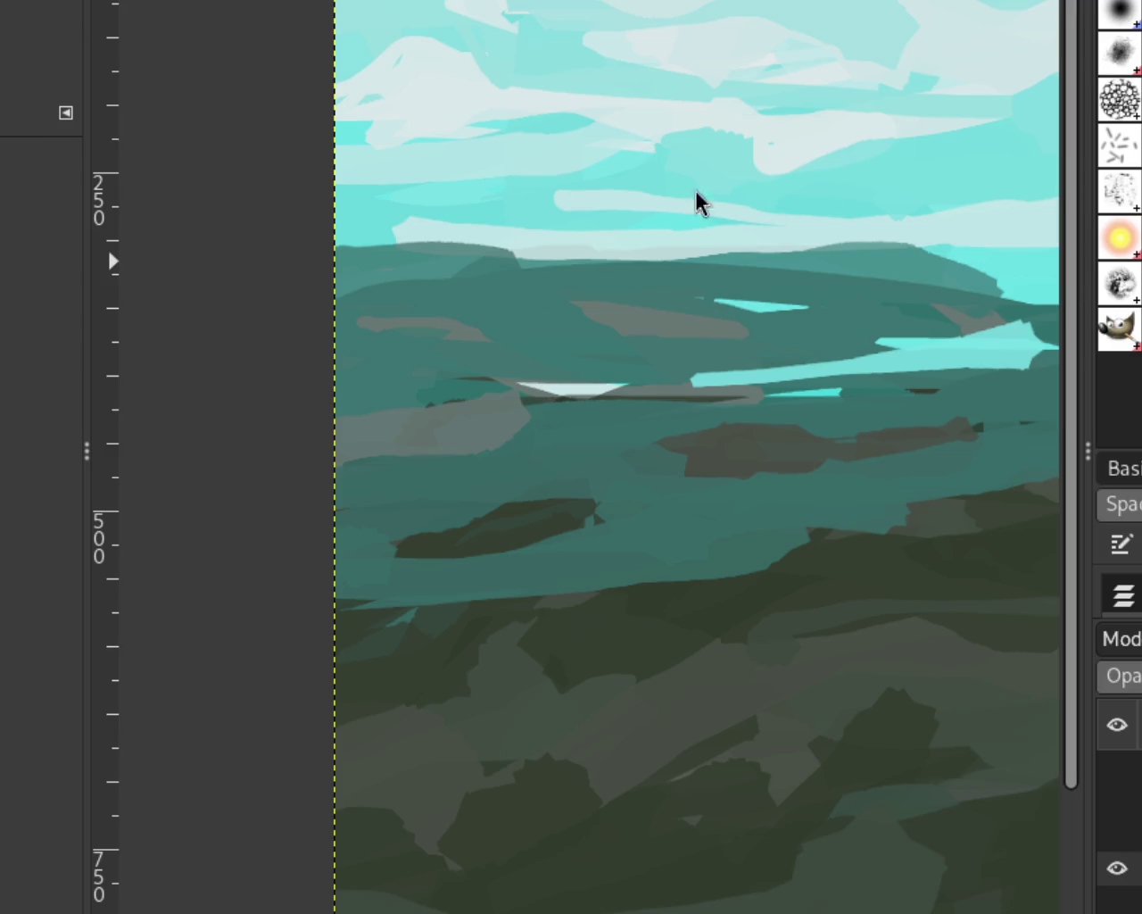
Zoom out and make the trees, horse-and-rider and tan dog layers visible again.
{"action": "left_click", "coordinate": [726, 290], "text": "ctrl"}
{"action": "scroll", "coordinate": [726, 290], "scroll_direction": "down", "scroll_amount": 1}
{"action": "scroll", "coordinate": [624, 301], "scroll_direction": "down", "scroll_amount": 2}
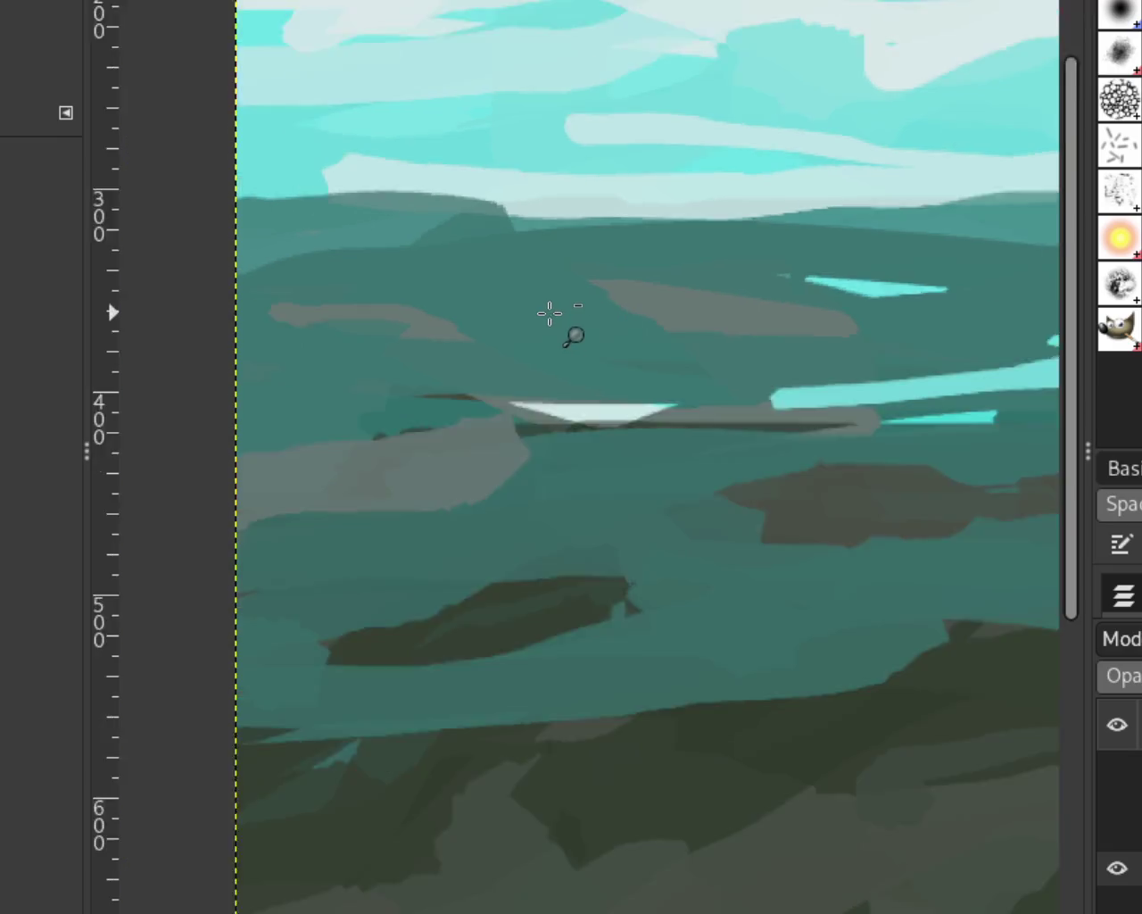
{"action": "scroll", "coordinate": [547, 313], "scroll_direction": "down", "scroll_amount": 2}
{"action": "scroll", "coordinate": [548, 313], "scroll_direction": "down", "scroll_amount": 2}
{"action": "scroll", "coordinate": [862, 339], "scroll_direction": "up", "scroll_amount": 1}
{"action": "scroll", "coordinate": [922, 359], "scroll_direction": "up", "scroll_amount": 1}
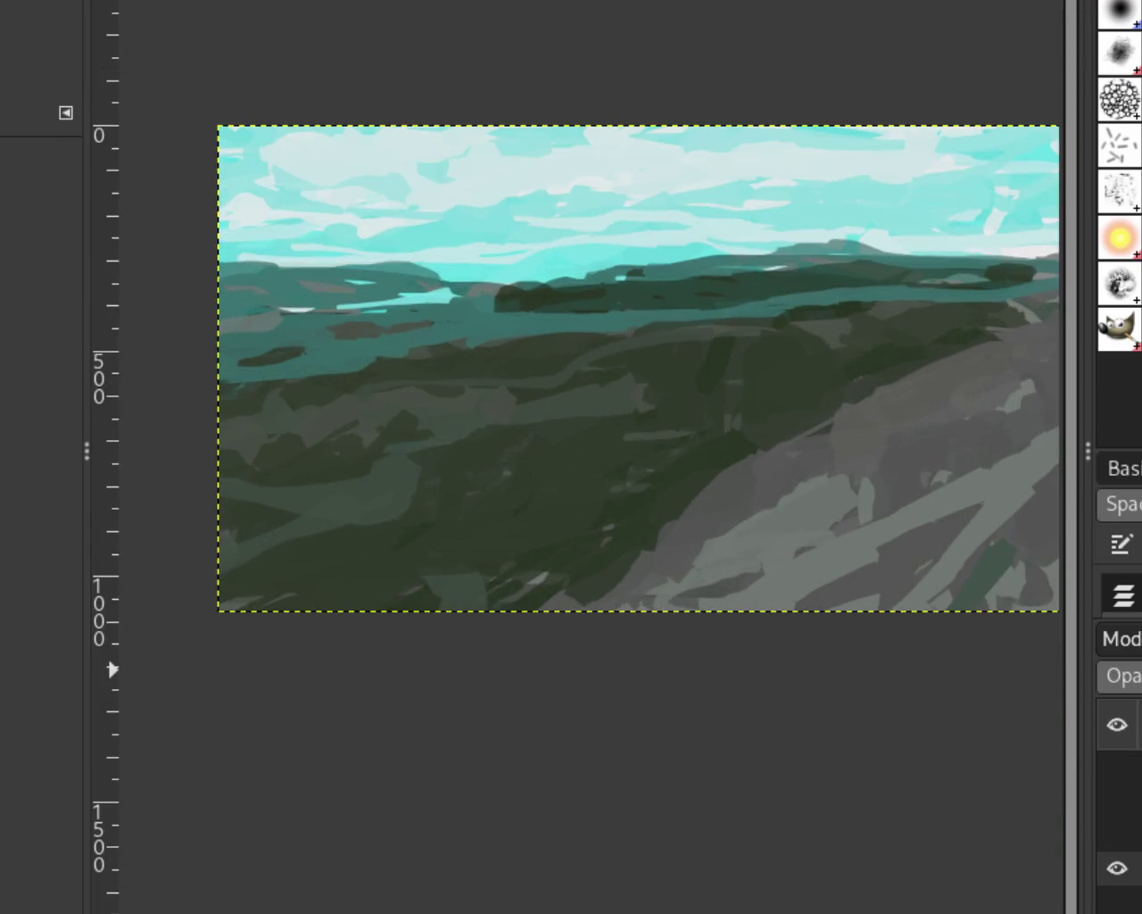
{"action": "left_click", "coordinate": [1117, 833]}
{"action": "left_click", "coordinate": [1117, 796]}
{"action": "left_click", "coordinate": [1113, 769]}
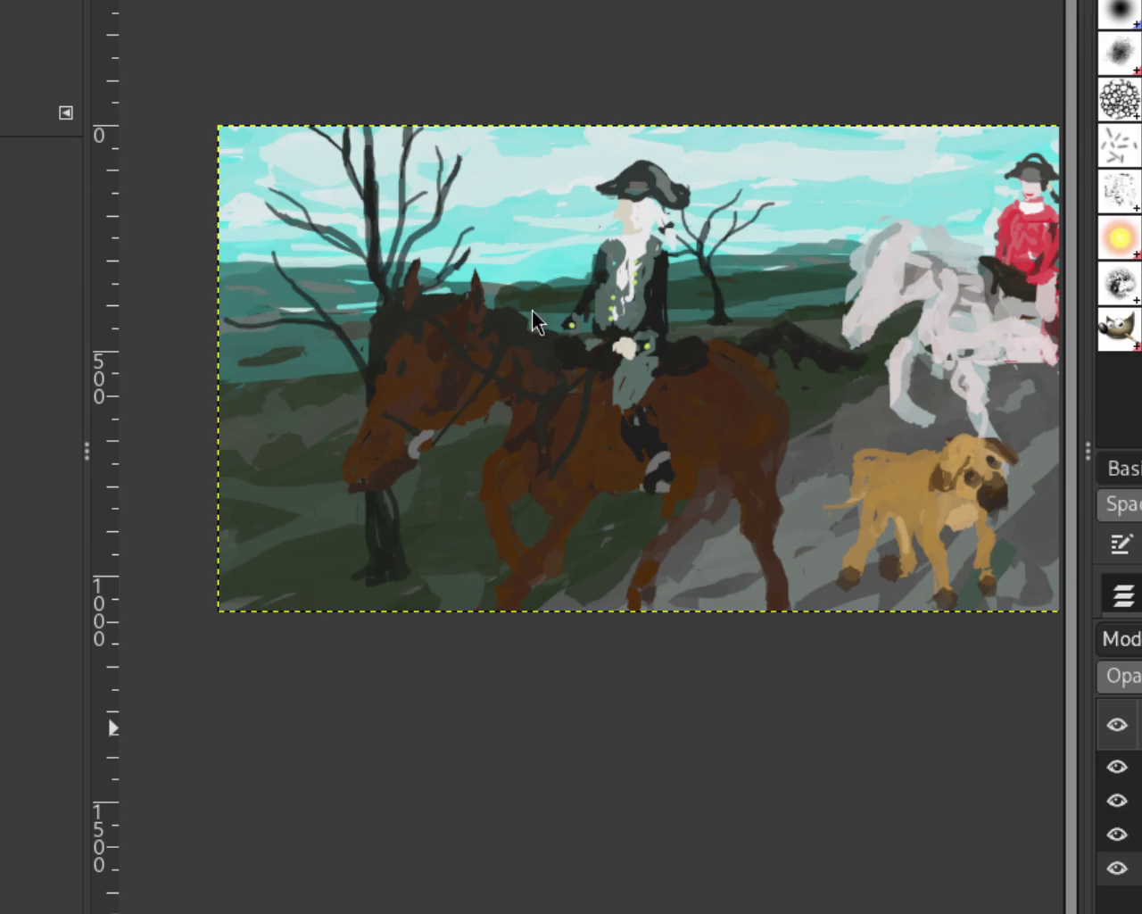
Zoom in and out over the full painting to inspect the riders, dog and trees.
{"action": "scroll", "coordinate": [536, 375], "scroll_direction": "down", "scroll_amount": 1}
{"action": "scroll", "coordinate": [536, 375], "scroll_direction": "up", "scroll_amount": 1}
{"action": "scroll", "coordinate": [535, 382], "scroll_direction": "down", "scroll_amount": 1}
{"action": "scroll", "coordinate": [520, 377], "scroll_direction": "up", "scroll_amount": 2}
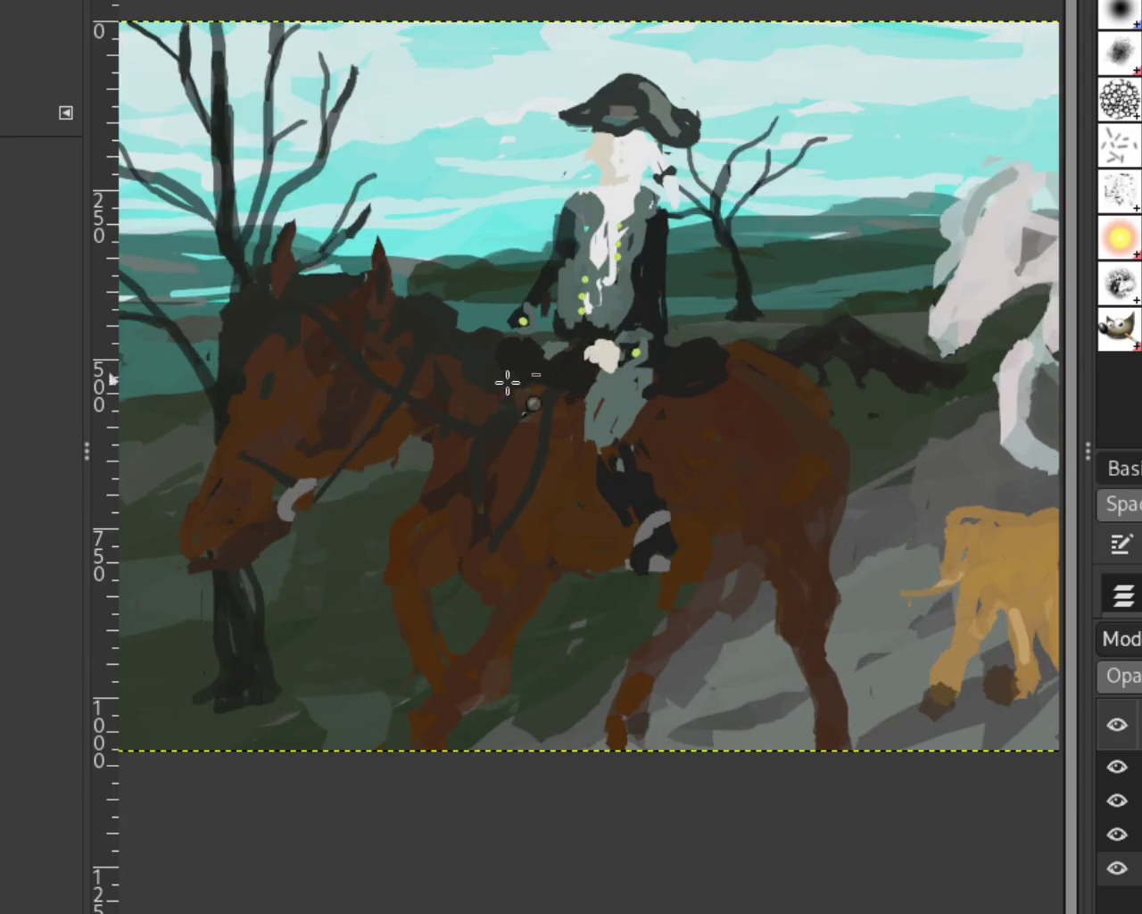
{"action": "scroll", "coordinate": [520, 377], "scroll_direction": "down", "scroll_amount": 2}
{"action": "scroll", "coordinate": [492, 390], "scroll_direction": "up", "scroll_amount": 1}
{"action": "scroll", "coordinate": [645, 480], "scroll_direction": "down", "scroll_amount": 1}
{"action": "scroll", "coordinate": [646, 479], "scroll_direction": "up", "scroll_amount": 1}
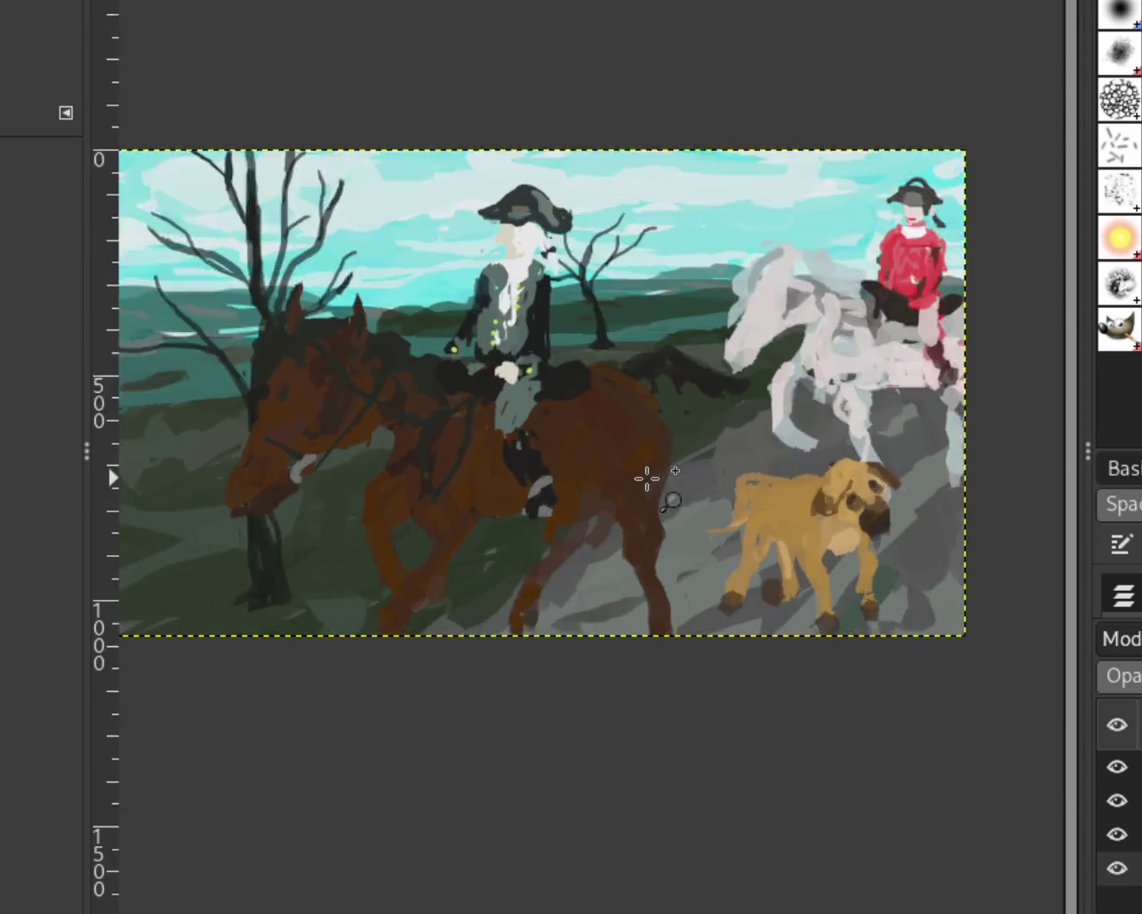
{"action": "scroll", "coordinate": [647, 479], "scroll_direction": "up", "scroll_amount": 1}
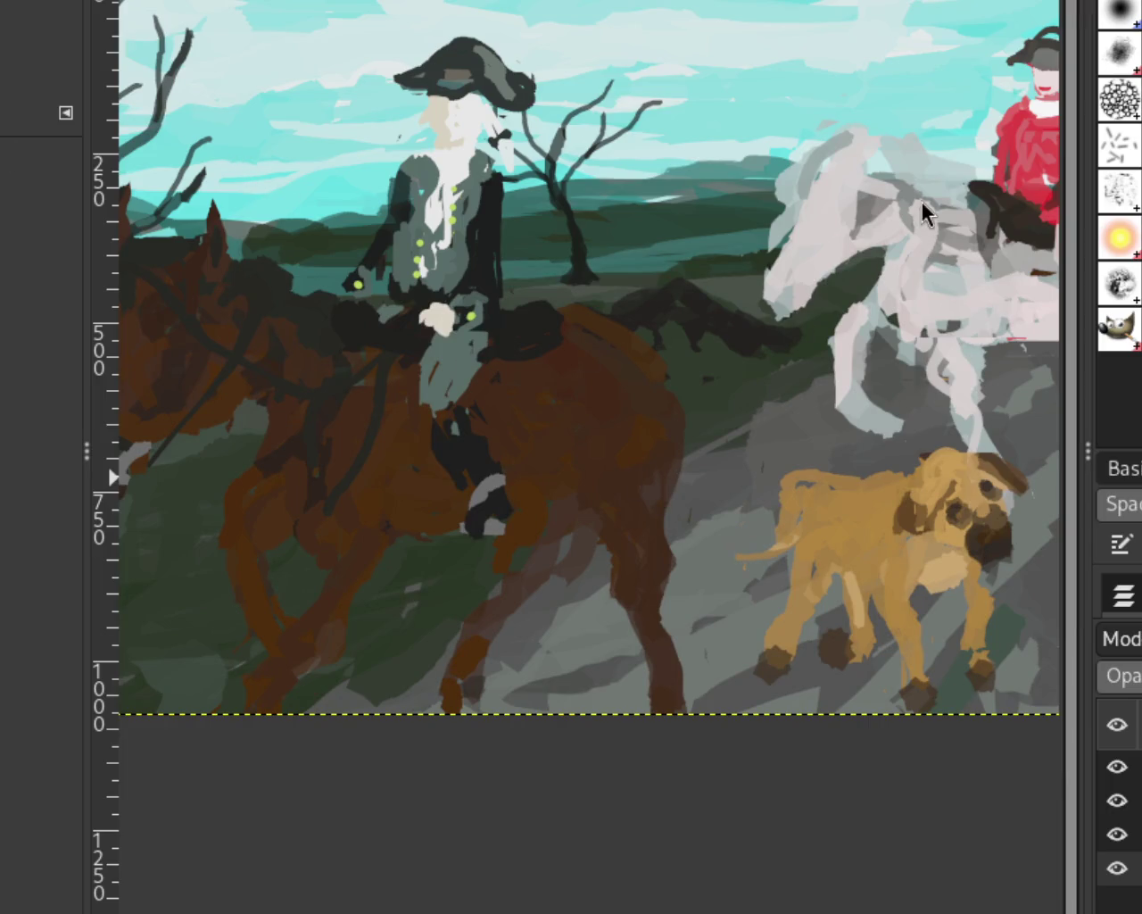
{"action": "scroll", "coordinate": [749, 366], "scroll_direction": "down", "scroll_amount": 1}
{"action": "scroll", "coordinate": [730, 347], "scroll_direction": "down", "scroll_amount": 2}
{"action": "scroll", "coordinate": [730, 338], "scroll_direction": "up", "scroll_amount": 2}
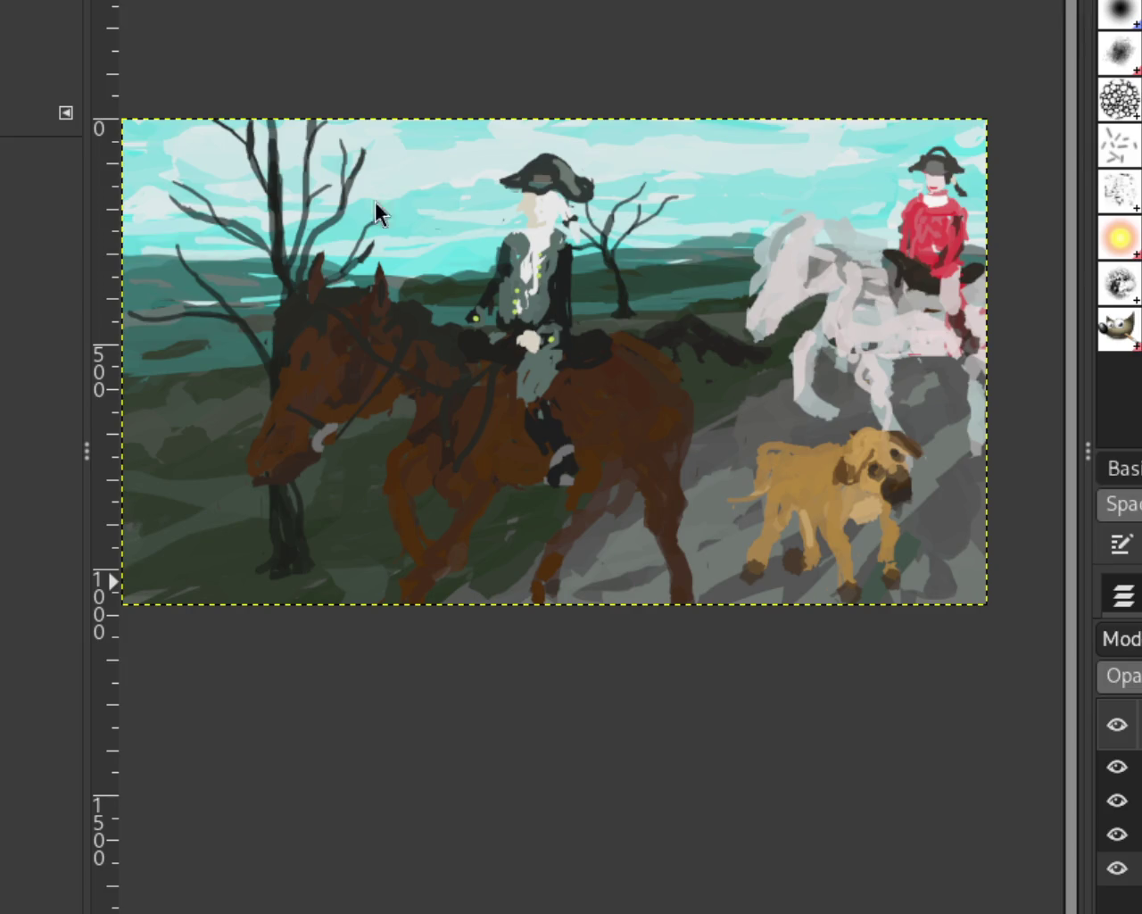
{"action": "scroll", "coordinate": [458, 283], "scroll_direction": "down", "scroll_amount": 1}
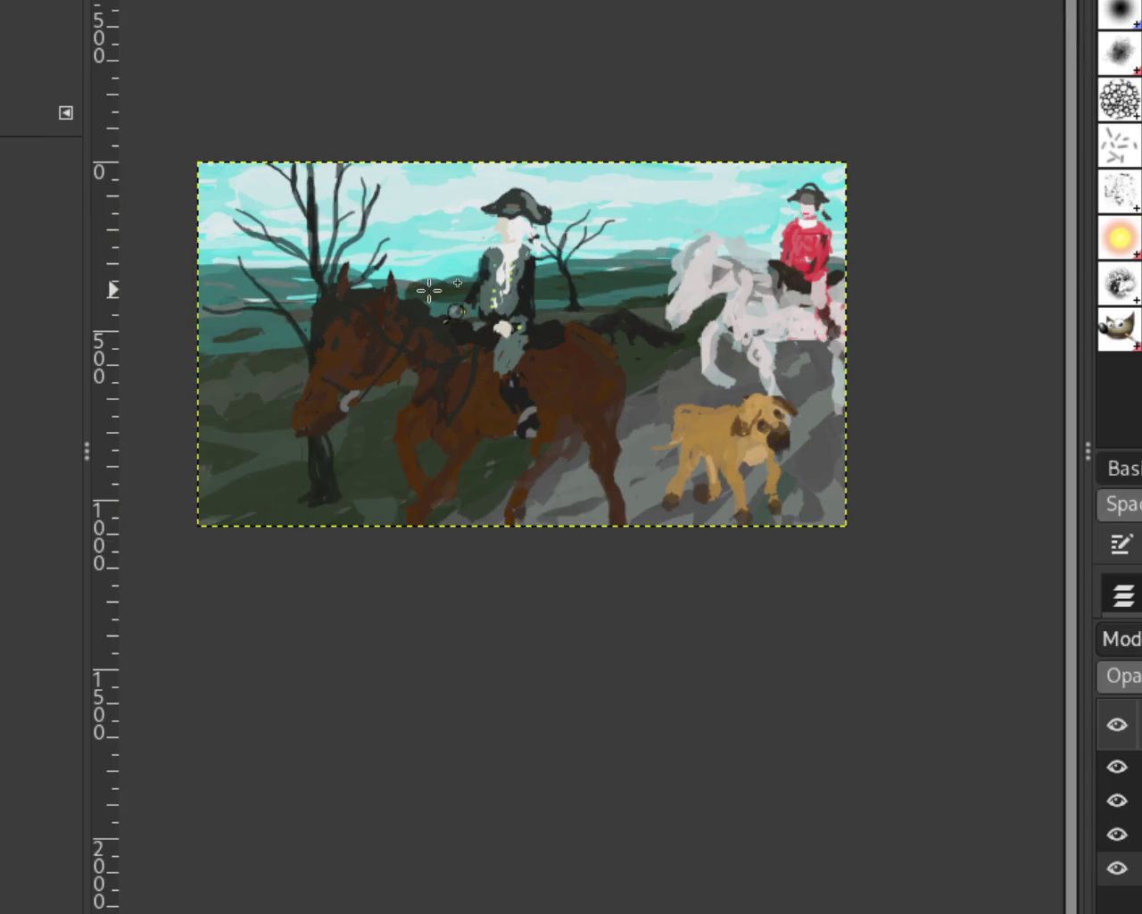
Zoom in on the front rider and paint light grey over the white collar and coat edge.
{"action": "scroll", "coordinate": [513, 321], "scroll_direction": "up", "scroll_amount": 1}
{"action": "scroll", "coordinate": [513, 313], "scroll_direction": "up", "scroll_amount": 1}
{"action": "scroll", "coordinate": [642, 255], "scroll_direction": "down", "scroll_amount": 2}
{"action": "scroll", "coordinate": [643, 254], "scroll_direction": "up", "scroll_amount": 2}
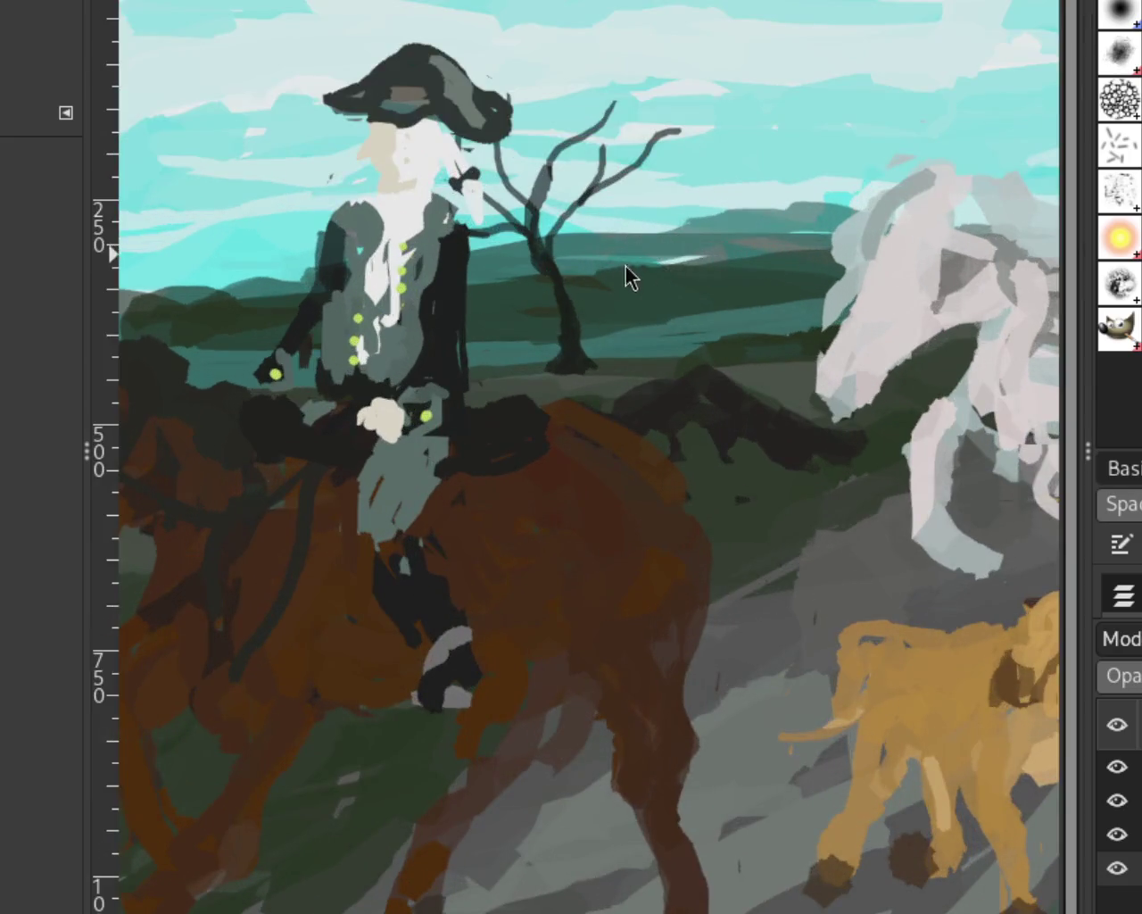
{"action": "scroll", "coordinate": [498, 368], "scroll_direction": "up", "scroll_amount": 3}
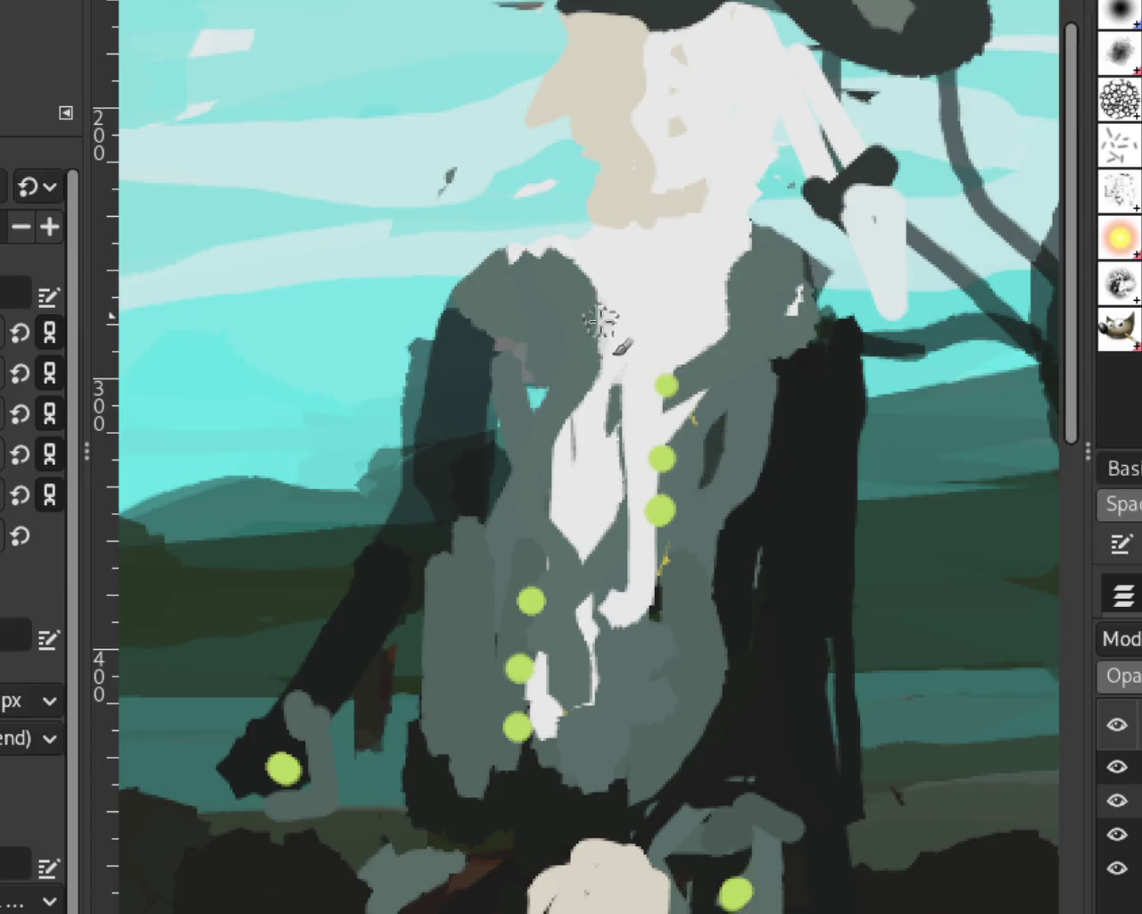
{"action": "left_click_drag", "start_coordinate": [618, 357], "coordinate": [593, 294]}
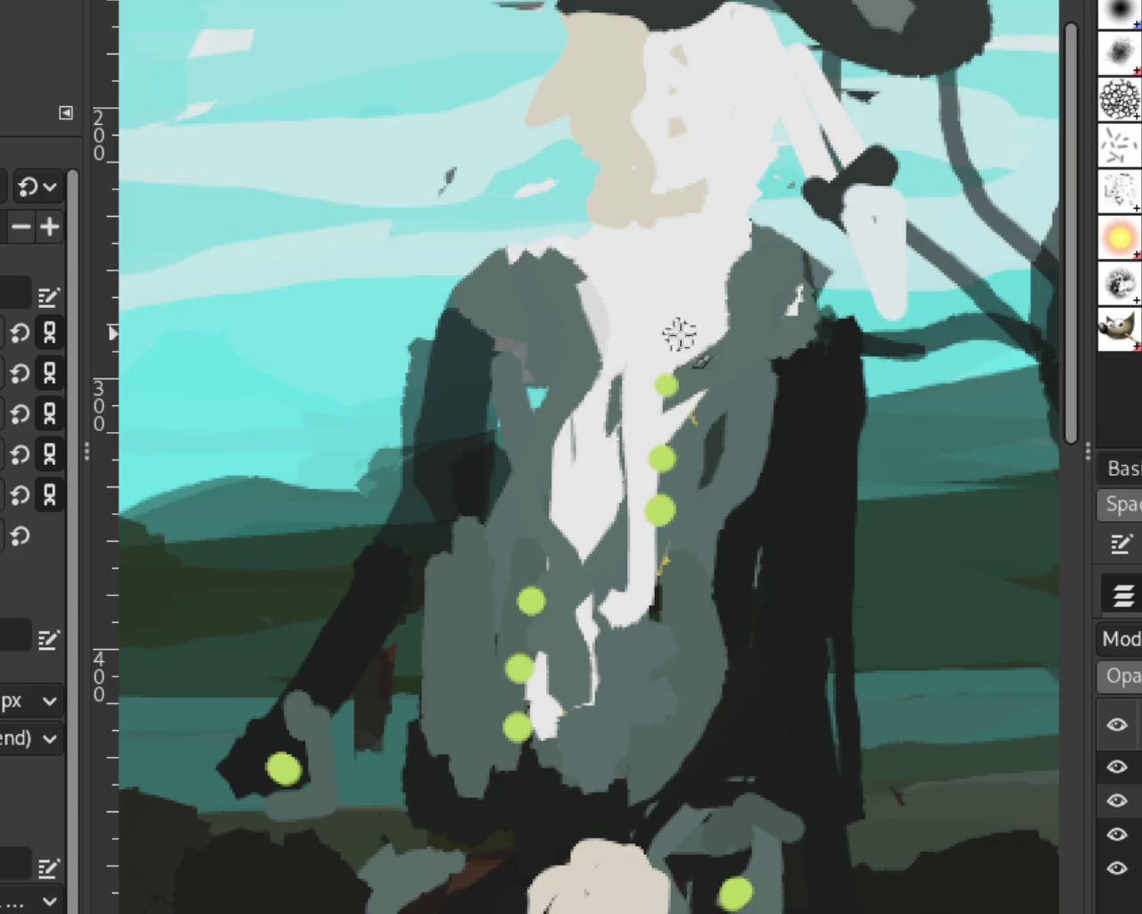
{"action": "mouse_move", "coordinate": [740, 256]}
{"action": "left_mouse_down"}
{"action": "mouse_move", "coordinate": [748, 308]}
{"action": "mouse_move", "coordinate": [726, 260]}
{"action": "mouse_move", "coordinate": [741, 298]}
{"action": "left_mouse_up"}
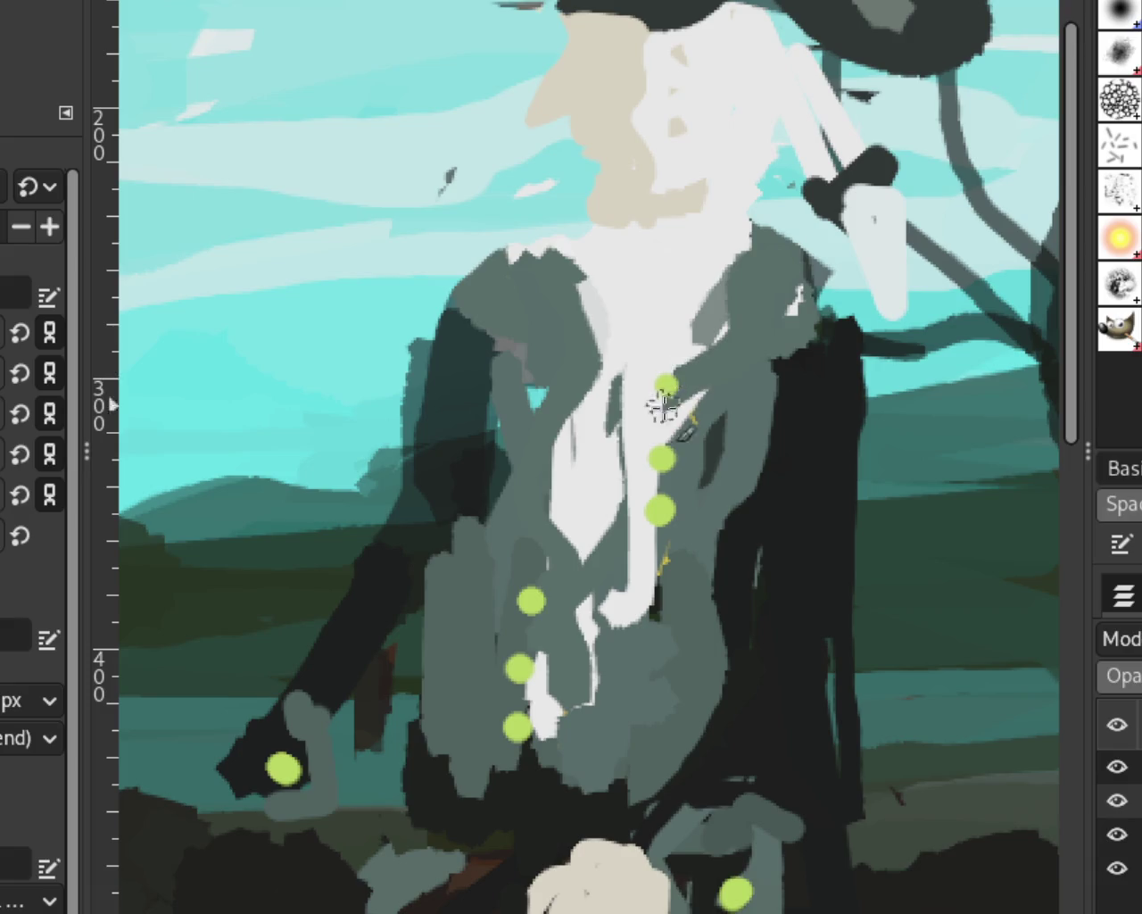
{"action": "mouse_move", "coordinate": [740, 268]}
{"action": "left_mouse_down"}
{"action": "mouse_move", "coordinate": [719, 343]}
{"action": "mouse_move", "coordinate": [753, 268]}
{"action": "mouse_move", "coordinate": [677, 429]}
{"action": "mouse_move", "coordinate": [755, 306]}
{"action": "mouse_move", "coordinate": [676, 377]}
{"action": "mouse_move", "coordinate": [735, 337]}
{"action": "mouse_move", "coordinate": [740, 308]}
{"action": "left_mouse_up"}
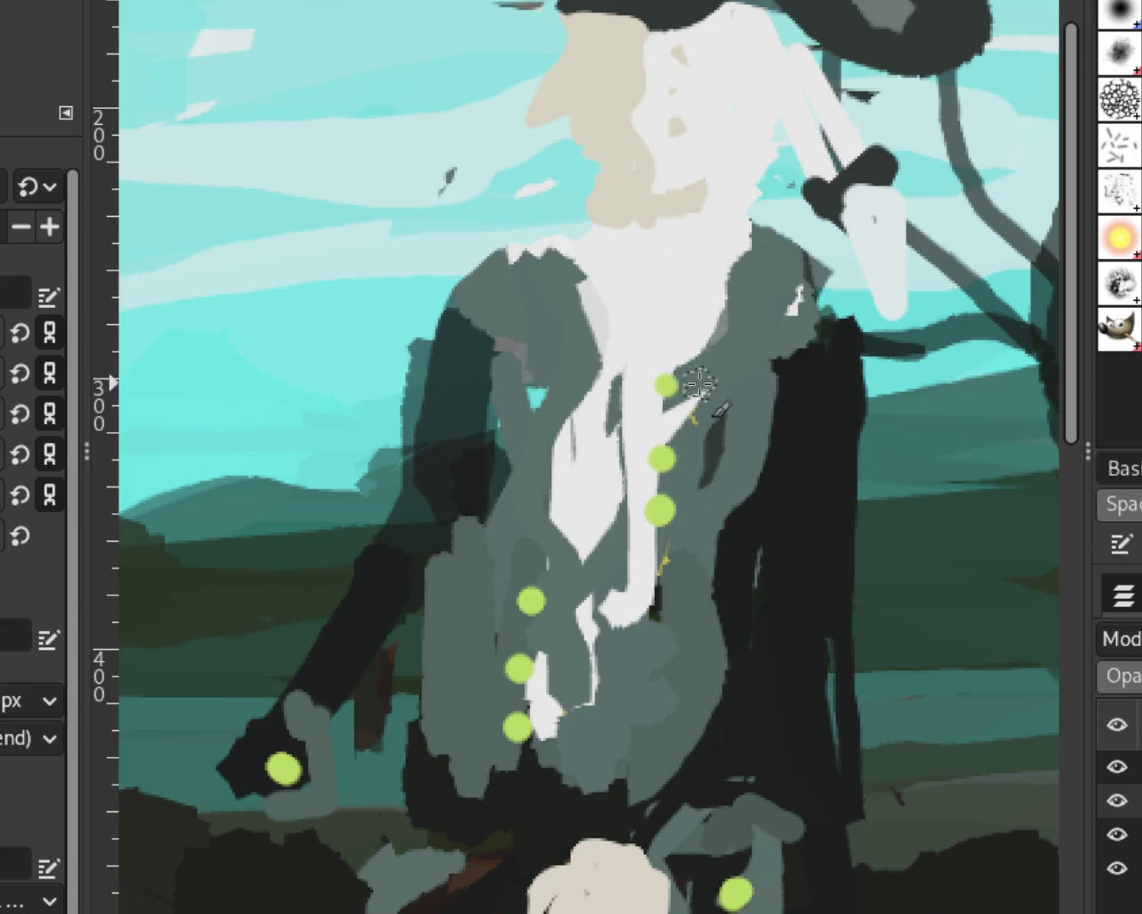
Cover the white shirt below the buttons with grey dabs, undoing stray strokes.
{"action": "left_click_drag", "start_coordinate": [610, 555], "coordinate": [588, 741]}
{"action": "key", "text": "ctrl+z"}
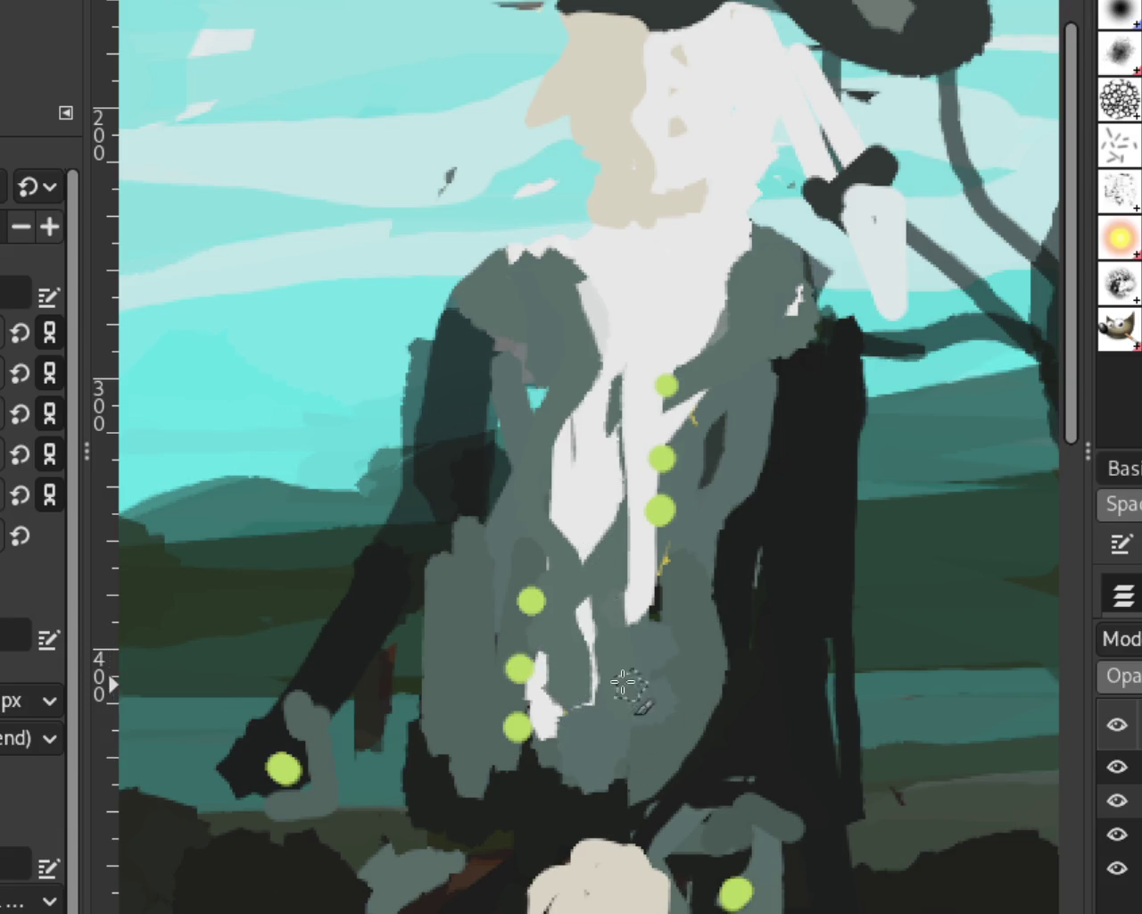
{"action": "mouse_move", "coordinate": [576, 555]}
{"action": "left_mouse_down"}
{"action": "mouse_move", "coordinate": [612, 546]}
{"action": "mouse_move", "coordinate": [619, 525]}
{"action": "left_mouse_up"}
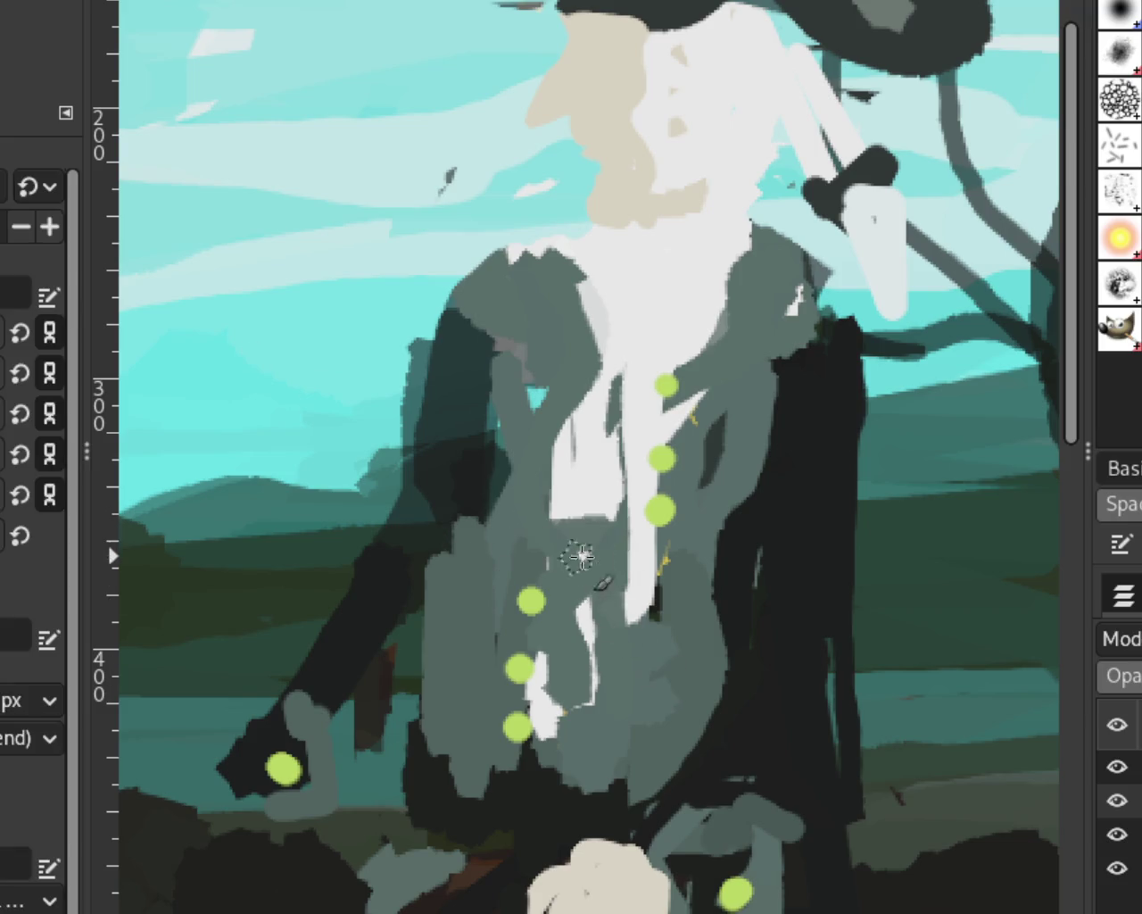
{"action": "left_click_drag", "start_coordinate": [614, 541], "coordinate": [562, 535]}
{"action": "left_click_drag", "start_coordinate": [624, 615], "coordinate": [658, 606]}
{"action": "key", "text": "ctrl+z"}
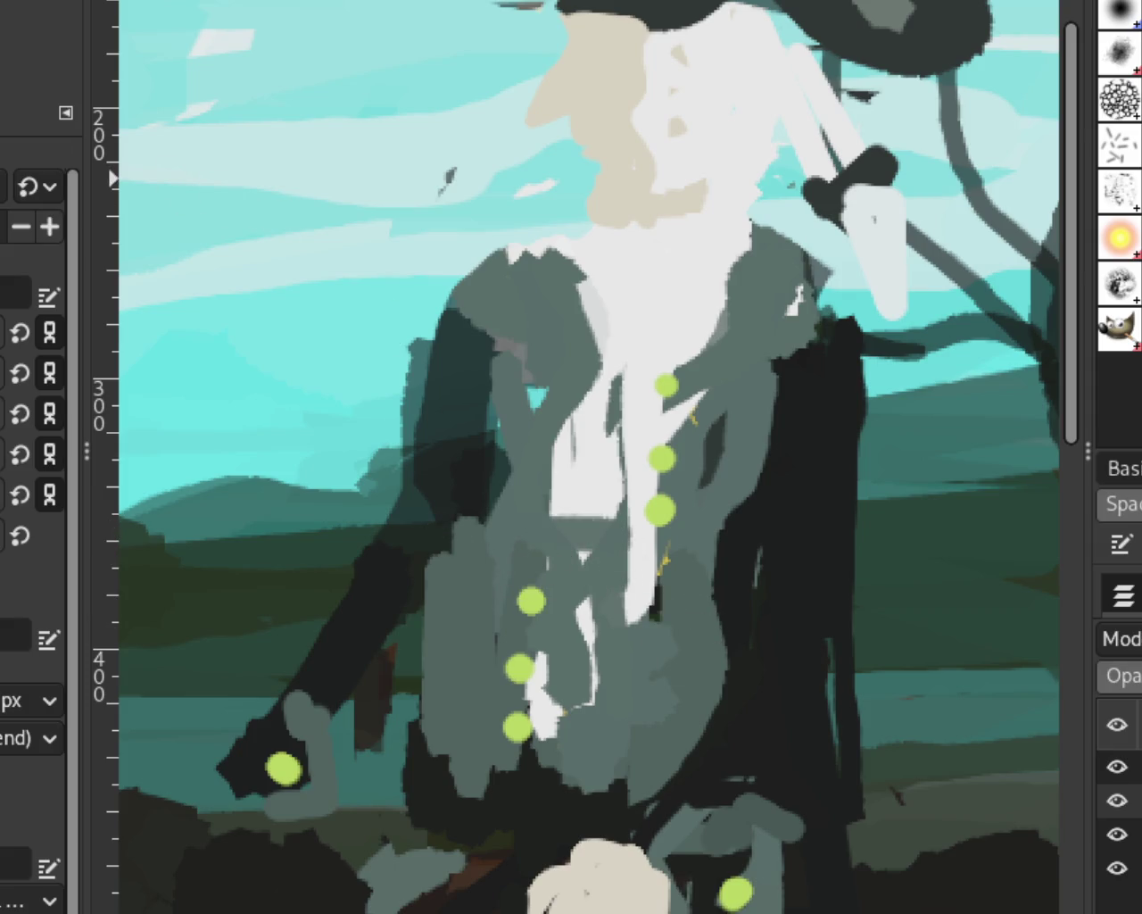
Zoom in and out with the mouse wheel to review the retouched rider's coat.
{"action": "scroll", "coordinate": [601, 483], "scroll_direction": "down", "scroll_amount": 2}
{"action": "scroll", "coordinate": [601, 484], "scroll_direction": "down", "scroll_amount": 2}
{"action": "scroll", "coordinate": [601, 484], "scroll_direction": "up", "scroll_amount": 1}
{"action": "scroll", "coordinate": [601, 484], "scroll_direction": "down", "scroll_amount": 1}
{"action": "scroll", "coordinate": [607, 487], "scroll_direction": "up", "scroll_amount": 1}
{"action": "scroll", "coordinate": [633, 473], "scroll_direction": "down", "scroll_amount": 1}
{"action": "scroll", "coordinate": [656, 482], "scroll_direction": "up", "scroll_amount": 1}
{"action": "scroll", "coordinate": [535, 500], "scroll_direction": "down", "scroll_amount": 1}
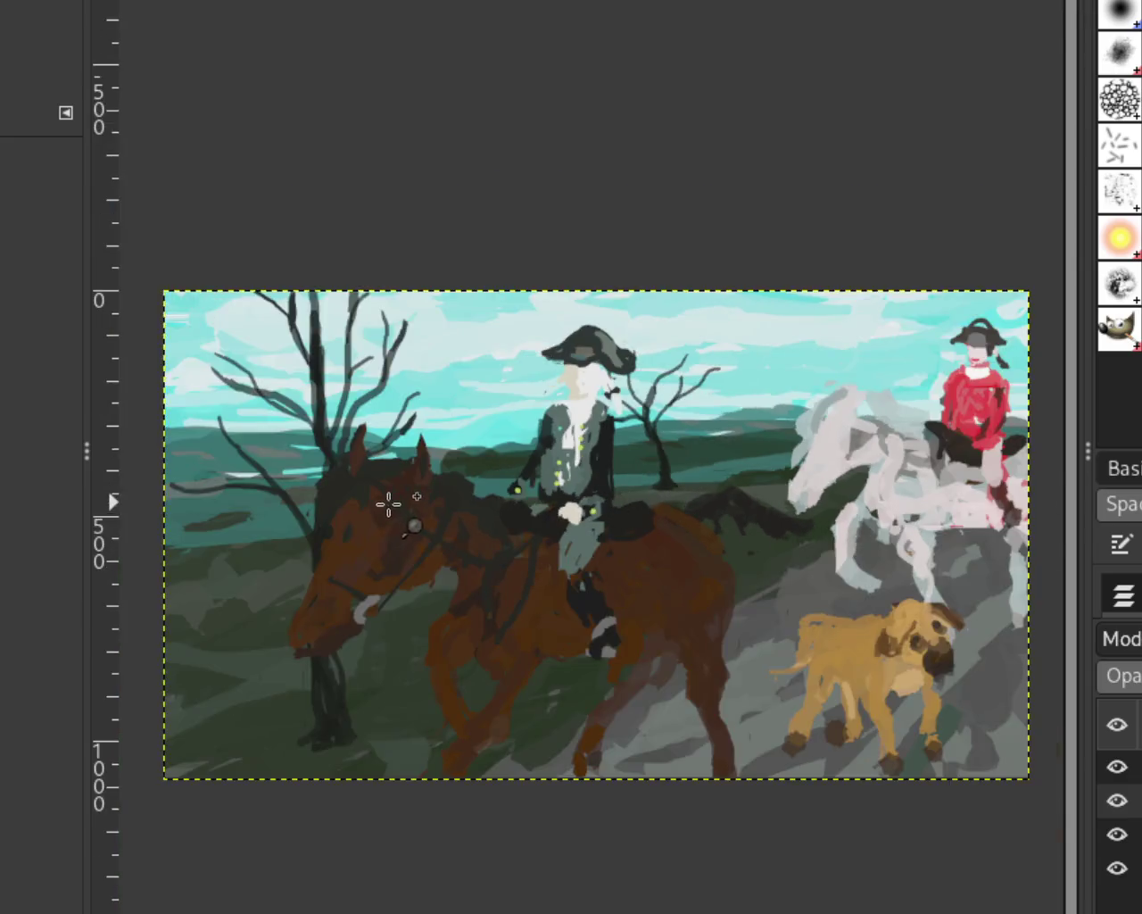
{"action": "scroll", "coordinate": [402, 513], "scroll_direction": "up", "scroll_amount": 1}
{"action": "scroll", "coordinate": [485, 459], "scroll_direction": "down", "scroll_amount": 1}
{"action": "scroll", "coordinate": [625, 508], "scroll_direction": "down", "scroll_amount": 1}
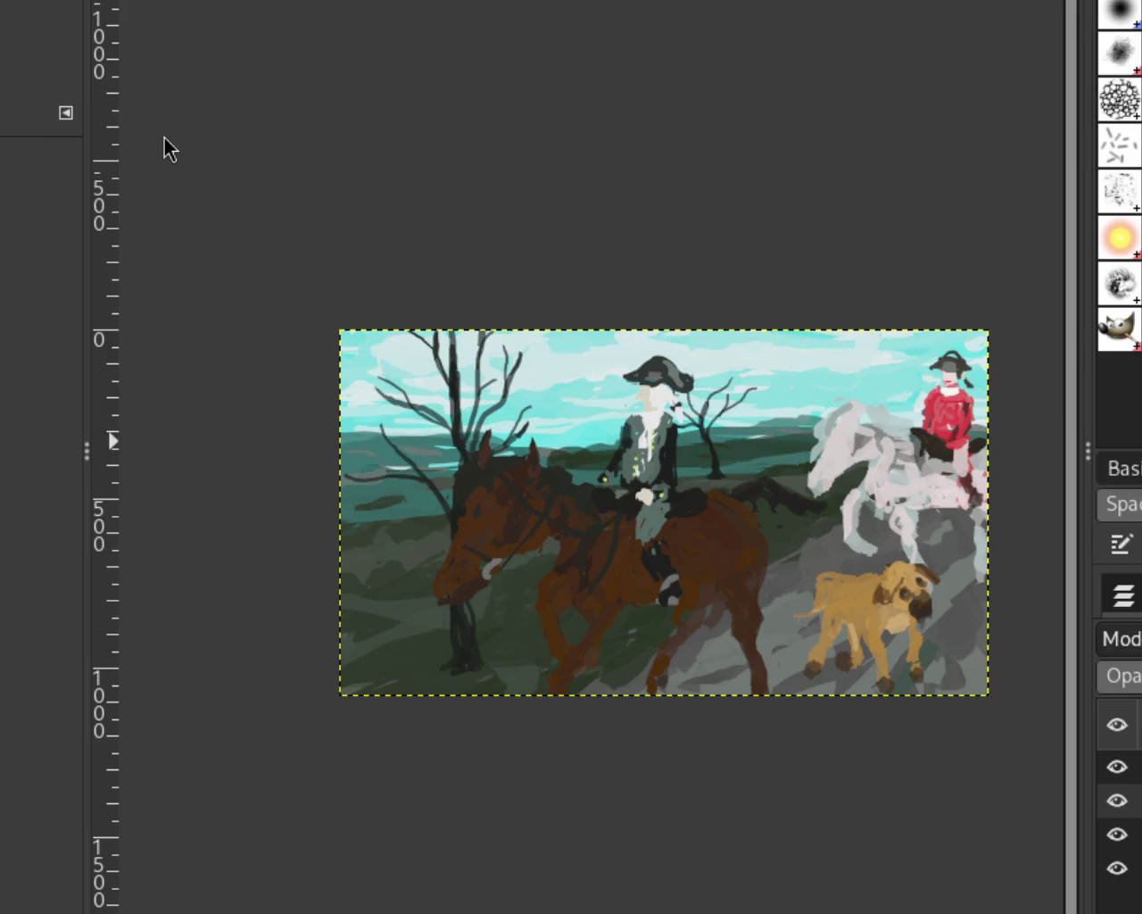
Zoom out to the full painting and hide the dog and both horse-and-rider layers.
{"action": "scroll", "coordinate": [839, 446], "scroll_direction": "down", "scroll_amount": 1}
{"action": "scroll", "coordinate": [785, 515], "scroll_direction": "up", "scroll_amount": 2}
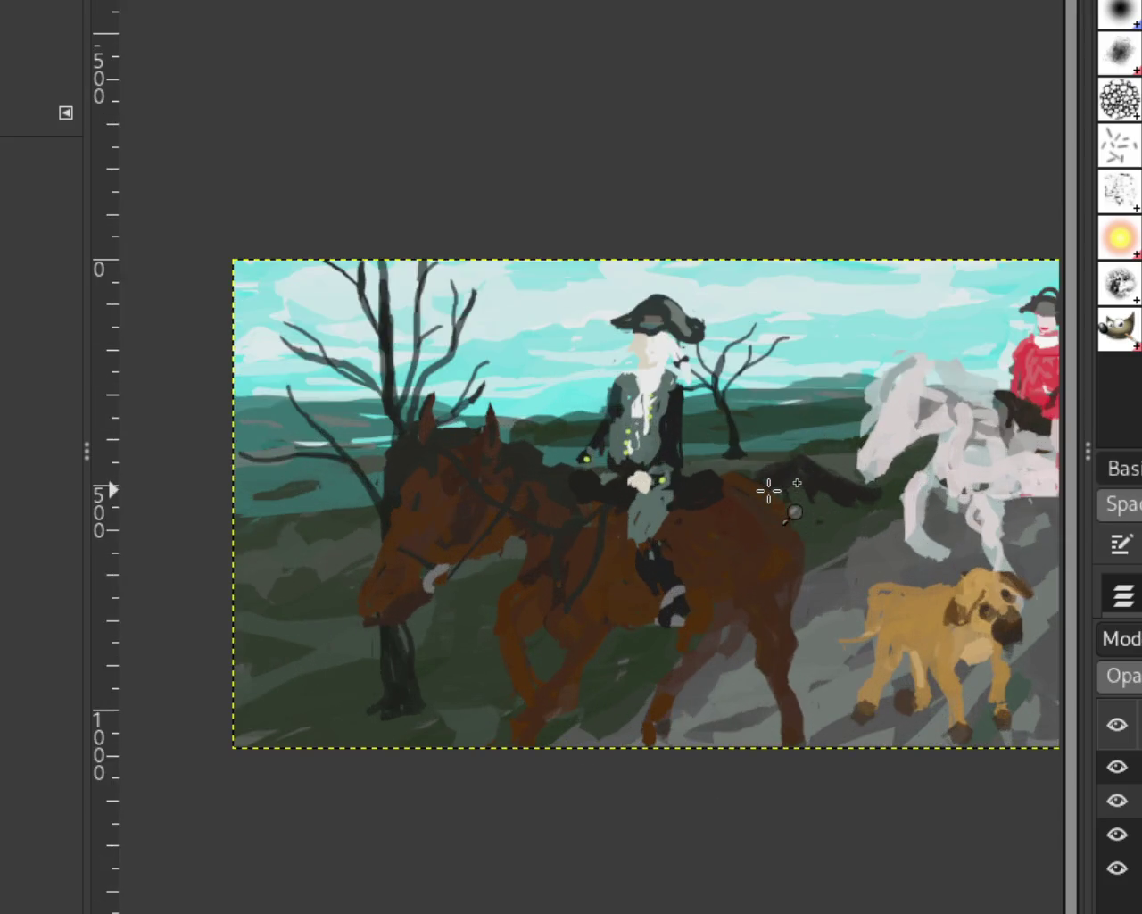
{"action": "scroll", "coordinate": [759, 522], "scroll_direction": "down", "scroll_amount": 1}
{"action": "scroll", "coordinate": [788, 539], "scroll_direction": "up", "scroll_amount": 1}
{"action": "scroll", "coordinate": [553, 531], "scroll_direction": "down", "scroll_amount": 1}
{"action": "scroll", "coordinate": [629, 538], "scroll_direction": "up", "scroll_amount": 1}
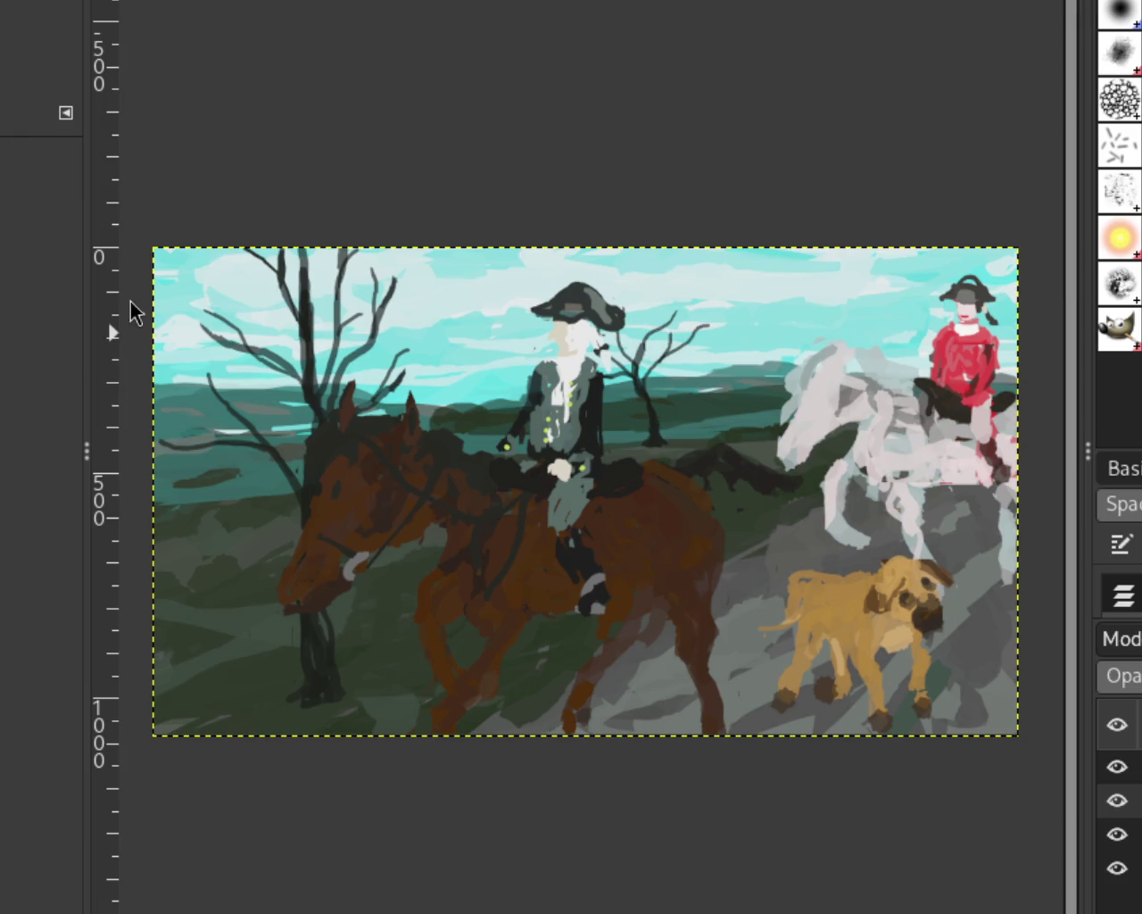
{"action": "left_click_drag", "start_coordinate": [1117, 766], "coordinate": [1106, 838]}
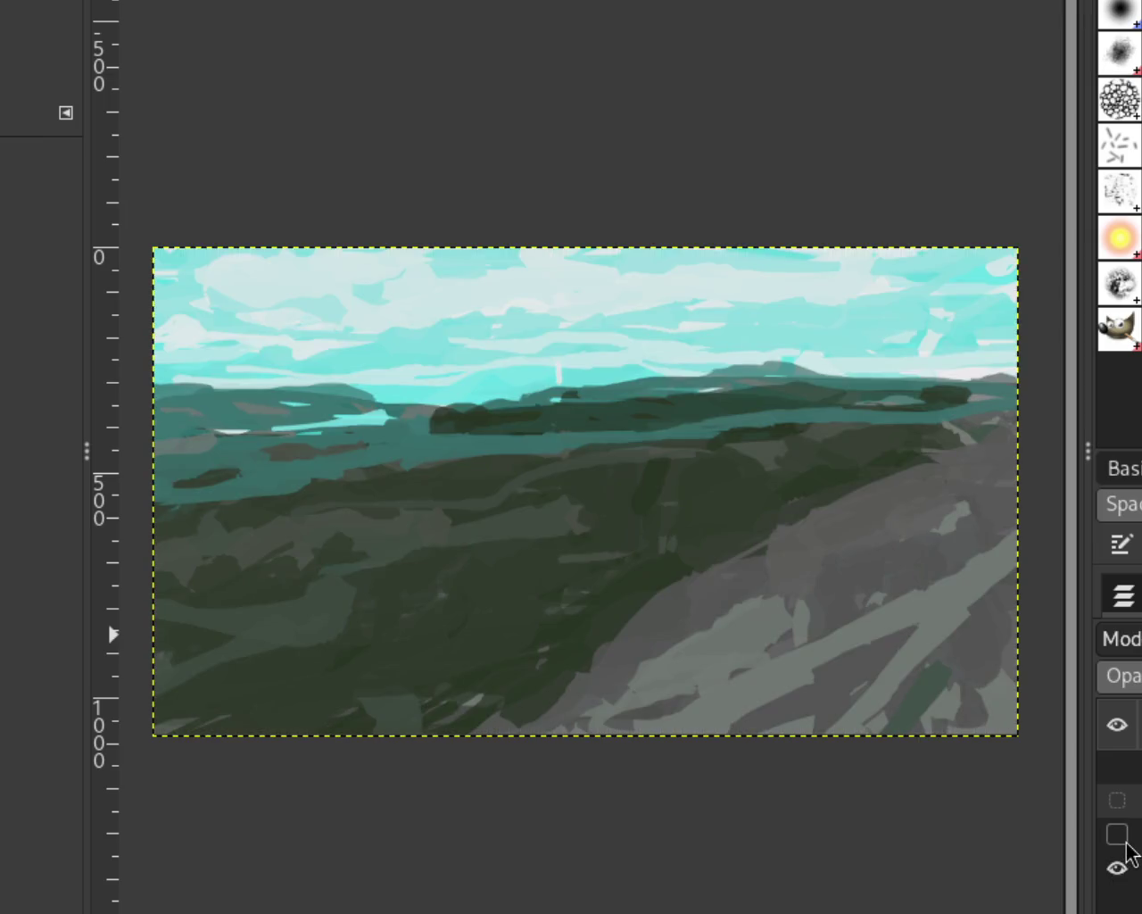
Show the trees and riders again, toggle the dog on and off, then hide the riders and horses.
{"action": "left_click", "coordinate": [1117, 834]}
{"action": "left_click", "coordinate": [1117, 801]}
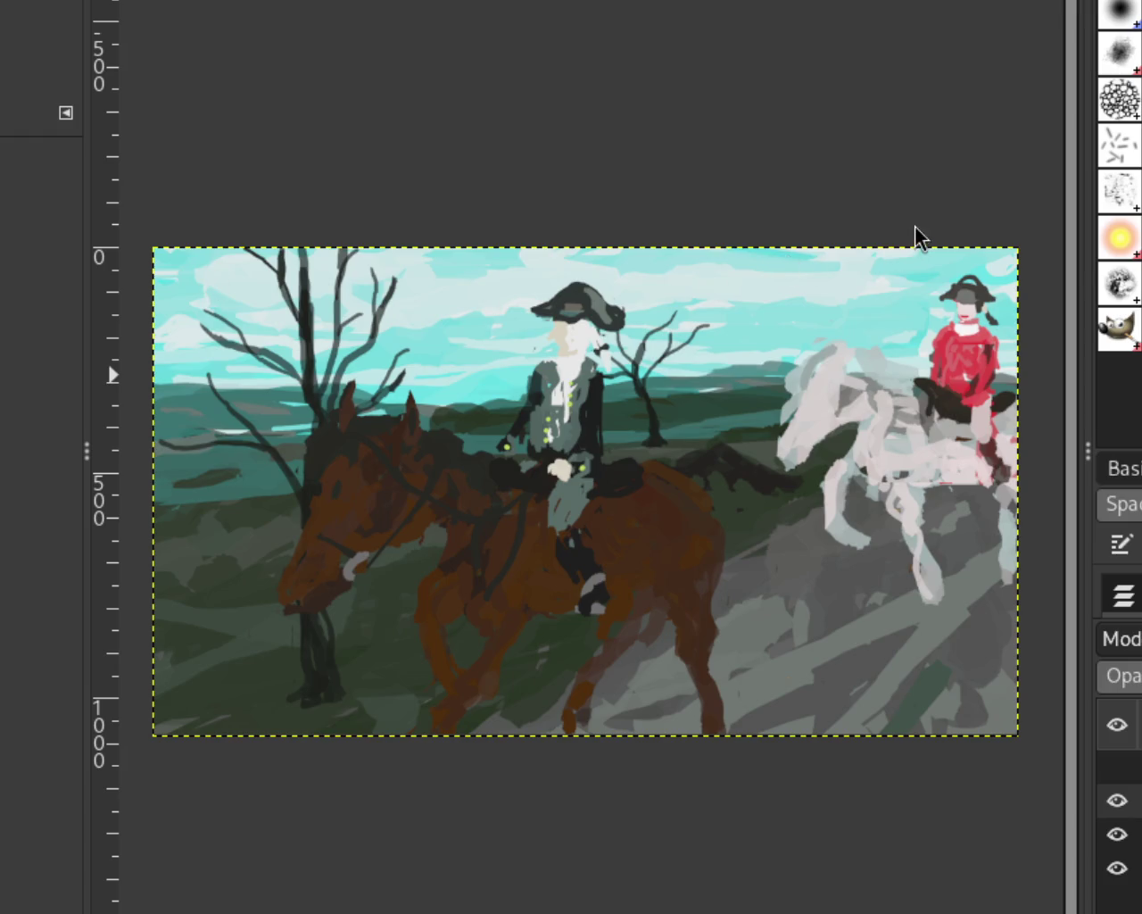
{"action": "left_click", "coordinate": [1118, 767]}
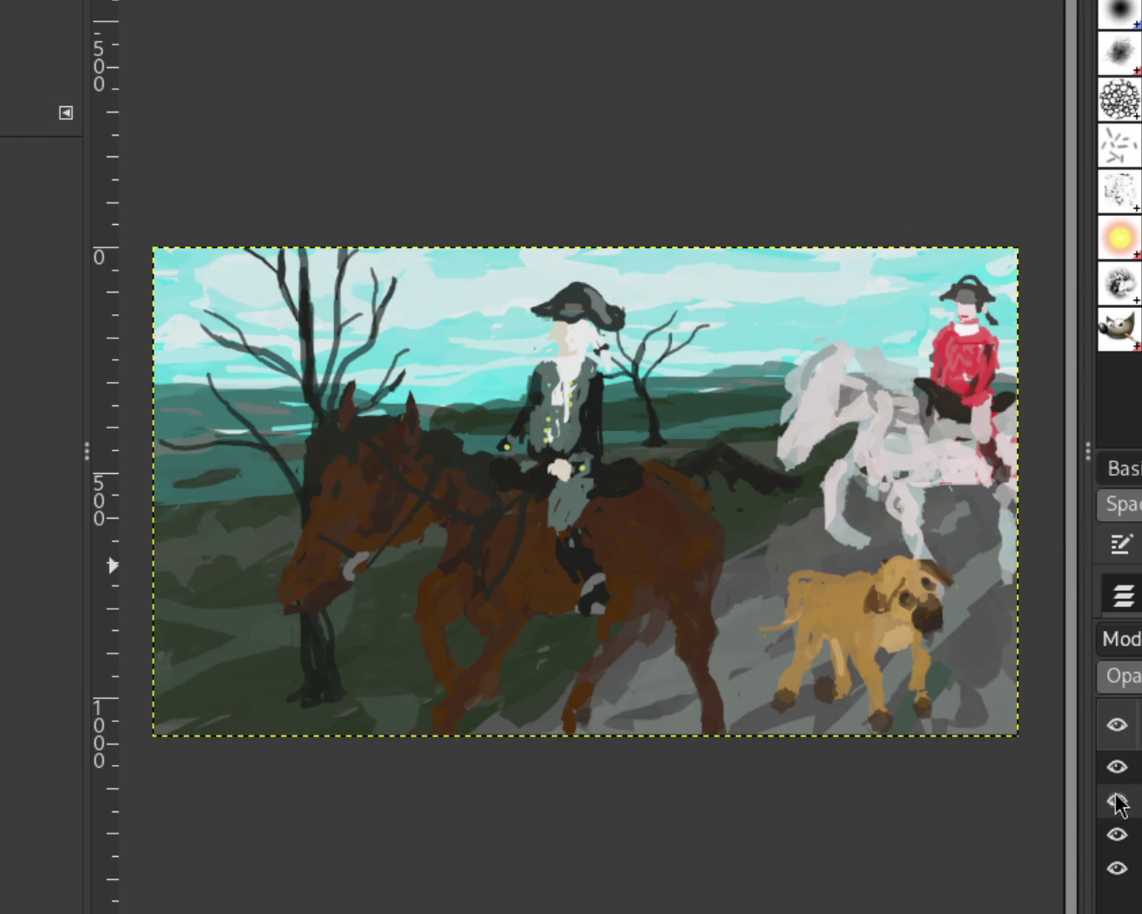
{"action": "left_click", "coordinate": [1117, 767]}
{"action": "left_click", "coordinate": [1116, 799]}
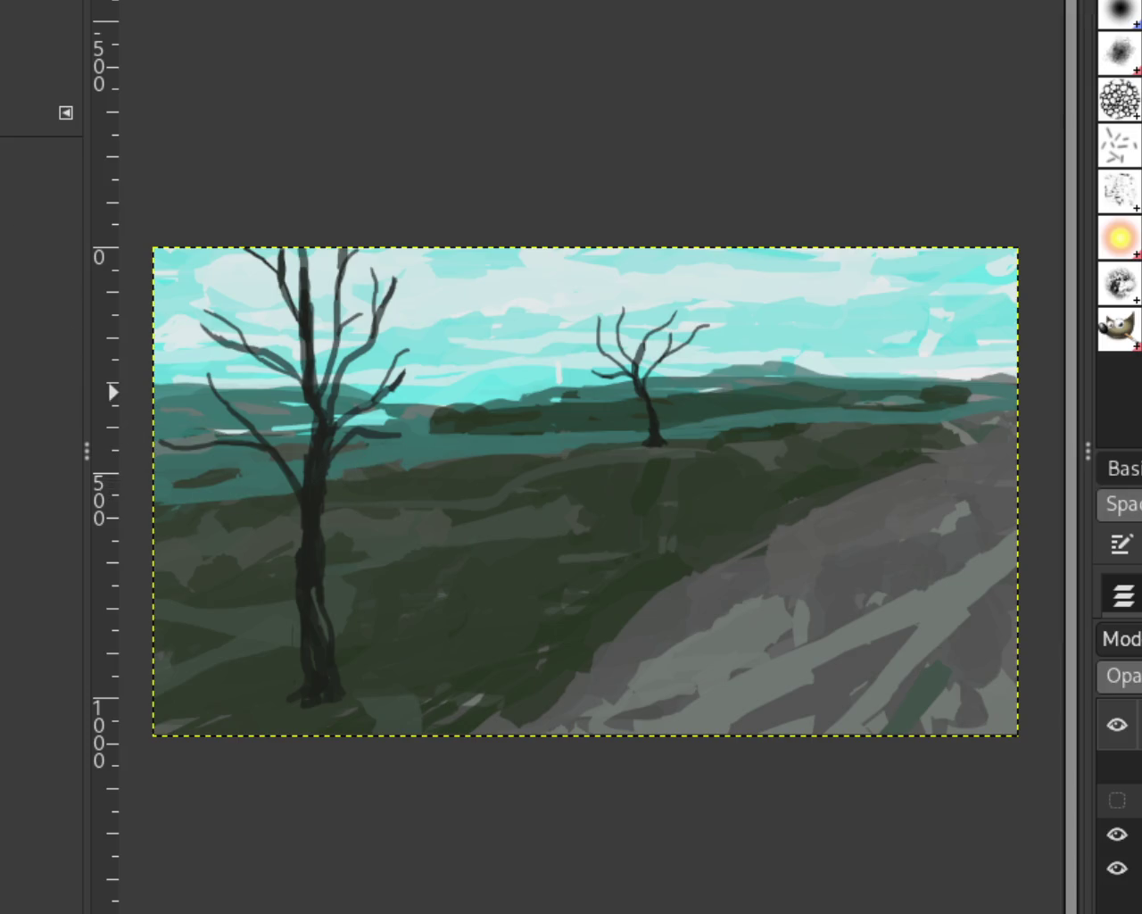
Zoom on the large tree's trunk, undo the last change and make the tree layer active.
{"action": "scroll", "coordinate": [589, 500], "scroll_direction": "down", "scroll_amount": 1}
{"action": "scroll", "coordinate": [571, 571], "scroll_direction": "down", "scroll_amount": 1}
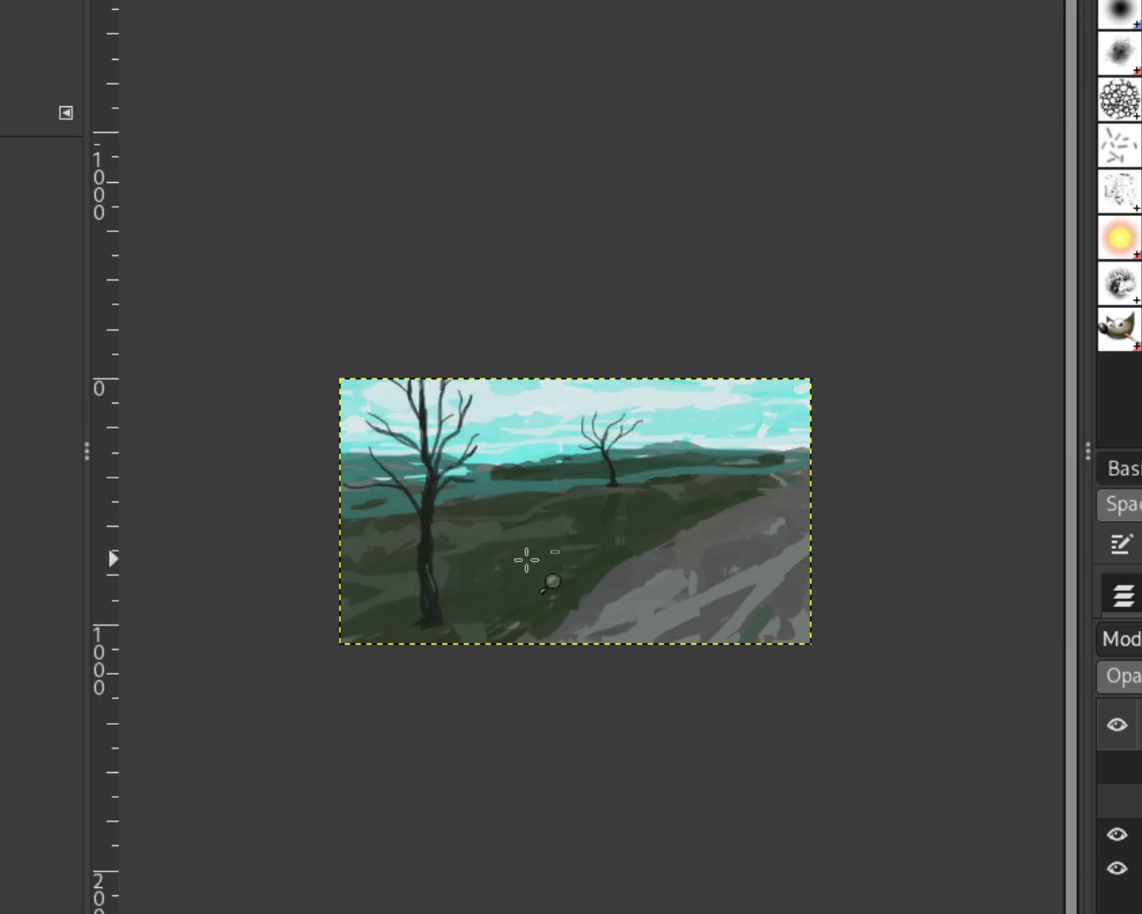
{"action": "scroll", "coordinate": [473, 598], "scroll_direction": "up", "scroll_amount": 1}
{"action": "scroll", "coordinate": [425, 574], "scroll_direction": "up", "scroll_amount": 1}
{"action": "scroll", "coordinate": [374, 726], "scroll_direction": "up", "scroll_amount": 2}
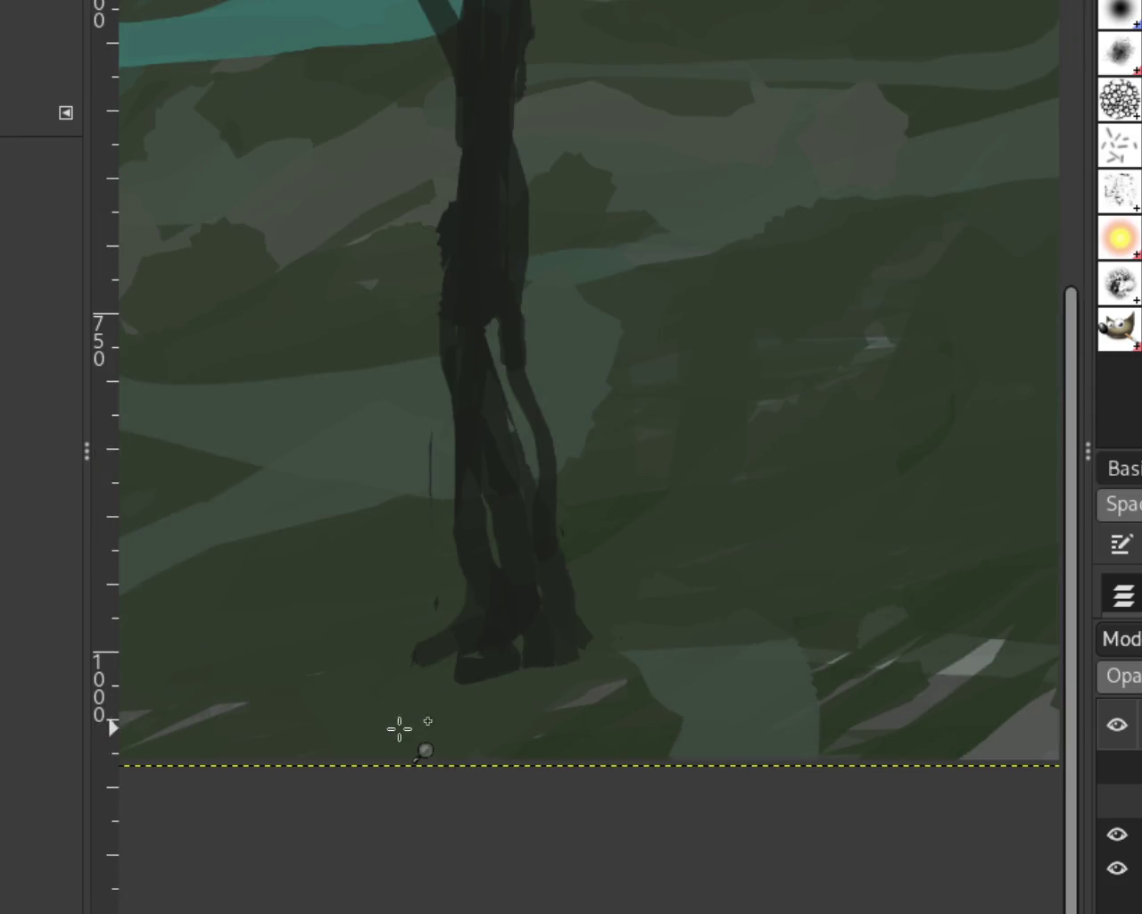
{"action": "key", "text": "ctrl+z"}
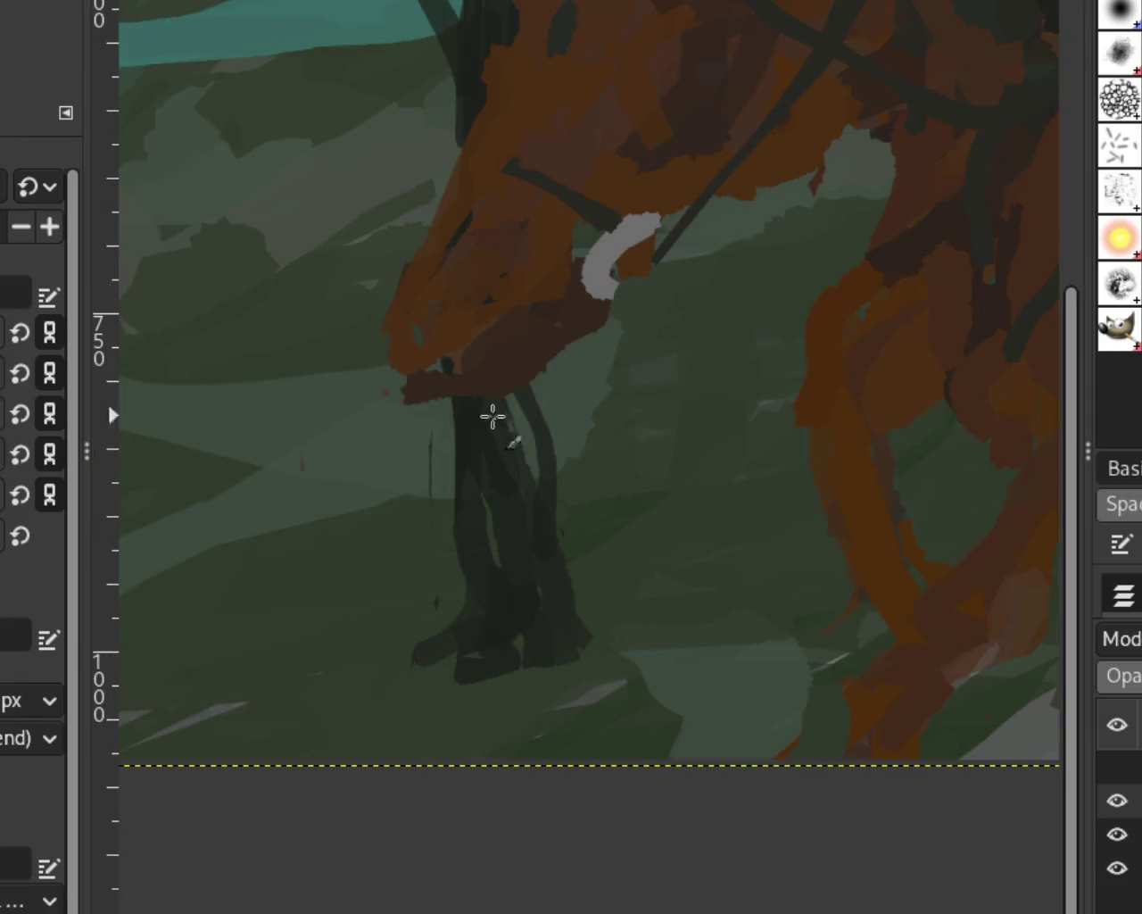
{"action": "key", "text": "Page_Down"}
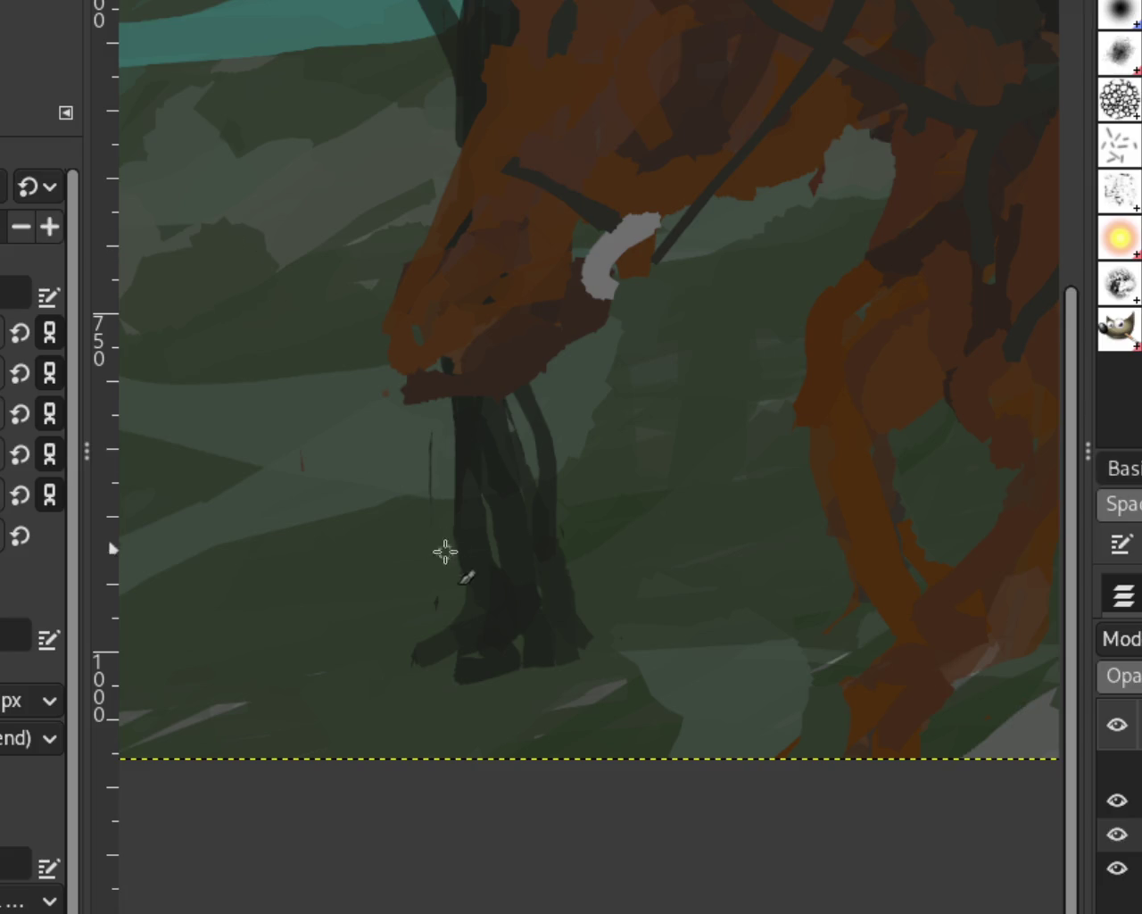
Paint a dark dab at the large tree's foot with the horse layer hidden, then show it again.
{"action": "left_click", "coordinate": [1116, 800]}
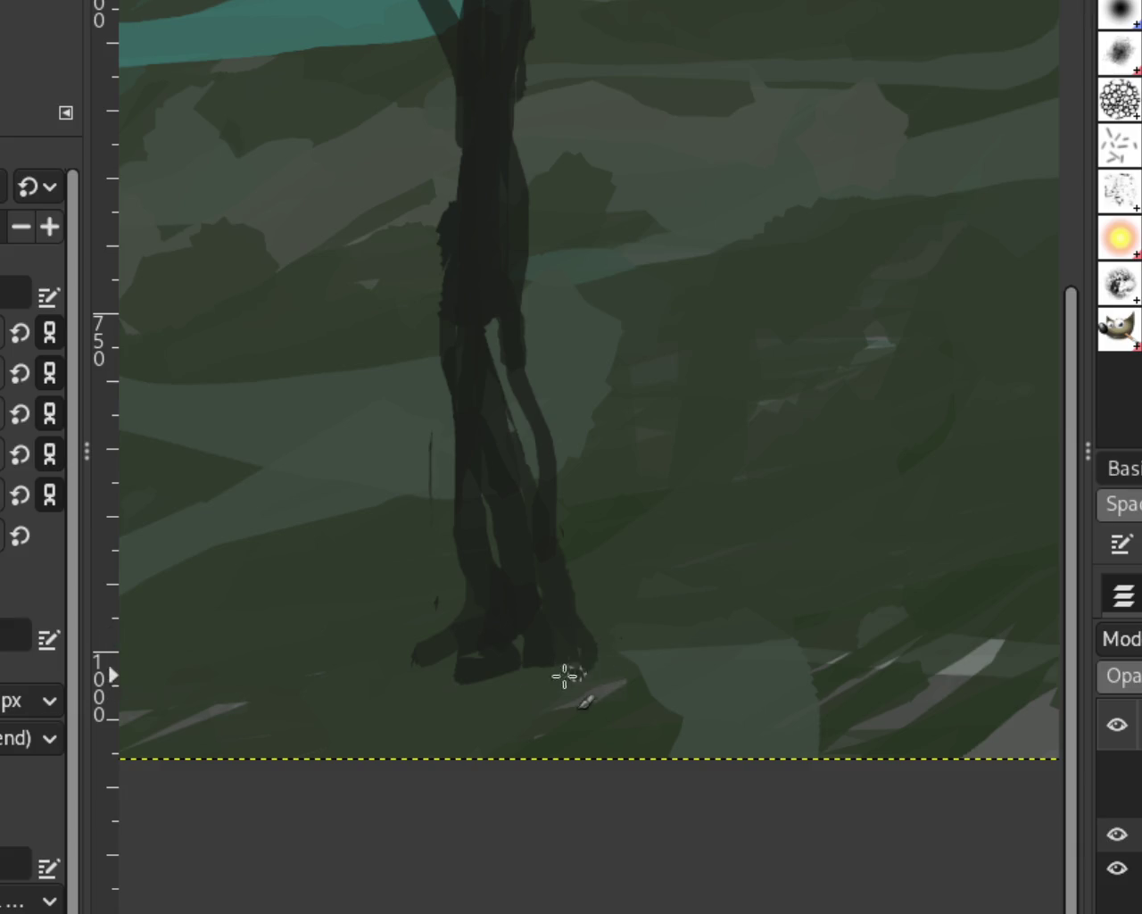
{"action": "left_click", "coordinate": [598, 651]}
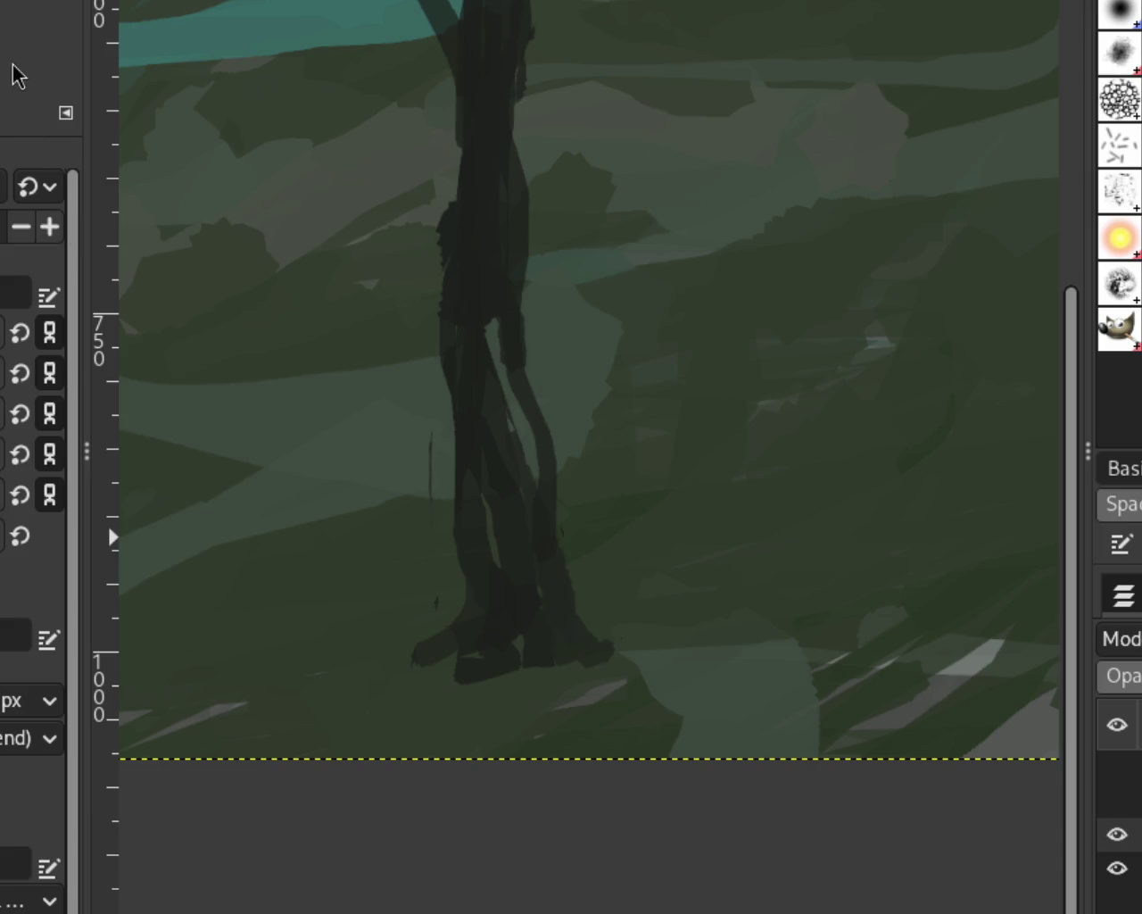
{"action": "left_click", "coordinate": [1117, 800]}
{"action": "left_click", "coordinate": [1118, 766]}
Zoom the view out, back in around the rider, then far out with the Zoom tool.
{"action": "key", "text": "z"}
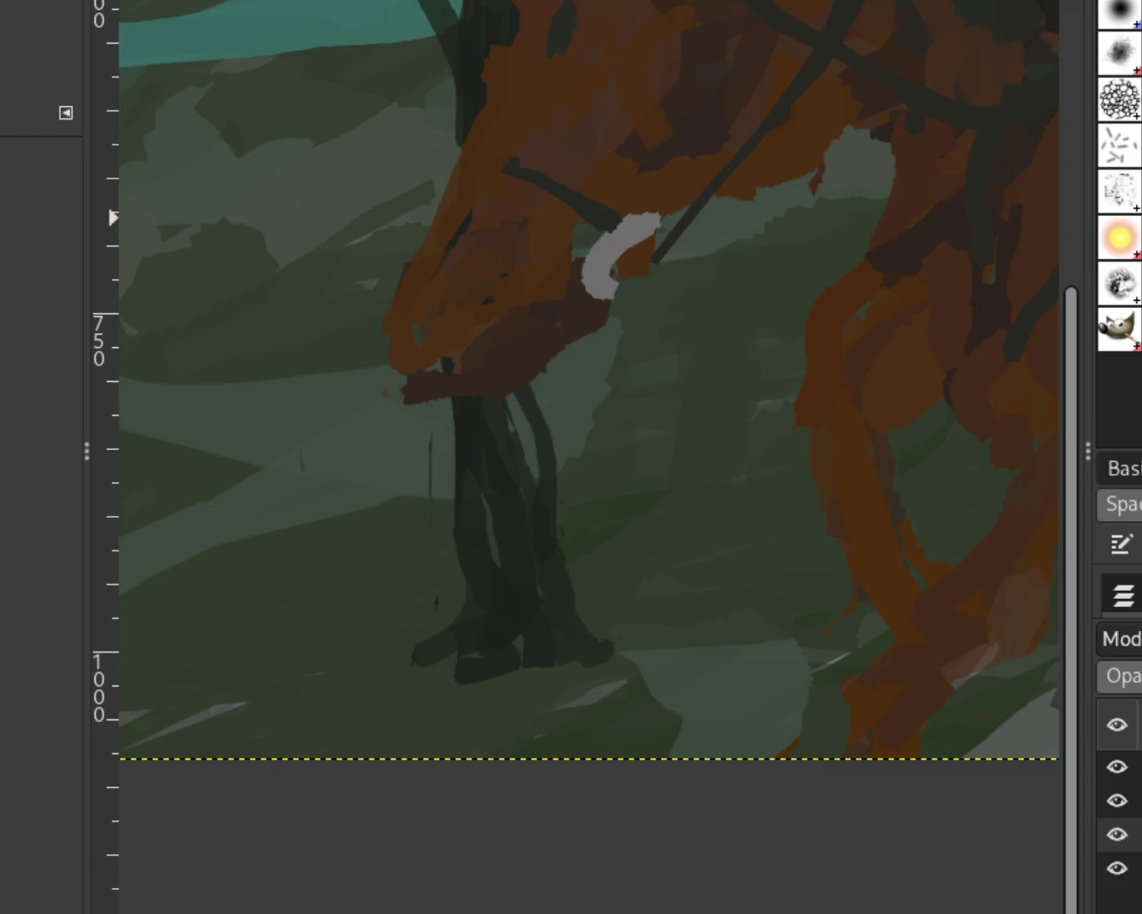
{"action": "left_click", "coordinate": [301, 482], "text": "ctrl"}
{"action": "left_click", "coordinate": [300, 481], "text": "ctrl"}
{"action": "left_click", "coordinate": [471, 381]}
{"action": "left_click", "coordinate": [451, 568], "text": "ctrl"}
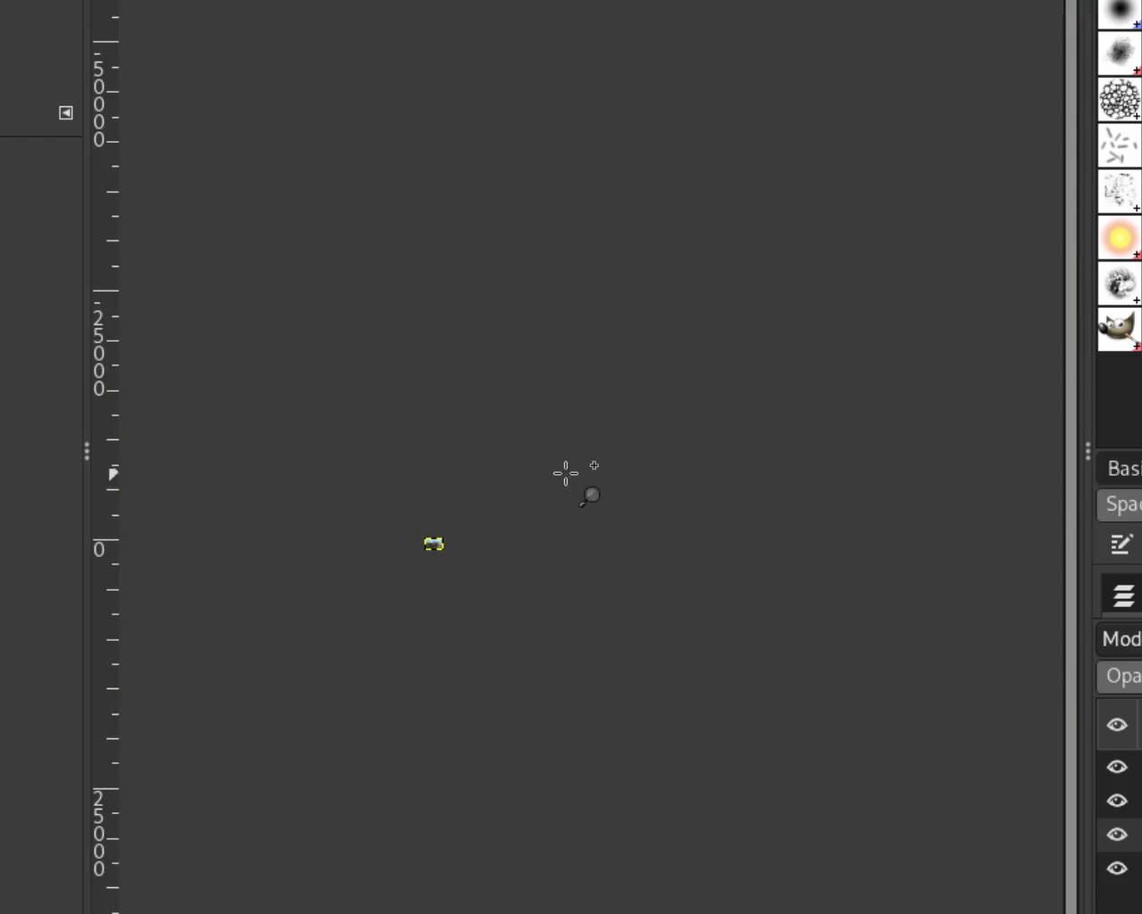
Zoom in step by step until the riders, horses and dog fill the window.
{"action": "left_click", "coordinate": [484, 564]}
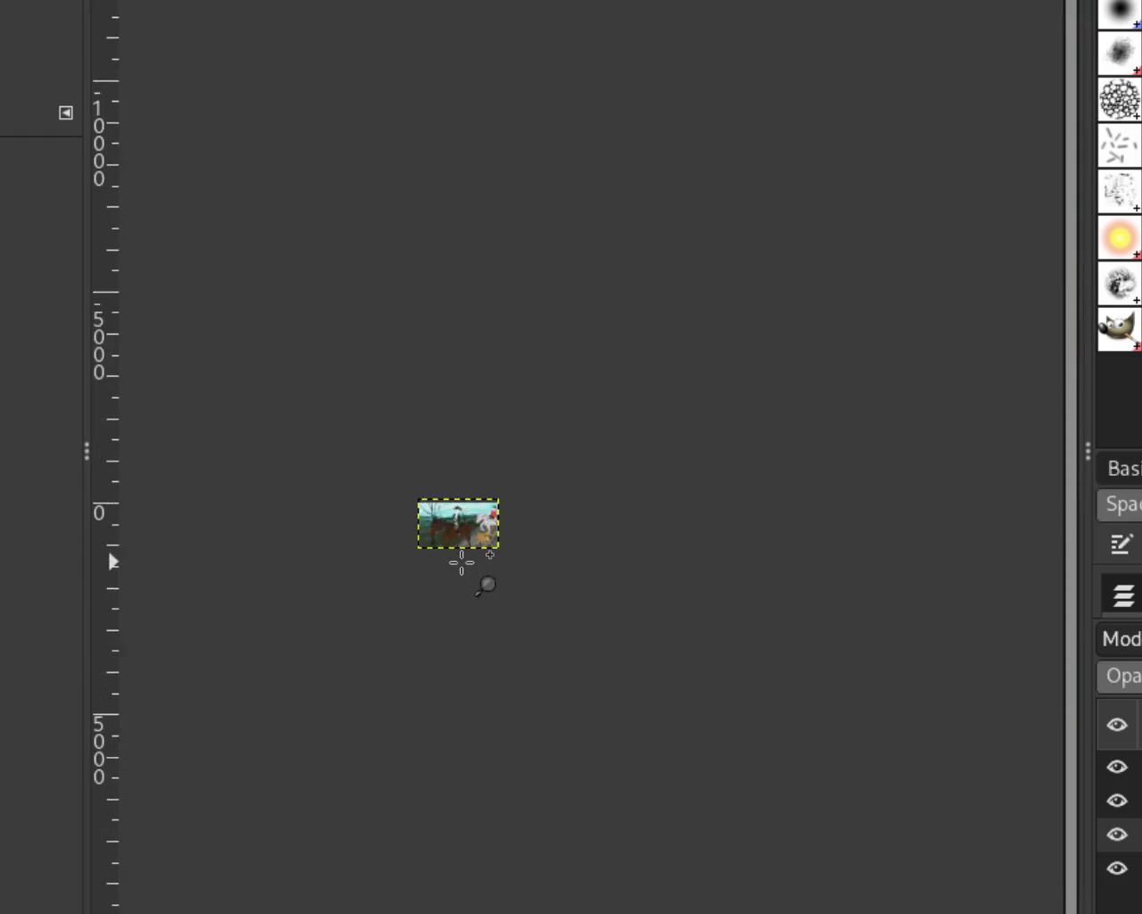
{"action": "left_click", "coordinate": [463, 558]}
{"action": "left_click", "coordinate": [460, 564]}
{"action": "left_click", "coordinate": [419, 394]}
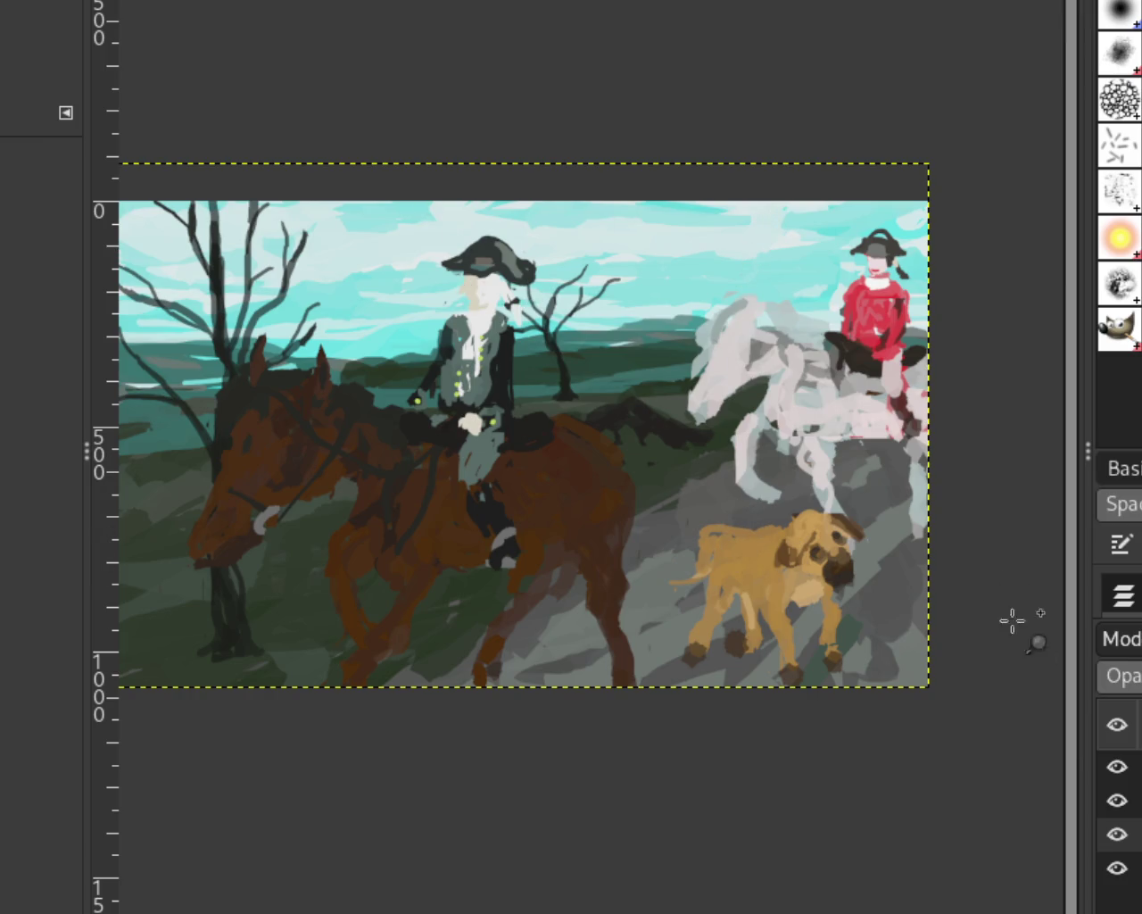
{"action": "left_click", "coordinate": [1116, 766]}
{"action": "left_click", "coordinate": [1116, 800]}
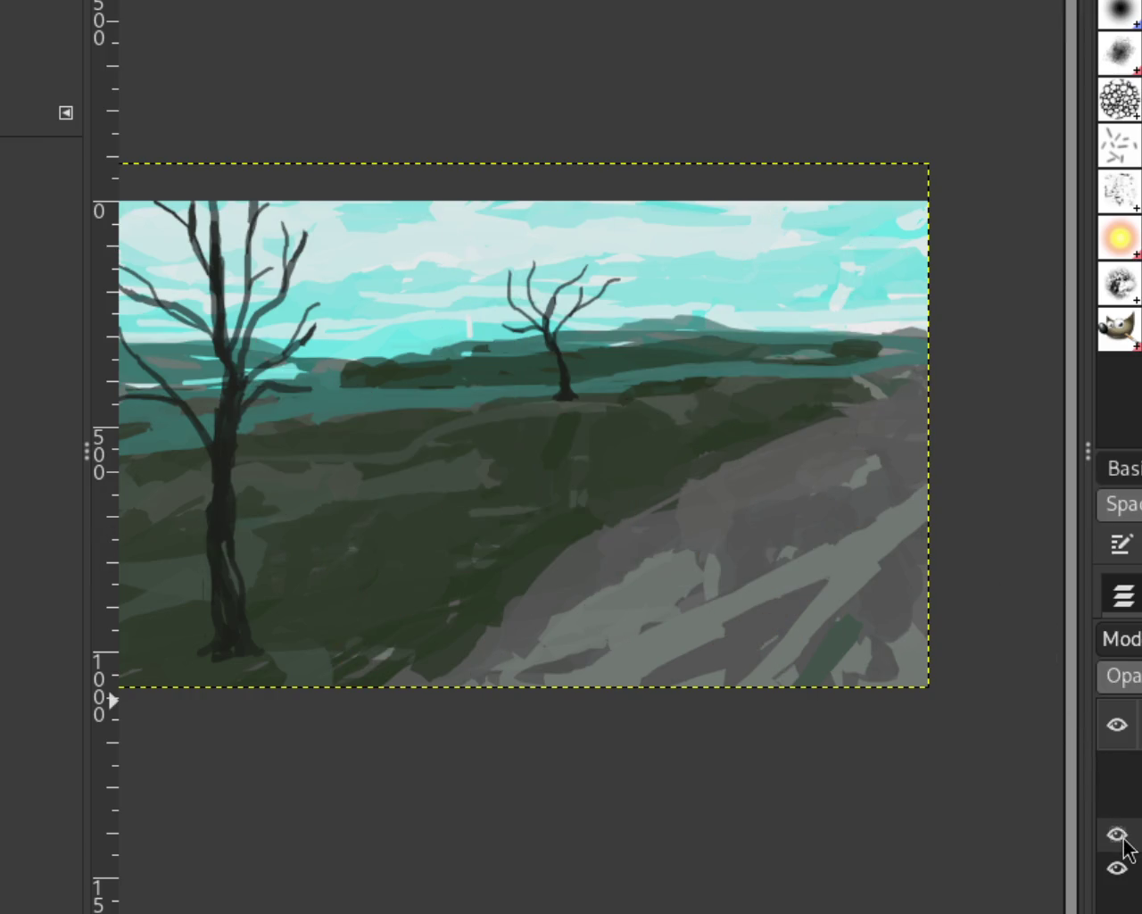
{"action": "left_click", "coordinate": [1116, 768]}
{"action": "left_click", "coordinate": [1116, 801]}
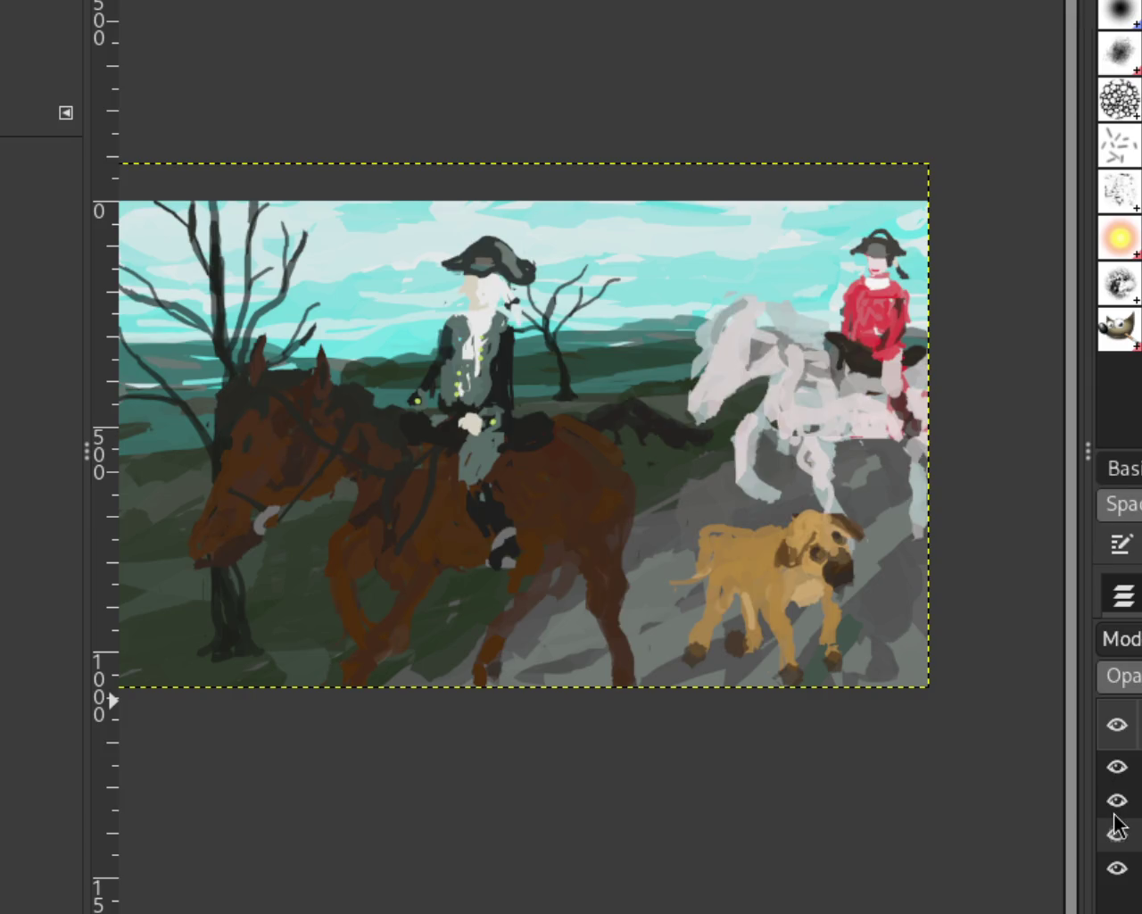
{"action": "left_click", "coordinate": [1116, 766]}
{"action": "left_click", "coordinate": [1117, 767]}
{"action": "left_click", "coordinate": [1117, 800]}
{"action": "left_click", "coordinate": [1117, 768]}
{"action": "left_click", "coordinate": [1117, 768]}
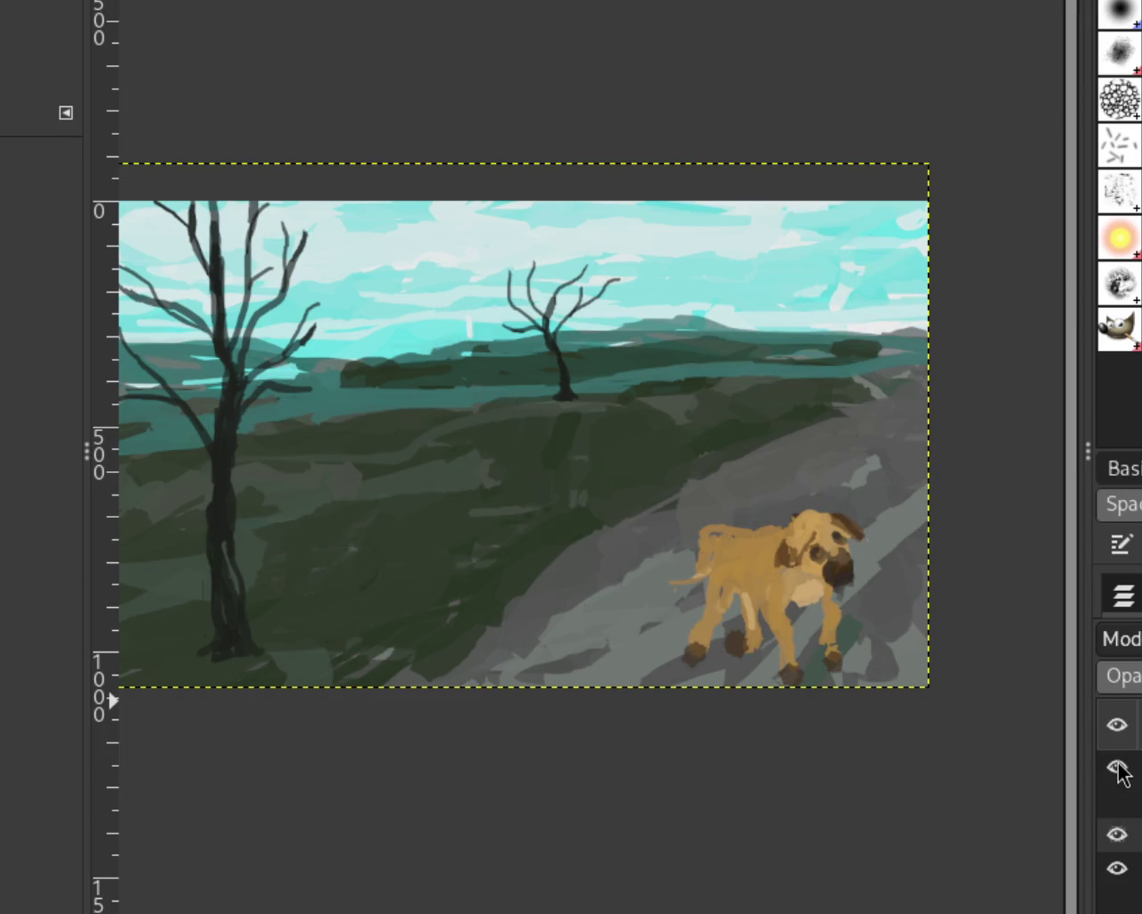
{"action": "left_click", "coordinate": [1120, 800]}
{"action": "left_click", "coordinate": [1121, 835]}
{"action": "left_click", "coordinate": [1120, 835]}
{"action": "left_click", "coordinate": [1118, 868]}
{"action": "left_click", "coordinate": [1117, 867]}
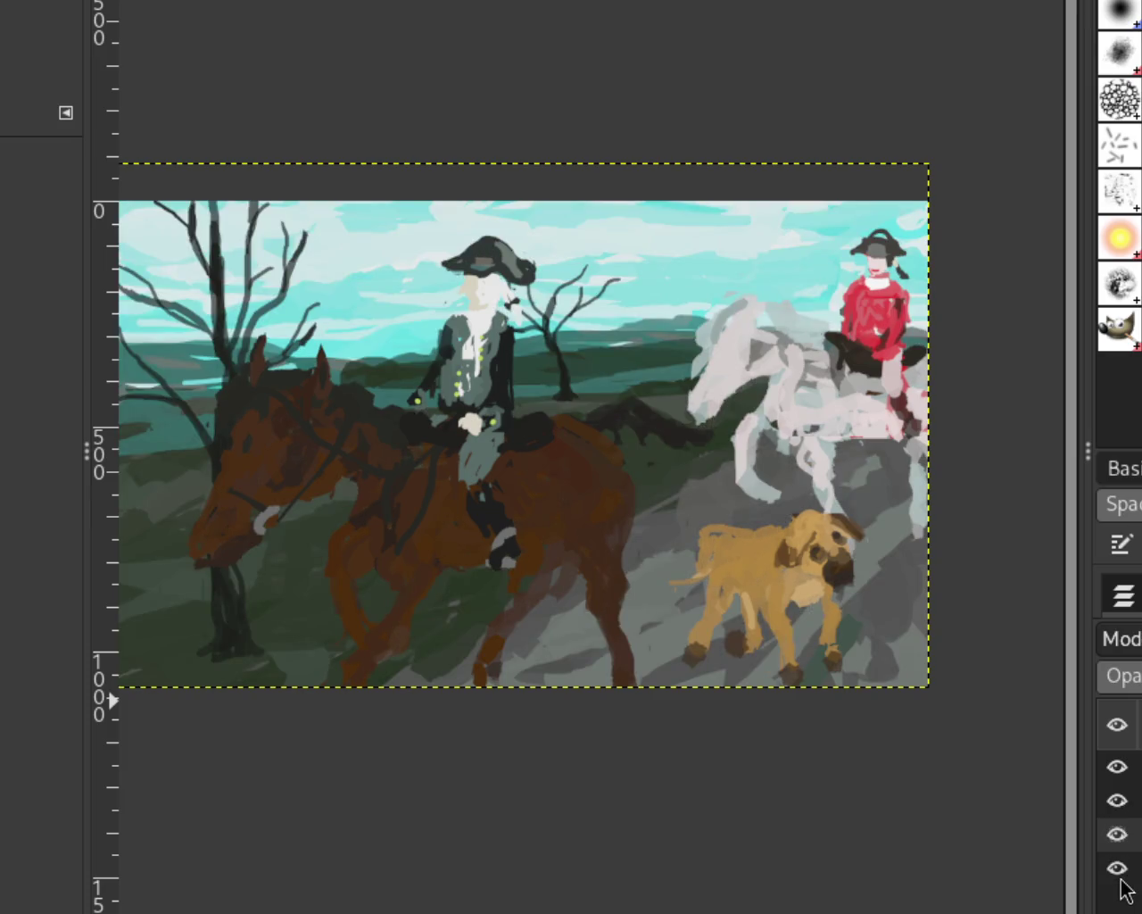
{"action": "left_click", "coordinate": [1118, 767]}
{"action": "left_click", "coordinate": [1117, 801]}
{"action": "left_click", "coordinate": [1117, 834]}
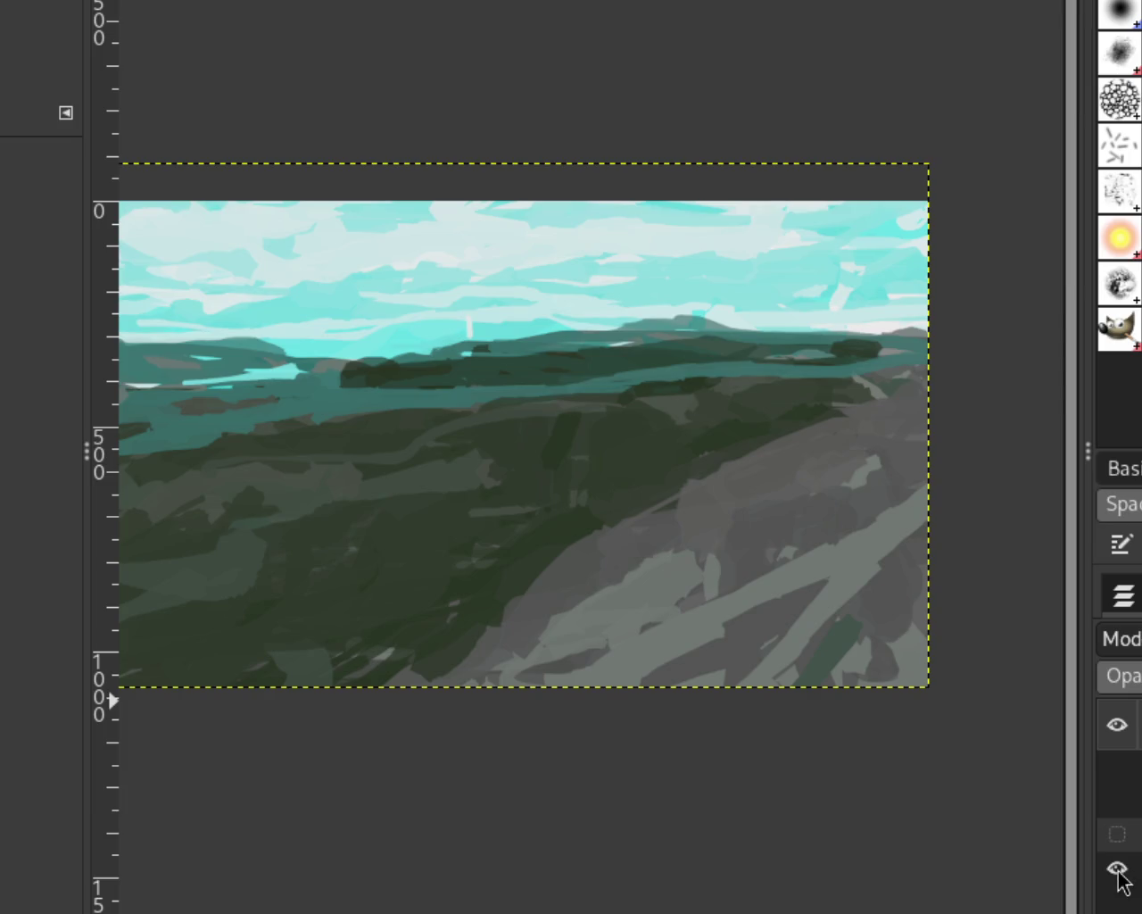
{"action": "left_click", "coordinate": [1117, 870]}
{"action": "left_click", "coordinate": [1118, 870]}
{"action": "left_click", "coordinate": [1117, 834]}
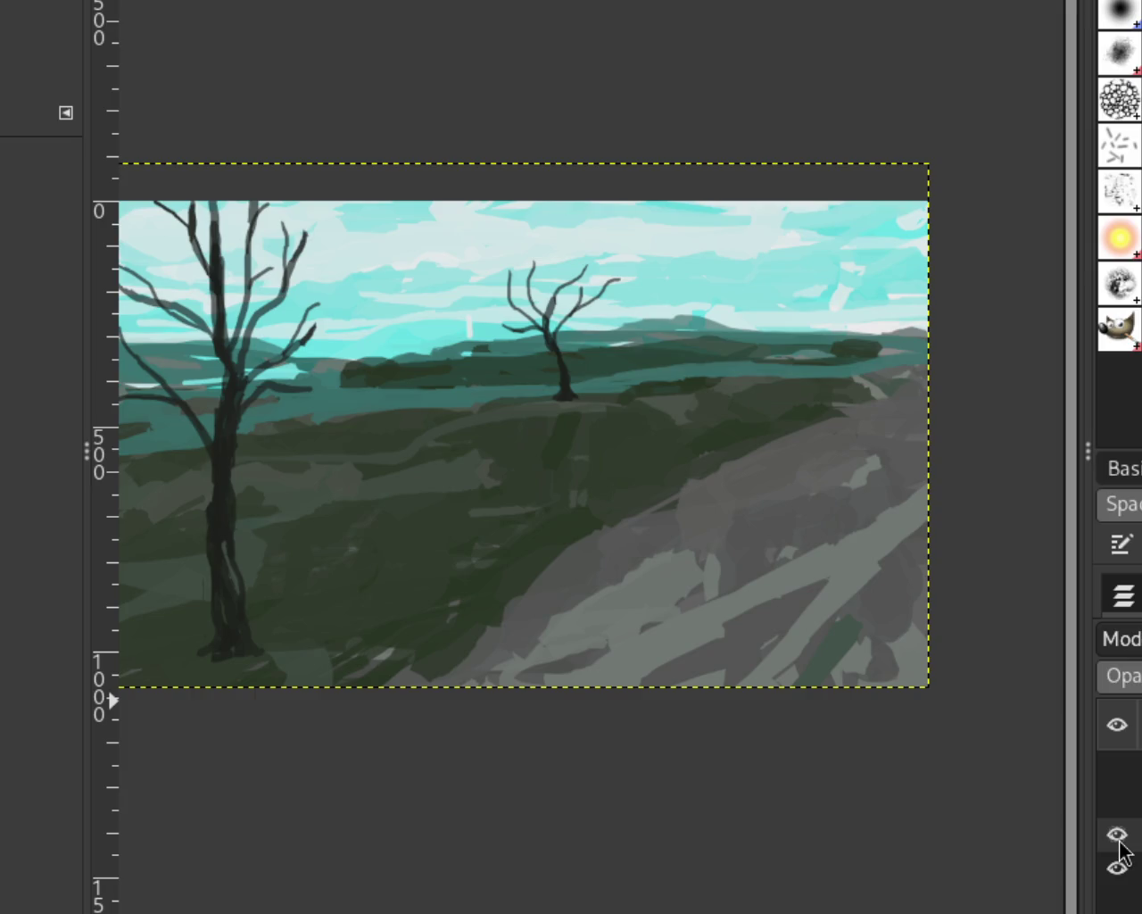
{"action": "left_click", "coordinate": [1116, 802]}
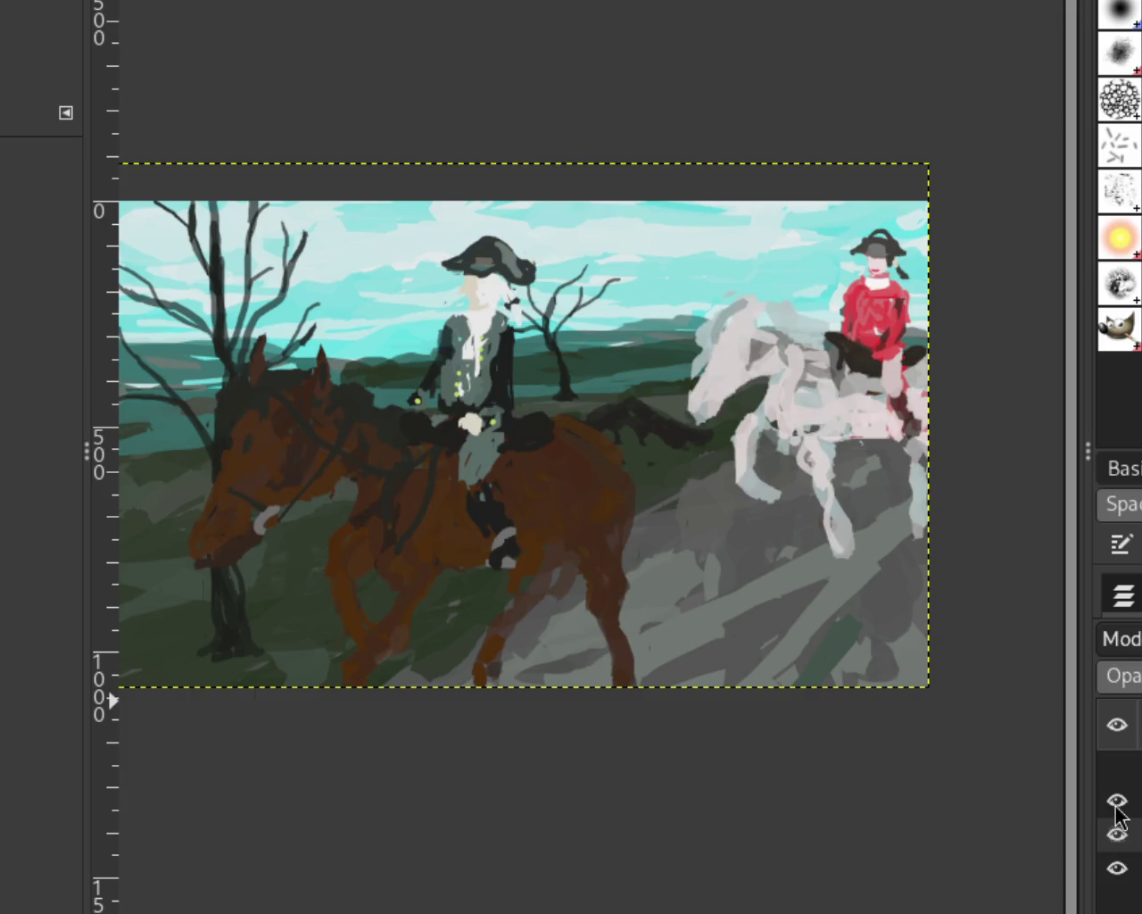
{"action": "left_click", "coordinate": [1118, 767]}
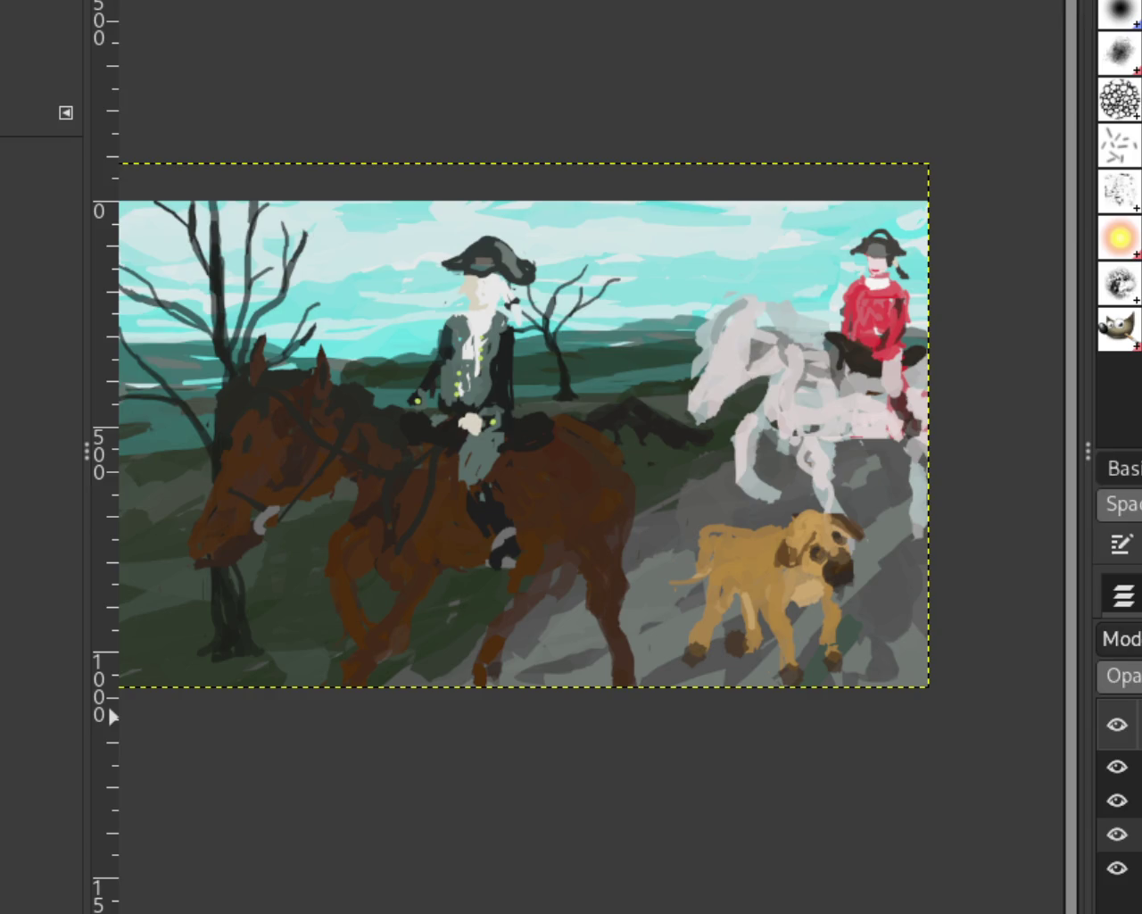
{"action": "scroll", "coordinate": [776, 502], "scroll_direction": "down", "scroll_amount": 3}
{"action": "scroll", "coordinate": [776, 502], "scroll_direction": "up", "scroll_amount": 3}
{"action": "scroll", "coordinate": [705, 517], "scroll_direction": "up", "scroll_amount": 1}
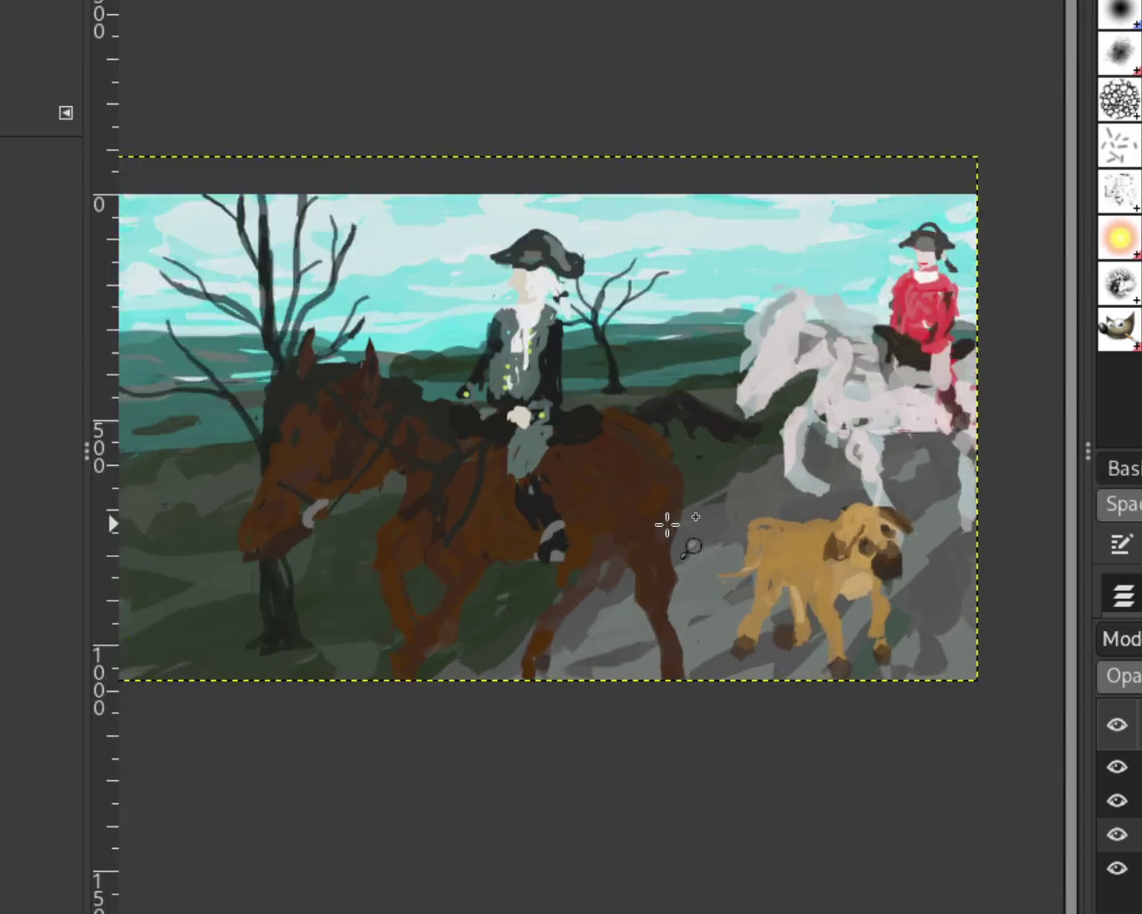
{"action": "scroll", "coordinate": [616, 517], "scroll_direction": "up", "scroll_amount": 2}
{"action": "scroll", "coordinate": [500, 522], "scroll_direction": "down", "scroll_amount": 2}
{"action": "scroll", "coordinate": [553, 535], "scroll_direction": "up", "scroll_amount": 1}
{"action": "scroll", "coordinate": [667, 545], "scroll_direction": "down", "scroll_amount": 1}
{"action": "scroll", "coordinate": [642, 553], "scroll_direction": "up", "scroll_amount": 2}
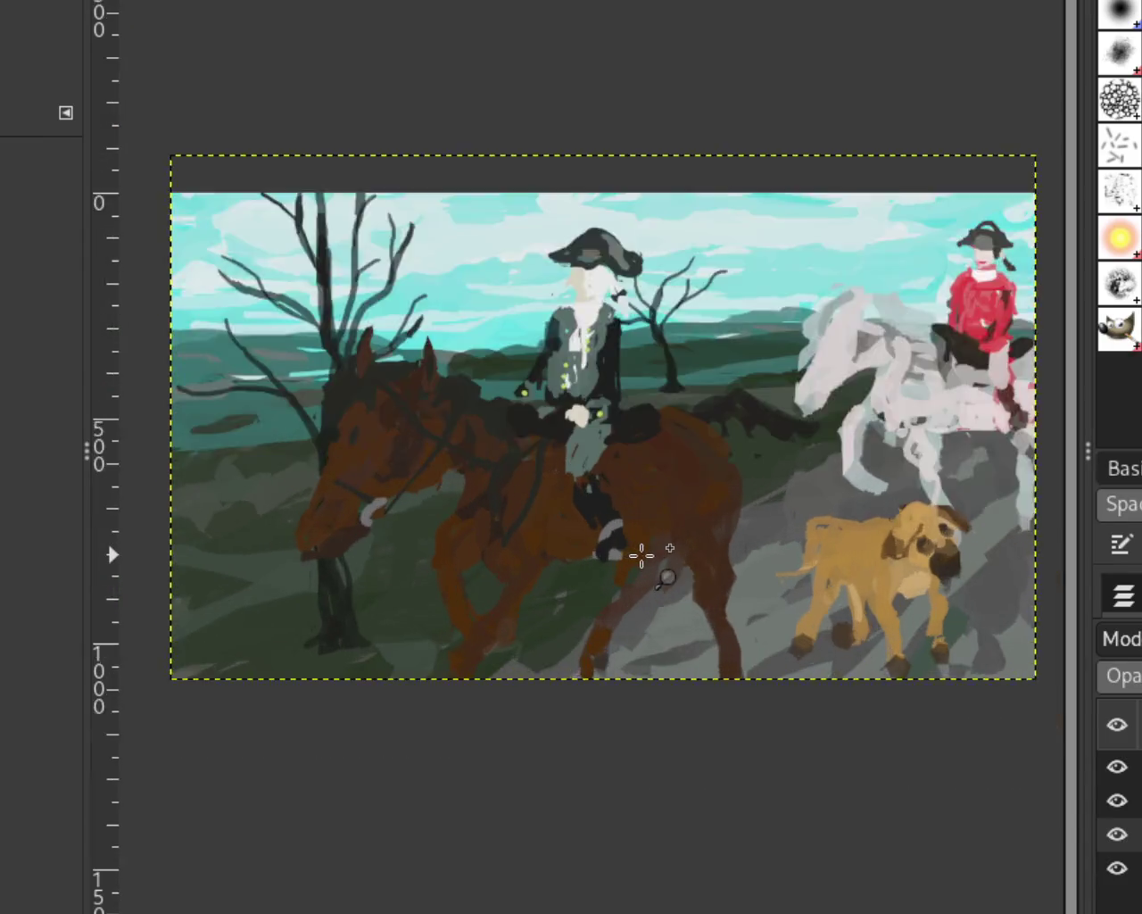
{"action": "scroll", "coordinate": [678, 535], "scroll_direction": "down", "scroll_amount": 2}
{"action": "scroll", "coordinate": [721, 512], "scroll_direction": "up", "scroll_amount": 1}
{"action": "scroll", "coordinate": [687, 482], "scroll_direction": "down", "scroll_amount": 1}
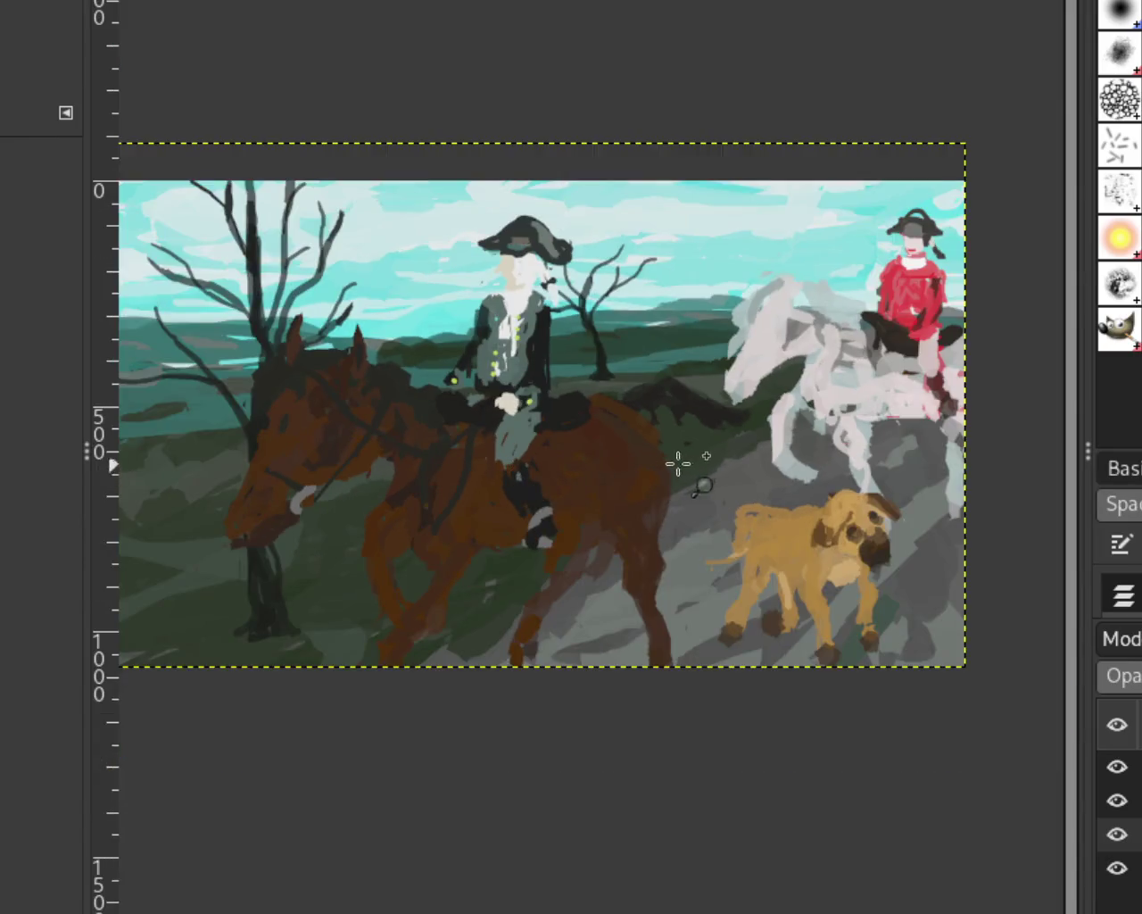
{"action": "scroll", "coordinate": [678, 455], "scroll_direction": "up", "scroll_amount": 1}
{"action": "scroll", "coordinate": [722, 460], "scroll_direction": "down", "scroll_amount": 1}
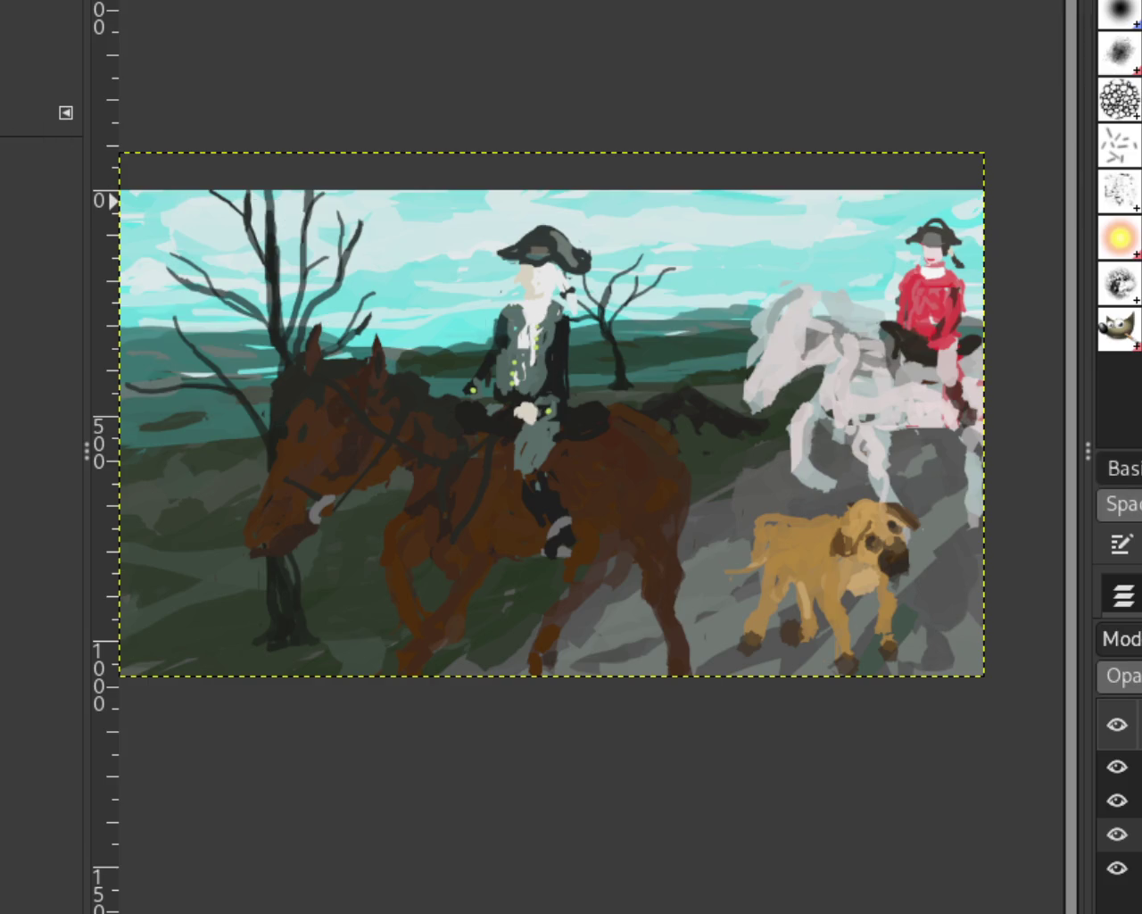
{"action": "key", "text": "1"}
{"action": "scroll", "coordinate": [572, 406], "scroll_direction": "down", "scroll_amount": 2}
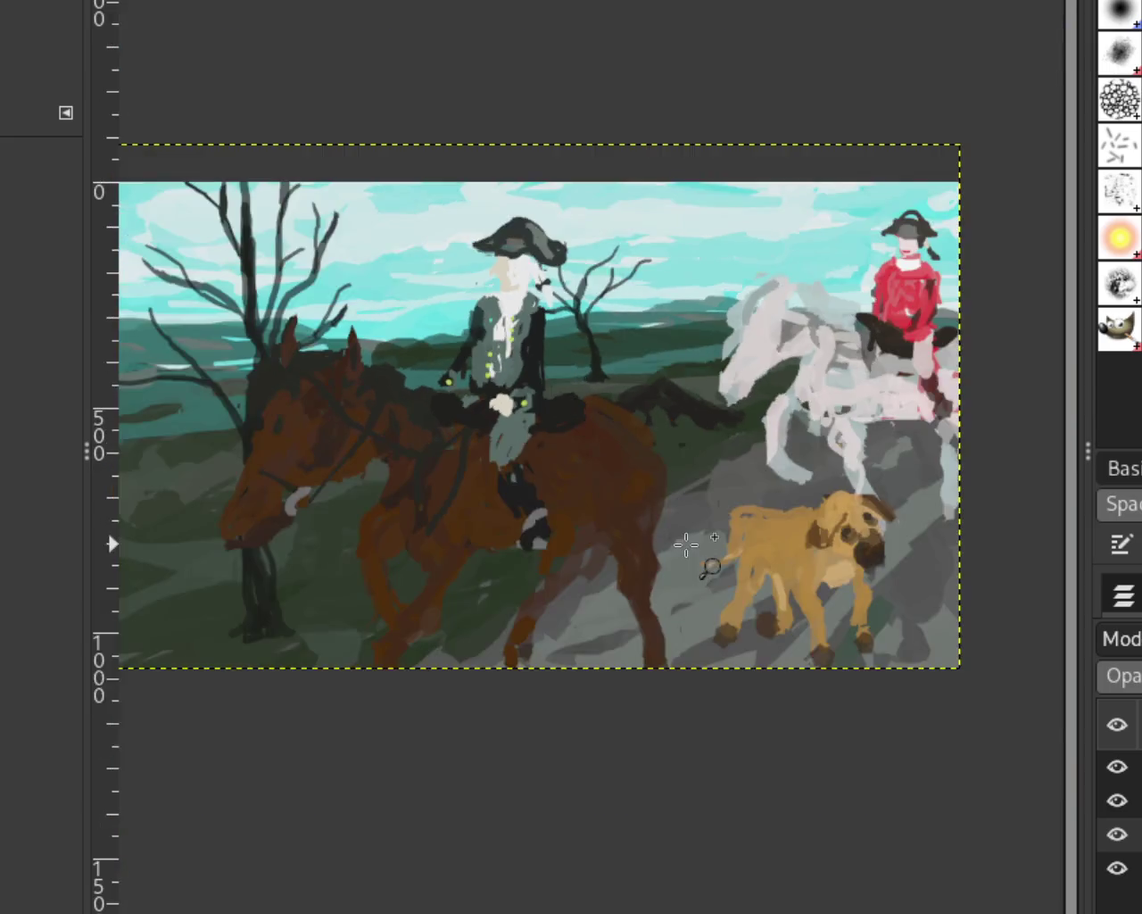
{"action": "scroll", "coordinate": [709, 566], "scroll_direction": "up", "scroll_amount": 1}
{"action": "scroll", "coordinate": [696, 536], "scroll_direction": "up", "scroll_amount": 1}
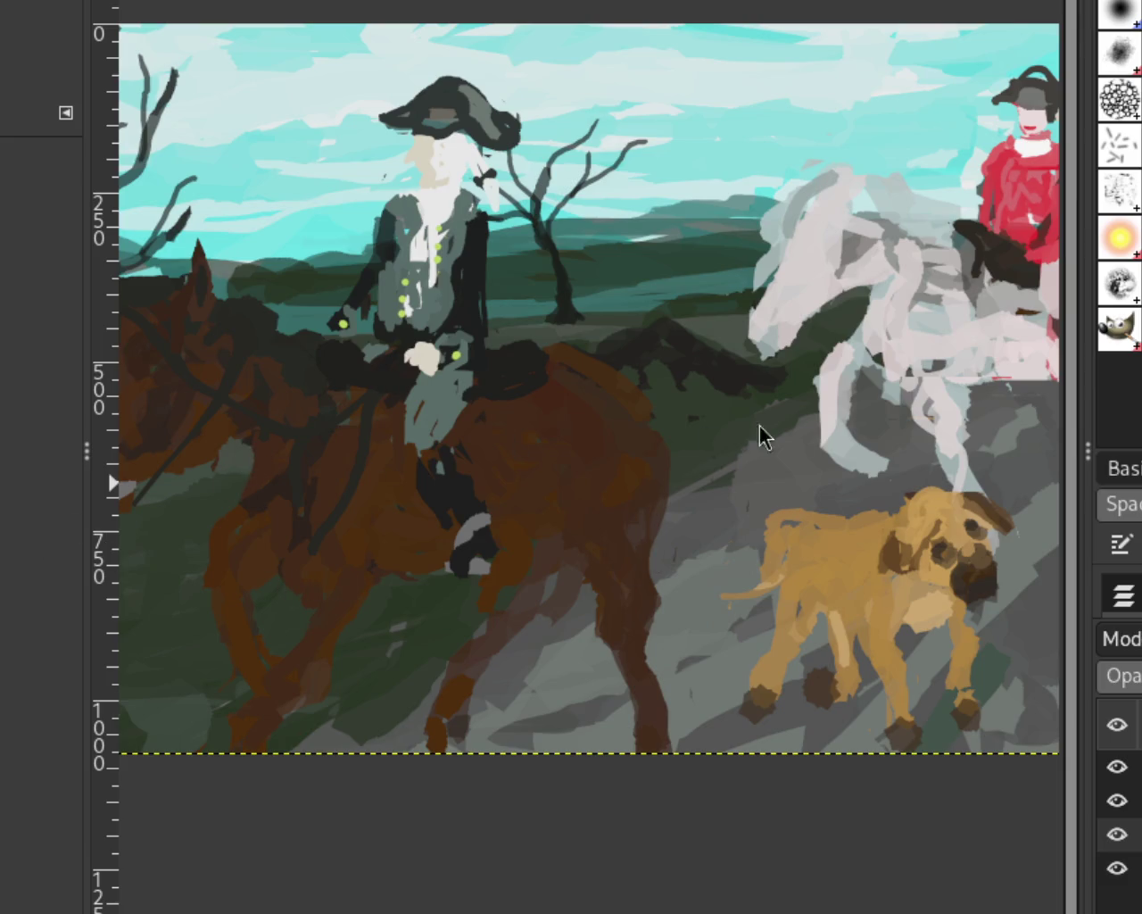
{"action": "scroll", "coordinate": [770, 329], "scroll_direction": "down", "scroll_amount": 2}
{"action": "scroll", "coordinate": [453, 401], "scroll_direction": "up", "scroll_amount": 1}
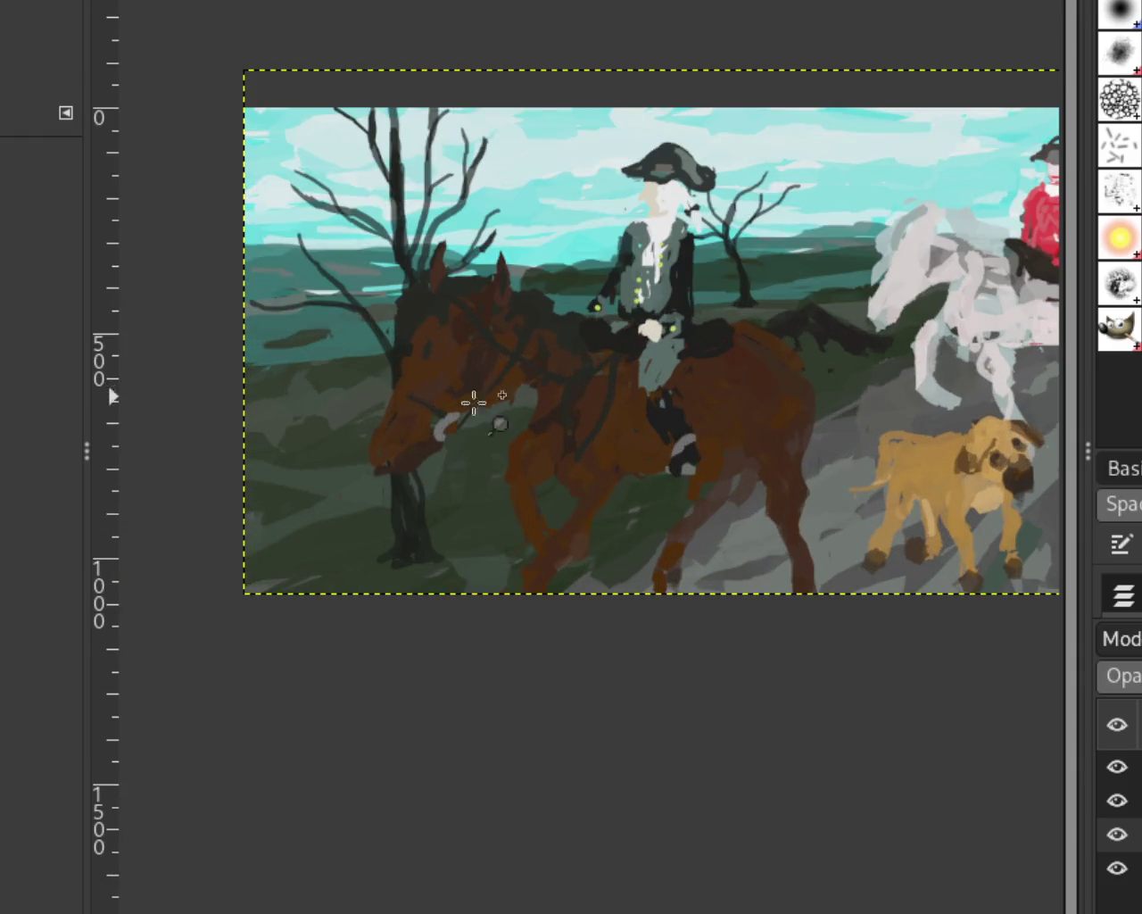
Hide the dog and horse layers while keeping the bare trees and background landscape visible.
{"action": "left_click", "coordinate": [1116, 835]}
{"action": "left_click", "coordinate": [1116, 801]}
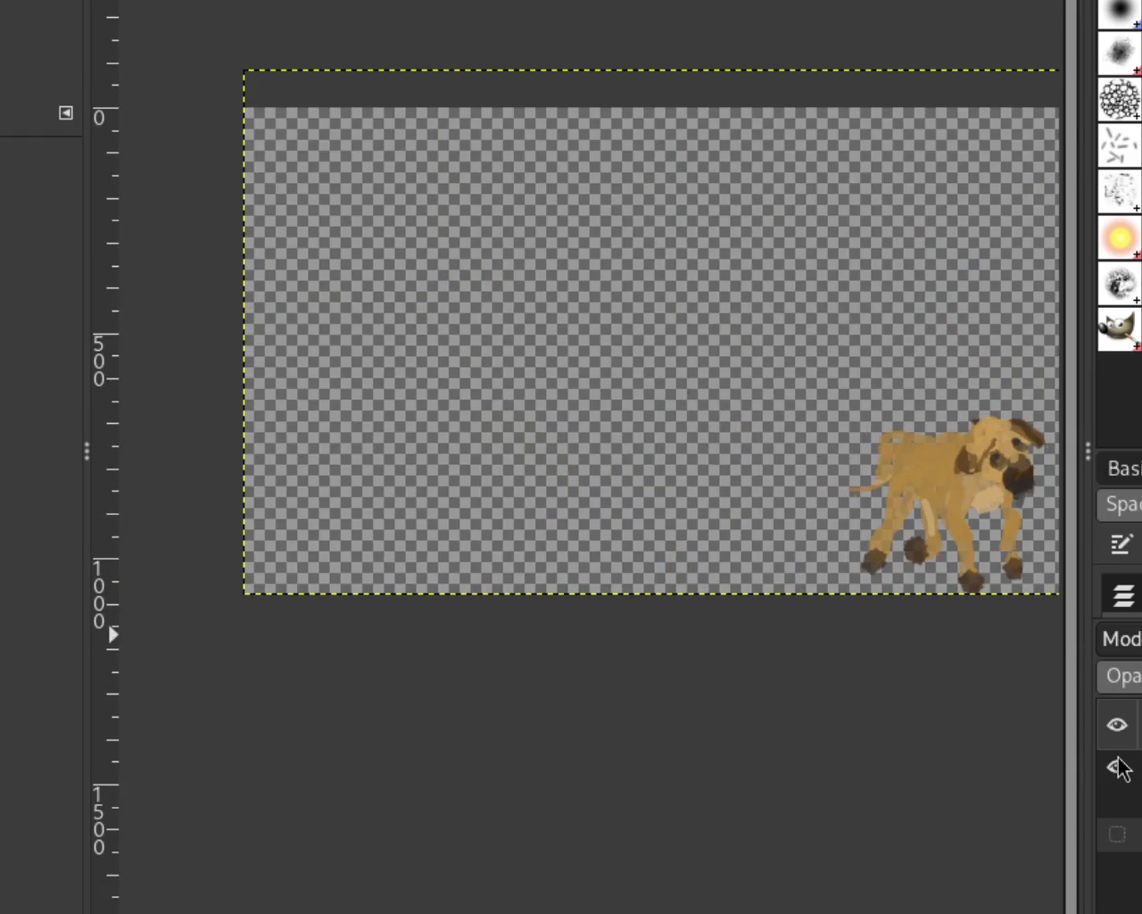
{"action": "left_click", "coordinate": [1117, 767]}
{"action": "double_click", "coordinate": [1116, 766]}
{"action": "left_click", "coordinate": [1116, 801]}
{"action": "left_click", "coordinate": [1117, 801]}
{"action": "left_click", "coordinate": [1116, 801]}
{"action": "left_click", "coordinate": [1116, 800]}
{"action": "left_click", "coordinate": [1116, 835]}
{"action": "left_click", "coordinate": [1117, 835]}
{"action": "left_click", "coordinate": [1116, 835]}
{"action": "left_click", "coordinate": [1117, 870]}
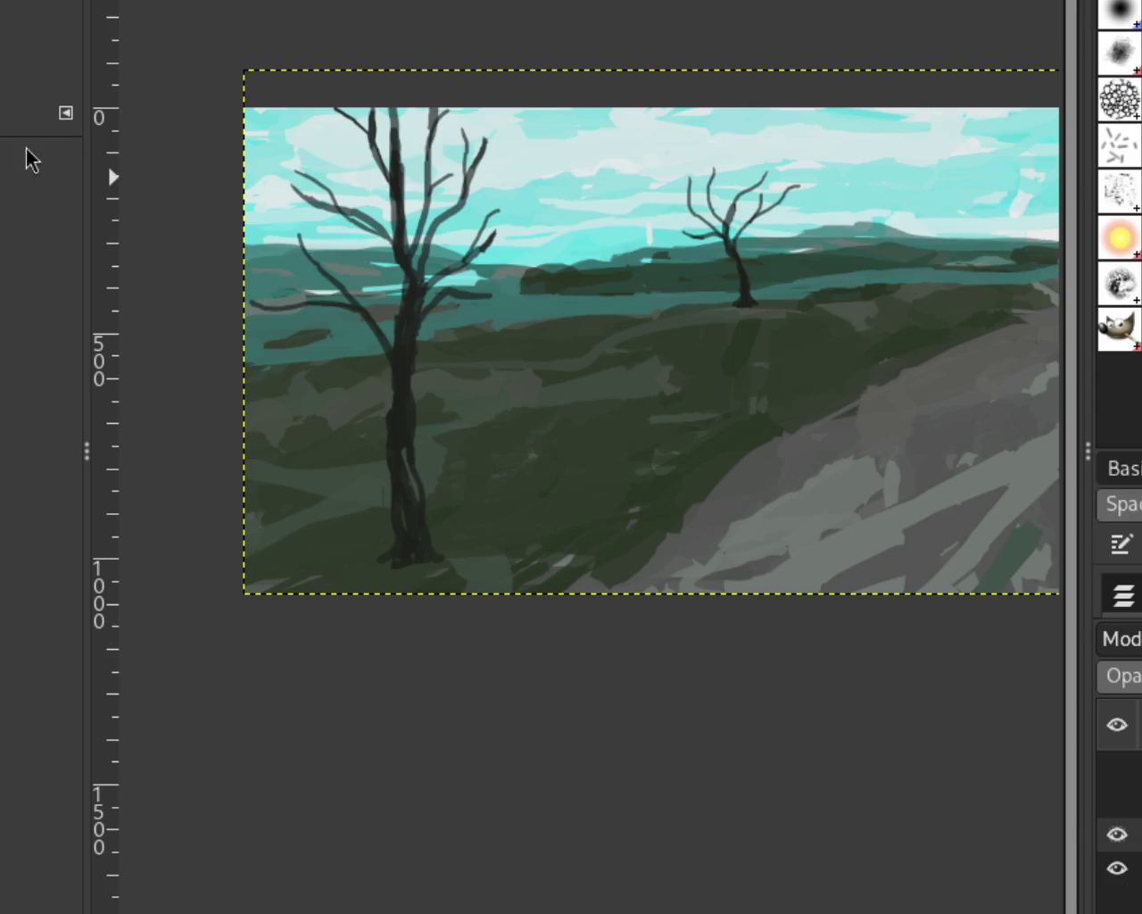
Zoom in and out to frame the landscape and hillside.
{"action": "left_click", "coordinate": [529, 331], "text": "ctrl"}
{"action": "left_click", "coordinate": [658, 383]}
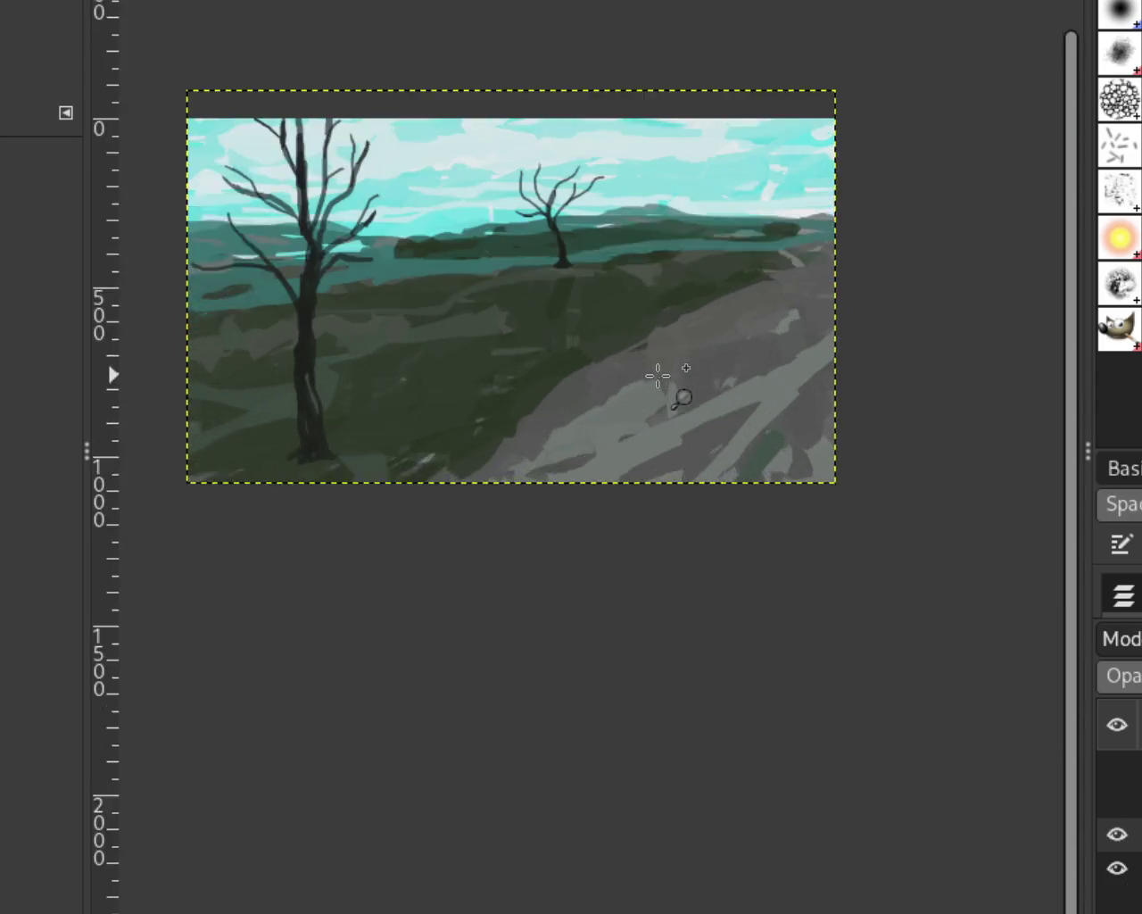
{"action": "left_click", "coordinate": [770, 433]}
{"action": "left_click", "coordinate": [751, 453], "text": "ctrl"}
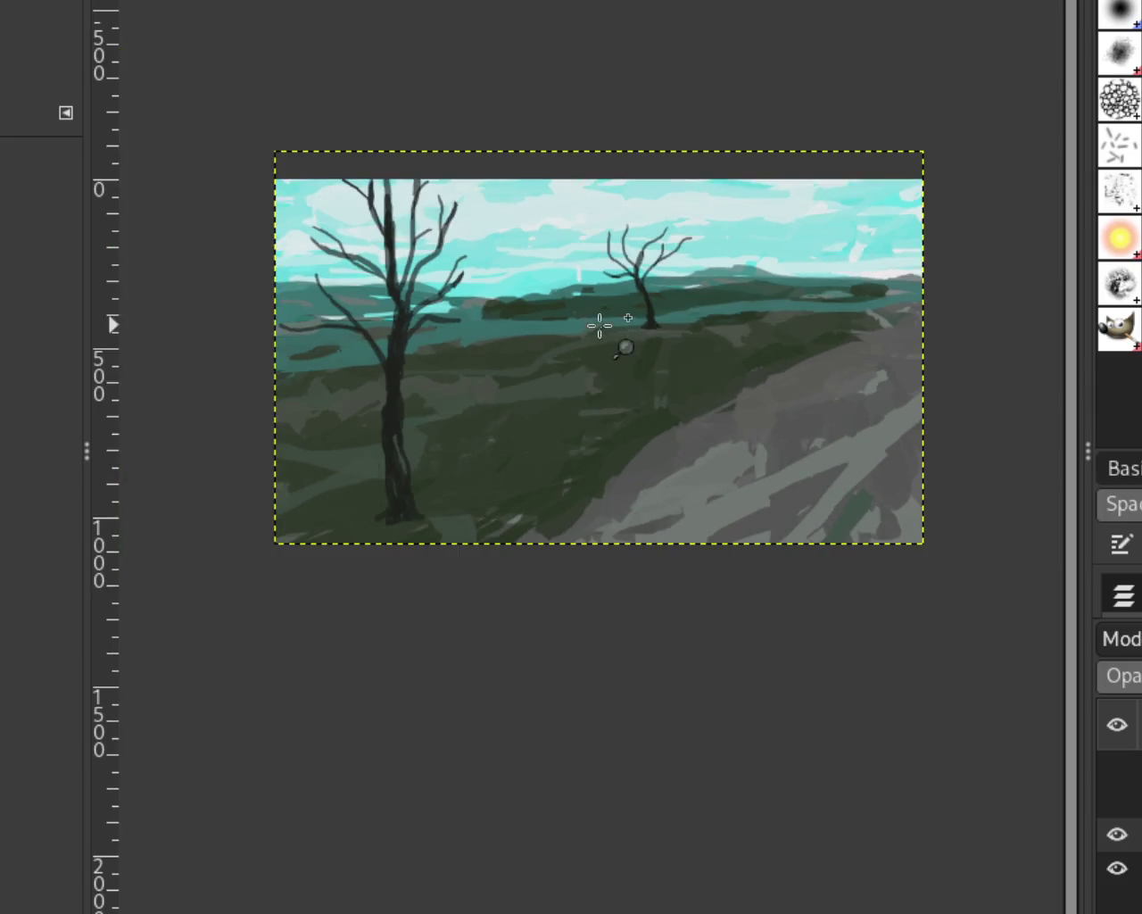
{"action": "left_click", "coordinate": [602, 329]}
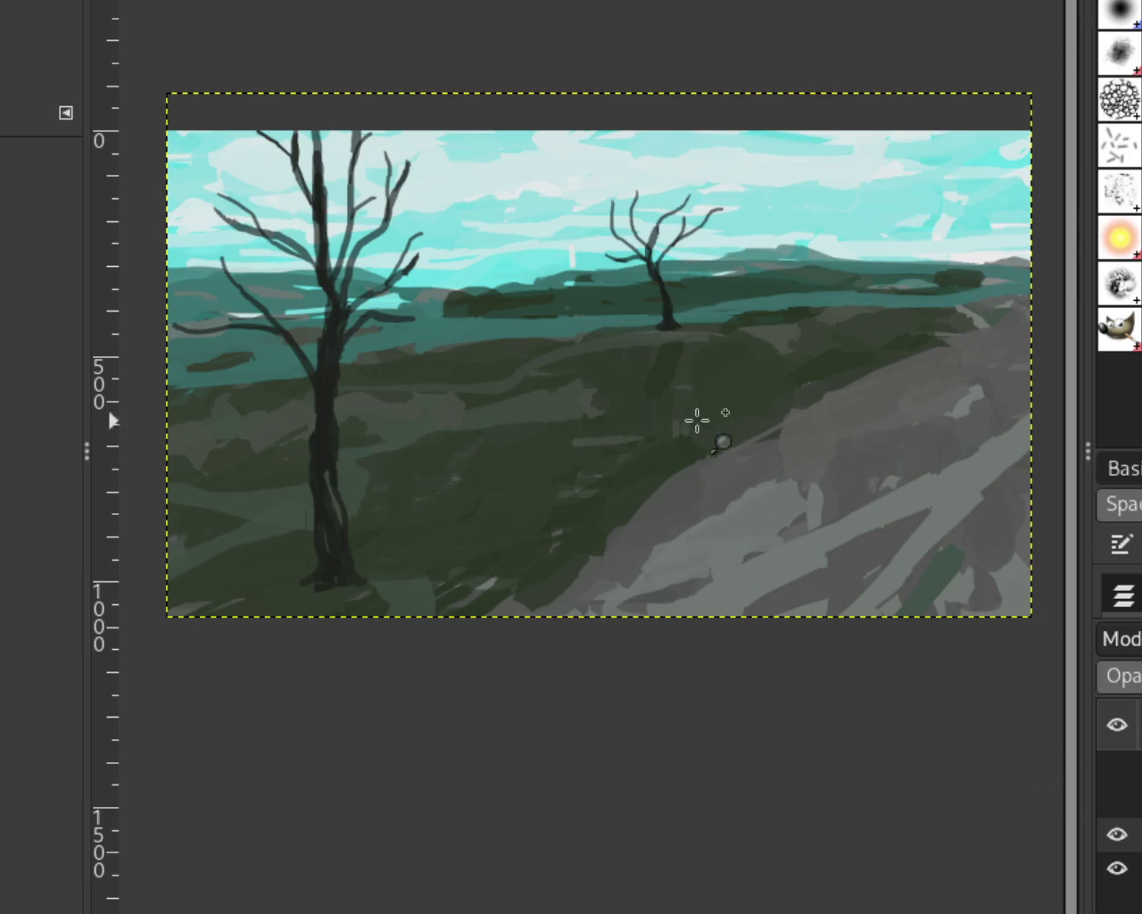
Zoom in close on the small distant tree and hide the background layer.
{"action": "scroll", "coordinate": [624, 375], "scroll_direction": "up", "scroll_amount": 1}
{"action": "left_click", "coordinate": [647, 348]}
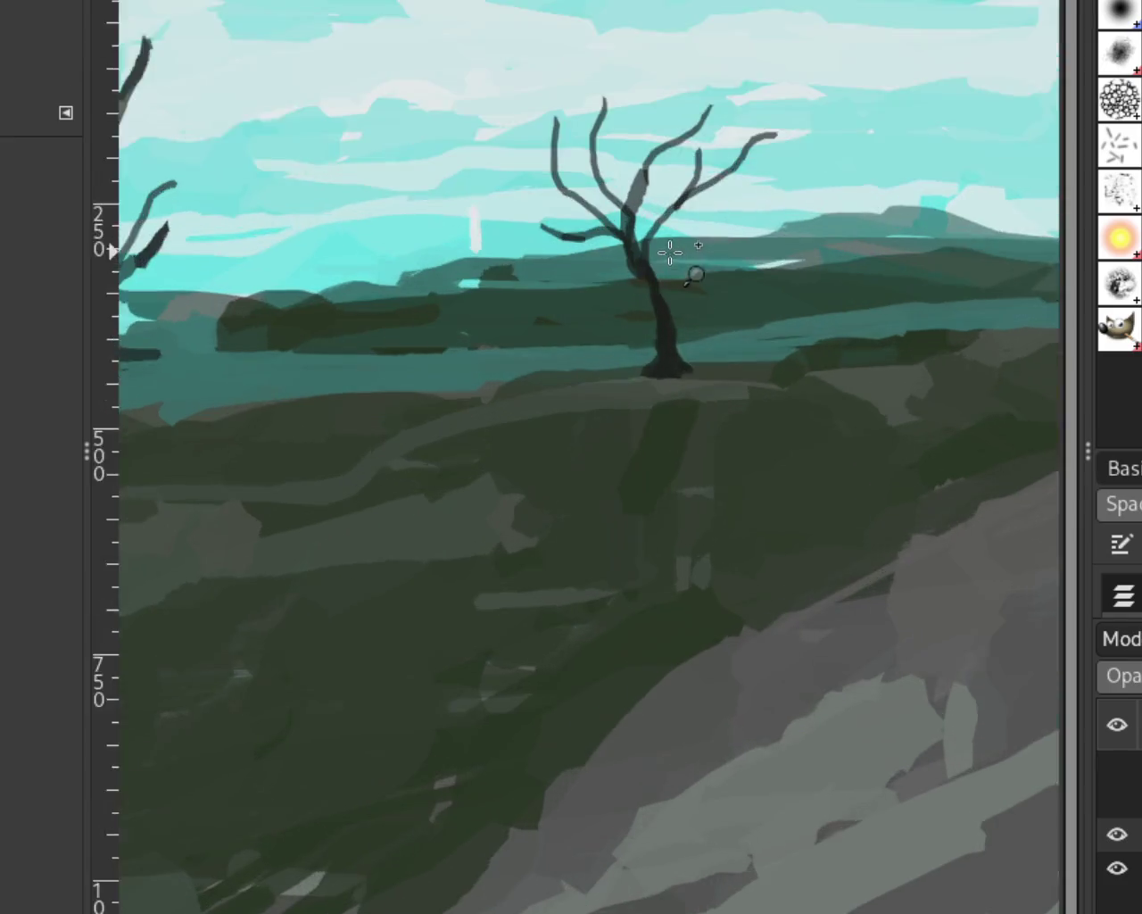
{"action": "left_click", "coordinate": [651, 255]}
{"action": "left_click", "coordinate": [610, 250]}
{"action": "left_click", "coordinate": [616, 250]}
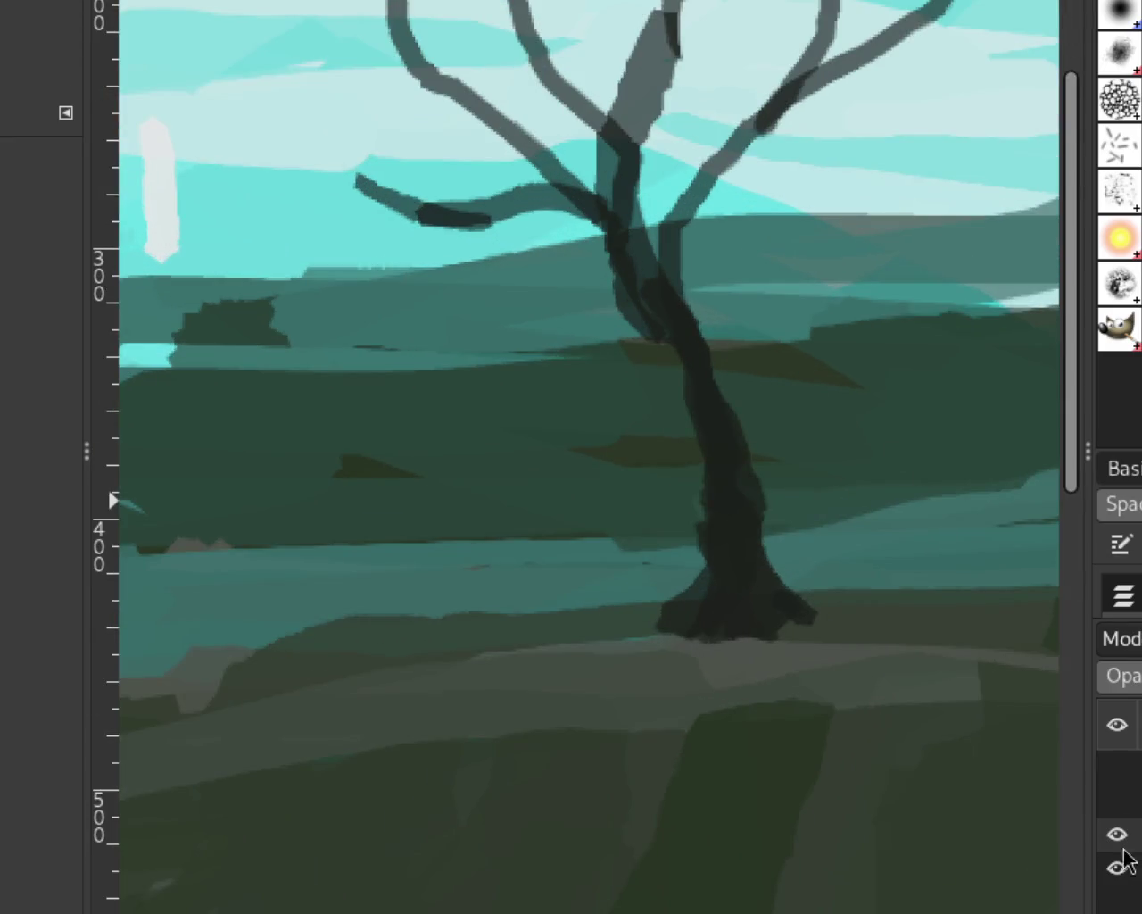
{"action": "left_click", "coordinate": [1117, 867]}
Paint over the small tree's upper branch junction and the trunk's left edge below the fork.
{"action": "key", "text": "shift+e"}
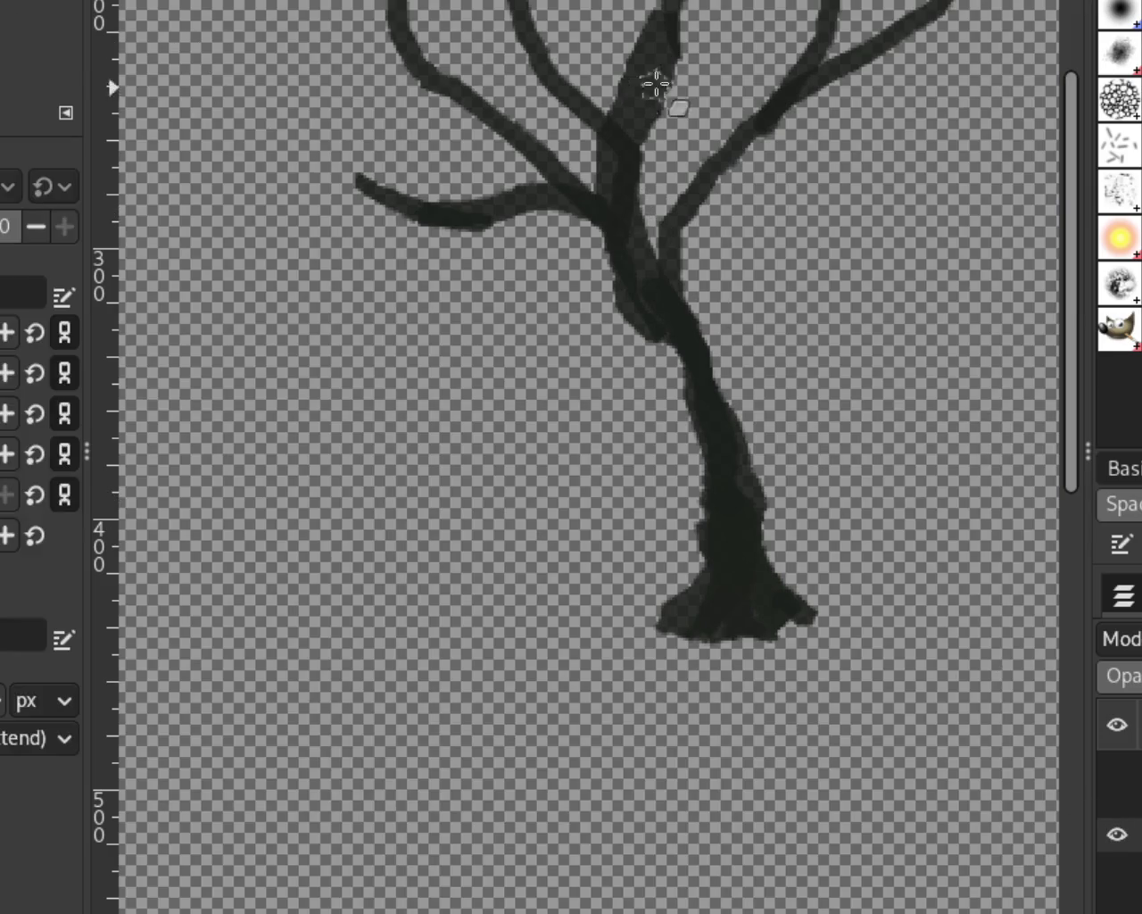
{"action": "left_click_drag", "start_coordinate": [616, 89], "coordinate": [595, 119]}
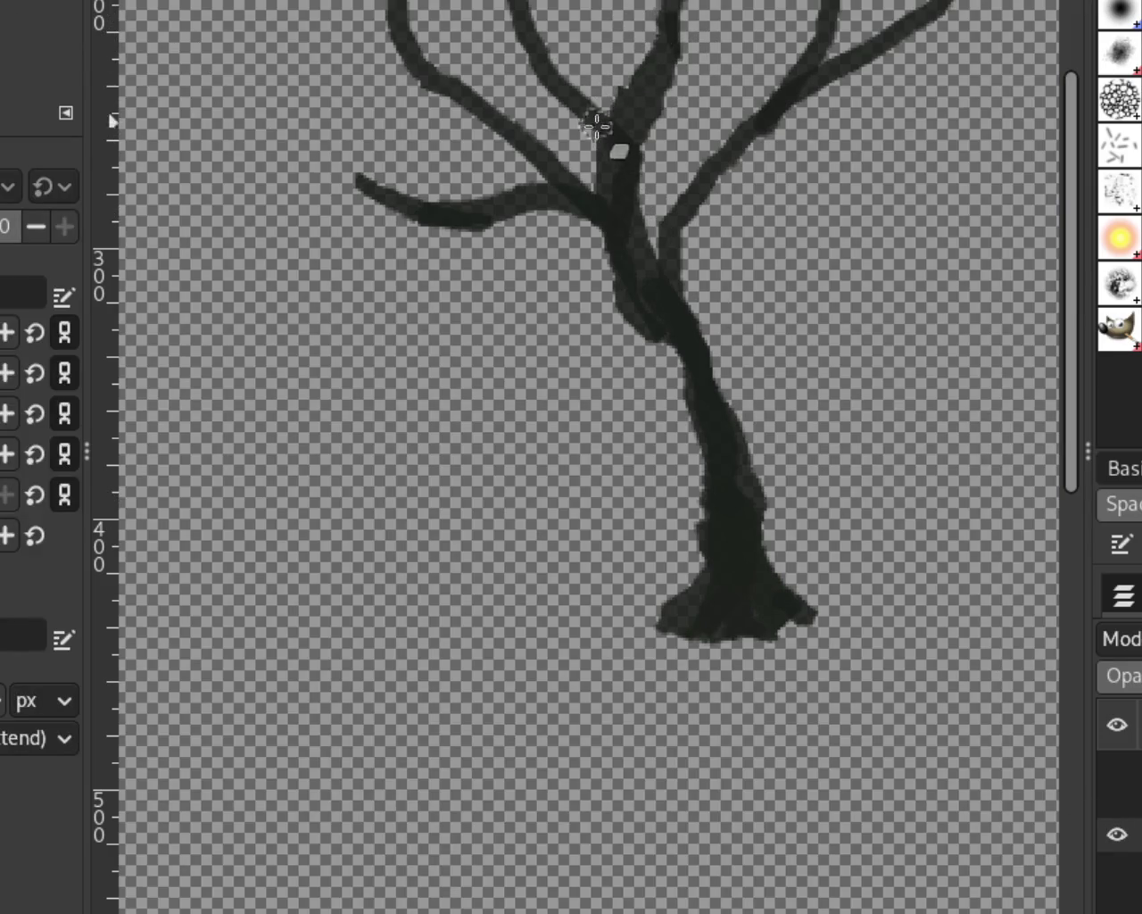
{"action": "mouse_move", "coordinate": [582, 263]}
{"action": "left_mouse_down"}
{"action": "mouse_move", "coordinate": [607, 237]}
{"action": "mouse_move", "coordinate": [616, 304]}
{"action": "left_mouse_up"}
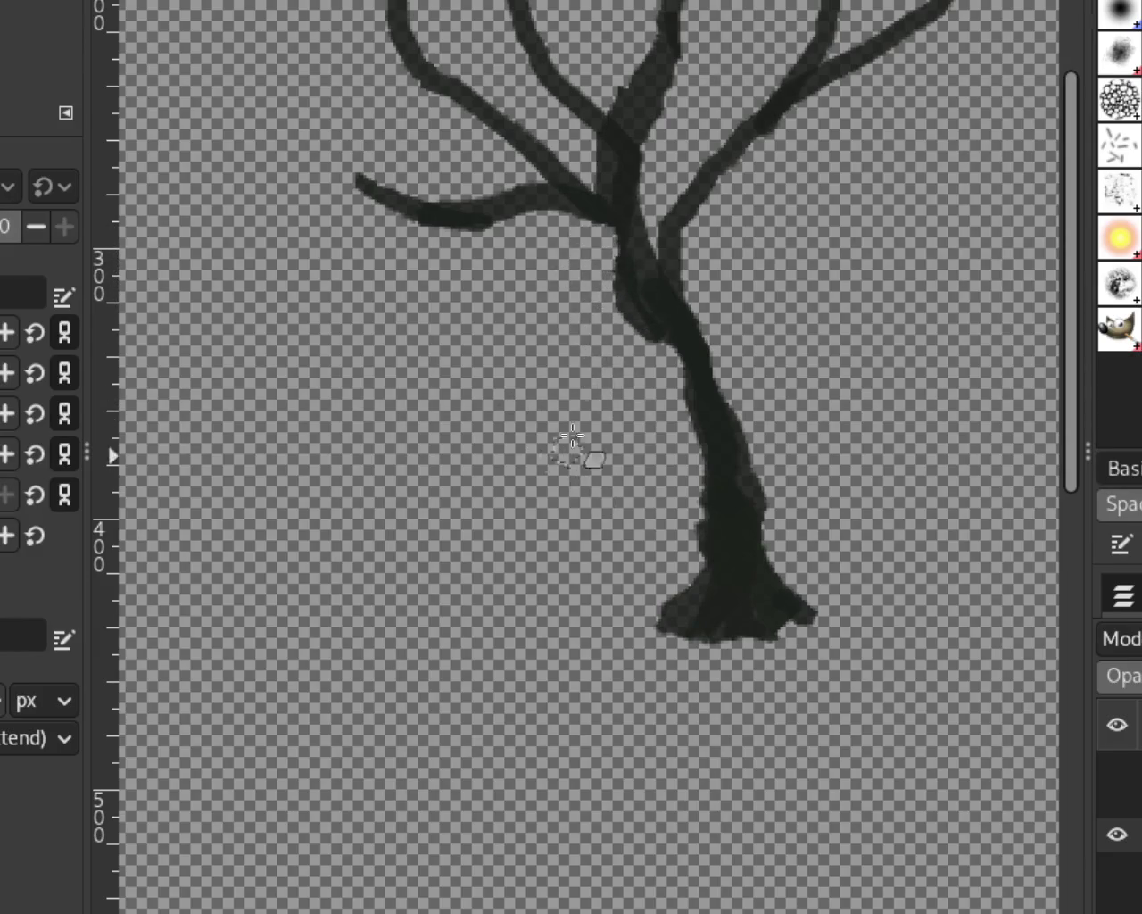
{"action": "left_click_drag", "start_coordinate": [622, 53], "coordinate": [616, 111]}
Briefly show the figure and ground layers, then hide them again so only the tree shows.
{"action": "left_click", "coordinate": [1116, 766]}
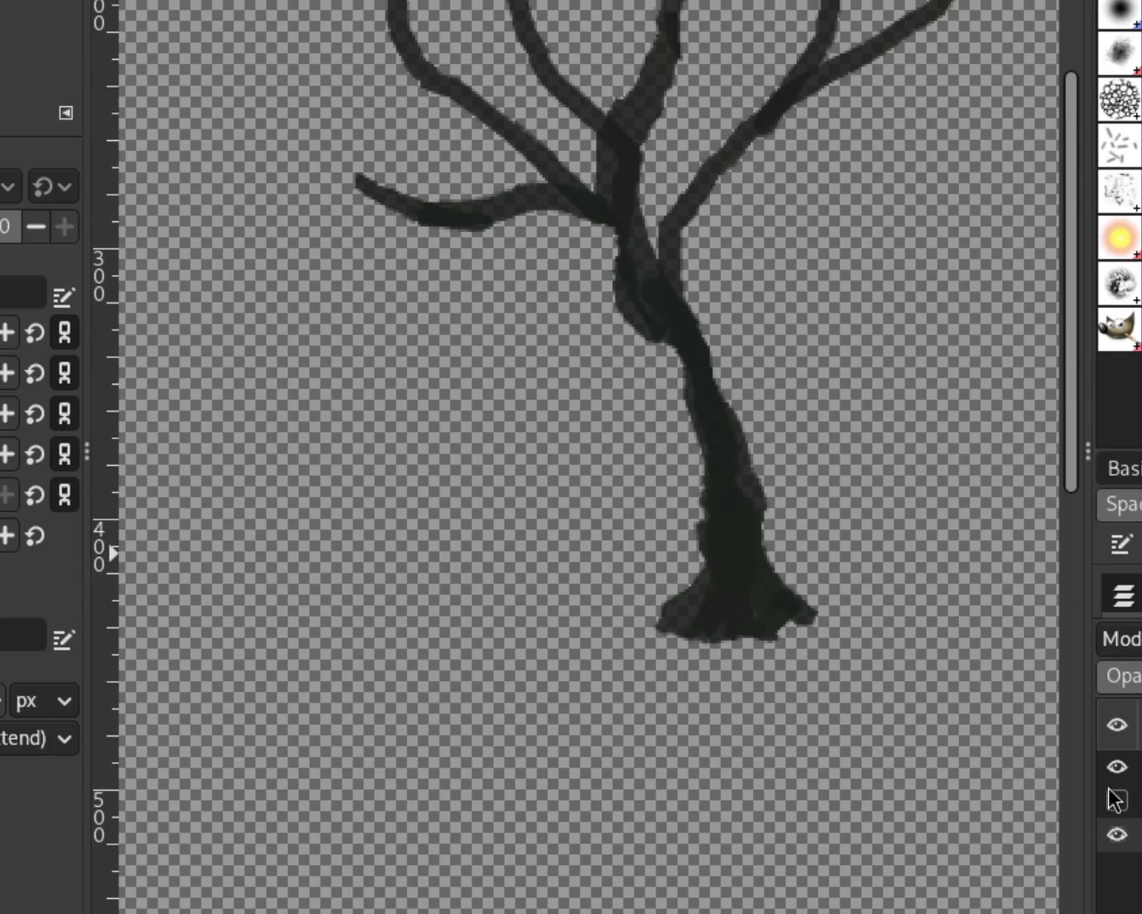
{"action": "left_click", "coordinate": [1114, 799]}
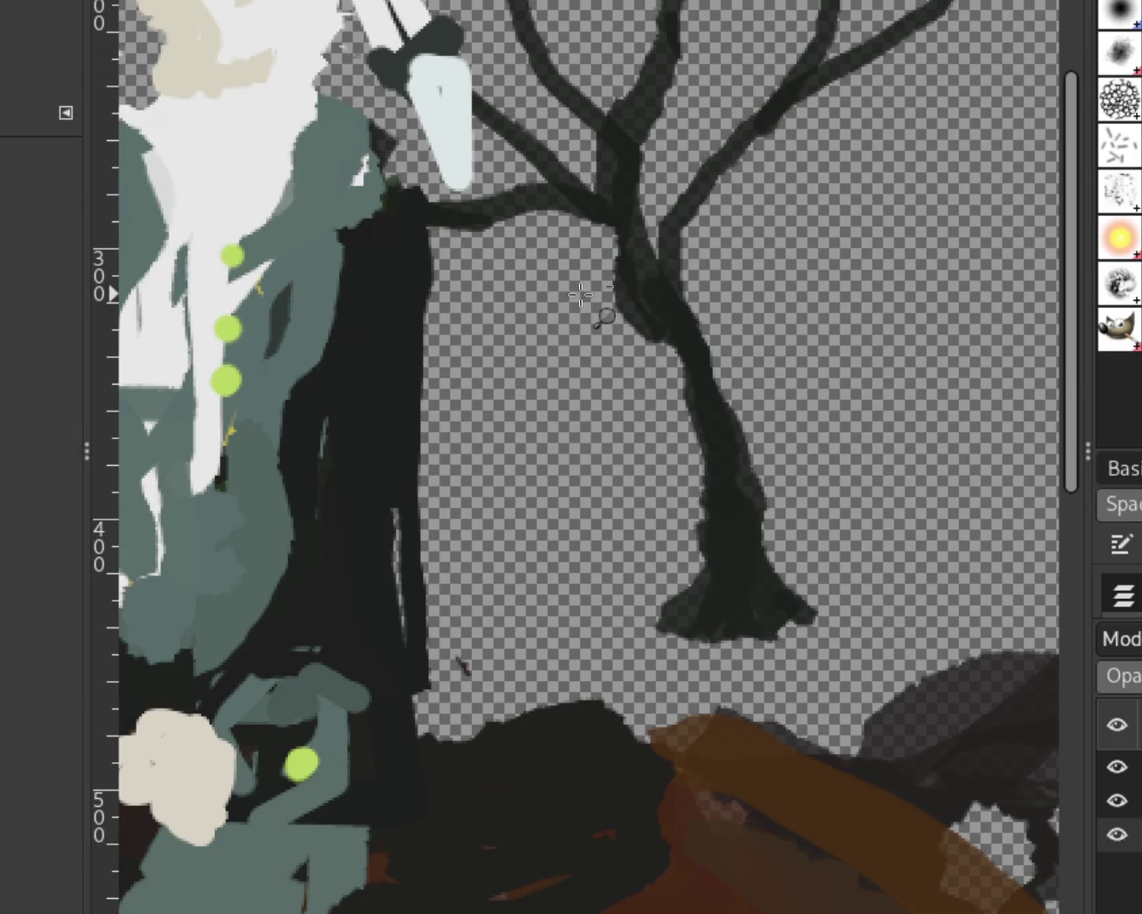
{"action": "scroll", "coordinate": [596, 306], "scroll_direction": "down", "scroll_amount": 2}
{"action": "scroll", "coordinate": [596, 306], "scroll_direction": "down", "scroll_amount": 2}
{"action": "scroll", "coordinate": [596, 306], "scroll_direction": "down", "scroll_amount": 1}
{"action": "scroll", "coordinate": [596, 306], "scroll_direction": "up", "scroll_amount": 3}
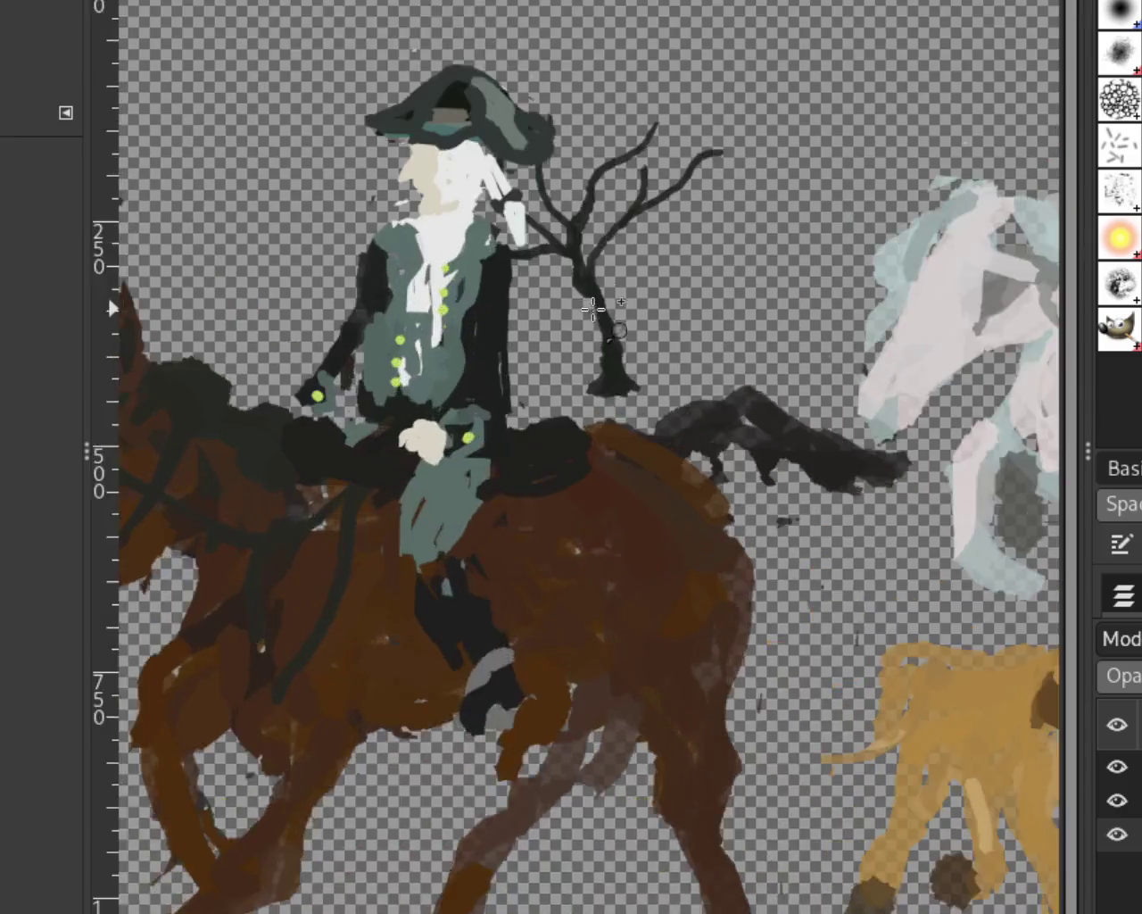
{"action": "scroll", "coordinate": [596, 306], "scroll_direction": "up", "scroll_amount": 1}
{"action": "left_click", "coordinate": [1126, 767]}
{"action": "left_click", "coordinate": [1117, 799]}
{"action": "left_click", "coordinate": [1116, 835]}
{"action": "left_click", "coordinate": [1116, 834]}
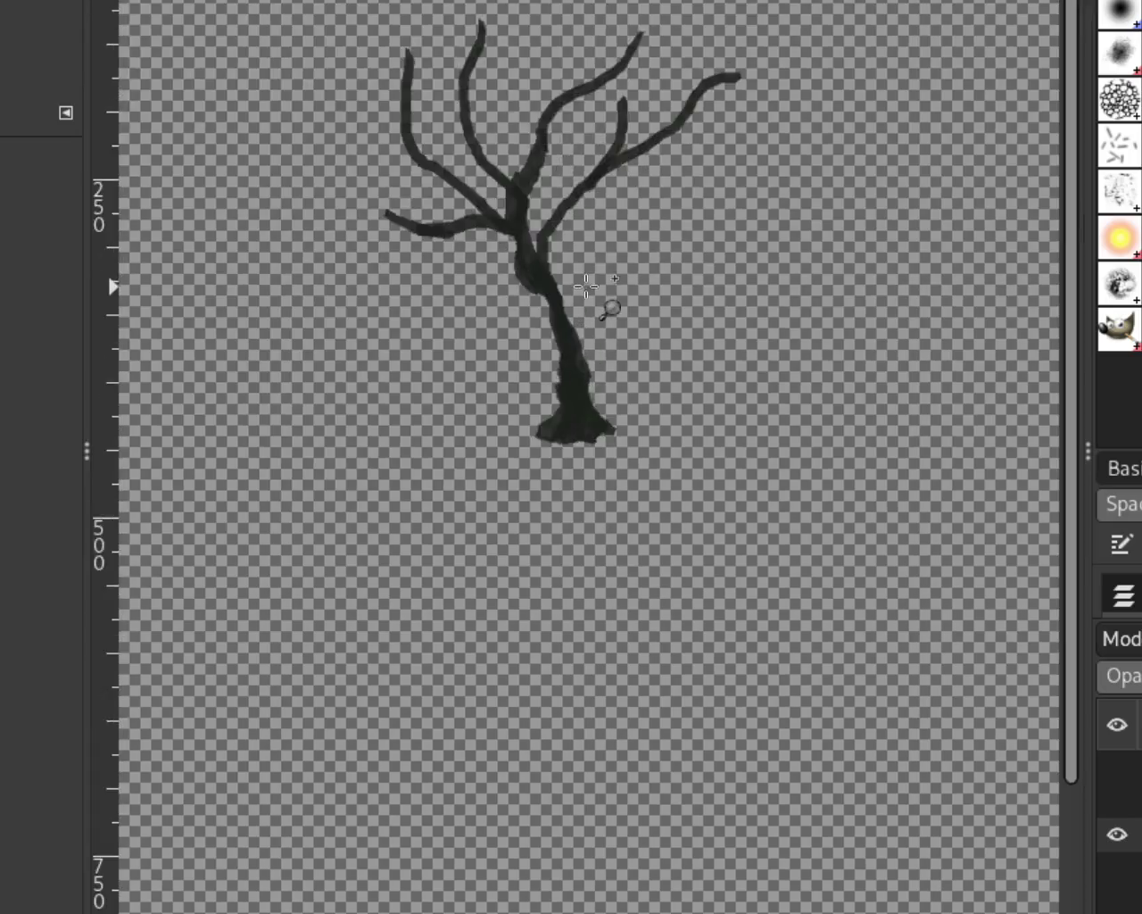
{"action": "scroll", "coordinate": [610, 306], "scroll_direction": "up", "scroll_amount": 3}
{"action": "scroll", "coordinate": [693, 339], "scroll_direction": "down", "scroll_amount": 1}
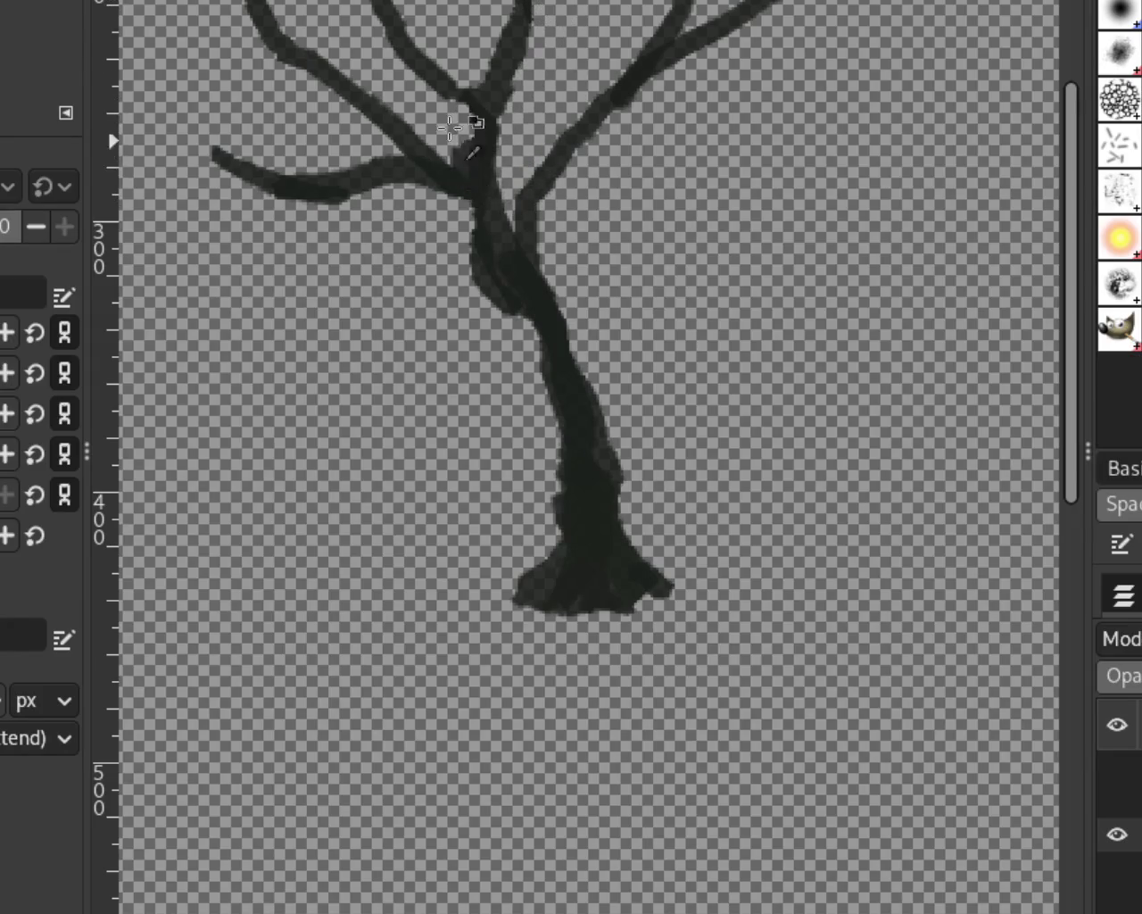
Undo the dark blob at the trunk fork, then erase the upper right branch tip to taper it.
{"action": "key", "text": "ctrl+z"}
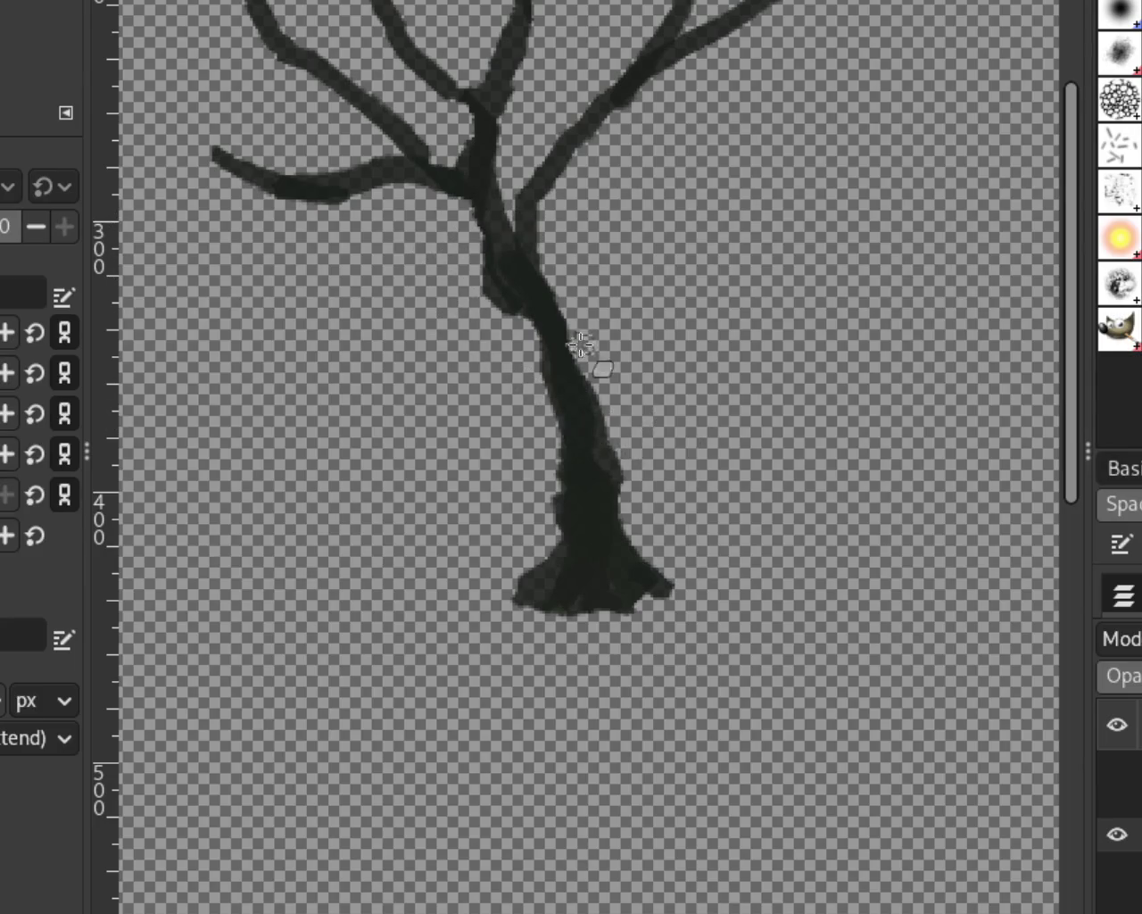
{"action": "key", "text": "z"}
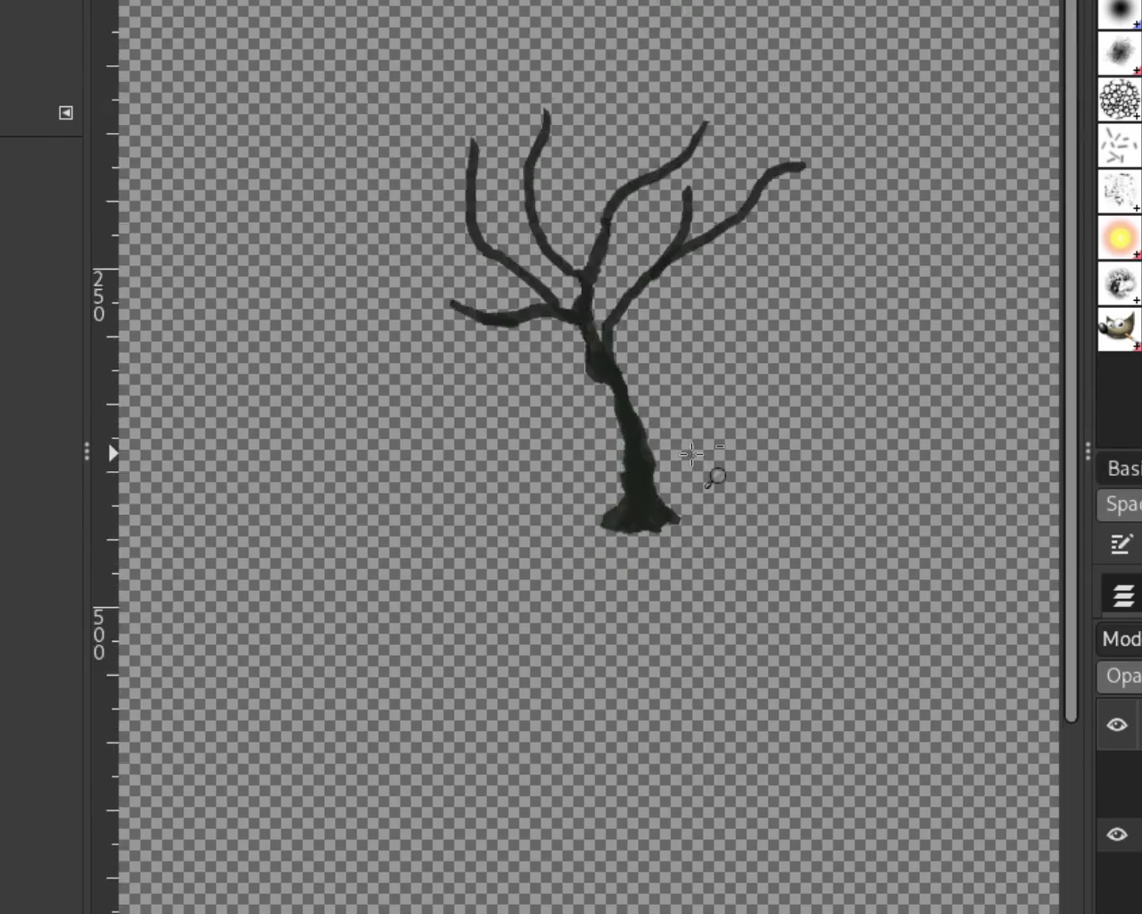
{"action": "left_click", "coordinate": [710, 471], "text": "ctrl"}
{"action": "left_click", "coordinate": [709, 471], "text": "ctrl"}
{"action": "left_click", "coordinate": [847, 346]}
{"action": "left_click", "coordinate": [855, 344]}
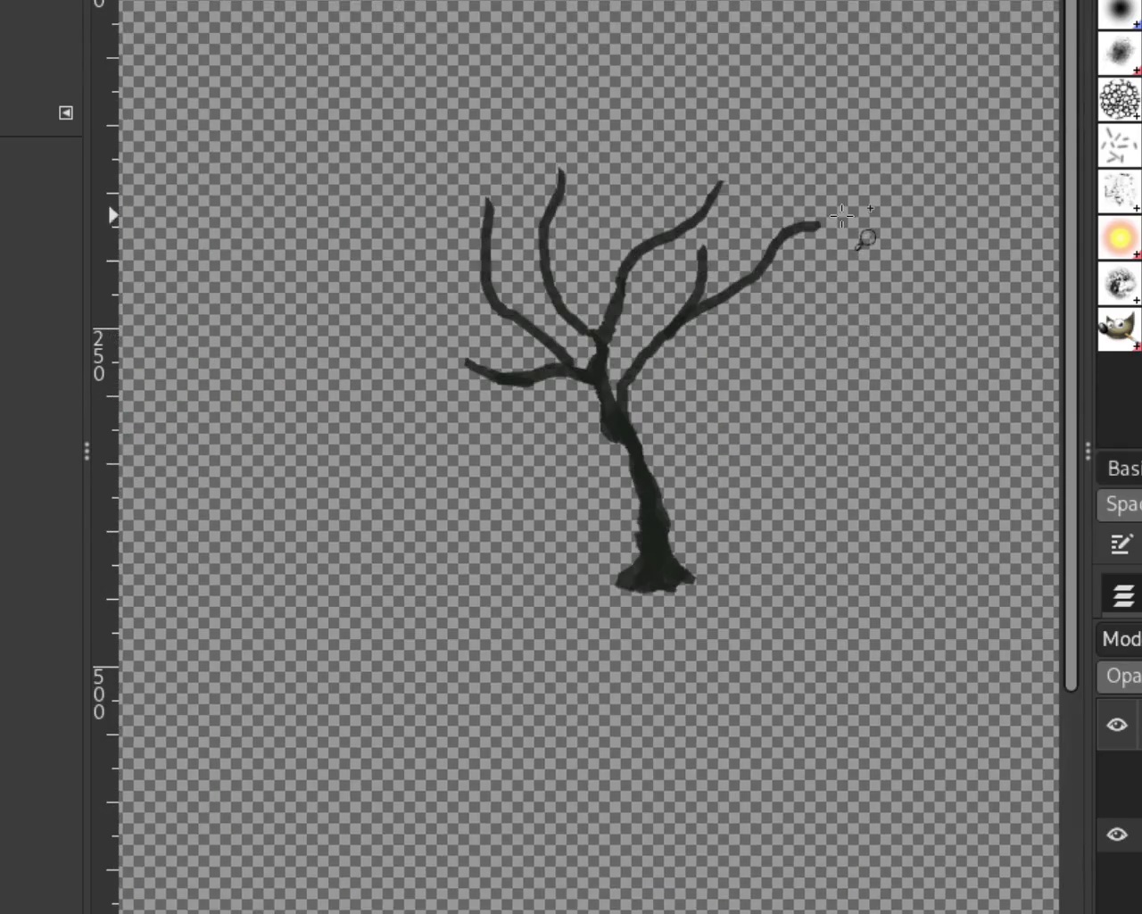
{"action": "left_click", "coordinate": [824, 247]}
{"action": "left_click", "coordinate": [803, 237]}
{"action": "key", "text": "p"}
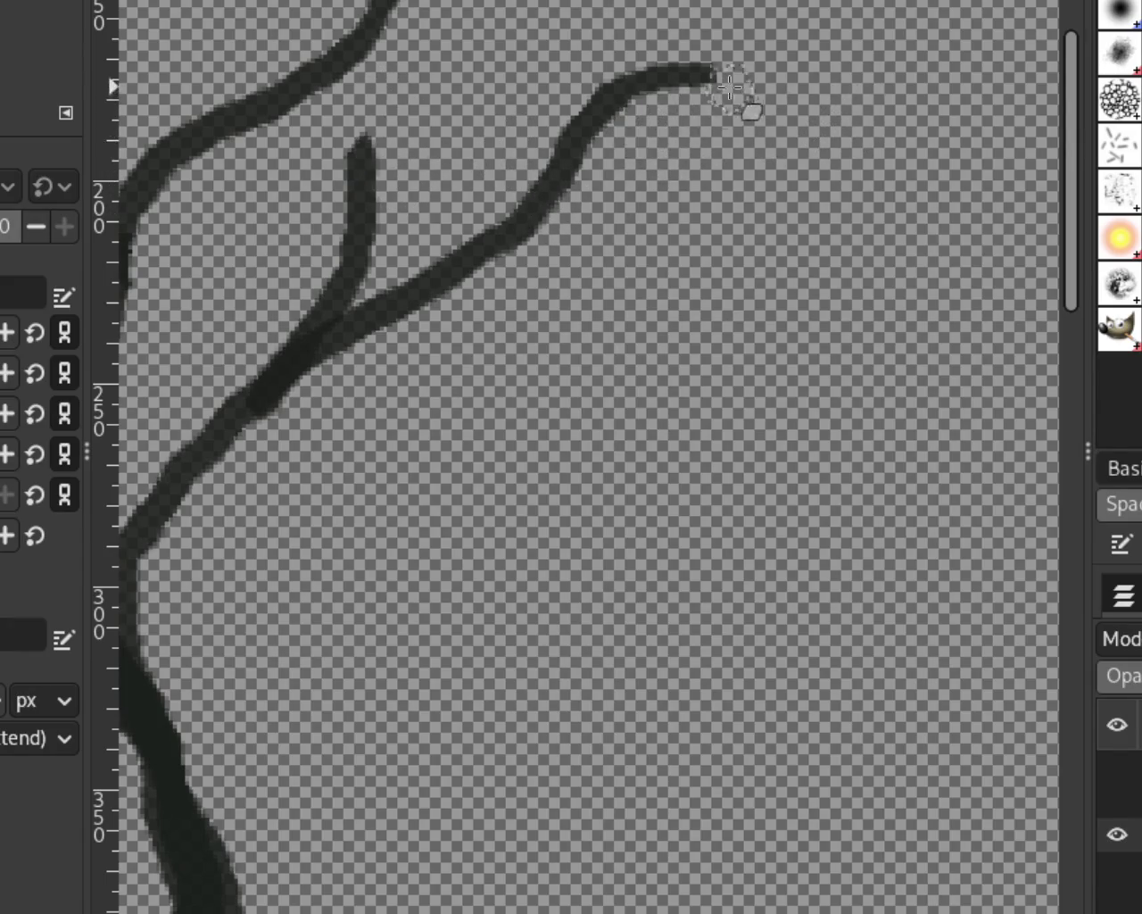
{"action": "left_click_drag", "start_coordinate": [740, 94], "coordinate": [654, 186]}
Show the figure, ground and sky layers again and zoom out to the whole painting.
{"action": "key", "text": "z"}
{"action": "left_click", "coordinate": [920, 327], "text": "ctrl"}
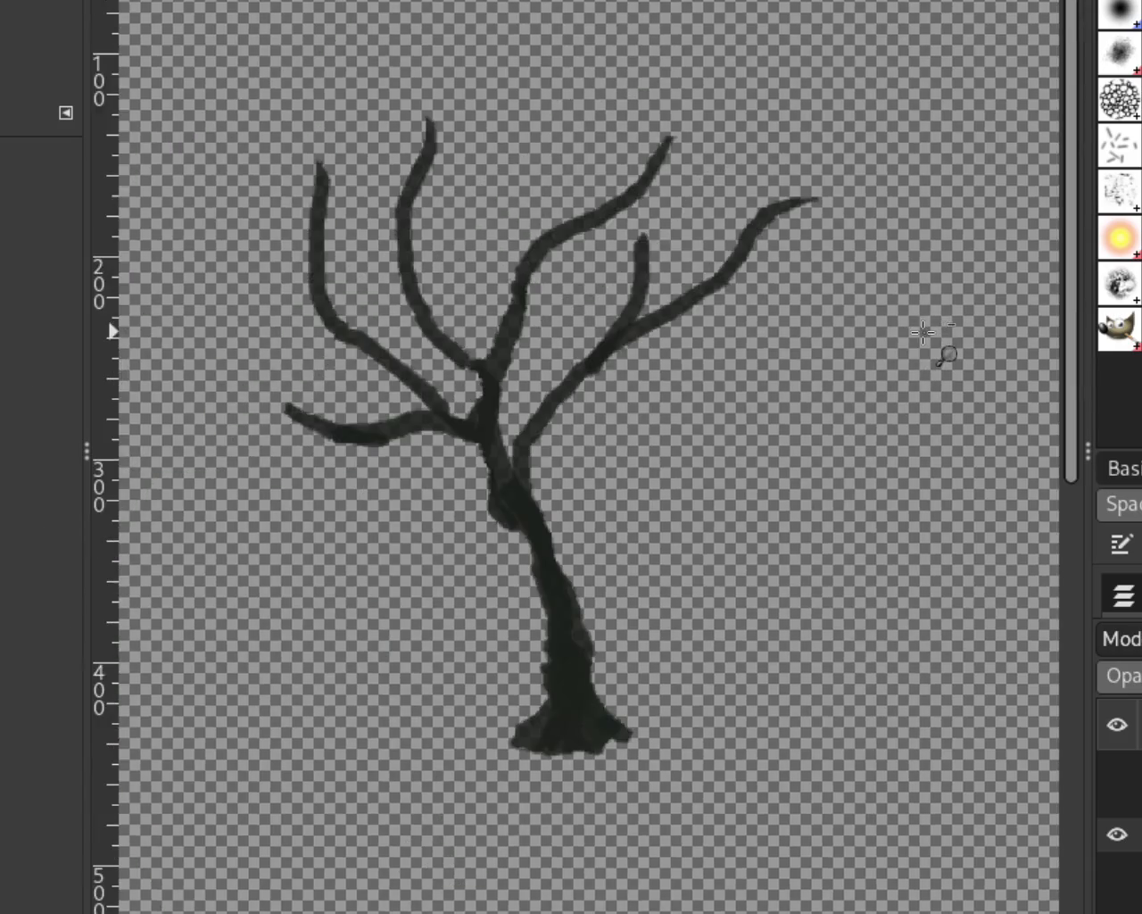
{"action": "left_click", "coordinate": [924, 332], "text": "ctrl"}
{"action": "left_click", "coordinate": [885, 335], "text": "ctrl"}
{"action": "left_click", "coordinate": [884, 339]}
{"action": "left_click", "coordinate": [883, 339]}
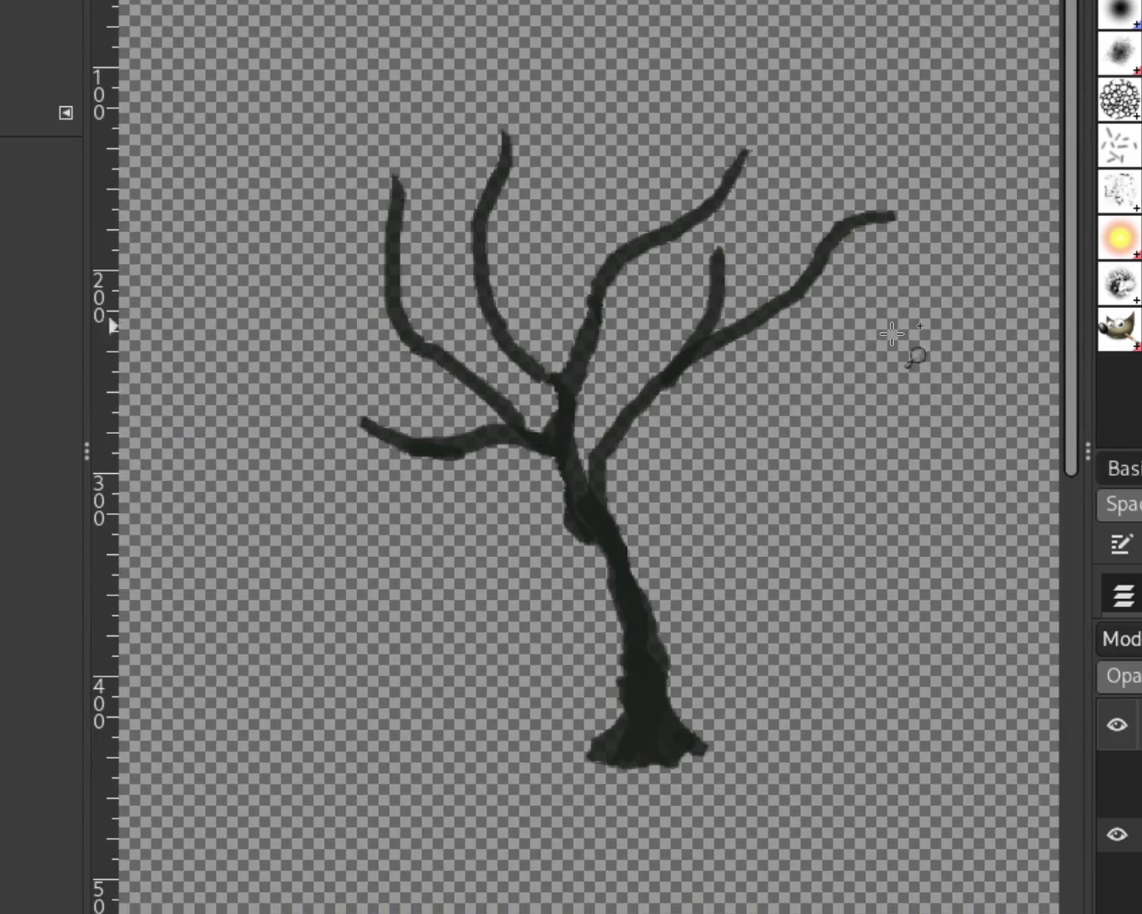
{"action": "left_click_drag", "start_coordinate": [1116, 766], "coordinate": [1116, 867]}
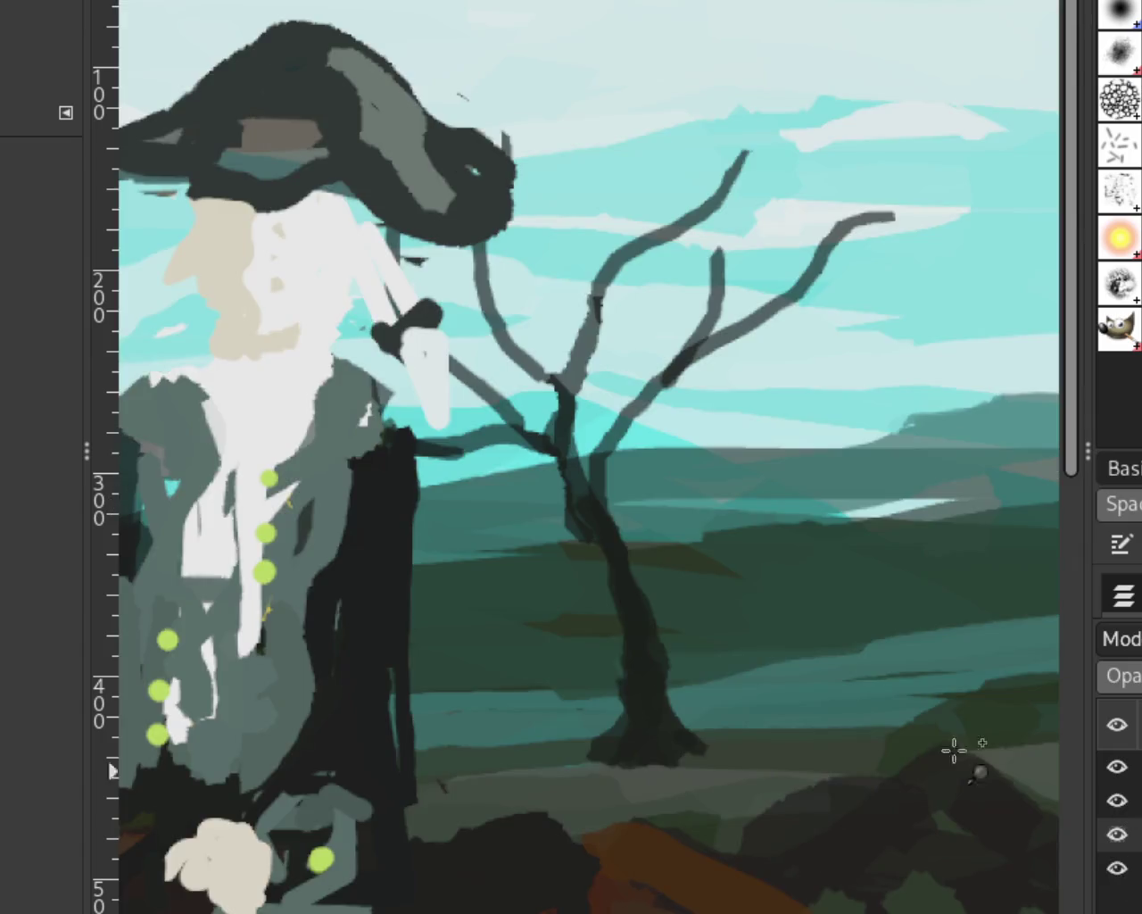
{"action": "left_click", "coordinate": [734, 369], "text": "ctrl"}
{"action": "left_click", "coordinate": [735, 369], "text": "ctrl"}
{"action": "left_click", "coordinate": [734, 370], "text": "ctrl"}
{"action": "left_click", "coordinate": [734, 370], "text": "ctrl"}
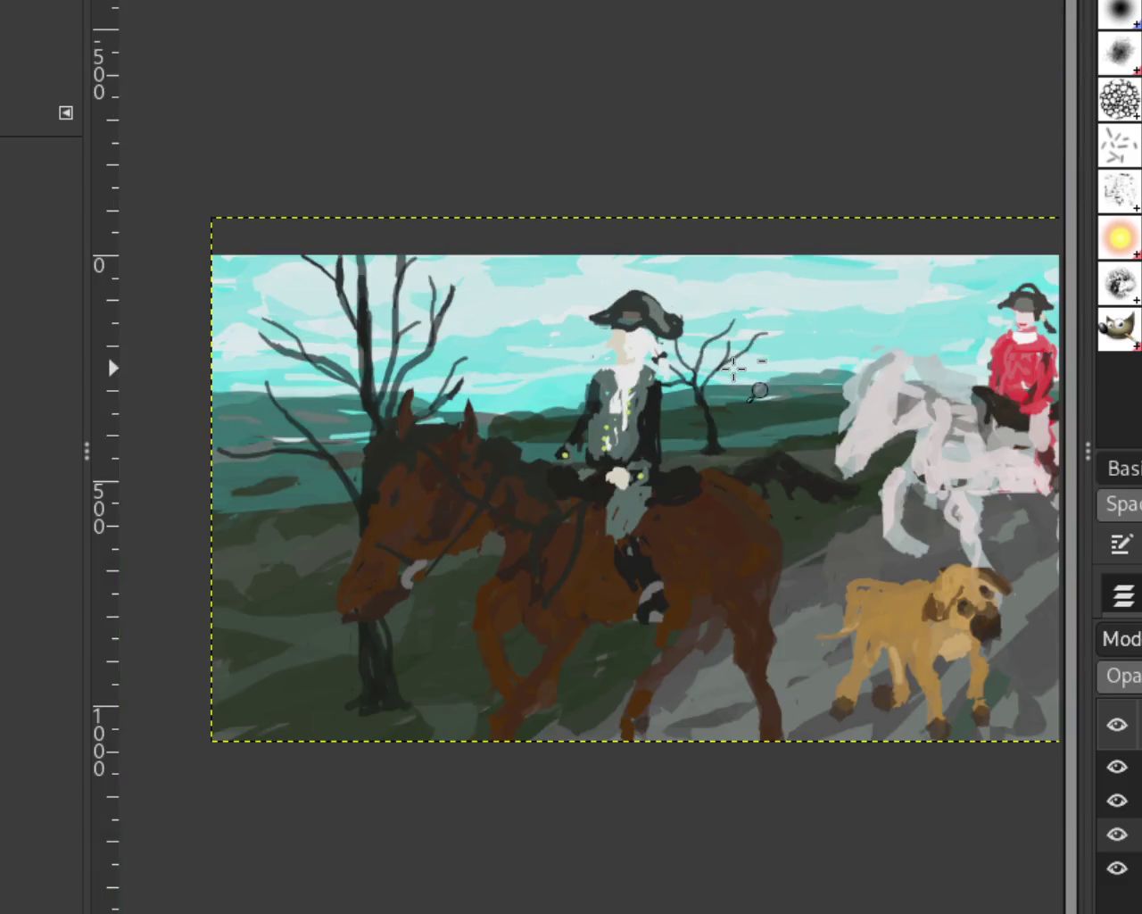
{"action": "left_click", "coordinate": [558, 475]}
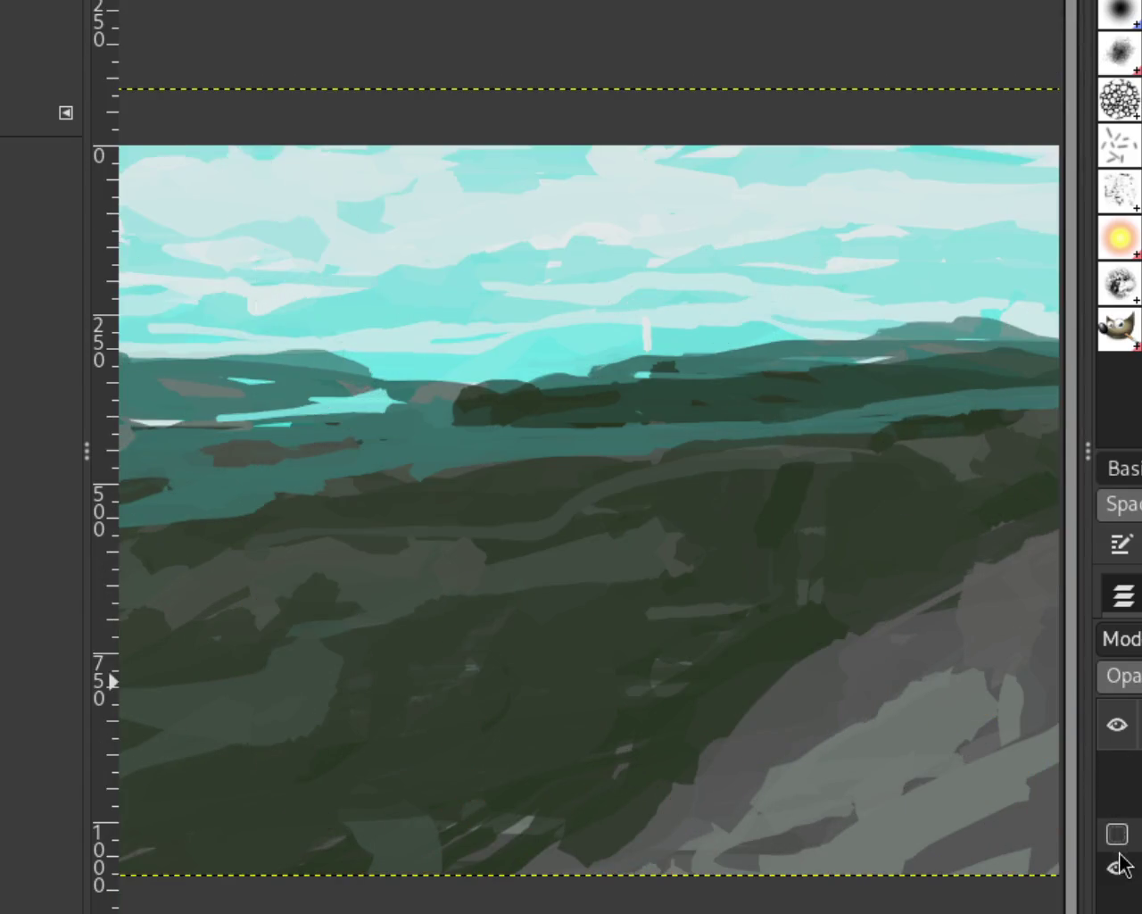
{"action": "left_click_drag", "start_coordinate": [1117, 766], "coordinate": [1116, 833]}
{"action": "left_click", "coordinate": [1119, 833]}
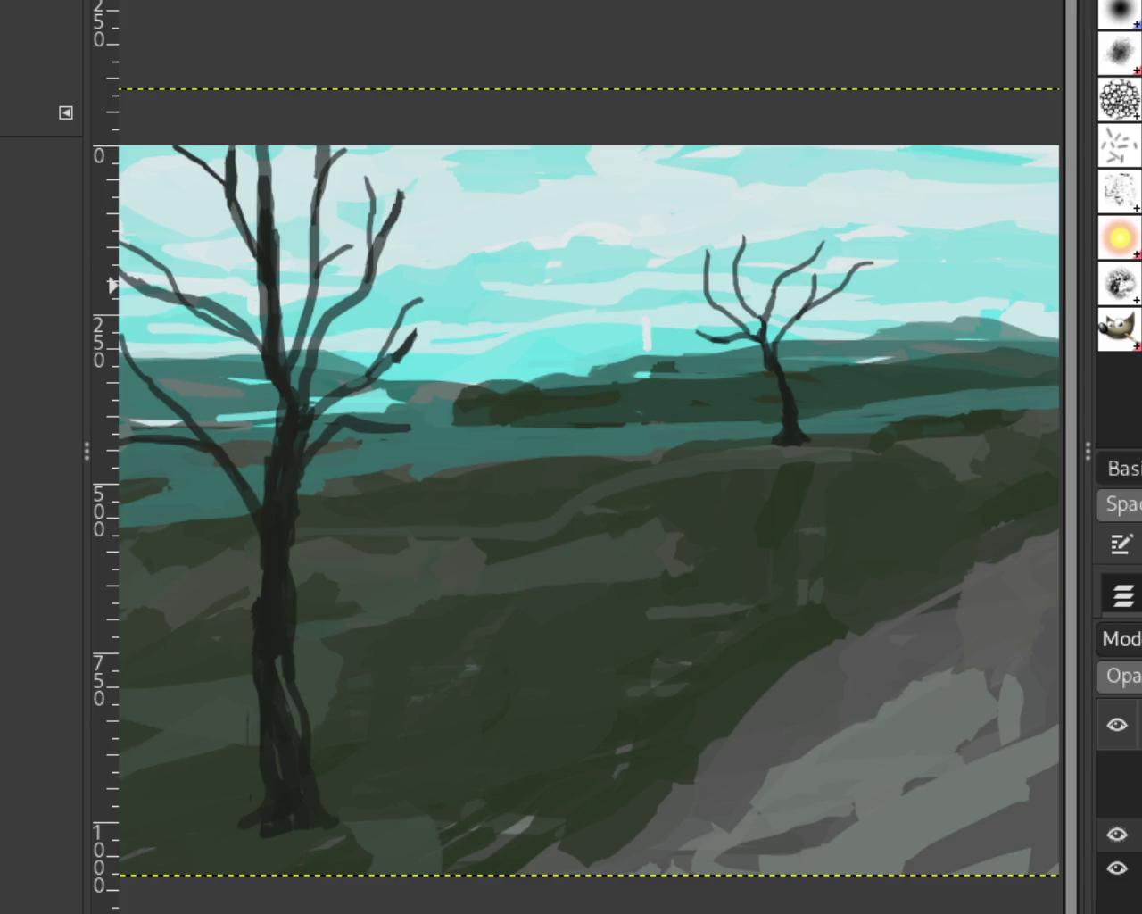
{"action": "left_click", "coordinate": [812, 519], "text": "ctrl"}
{"action": "left_click", "coordinate": [812, 520], "text": "ctrl"}
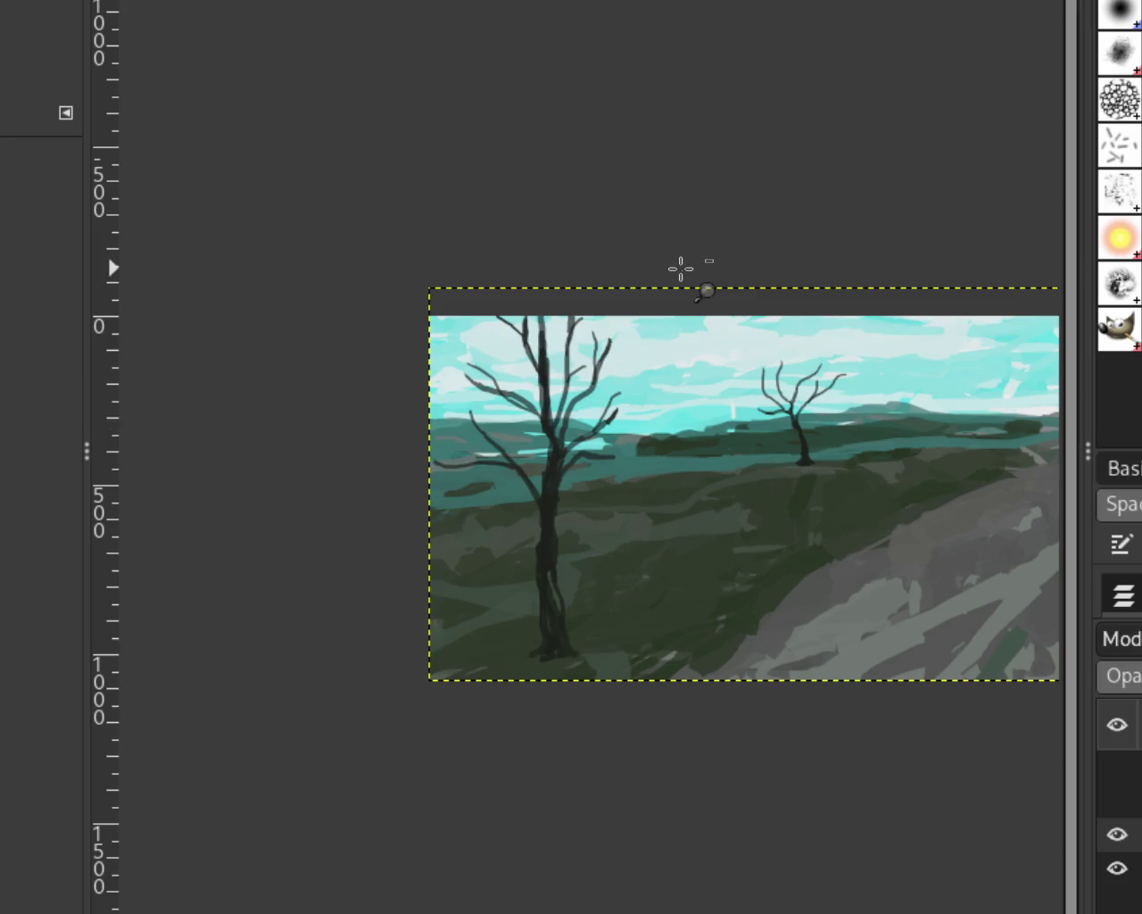
{"action": "left_click", "coordinate": [681, 268], "text": "ctrl"}
{"action": "left_click", "coordinate": [754, 379]}
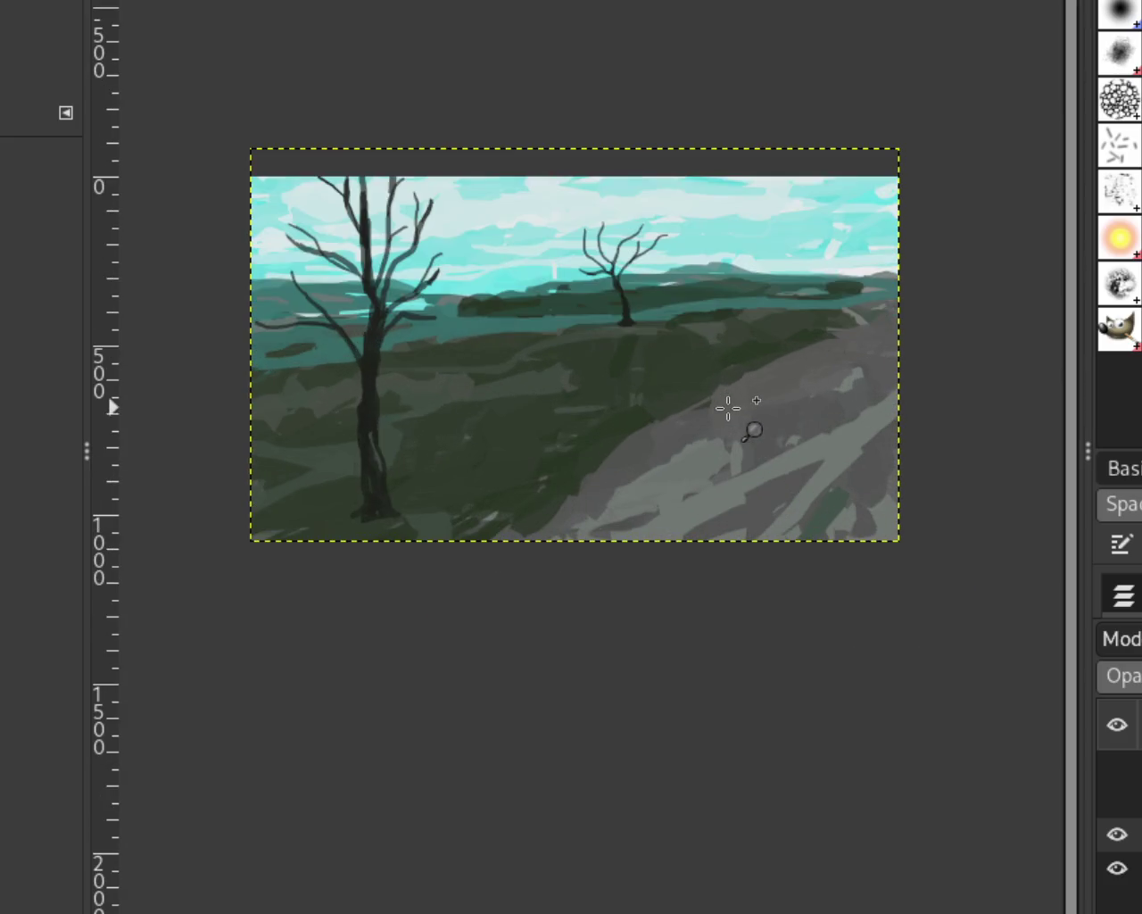
{"action": "left_click", "coordinate": [544, 223]}
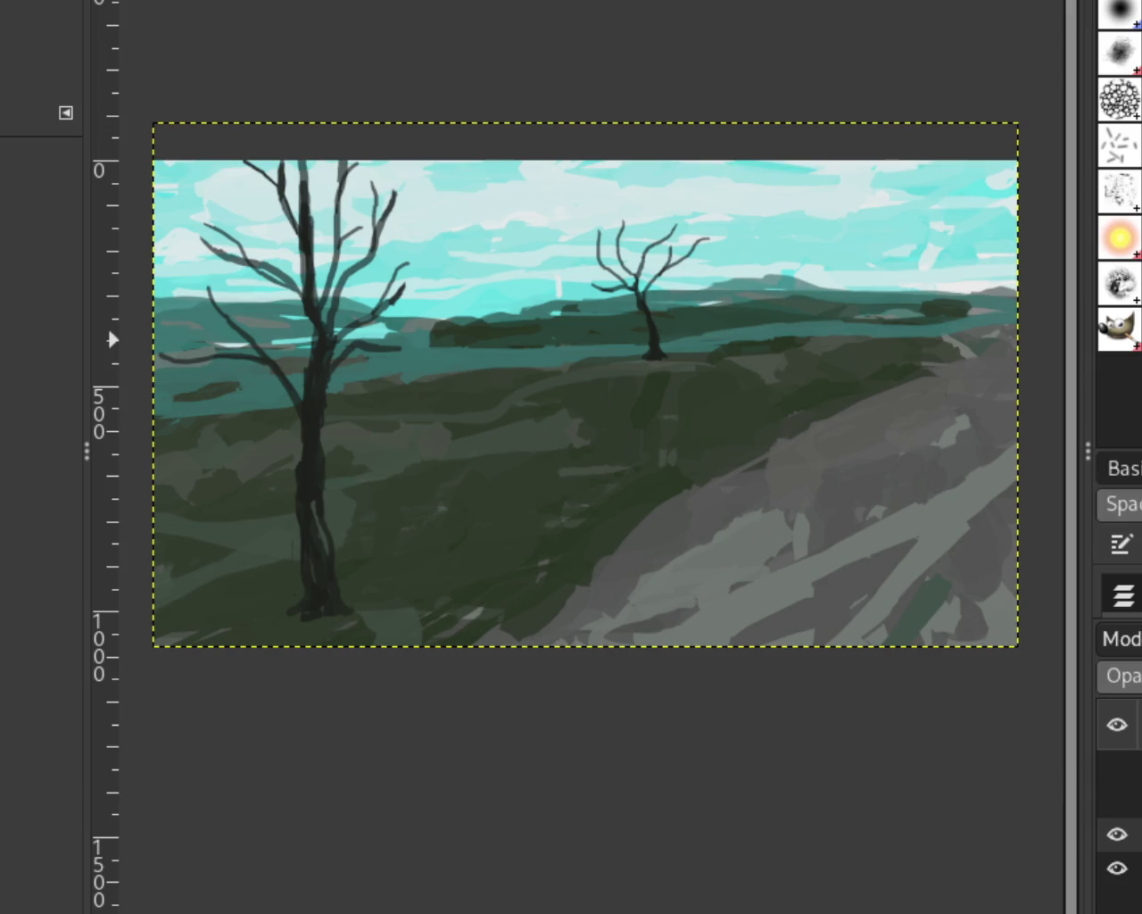
{"action": "left_click", "coordinate": [1117, 835]}
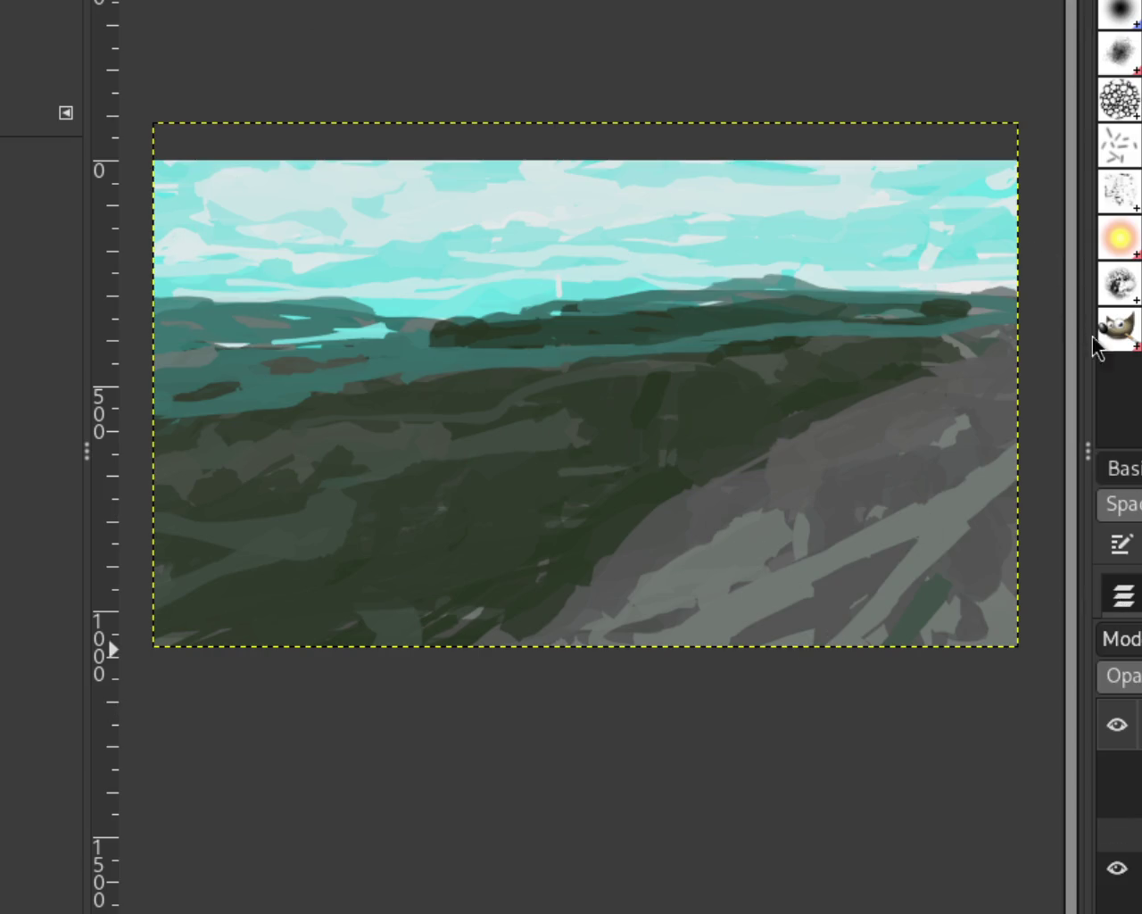
{"action": "left_click", "coordinate": [1119, 835]}
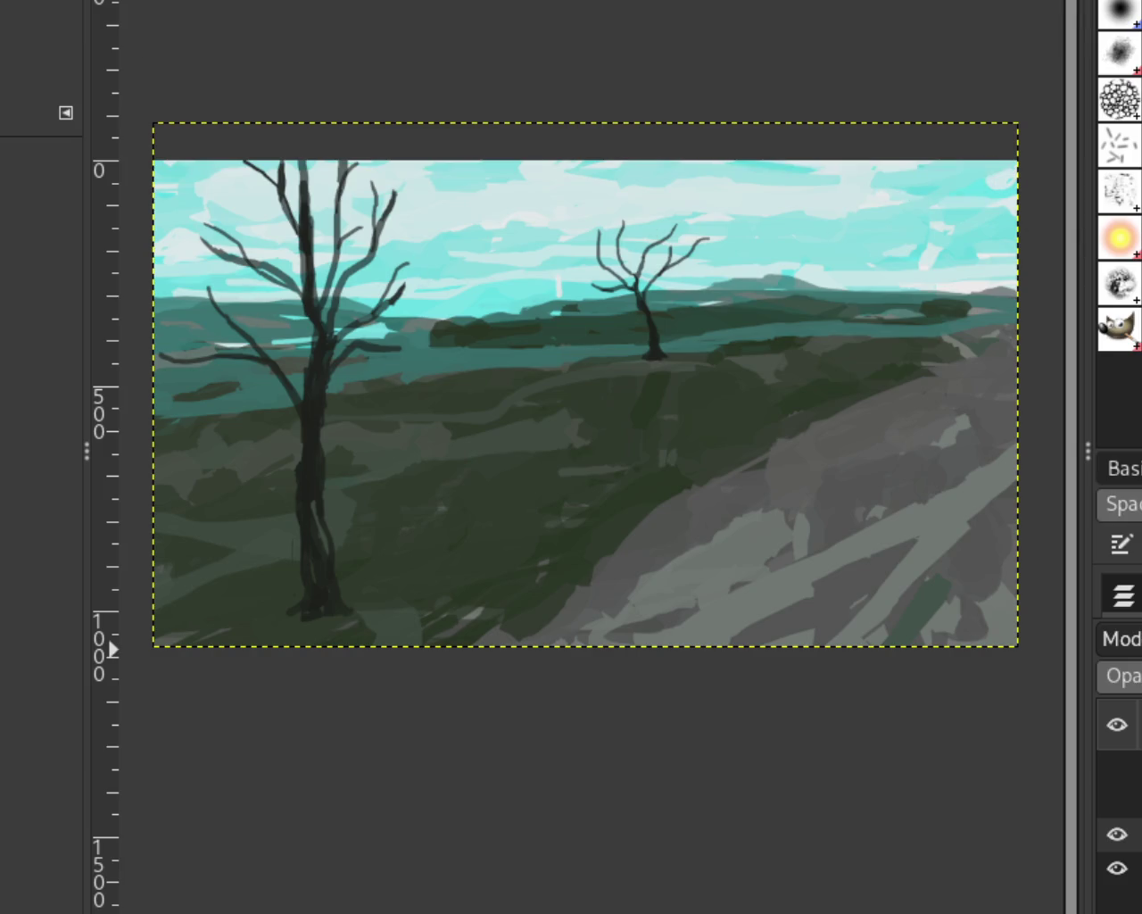
{"action": "left_click", "coordinate": [1116, 802]}
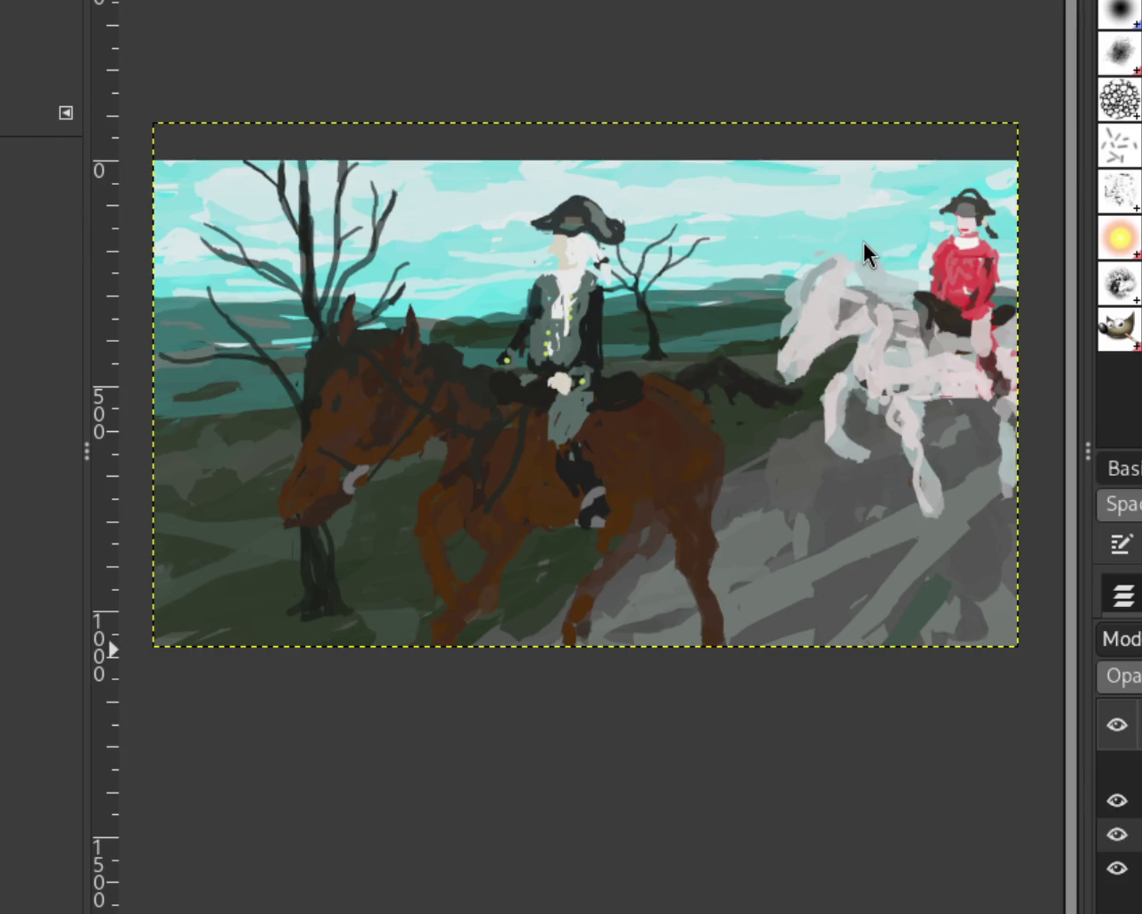
{"action": "left_click", "coordinate": [1106, 782]}
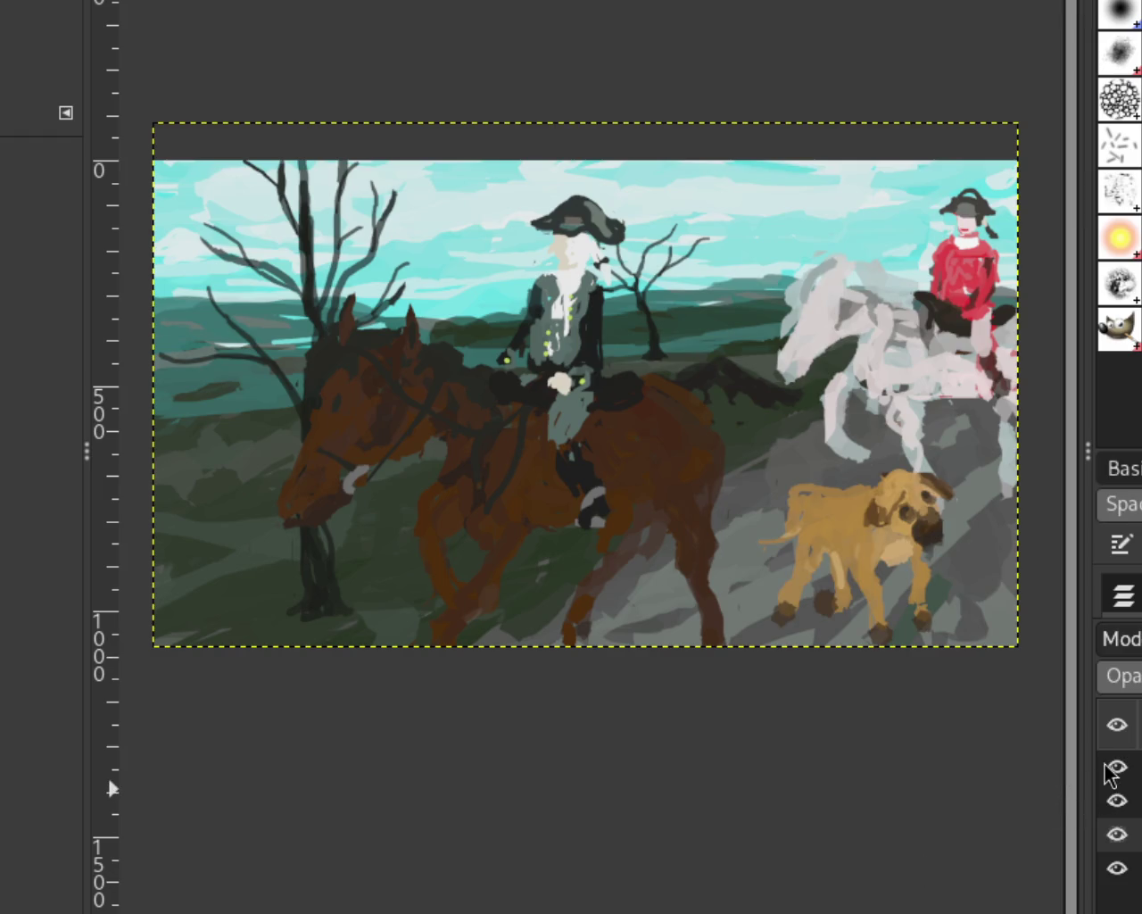
{"action": "left_click", "coordinate": [1110, 767]}
{"action": "left_click", "coordinate": [1106, 801]}
{"action": "left_click", "coordinate": [1114, 833]}
{"action": "left_click", "coordinate": [1119, 867]}
{"action": "left_click", "coordinate": [1119, 867]}
{"action": "left_click", "coordinate": [1118, 834]}
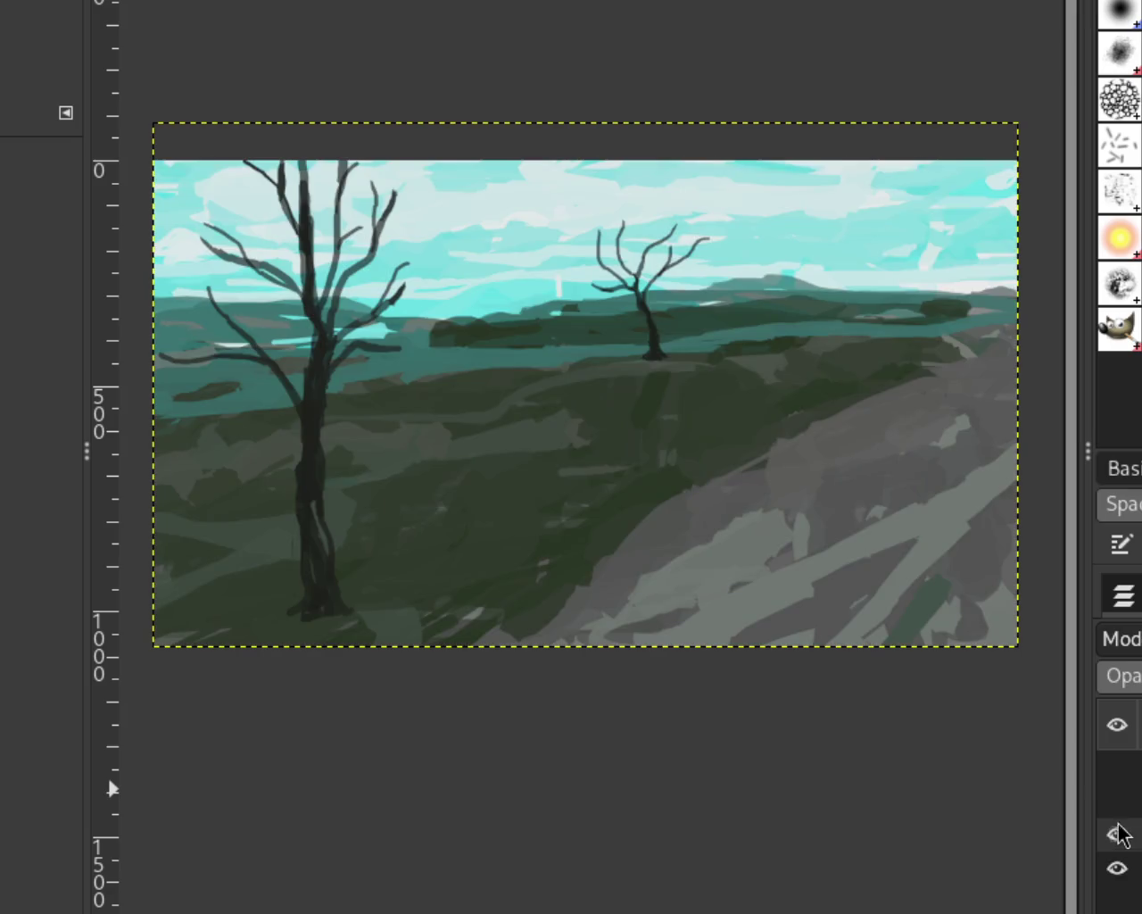
{"action": "left_click", "coordinate": [1115, 801]}
{"action": "left_click", "coordinate": [1116, 774]}
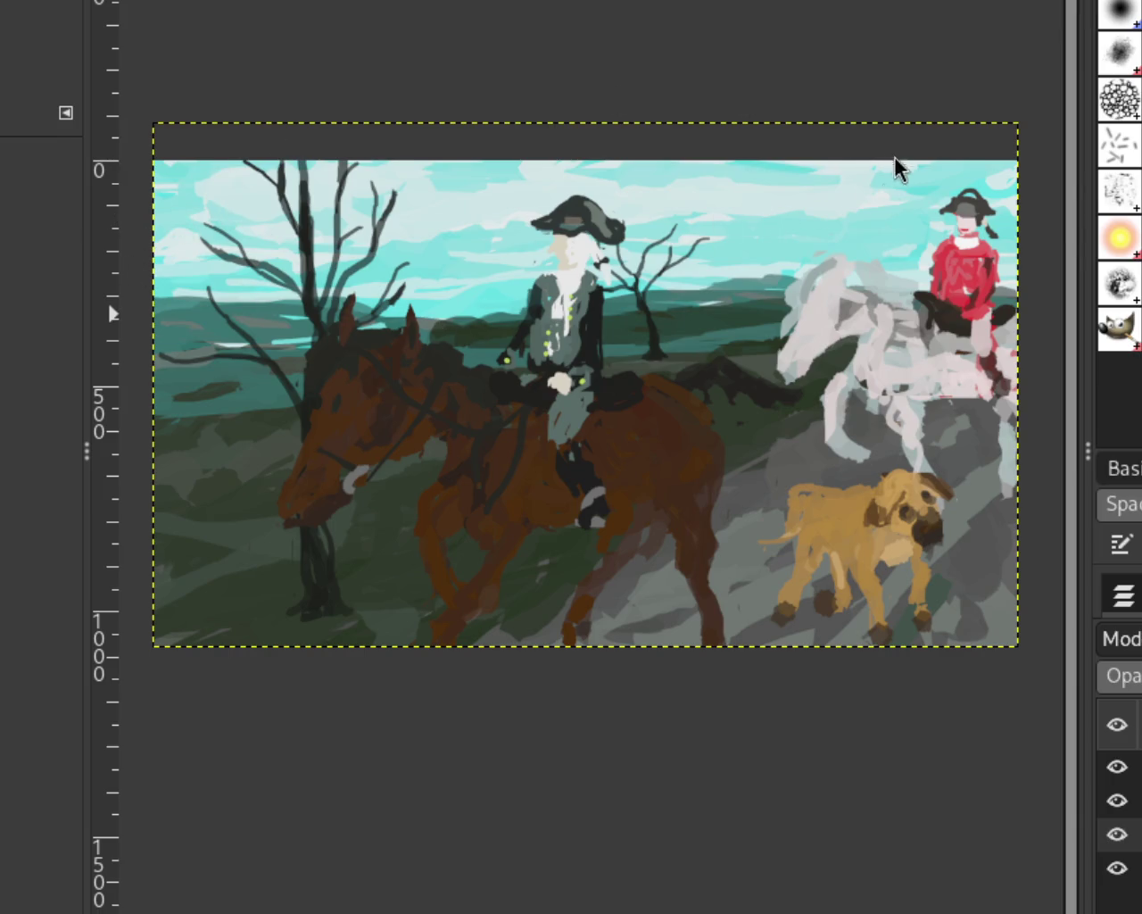
Hide the dog and horse-riders layers, then briefly hide the trees layer to check the background.
{"action": "left_click", "coordinate": [1116, 767]}
{"action": "left_click", "coordinate": [1116, 767]}
{"action": "left_click", "coordinate": [1117, 767]}
{"action": "left_click", "coordinate": [1116, 801]}
{"action": "left_click", "coordinate": [1116, 800]}
{"action": "left_click", "coordinate": [1117, 800]}
{"action": "left_click", "coordinate": [1116, 834]}
{"action": "left_click", "coordinate": [1116, 834]}
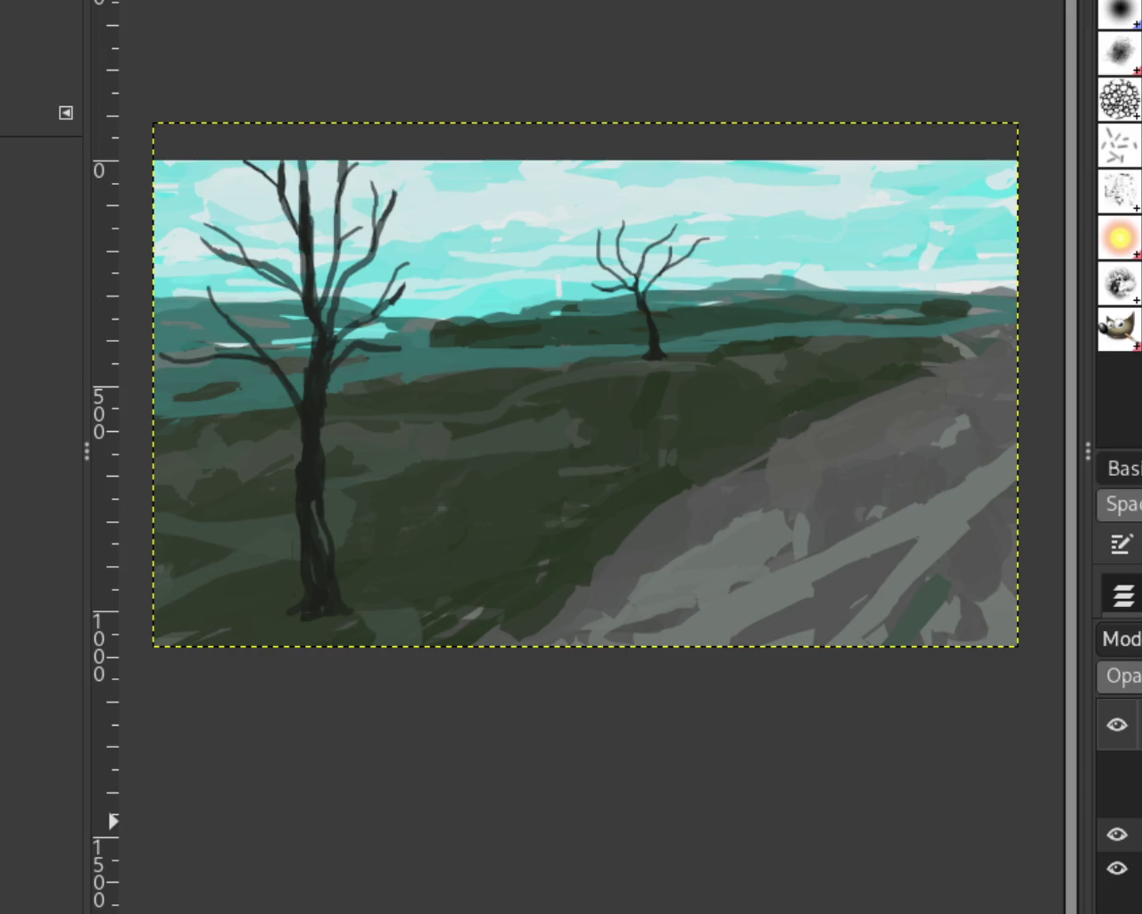
{"action": "left_click", "coordinate": [1118, 833]}
Show the trees layer again and zoom in on the near tree's base.
{"action": "left_click", "coordinate": [1117, 833]}
{"action": "left_click", "coordinate": [431, 508], "text": "ctrl"}
{"action": "left_click", "coordinate": [390, 572]}
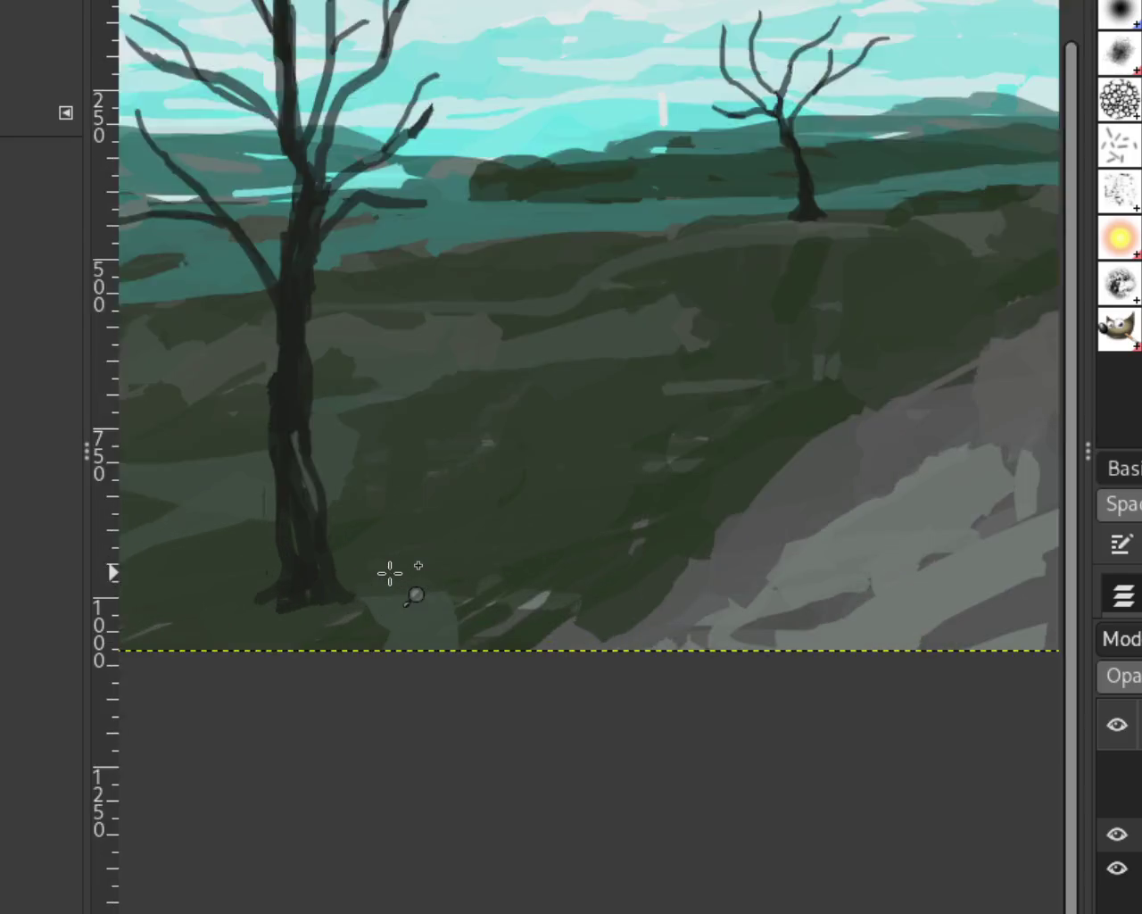
{"action": "left_click", "coordinate": [390, 572]}
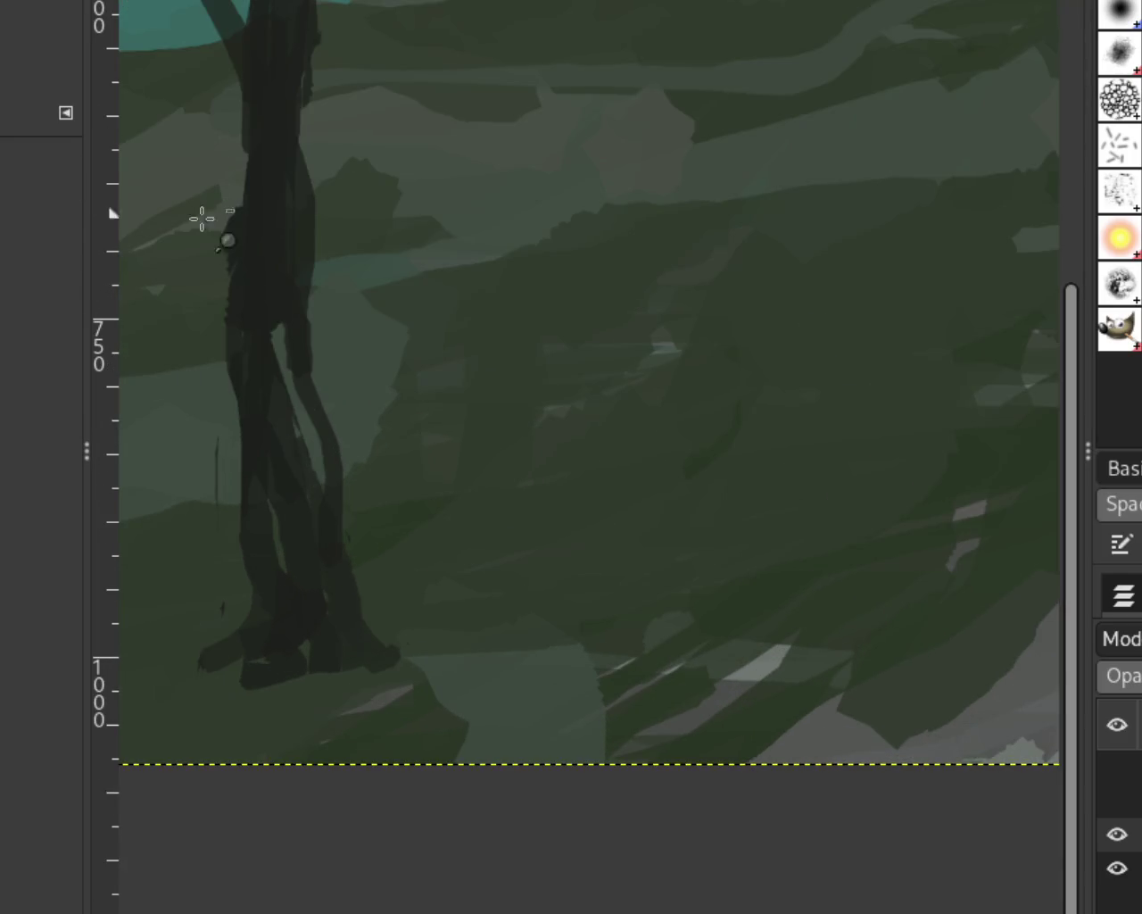
{"action": "scroll", "coordinate": [288, 135], "scroll_direction": "down", "scroll_amount": 1}
{"action": "scroll", "coordinate": [283, 294], "scroll_direction": "down", "scroll_amount": 1}
{"action": "scroll", "coordinate": [283, 295], "scroll_direction": "up", "scroll_amount": 2}
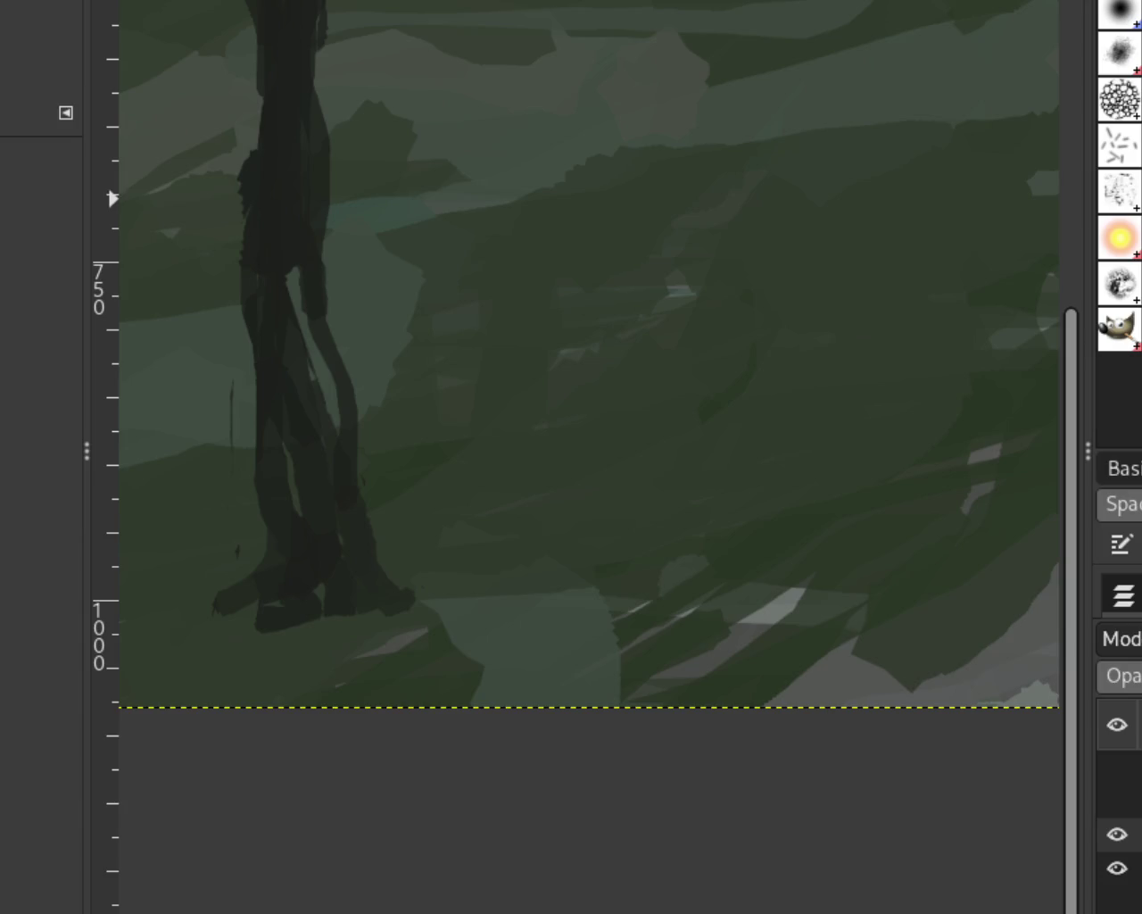
Paint a dark line down the trunk's right edge that curves out into a root, redrawing until it fits.
{"action": "mouse_move", "coordinate": [301, 217]}
{"action": "left_mouse_down"}
{"action": "mouse_move", "coordinate": [373, 441]}
{"action": "mouse_move", "coordinate": [447, 591]}
{"action": "left_mouse_up"}
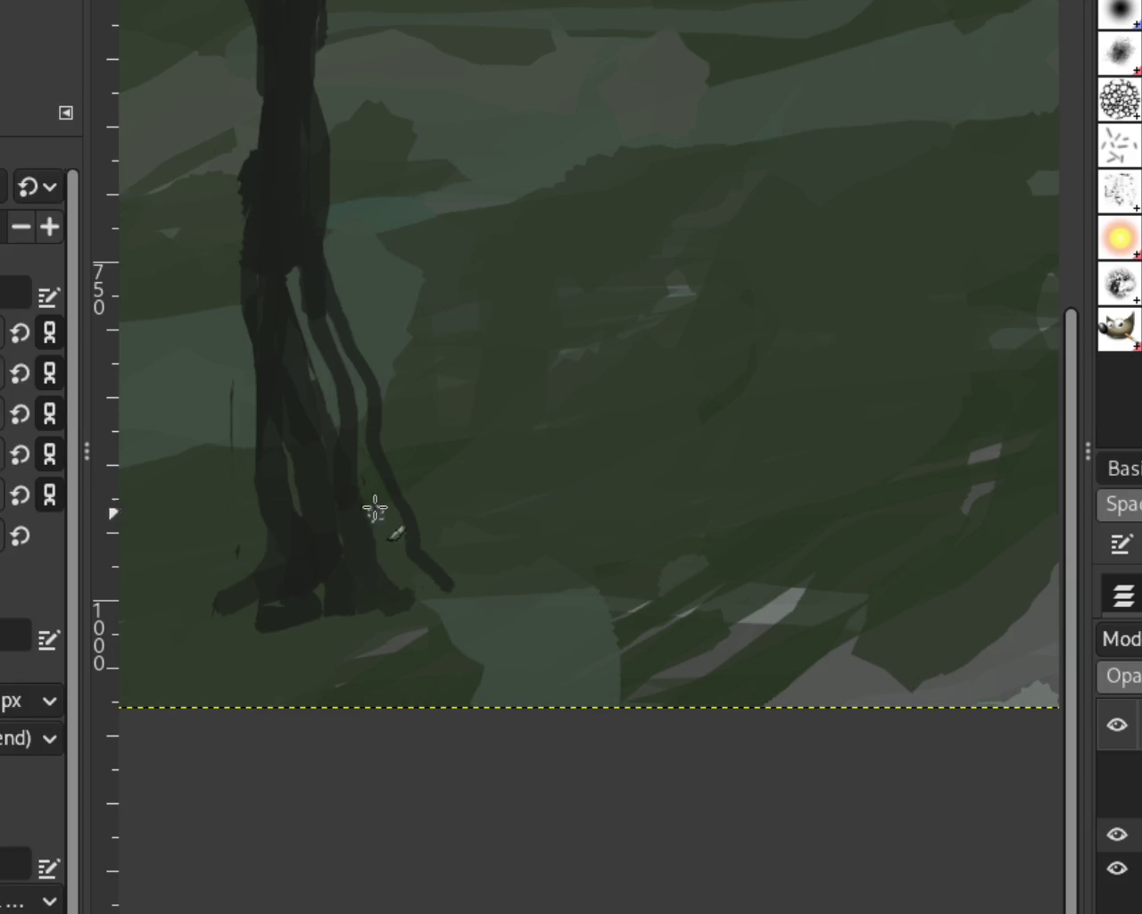
{"action": "key", "text": "ctrl+z"}
{"action": "left_click_drag", "start_coordinate": [319, 295], "coordinate": [426, 605]}
{"action": "key", "text": "ctrl+z"}
{"action": "left_click_drag", "start_coordinate": [377, 492], "coordinate": [433, 624]}
{"action": "key", "text": "ctrl+z"}
{"action": "left_click_drag", "start_coordinate": [268, 224], "coordinate": [365, 419]}
{"action": "left_click_drag", "start_coordinate": [372, 475], "coordinate": [462, 614]}
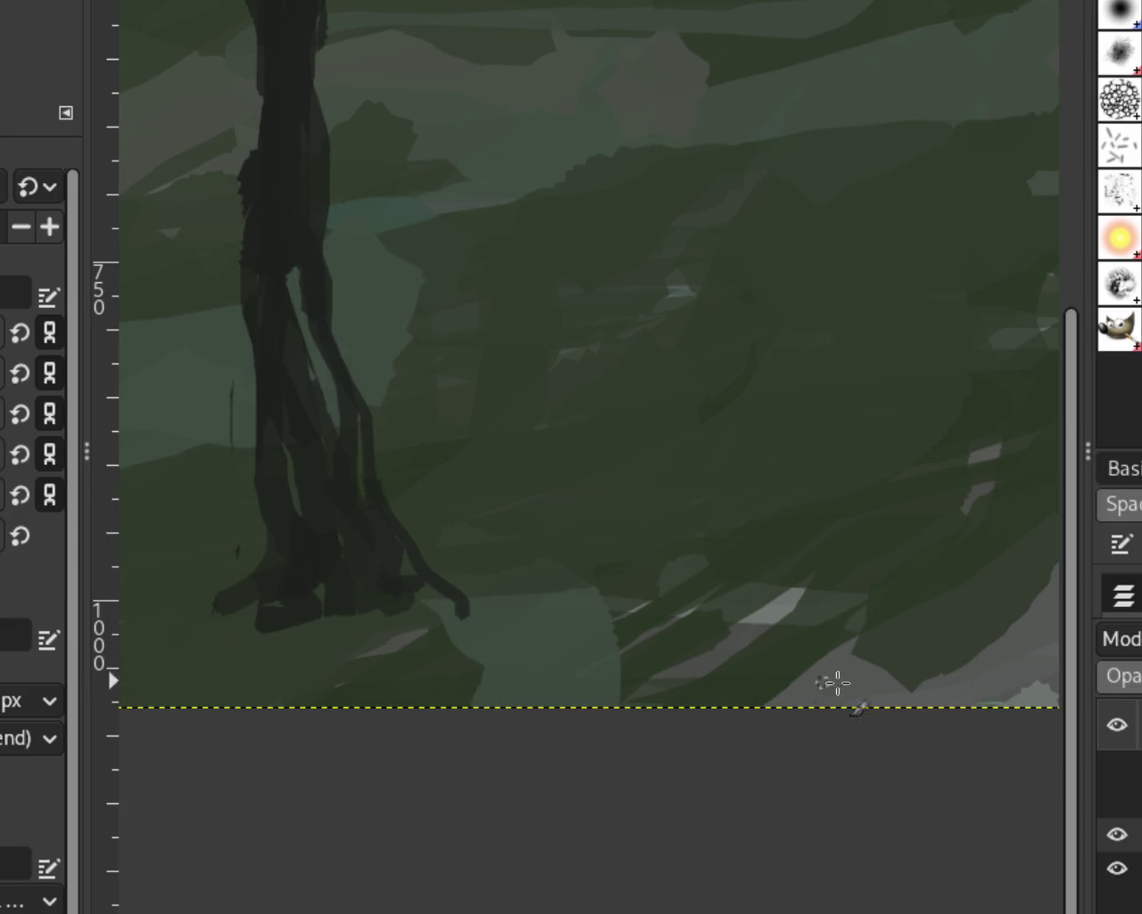
Zoom the view out and back in on the tree base to review the new root.
{"action": "key", "text": "z"}
{"action": "scroll", "coordinate": [400, 359], "scroll_direction": "down", "scroll_amount": 1}
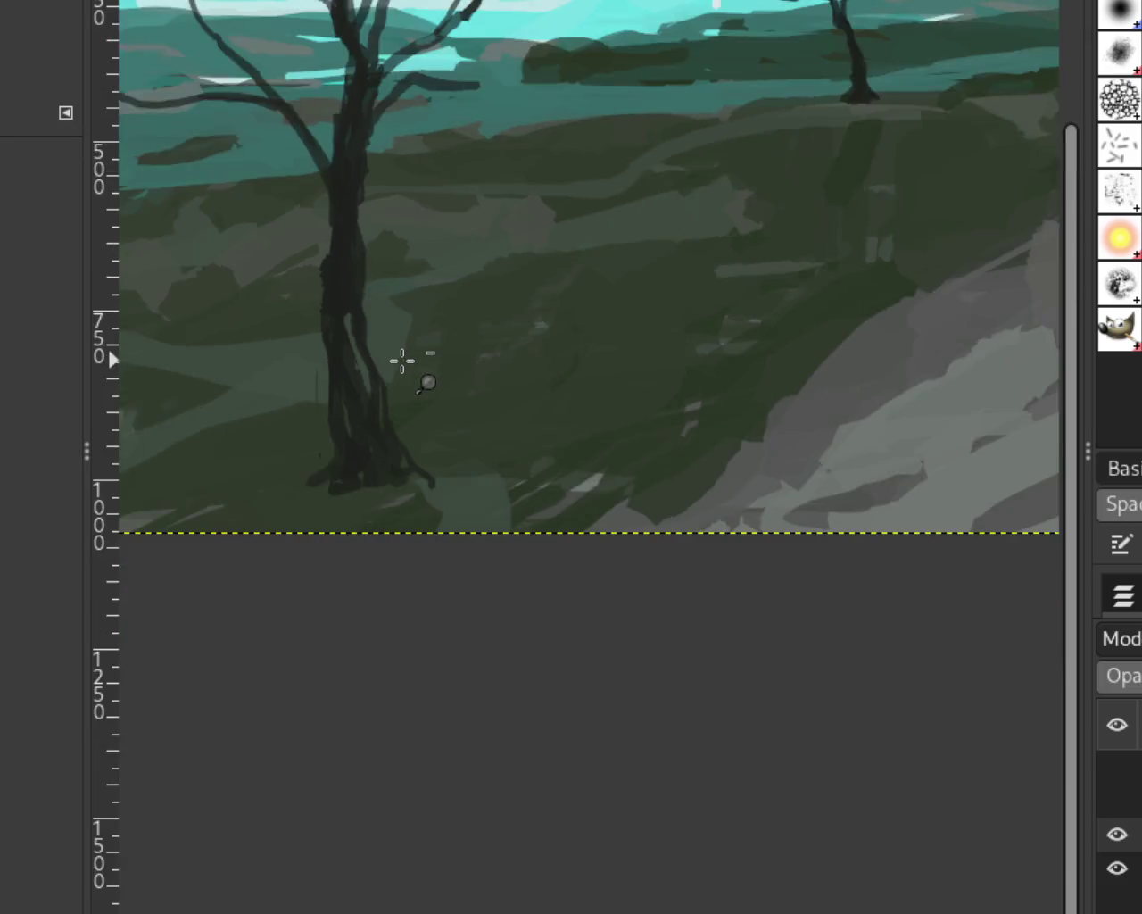
{"action": "scroll", "coordinate": [433, 293], "scroll_direction": "down", "scroll_amount": 2}
{"action": "scroll", "coordinate": [494, 311], "scroll_direction": "up", "scroll_amount": 1}
{"action": "scroll", "coordinate": [494, 312], "scroll_direction": "down", "scroll_amount": 1}
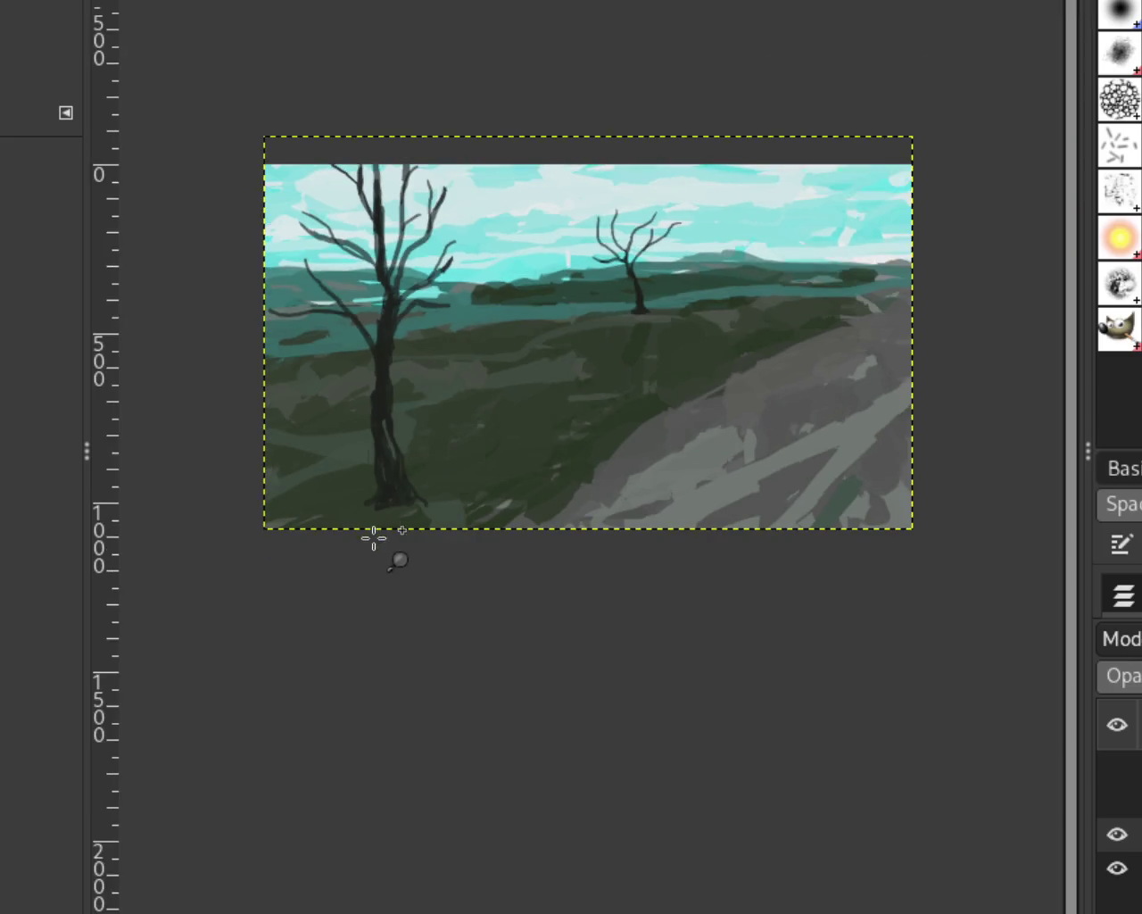
{"action": "scroll", "coordinate": [383, 533], "scroll_direction": "up", "scroll_amount": 2}
{"action": "scroll", "coordinate": [437, 476], "scroll_direction": "up", "scroll_amount": 1}
{"action": "scroll", "coordinate": [437, 476], "scroll_direction": "up", "scroll_amount": 1}
{"action": "scroll", "coordinate": [433, 475], "scroll_direction": "up", "scroll_amount": 2}
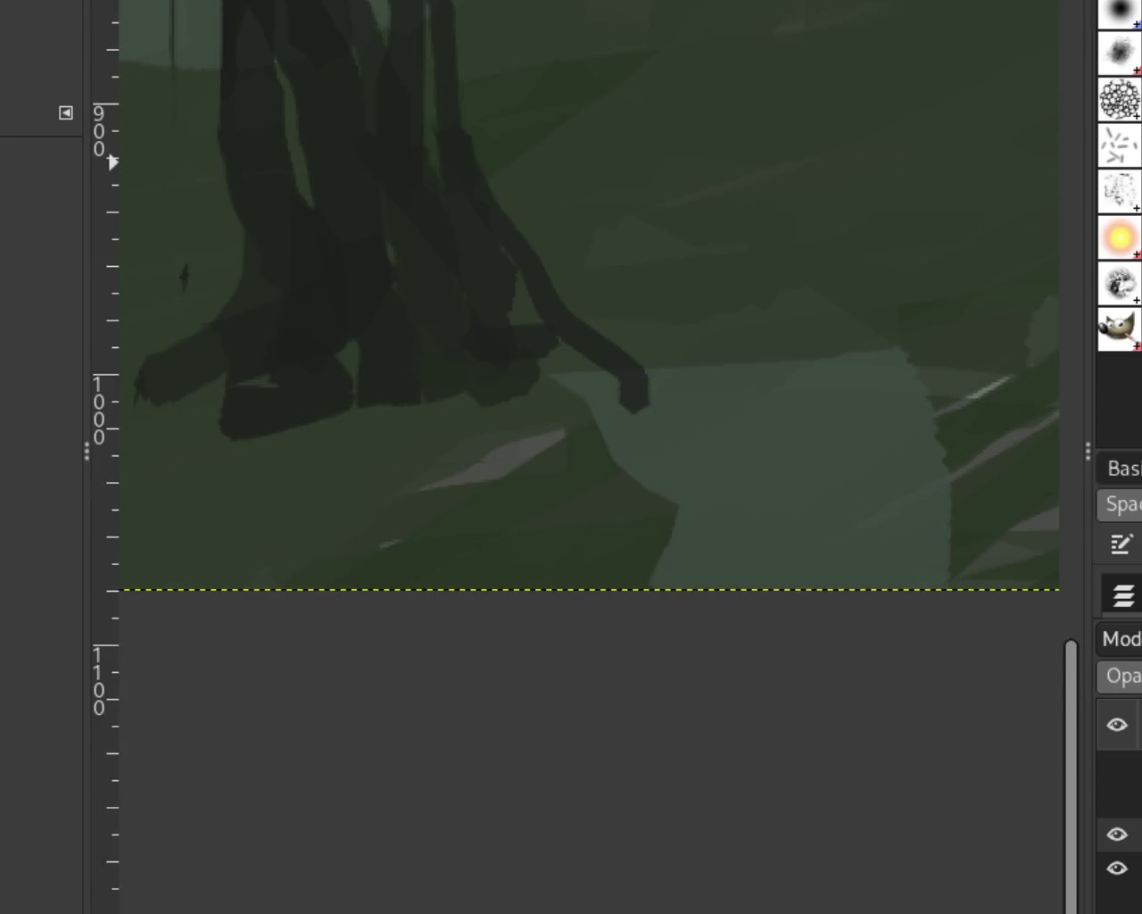
{"action": "key", "text": "p"}
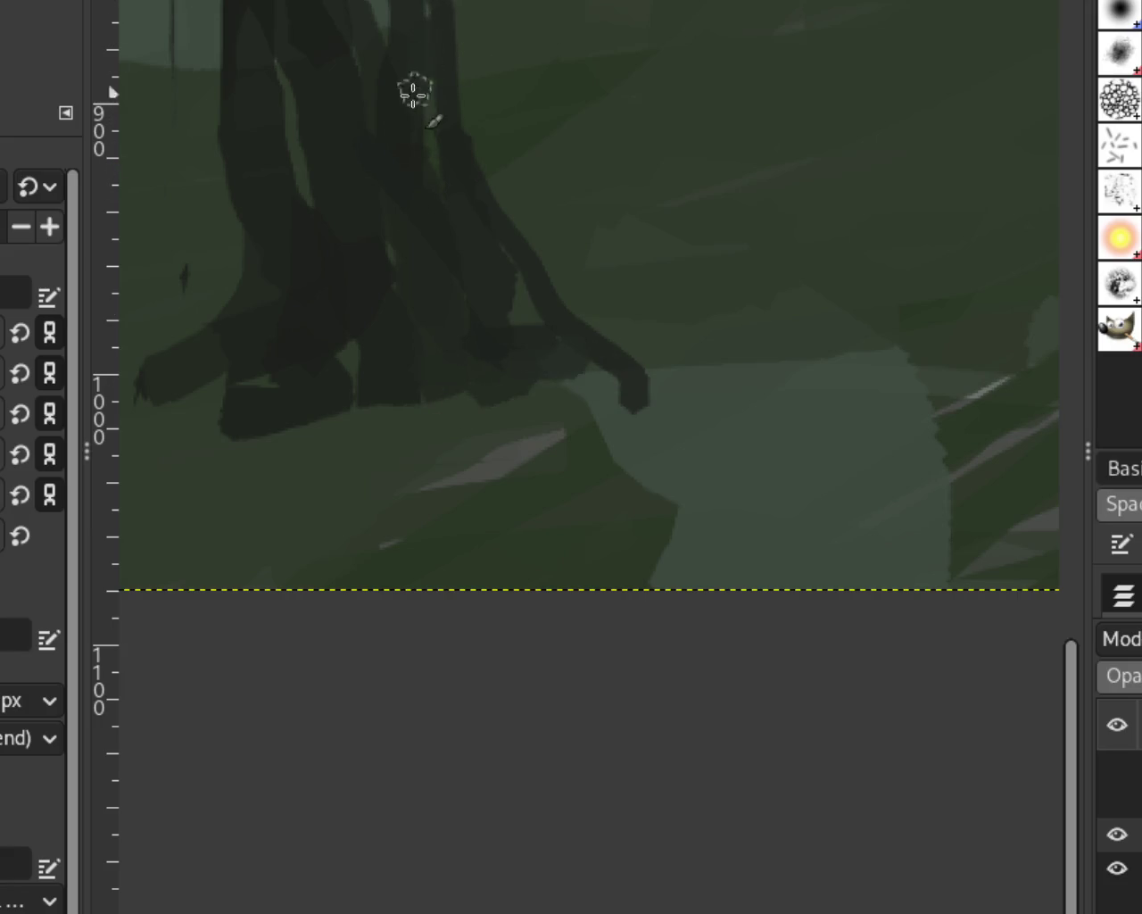
{"action": "key", "text": "z"}
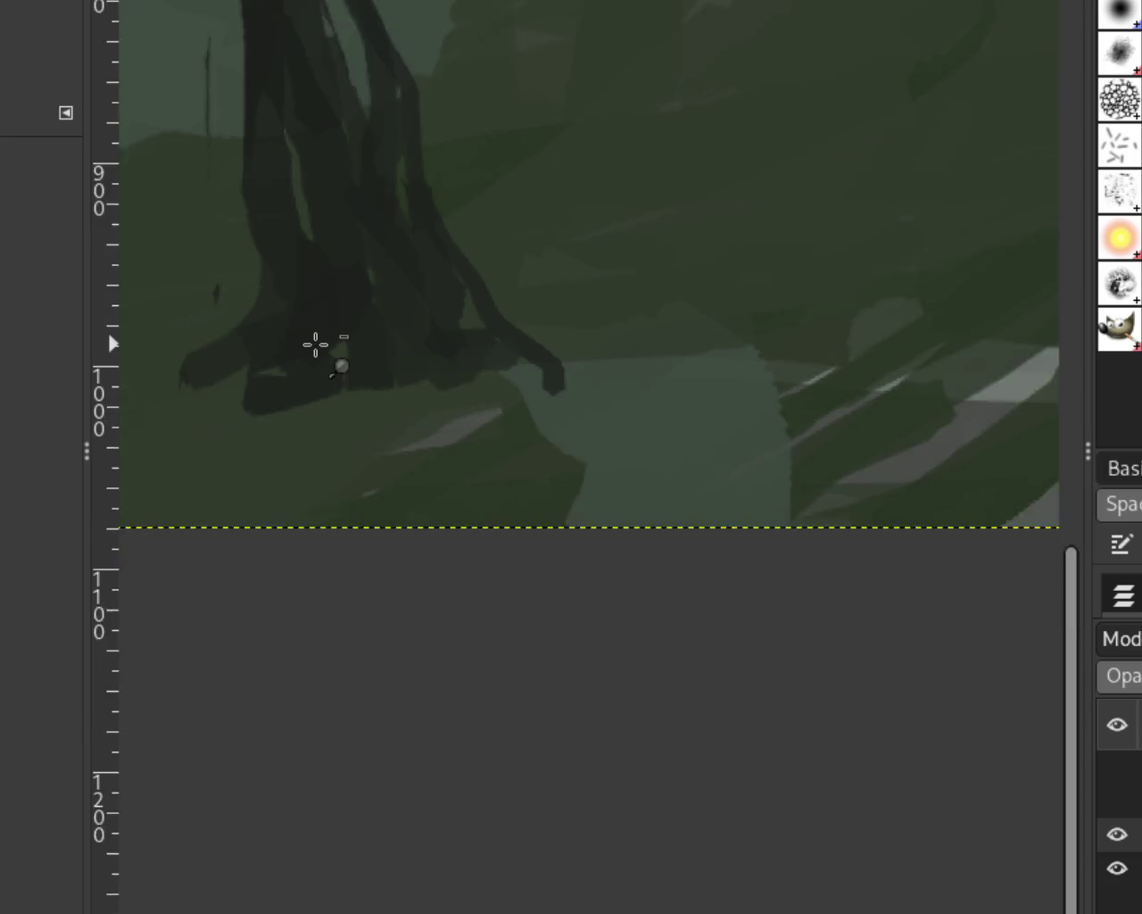
{"action": "scroll", "coordinate": [316, 343], "scroll_direction": "down", "scroll_amount": 3}
{"action": "scroll", "coordinate": [377, 187], "scroll_direction": "down", "scroll_amount": 2}
{"action": "left_click", "coordinate": [432, 313]}
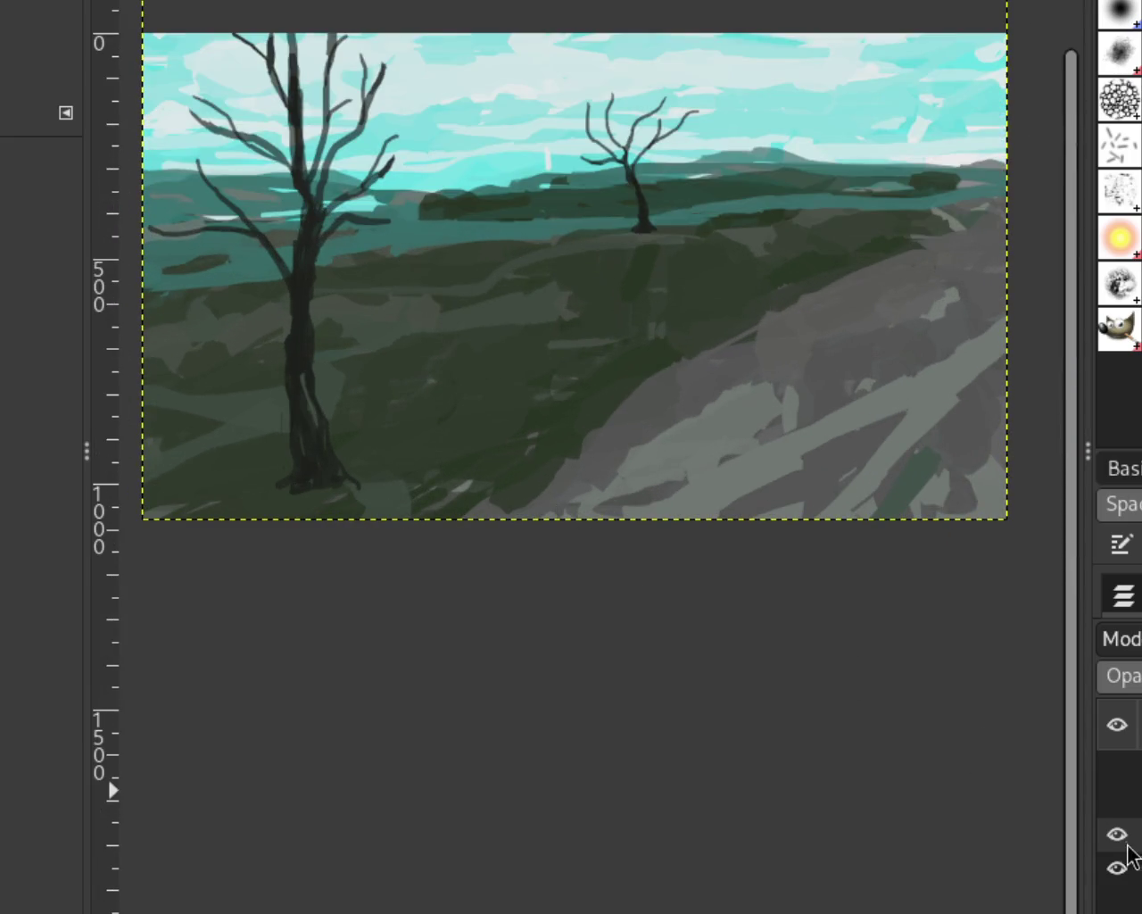
{"action": "left_click", "coordinate": [1117, 801]}
{"action": "left_click", "coordinate": [1117, 767]}
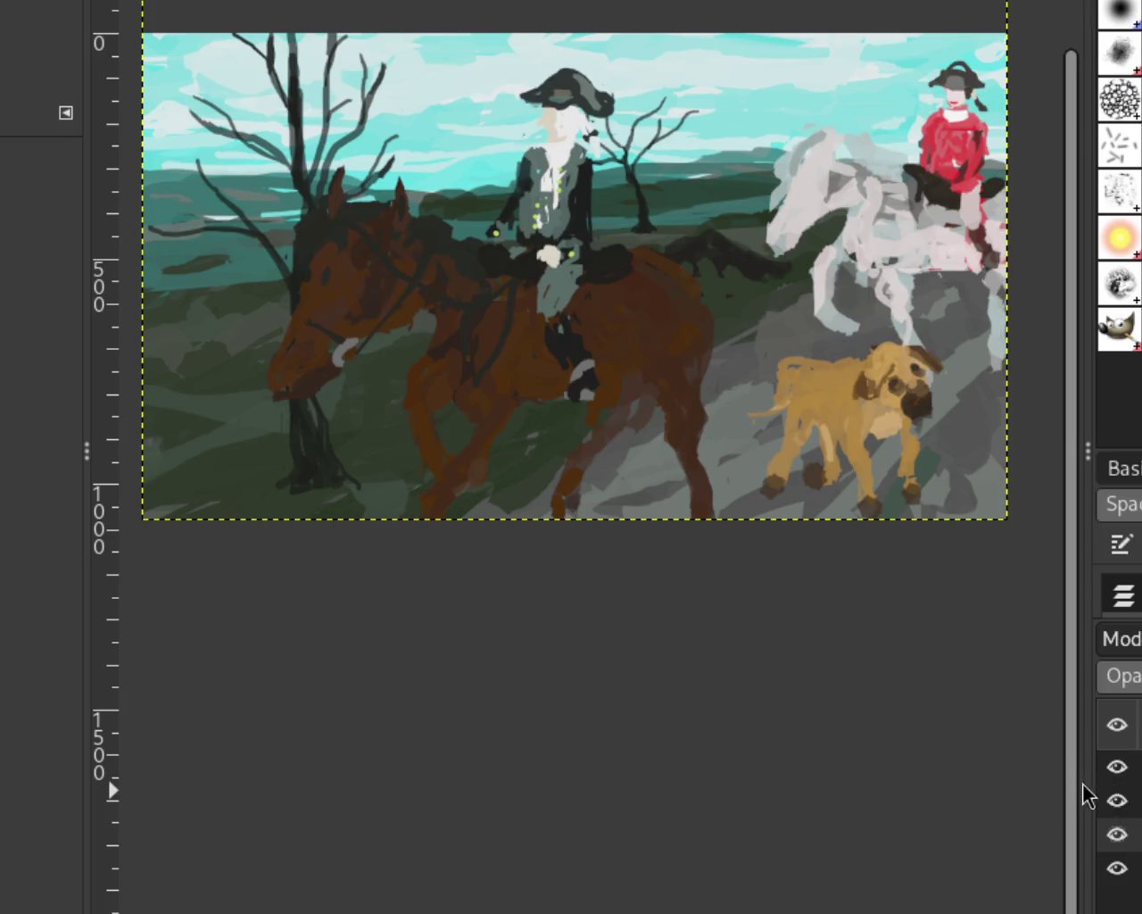
{"action": "left_click", "coordinate": [1117, 800]}
{"action": "left_click", "coordinate": [1118, 767]}
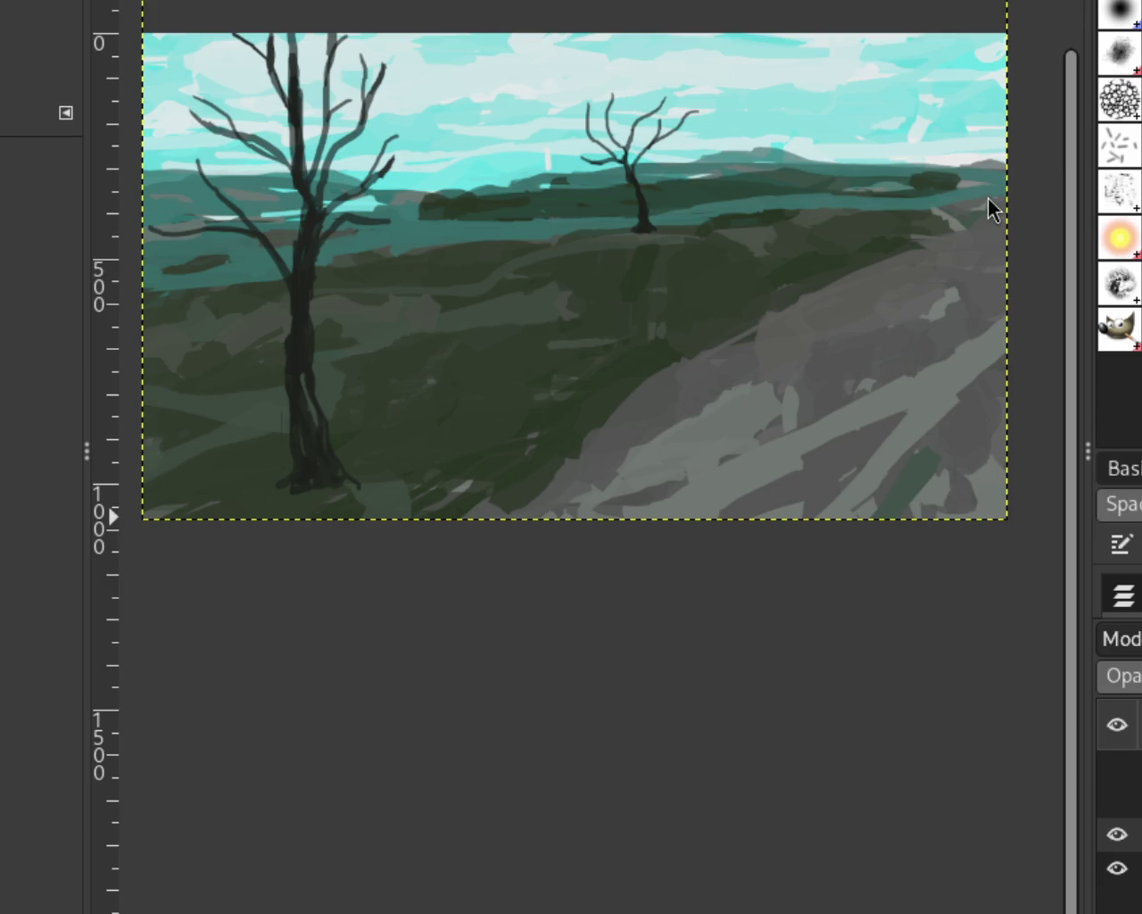
Fill the gap between trunk and right root with dark paint, including beneath the root mass.
{"action": "scroll", "coordinate": [301, 536], "scroll_direction": "down", "scroll_amount": 1}
{"action": "scroll", "coordinate": [297, 533], "scroll_direction": "up", "scroll_amount": 4}
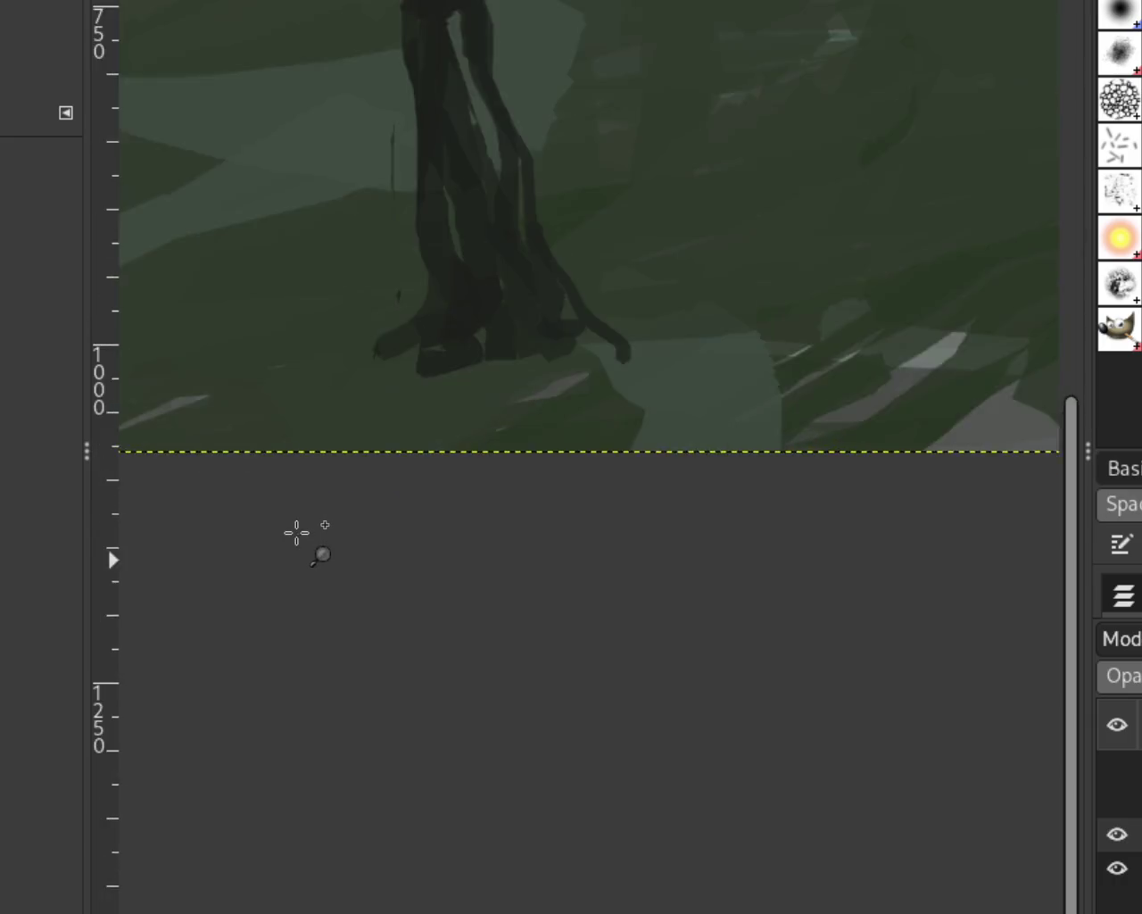
{"action": "scroll", "coordinate": [297, 533], "scroll_direction": "up", "scroll_amount": 1}
{"action": "scroll", "coordinate": [548, 407], "scroll_direction": "up", "scroll_amount": 1}
{"action": "scroll", "coordinate": [706, 331], "scroll_direction": "up", "scroll_amount": 1}
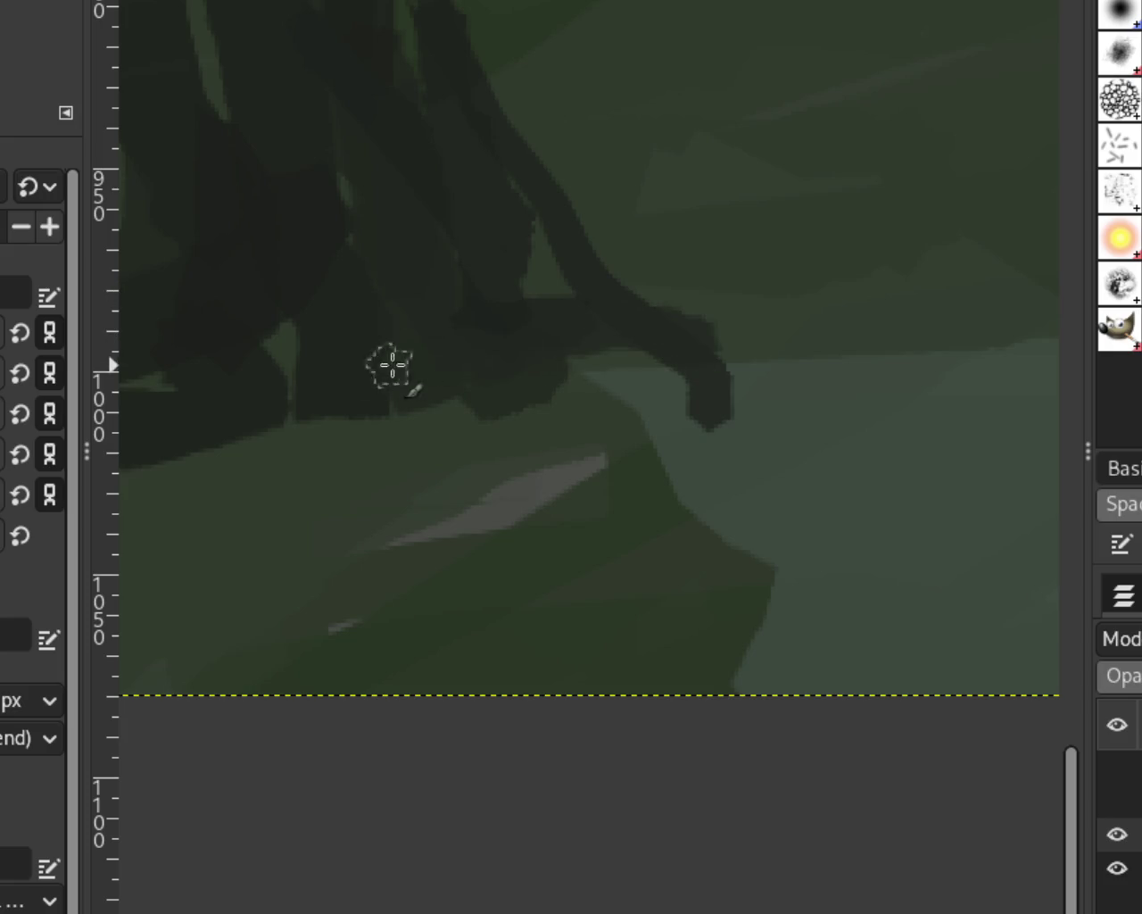
{"action": "left_click_drag", "start_coordinate": [499, 415], "coordinate": [366, 424]}
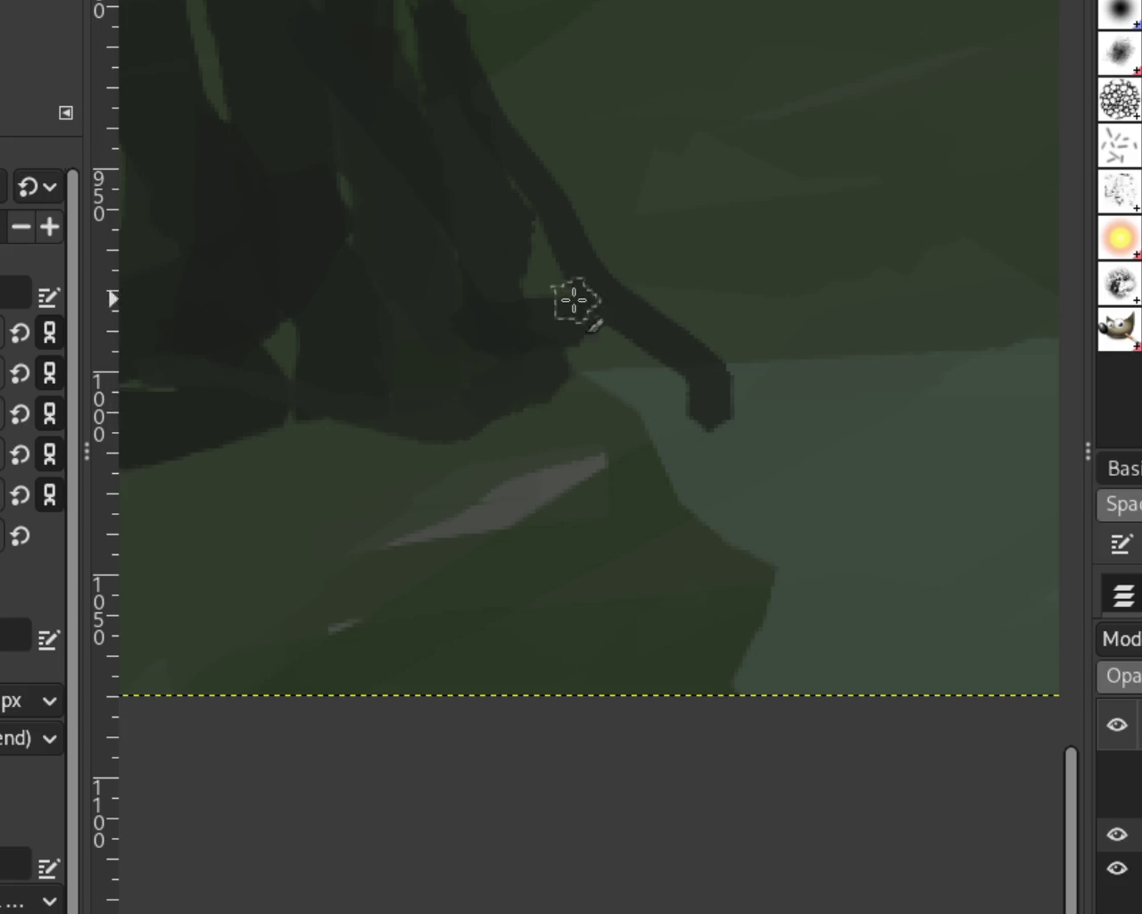
{"action": "left_click_drag", "start_coordinate": [580, 295], "coordinate": [527, 284]}
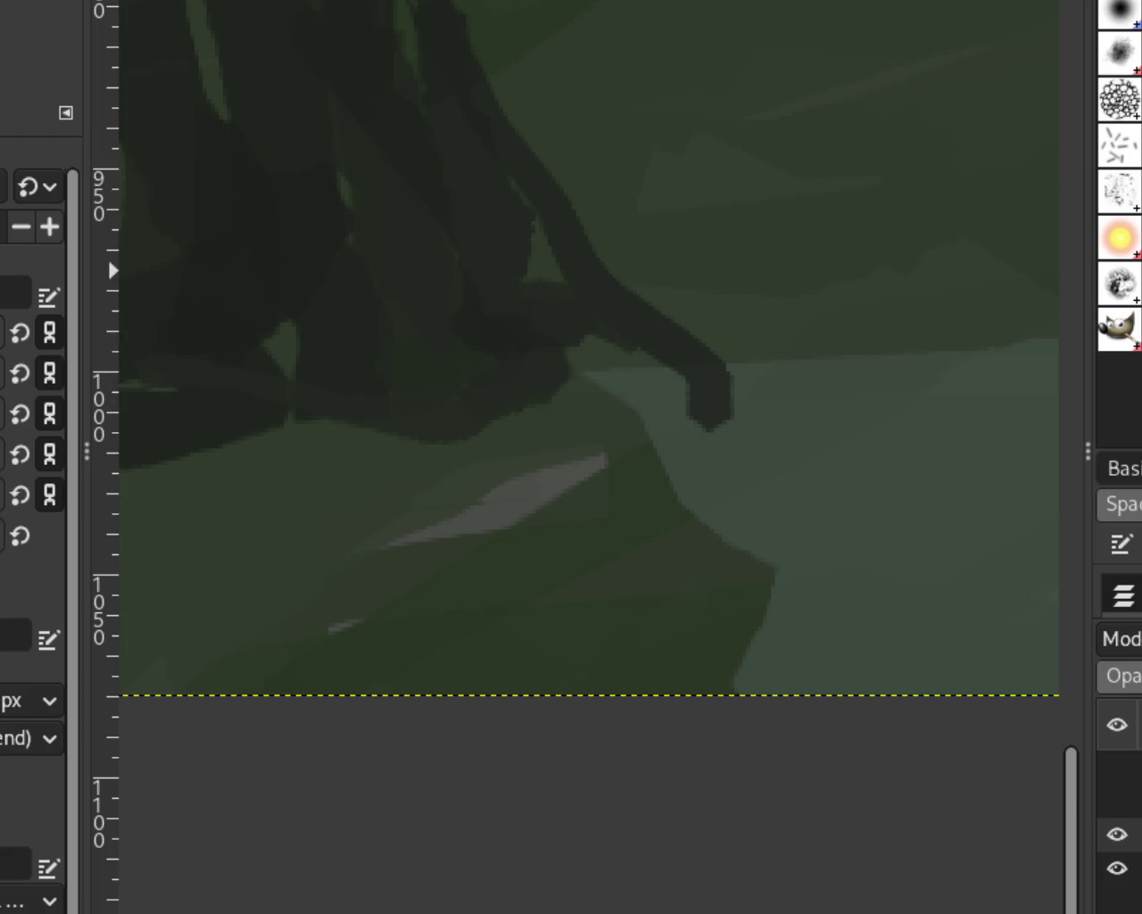
{"action": "left_click_drag", "start_coordinate": [647, 345], "coordinate": [571, 334]}
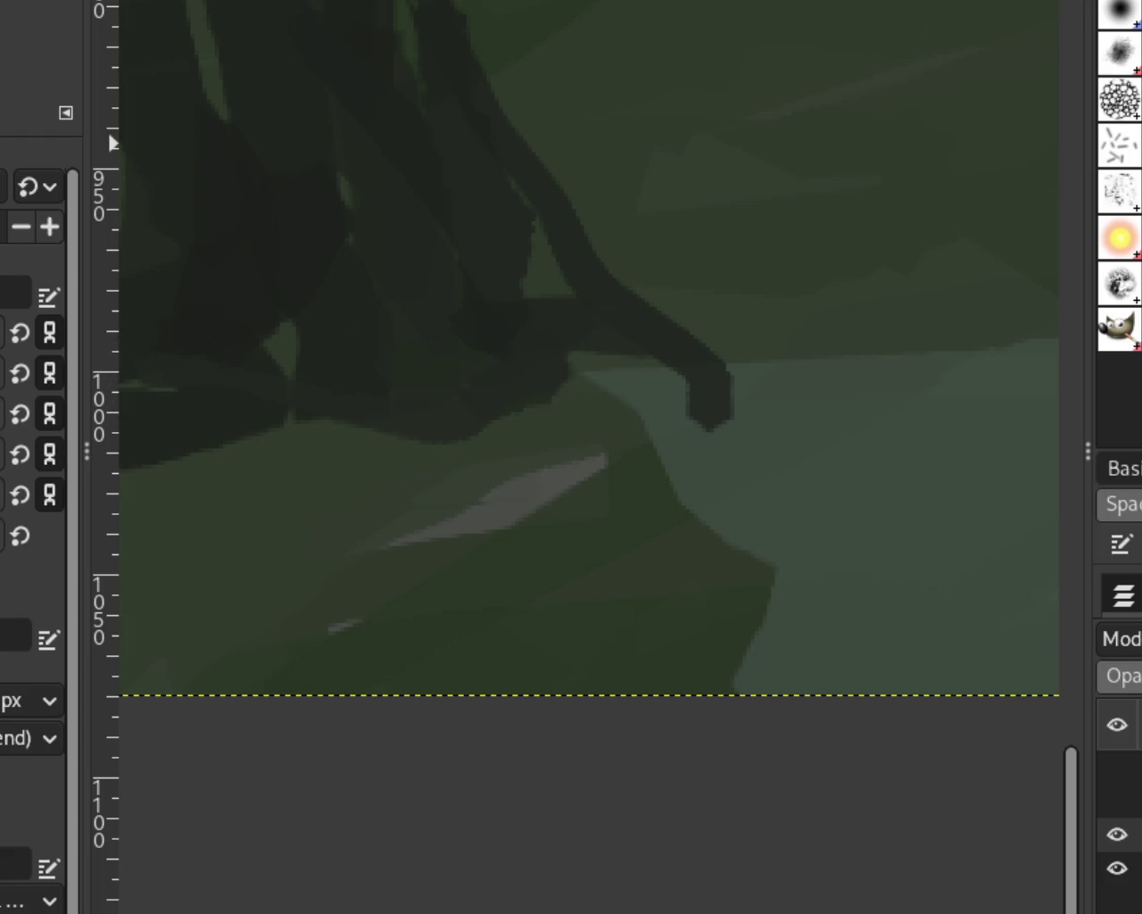
Reshape the root tip with a curved dark stroke, discarding a green paint-over attempt.
{"action": "scroll", "coordinate": [390, 461], "scroll_direction": "down", "scroll_amount": 1, "text": "ctrl"}
{"action": "scroll", "coordinate": [494, 532], "scroll_direction": "up", "scroll_amount": 1, "text": "ctrl"}
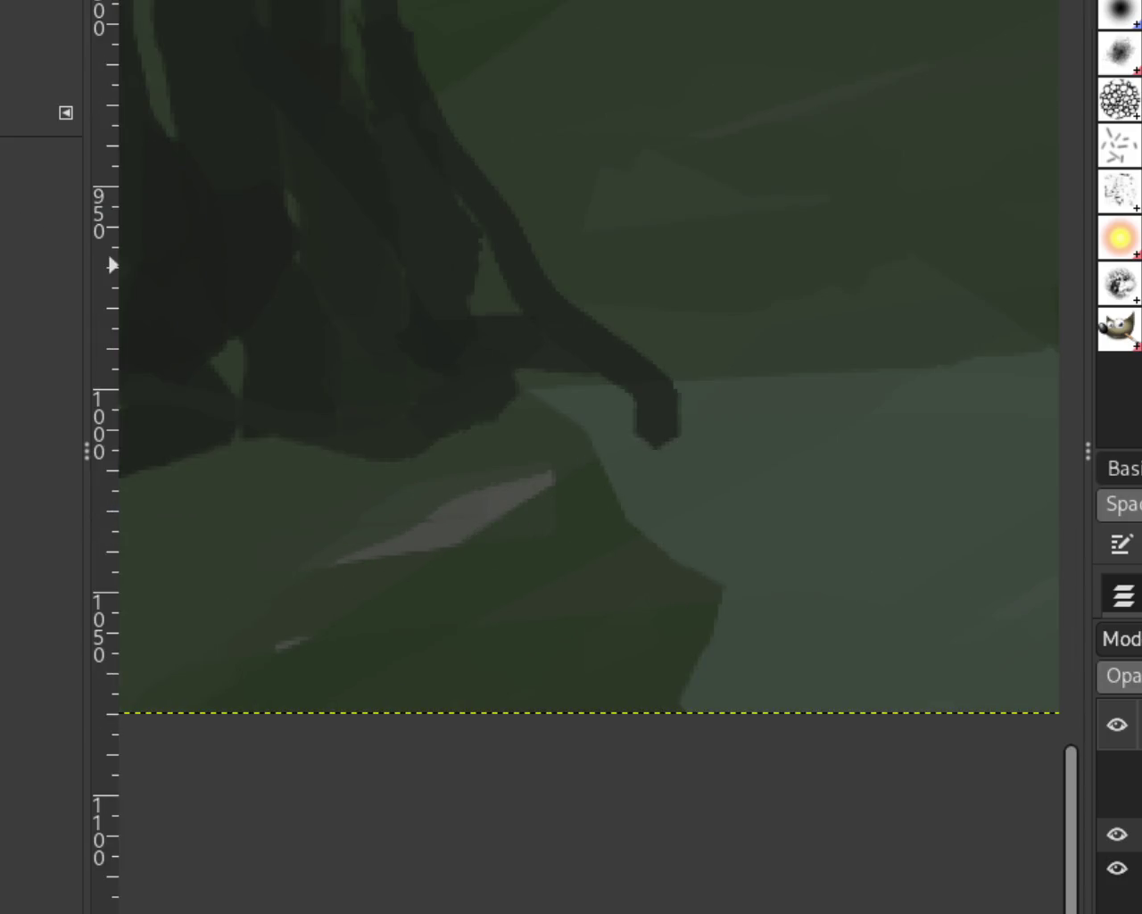
{"action": "left_click_drag", "start_coordinate": [719, 403], "coordinate": [621, 441]}
{"action": "key", "text": "ctrl+z"}
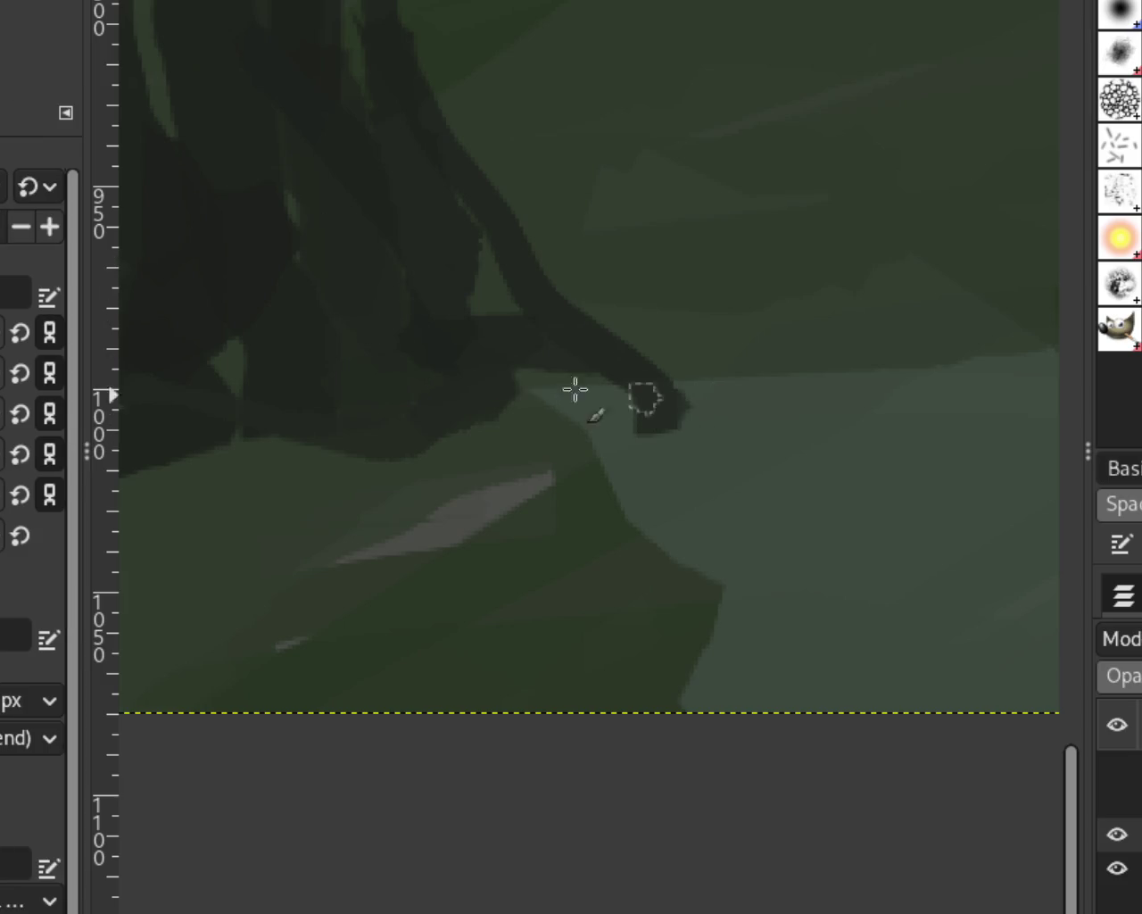
{"action": "left_click_drag", "start_coordinate": [635, 396], "coordinate": [375, 342]}
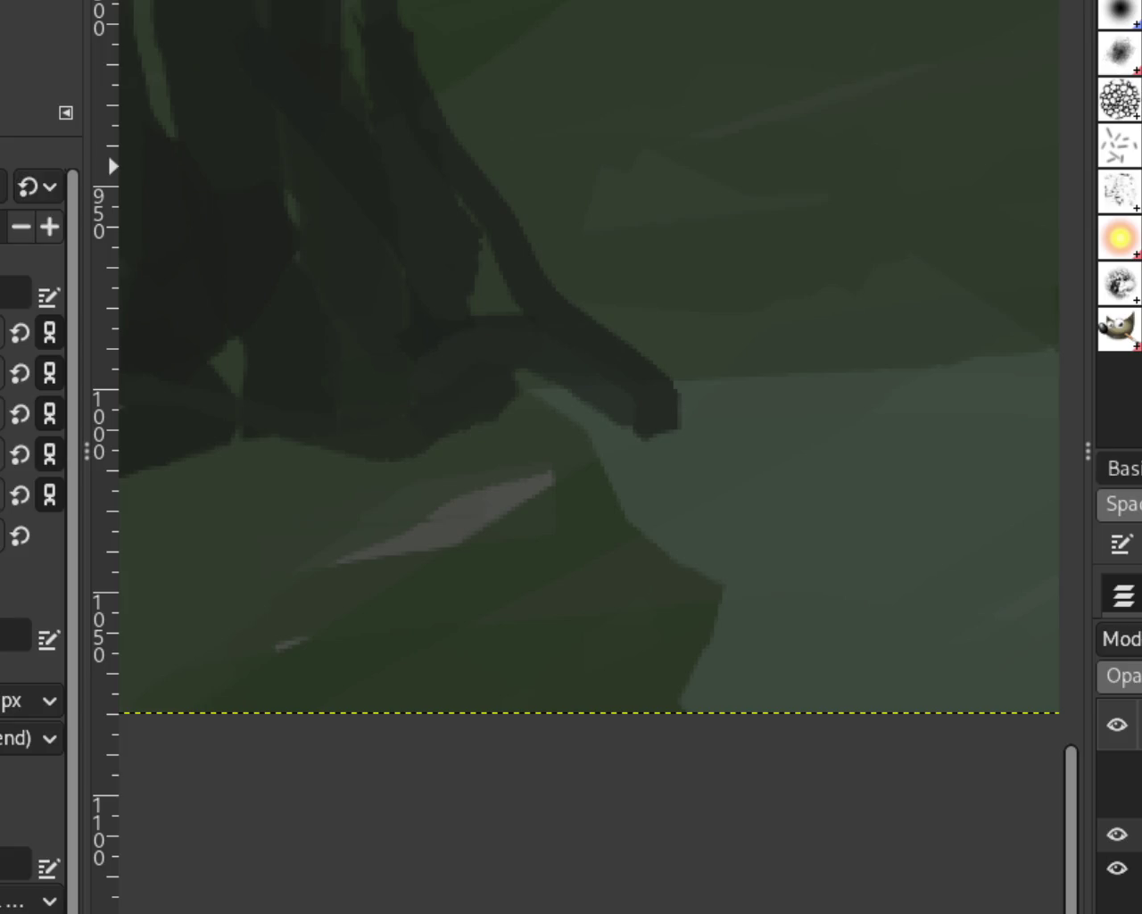
Try a lighter green stroke along the lower roots, then undo it.
{"action": "scroll", "coordinate": [562, 567], "scroll_direction": "down", "scroll_amount": 2}
{"action": "scroll", "coordinate": [561, 566], "scroll_direction": "down", "scroll_amount": 2}
{"action": "scroll", "coordinate": [777, 408], "scroll_direction": "down", "scroll_amount": 1}
{"action": "scroll", "coordinate": [777, 408], "scroll_direction": "up", "scroll_amount": 1}
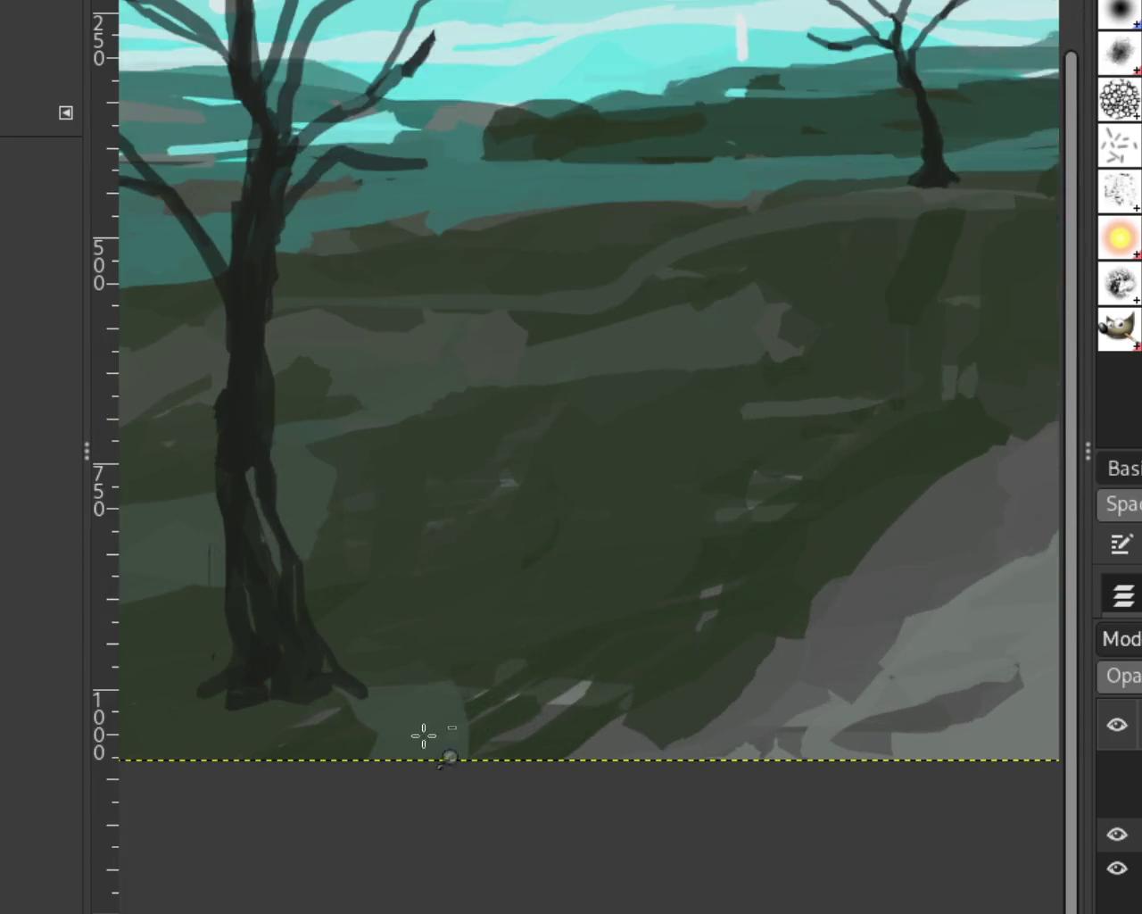
{"action": "scroll", "coordinate": [420, 710], "scroll_direction": "down", "scroll_amount": 5}
{"action": "scroll", "coordinate": [390, 697], "scroll_direction": "up", "scroll_amount": 1}
{"action": "scroll", "coordinate": [494, 513], "scroll_direction": "up", "scroll_amount": 2}
{"action": "scroll", "coordinate": [357, 785], "scroll_direction": "up", "scroll_amount": 1}
{"action": "scroll", "coordinate": [349, 836], "scroll_direction": "up", "scroll_amount": 1}
{"action": "scroll", "coordinate": [336, 796], "scroll_direction": "down", "scroll_amount": 2}
{"action": "scroll", "coordinate": [336, 797], "scroll_direction": "up", "scroll_amount": 2}
{"action": "scroll", "coordinate": [366, 781], "scroll_direction": "up", "scroll_amount": 2}
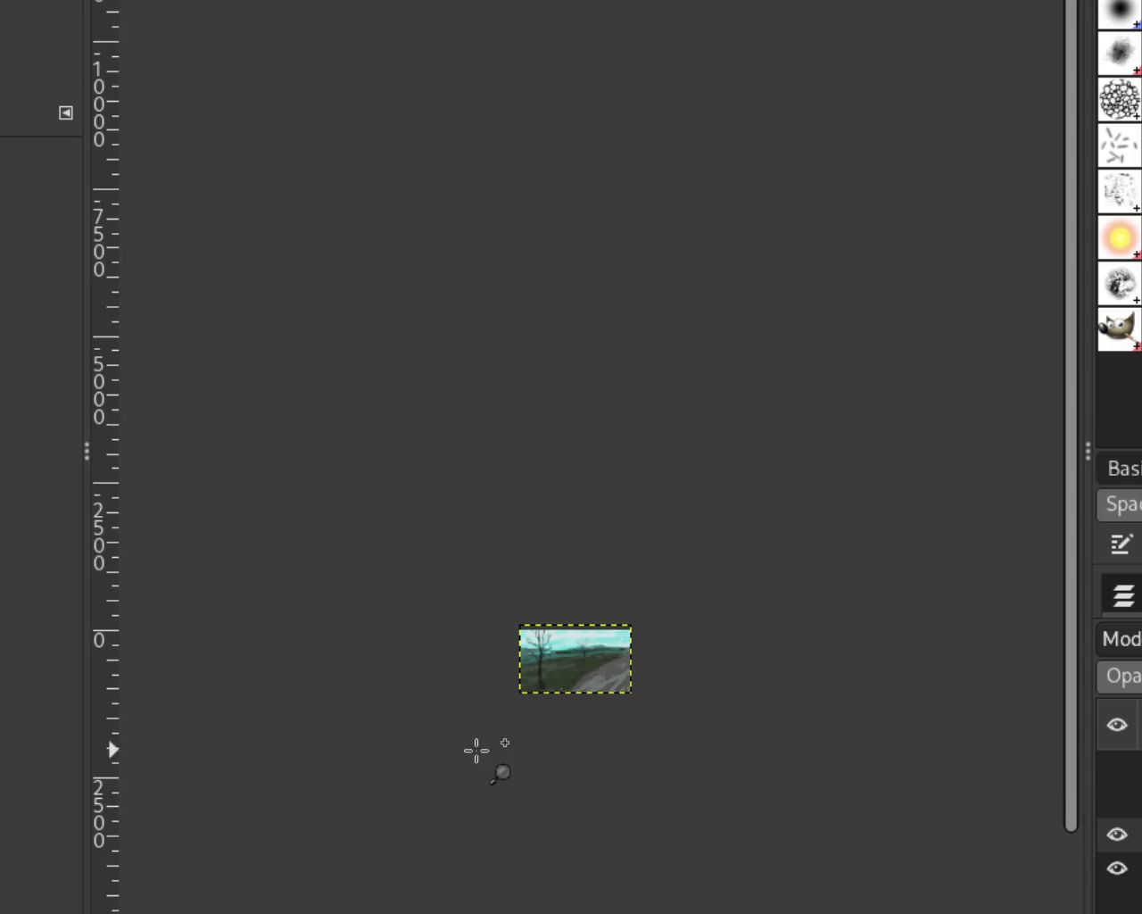
{"action": "scroll", "coordinate": [610, 667], "scroll_direction": "up", "scroll_amount": 3}
{"action": "scroll", "coordinate": [610, 667], "scroll_direction": "up", "scroll_amount": 2}
{"action": "scroll", "coordinate": [609, 667], "scroll_direction": "down", "scroll_amount": 1}
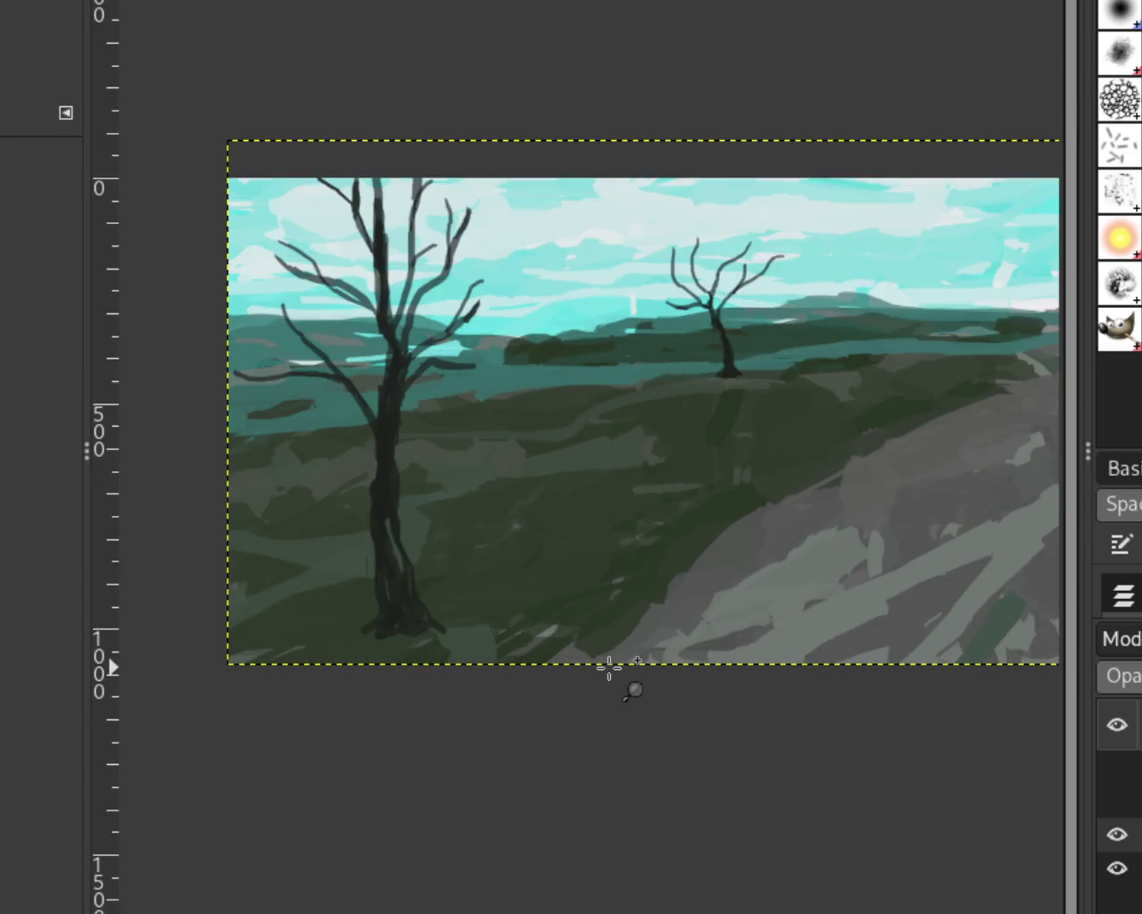
{"action": "scroll", "coordinate": [523, 630], "scroll_direction": "down", "scroll_amount": 1}
{"action": "scroll", "coordinate": [464, 624], "scroll_direction": "up", "scroll_amount": 10}
{"action": "scroll", "coordinate": [505, 620], "scroll_direction": "up", "scroll_amount": 2}
{"action": "scroll", "coordinate": [505, 622], "scroll_direction": "down", "scroll_amount": 3}
{"action": "scroll", "coordinate": [505, 622], "scroll_direction": "up", "scroll_amount": 2}
{"action": "scroll", "coordinate": [506, 622], "scroll_direction": "down", "scroll_amount": 3}
{"action": "scroll", "coordinate": [505, 622], "scroll_direction": "down", "scroll_amount": 4}
{"action": "scroll", "coordinate": [505, 622], "scroll_direction": "down", "scroll_amount": 3}
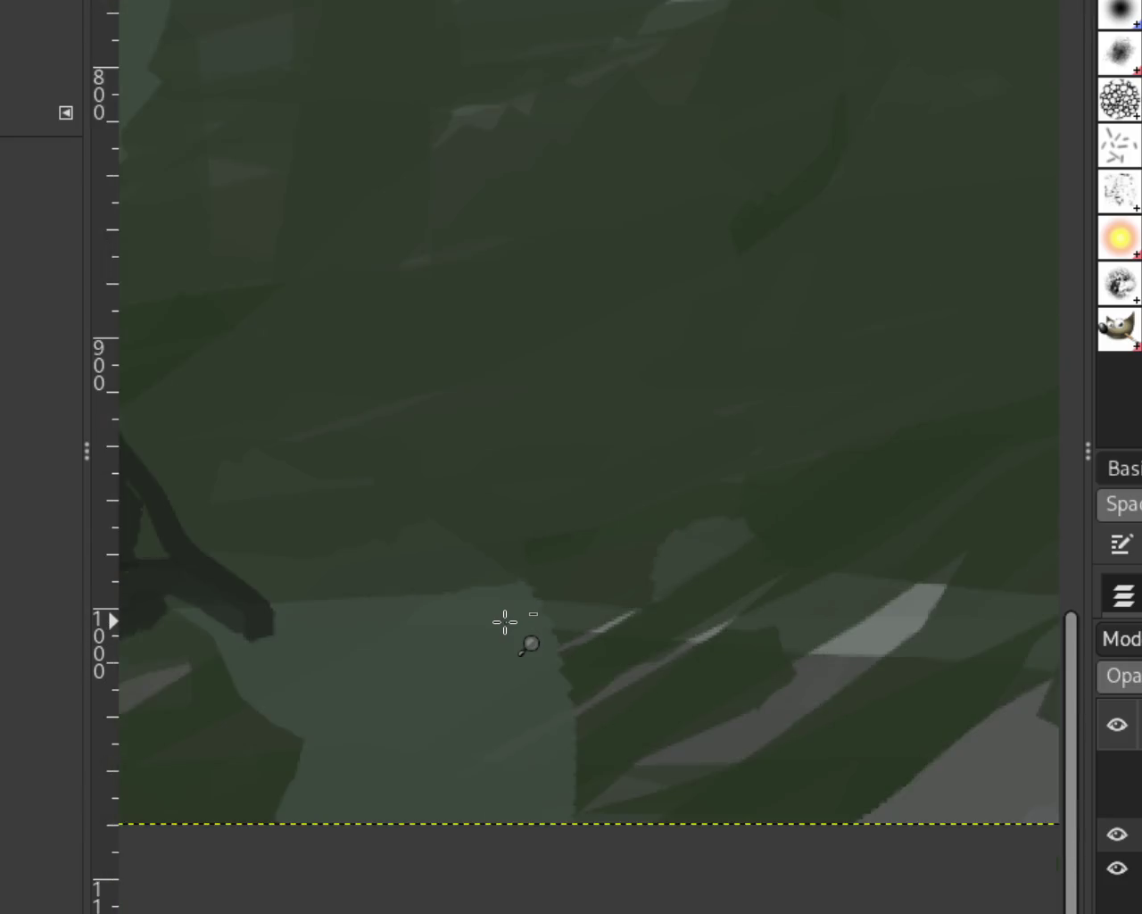
{"action": "scroll", "coordinate": [505, 622], "scroll_direction": "down", "scroll_amount": 3}
{"action": "scroll", "coordinate": [502, 619], "scroll_direction": "down", "scroll_amount": 2}
{"action": "scroll", "coordinate": [502, 619], "scroll_direction": "up", "scroll_amount": 1}
{"action": "scroll", "coordinate": [349, 630], "scroll_direction": "up", "scroll_amount": 1}
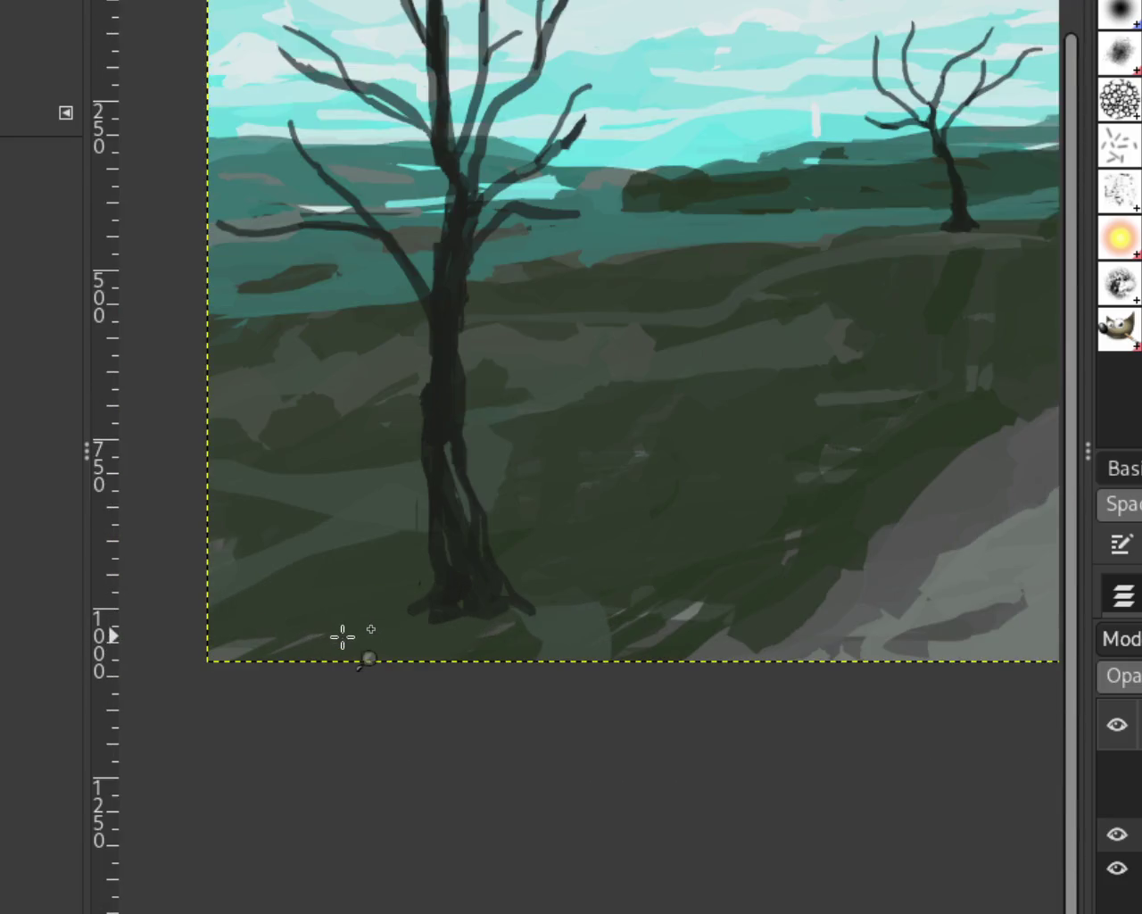
{"action": "scroll", "coordinate": [515, 632], "scroll_direction": "down", "scroll_amount": 1}
{"action": "scroll", "coordinate": [523, 633], "scroll_direction": "up", "scroll_amount": 3}
{"action": "scroll", "coordinate": [523, 633], "scroll_direction": "up", "scroll_amount": 1}
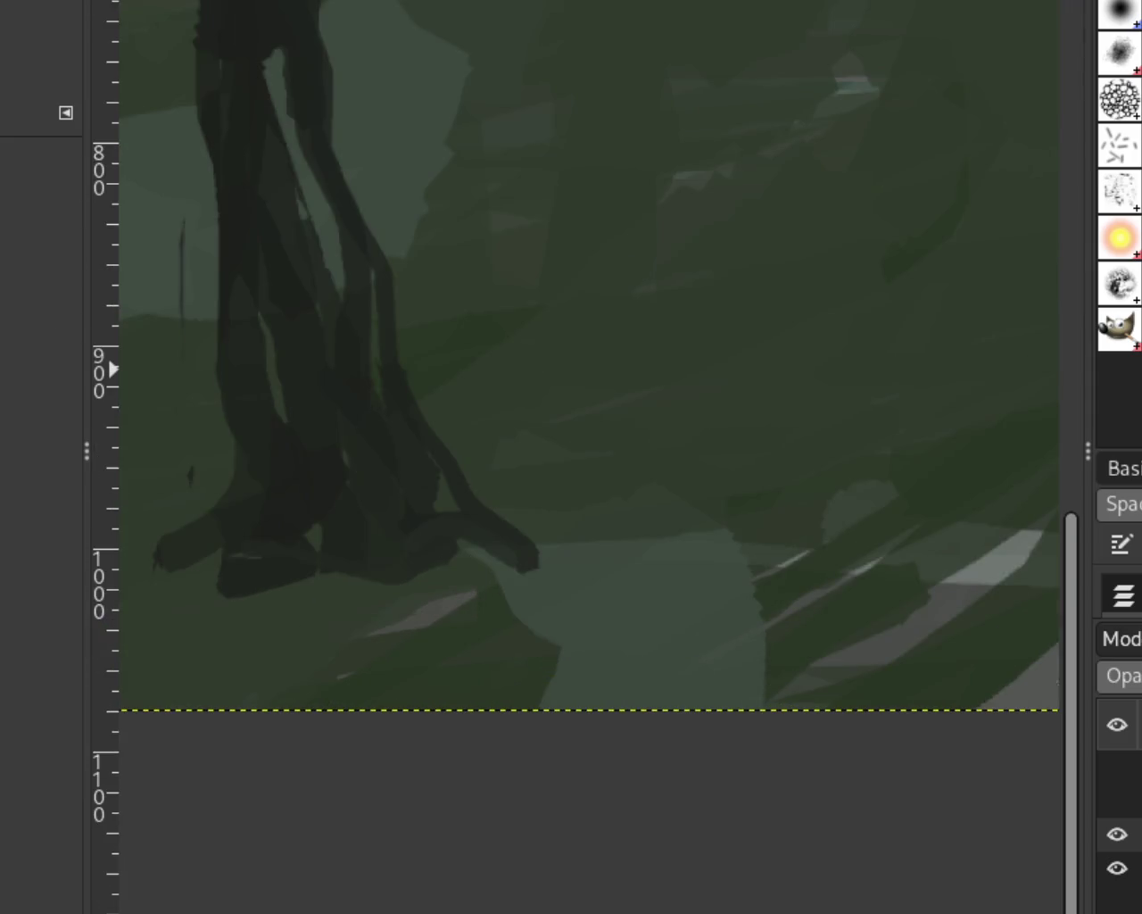
{"action": "left_click_drag", "start_coordinate": [500, 558], "coordinate": [294, 557]}
{"action": "key", "text": "ctrl+z"}
{"action": "scroll", "coordinate": [327, 497], "scroll_direction": "down", "scroll_amount": 4}
{"action": "scroll", "coordinate": [402, 454], "scroll_direction": "up", "scroll_amount": 1}
{"action": "scroll", "coordinate": [482, 390], "scroll_direction": "down", "scroll_amount": 1}
{"action": "scroll", "coordinate": [515, 298], "scroll_direction": "up", "scroll_amount": 1}
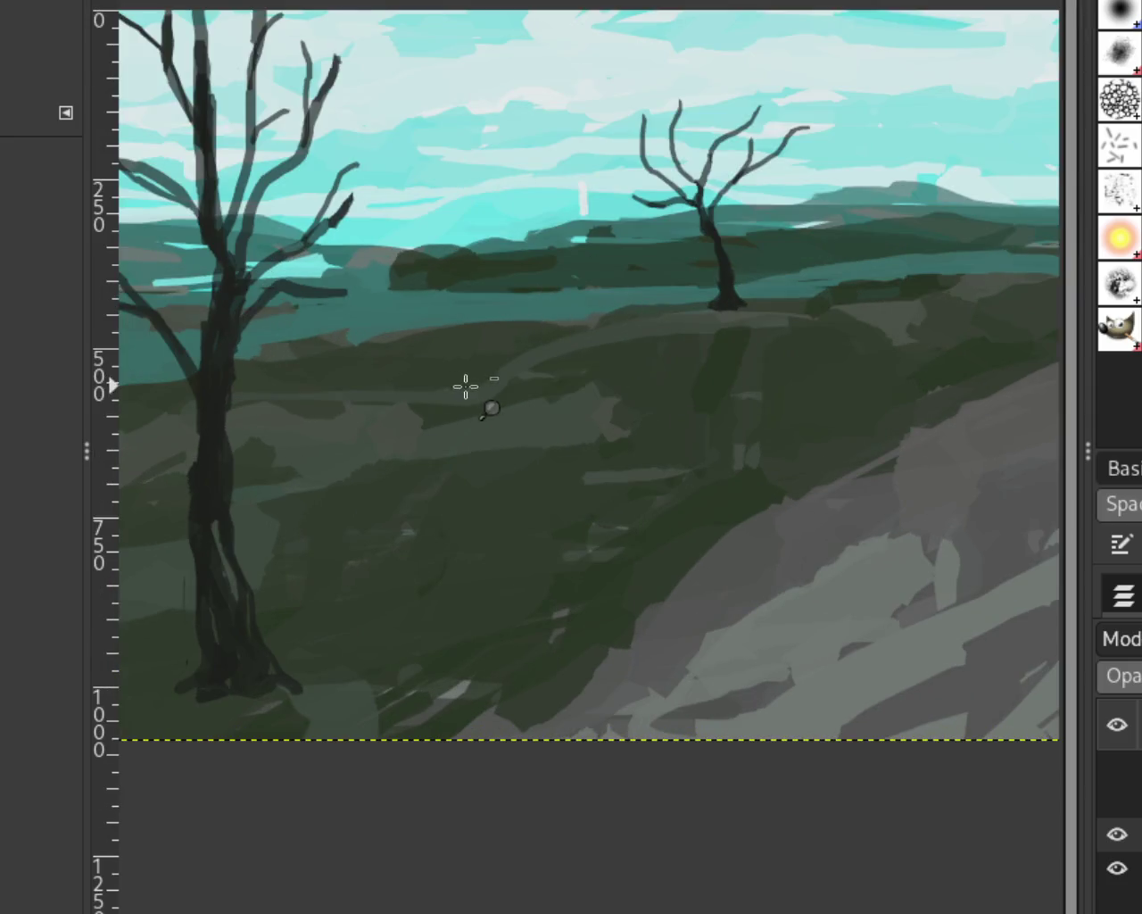
{"action": "scroll", "coordinate": [465, 386], "scroll_direction": "down", "scroll_amount": 1}
{"action": "scroll", "coordinate": [625, 331], "scroll_direction": "down", "scroll_amount": 5}
{"action": "scroll", "coordinate": [527, 491], "scroll_direction": "up", "scroll_amount": 6}
{"action": "scroll", "coordinate": [593, 557], "scroll_direction": "down", "scroll_amount": 6}
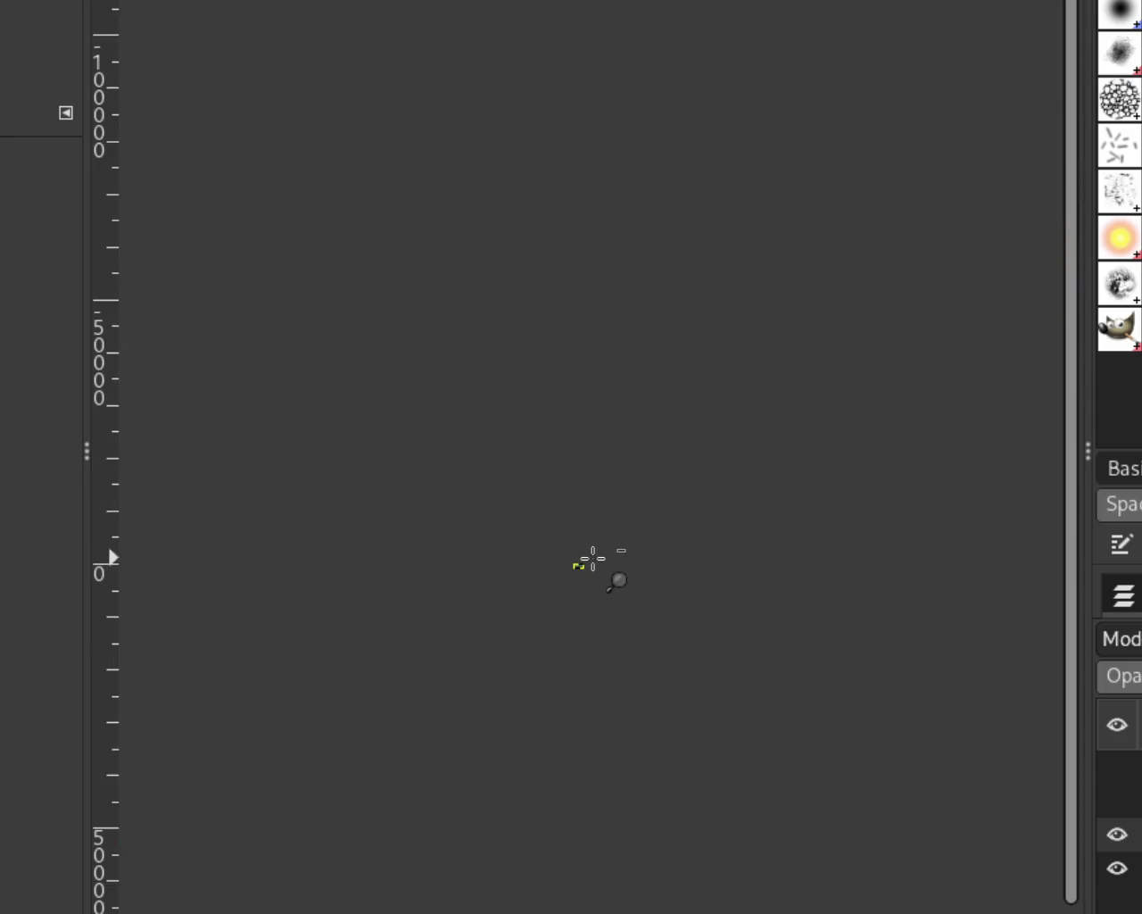
{"action": "scroll", "coordinate": [581, 563], "scroll_direction": "up", "scroll_amount": 3}
{"action": "scroll", "coordinate": [578, 565], "scroll_direction": "up", "scroll_amount": 4}
{"action": "scroll", "coordinate": [584, 568], "scroll_direction": "up", "scroll_amount": 4}
{"action": "scroll", "coordinate": [580, 576], "scroll_direction": "down", "scroll_amount": 1}
{"action": "scroll", "coordinate": [557, 598], "scroll_direction": "up", "scroll_amount": 2}
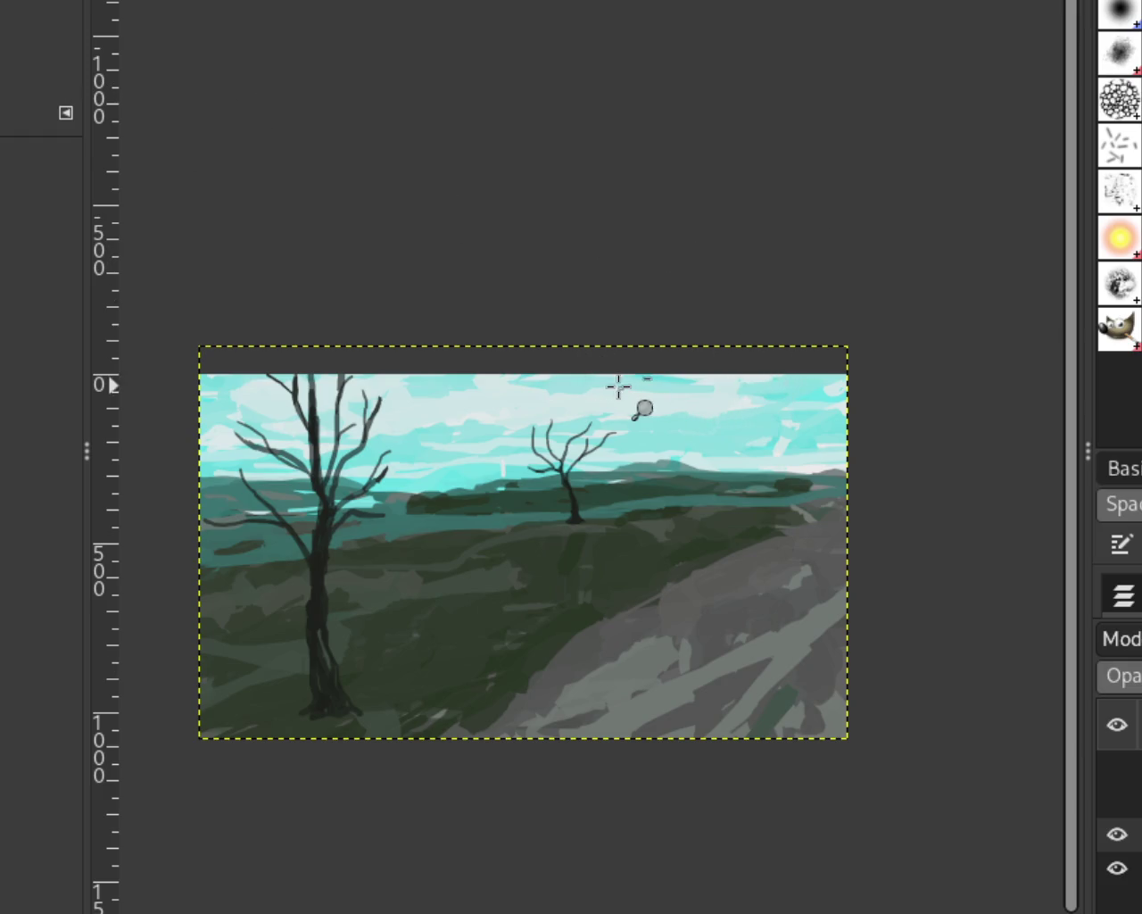
{"action": "scroll", "coordinate": [617, 385], "scroll_direction": "down", "scroll_amount": 1}
{"action": "scroll", "coordinate": [678, 464], "scroll_direction": "down", "scroll_amount": 1}
{"action": "scroll", "coordinate": [678, 464], "scroll_direction": "up", "scroll_amount": 2}
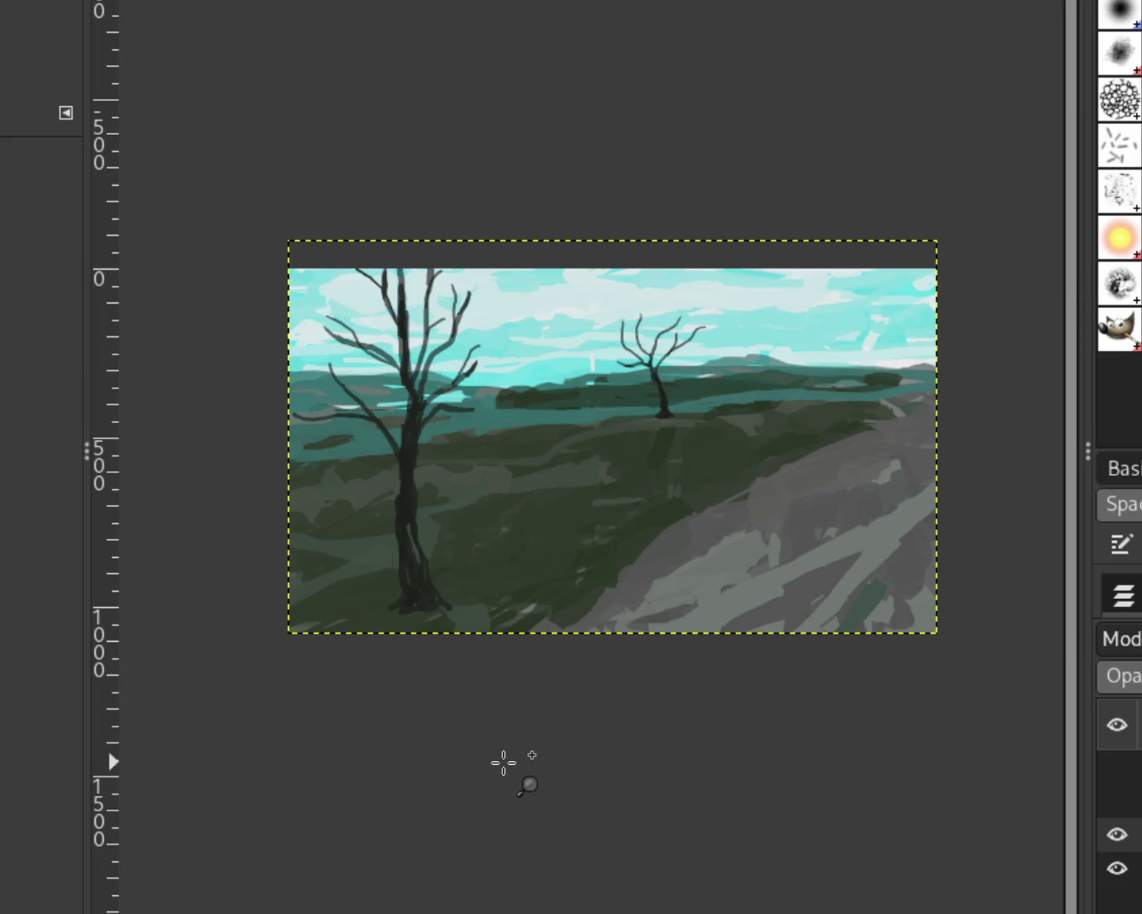
Show the dog layer with riders and trees hidden, and zoom out to view the whole painting.
{"action": "left_click", "coordinate": [1117, 800]}
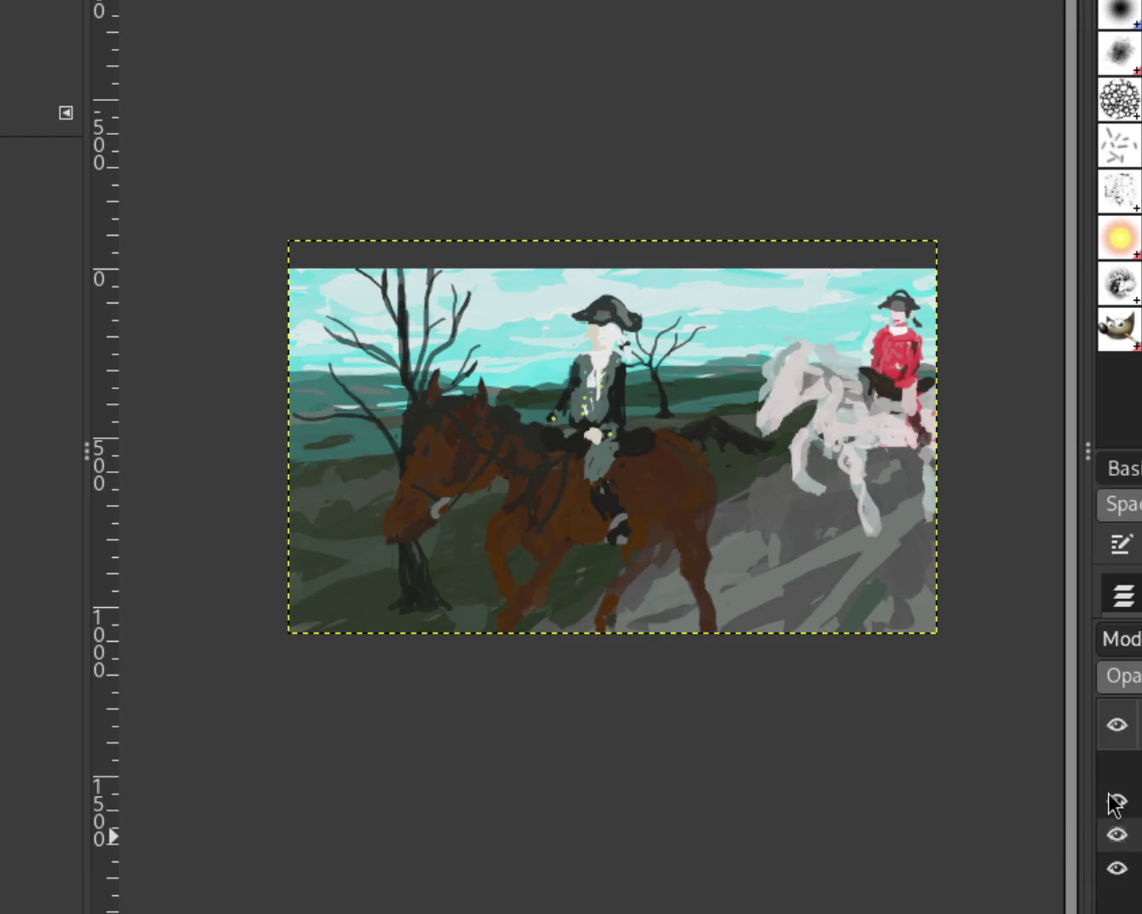
{"action": "left_click", "coordinate": [1110, 780]}
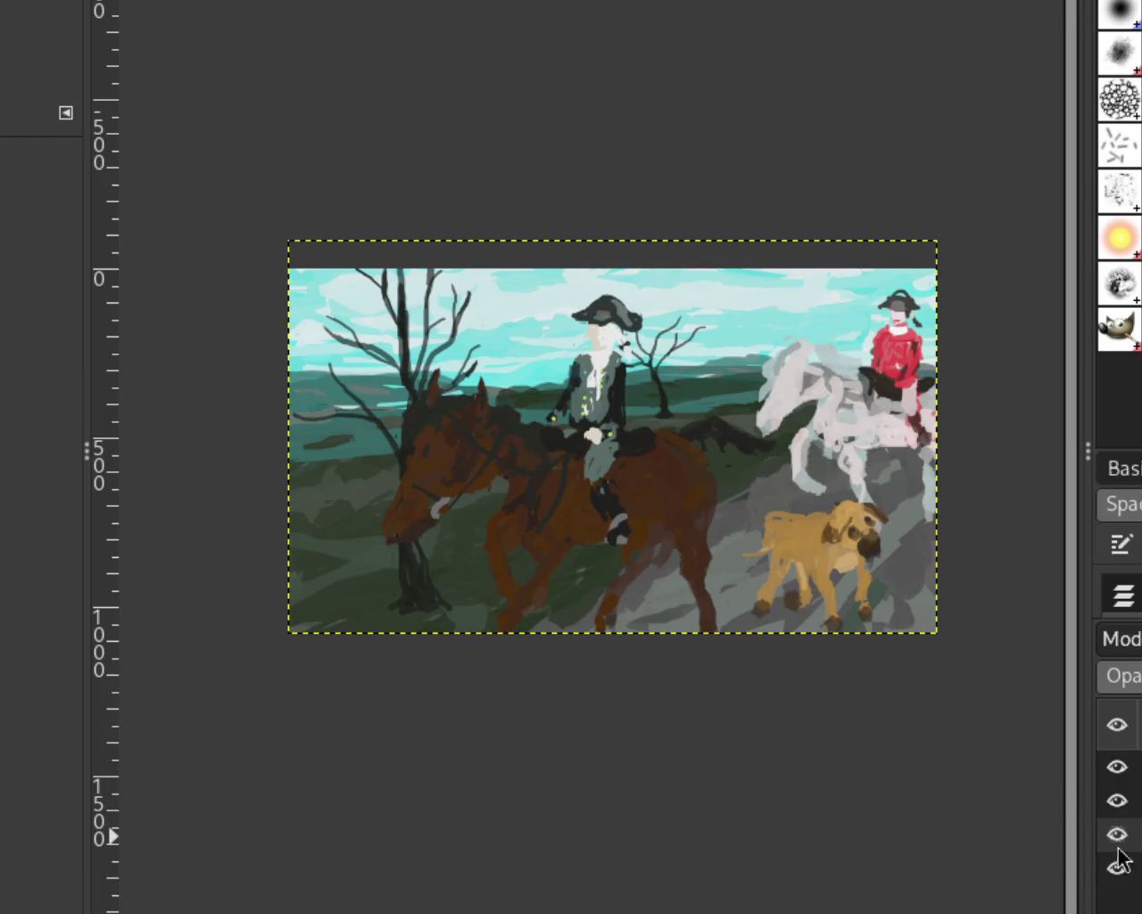
{"action": "left_click", "coordinate": [1116, 800]}
{"action": "left_click", "coordinate": [1117, 833]}
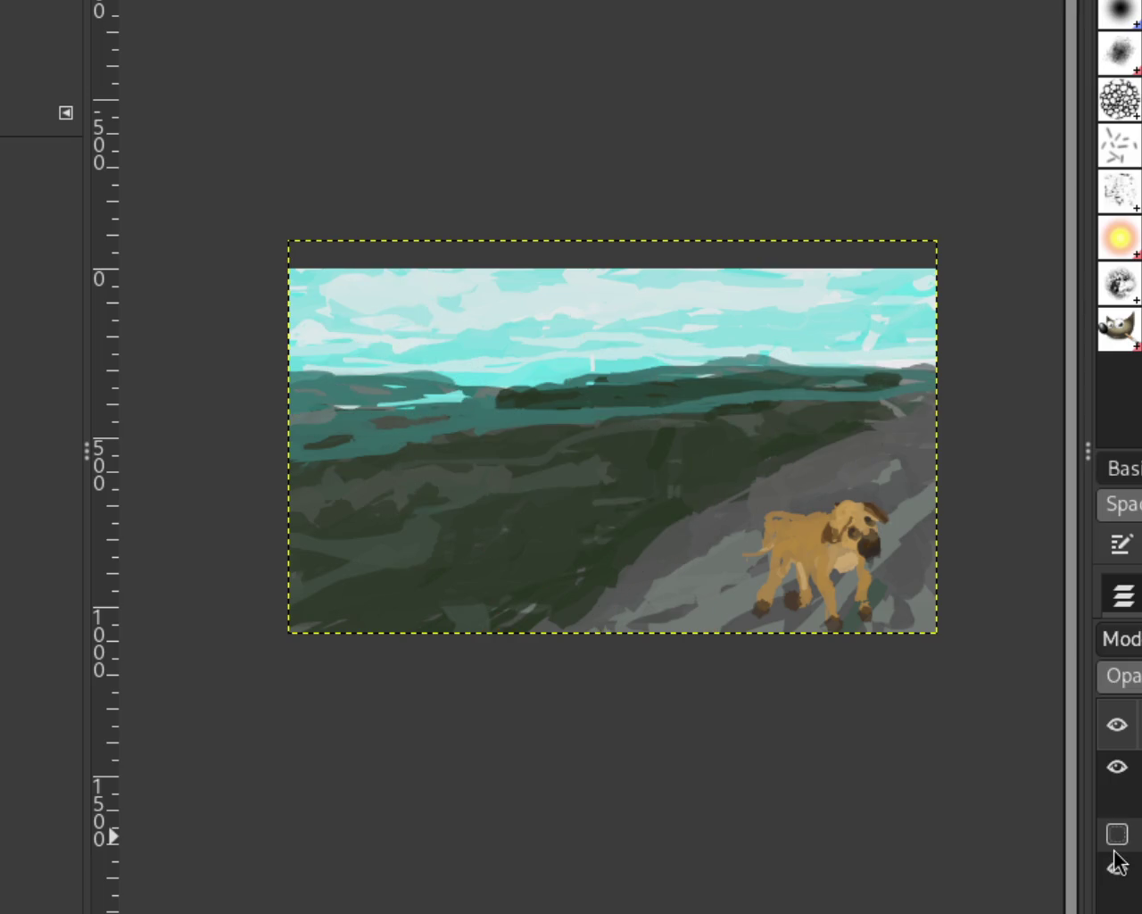
{"action": "left_click_drag", "start_coordinate": [843, 493], "coordinate": [779, 538]}
{"action": "scroll", "coordinate": [831, 502], "scroll_direction": "up", "scroll_amount": 1}
{"action": "scroll", "coordinate": [887, 408], "scroll_direction": "down", "scroll_amount": 1}
{"action": "scroll", "coordinate": [869, 464], "scroll_direction": "up", "scroll_amount": 1}
{"action": "scroll", "coordinate": [884, 428], "scroll_direction": "up", "scroll_amount": 2}
{"action": "scroll", "coordinate": [886, 427], "scroll_direction": "up", "scroll_amount": 2}
{"action": "scroll", "coordinate": [842, 400], "scroll_direction": "up", "scroll_amount": 3}
{"action": "scroll", "coordinate": [758, 419], "scroll_direction": "up", "scroll_amount": 1}
{"action": "scroll", "coordinate": [900, 451], "scroll_direction": "down", "scroll_amount": 2}
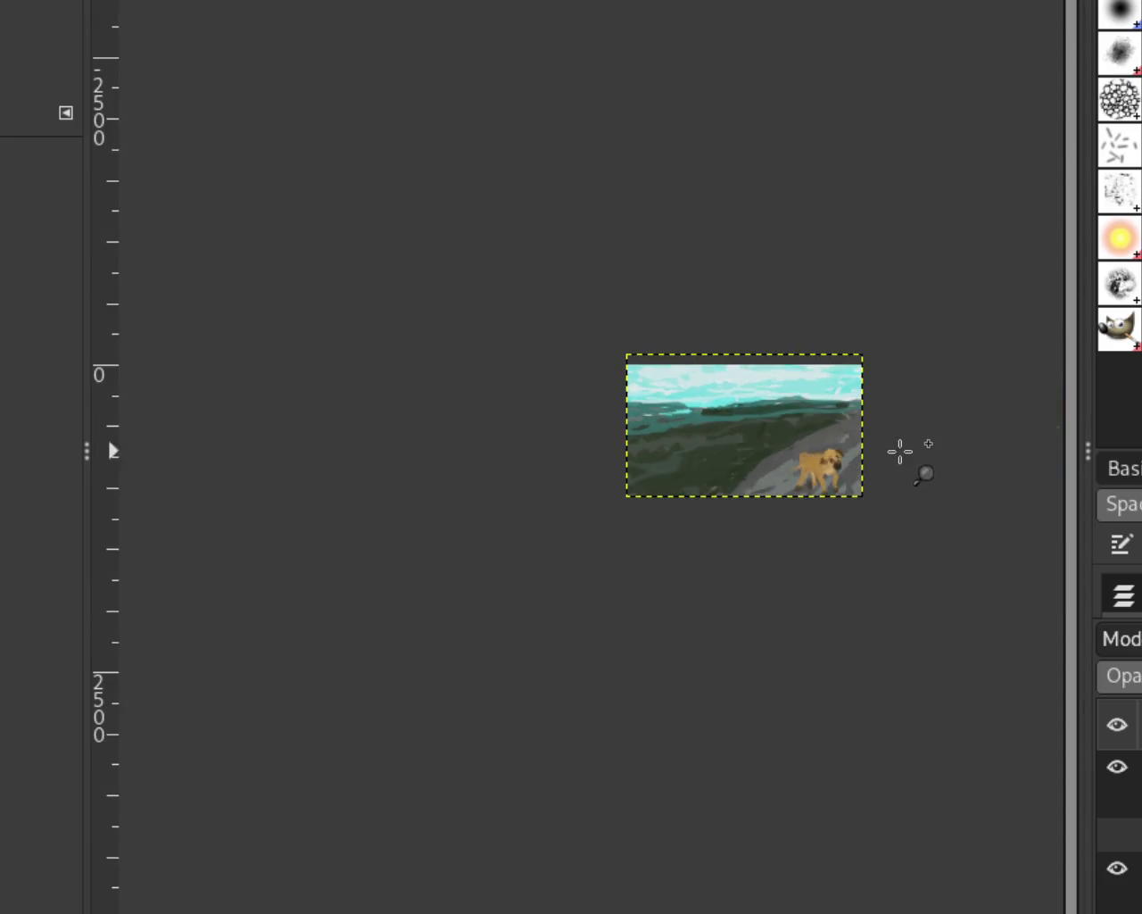
{"action": "scroll", "coordinate": [848, 437], "scroll_direction": "up", "scroll_amount": 2}
{"action": "scroll", "coordinate": [795, 423], "scroll_direction": "up", "scroll_amount": 2}
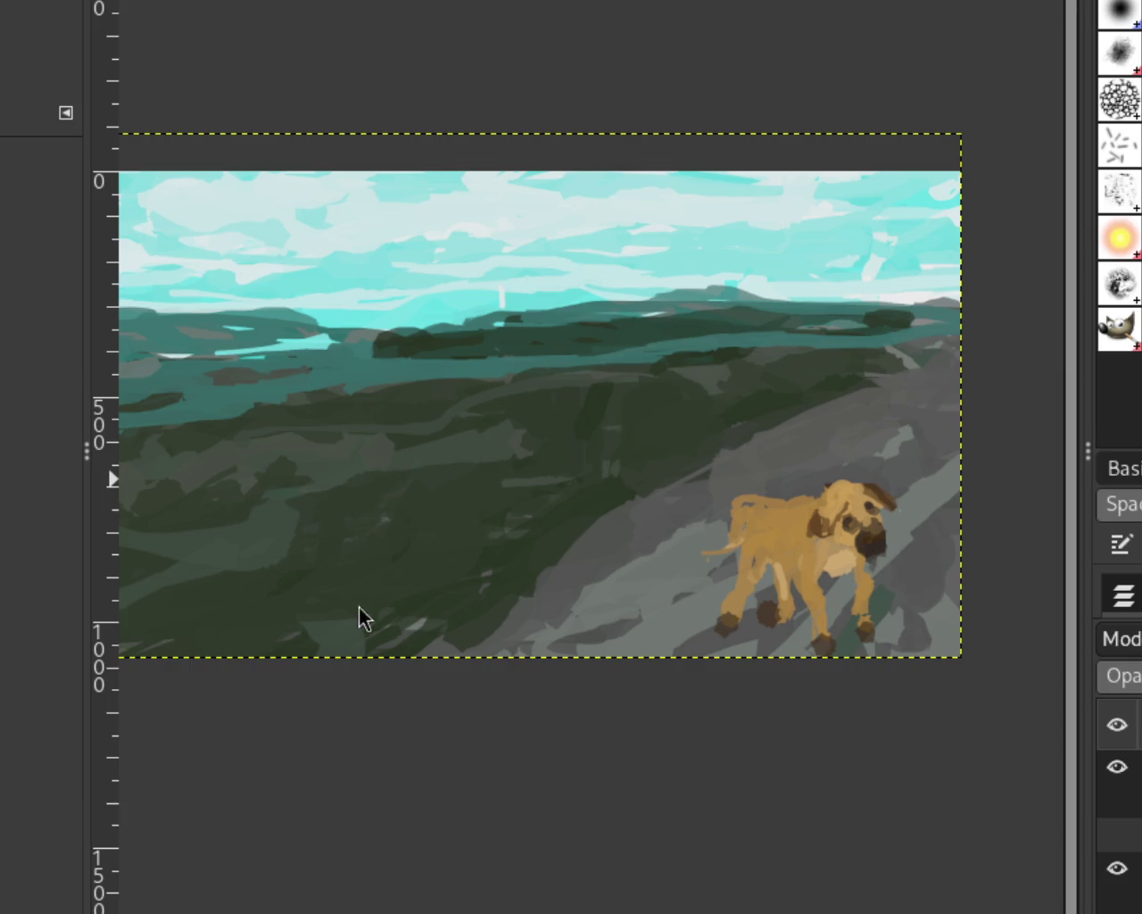
Turn the bare trees layer back on and restore the riders and horses layer.
{"action": "left_click", "coordinate": [1117, 800]}
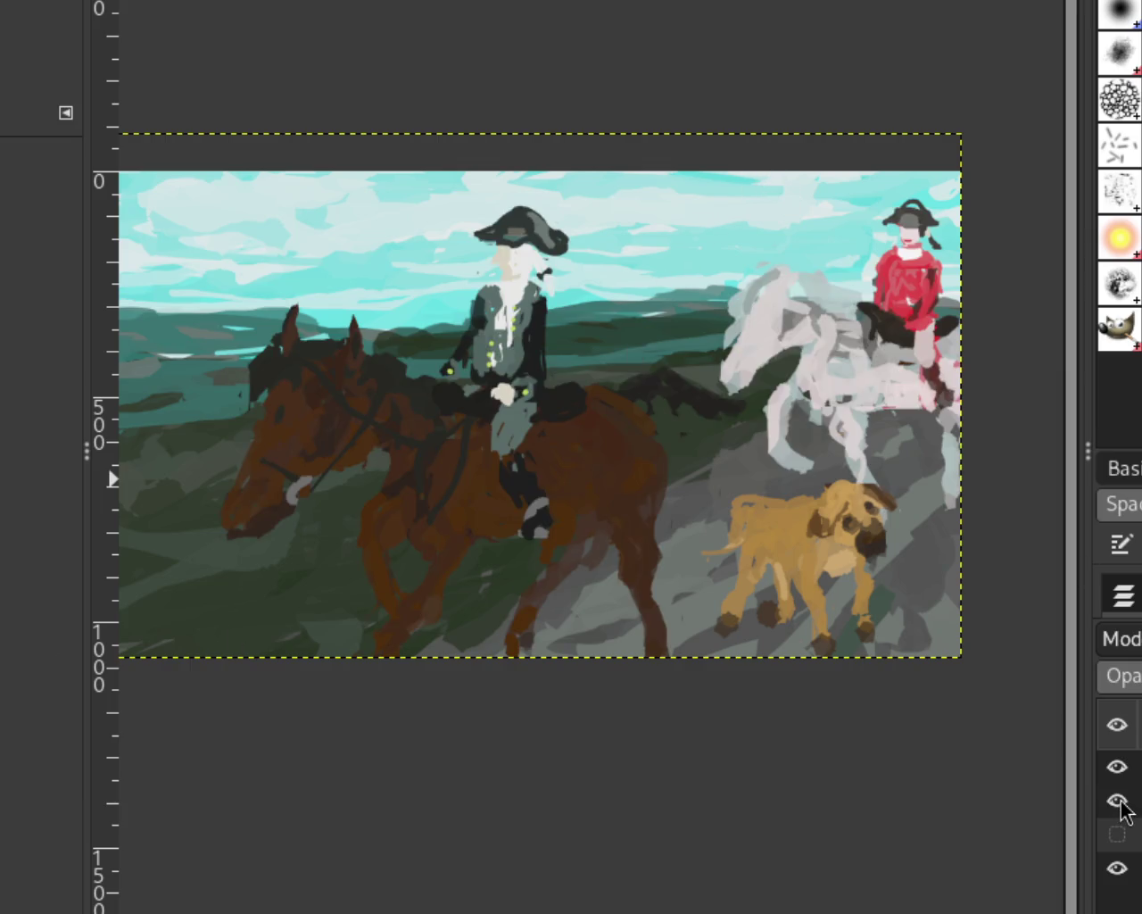
{"action": "left_click", "coordinate": [1117, 800]}
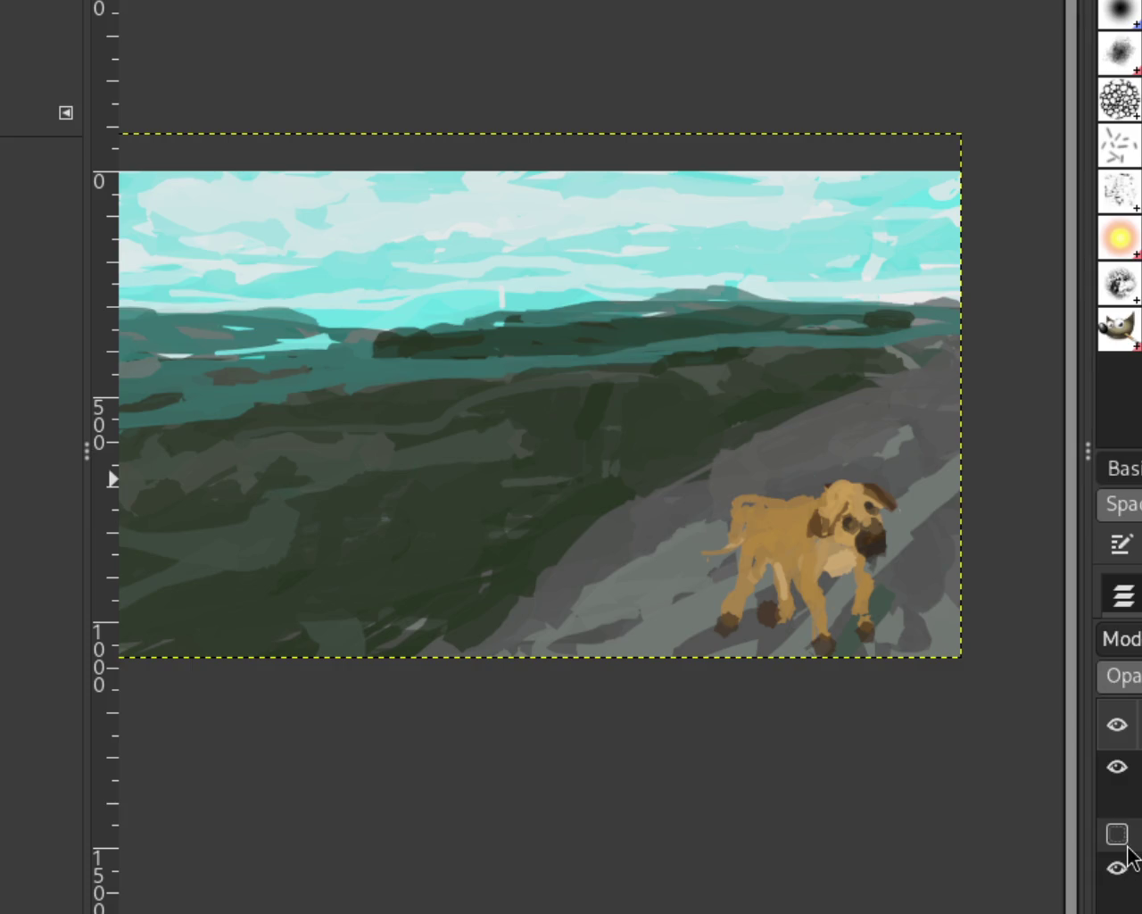
{"action": "left_click", "coordinate": [1117, 835]}
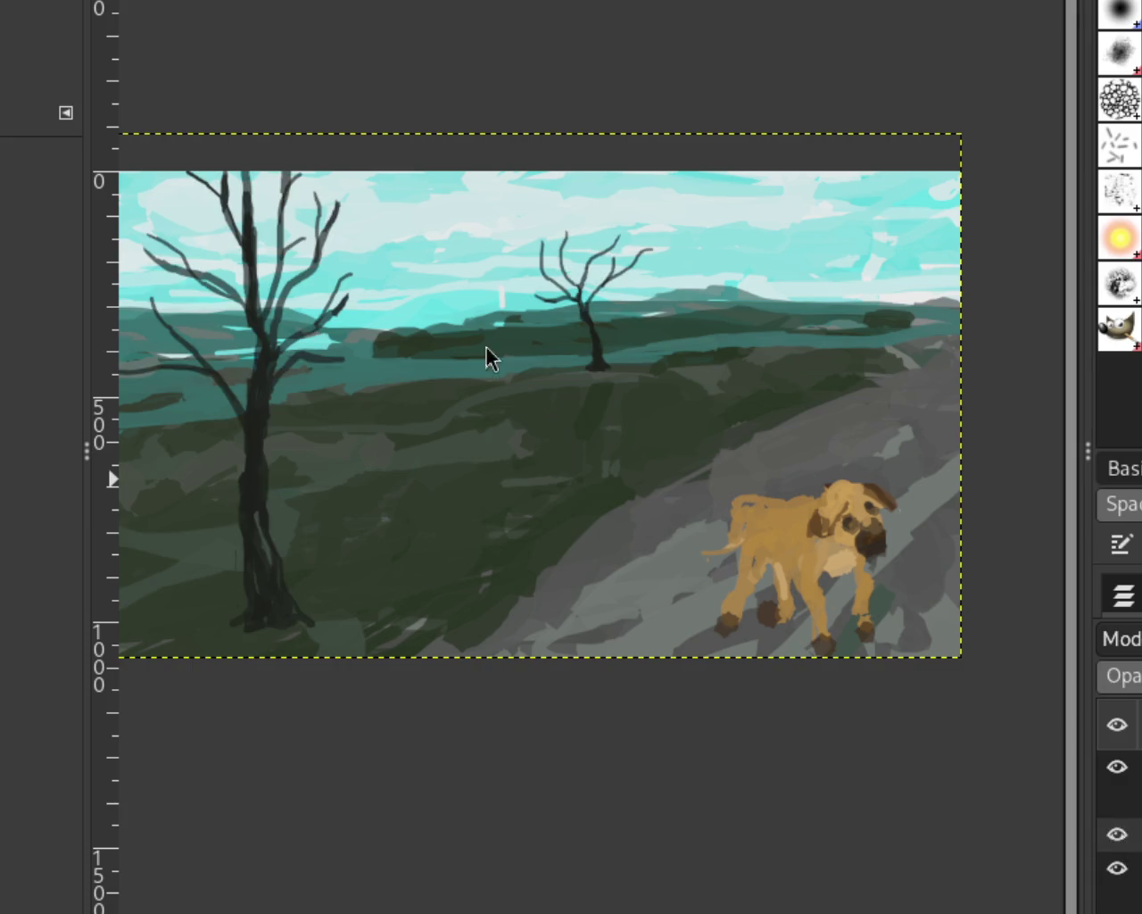
{"action": "left_click", "coordinate": [1115, 803]}
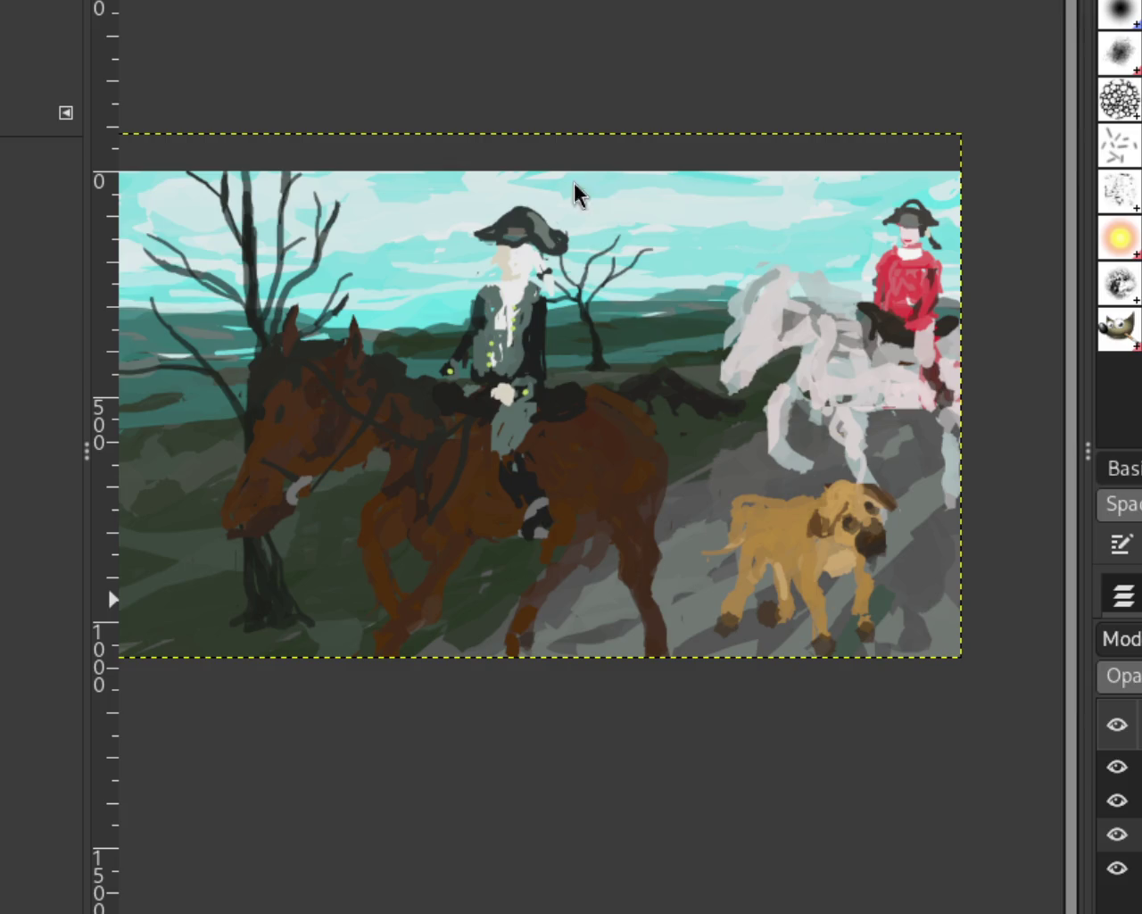
{"action": "scroll", "coordinate": [553, 608], "scroll_direction": "down", "scroll_amount": 1}
{"action": "scroll", "coordinate": [554, 608], "scroll_direction": "up", "scroll_amount": 2}
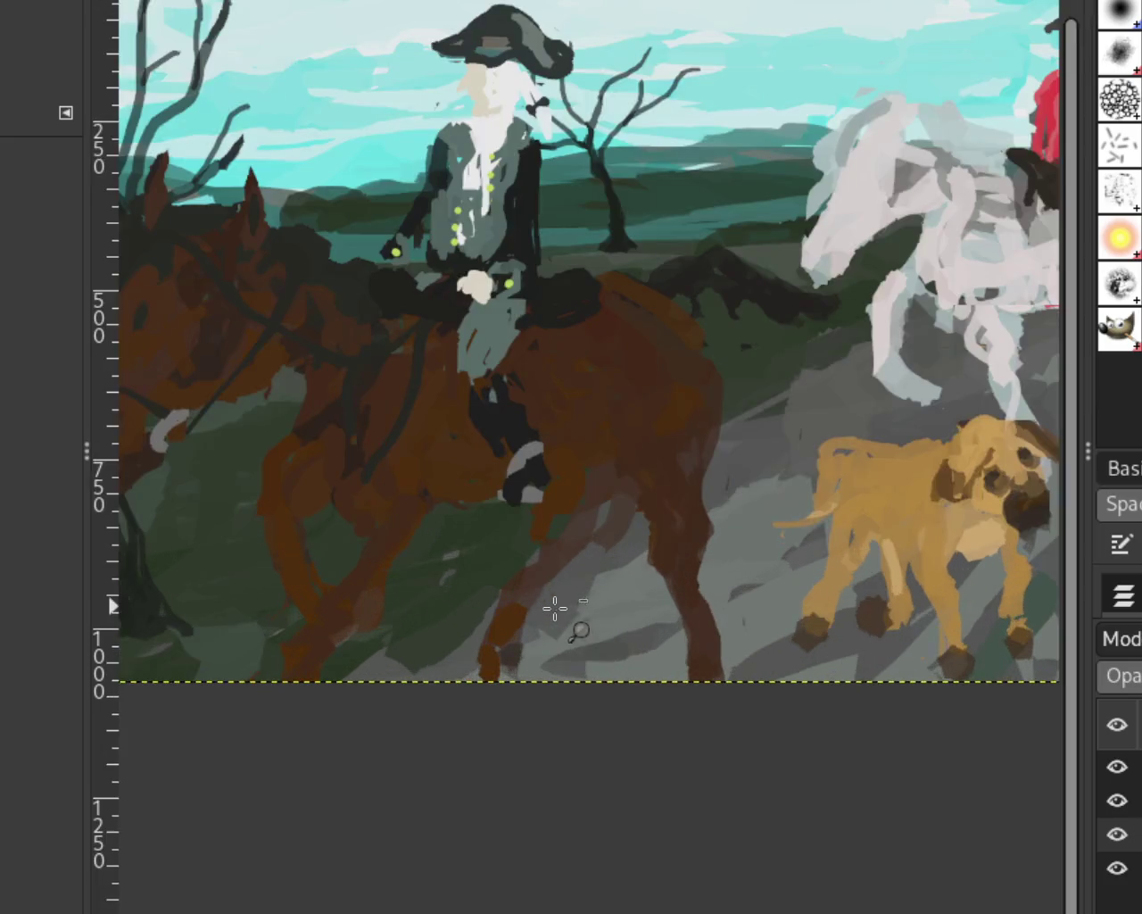
{"action": "scroll", "coordinate": [558, 607], "scroll_direction": "down", "scroll_amount": 1}
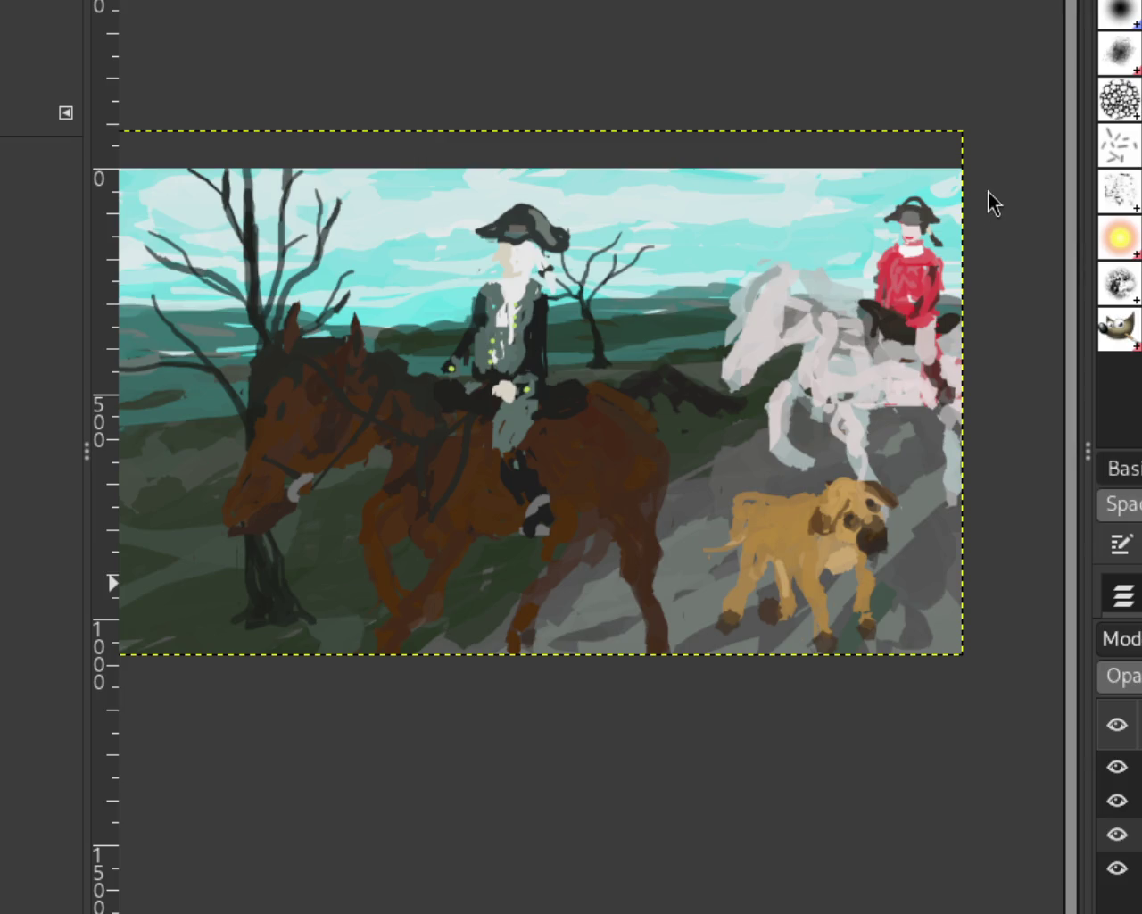
{"action": "left_click", "coordinate": [1117, 768]}
{"action": "left_click", "coordinate": [1118, 801]}
{"action": "left_click", "coordinate": [1117, 834]}
{"action": "left_click", "coordinate": [1118, 834]}
{"action": "left_click", "coordinate": [1117, 869]}
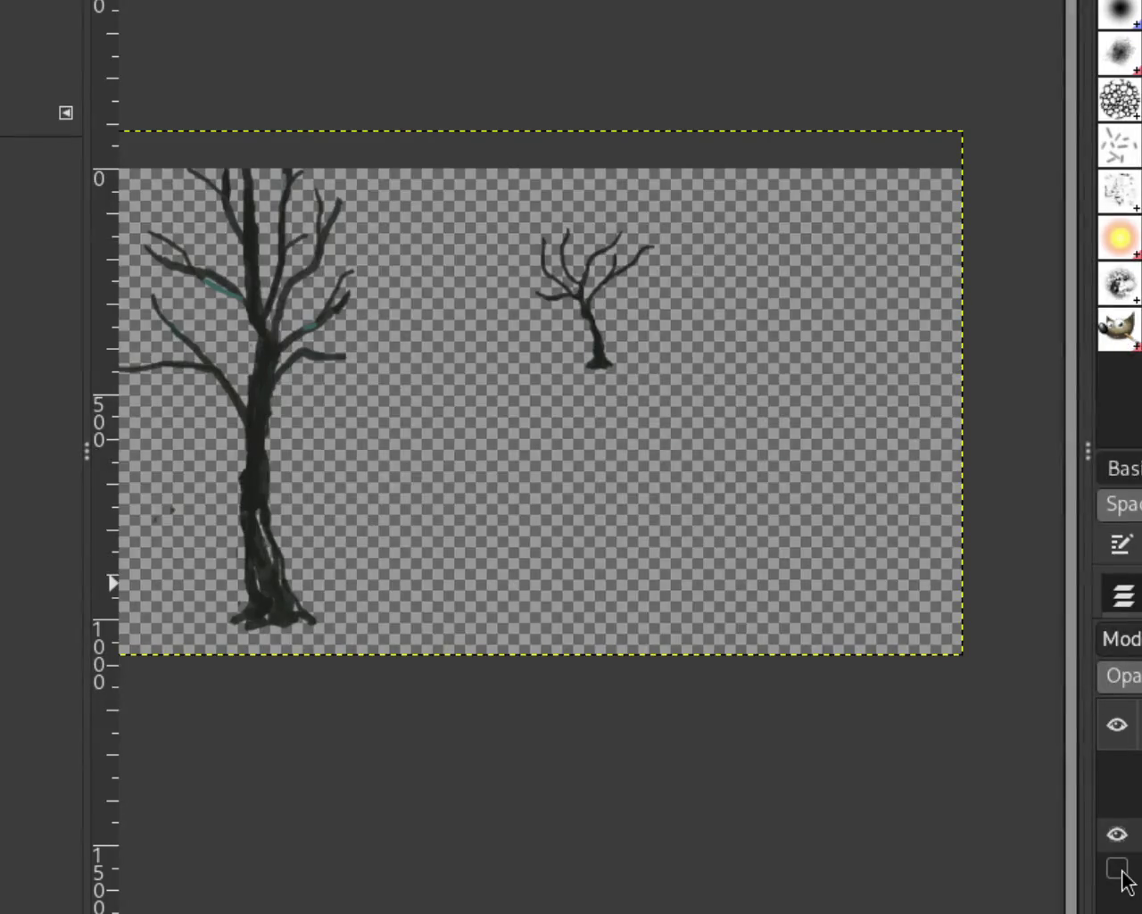
{"action": "left_click", "coordinate": [1119, 868]}
{"action": "left_click", "coordinate": [1119, 801]}
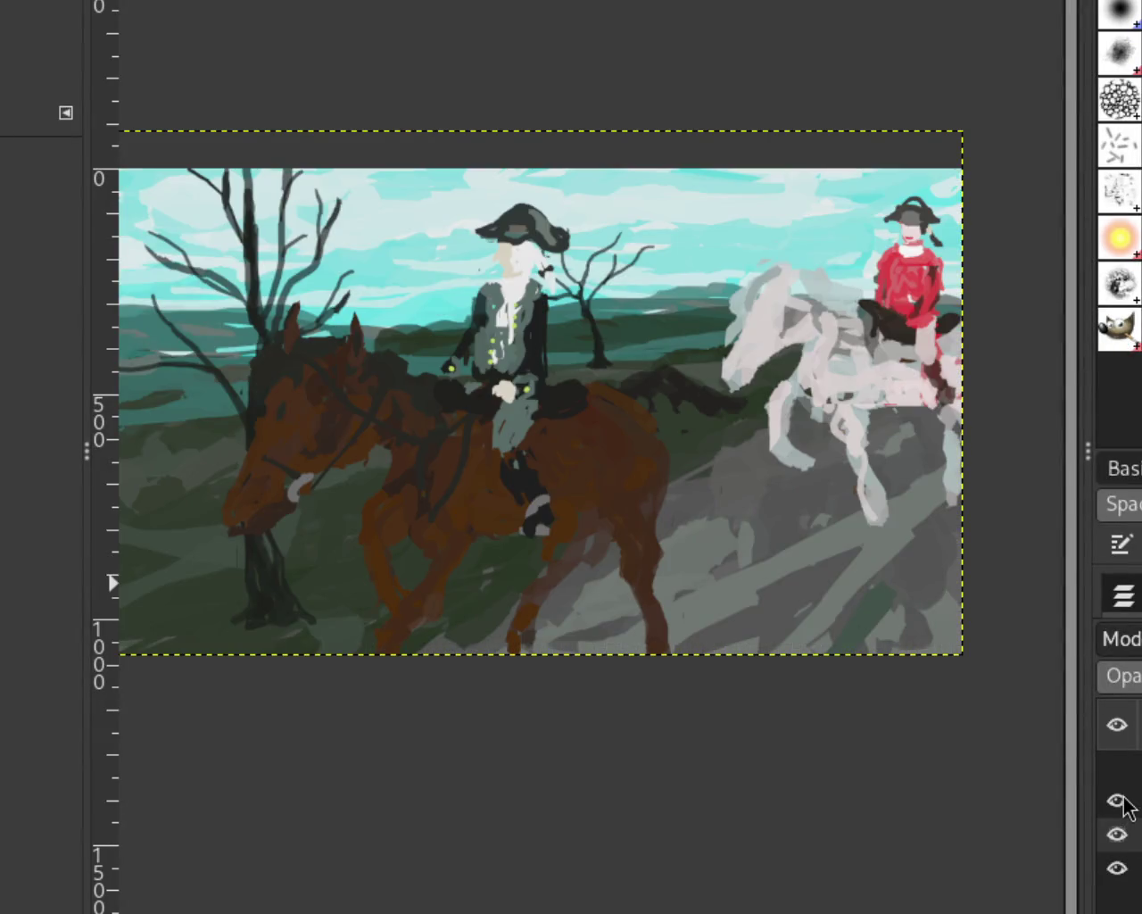
{"action": "left_click", "coordinate": [1120, 800]}
{"action": "left_click", "coordinate": [1120, 768]}
{"action": "left_click", "coordinate": [1117, 767]}
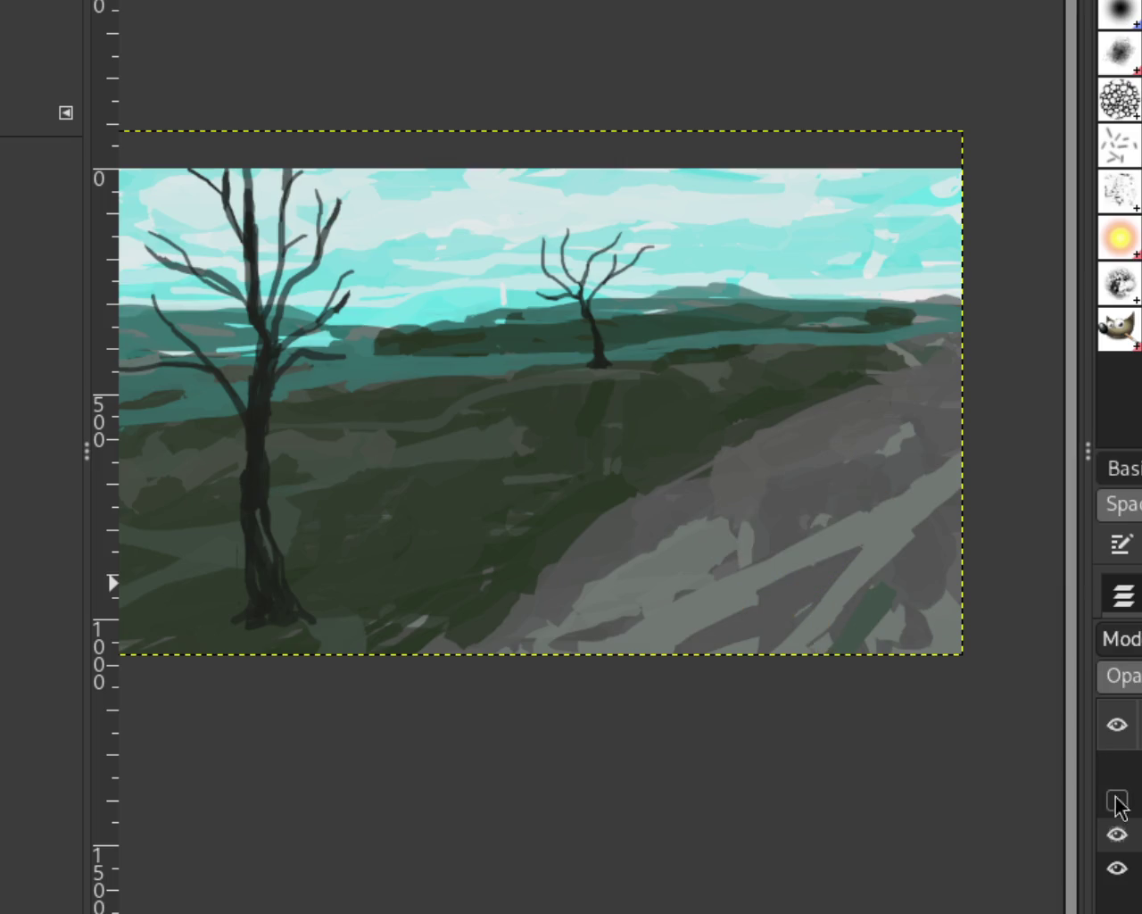
{"action": "left_click", "coordinate": [1118, 801]}
{"action": "left_click", "coordinate": [1118, 767]}
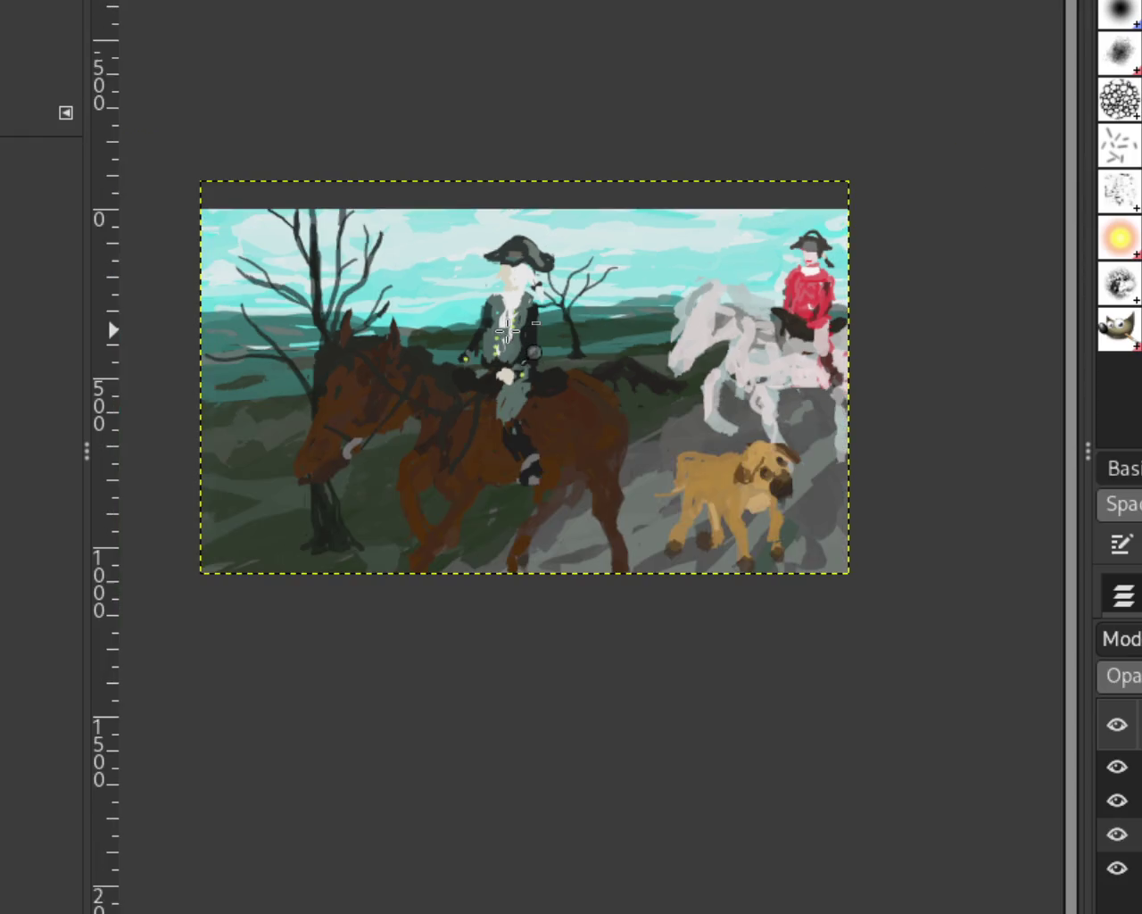
{"action": "left_click", "coordinate": [507, 330]}
{"action": "scroll", "coordinate": [507, 330], "scroll_direction": "down", "scroll_amount": 3}
{"action": "scroll", "coordinate": [677, 377], "scroll_direction": "up", "scroll_amount": 1}
{"action": "scroll", "coordinate": [676, 376], "scroll_direction": "down", "scroll_amount": 2}
{"action": "scroll", "coordinate": [645, 384], "scroll_direction": "up", "scroll_amount": 5}
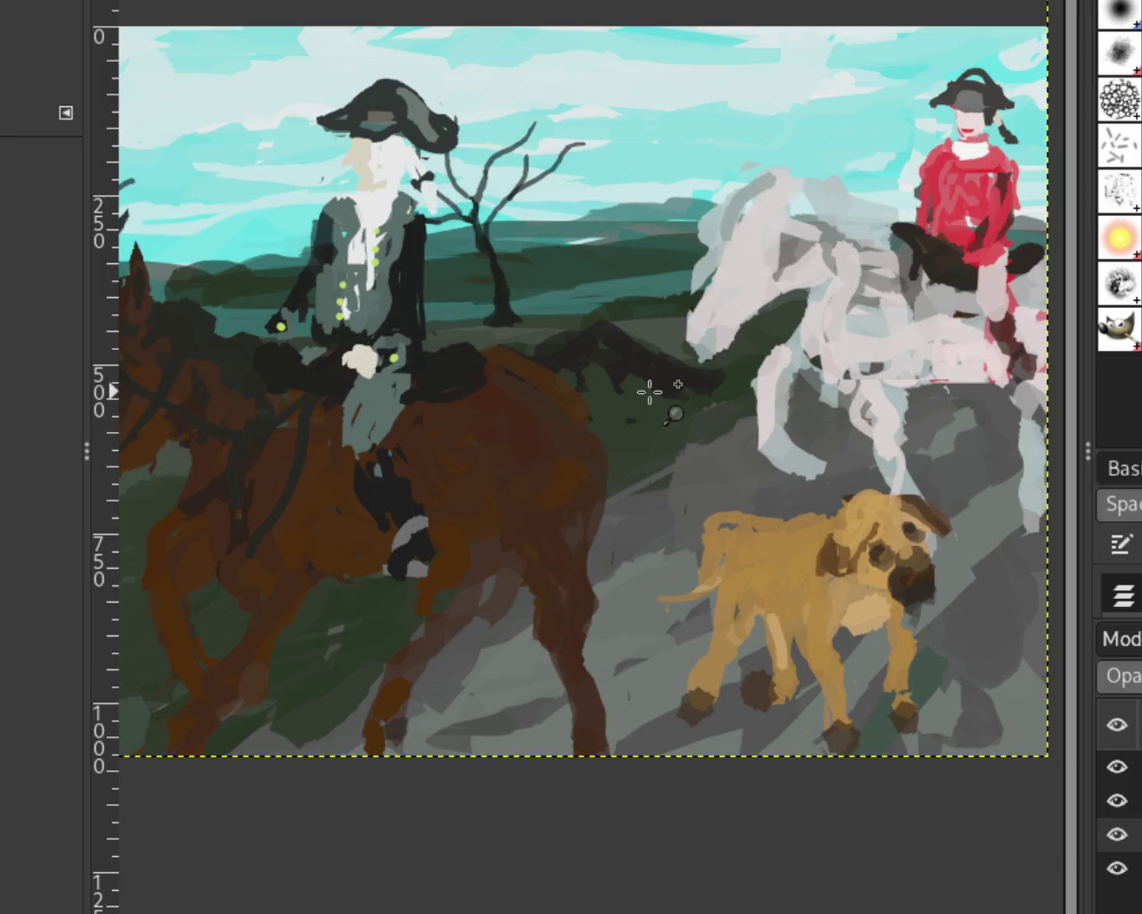
{"action": "scroll", "coordinate": [649, 390], "scroll_direction": "down", "scroll_amount": 1}
{"action": "scroll", "coordinate": [650, 390], "scroll_direction": "up", "scroll_amount": 1}
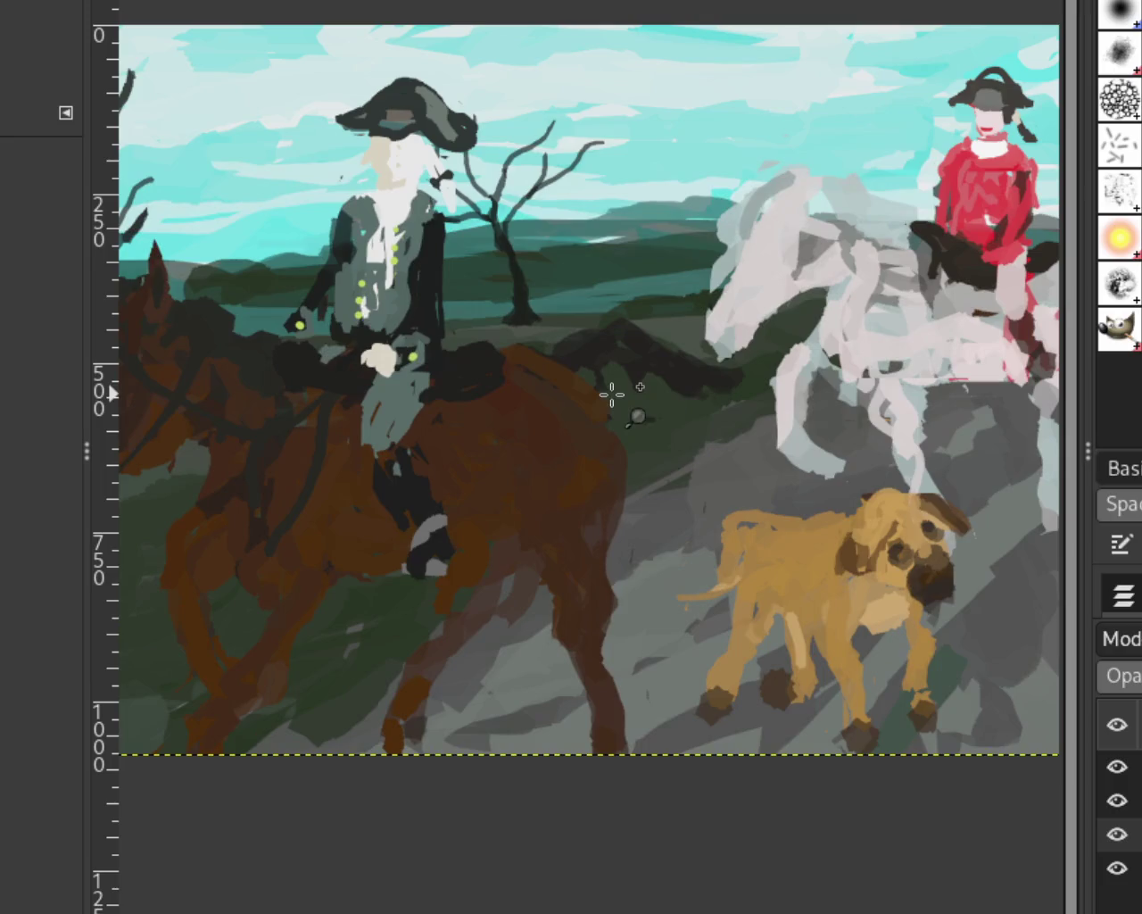
{"action": "scroll", "coordinate": [721, 402], "scroll_direction": "down", "scroll_amount": 2}
{"action": "scroll", "coordinate": [725, 429], "scroll_direction": "up", "scroll_amount": 2}
{"action": "scroll", "coordinate": [725, 430], "scroll_direction": "down", "scroll_amount": 1}
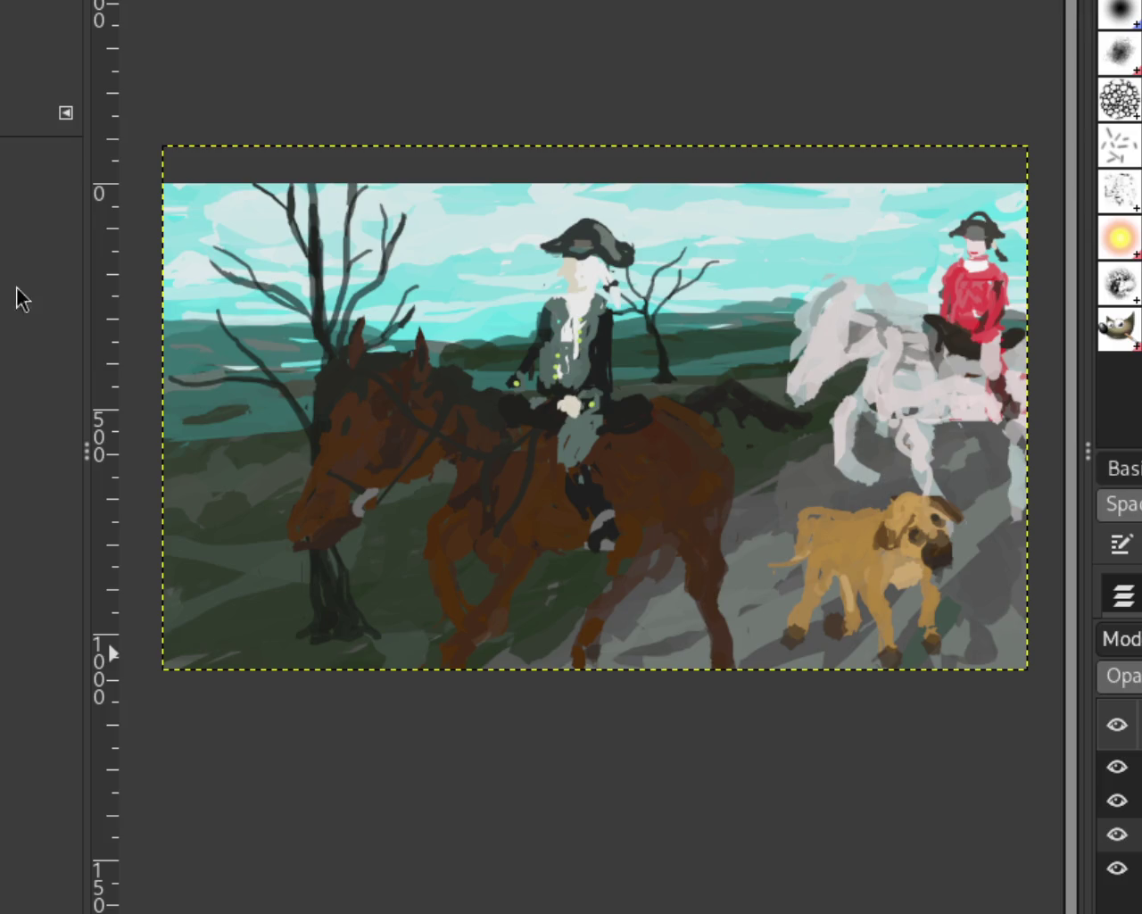
{"action": "left_click", "coordinate": [1117, 766]}
{"action": "left_click", "coordinate": [1117, 801]}
{"action": "left_click", "coordinate": [1117, 800]}
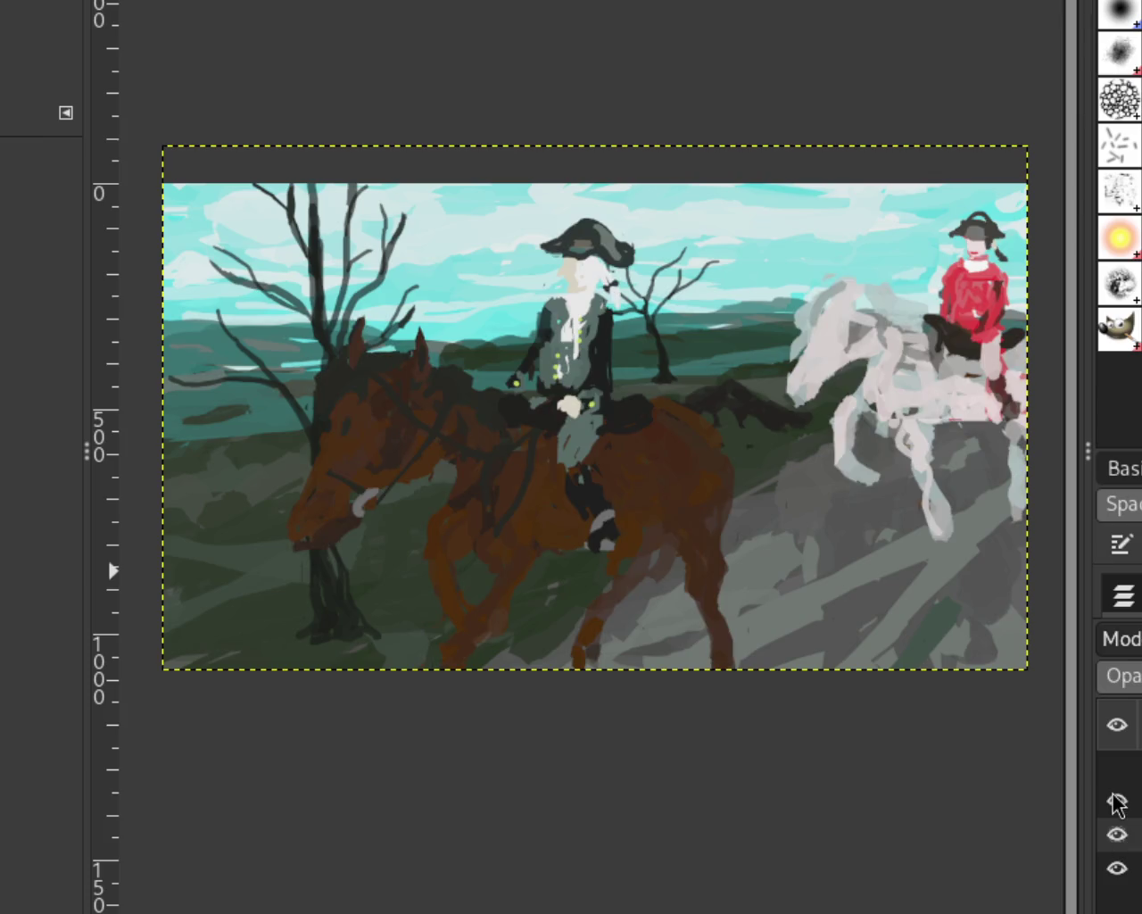
{"action": "left_click", "coordinate": [1118, 833]}
{"action": "left_click", "coordinate": [1117, 867]}
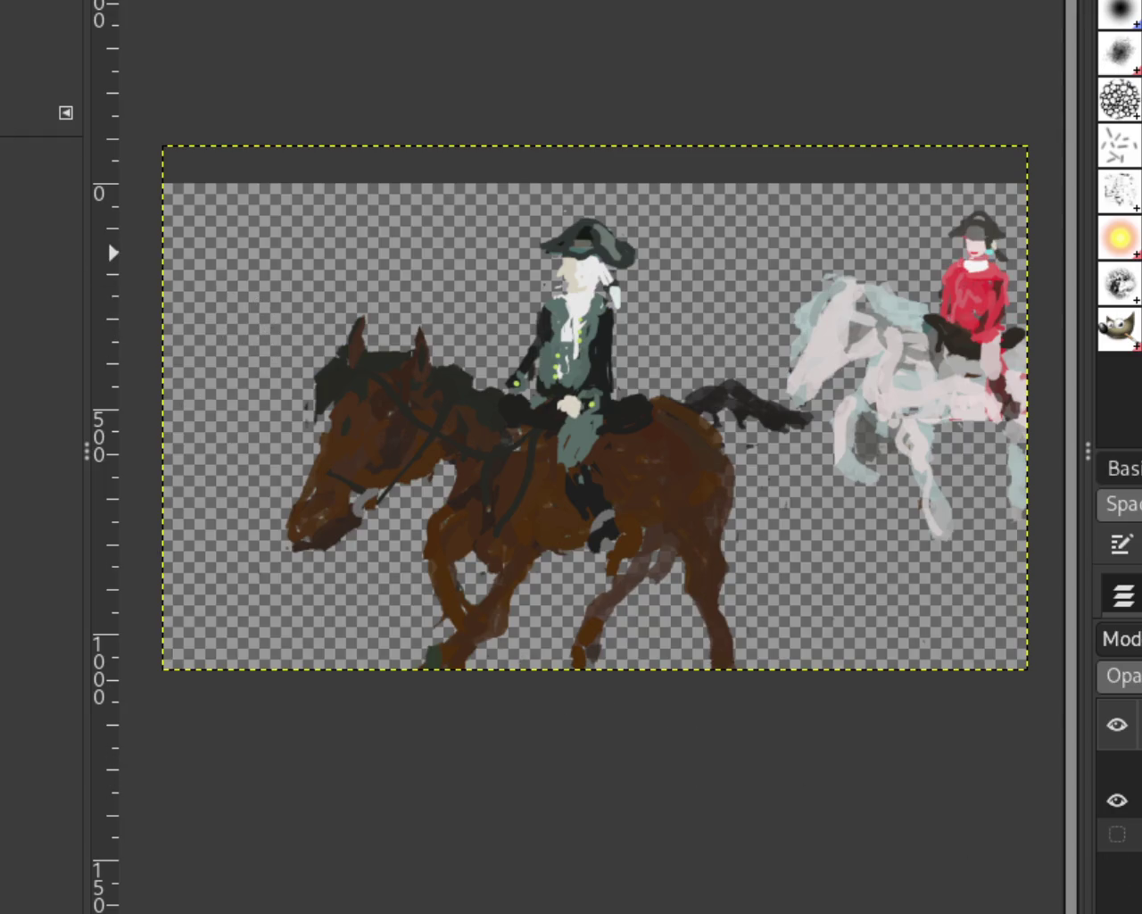
{"action": "scroll", "coordinate": [438, 263], "scroll_direction": "down", "scroll_amount": 1}
{"action": "scroll", "coordinate": [438, 264], "scroll_direction": "down", "scroll_amount": 1}
{"action": "scroll", "coordinate": [728, 362], "scroll_direction": "up", "scroll_amount": 3}
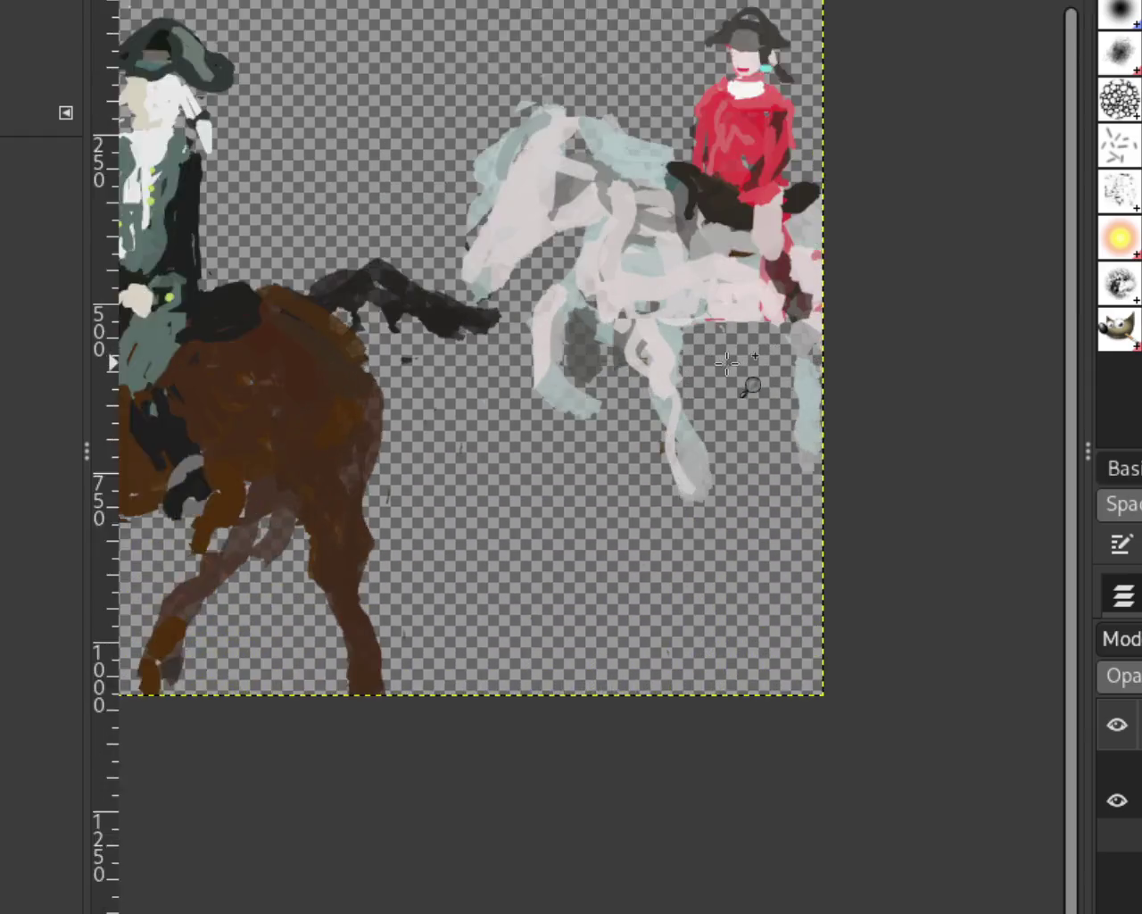
{"action": "scroll", "coordinate": [727, 361], "scroll_direction": "up", "scroll_amount": 2}
{"action": "scroll", "coordinate": [578, 314], "scroll_direction": "up", "scroll_amount": 1}
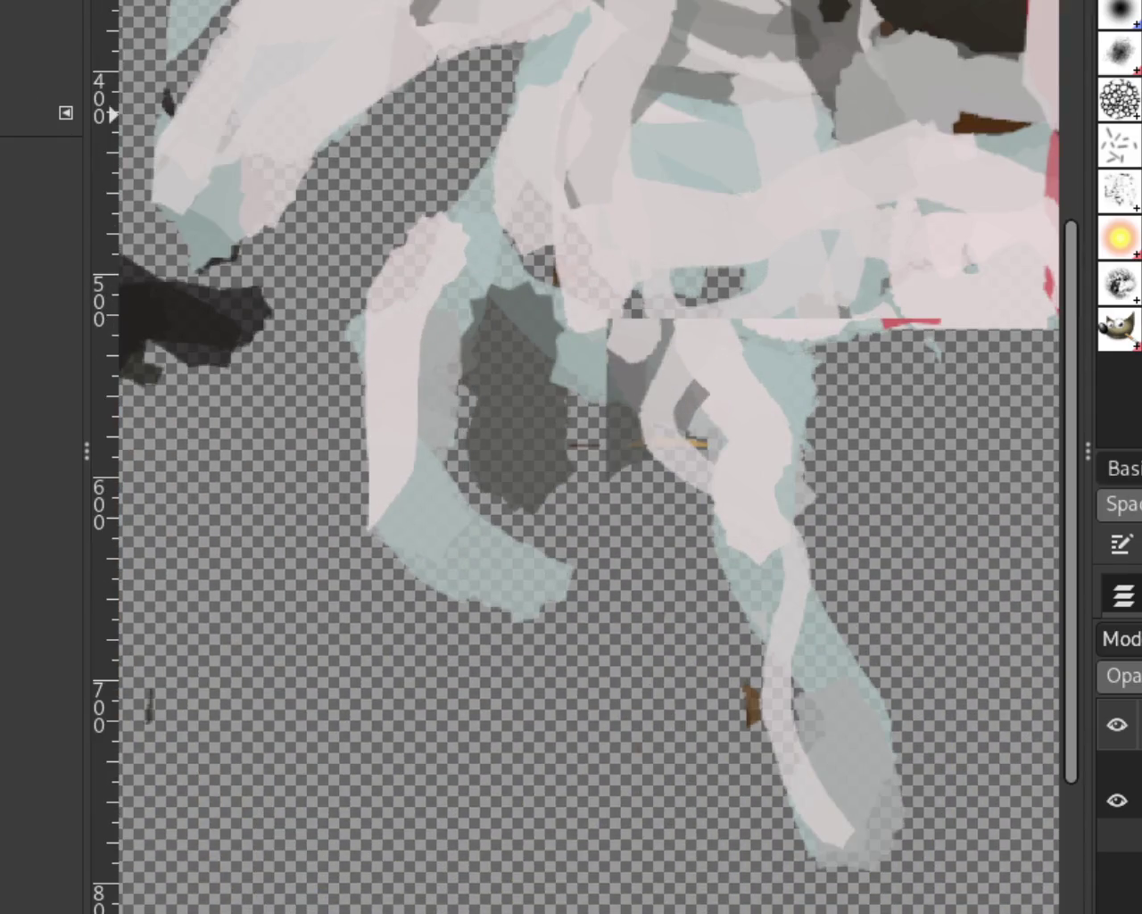
{"action": "key", "text": "ctrl+z"}
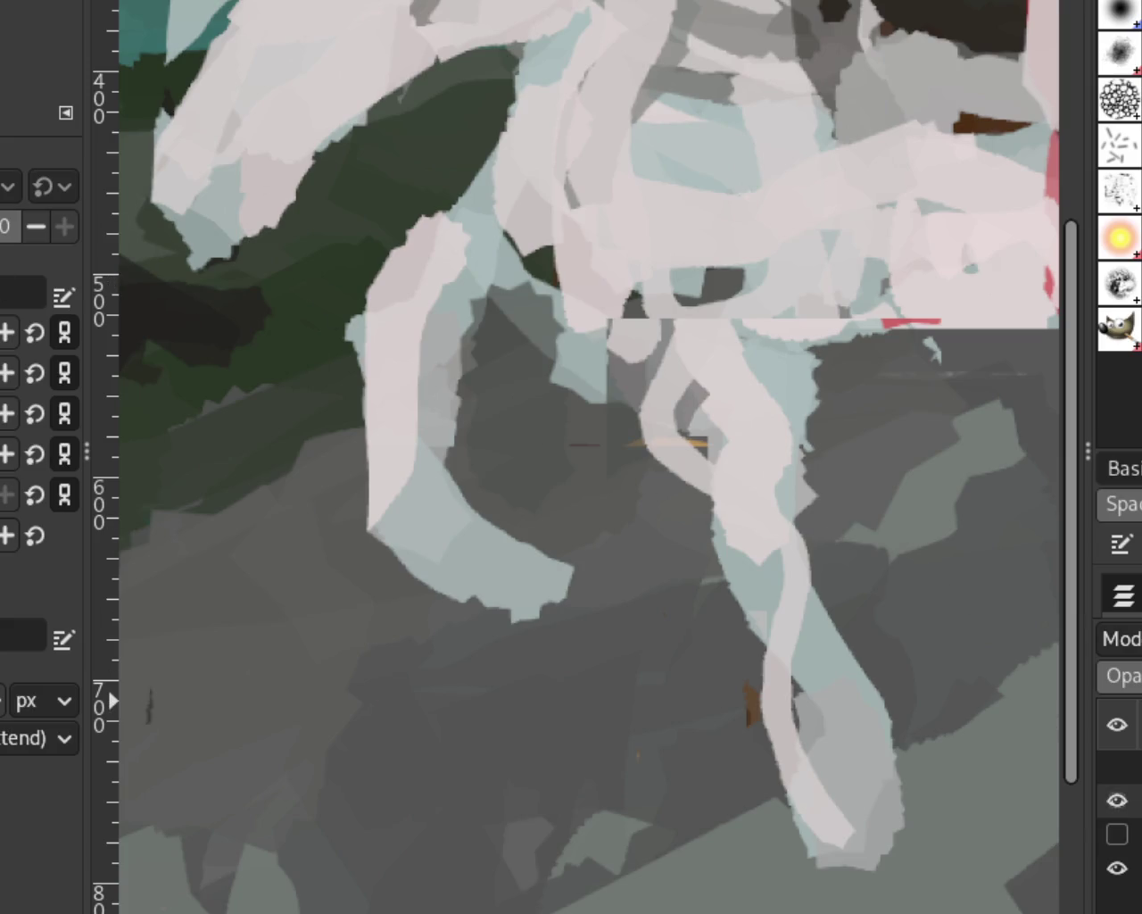
{"action": "left_click", "coordinate": [1116, 869]}
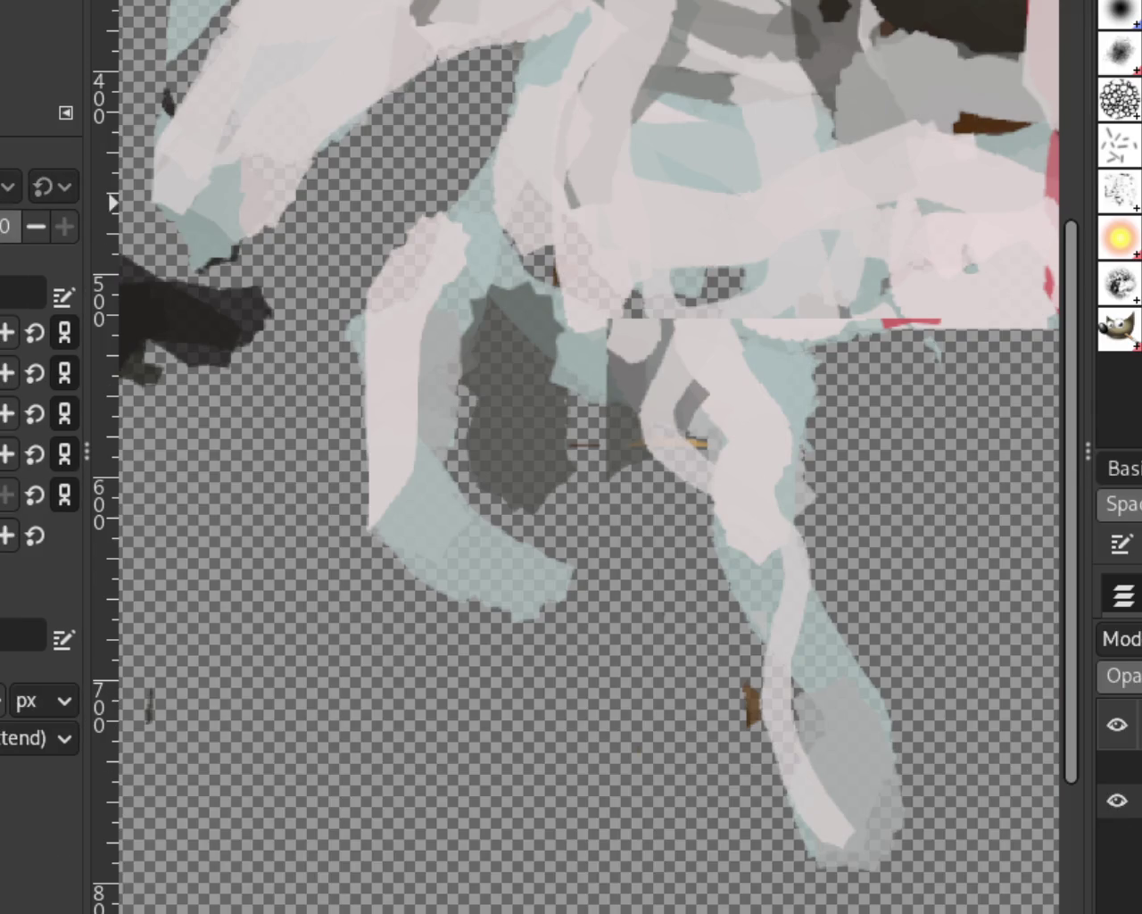
{"action": "mouse_move", "coordinate": [421, 312]}
{"action": "left_mouse_down"}
{"action": "mouse_move", "coordinate": [510, 446]}
{"action": "mouse_move", "coordinate": [633, 447]}
{"action": "left_mouse_up"}
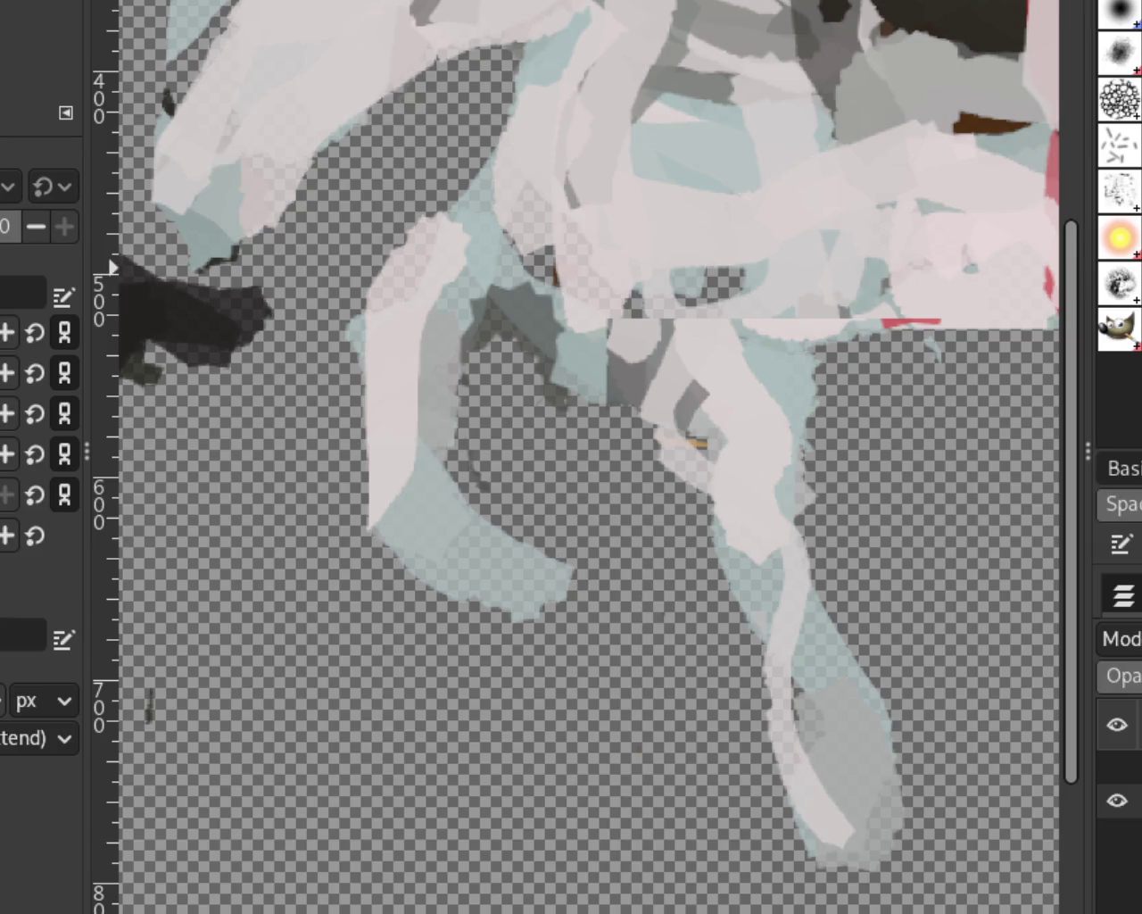
{"action": "key", "text": "z"}
{"action": "left_click", "coordinate": [525, 477], "text": "ctrl"}
{"action": "left_click", "coordinate": [531, 474], "text": "ctrl"}
{"action": "left_click", "coordinate": [540, 478]}
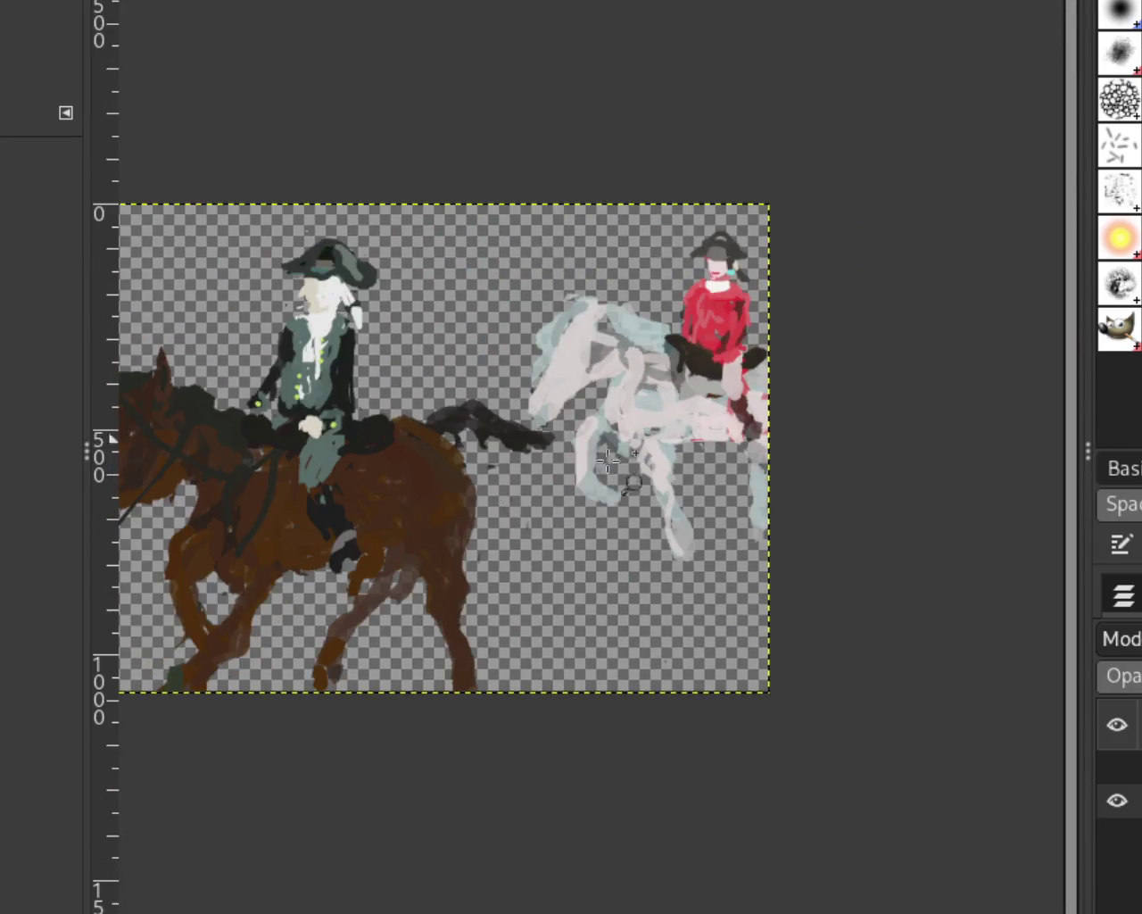
{"action": "left_click", "coordinate": [555, 485]}
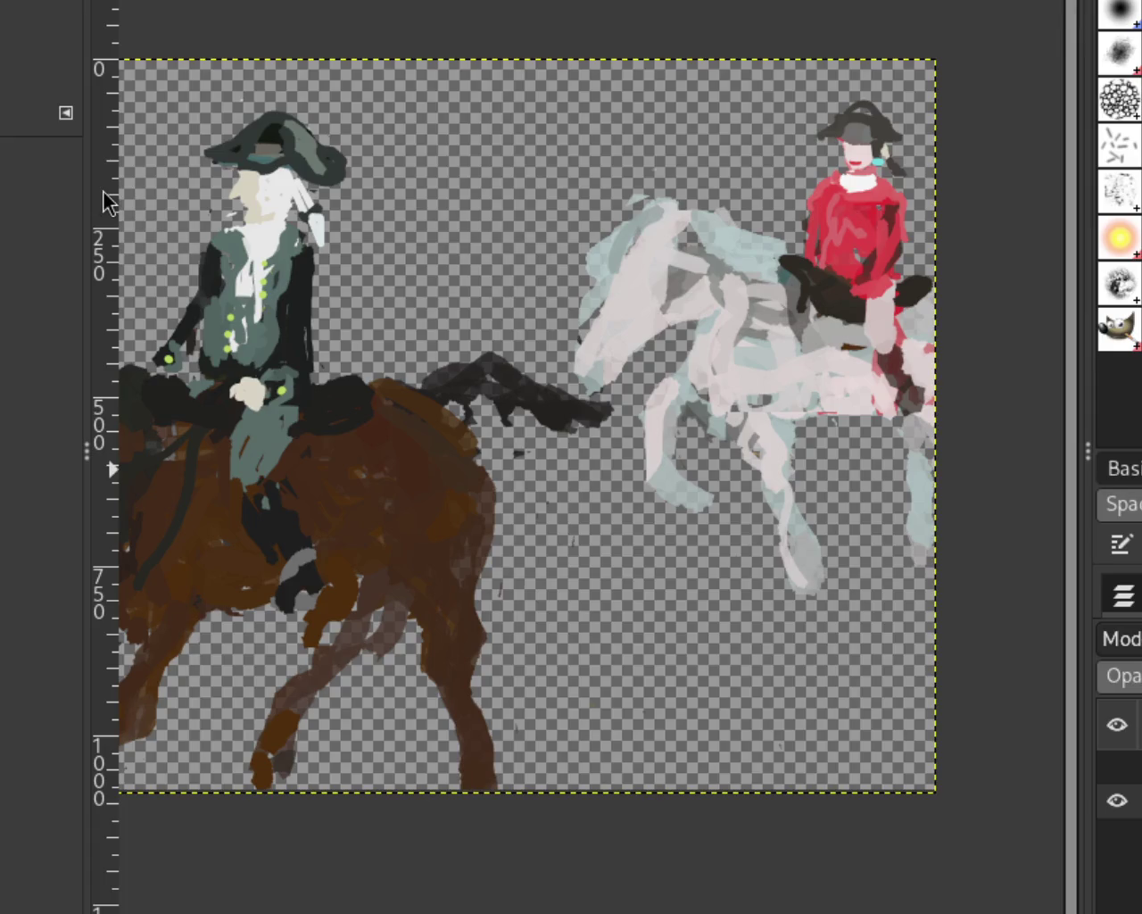
{"action": "left_click", "coordinate": [903, 506], "text": "ctrl"}
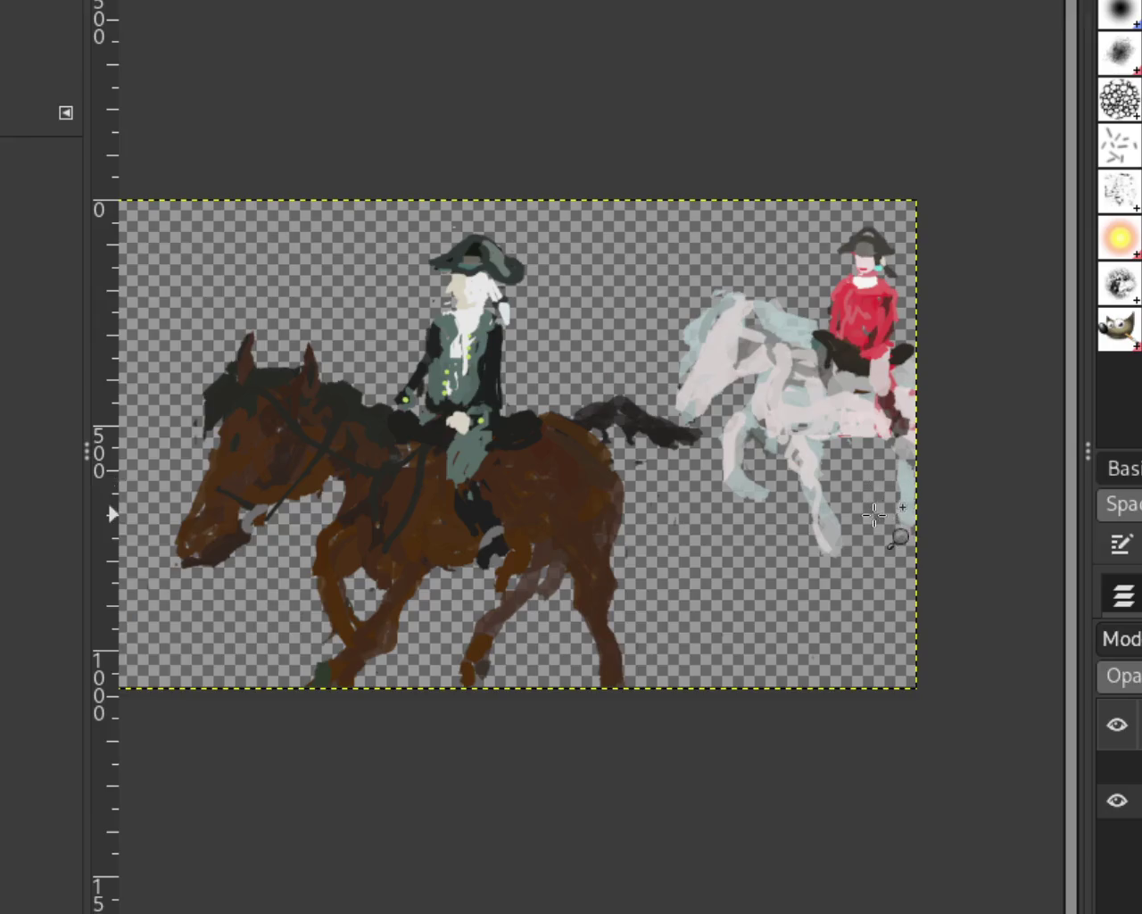
Zoom in on the white horse's legs and test dark dabs near the hooves, undoing each.
{"action": "left_click", "coordinate": [898, 535]}
{"action": "left_click", "coordinate": [693, 419]}
{"action": "key", "text": "p"}
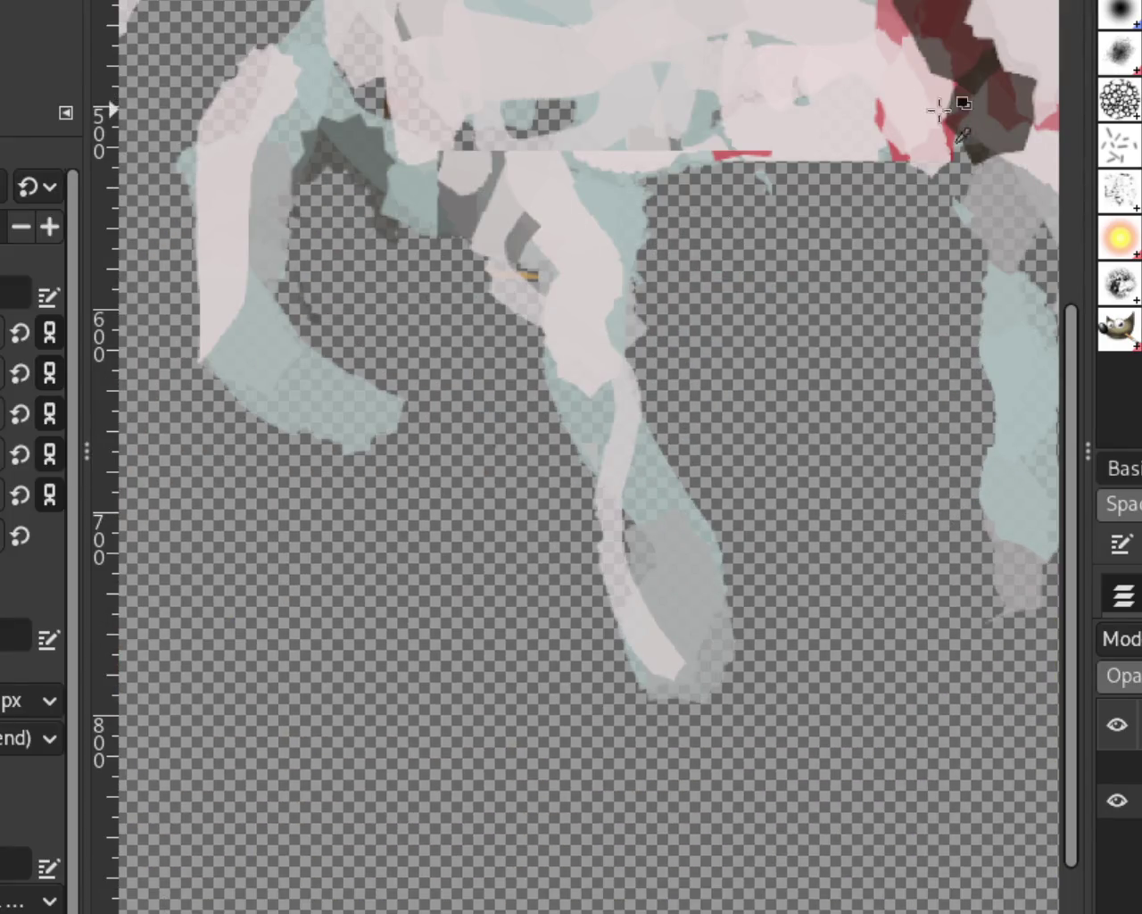
{"action": "left_click", "coordinate": [718, 668]}
{"action": "key", "text": "ctrl+z"}
{"action": "left_click", "coordinate": [742, 692]}
{"action": "key", "text": "ctrl+z"}
{"action": "left_click", "coordinate": [409, 421]}
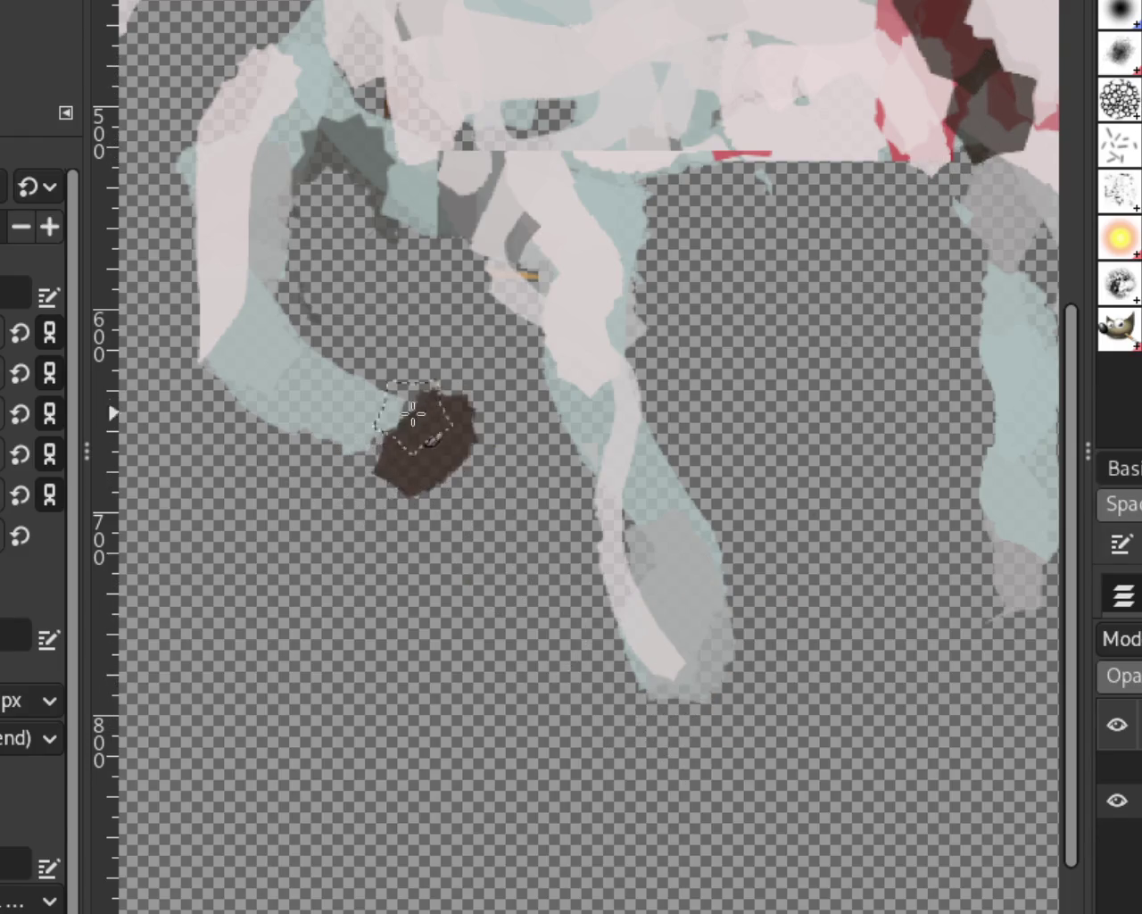
{"action": "key", "text": "ctrl+z"}
{"action": "left_click", "coordinate": [739, 624]}
{"action": "key", "text": "ctrl+z"}
Paint pale pink cuffs at the ends of the standing and bent front legs.
{"action": "left_click", "coordinate": [659, 643], "text": "ctrl"}
{"action": "left_click_drag", "start_coordinate": [658, 650], "coordinate": [825, 673]}
{"action": "key", "text": "ctrl+z"}
{"action": "left_click_drag", "start_coordinate": [676, 652], "coordinate": [816, 814]}
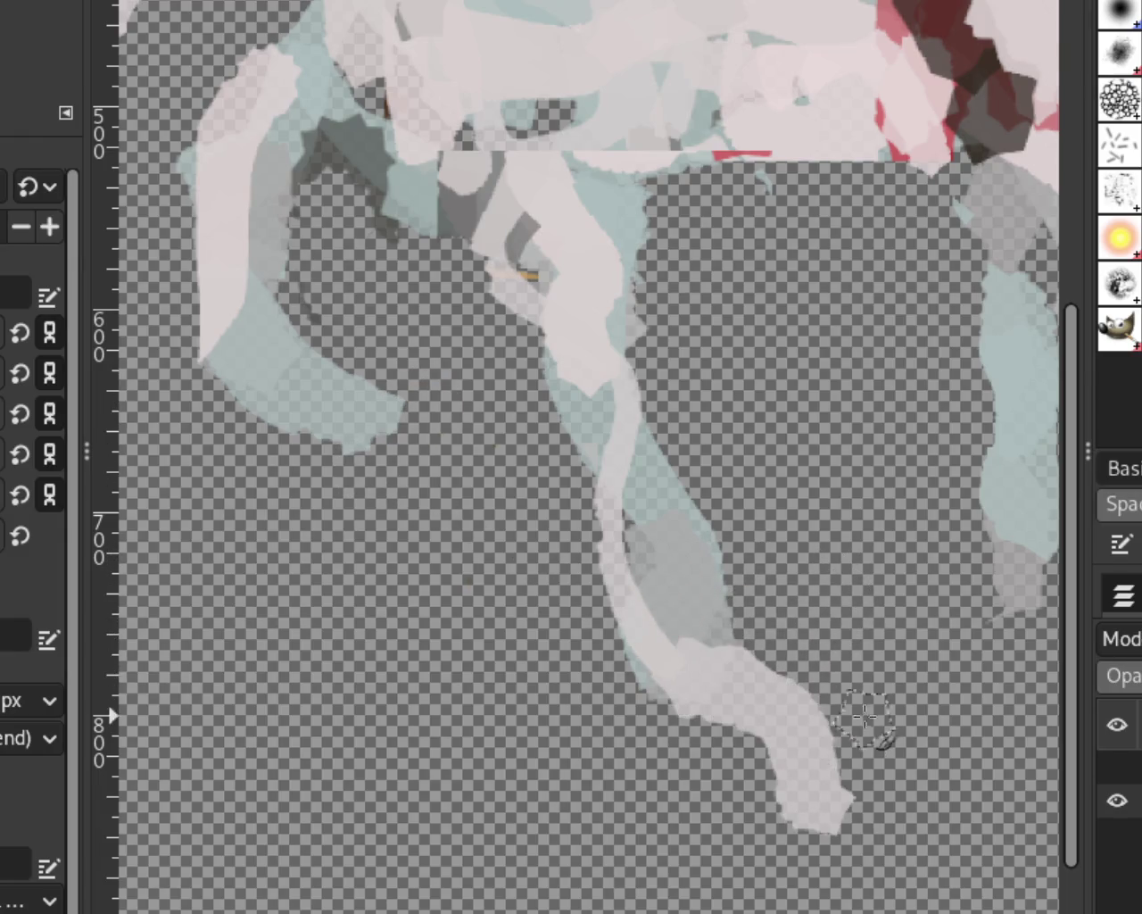
{"action": "key", "text": "ctrl+z"}
{"action": "left_click_drag", "start_coordinate": [656, 692], "coordinate": [741, 696]}
{"action": "left_click_drag", "start_coordinate": [377, 438], "coordinate": [447, 451]}
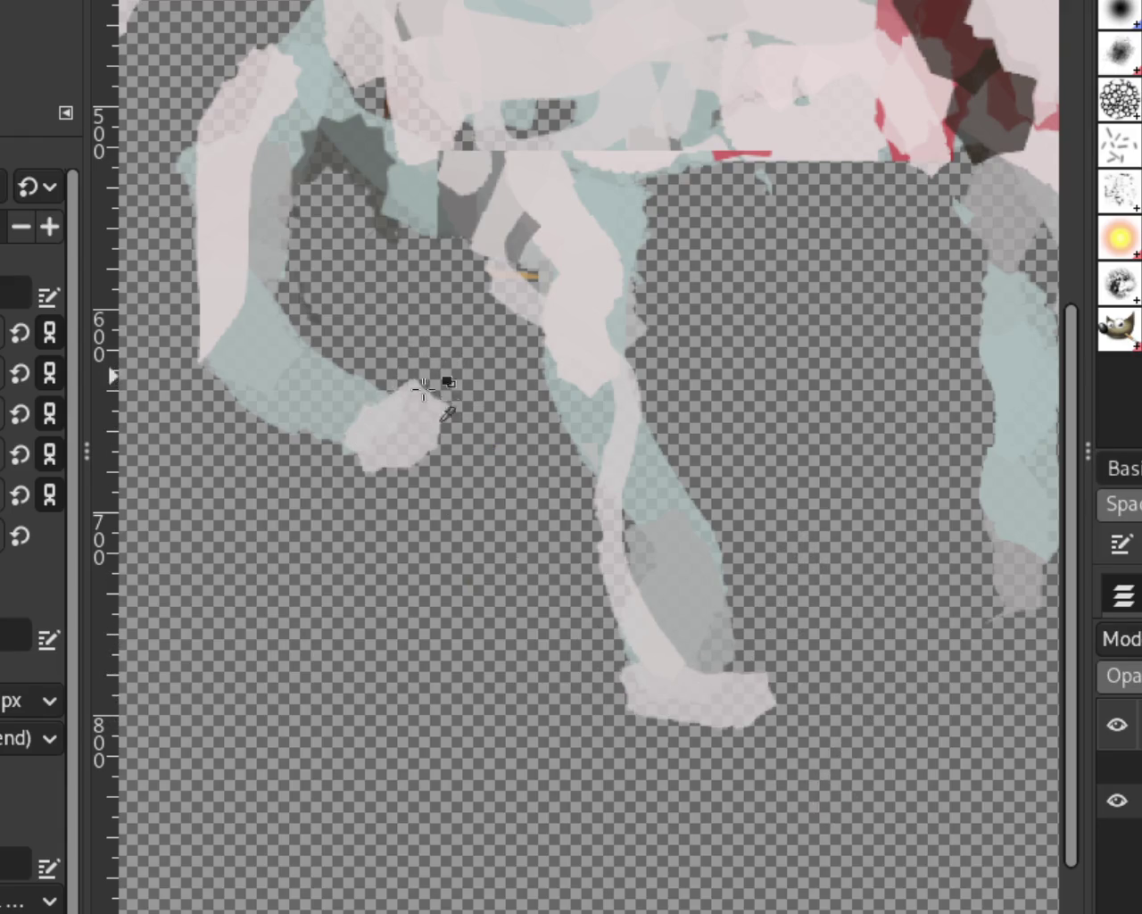
{"action": "key", "text": "ctrl+z"}
{"action": "left_click", "coordinate": [214, 296], "text": "ctrl"}
{"action": "mouse_move", "coordinate": [392, 383]}
{"action": "left_mouse_down"}
{"action": "mouse_move", "coordinate": [420, 419]}
{"action": "mouse_move", "coordinate": [490, 369]}
{"action": "mouse_move", "coordinate": [459, 383]}
{"action": "mouse_move", "coordinate": [447, 357]}
{"action": "left_mouse_up"}
Paint dark brown hooves on the bent leg and a larger one on the standing leg.
{"action": "left_click", "coordinate": [971, 154], "text": "ctrl"}
{"action": "mouse_move", "coordinate": [785, 687]}
{"action": "left_mouse_down"}
{"action": "mouse_move", "coordinate": [765, 675]}
{"action": "mouse_move", "coordinate": [786, 687]}
{"action": "left_mouse_up"}
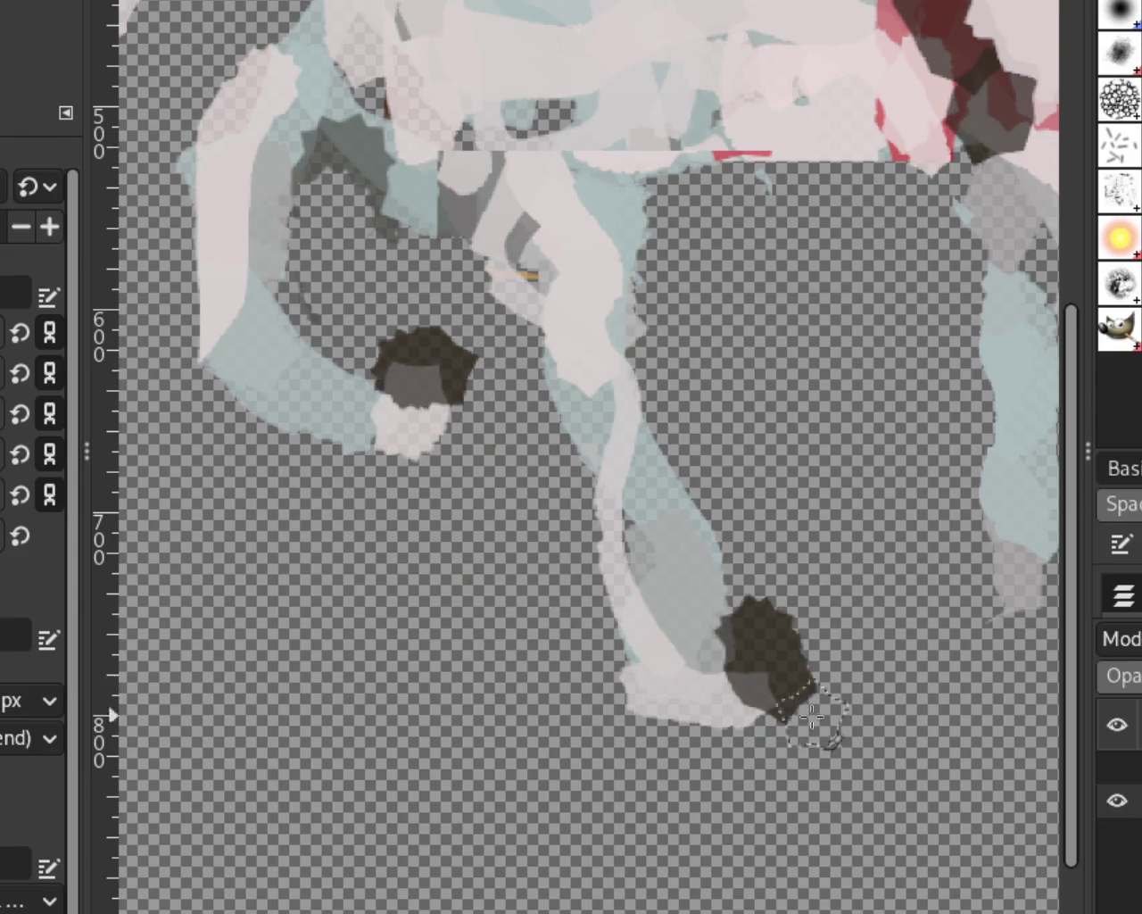
{"action": "key", "text": "ctrl+z"}
{"action": "left_click_drag", "start_coordinate": [651, 696], "coordinate": [723, 734]}
{"action": "key", "text": "ctrl+z"}
{"action": "left_click_drag", "start_coordinate": [650, 709], "coordinate": [739, 789]}
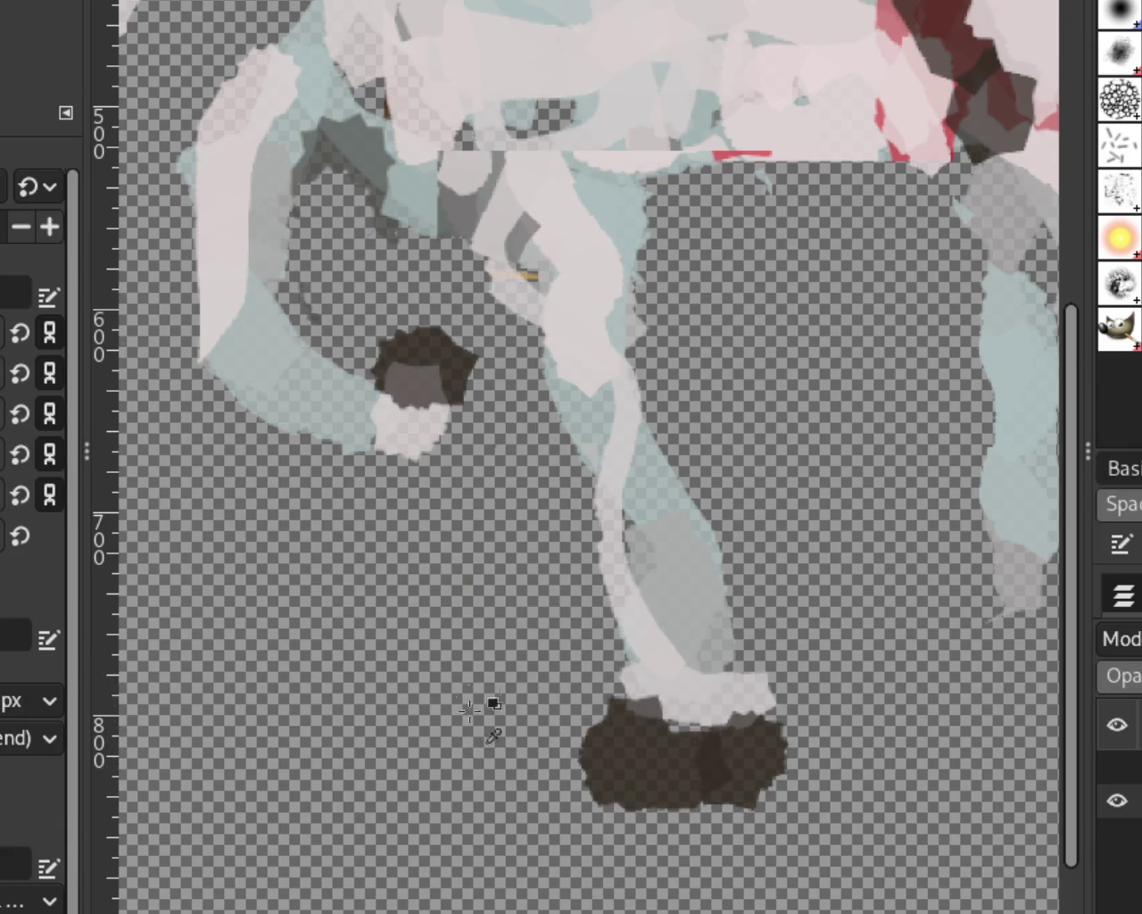
{"action": "scroll", "coordinate": [70, 379], "scroll_direction": "left", "scroll_amount": 1}
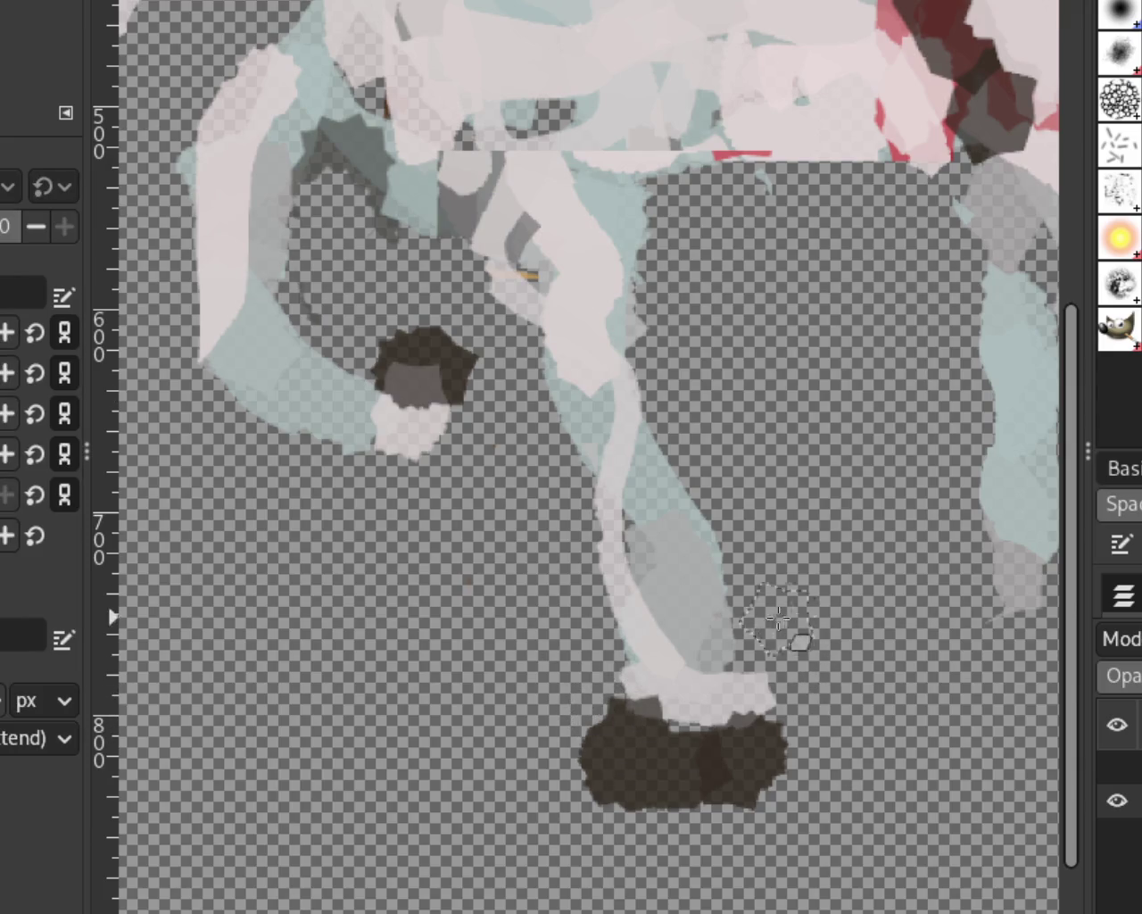
{"action": "key", "text": "ctrl+z"}
{"action": "key", "text": "ctrl+y"}
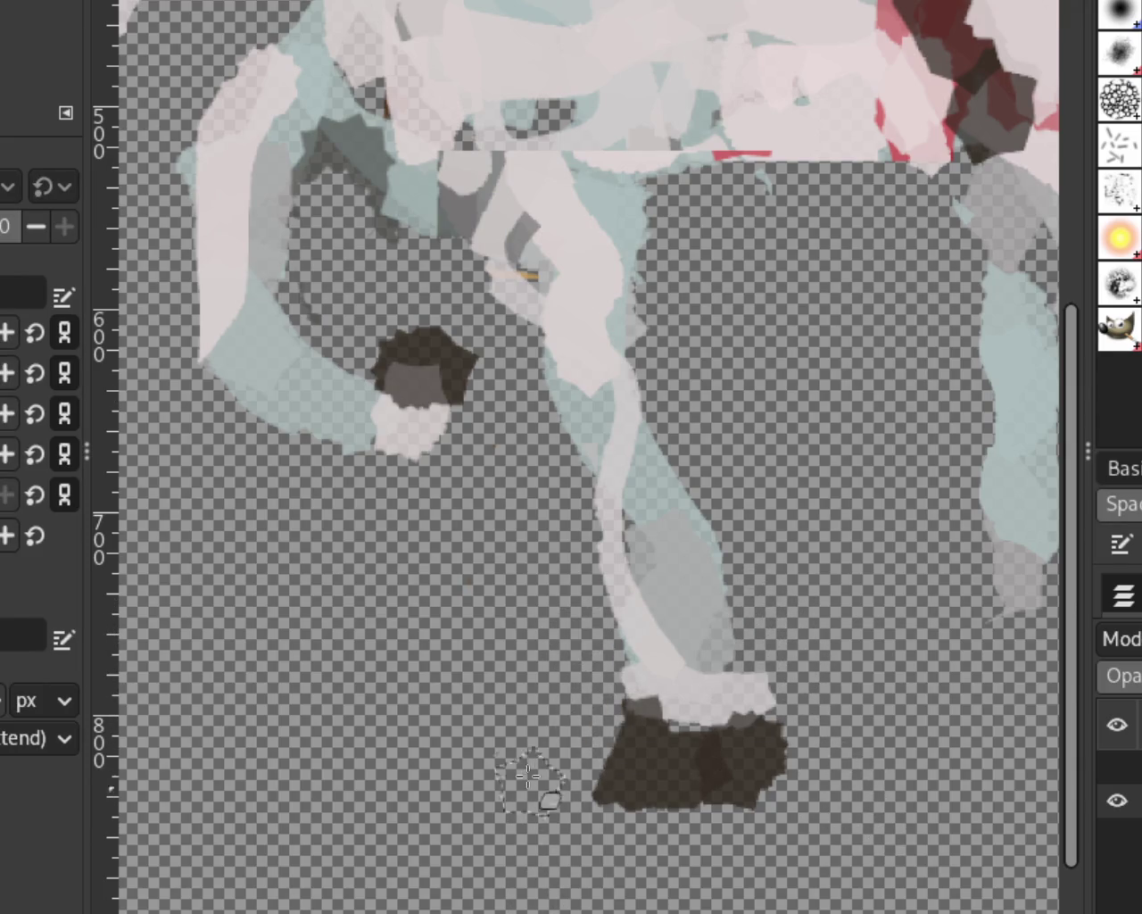
Trim the right edge of the bent leg's hoof and check it zoomed out.
{"action": "key", "text": "z"}
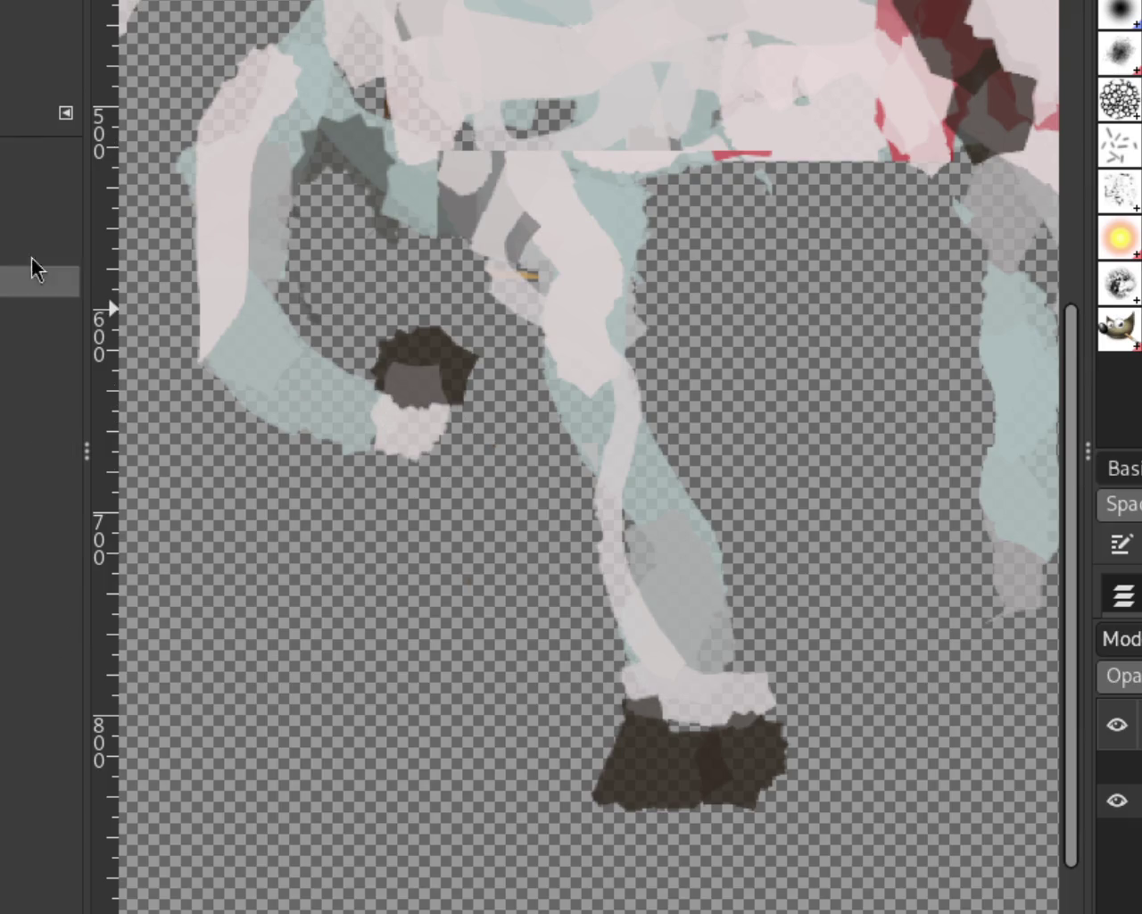
{"action": "key", "text": "p"}
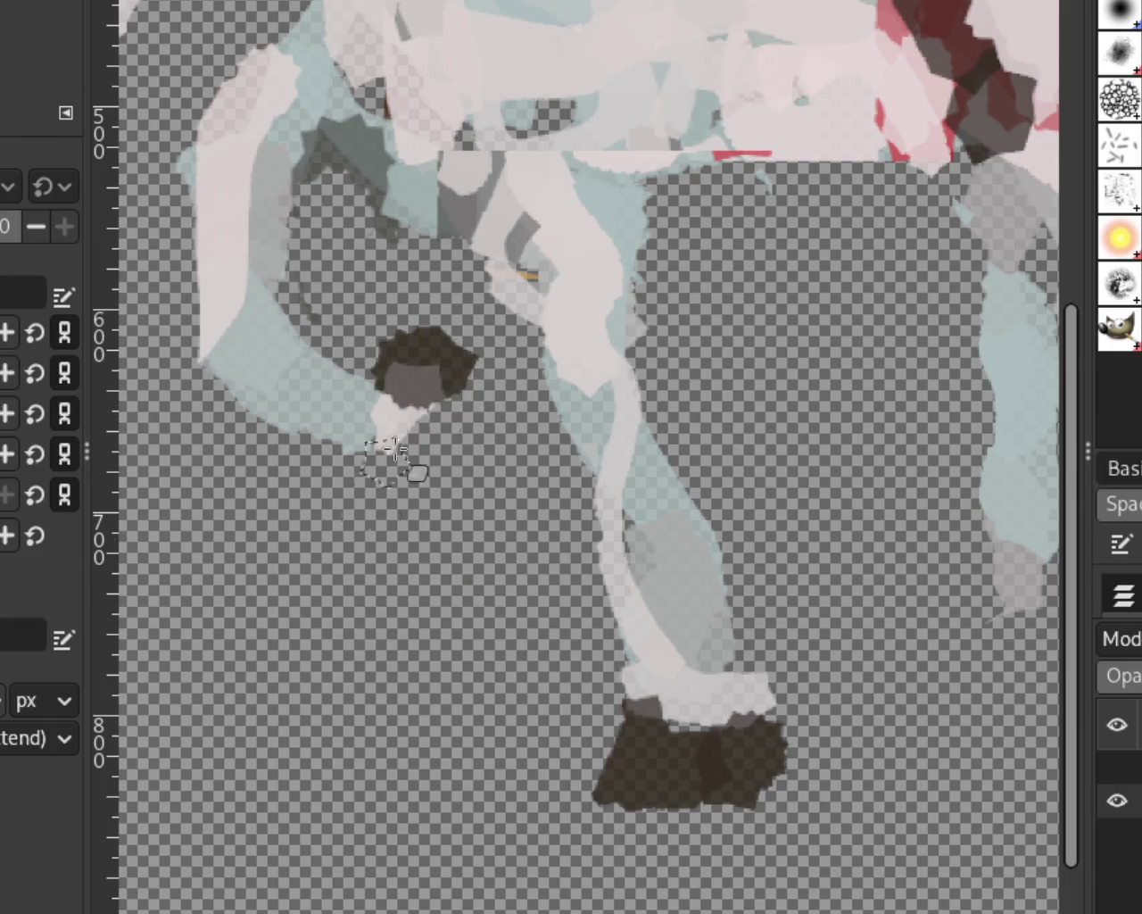
{"action": "mouse_move", "coordinate": [428, 348]}
{"action": "left_mouse_down"}
{"action": "mouse_move", "coordinate": [482, 375]}
{"action": "mouse_move", "coordinate": [451, 397]}
{"action": "left_mouse_up"}
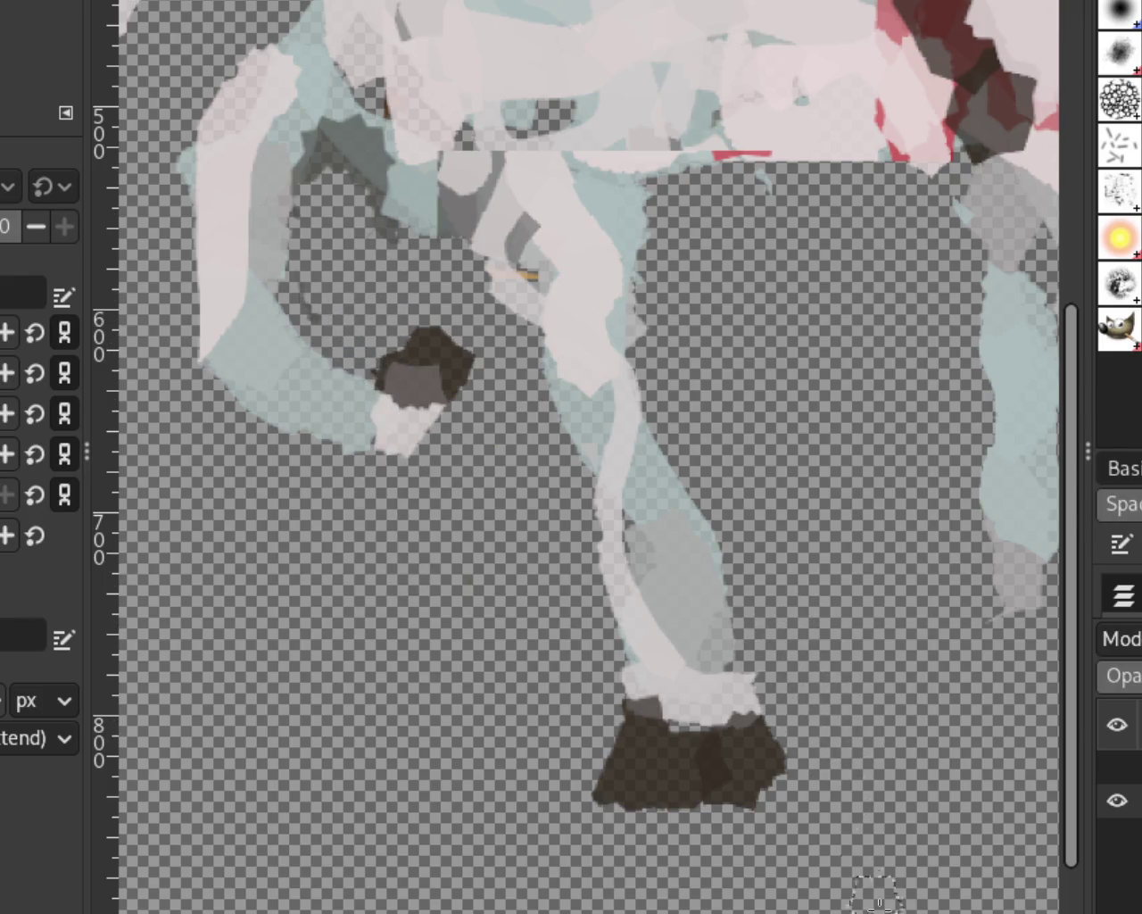
{"action": "key", "text": "z"}
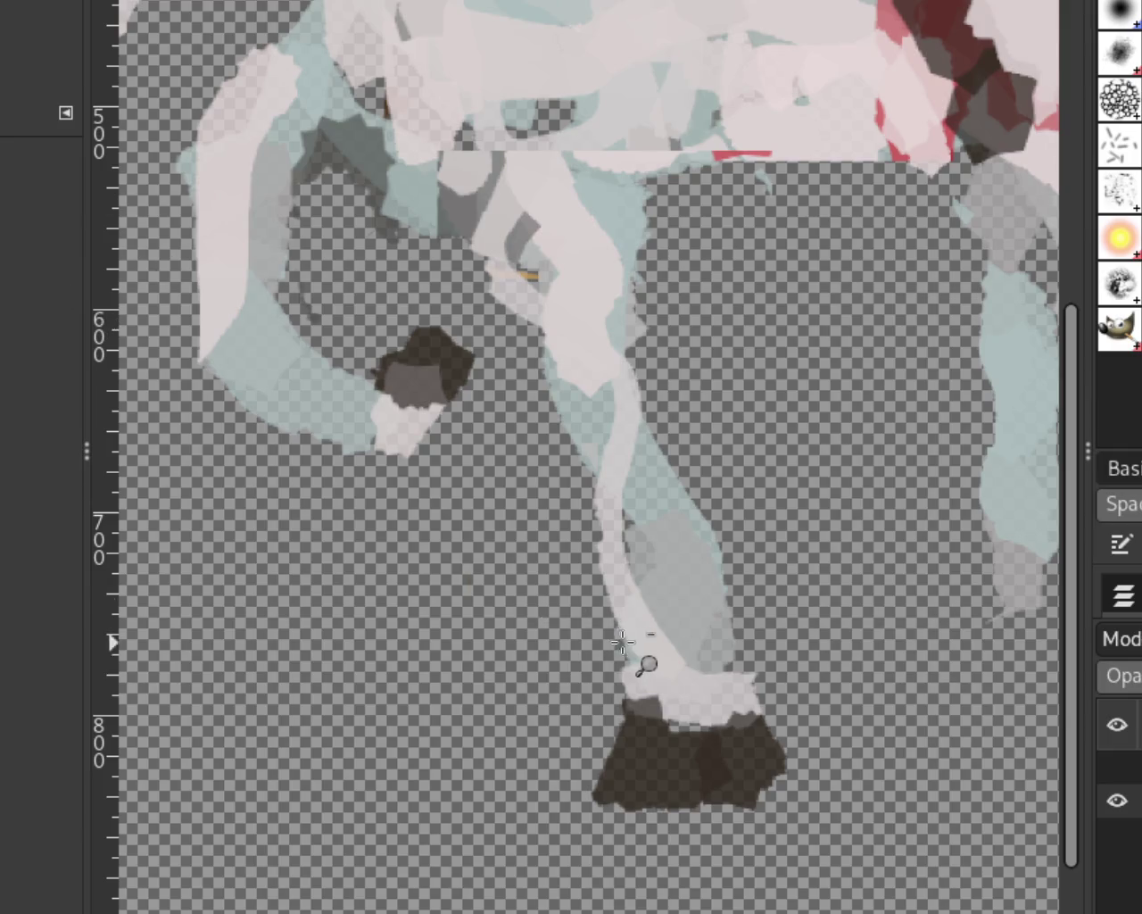
{"action": "left_click", "coordinate": [645, 669], "text": "ctrl"}
{"action": "left_click", "coordinate": [637, 671], "text": "ctrl"}
{"action": "left_click", "coordinate": [636, 675], "text": "ctrl"}
{"action": "left_click", "coordinate": [636, 676]}
{"action": "left_click", "coordinate": [550, 630], "text": "ctrl"}
{"action": "left_click", "coordinate": [591, 643]}
{"action": "left_click", "coordinate": [549, 620]}
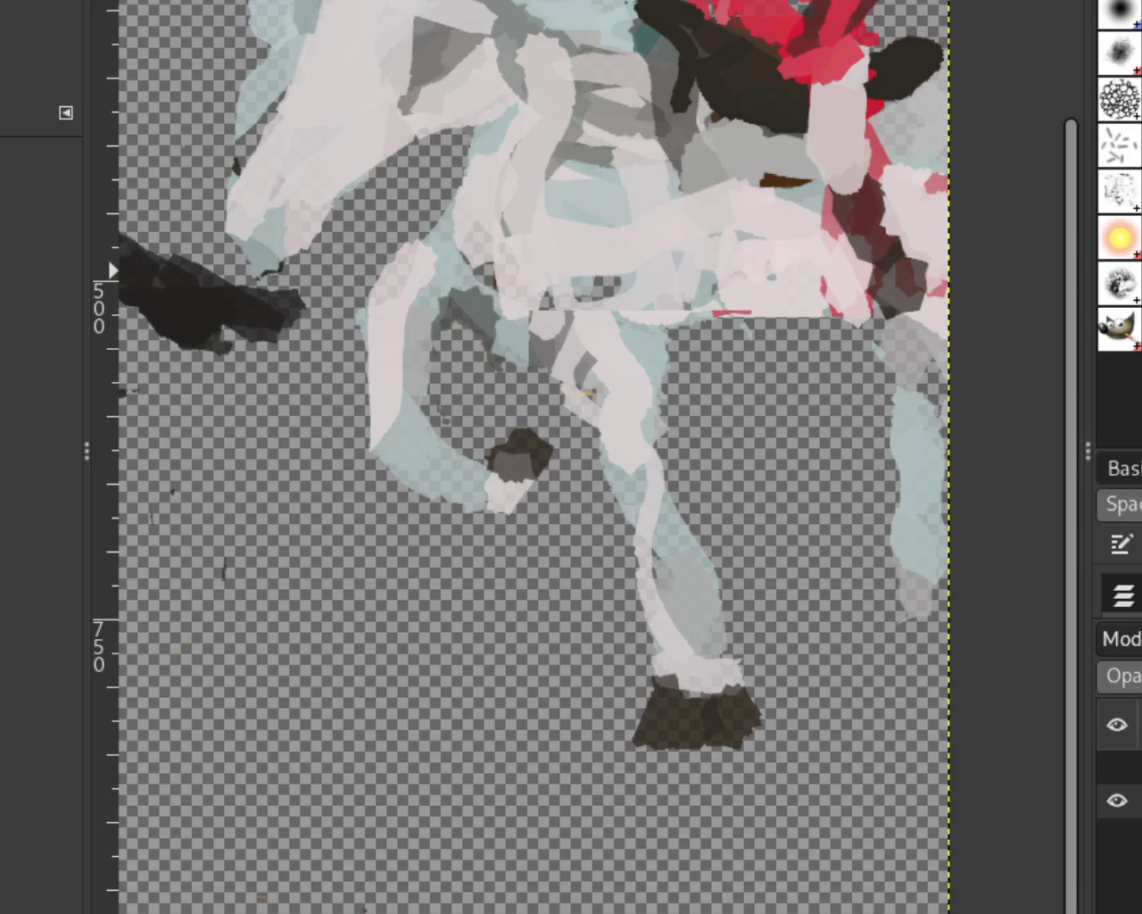
Erase the bent leg's old hoof and tip, extend it in pale pink, and add a dark hoof.
{"action": "key", "text": "shift+e"}
{"action": "mouse_move", "coordinate": [482, 441]}
{"action": "left_mouse_down"}
{"action": "mouse_move", "coordinate": [522, 500]}
{"action": "mouse_move", "coordinate": [502, 431]}
{"action": "left_mouse_up"}
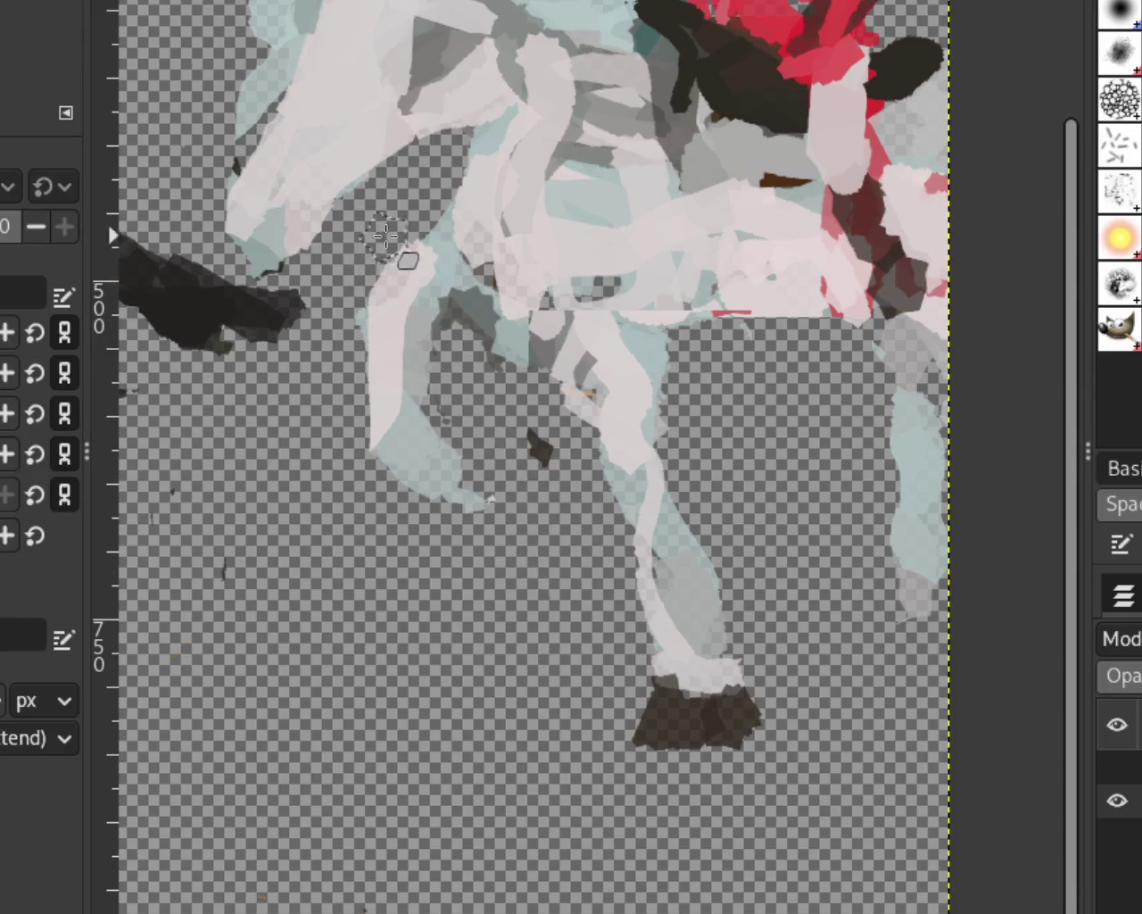
{"action": "left_click_drag", "start_coordinate": [471, 497], "coordinate": [455, 446]}
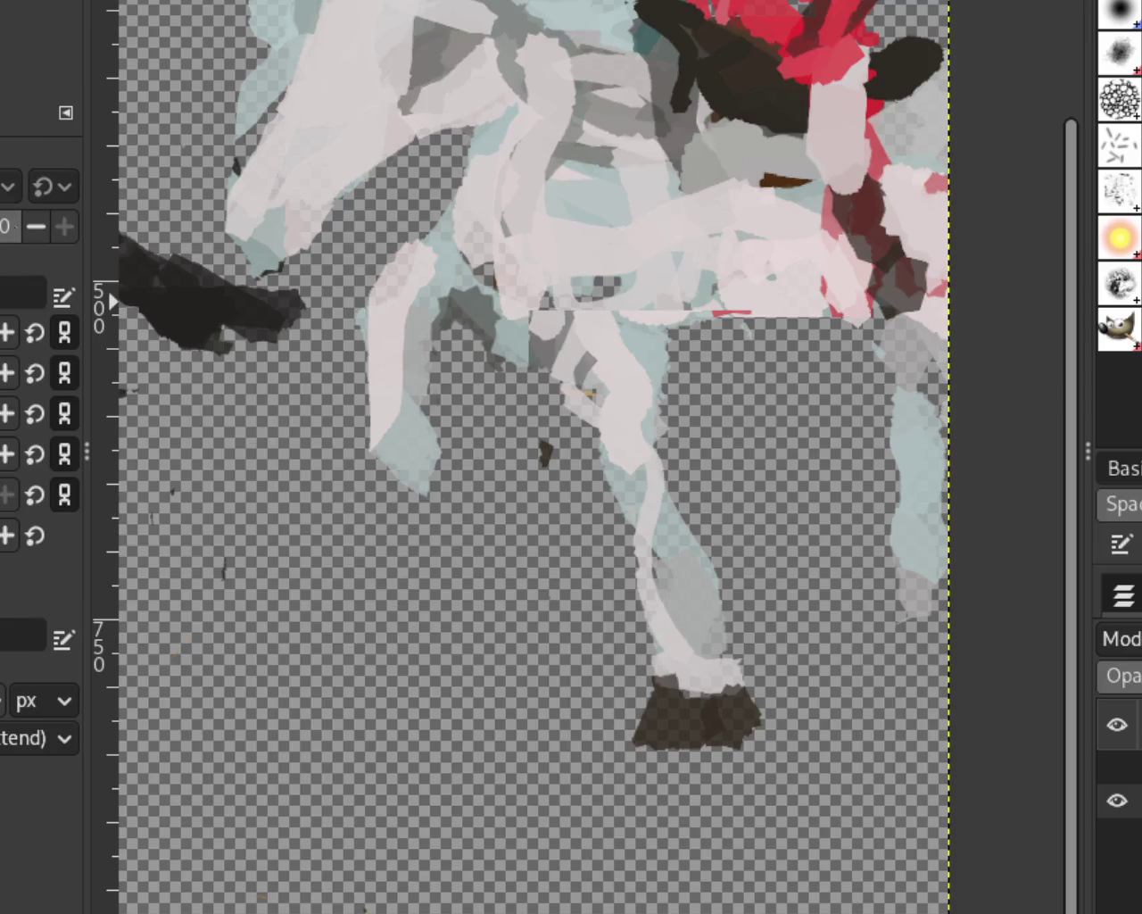
{"action": "mouse_move", "coordinate": [415, 466]}
{"action": "left_mouse_down"}
{"action": "mouse_move", "coordinate": [464, 589]}
{"action": "mouse_move", "coordinate": [540, 580]}
{"action": "left_mouse_up"}
{"action": "left_click", "coordinate": [671, 706], "text": "ctrl"}
{"action": "key", "text": "ctrl+z"}
Trim the new hoof's left edge and upper right, then zoom out to the whole image.
{"action": "key", "text": "shift+e"}
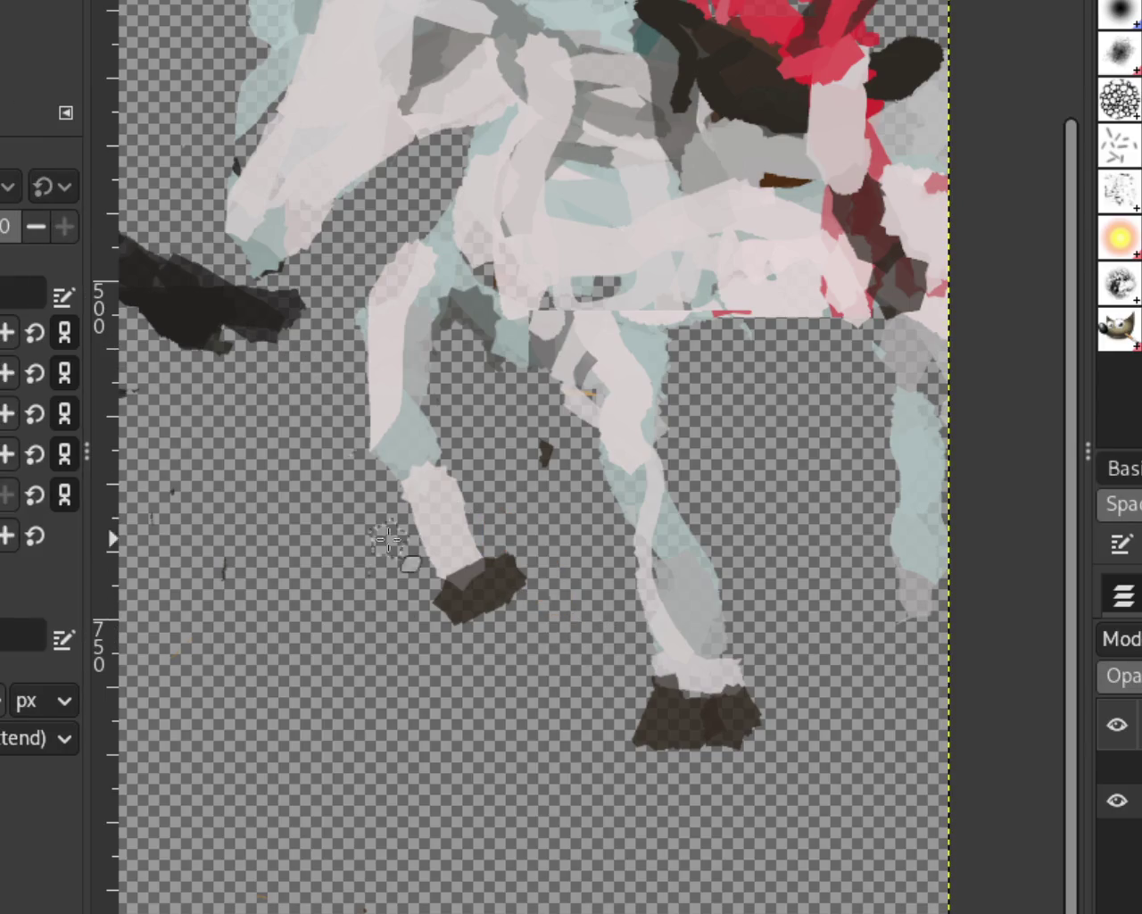
{"action": "mouse_move", "coordinate": [419, 589]}
{"action": "left_mouse_down"}
{"action": "mouse_move", "coordinate": [441, 611]}
{"action": "mouse_move", "coordinate": [536, 611]}
{"action": "left_mouse_up"}
{"action": "key", "text": "ctrl+z"}
{"action": "left_click_drag", "start_coordinate": [510, 548], "coordinate": [519, 591]}
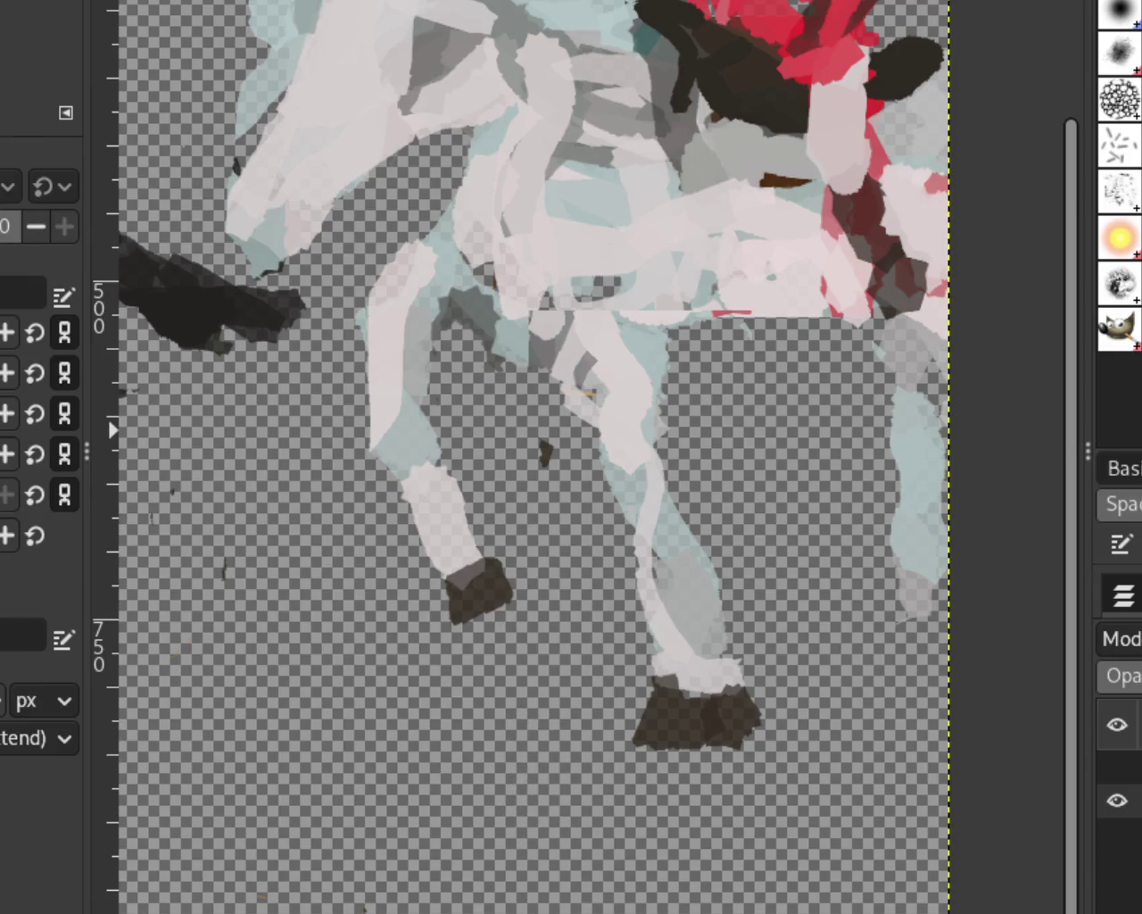
{"action": "key", "text": "z"}
{"action": "left_click", "coordinate": [633, 679], "text": "ctrl"}
{"action": "left_click", "coordinate": [629, 683], "text": "ctrl"}
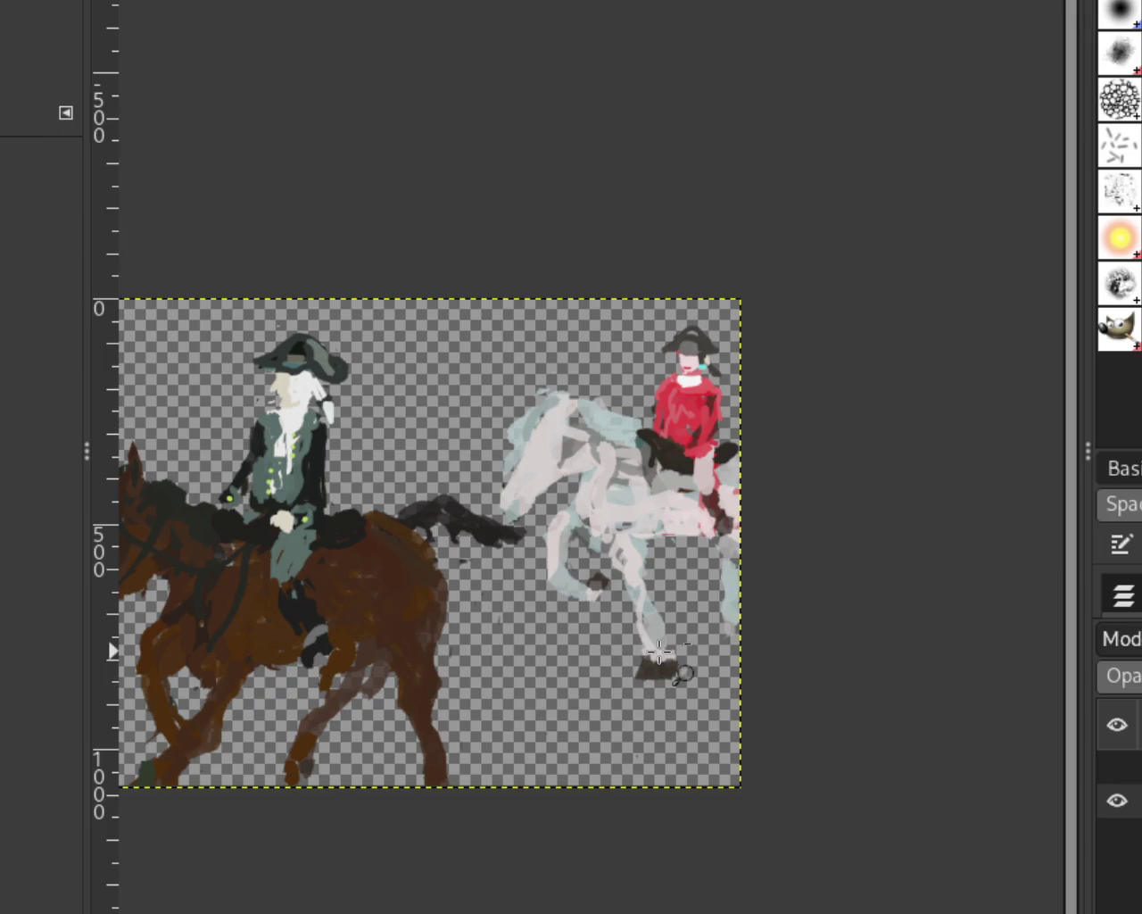
Repaint the pale blue stroke on the foreleg and zoom out to the whole image.
{"action": "scroll", "coordinate": [659, 653], "scroll_direction": "down", "scroll_amount": 1}
{"action": "scroll", "coordinate": [659, 652], "scroll_direction": "up", "scroll_amount": 4}
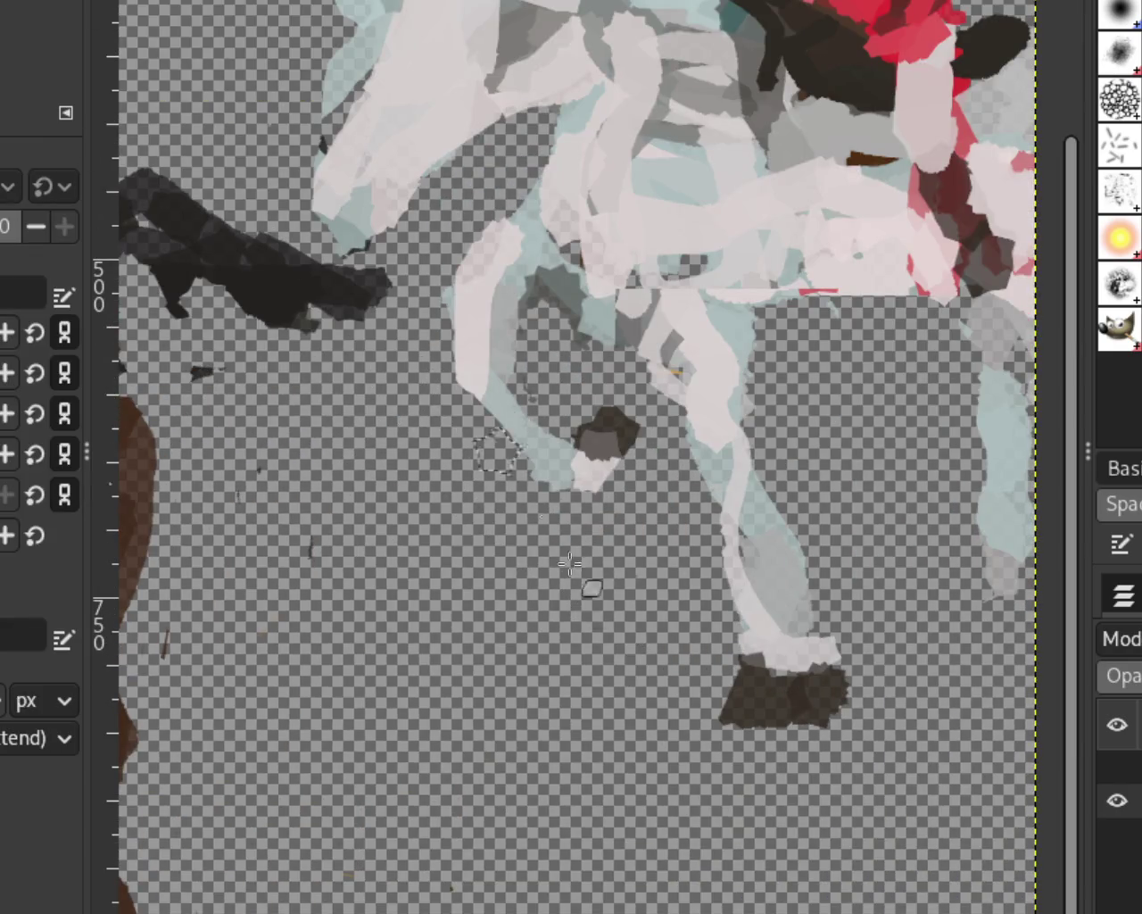
{"action": "left_click_drag", "start_coordinate": [548, 482], "coordinate": [468, 397]}
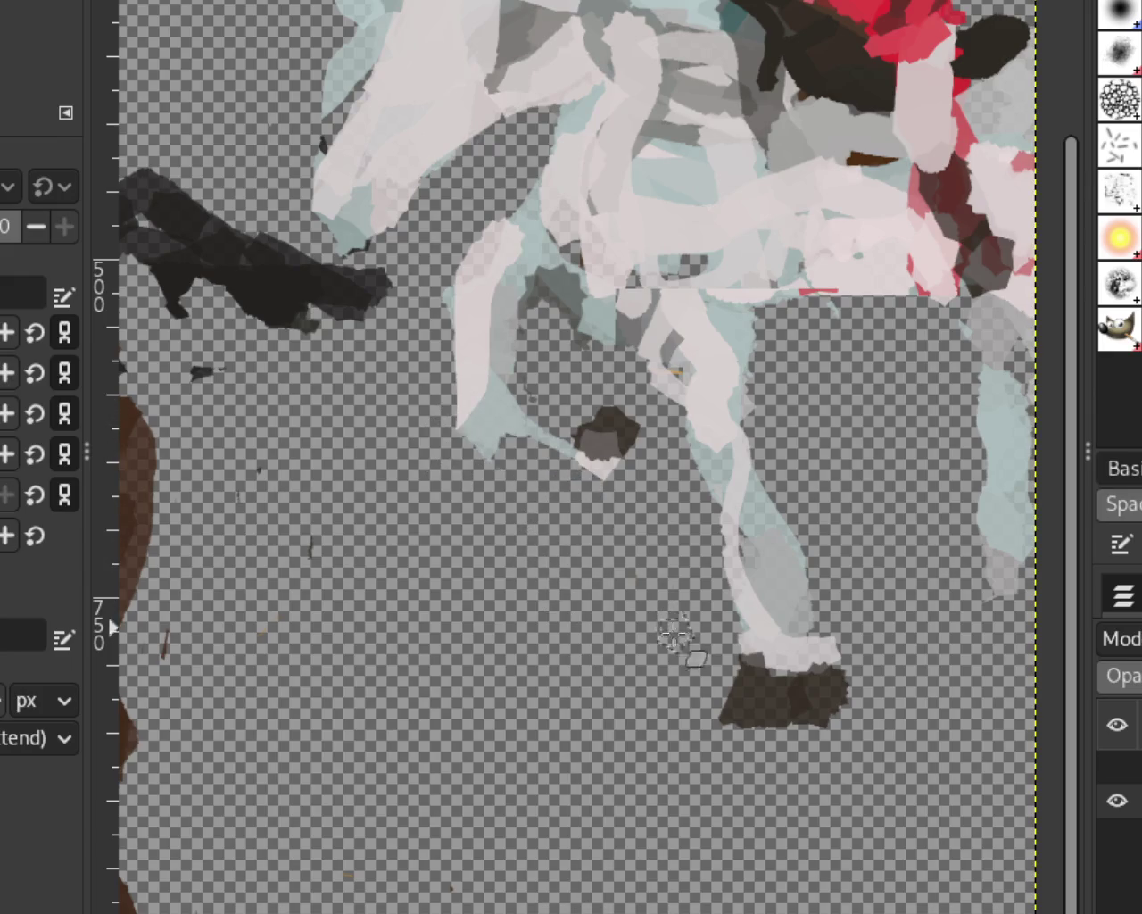
{"action": "key", "text": "ctrl+z"}
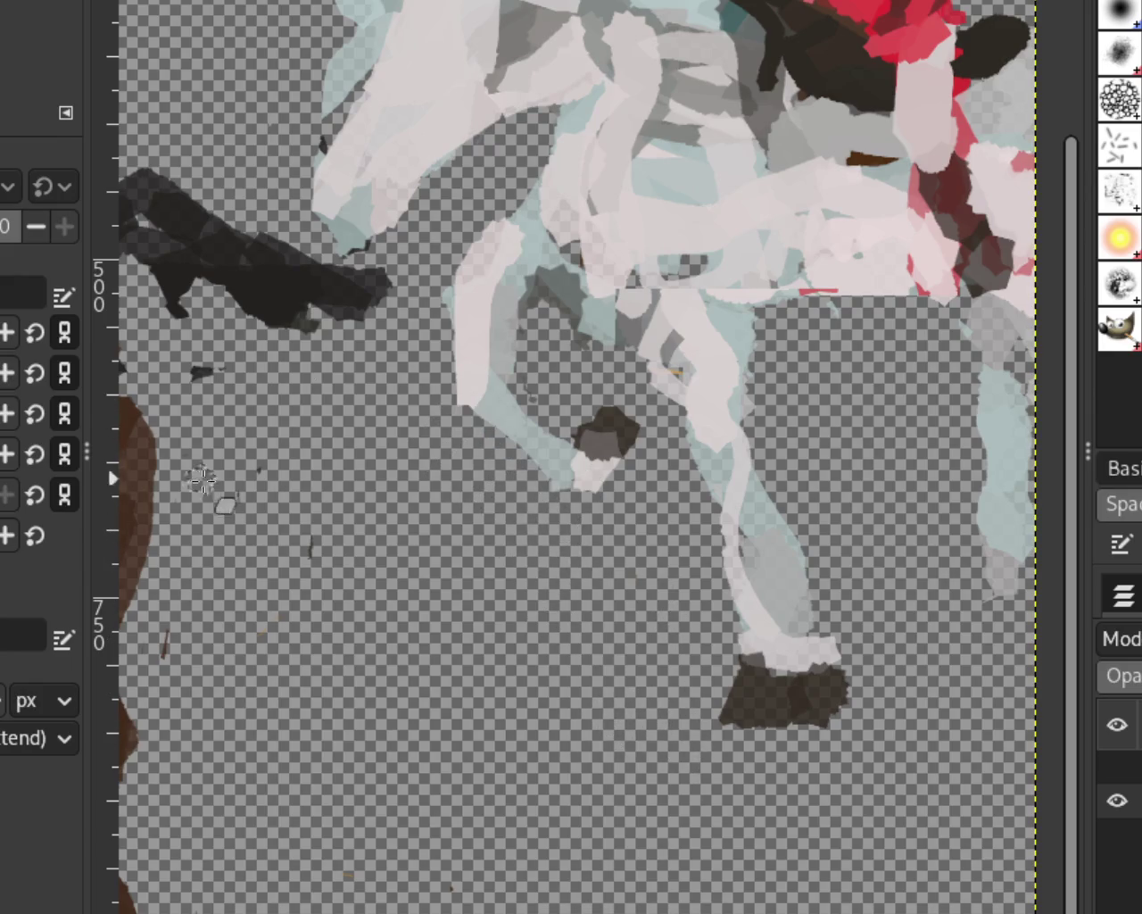
{"action": "key", "text": "ctrl+y"}
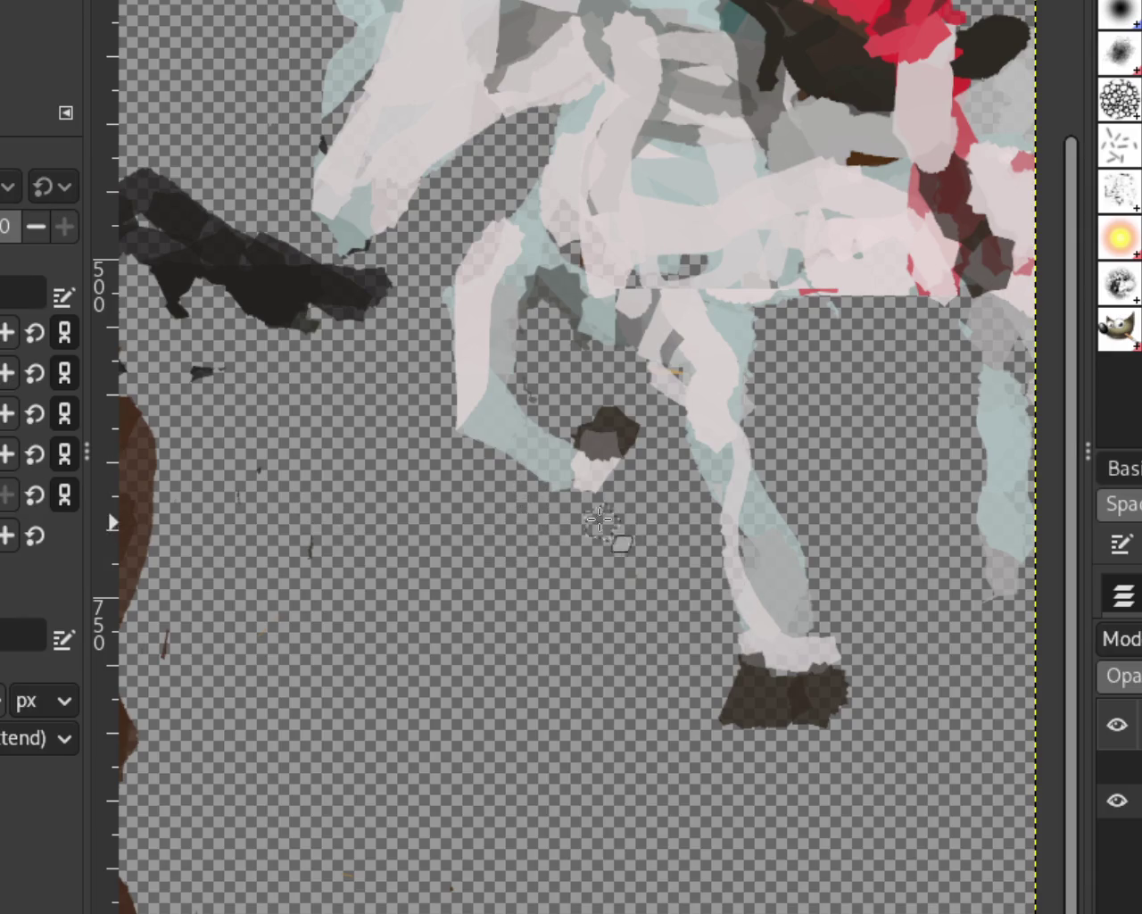
{"action": "key", "text": "z"}
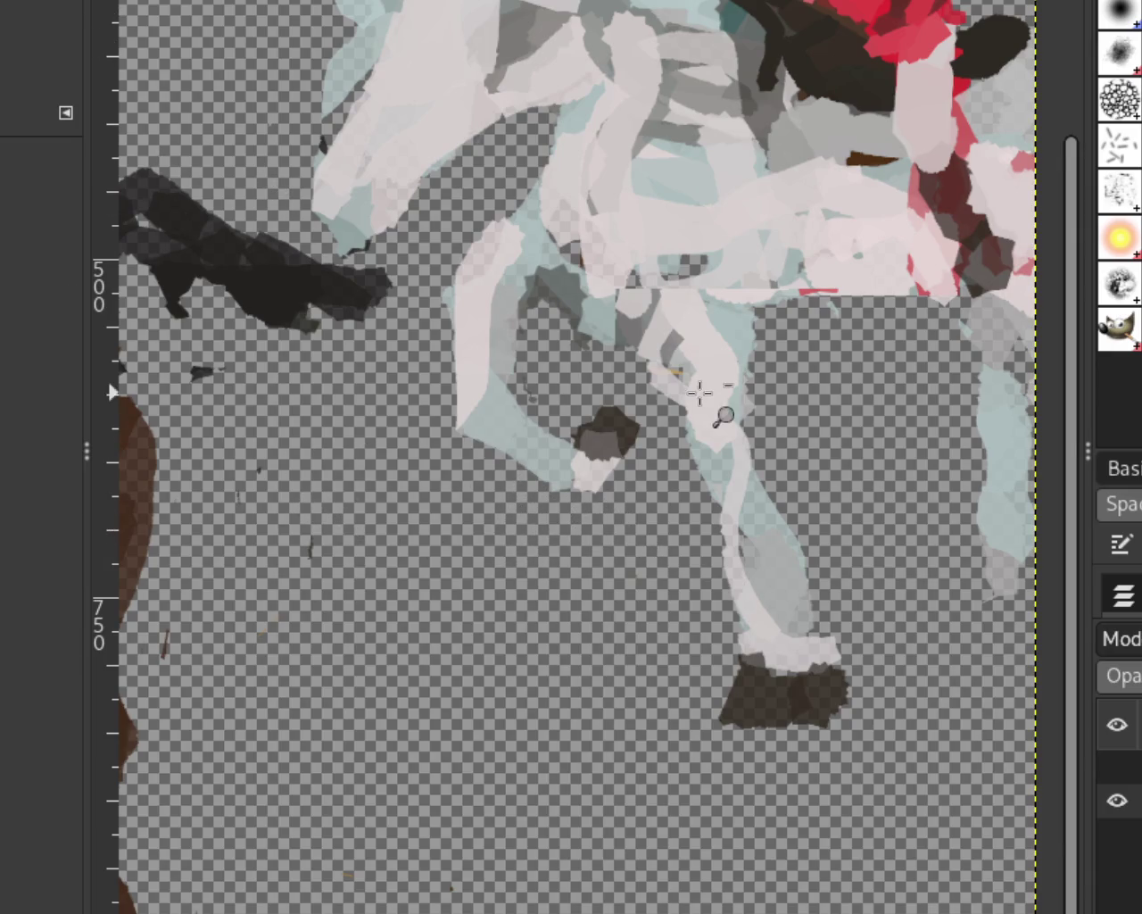
{"action": "left_click", "coordinate": [709, 390], "text": "ctrl"}
{"action": "left_click", "coordinate": [703, 392], "text": "ctrl"}
{"action": "scroll", "coordinate": [658, 371], "scroll_direction": "up", "scroll_amount": 3}
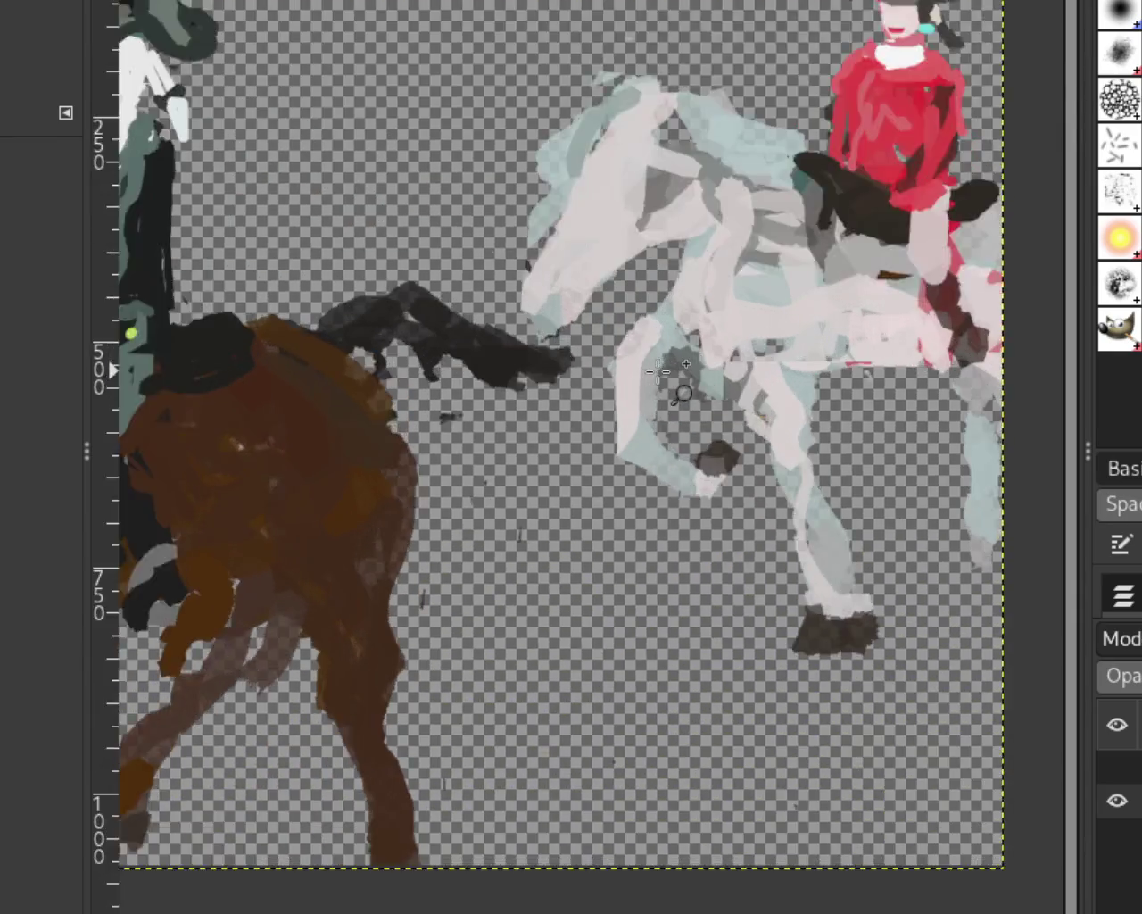
{"action": "scroll", "coordinate": [657, 371], "scroll_direction": "up", "scroll_amount": 1}
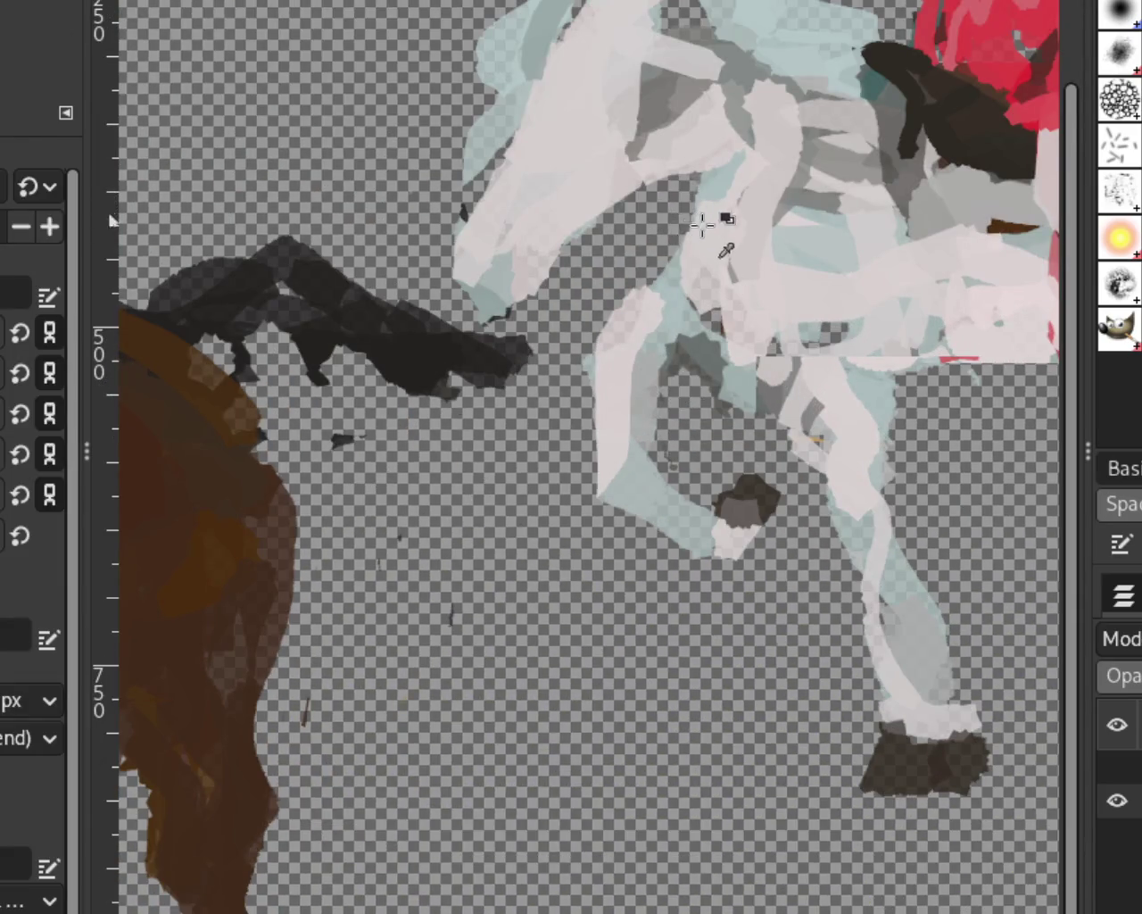
Fill the gap in the horse's neck and paint light blue over its pinkish body.
{"action": "left_click", "coordinate": [676, 253]}
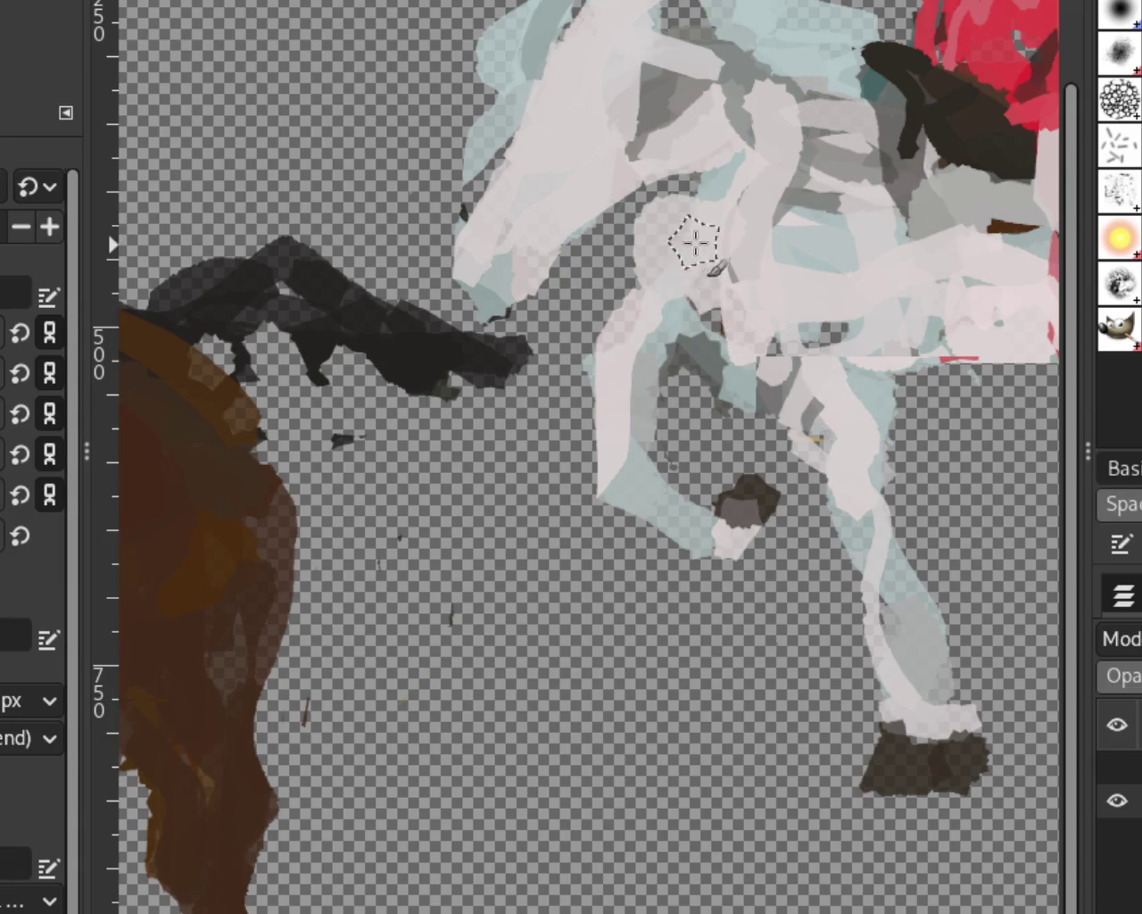
{"action": "key", "text": "ctrl+z"}
{"action": "left_click_drag", "start_coordinate": [676, 250], "coordinate": [714, 238]}
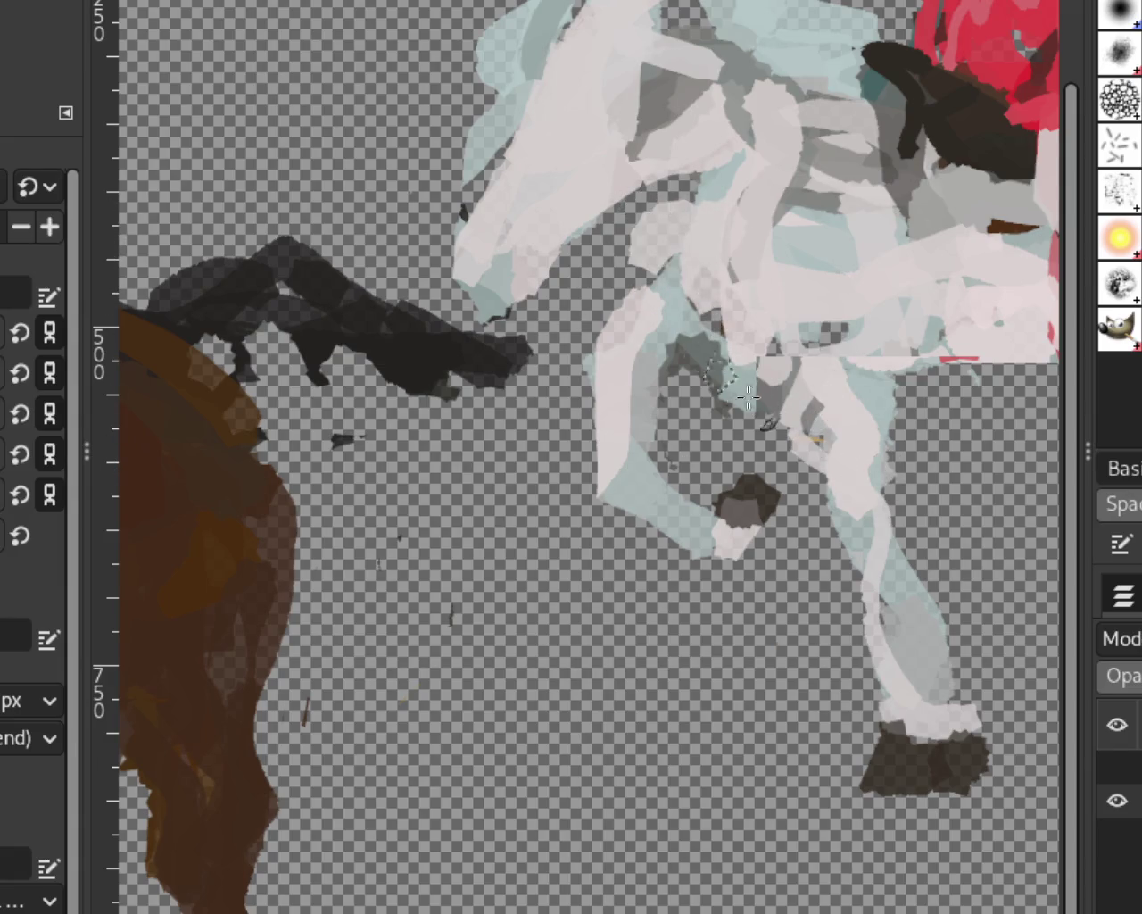
{"action": "key", "text": "ctrl+z"}
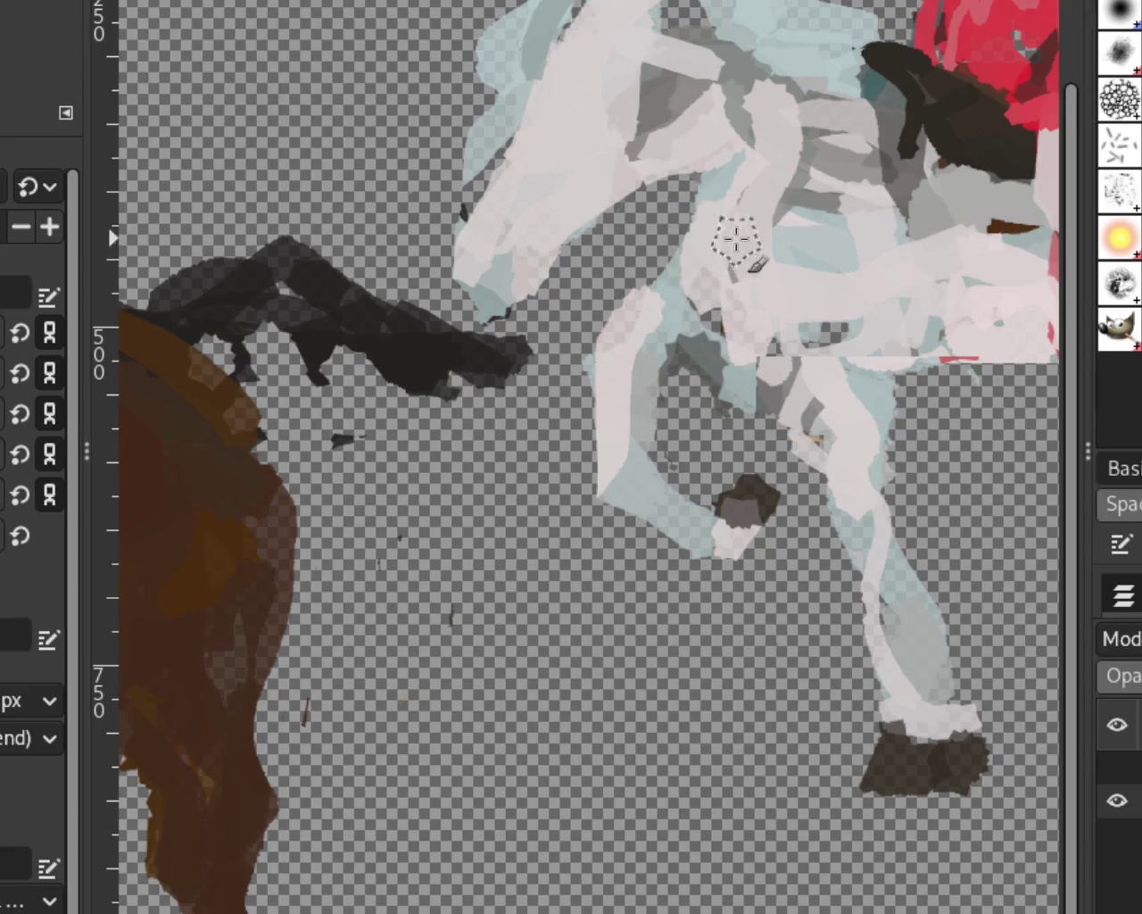
{"action": "key", "text": "ctrl+y"}
{"action": "key", "text": "ctrl+z"}
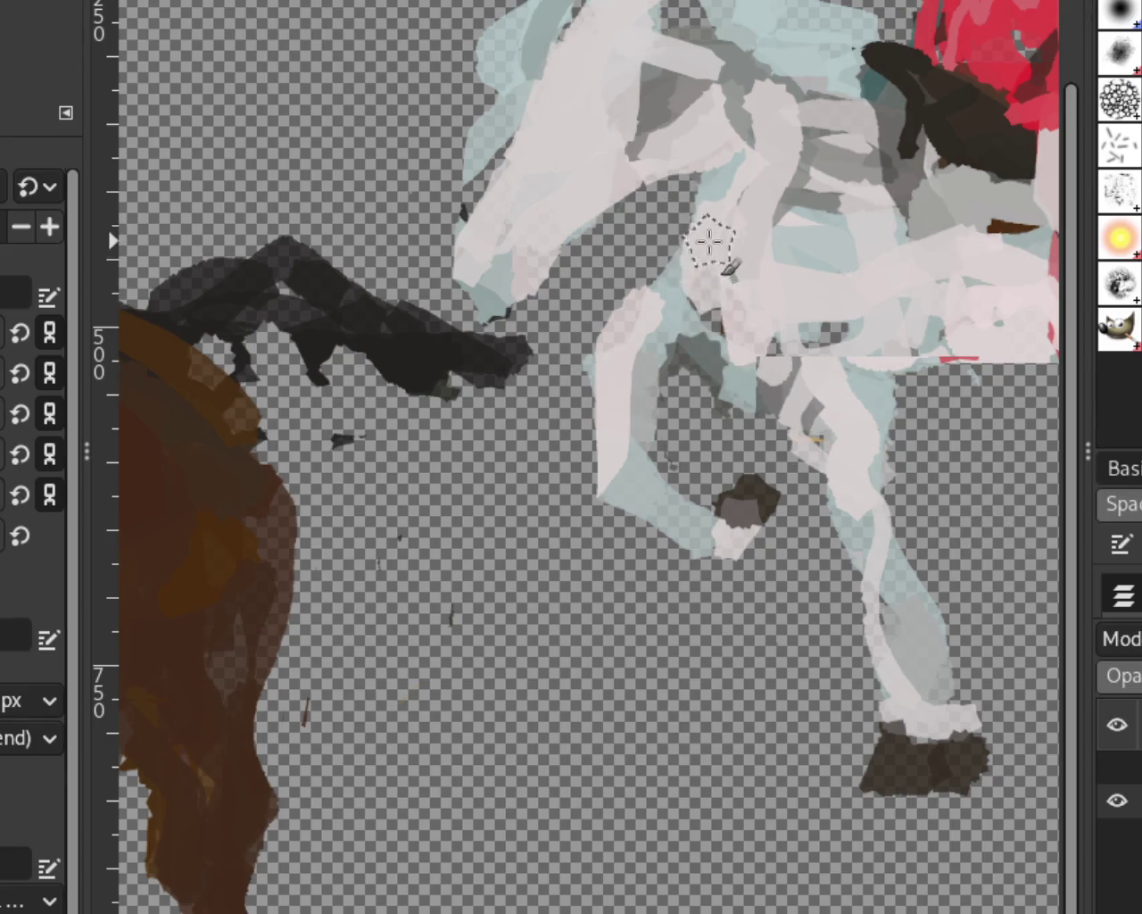
{"action": "key", "text": "ctrl+y"}
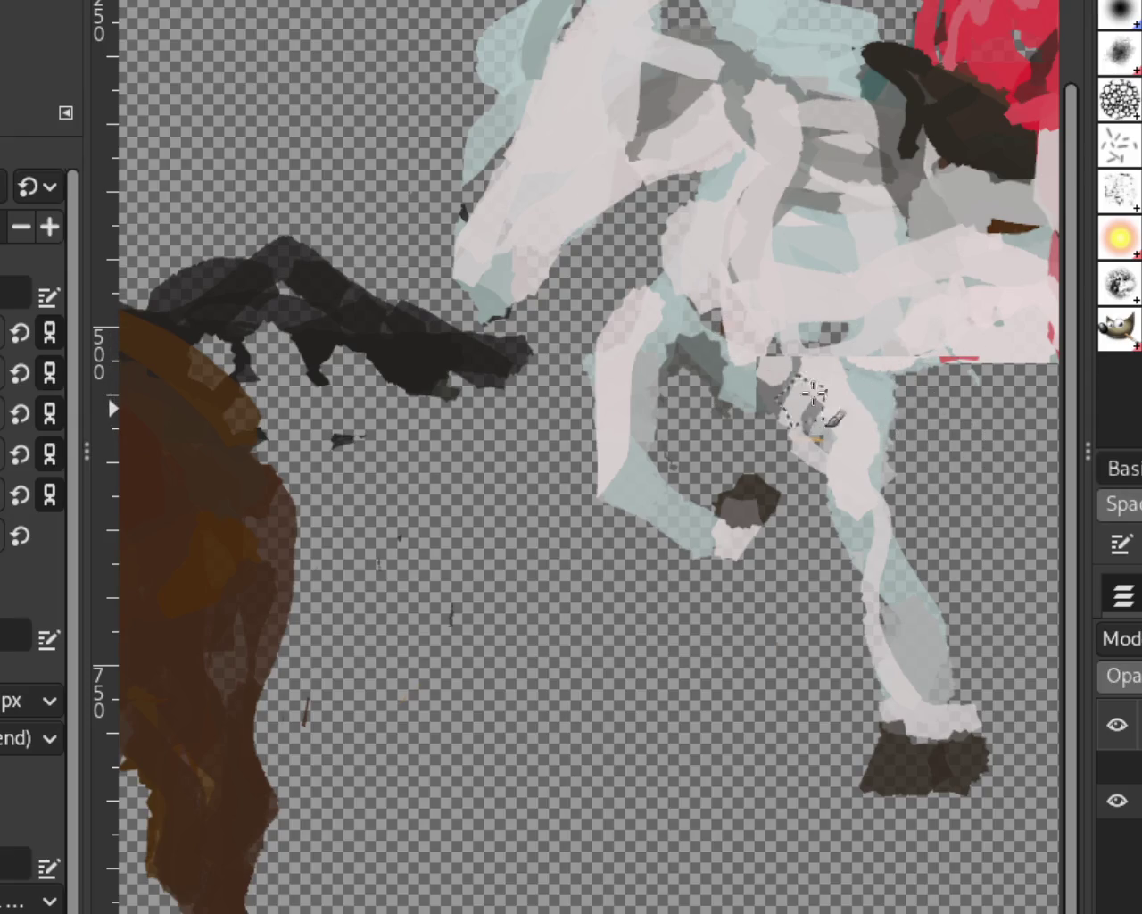
{"action": "left_click_drag", "start_coordinate": [812, 246], "coordinate": [856, 295]}
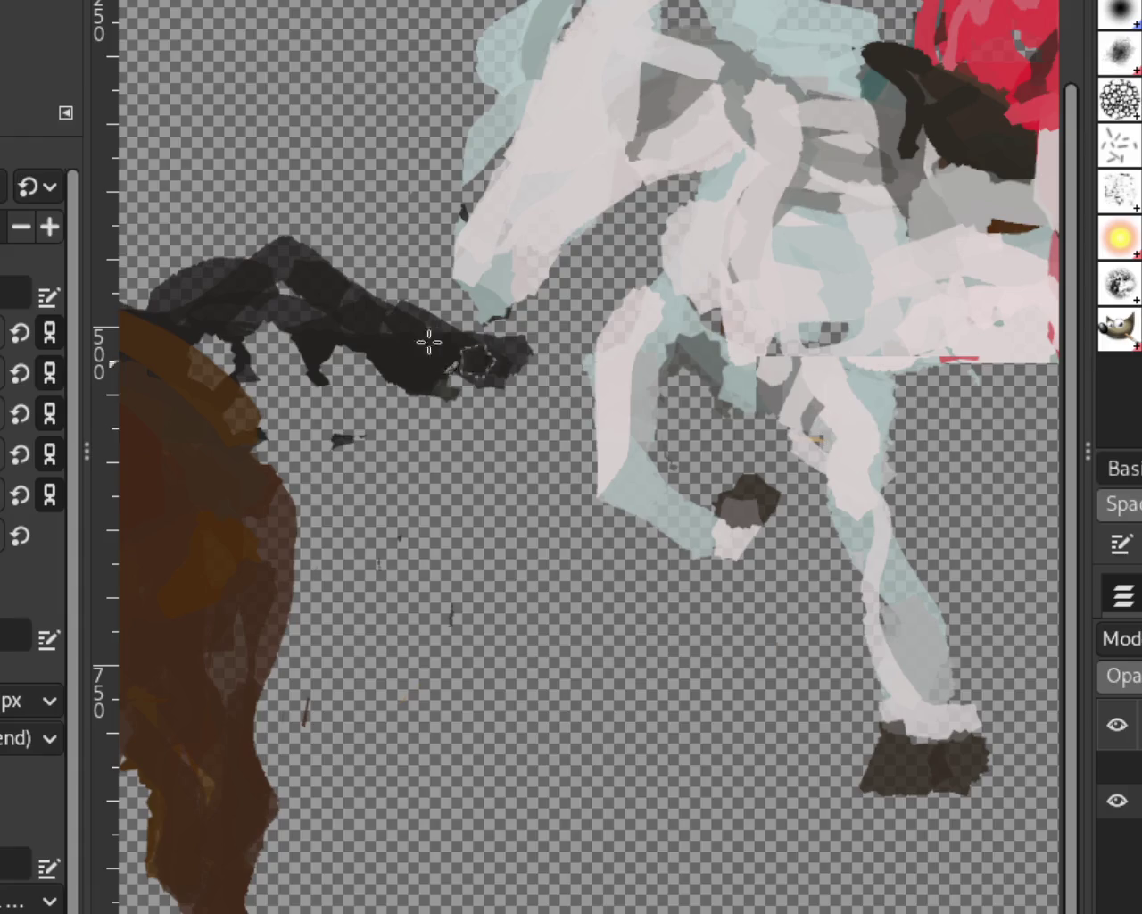
Paint a dark stroke and a grey curve down the horse's far right leg.
{"action": "scroll", "coordinate": [410, 461], "scroll_direction": "down", "scroll_amount": 3}
{"action": "scroll", "coordinate": [516, 463], "scroll_direction": "down", "scroll_amount": 3}
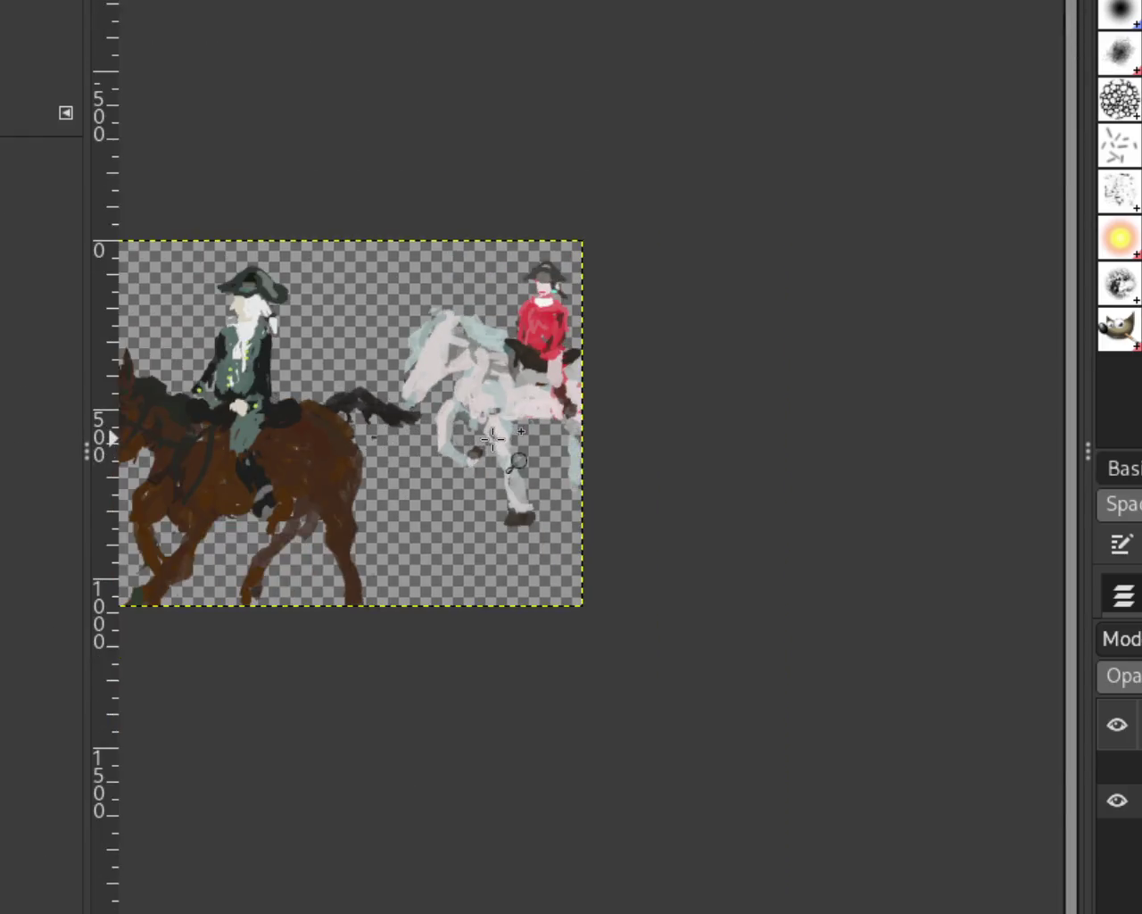
{"action": "scroll", "coordinate": [568, 434], "scroll_direction": "up", "scroll_amount": 2}
{"action": "scroll", "coordinate": [612, 533], "scroll_direction": "up", "scroll_amount": 2}
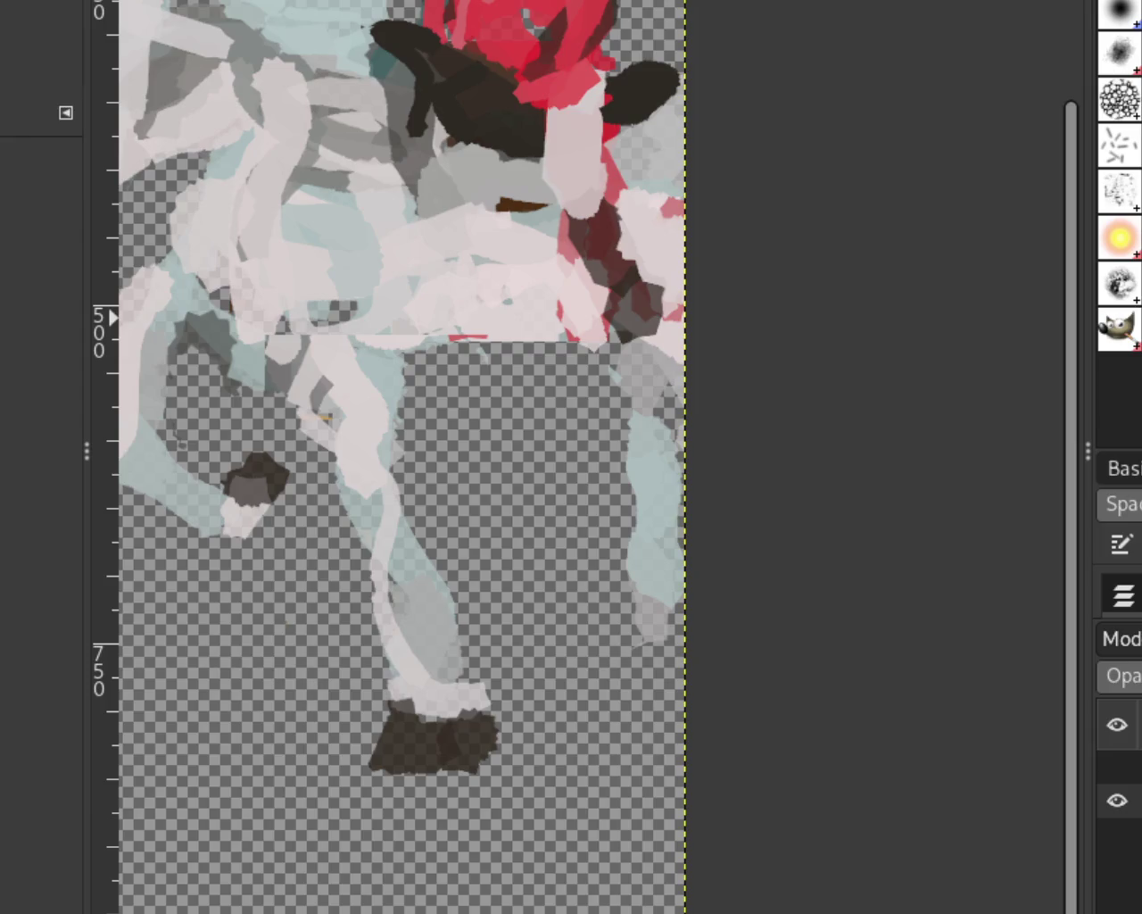
{"action": "left_click", "coordinate": [610, 643]}
{"action": "key", "text": "ctrl+z"}
{"action": "key", "text": "ctrl+y"}
{"action": "key", "text": "ctrl+z"}
{"action": "key", "text": "ctrl+y"}
{"action": "key", "text": "ctrl+z"}
{"action": "key", "text": "ctrl+y"}
{"action": "key", "text": "ctrl+z"}
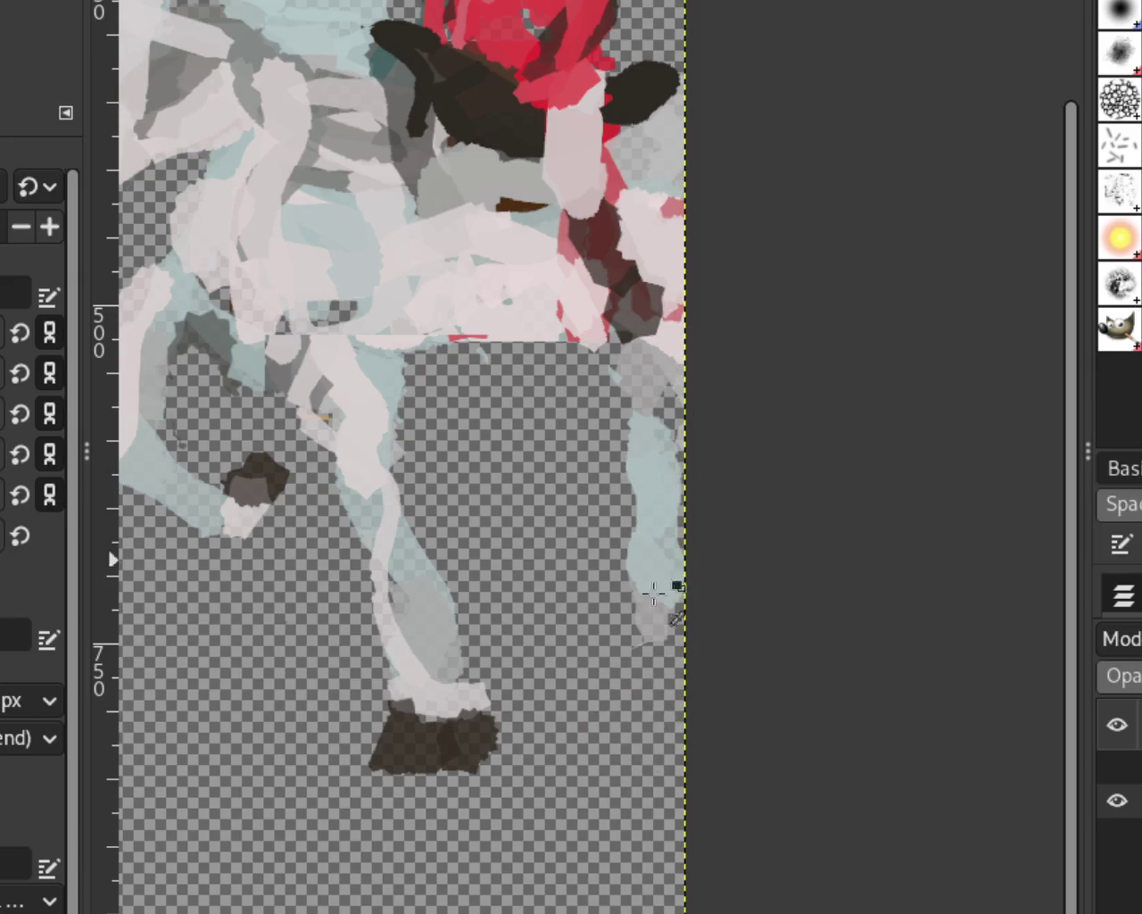
{"action": "left_click_drag", "start_coordinate": [665, 629], "coordinate": [641, 622]}
{"action": "left_click_drag", "start_coordinate": [660, 379], "coordinate": [576, 607]}
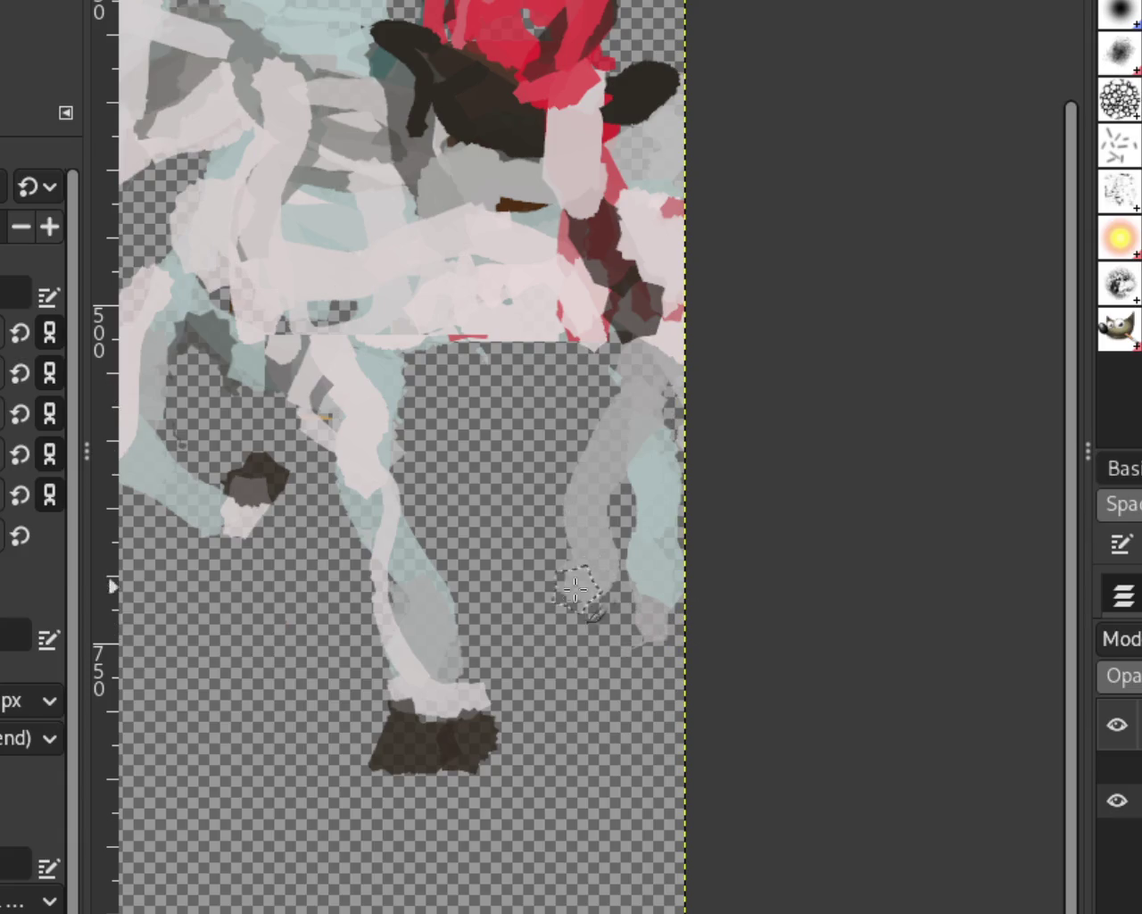
Erase the bluish stroke on the lower right leg and repaint its side in light blue.
{"action": "key", "text": "shift+e"}
{"action": "left_click_drag", "start_coordinate": [616, 455], "coordinate": [675, 671]}
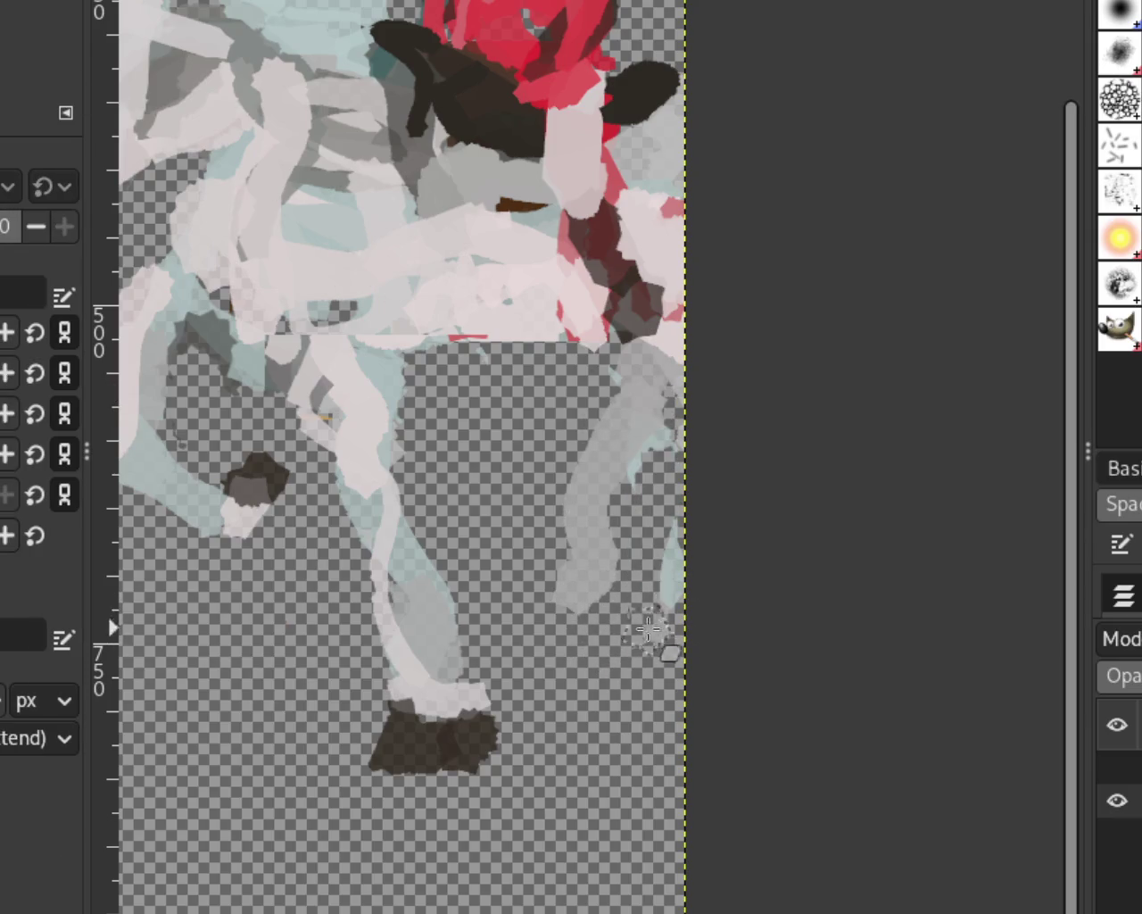
{"action": "key", "text": "p"}
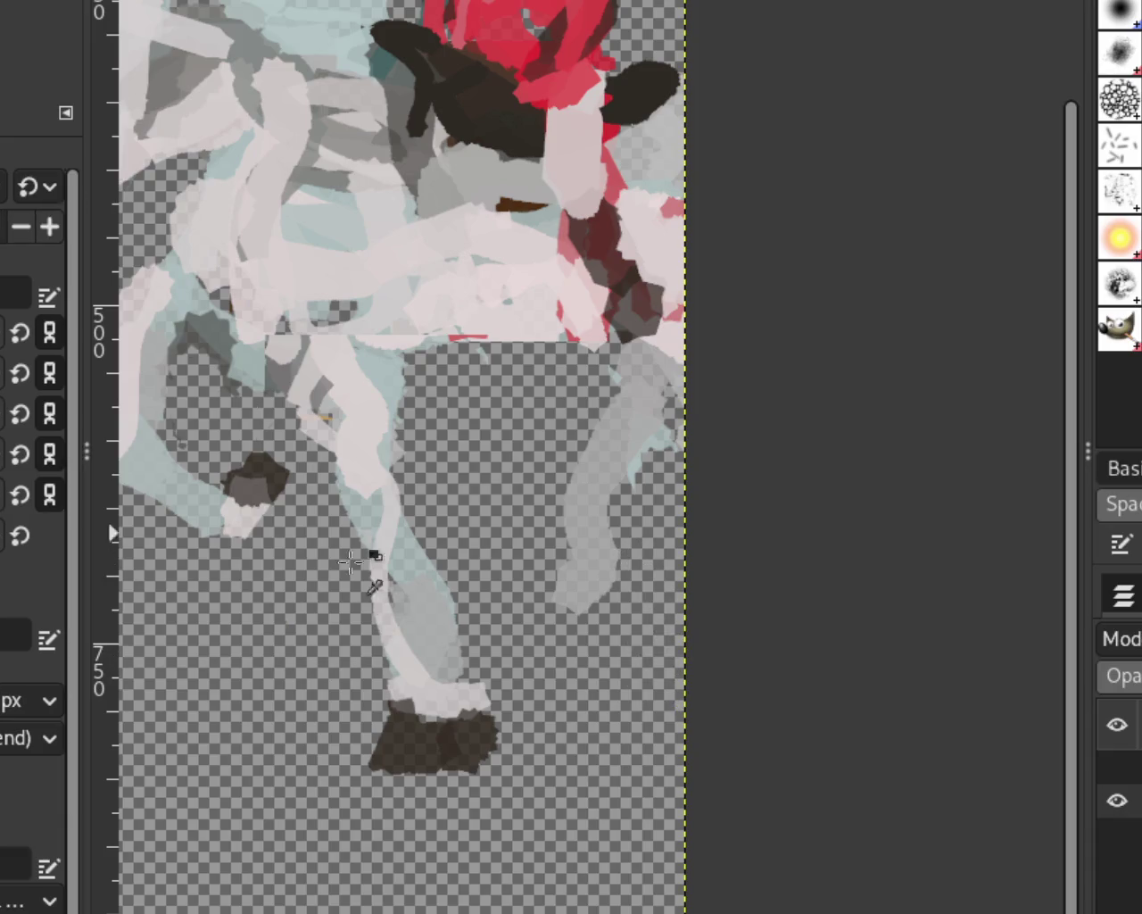
{"action": "left_click_drag", "start_coordinate": [660, 636], "coordinate": [604, 453]}
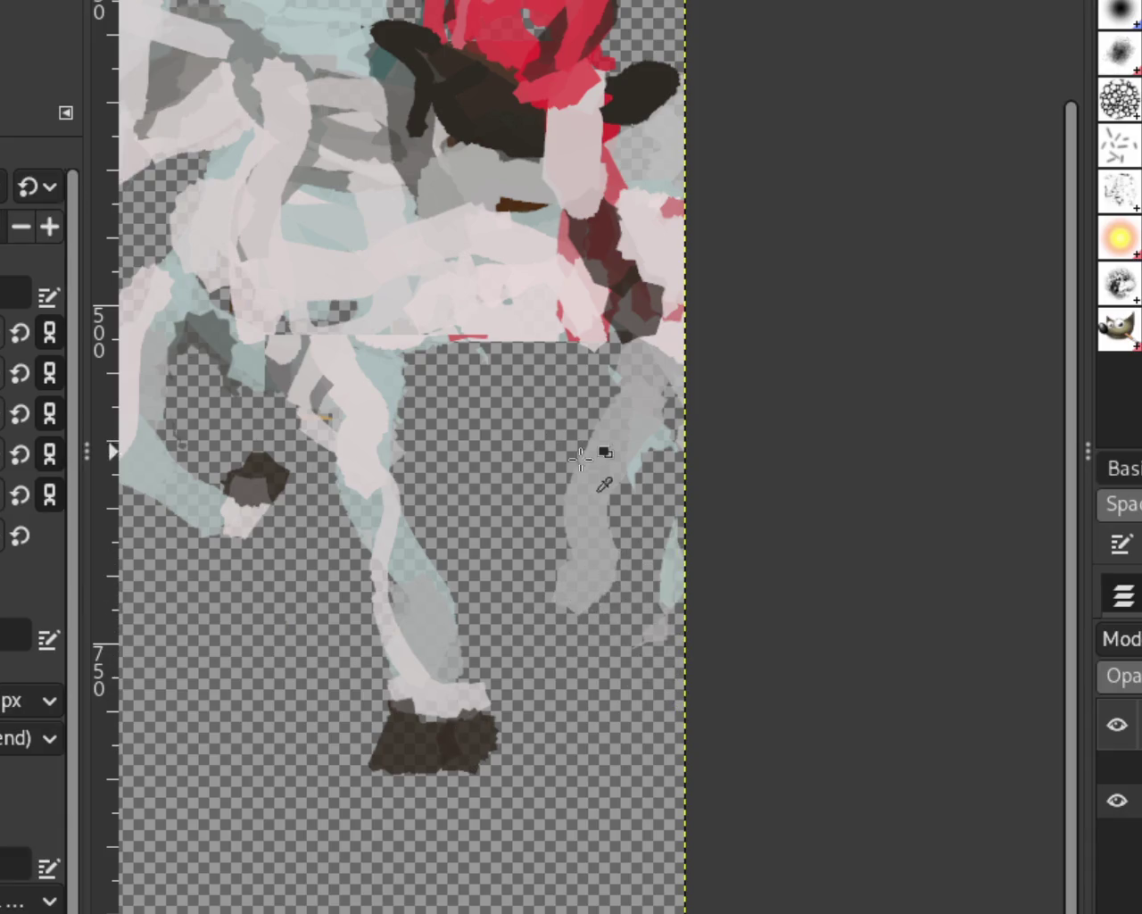
{"action": "key", "text": "ctrl+z"}
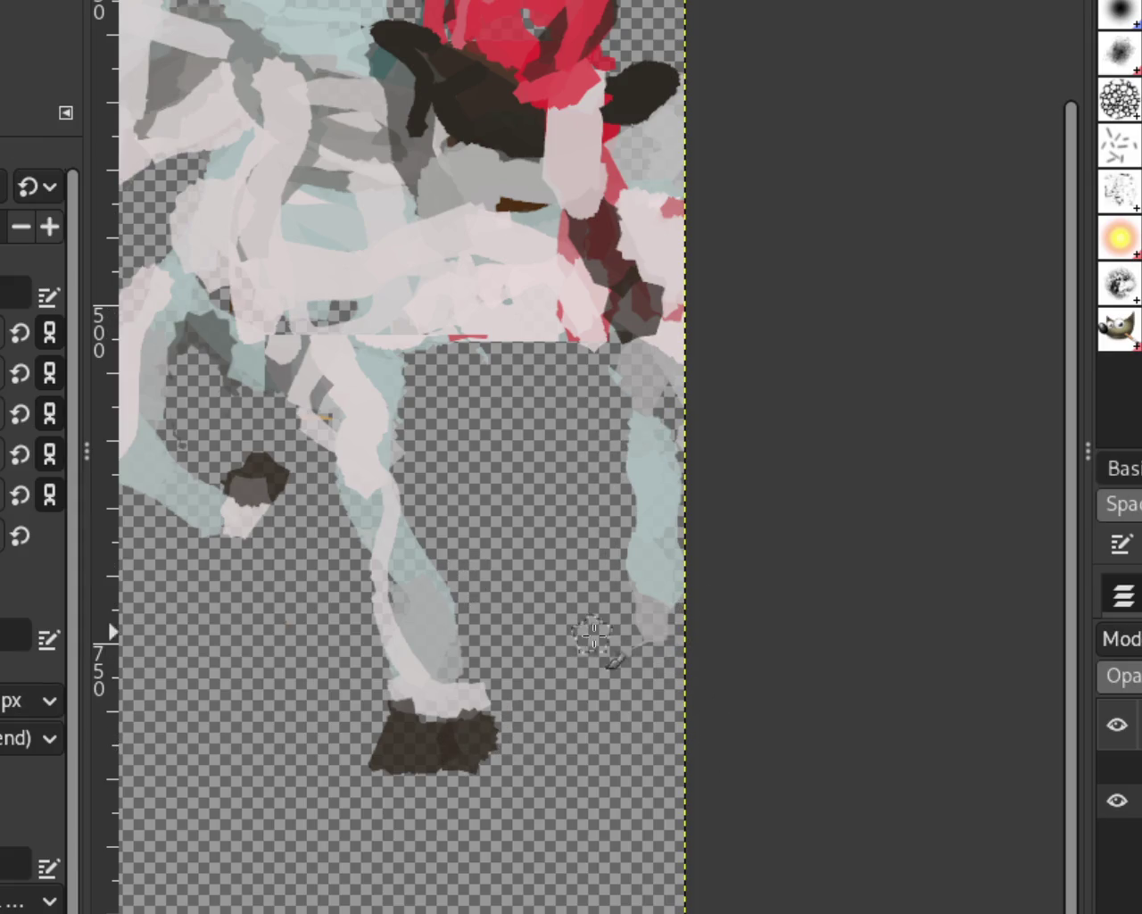
Paint a dark hoof under the far right leg, trimming its lower part and left lobe.
{"action": "left_click_drag", "start_coordinate": [643, 616], "coordinate": [660, 660]}
{"action": "key", "text": "ctrl+z"}
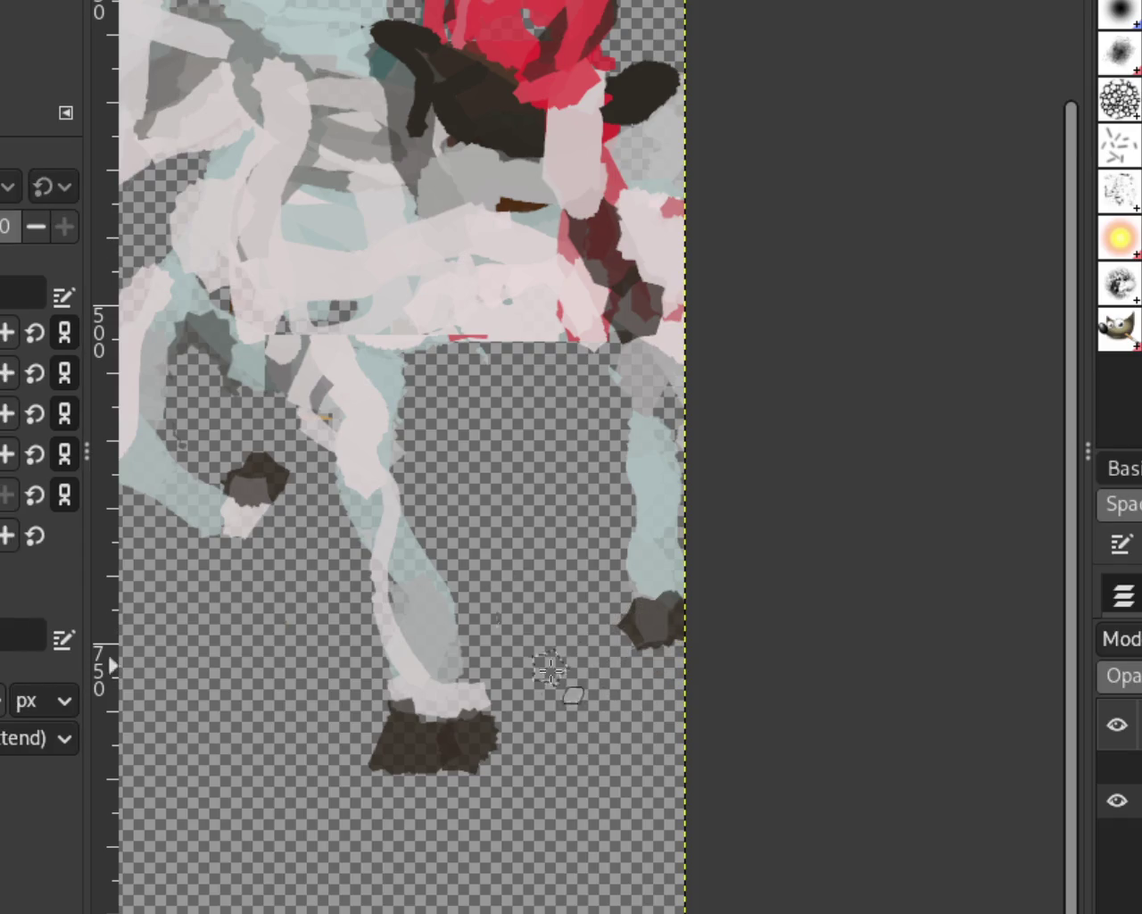
{"action": "key", "text": "ctrl+z"}
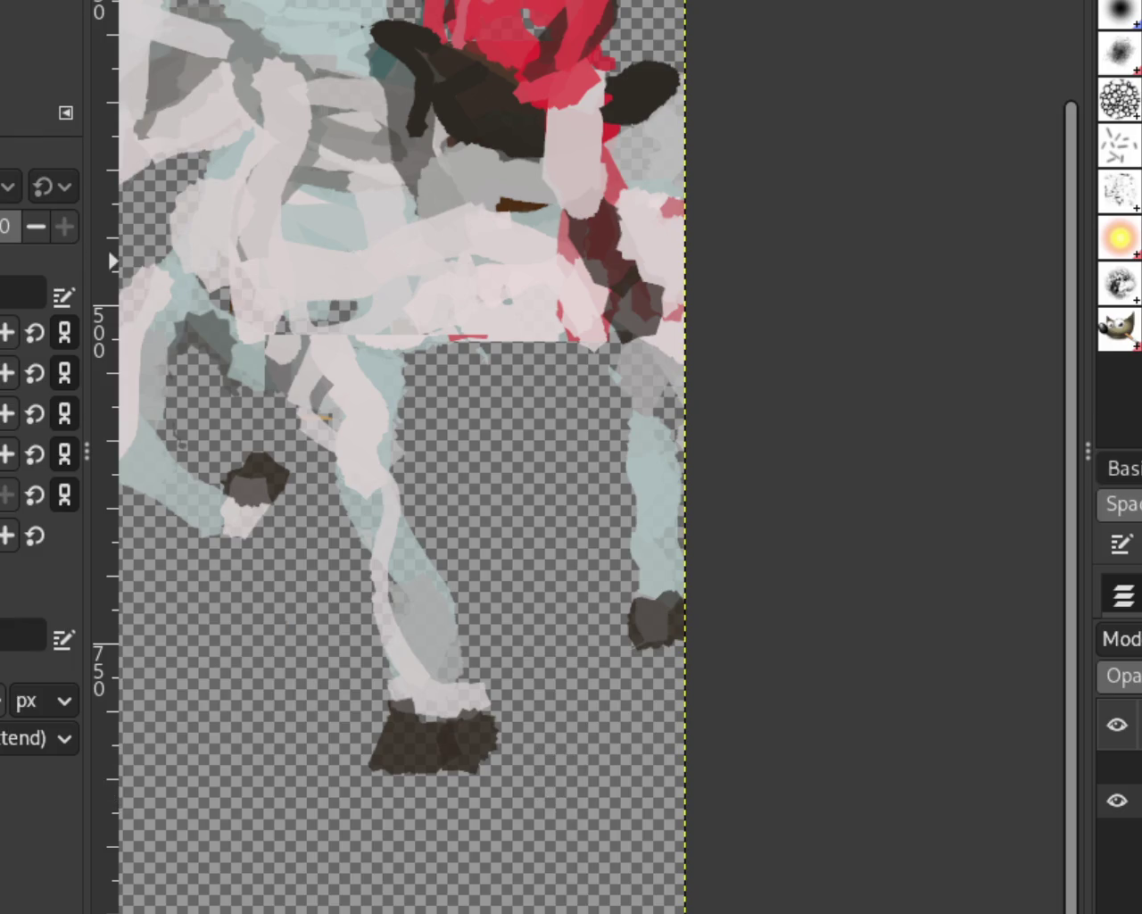
{"action": "scroll", "coordinate": [604, 586], "scroll_direction": "down", "scroll_amount": 5}
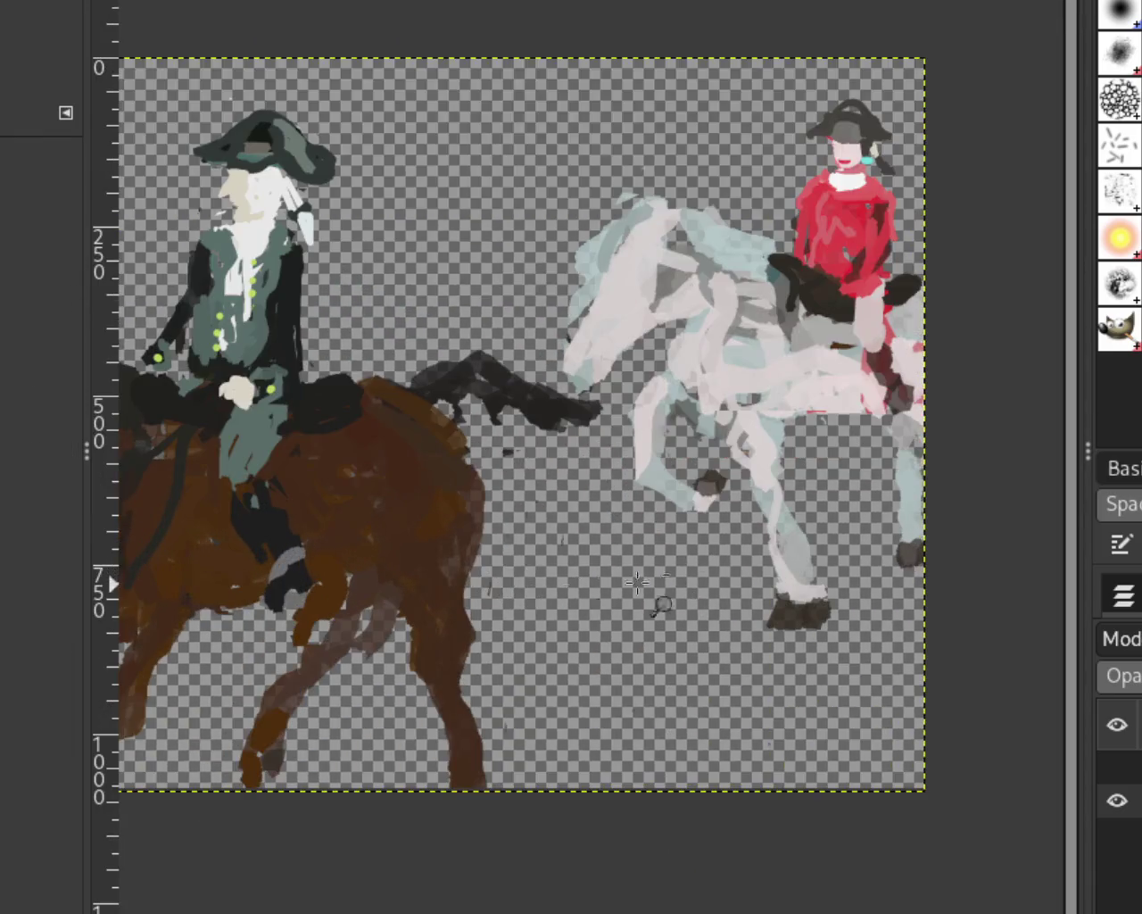
Erase along the bent front leg's left edge, retrying until the outline looks jagged.
{"action": "scroll", "coordinate": [696, 580], "scroll_direction": "down", "scroll_amount": 2}
{"action": "scroll", "coordinate": [702, 576], "scroll_direction": "up", "scroll_amount": 4}
{"action": "scroll", "coordinate": [701, 576], "scroll_direction": "up", "scroll_amount": 3}
{"action": "key", "text": "p"}
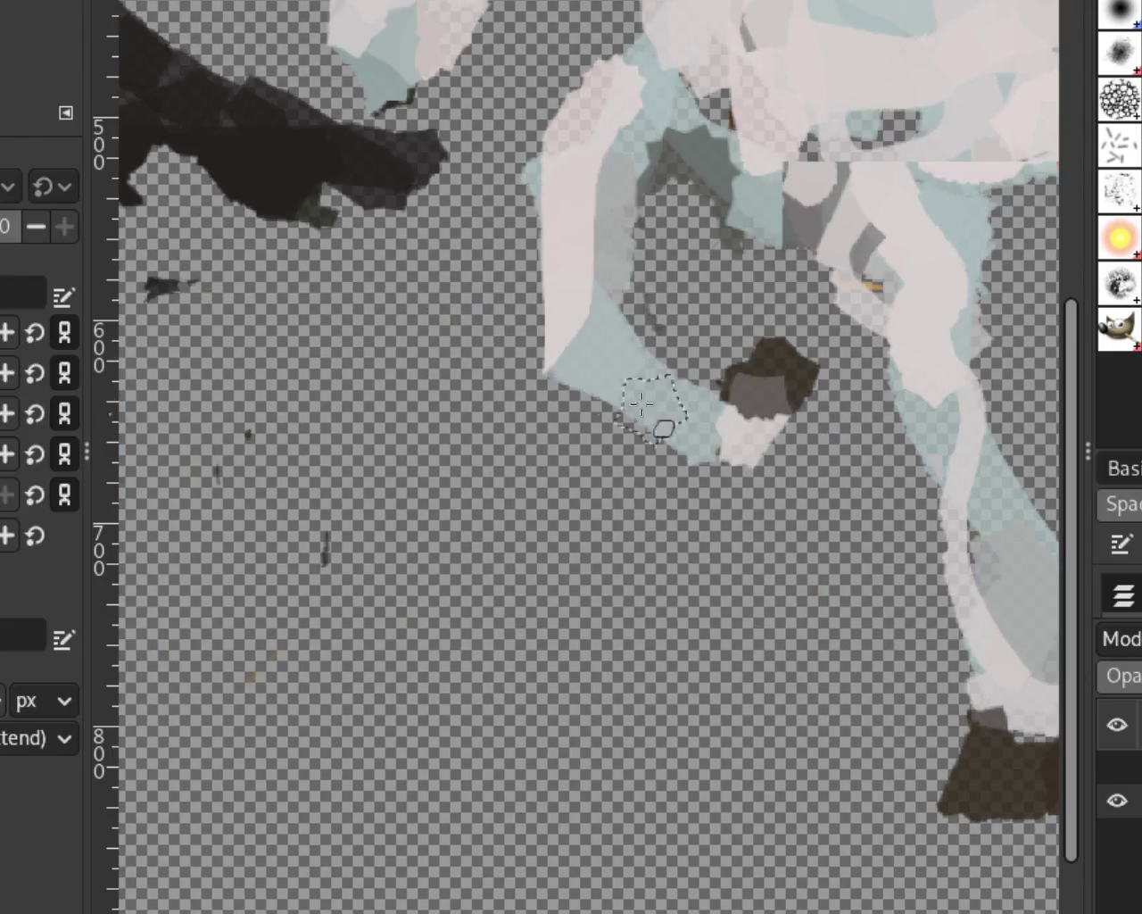
{"action": "left_click_drag", "start_coordinate": [530, 148], "coordinate": [535, 268]}
{"action": "key", "text": "ctrl+z"}
{"action": "left_click_drag", "start_coordinate": [612, 56], "coordinate": [526, 392]}
{"action": "key", "text": "ctrl+z"}
{"action": "mouse_move", "coordinate": [544, 99]}
{"action": "left_mouse_down"}
{"action": "mouse_move", "coordinate": [566, 237]}
{"action": "mouse_move", "coordinate": [526, 388]}
{"action": "left_mouse_up"}
{"action": "key", "text": "ctrl+z"}
{"action": "mouse_move", "coordinate": [548, 76]}
{"action": "left_mouse_down"}
{"action": "mouse_move", "coordinate": [531, 322]}
{"action": "mouse_move", "coordinate": [549, 379]}
{"action": "left_mouse_up"}
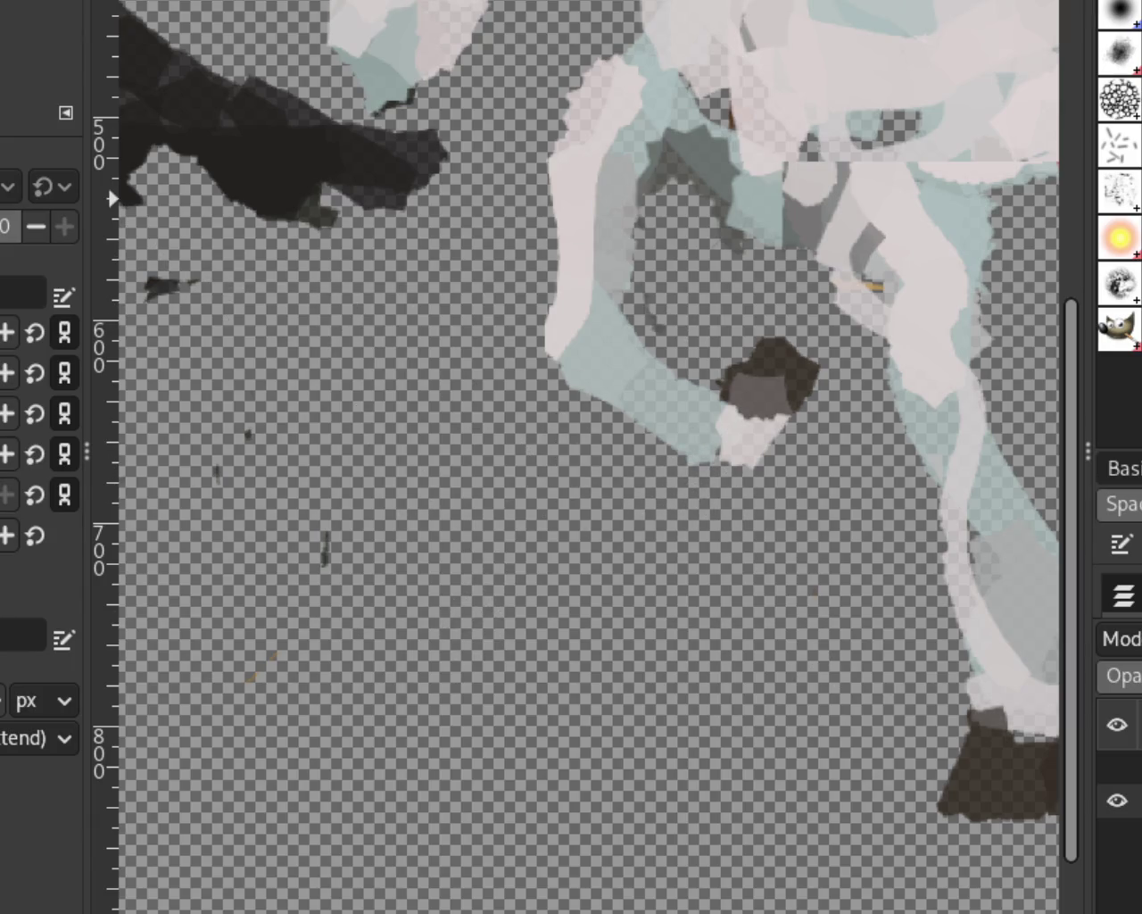
Zoom out to view the whole image, then zoom in on the white horse's head.
{"action": "key", "text": "z"}
{"action": "left_click", "coordinate": [610, 436], "text": "ctrl"}
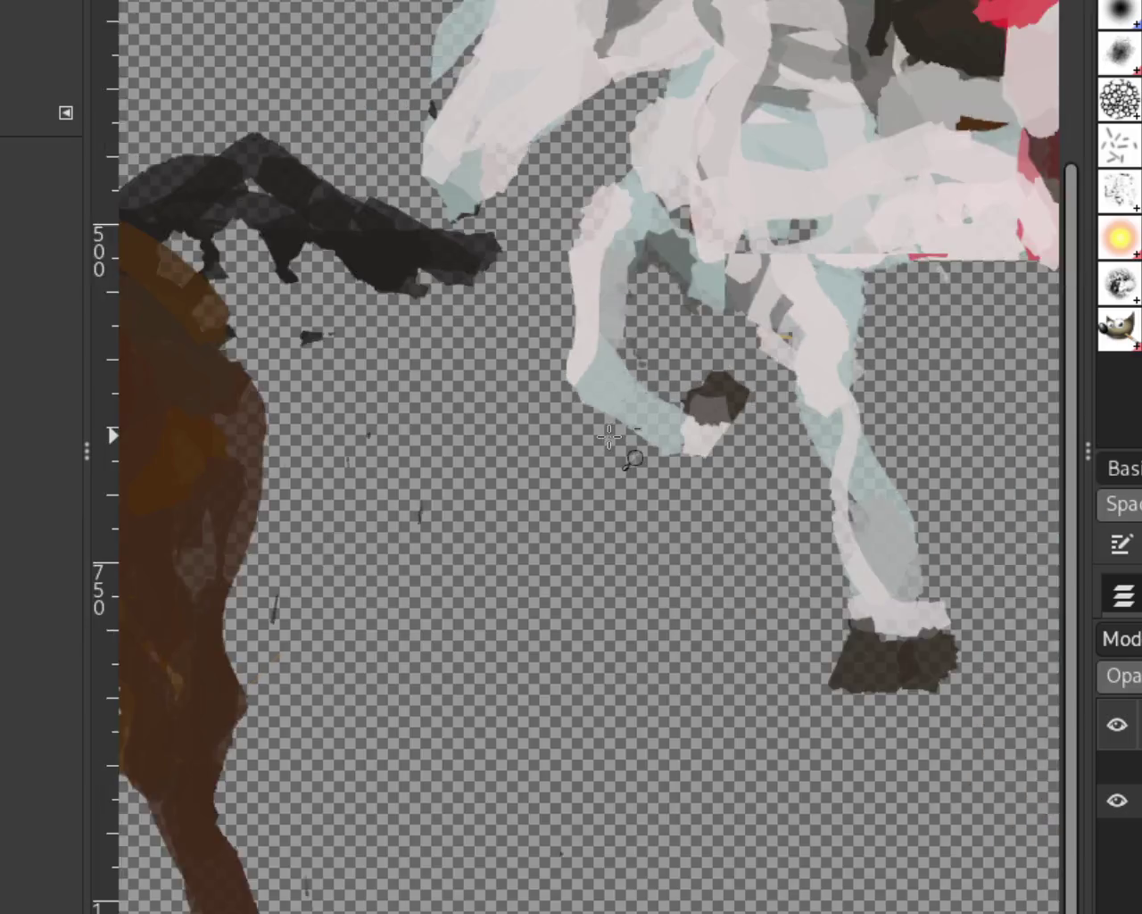
{"action": "left_click", "coordinate": [610, 435], "text": "ctrl"}
{"action": "left_click", "coordinate": [566, 434]}
{"action": "left_click", "coordinate": [678, 303]}
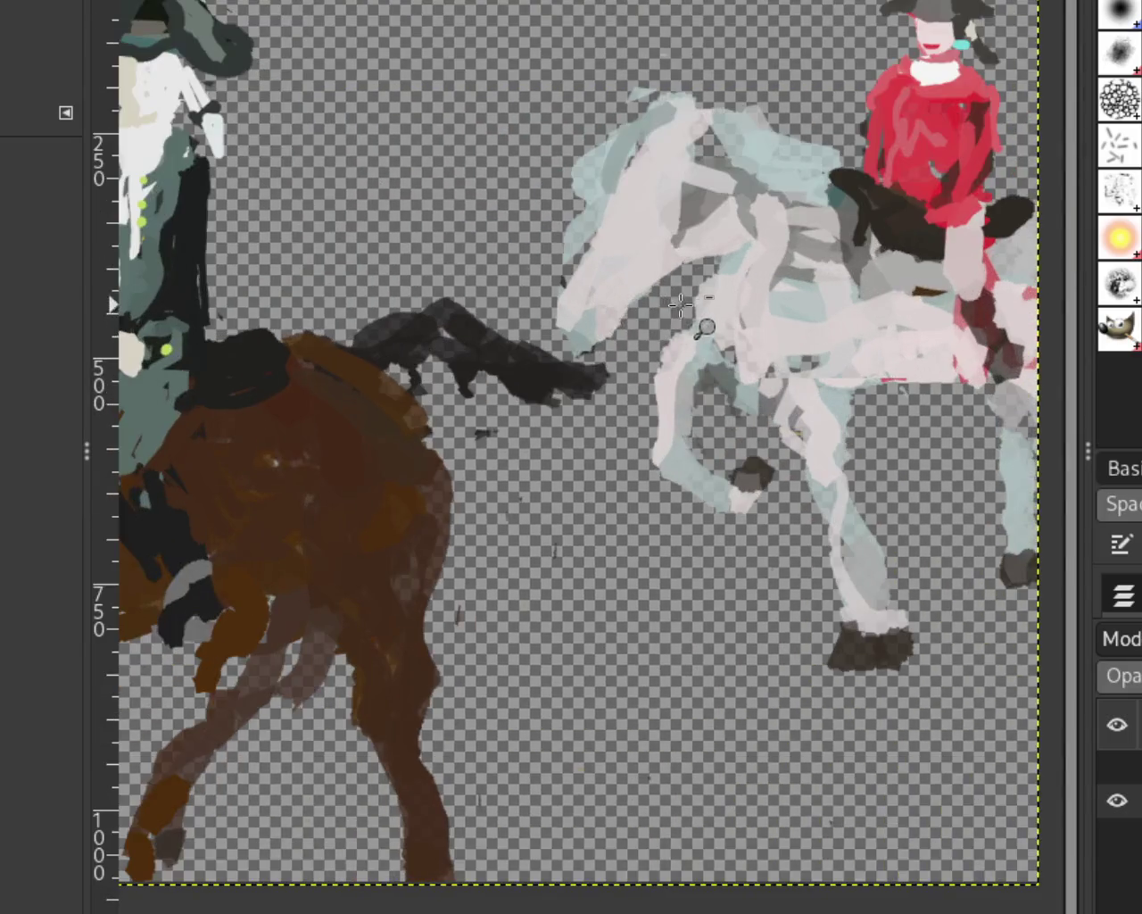
{"action": "left_click", "coordinate": [680, 304], "text": "ctrl"}
{"action": "left_click", "coordinate": [678, 321]}
{"action": "left_click", "coordinate": [674, 357], "text": "ctrl"}
{"action": "left_click", "coordinate": [670, 383], "text": "ctrl"}
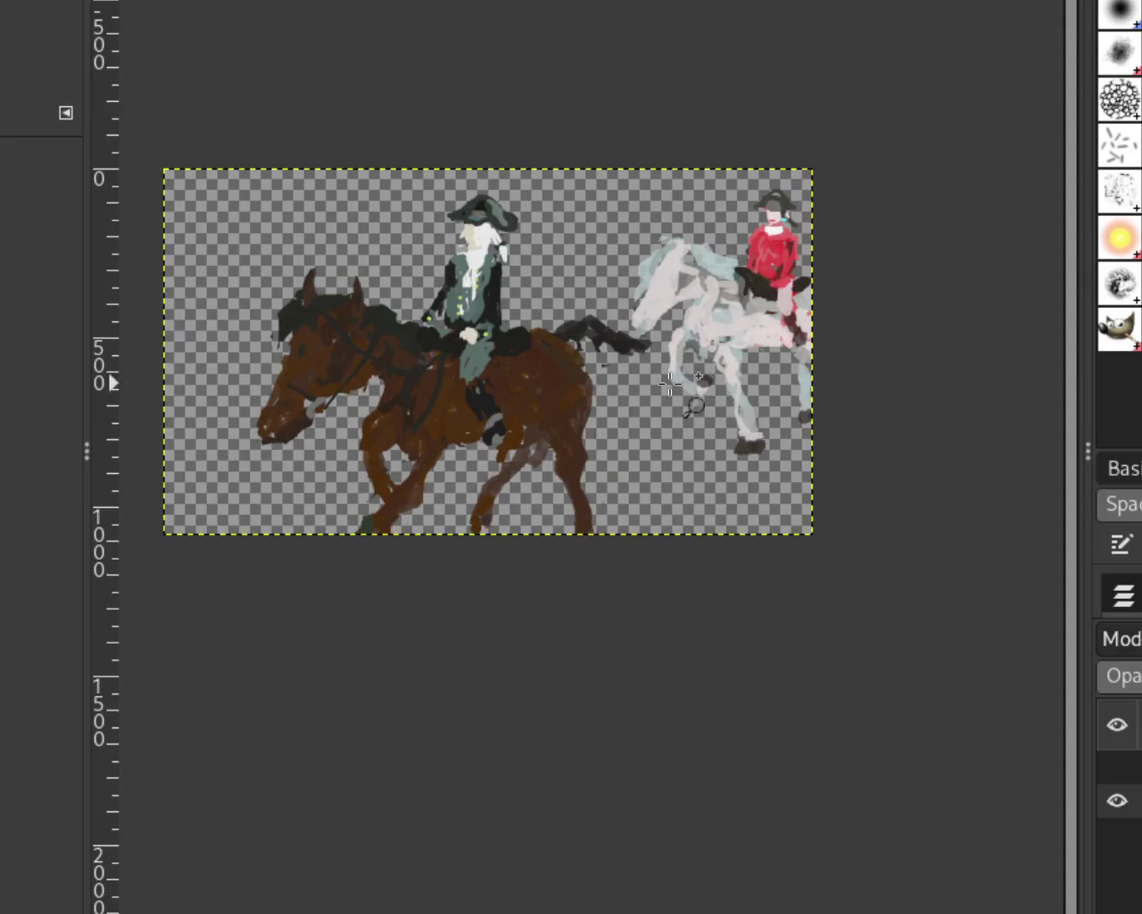
{"action": "left_click", "coordinate": [669, 384]}
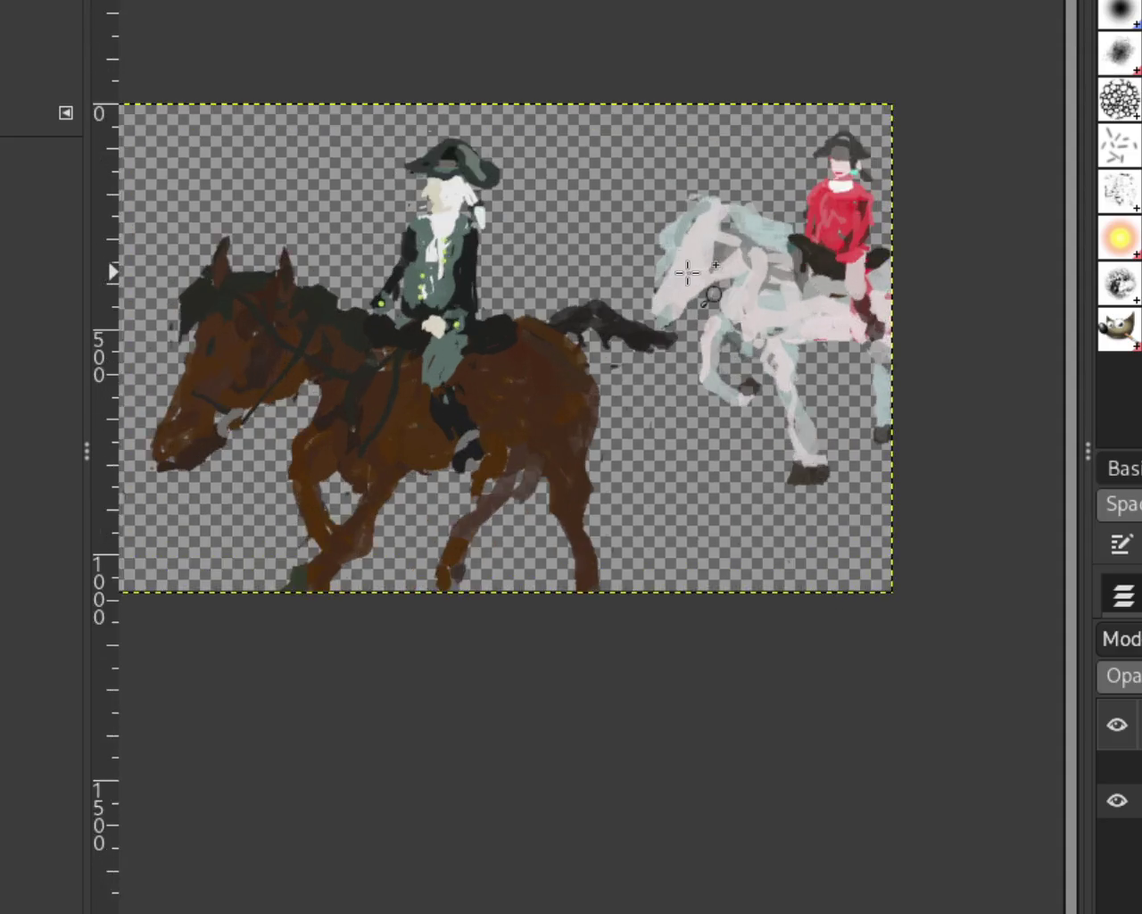
{"action": "left_click", "coordinate": [684, 266]}
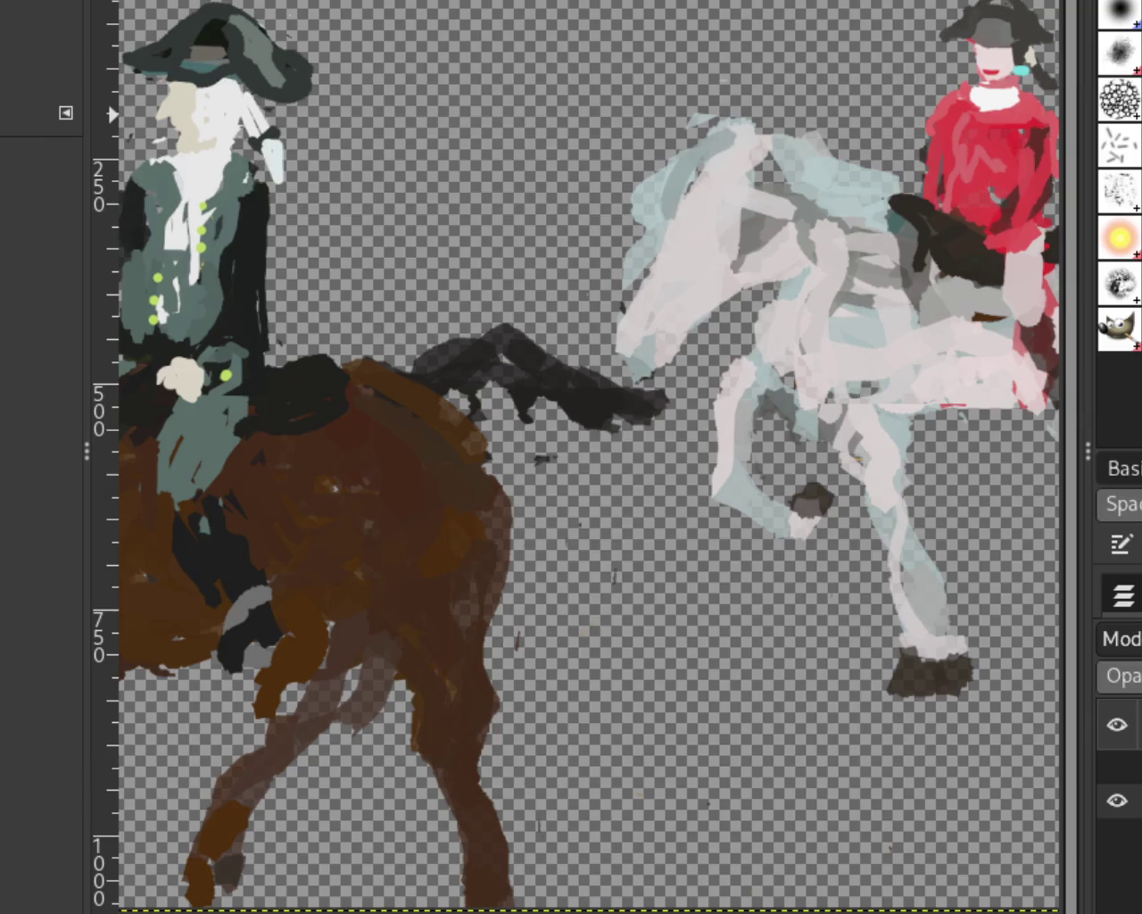
Draw a rectangular selection around the white horse's head and chest, then widen and extend it.
{"action": "key", "text": "p"}
{"action": "left_click_drag", "start_coordinate": [557, 73], "coordinate": [706, 270]}
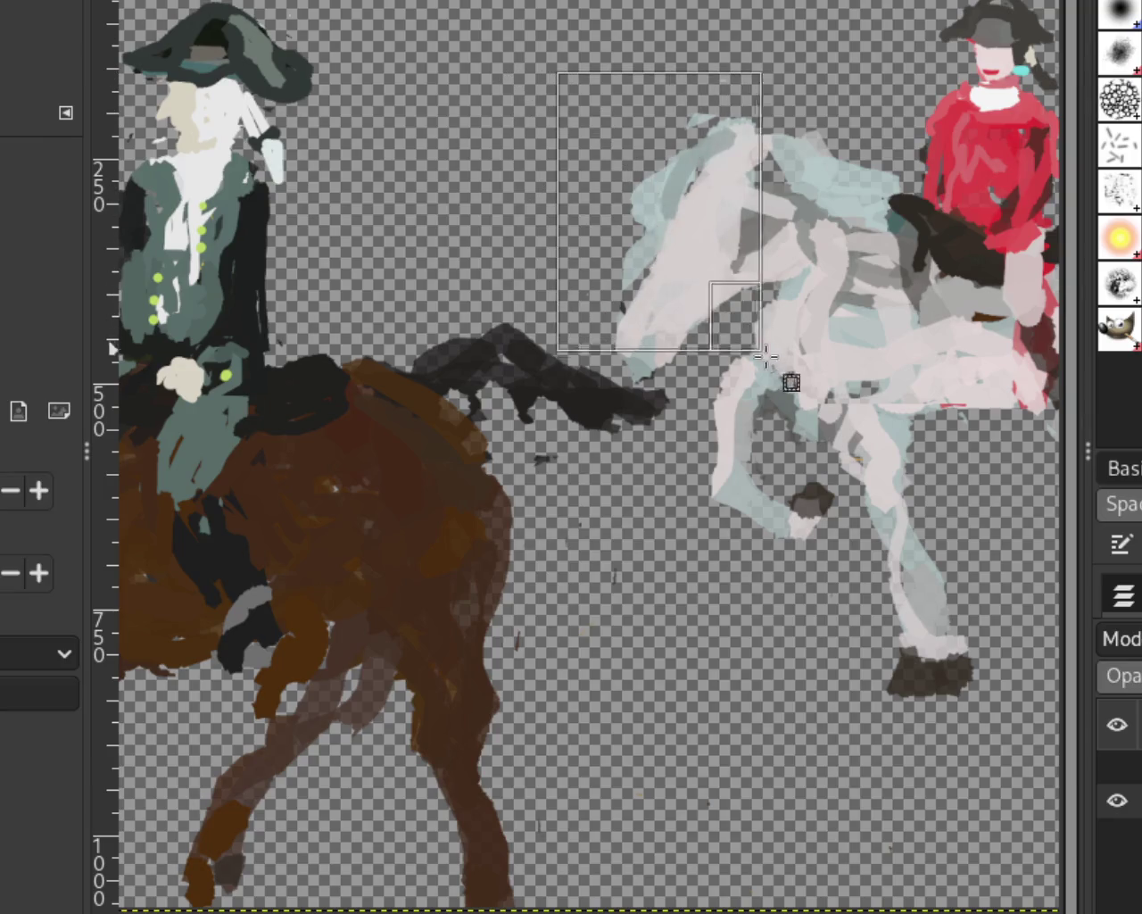
{"action": "mouse_move", "coordinate": [557, 72]}
{"action": "left_mouse_down"}
{"action": "mouse_move", "coordinate": [706, 254]}
{"action": "mouse_move", "coordinate": [748, 354]}
{"action": "left_mouse_up"}
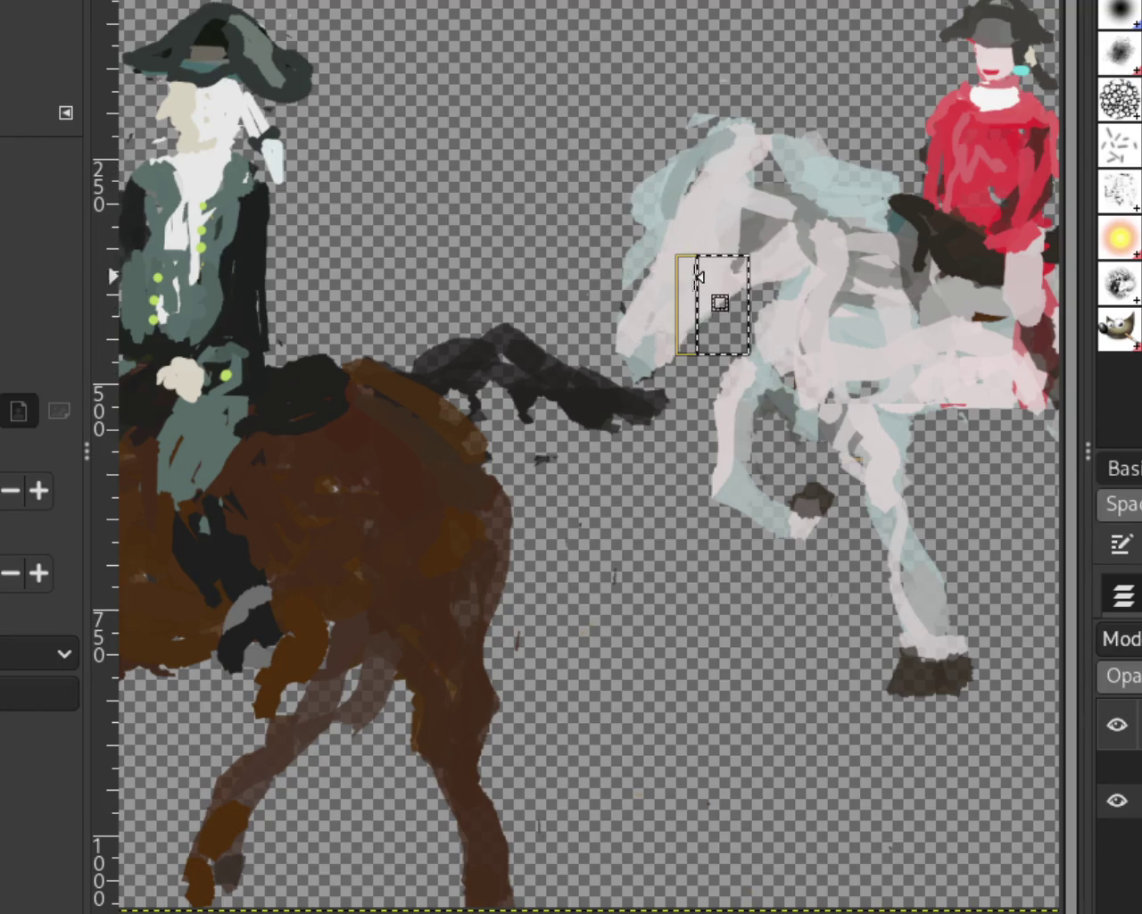
{"action": "left_click_drag", "start_coordinate": [683, 254], "coordinate": [585, 91]}
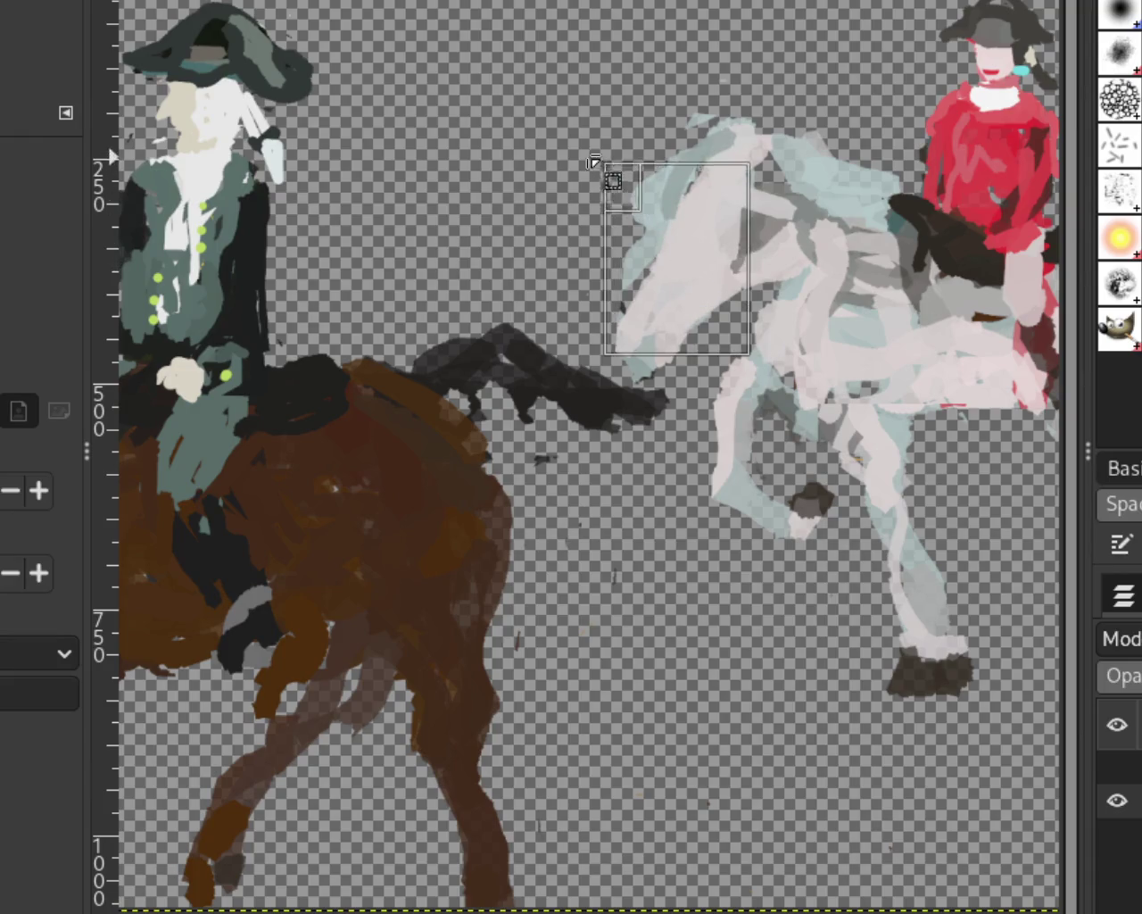
{"action": "mouse_move", "coordinate": [624, 335]}
{"action": "left_mouse_down"}
{"action": "mouse_move", "coordinate": [625, 370]}
{"action": "mouse_move", "coordinate": [634, 367]}
{"action": "left_mouse_up"}
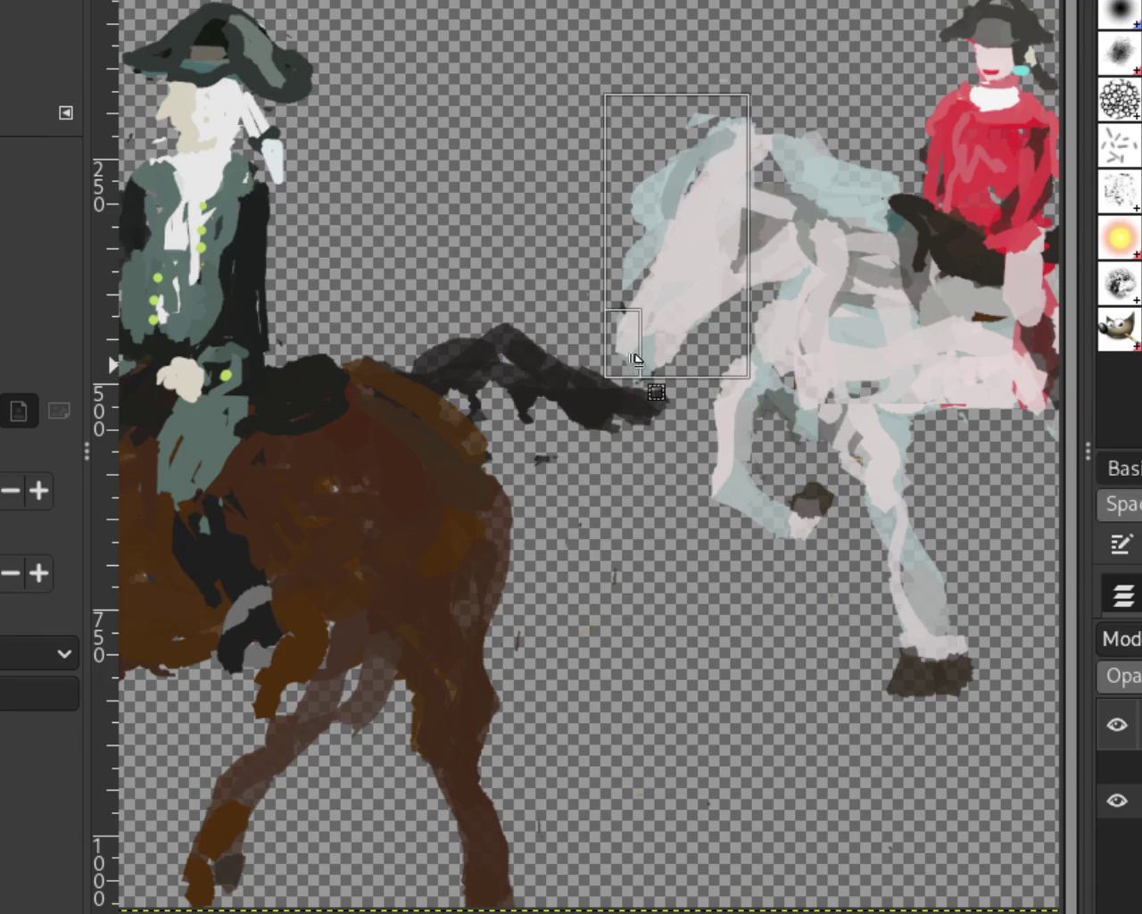
{"action": "left_click_drag", "start_coordinate": [722, 360], "coordinate": [789, 360]}
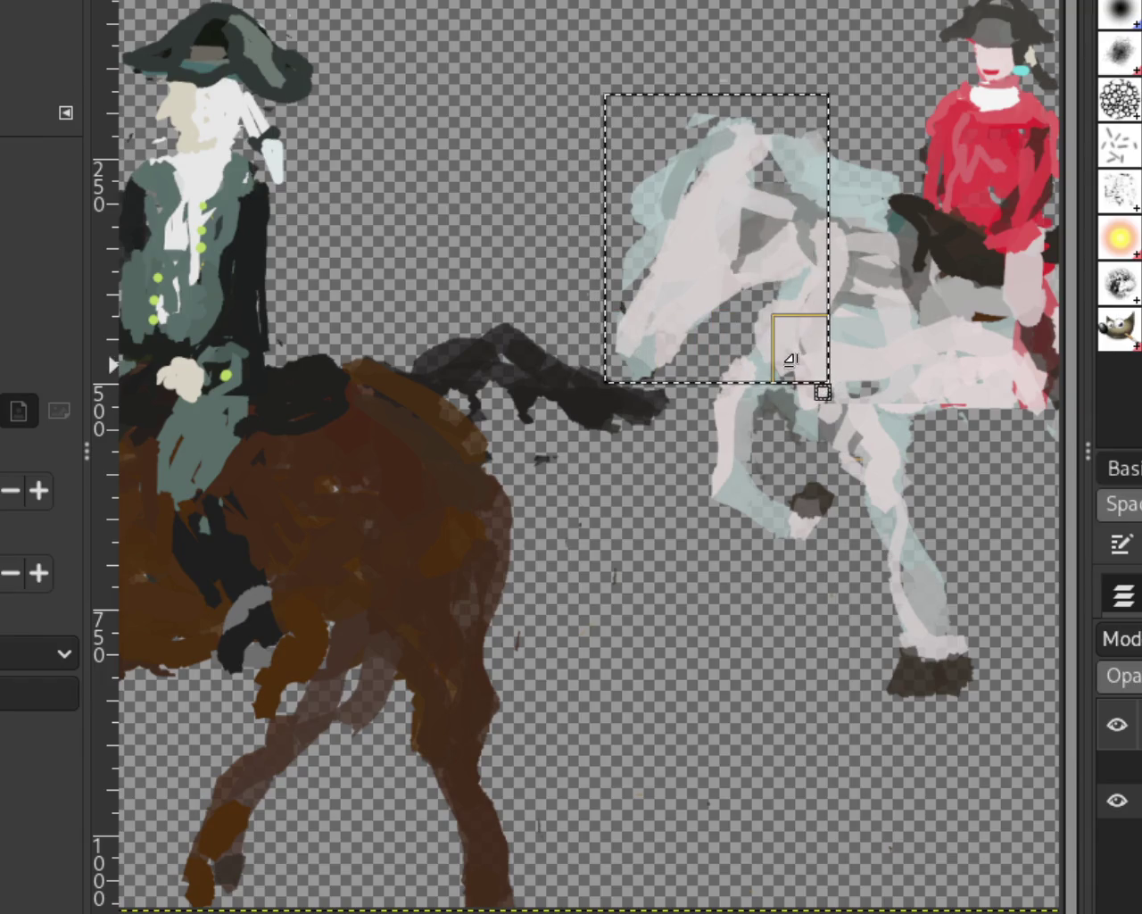
Cut and paste the selected block, flip it horizontally, reposition it, and anchor it.
{"action": "key", "text": "ctrl+x"}
{"action": "key", "text": "ctrl+v"}
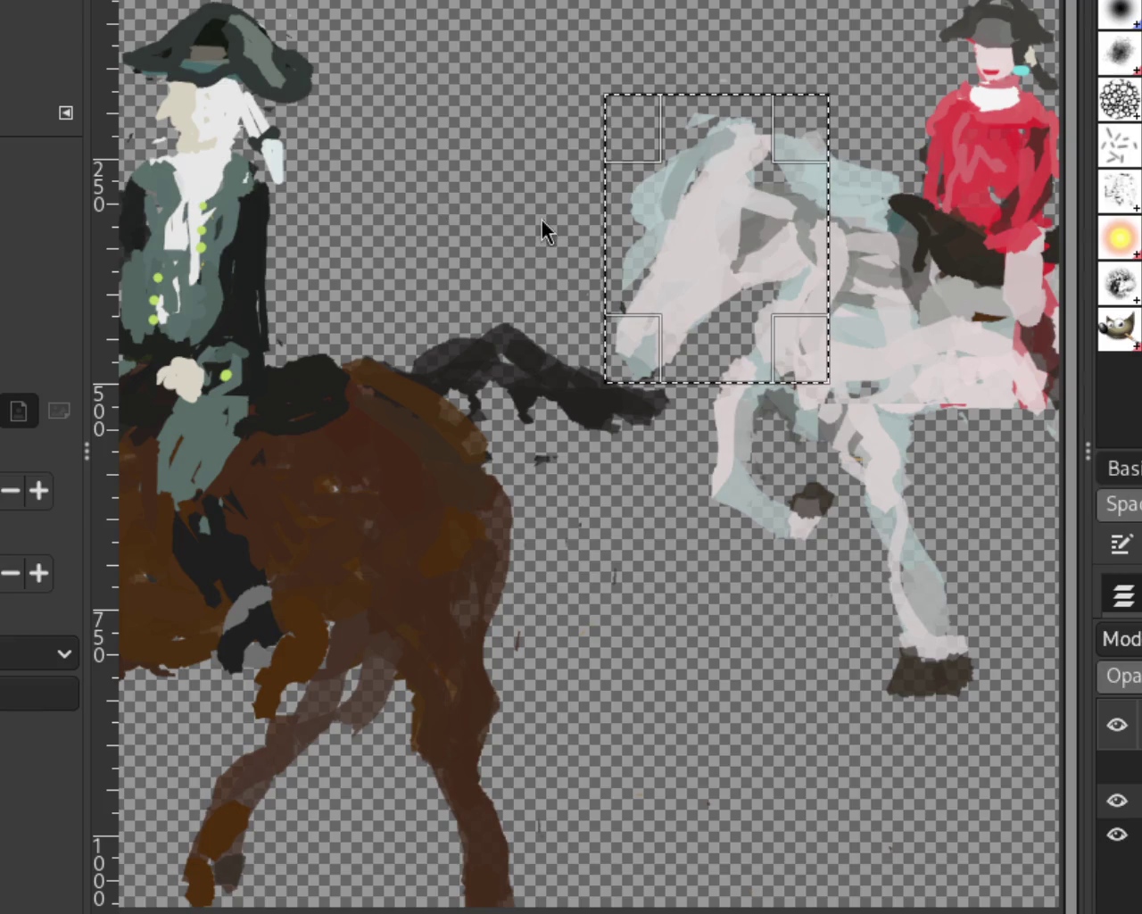
{"action": "left_click", "coordinate": [592, 203]}
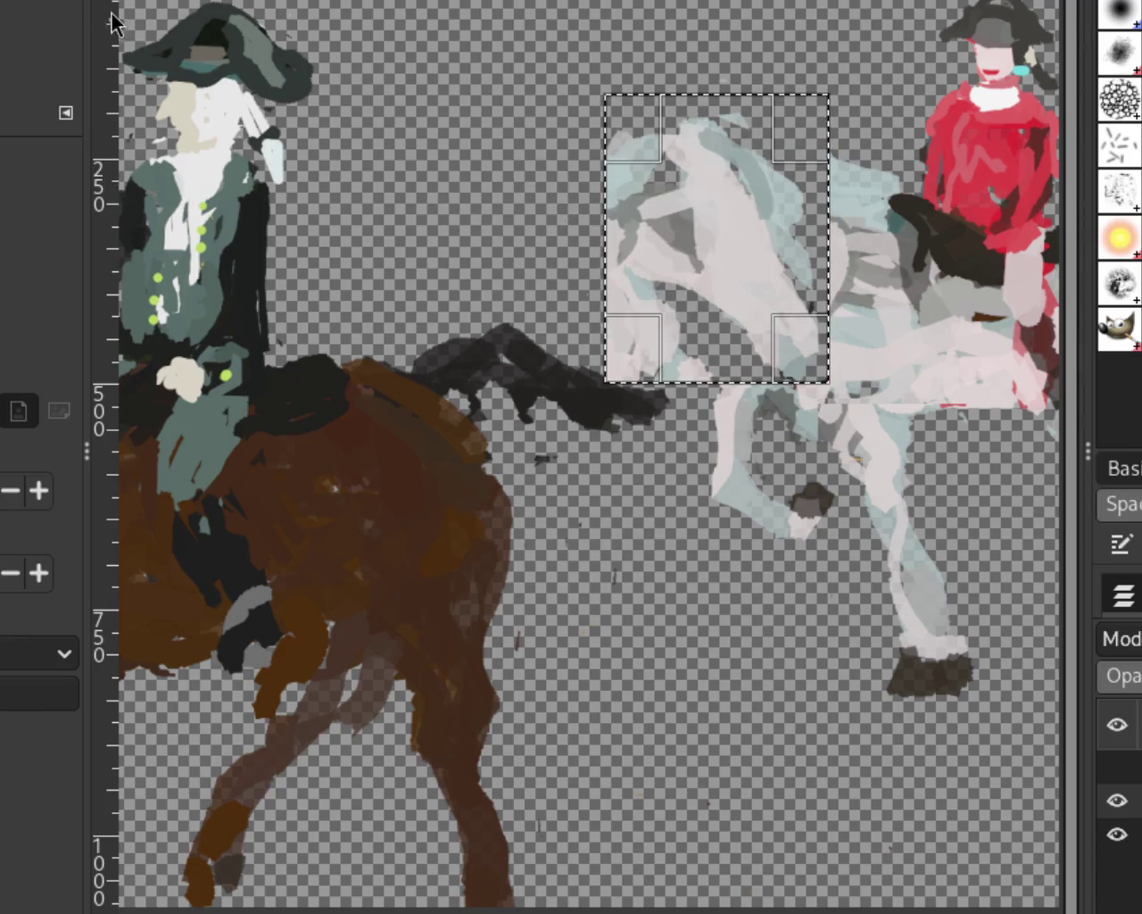
{"action": "mouse_move", "coordinate": [721, 260]}
{"action": "left_mouse_down"}
{"action": "mouse_move", "coordinate": [839, 361]}
{"action": "mouse_move", "coordinate": [839, 206]}
{"action": "mouse_move", "coordinate": [839, 232]}
{"action": "mouse_move", "coordinate": [784, 212]}
{"action": "mouse_move", "coordinate": [803, 238]}
{"action": "mouse_move", "coordinate": [805, 184]}
{"action": "mouse_move", "coordinate": [812, 241]}
{"action": "left_mouse_up"}
{"action": "key", "text": "ctrl+h"}
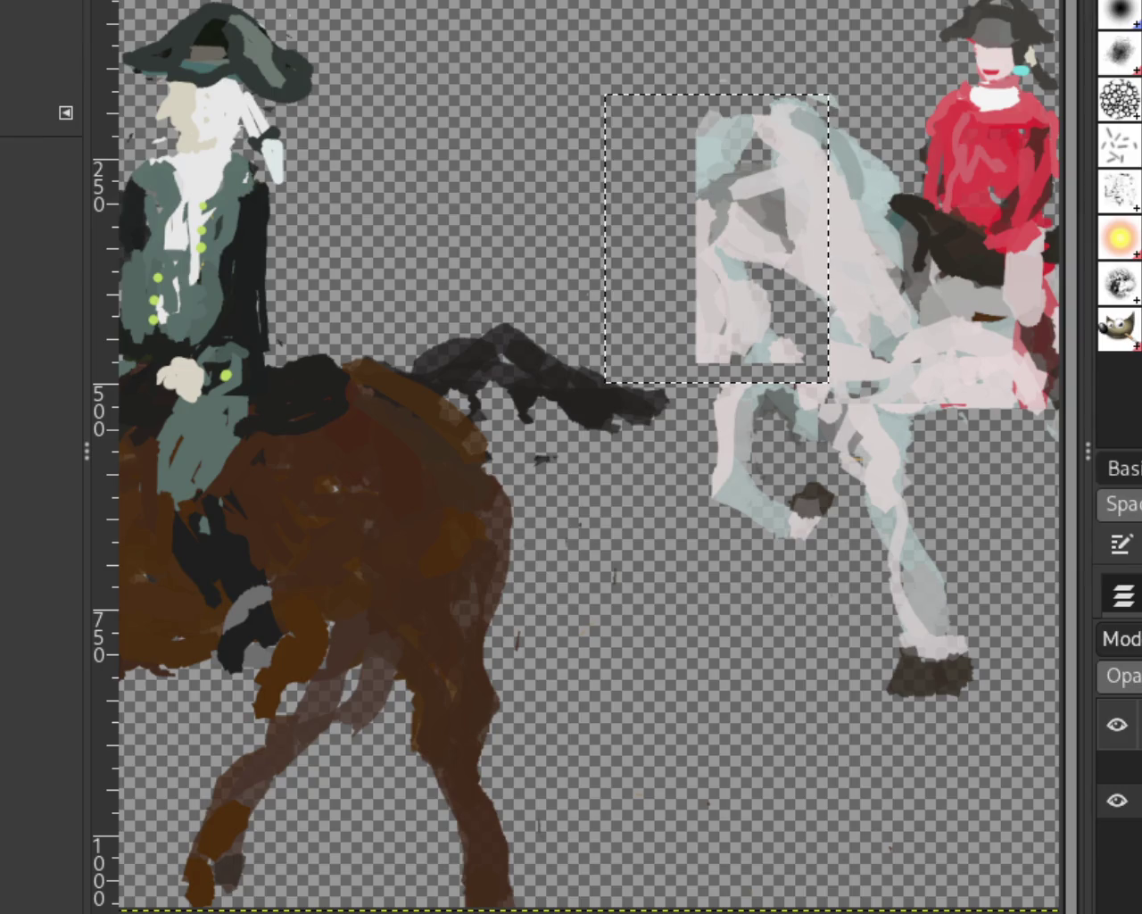
{"action": "left_click", "coordinate": [651, 348], "text": "ctrl"}
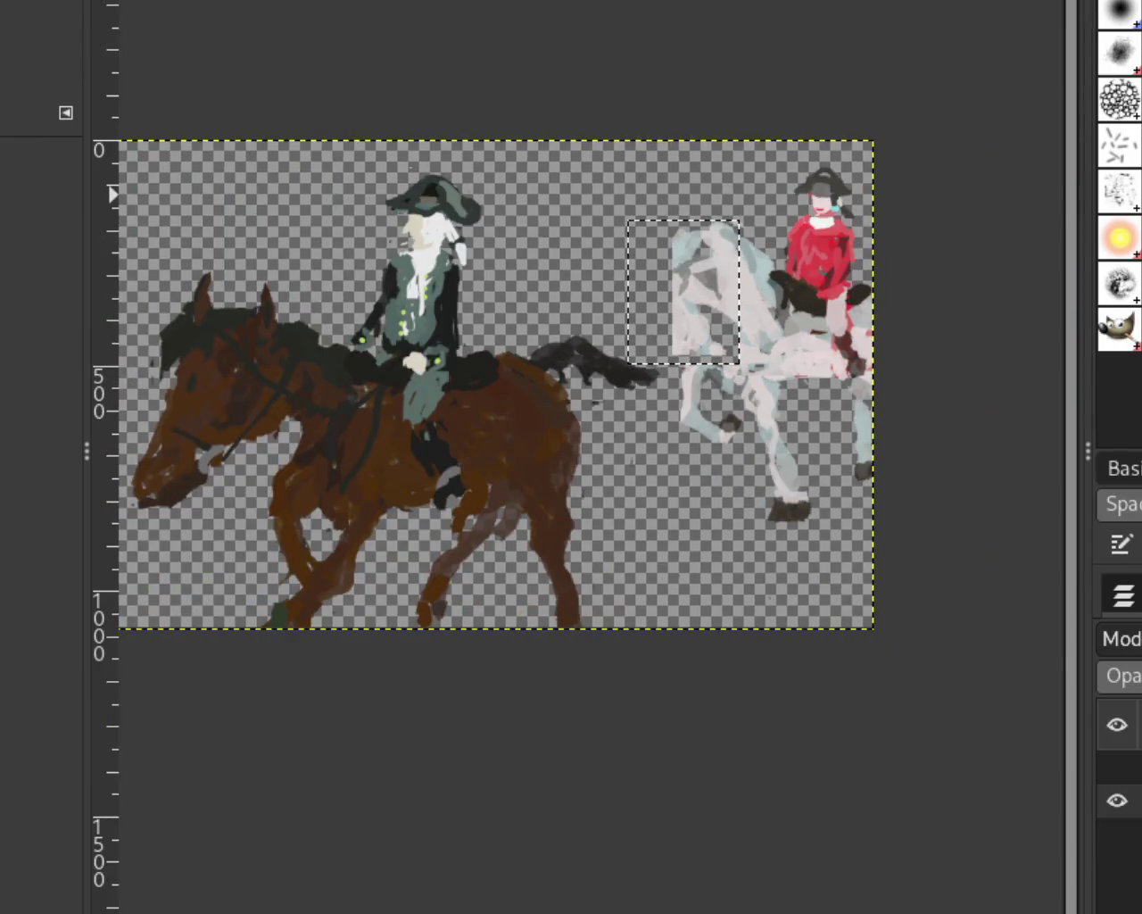
Paste the copied horse-head patch and move it up over the white horse's head.
{"action": "key", "text": "ctrl+shift+a"}
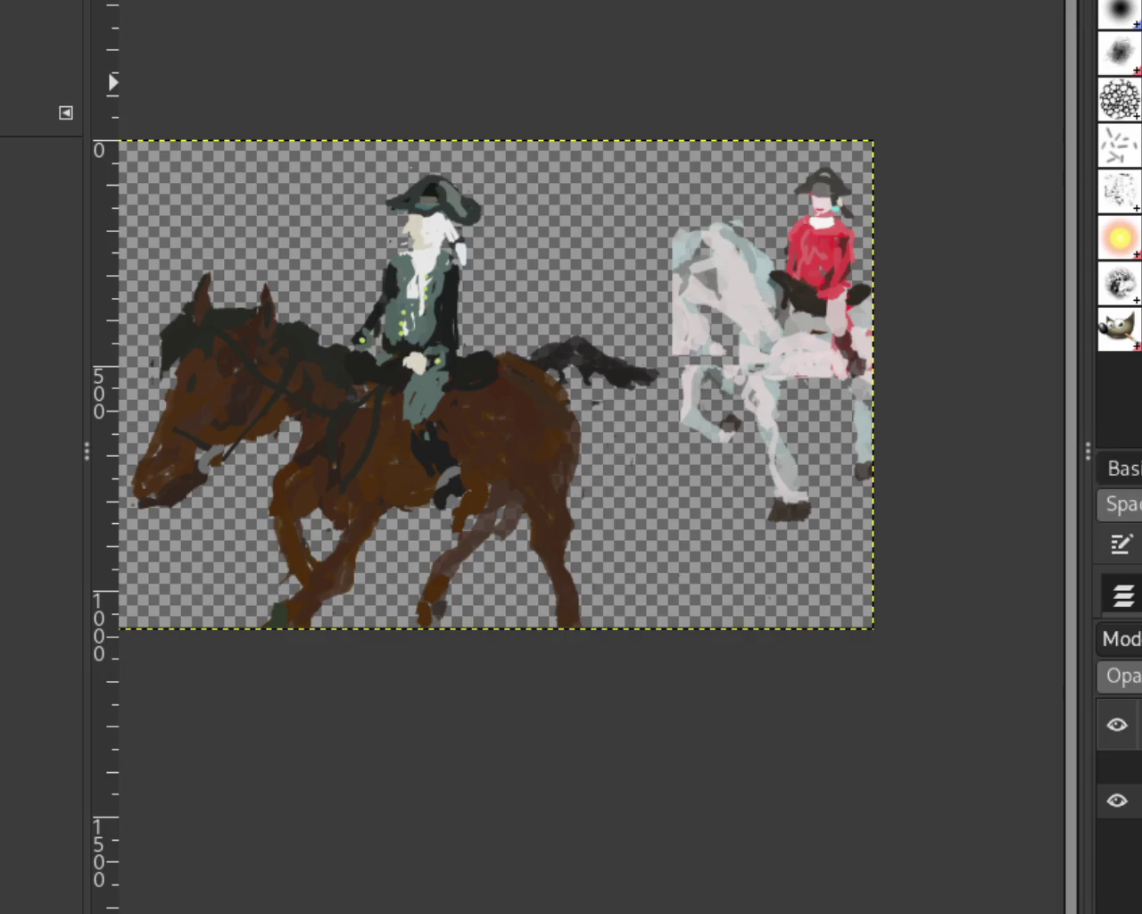
{"action": "key", "text": "p"}
{"action": "key", "text": "z"}
{"action": "left_click", "coordinate": [603, 304], "text": "ctrl"}
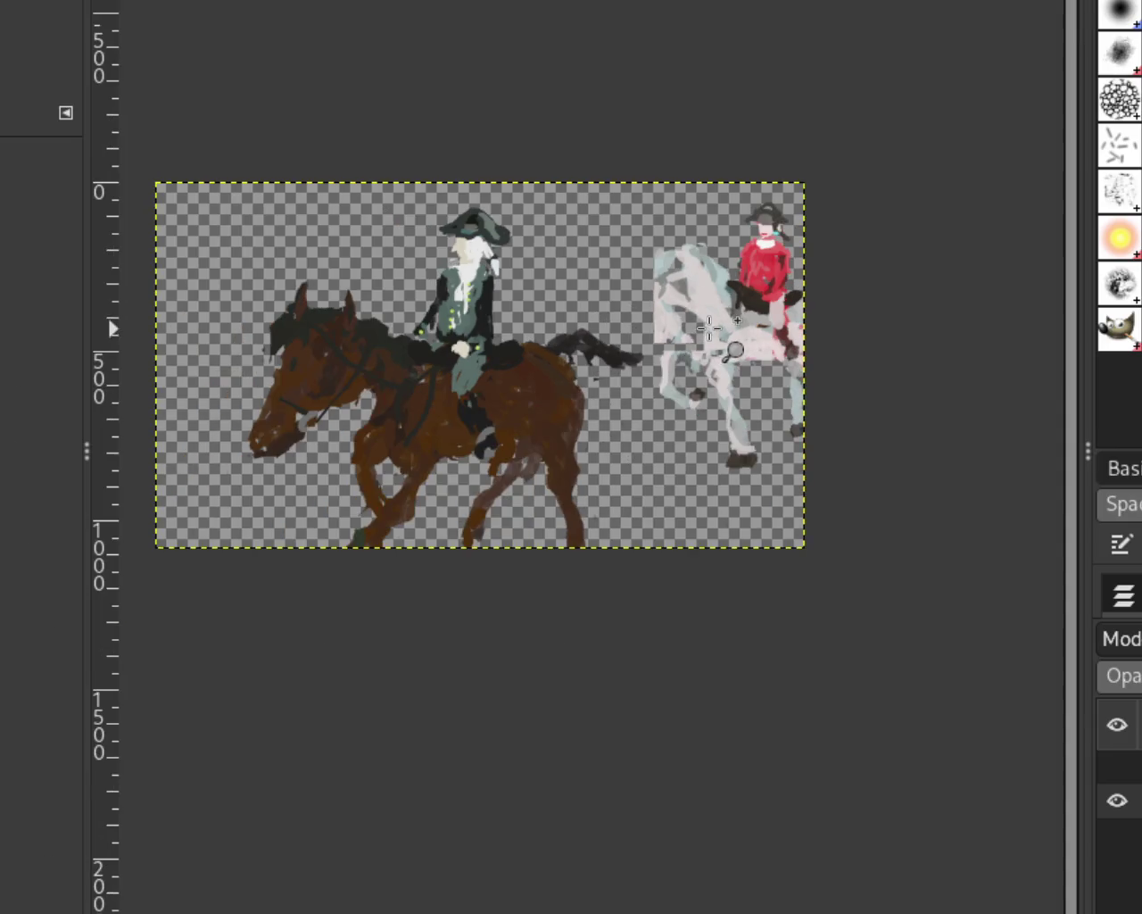
{"action": "left_click", "coordinate": [710, 326]}
{"action": "left_click", "coordinate": [710, 327]}
{"action": "key", "text": "ctrl+z"}
{"action": "key", "text": "ctrl+v"}
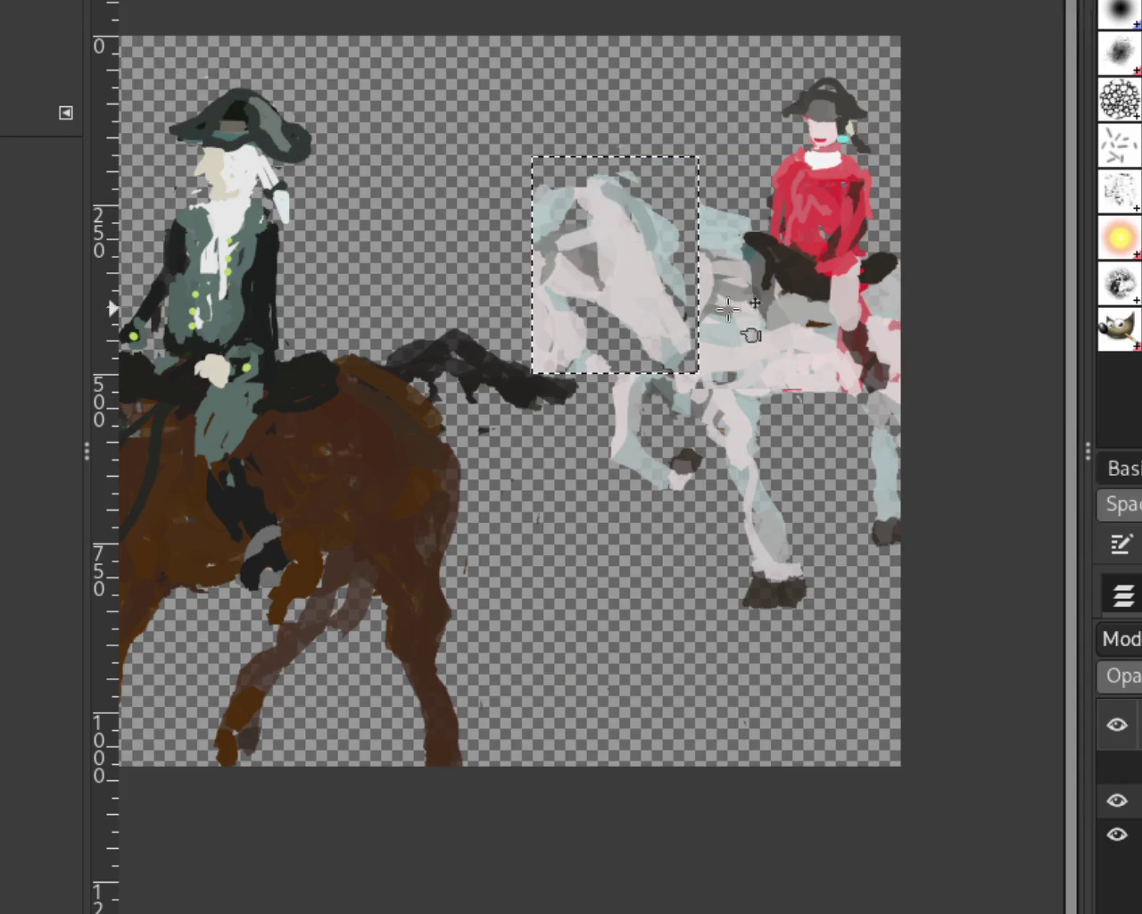
{"action": "left_click_drag", "start_coordinate": [727, 308], "coordinate": [775, 212]}
{"action": "scroll", "coordinate": [593, 319], "scroll_direction": "down", "scroll_amount": 2}
{"action": "scroll", "coordinate": [594, 320], "scroll_direction": "up", "scroll_amount": 1}
{"action": "scroll", "coordinate": [593, 319], "scroll_direction": "down", "scroll_amount": 1}
{"action": "scroll", "coordinate": [652, 321], "scroll_direction": "up", "scroll_amount": 2}
{"action": "scroll", "coordinate": [692, 315], "scroll_direction": "up", "scroll_amount": 1}
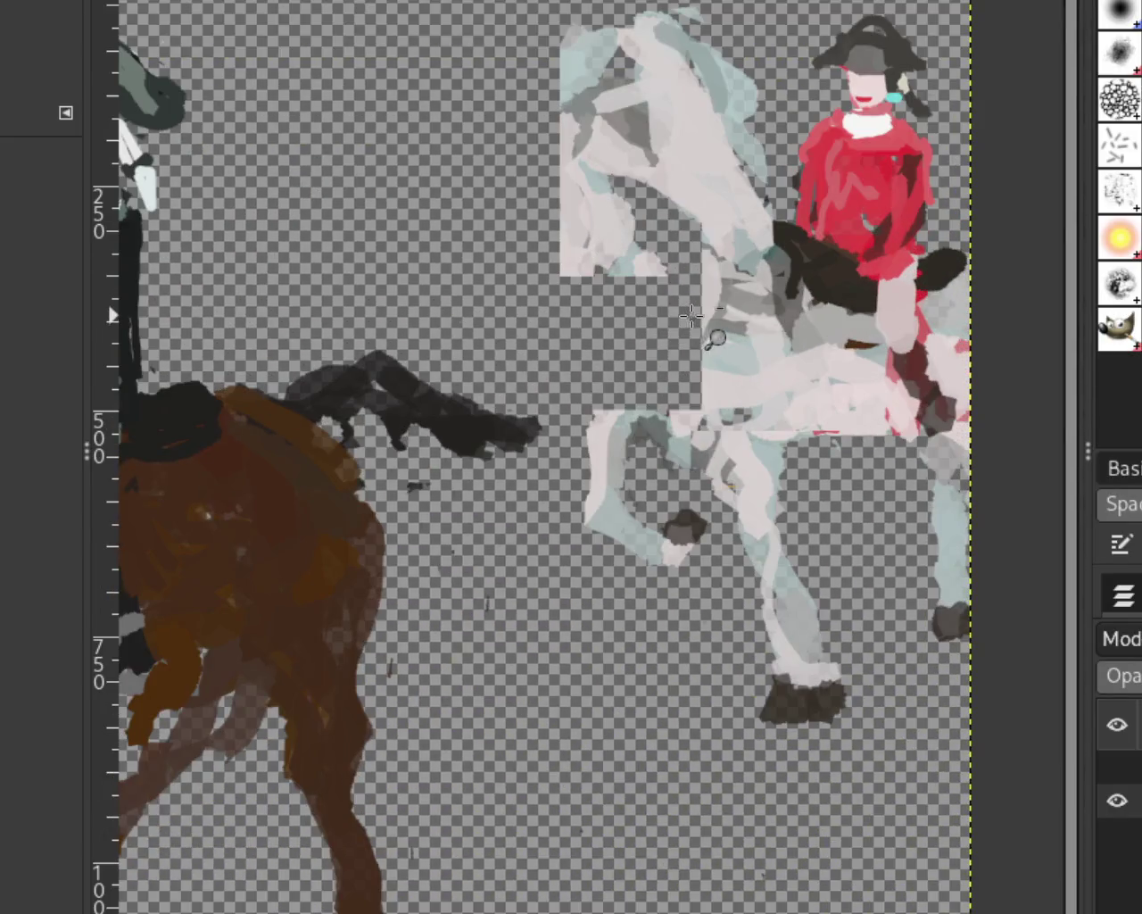
{"action": "scroll", "coordinate": [691, 315], "scroll_direction": "up", "scroll_amount": 1}
{"action": "scroll", "coordinate": [692, 315], "scroll_direction": "up", "scroll_amount": 1}
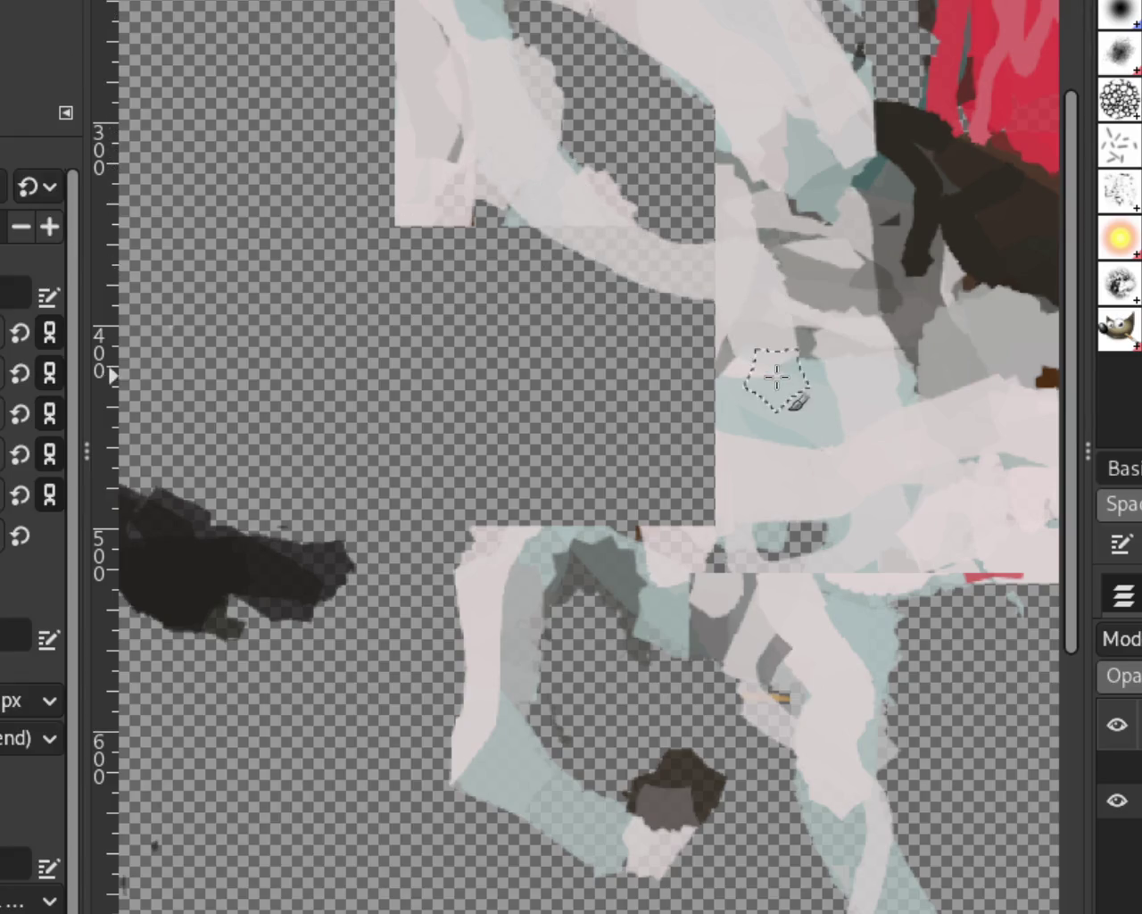
Fill the horse's transparent gap with pale paint, then shade its chest, shoulder and neck grey.
{"action": "left_click", "coordinate": [685, 250]}
{"action": "mouse_move", "coordinate": [700, 190]}
{"action": "left_mouse_down"}
{"action": "mouse_move", "coordinate": [512, 555]}
{"action": "mouse_move", "coordinate": [460, 327]}
{"action": "mouse_move", "coordinate": [542, 416]}
{"action": "mouse_move", "coordinate": [562, 300]}
{"action": "mouse_move", "coordinate": [509, 166]}
{"action": "mouse_move", "coordinate": [551, 574]}
{"action": "left_mouse_up"}
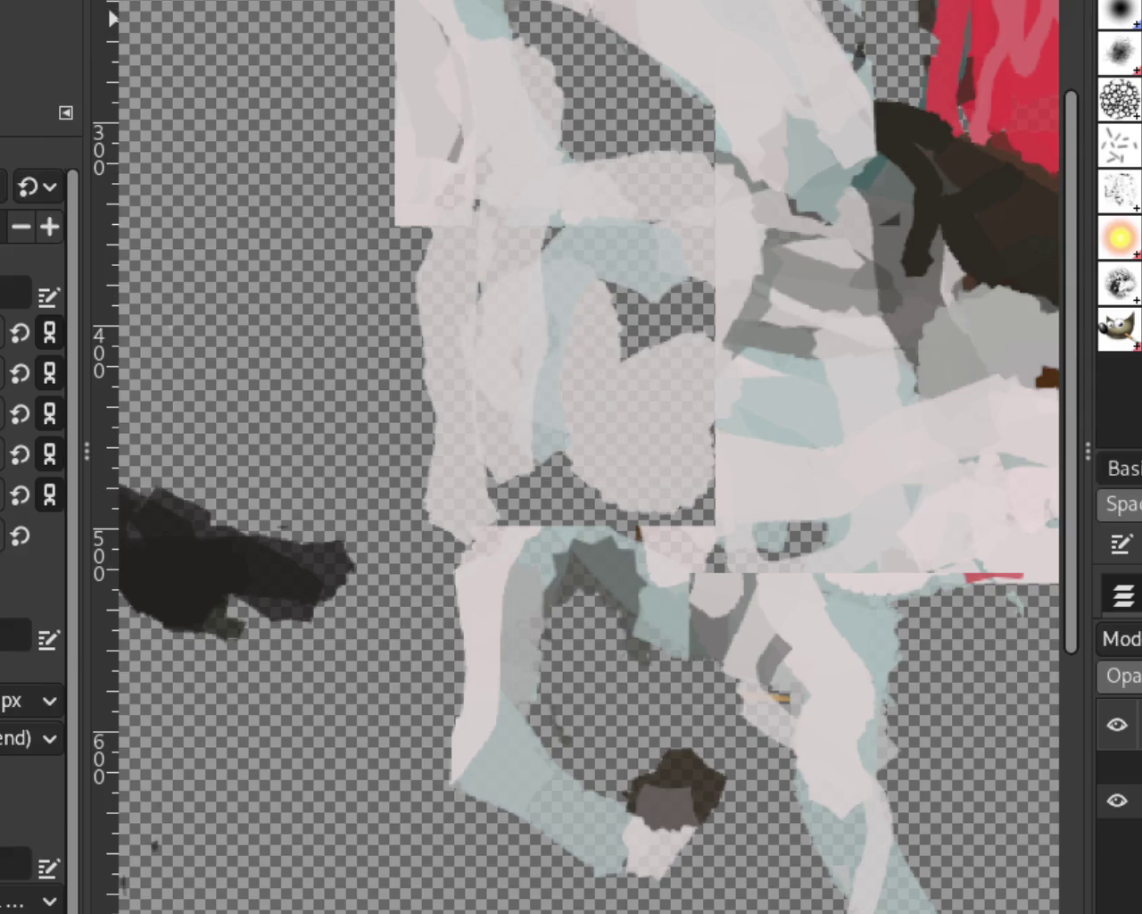
{"action": "scroll", "coordinate": [471, 294], "scroll_direction": "down", "scroll_amount": 2}
{"action": "scroll", "coordinate": [471, 294], "scroll_direction": "down", "scroll_amount": 3}
{"action": "scroll", "coordinate": [495, 330], "scroll_direction": "up", "scroll_amount": 2}
{"action": "scroll", "coordinate": [500, 335], "scroll_direction": "up", "scroll_amount": 2}
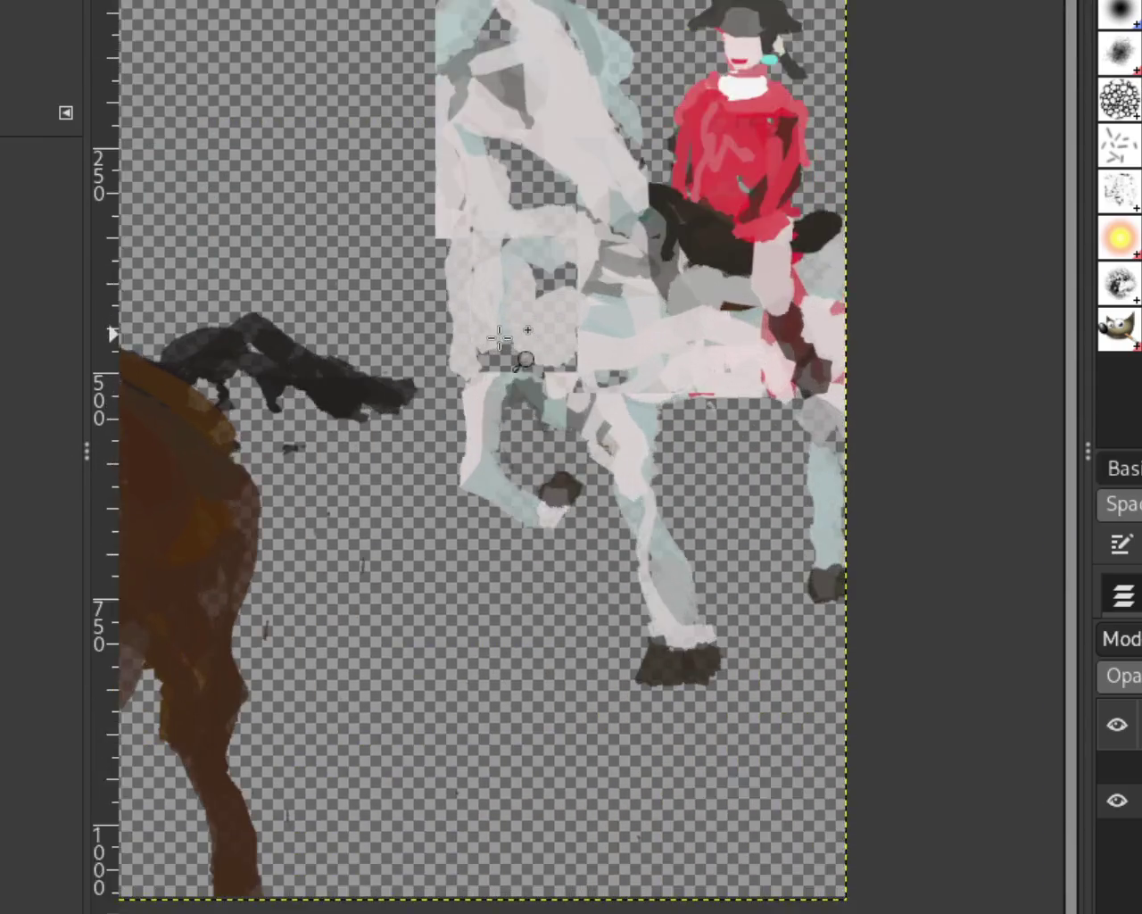
{"action": "scroll", "coordinate": [500, 336], "scroll_direction": "up", "scroll_amount": 2}
{"action": "mouse_move", "coordinate": [517, 369]}
{"action": "left_mouse_down"}
{"action": "mouse_move", "coordinate": [484, 383]}
{"action": "mouse_move", "coordinate": [675, 434]}
{"action": "mouse_move", "coordinate": [657, 429]}
{"action": "left_mouse_up"}
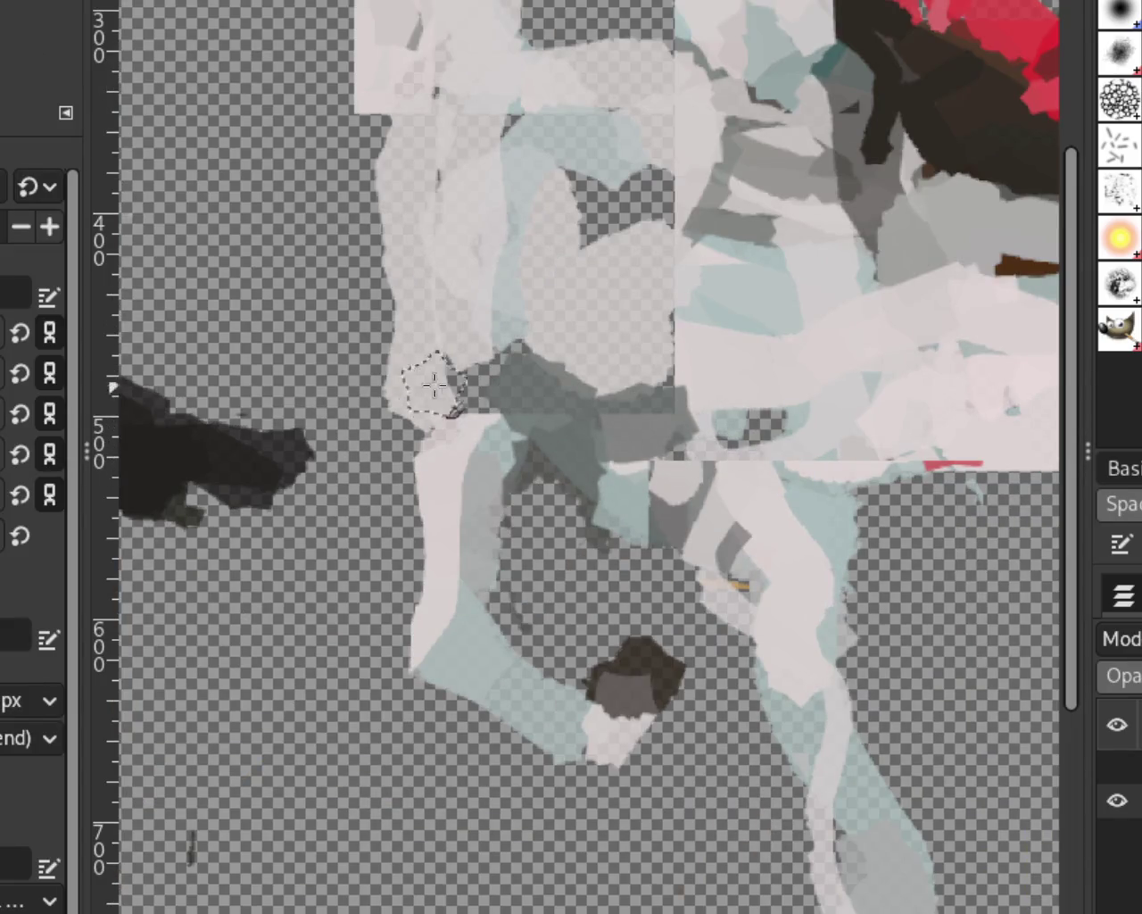
{"action": "left_click_drag", "start_coordinate": [433, 387], "coordinate": [478, 397]}
{"action": "left_click_drag", "start_coordinate": [572, 136], "coordinate": [632, 236]}
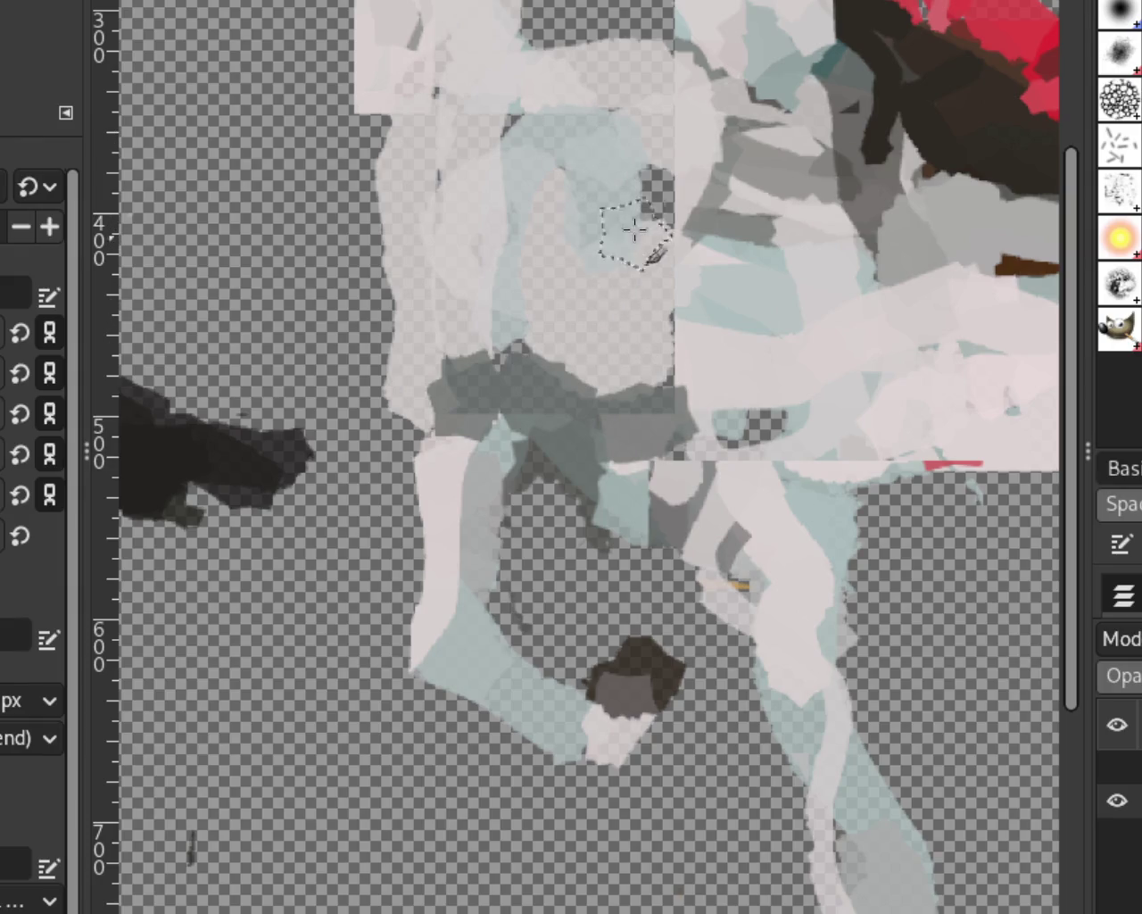
{"action": "left_click", "coordinate": [723, 187], "text": "ctrl"}
{"action": "left_click_drag", "start_coordinate": [701, 143], "coordinate": [638, 254]}
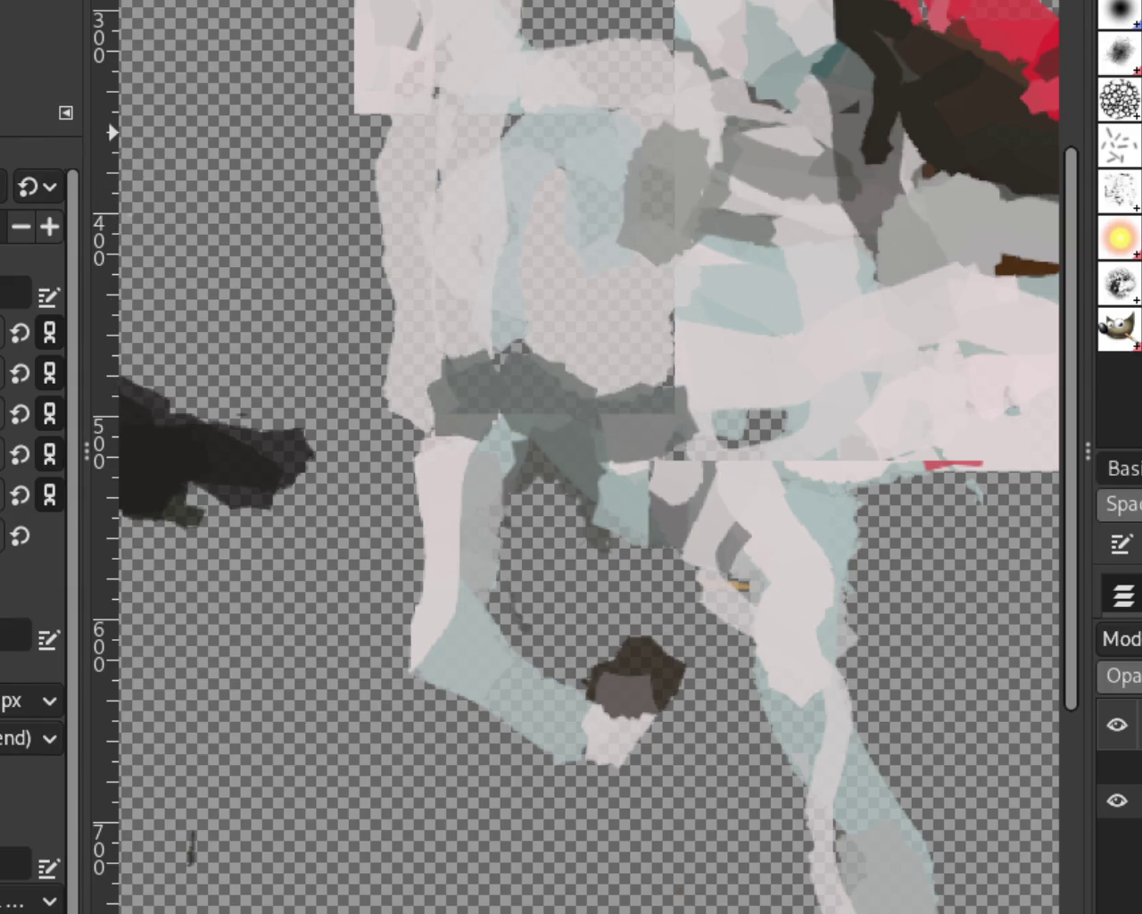
Brush pale blue along the horse's left edge and head top, redoing one overlong stroke shorter.
{"action": "scroll", "coordinate": [836, 348], "scroll_direction": "down", "scroll_amount": 2}
{"action": "scroll", "coordinate": [837, 348], "scroll_direction": "down", "scroll_amount": 2}
{"action": "scroll", "coordinate": [784, 333], "scroll_direction": "up", "scroll_amount": 1}
{"action": "scroll", "coordinate": [784, 333], "scroll_direction": "down", "scroll_amount": 1}
{"action": "scroll", "coordinate": [750, 324], "scroll_direction": "up", "scroll_amount": 5}
{"action": "scroll", "coordinate": [820, 352], "scroll_direction": "down", "scroll_amount": 1}
{"action": "scroll", "coordinate": [808, 224], "scroll_direction": "down", "scroll_amount": 4}
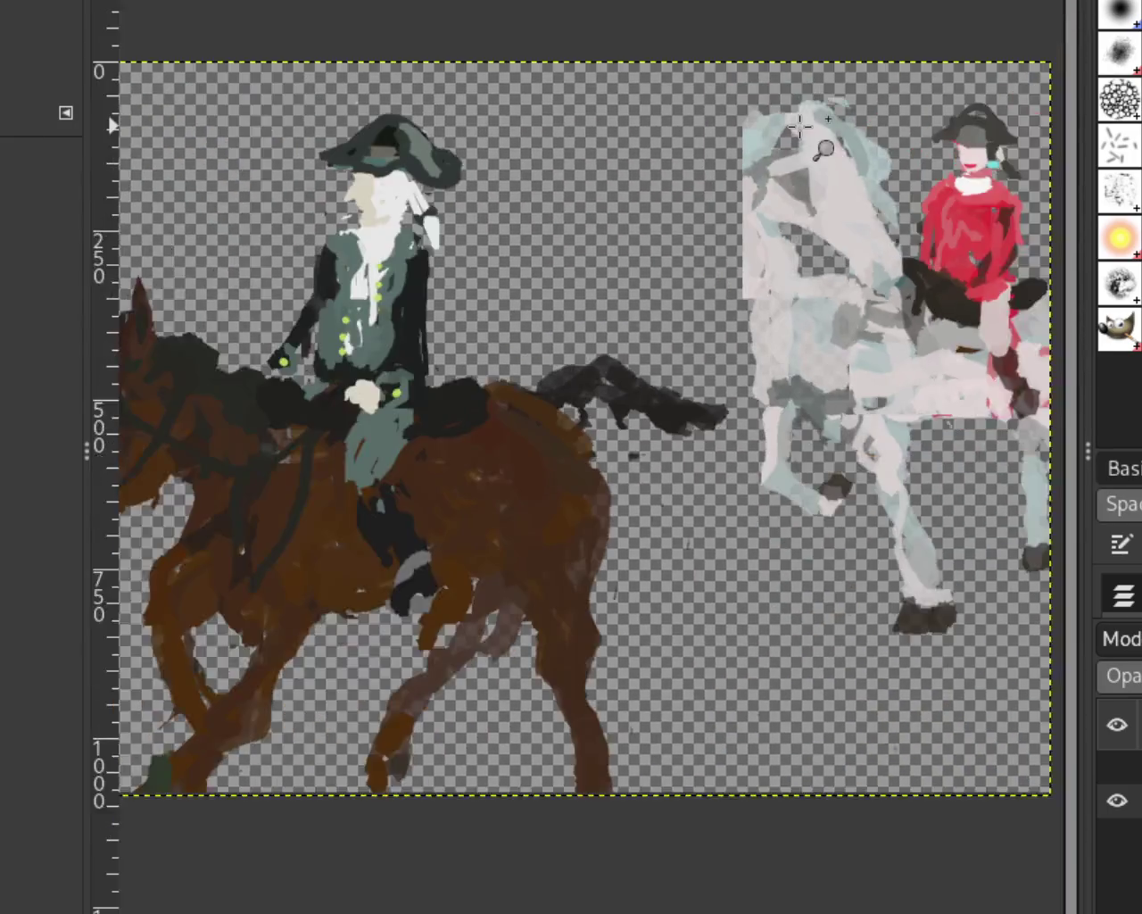
{"action": "scroll", "coordinate": [801, 125], "scroll_direction": "up", "scroll_amount": 2}
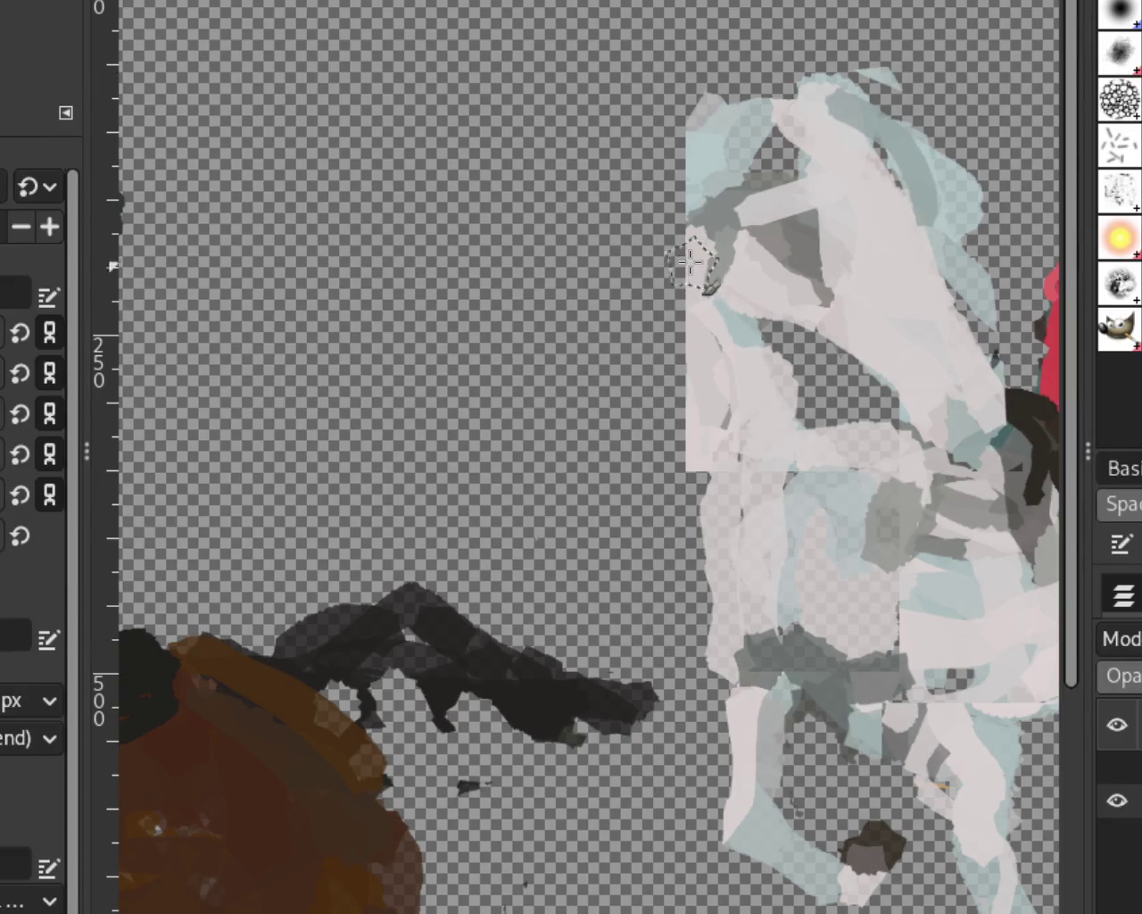
{"action": "left_click_drag", "start_coordinate": [691, 268], "coordinate": [757, 644]}
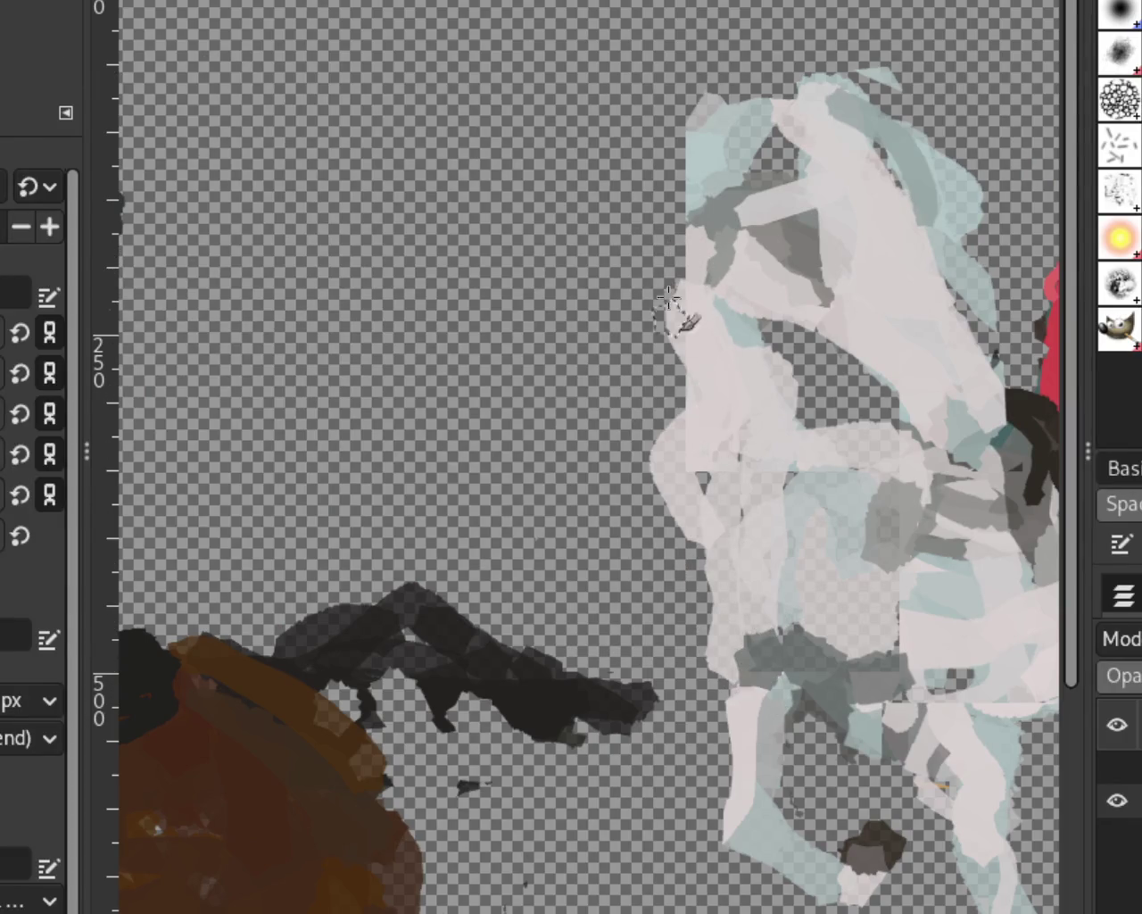
{"action": "key", "text": "ctrl+z"}
{"action": "left_click_drag", "start_coordinate": [671, 268], "coordinate": [678, 410]}
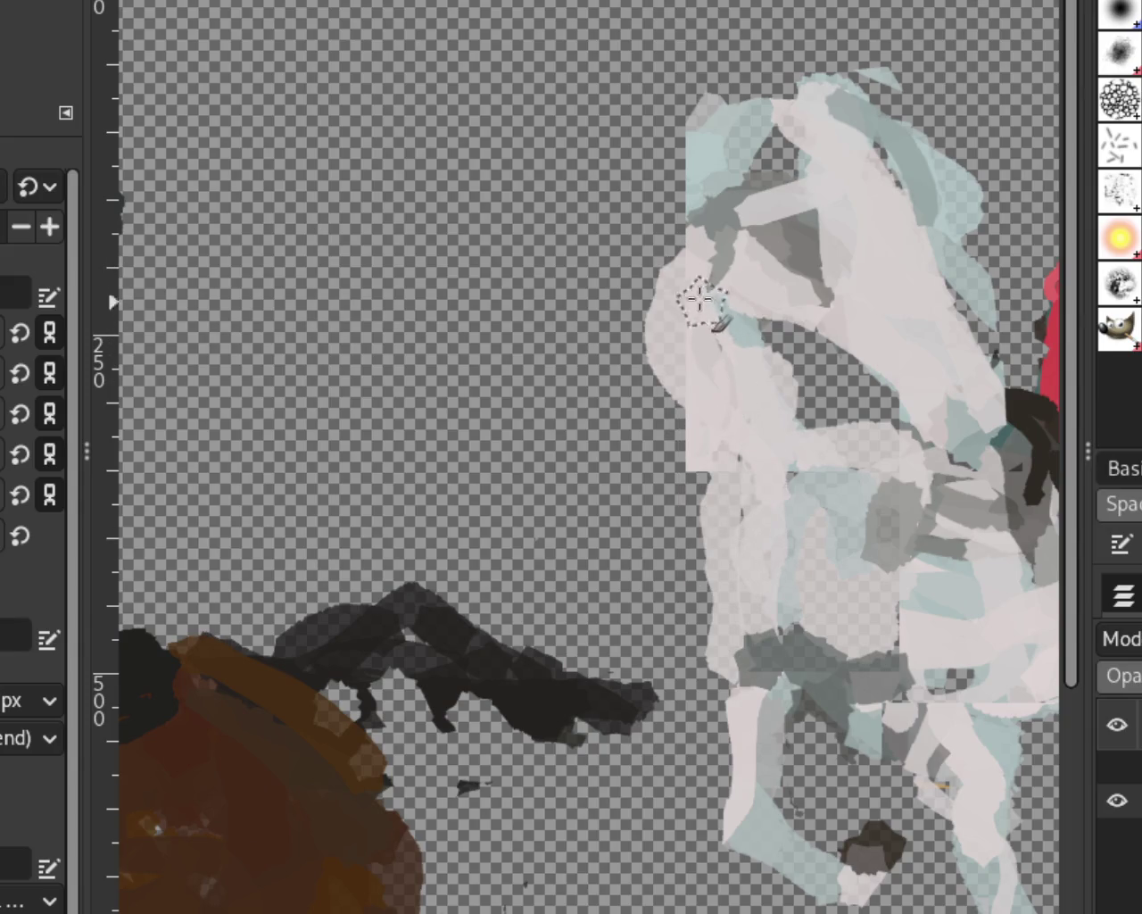
{"action": "left_click_drag", "start_coordinate": [702, 304], "coordinate": [690, 204]}
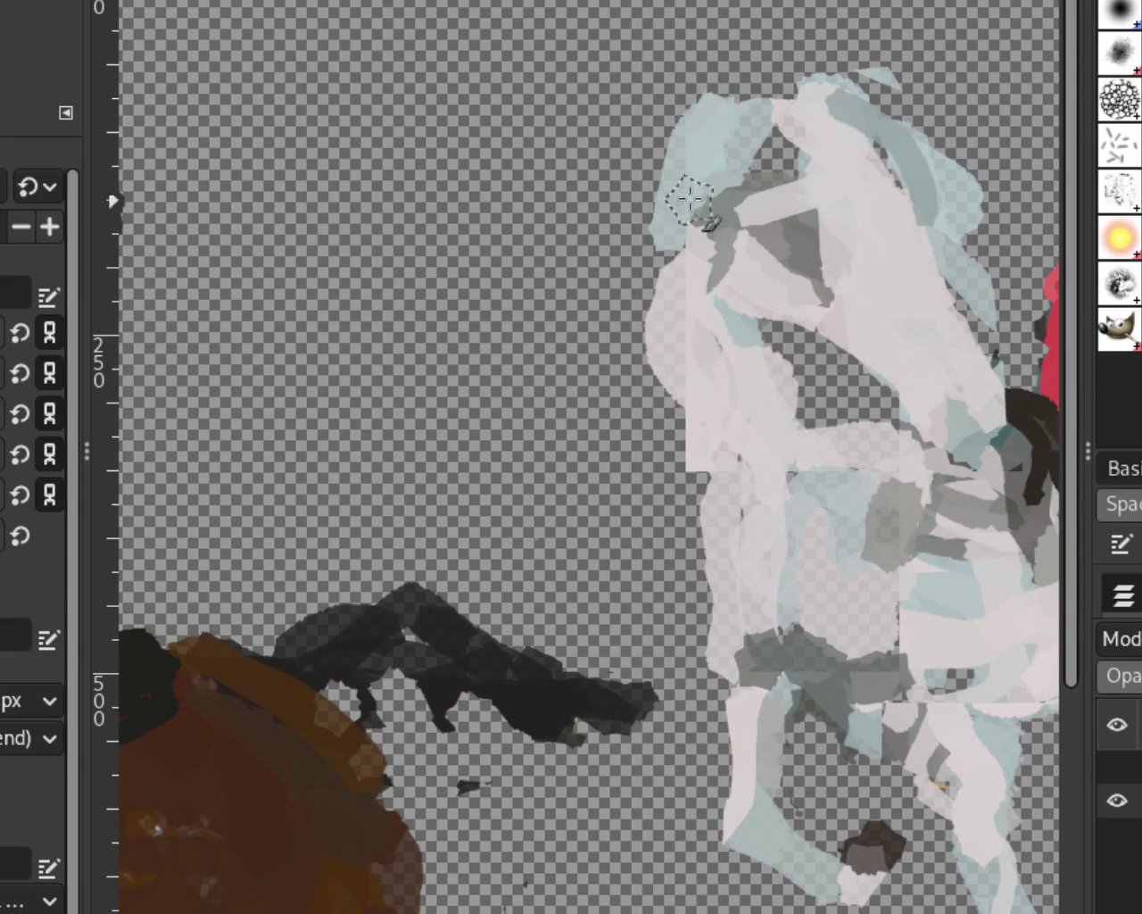
{"action": "left_click_drag", "start_coordinate": [846, 92], "coordinate": [777, 71]}
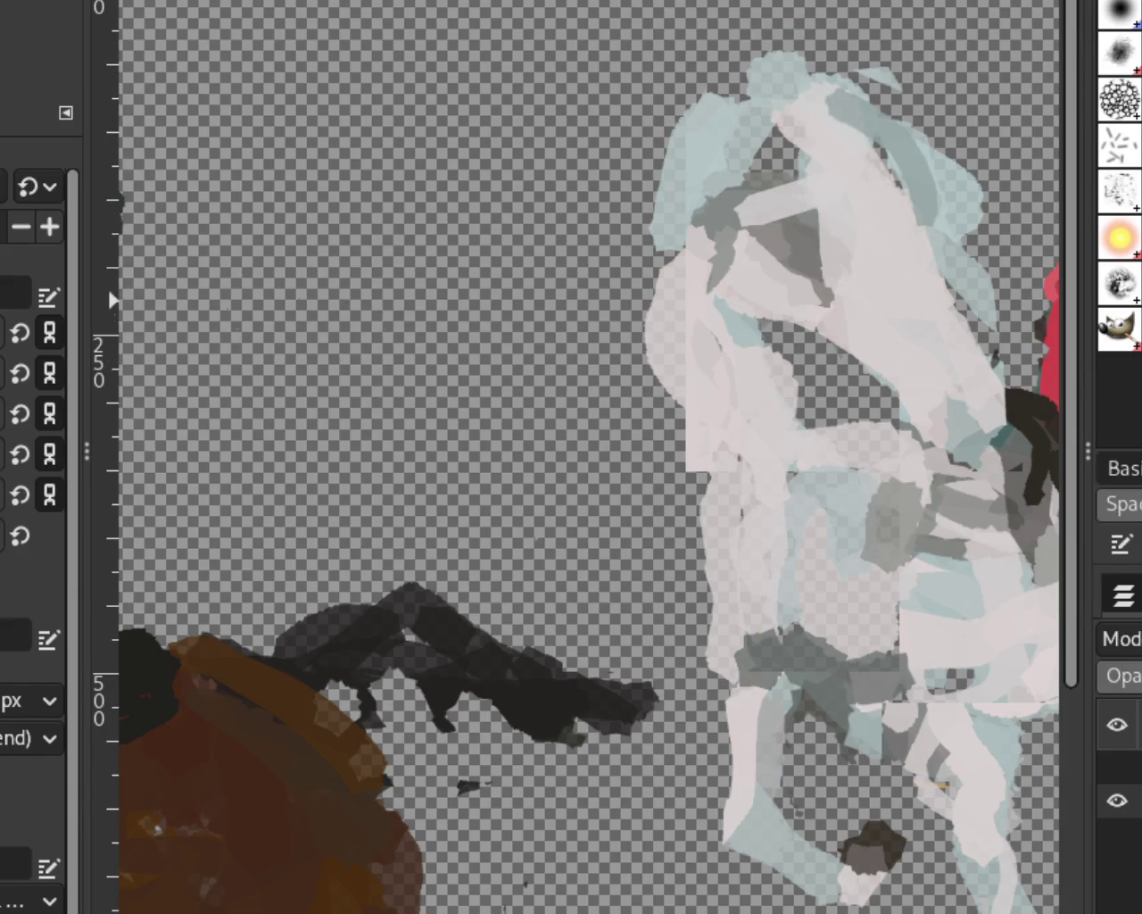
{"action": "scroll", "coordinate": [523, 326], "scroll_direction": "down", "scroll_amount": 5}
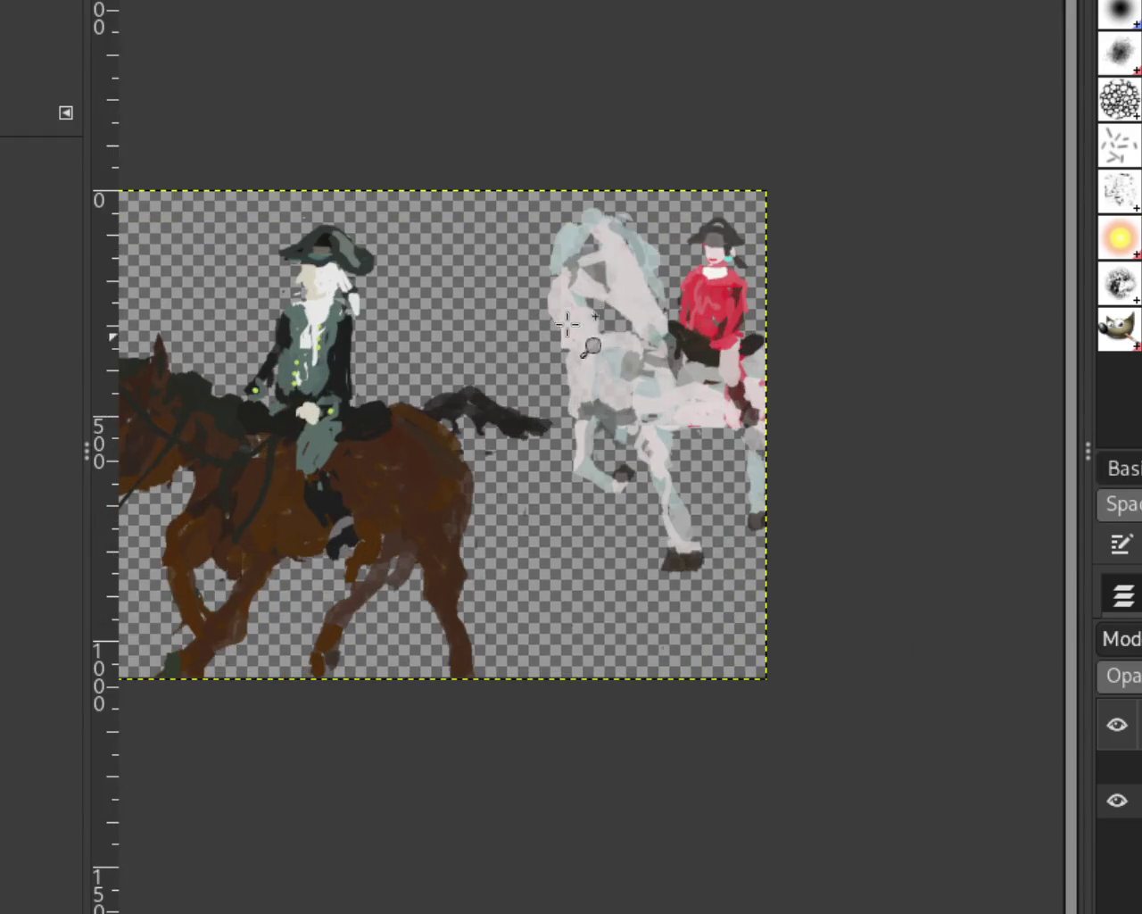
Show the bare tree, sky-and-hillside background and tan dog layers.
{"action": "scroll", "coordinate": [597, 309], "scroll_direction": "up", "scroll_amount": 3}
{"action": "scroll", "coordinate": [705, 473], "scroll_direction": "up", "scroll_amount": 2}
{"action": "scroll", "coordinate": [547, 404], "scroll_direction": "down", "scroll_amount": 2}
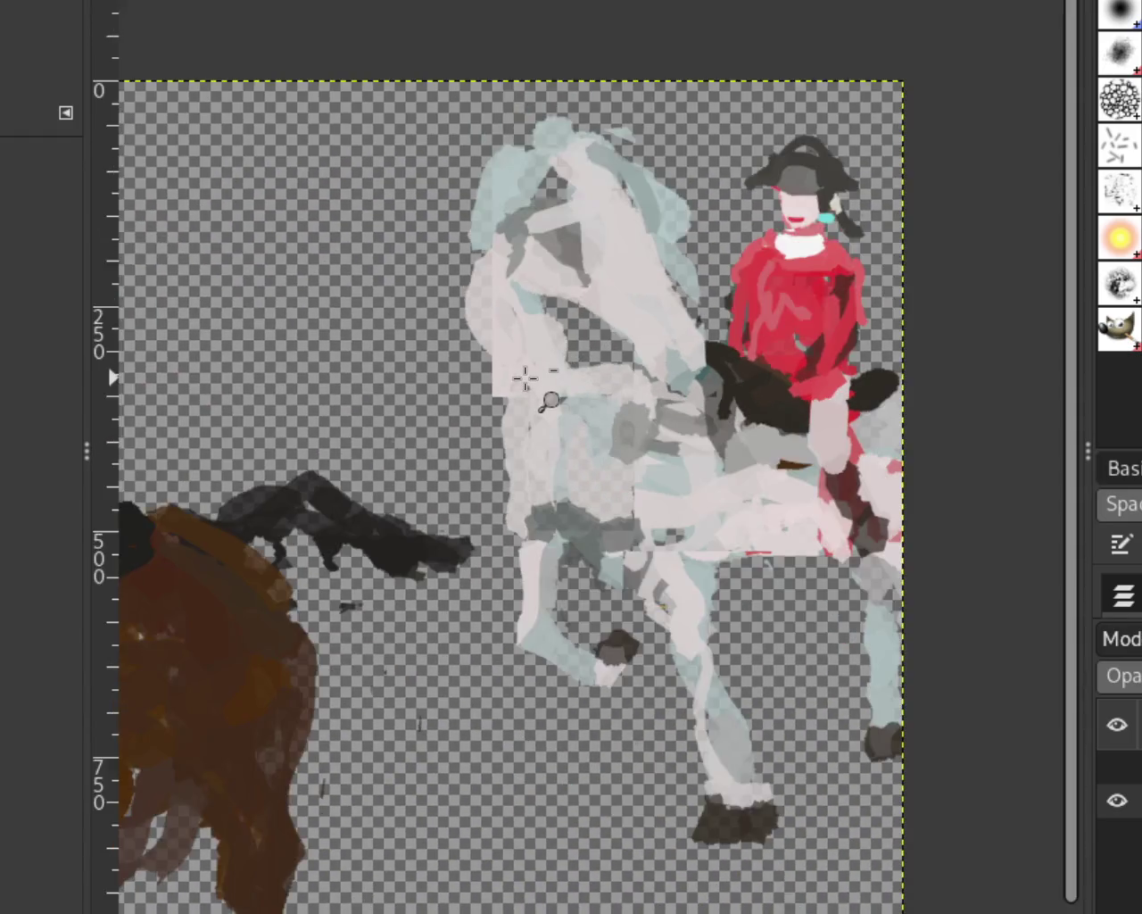
{"action": "scroll", "coordinate": [685, 545], "scroll_direction": "down", "scroll_amount": 1}
{"action": "left_click", "coordinate": [1117, 835]}
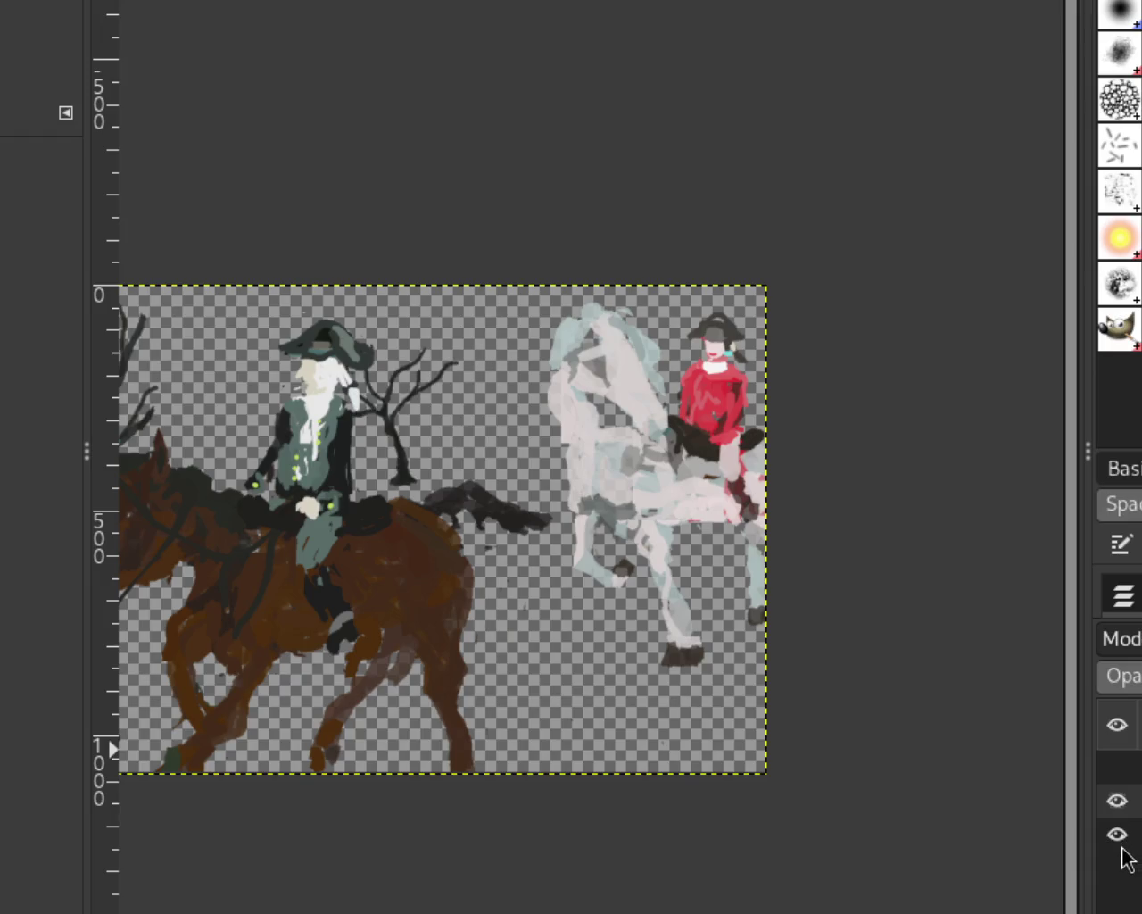
{"action": "left_click", "coordinate": [1117, 868]}
{"action": "left_click", "coordinate": [1114, 785]}
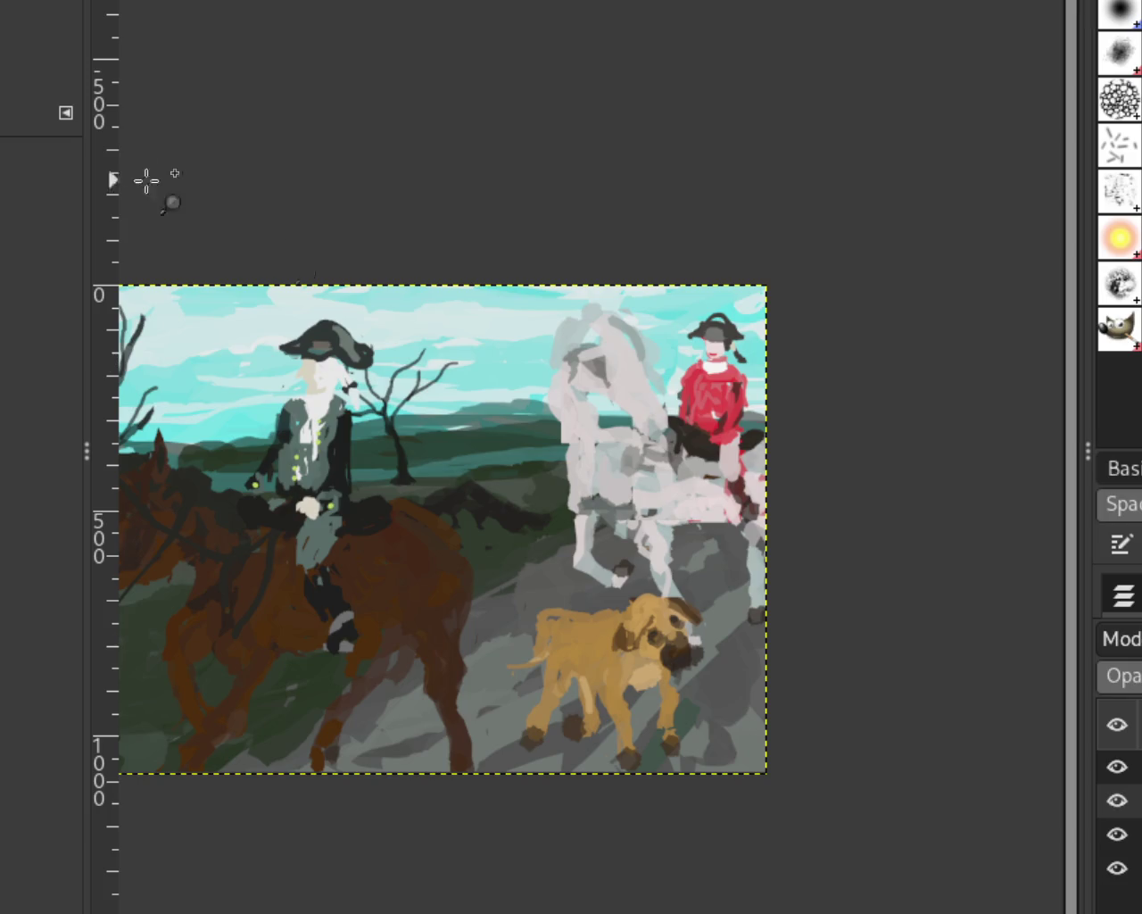
Zoom in on the white horse and dog, then hide background and dog, keeping riders and trees.
{"action": "left_click", "coordinate": [623, 435]}
{"action": "left_click", "coordinate": [730, 546], "text": "ctrl"}
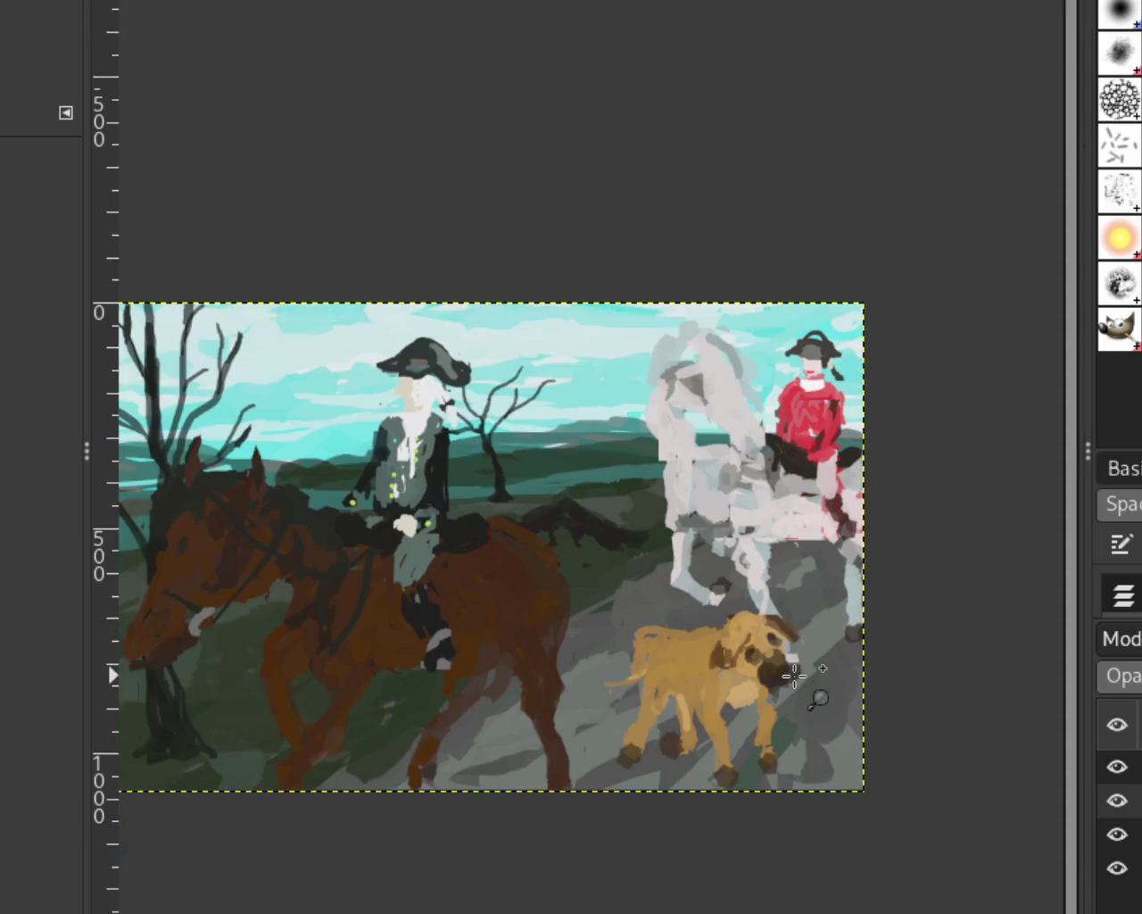
{"action": "left_click", "coordinate": [794, 675]}
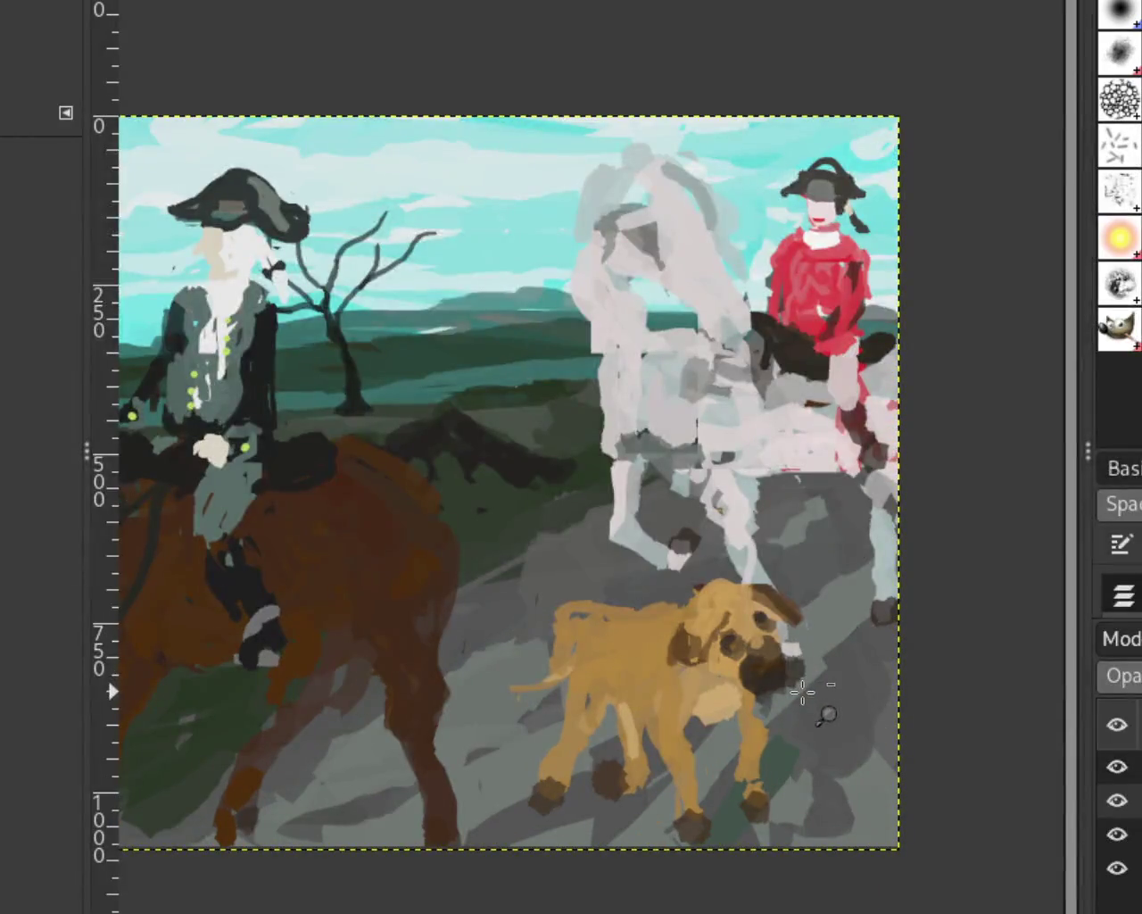
{"action": "left_click", "coordinate": [800, 690], "text": "ctrl"}
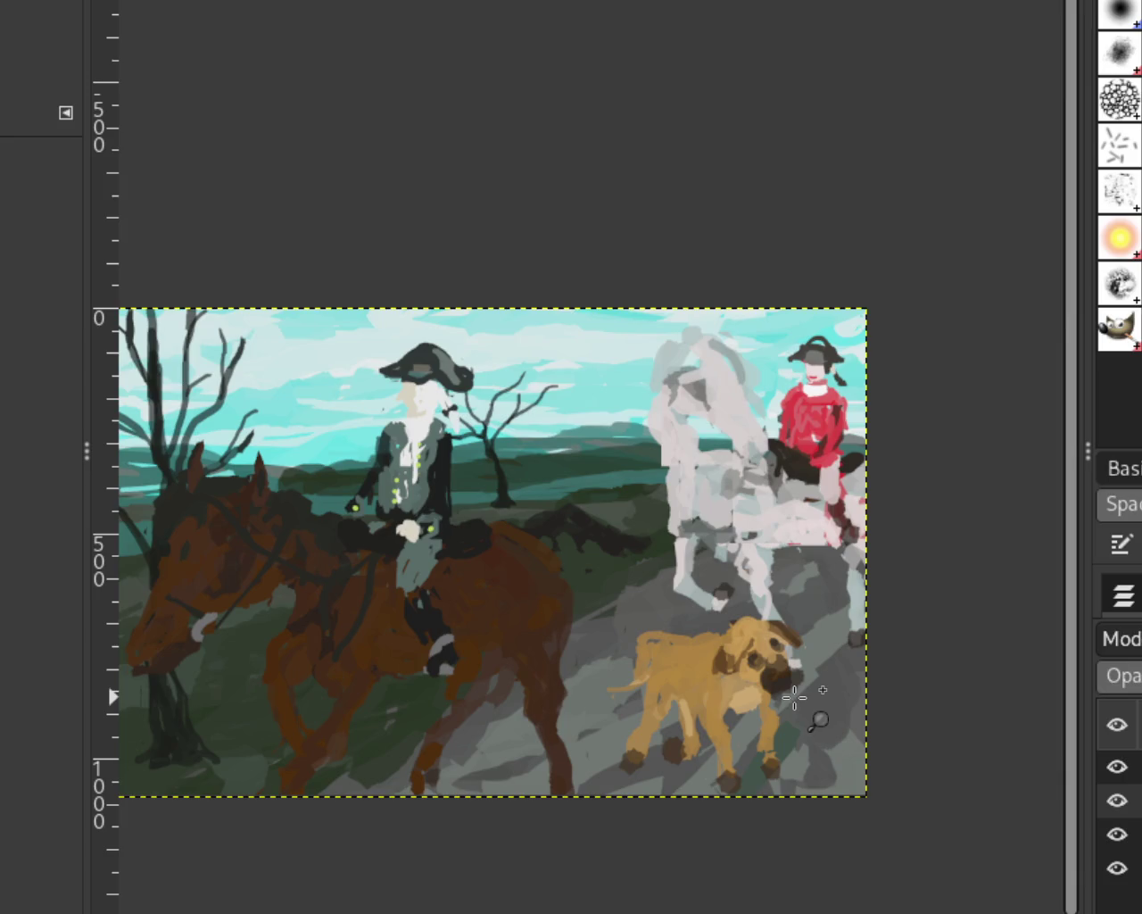
{"action": "left_click", "coordinate": [790, 694]}
{"action": "left_click", "coordinate": [793, 696], "text": "ctrl"}
{"action": "left_click", "coordinate": [705, 448]}
{"action": "left_click", "coordinate": [705, 448], "text": "ctrl"}
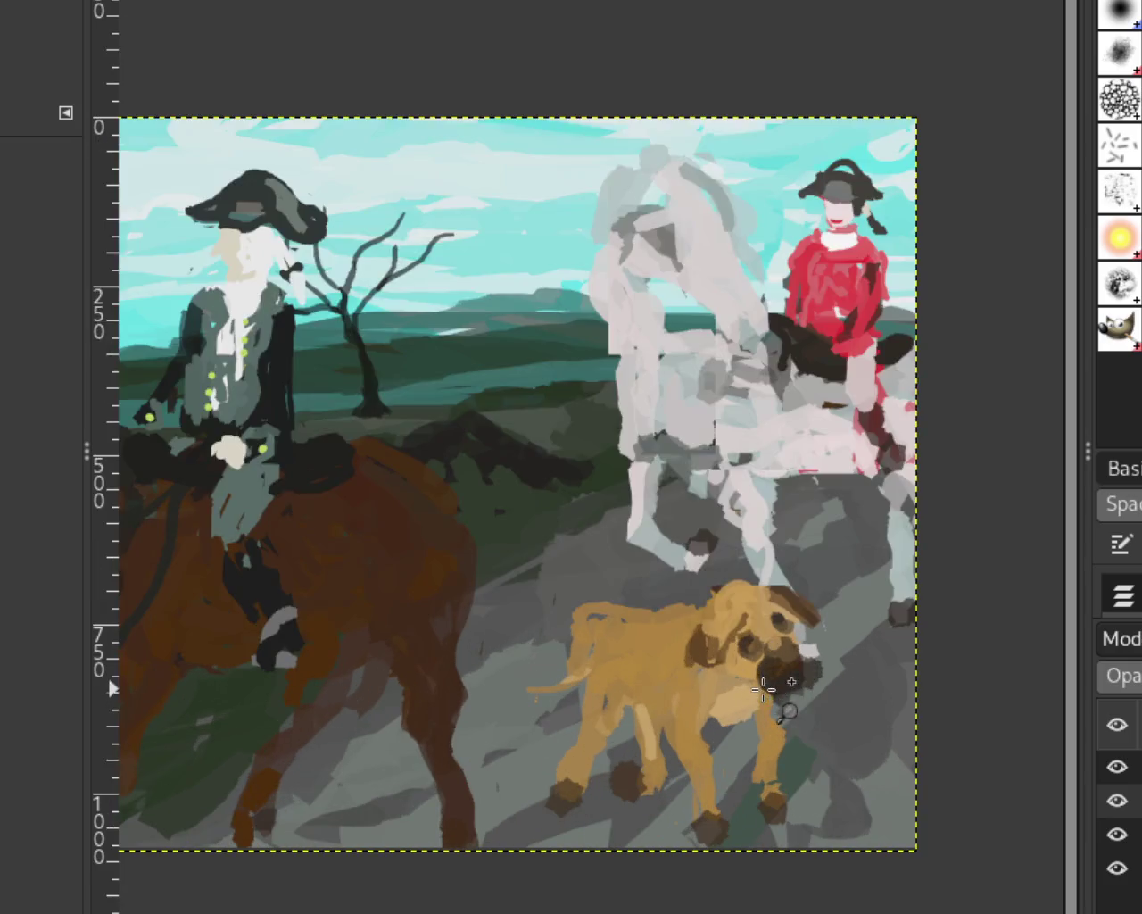
{"action": "left_click", "coordinate": [705, 448]}
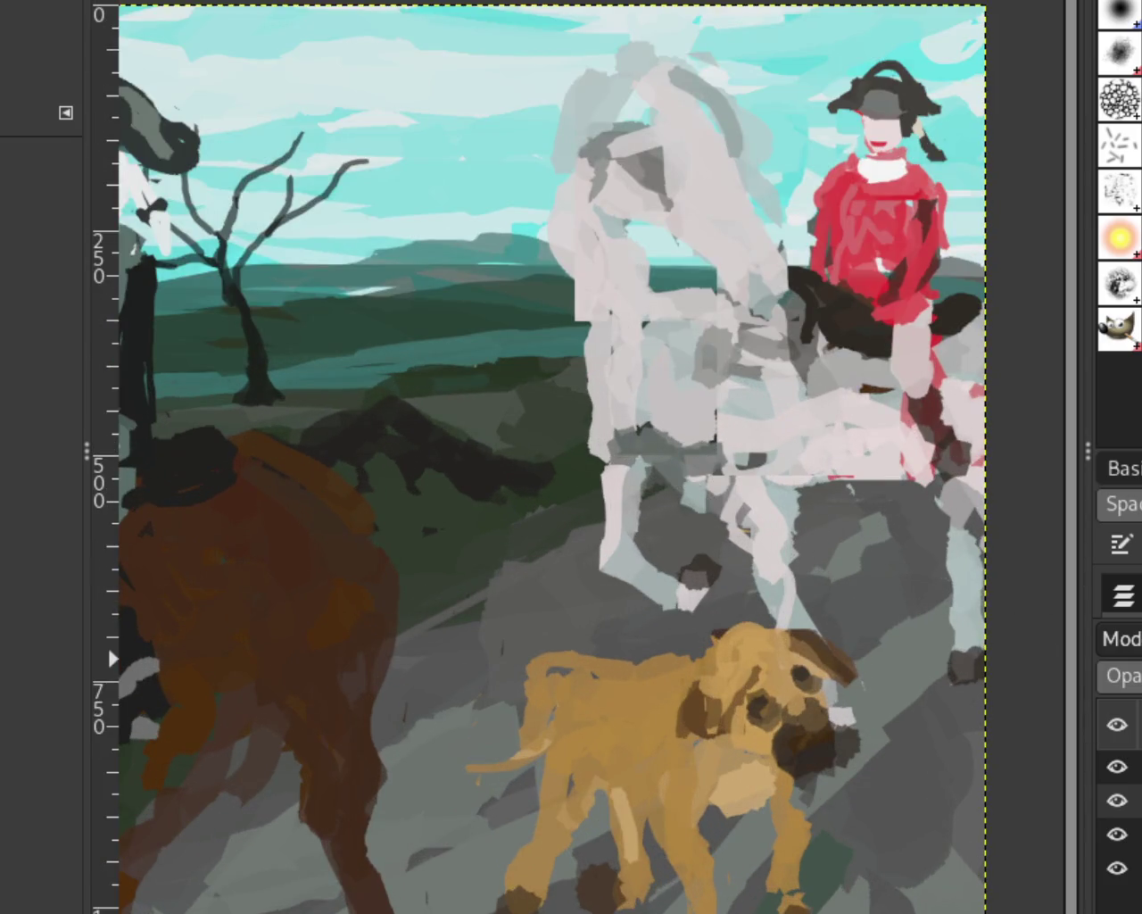
{"action": "left_click_drag", "start_coordinate": [1110, 789], "coordinate": [1115, 892]}
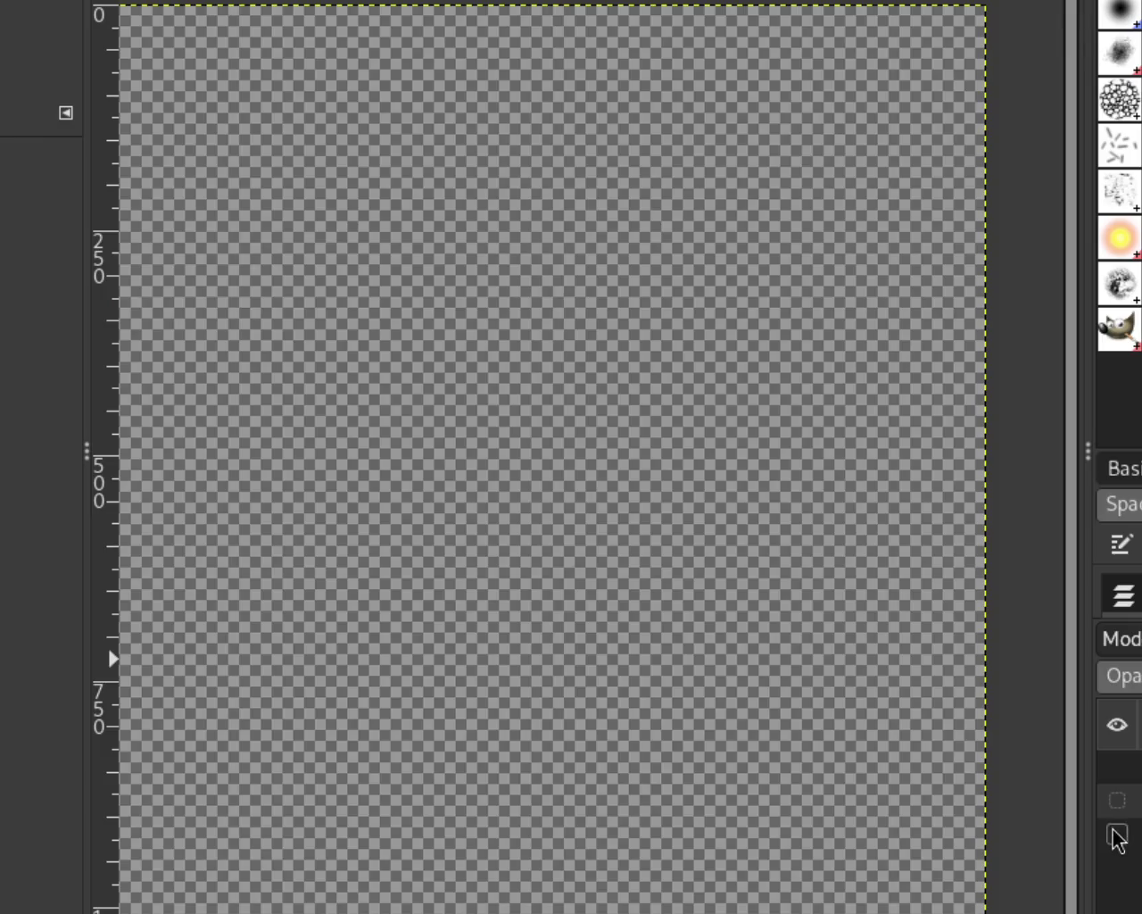
{"action": "left_click", "coordinate": [1118, 801]}
{"action": "left_click", "coordinate": [1117, 801], "text": "shift"}
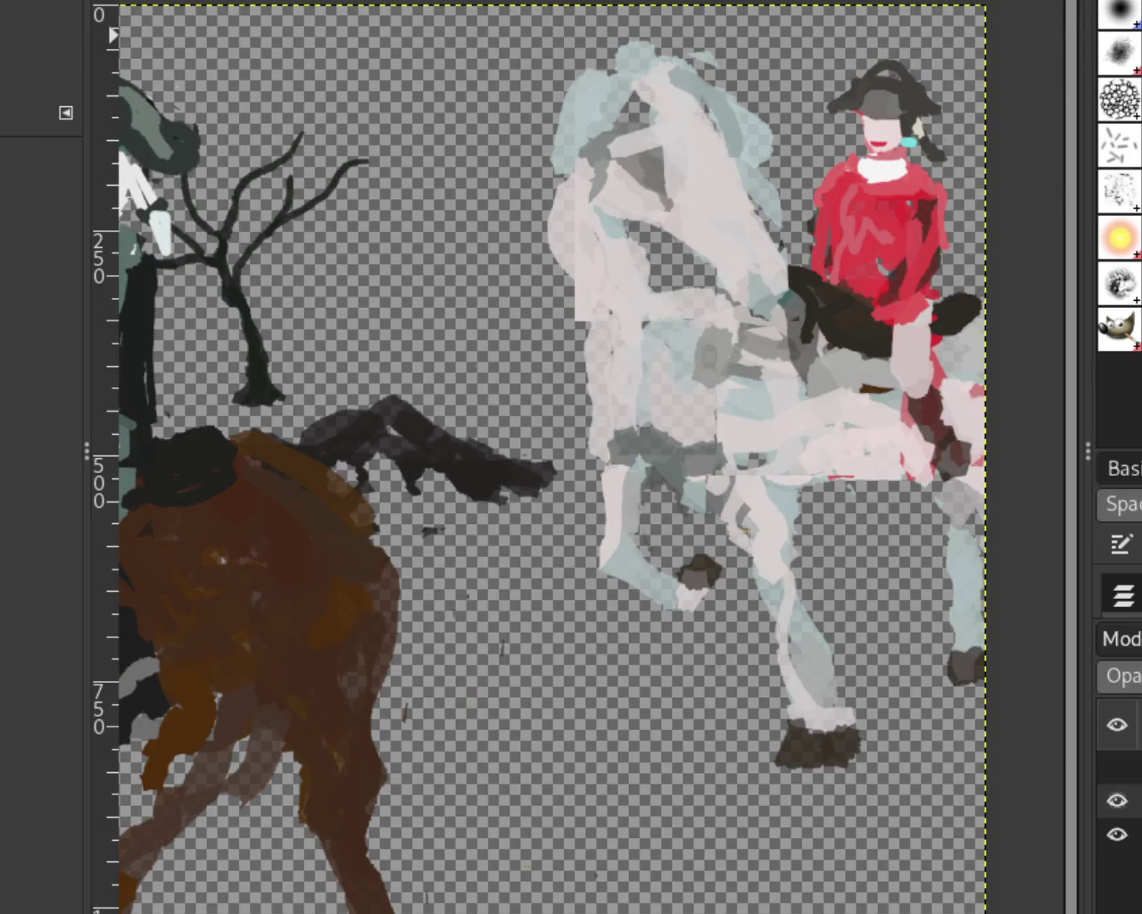
Paint bluish pale strokes on the white horse's neck, chest and foreleg.
{"action": "key", "text": "o"}
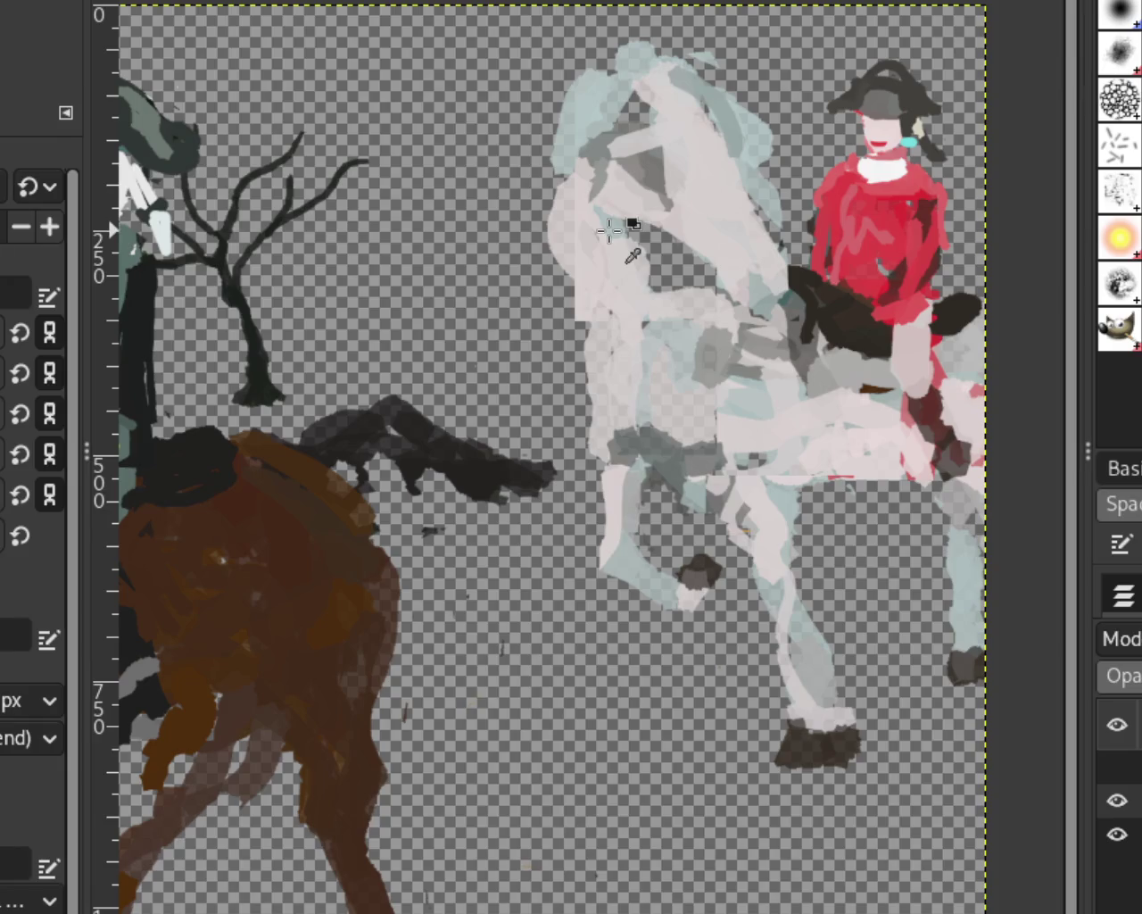
{"action": "mouse_move", "coordinate": [648, 242]}
{"action": "left_mouse_down"}
{"action": "mouse_move", "coordinate": [676, 408]}
{"action": "mouse_move", "coordinate": [657, 357]}
{"action": "mouse_move", "coordinate": [683, 268]}
{"action": "mouse_move", "coordinate": [680, 406]}
{"action": "mouse_move", "coordinate": [648, 300]}
{"action": "mouse_move", "coordinate": [604, 334]}
{"action": "mouse_move", "coordinate": [597, 455]}
{"action": "left_mouse_up"}
{"action": "left_click_drag", "start_coordinate": [602, 357], "coordinate": [593, 419]}
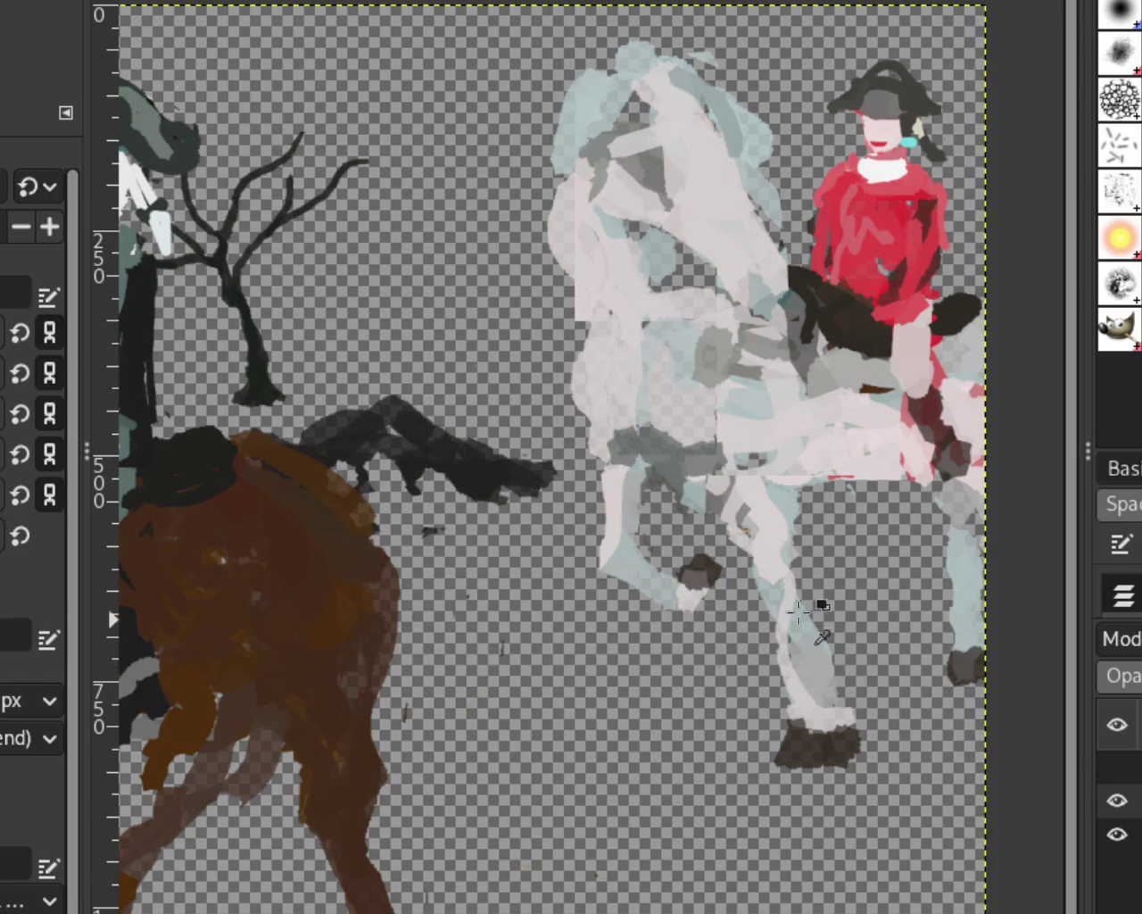
Erase around the rear leg to extend the hoof, trim its left edge and remove the grey blob.
{"action": "key", "text": "shift+e"}
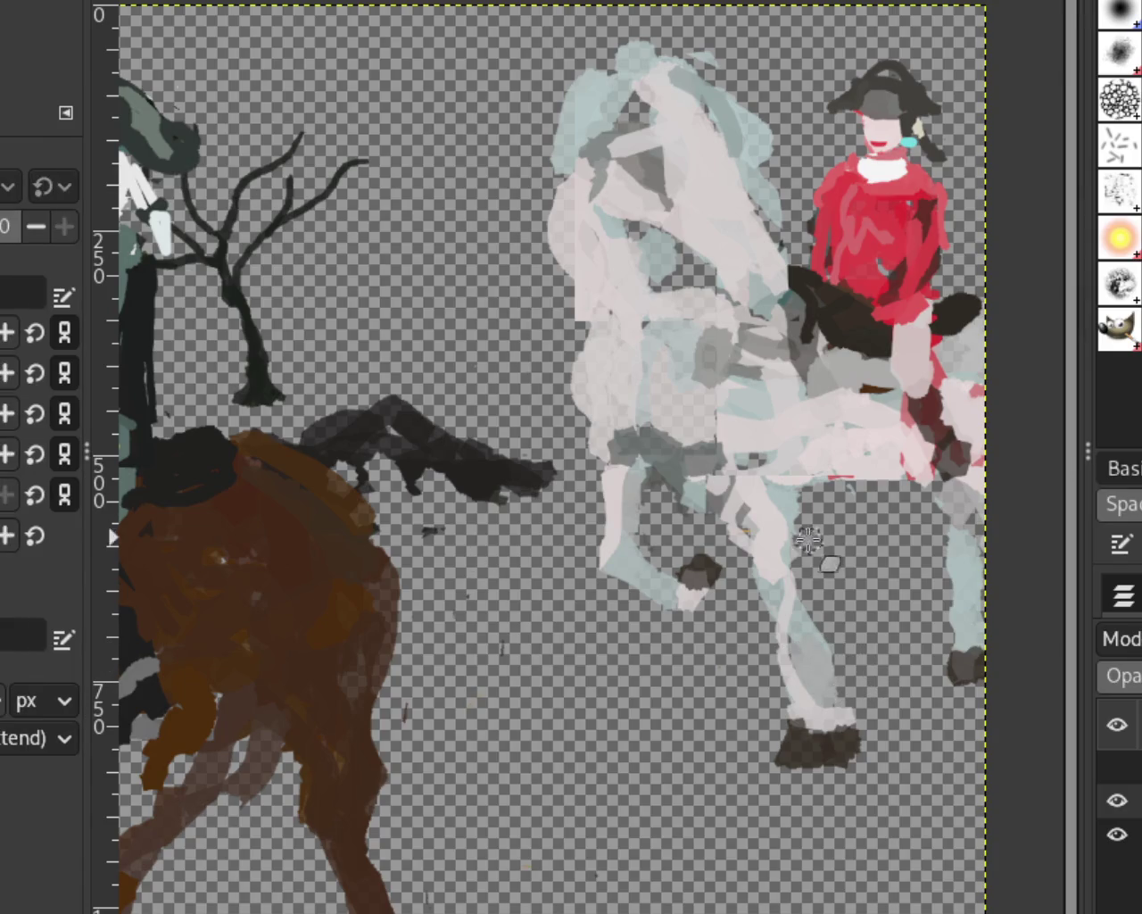
{"action": "left_click_drag", "start_coordinate": [830, 615], "coordinate": [830, 768]}
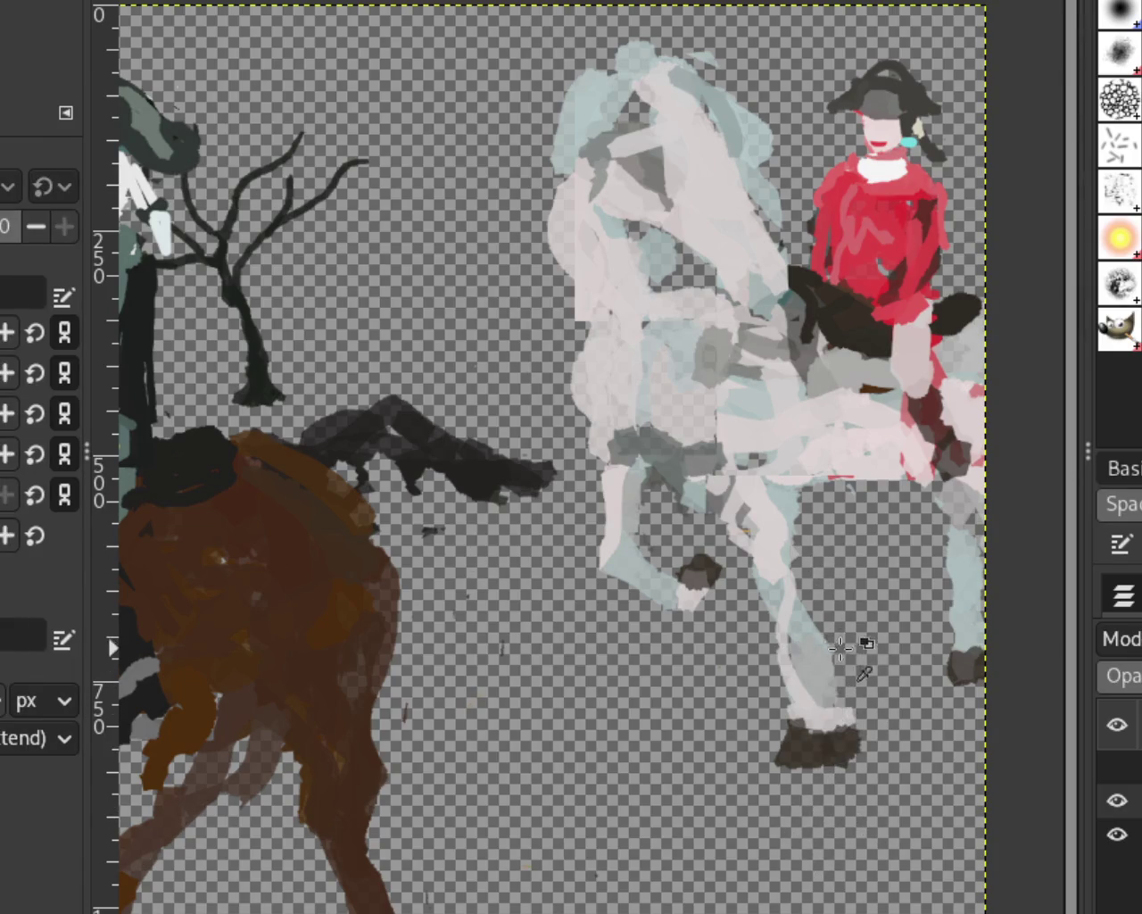
{"action": "left_click_drag", "start_coordinate": [853, 726], "coordinate": [854, 750]}
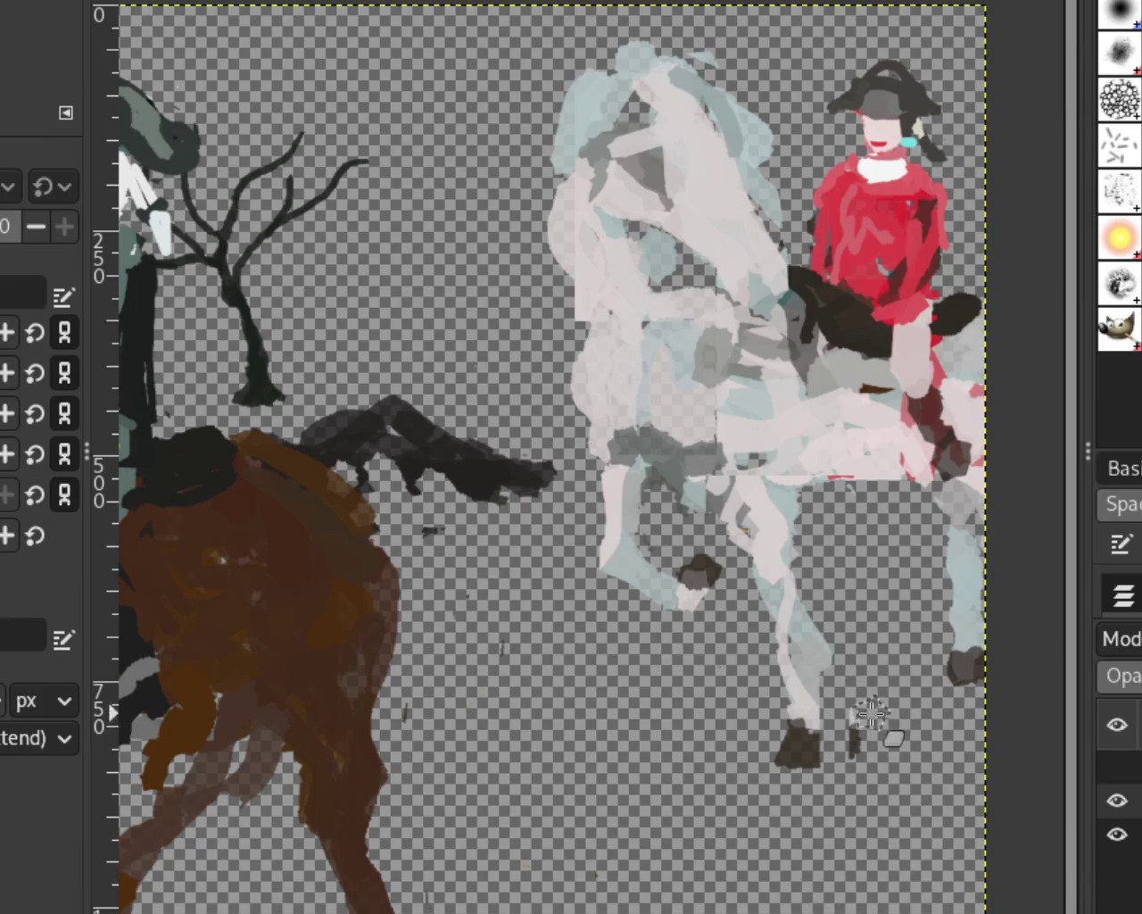
{"action": "key", "text": "ctrl+z"}
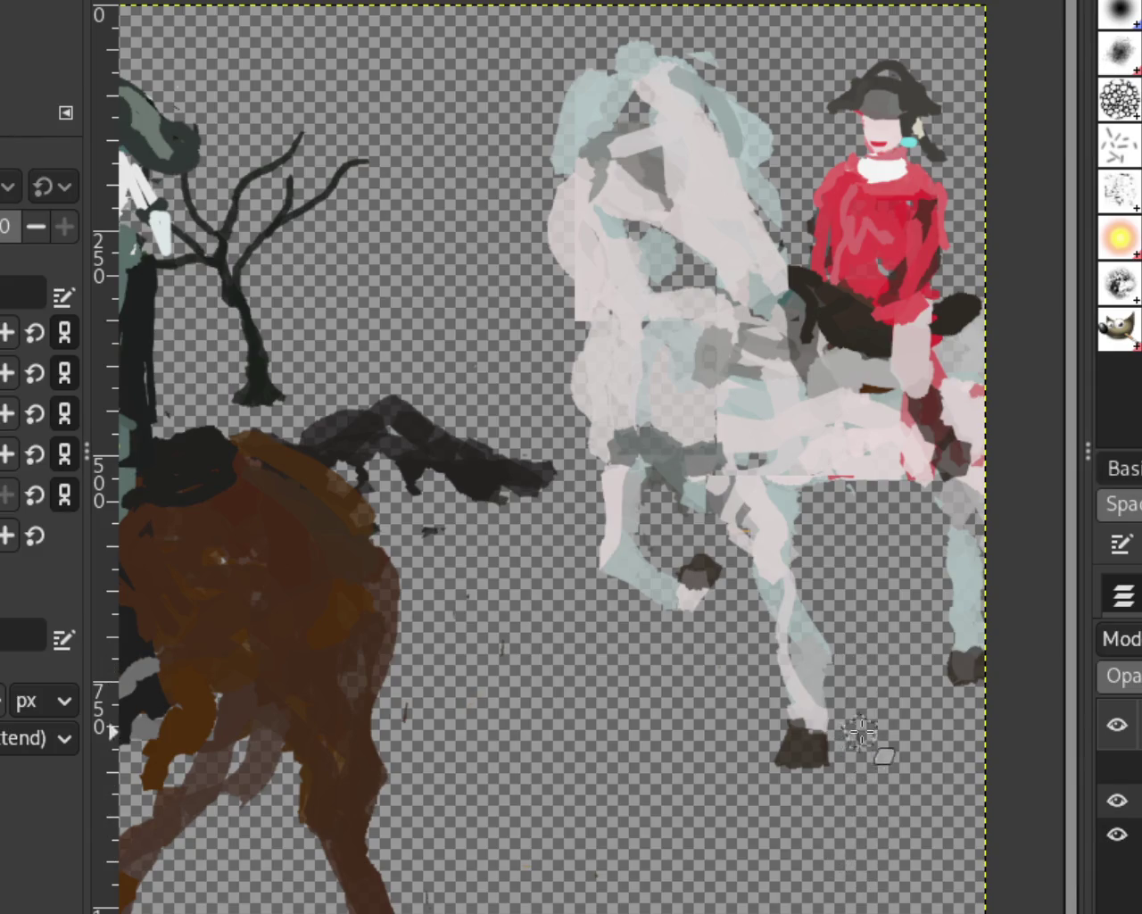
{"action": "left_click_drag", "start_coordinate": [839, 714], "coordinate": [834, 754]}
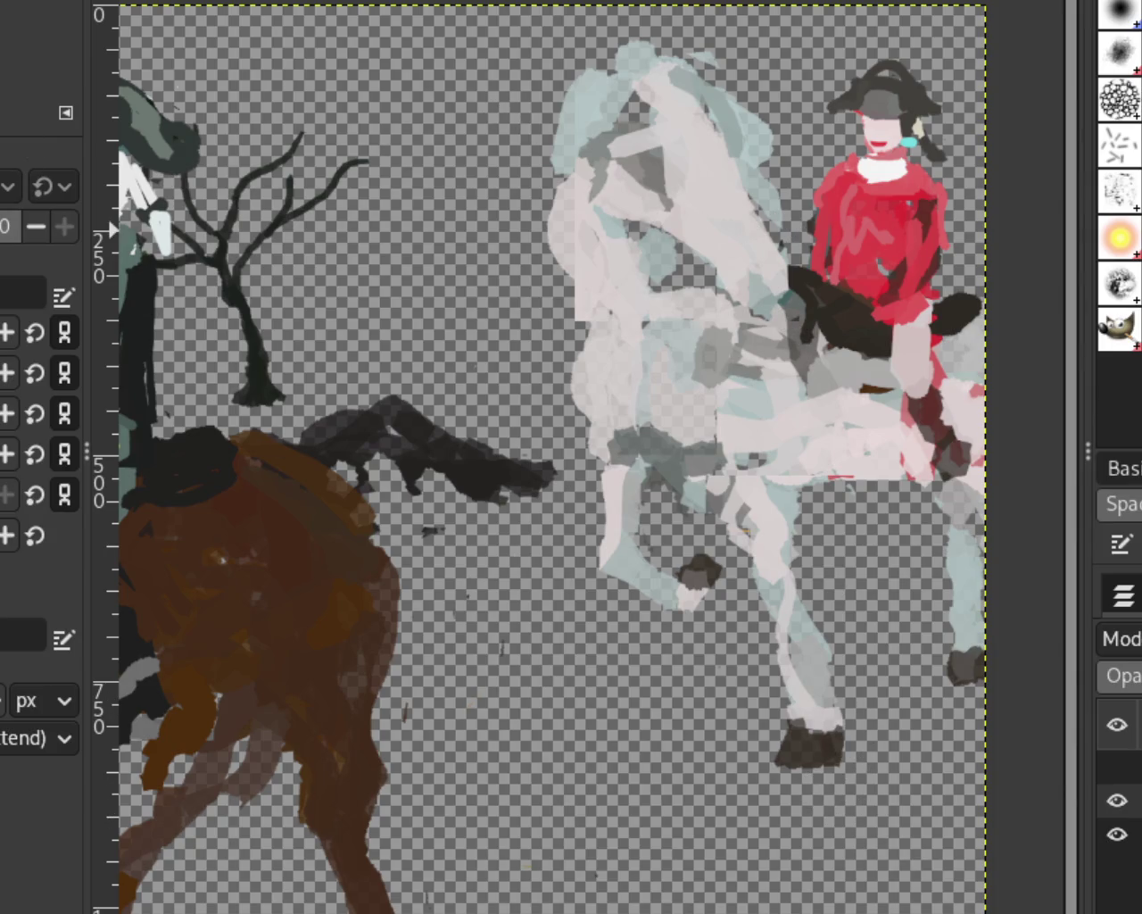
{"action": "key", "text": "p"}
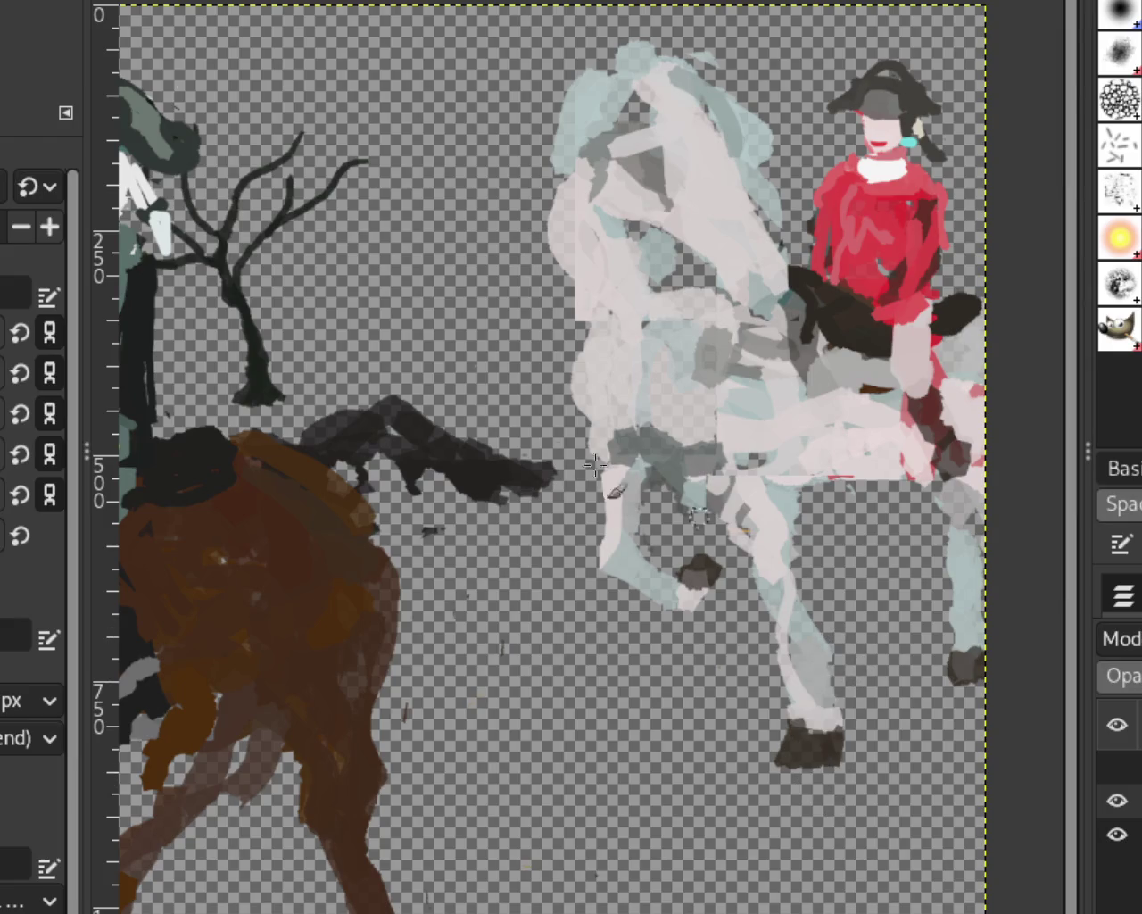
{"action": "key", "text": "c"}
{"action": "key", "text": "shift+e"}
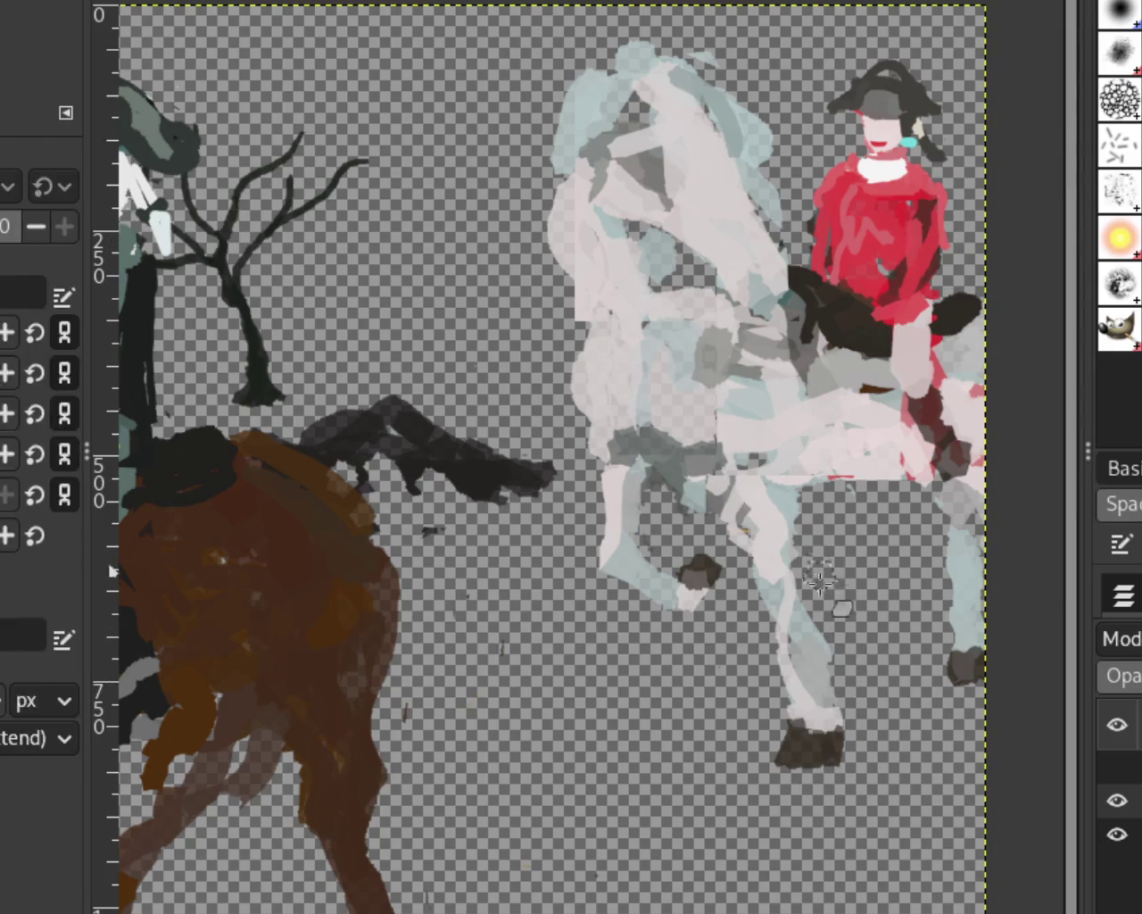
{"action": "left_click_drag", "start_coordinate": [781, 732], "coordinate": [786, 763]}
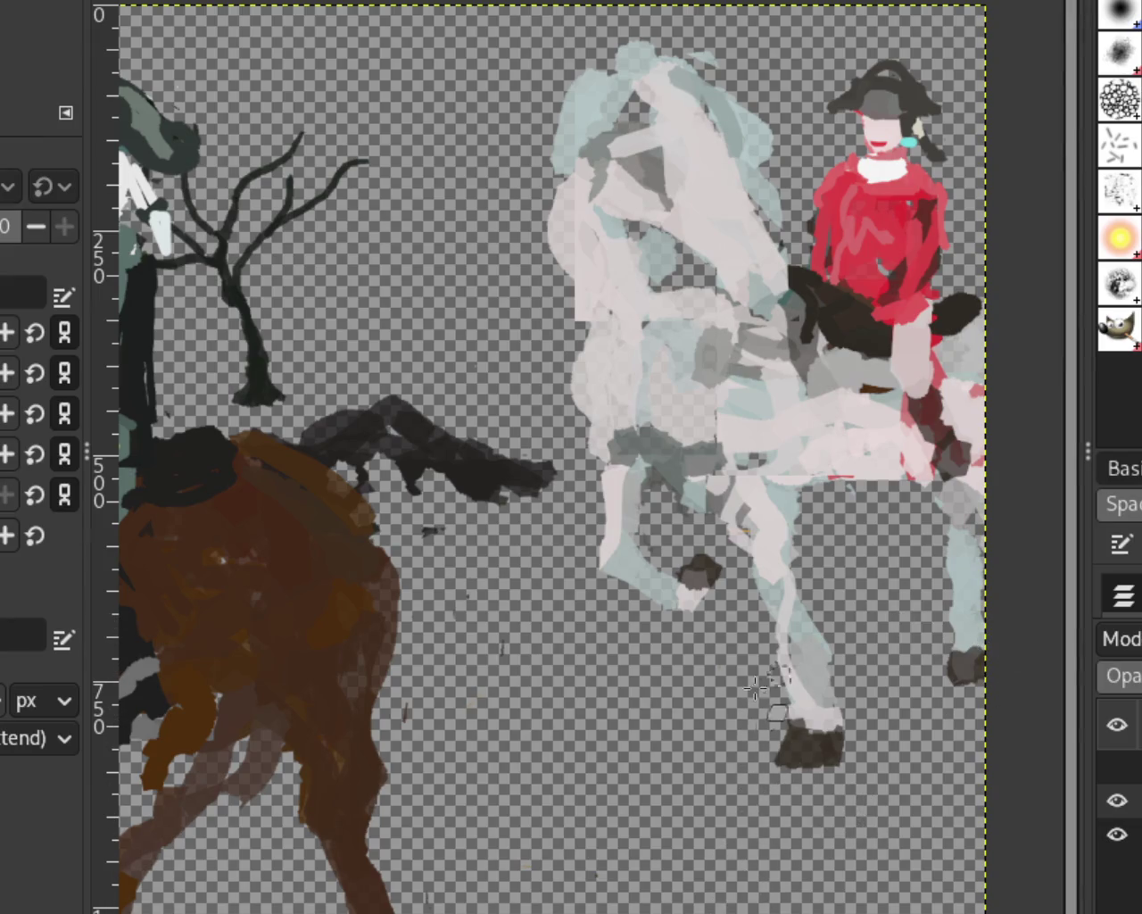
{"action": "left_click_drag", "start_coordinate": [760, 775], "coordinate": [783, 801]}
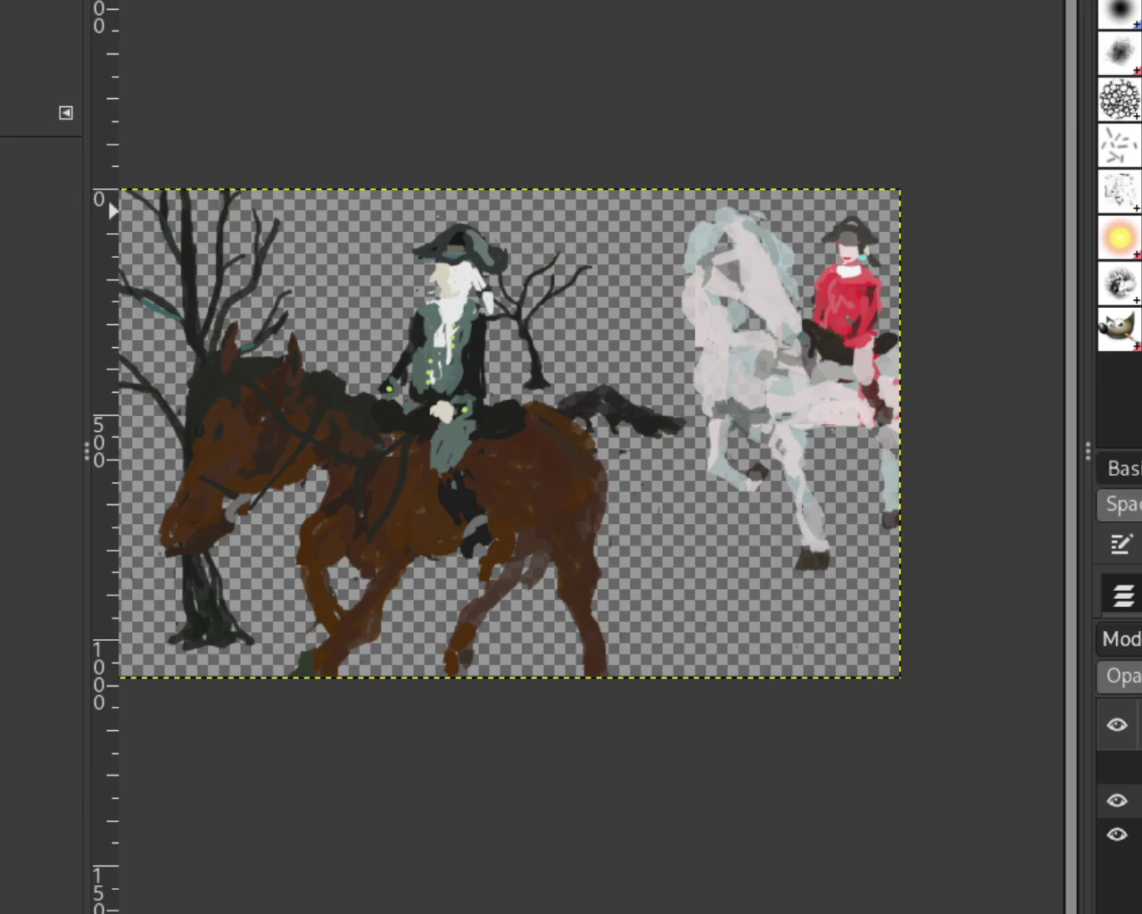
Paint a diagonal pale pink stroke under the white horse's belly after two retries, then zoom out.
{"action": "scroll", "coordinate": [647, 392], "scroll_direction": "down", "scroll_amount": 1}
{"action": "scroll", "coordinate": [684, 421], "scroll_direction": "up", "scroll_amount": 3}
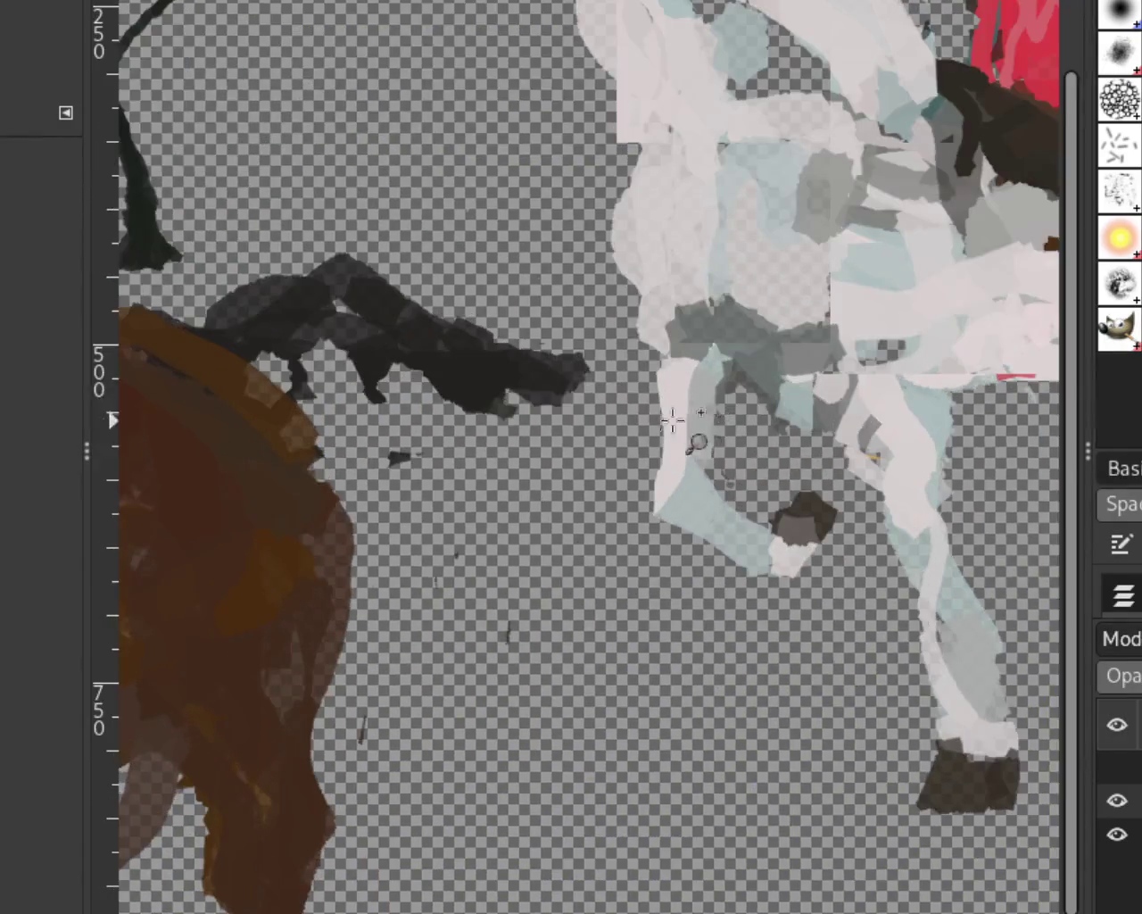
{"action": "scroll", "coordinate": [442, 365], "scroll_direction": "down", "scroll_amount": 2}
{"action": "scroll", "coordinate": [714, 391], "scroll_direction": "up", "scroll_amount": 1}
{"action": "scroll", "coordinate": [705, 400], "scroll_direction": "up", "scroll_amount": 2}
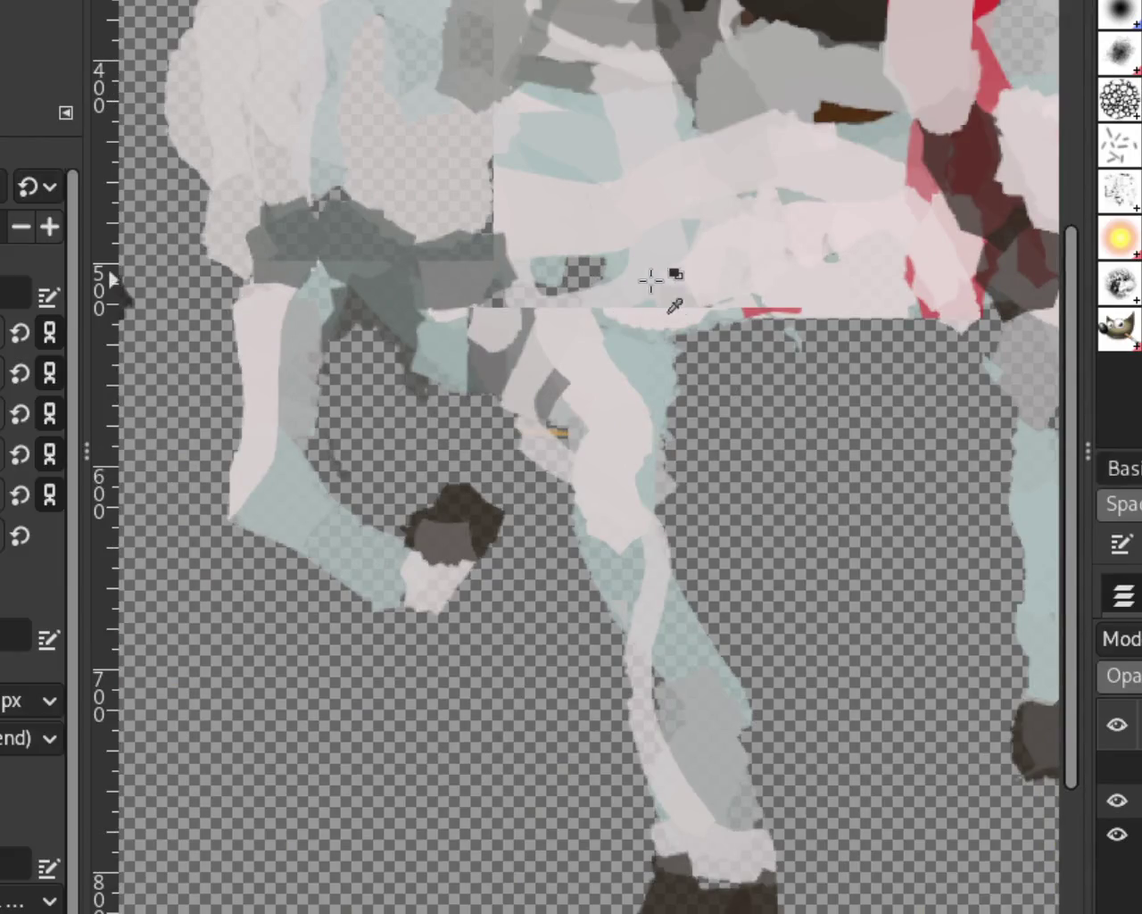
{"action": "mouse_move", "coordinate": [660, 290]}
{"action": "left_mouse_down"}
{"action": "mouse_move", "coordinate": [862, 289]}
{"action": "mouse_move", "coordinate": [710, 329]}
{"action": "left_mouse_up"}
{"action": "key", "text": "ctrl+z"}
{"action": "key", "text": "ctrl+z"}
{"action": "left_click_drag", "start_coordinate": [786, 267], "coordinate": [594, 339]}
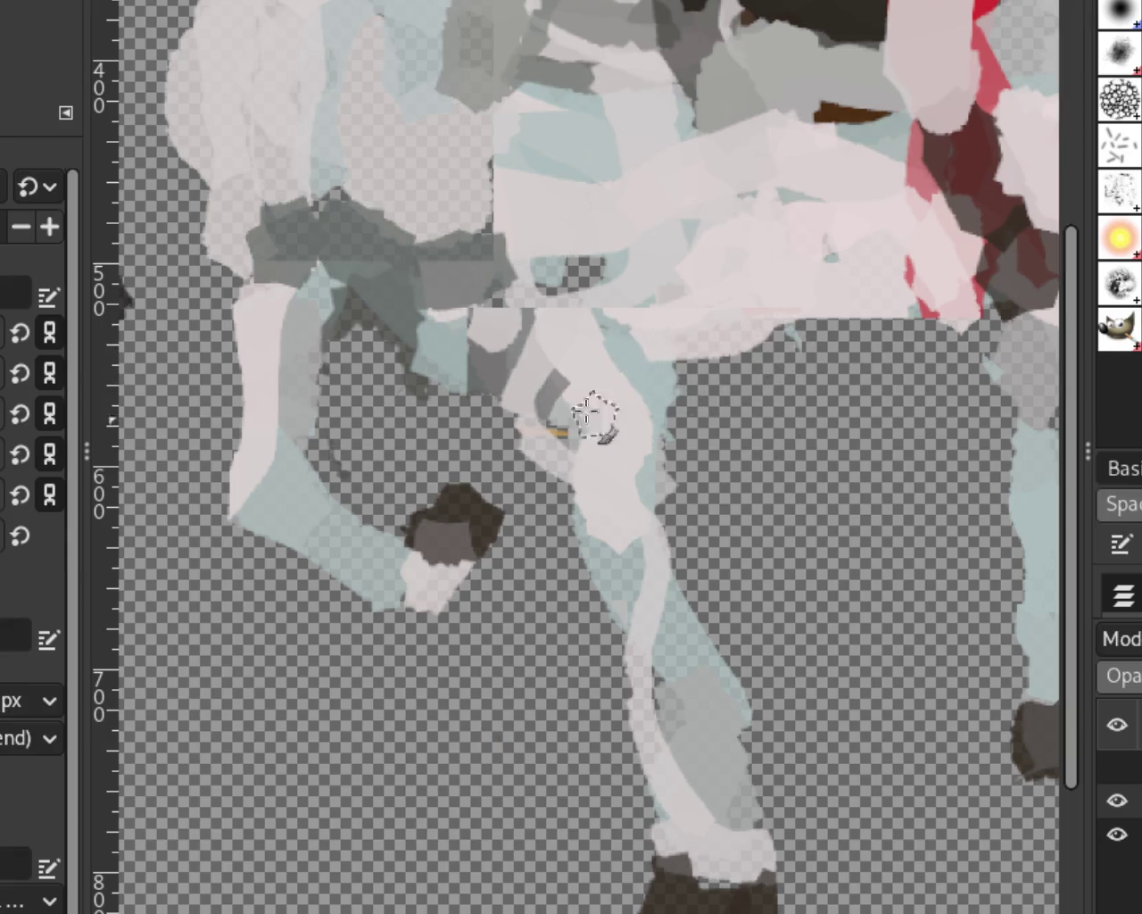
{"action": "key", "text": "ctrl+z"}
{"action": "left_click_drag", "start_coordinate": [829, 288], "coordinate": [658, 383]}
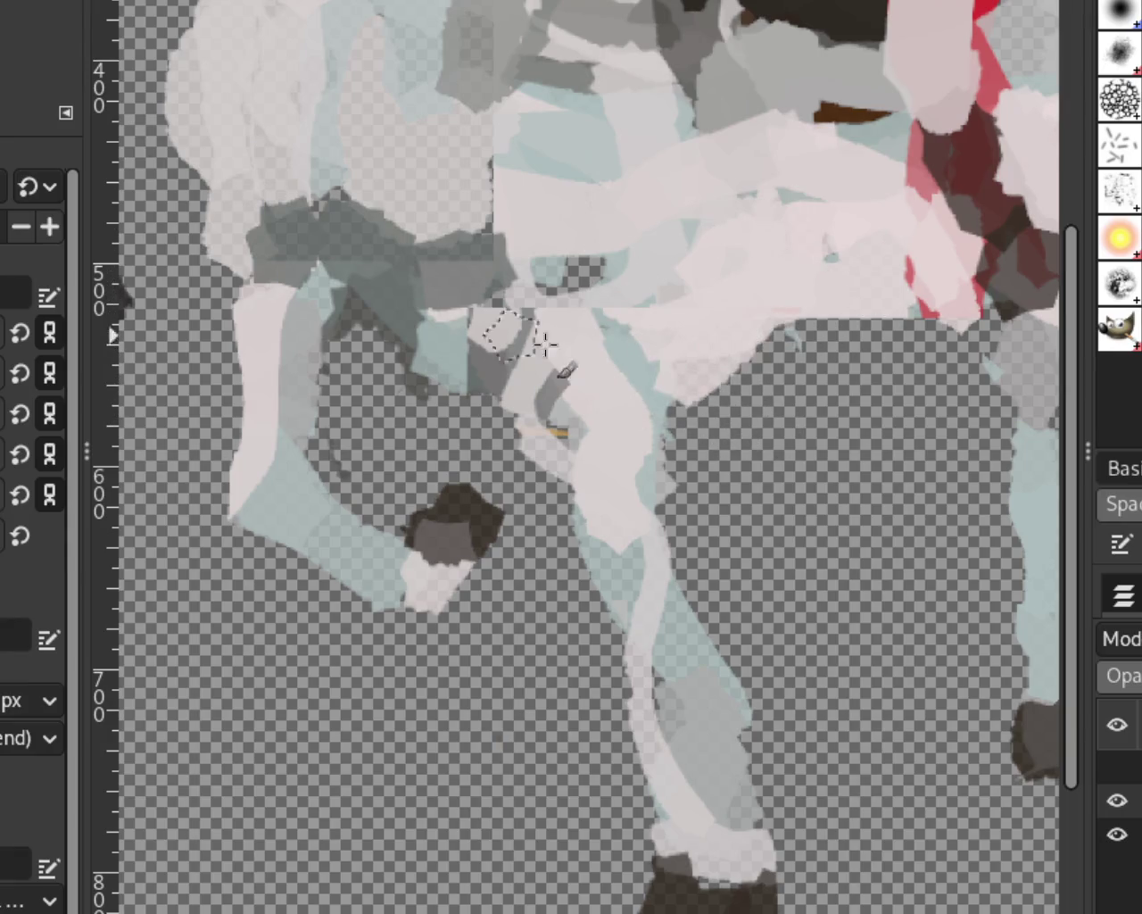
{"action": "scroll", "coordinate": [598, 408], "scroll_direction": "down", "scroll_amount": 3}
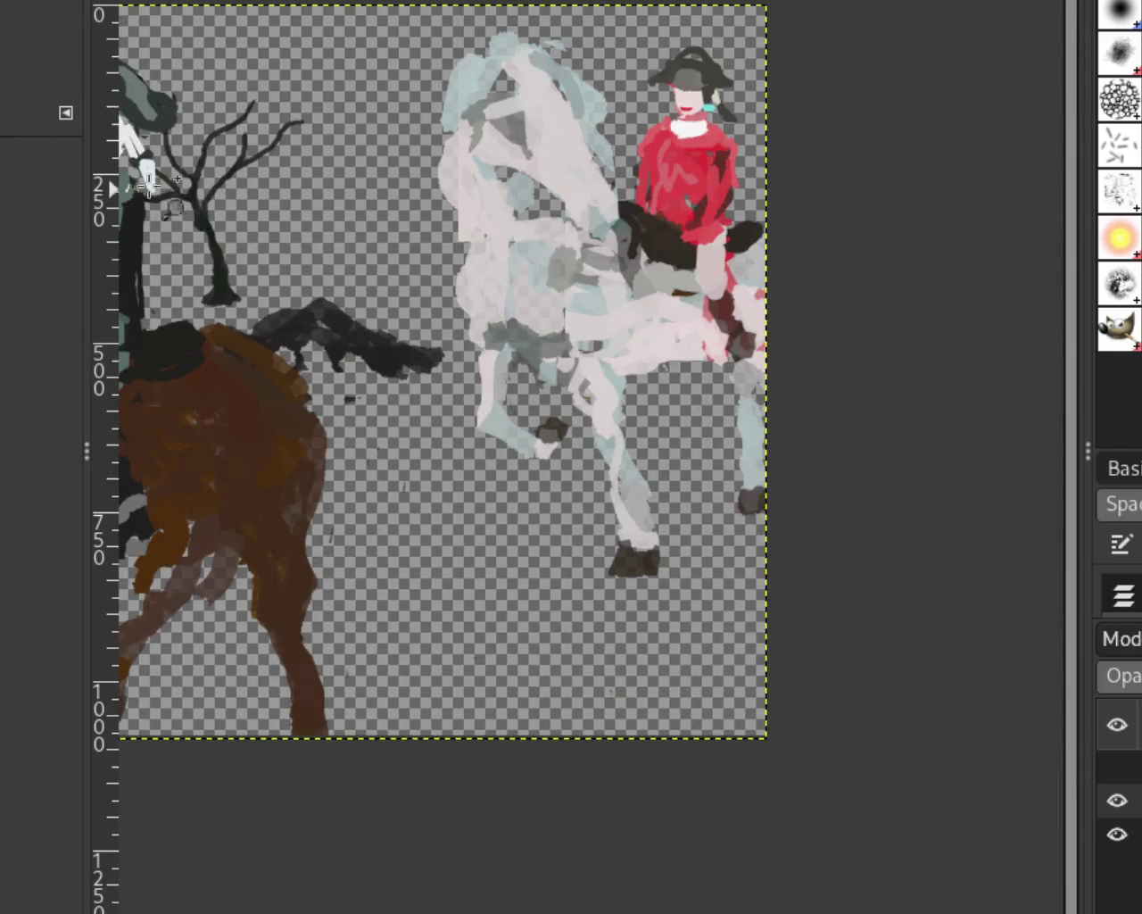
{"action": "left_click", "coordinate": [705, 450], "text": "ctrl"}
{"action": "left_click", "coordinate": [678, 452]}
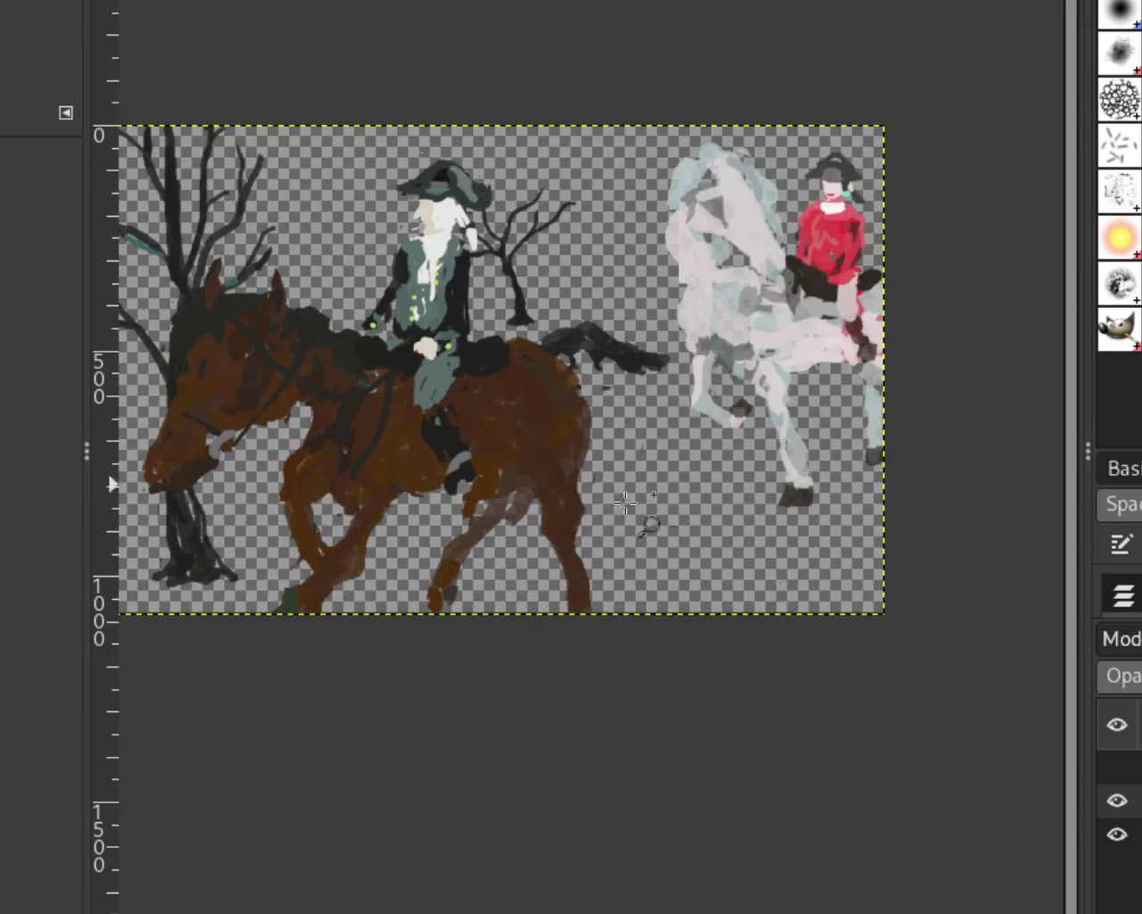
Turn on the tan dog and sky-and-landscape background layers and zoom in to inspect.
{"action": "left_click", "coordinate": [1116, 766]}
{"action": "left_click", "coordinate": [1116, 868]}
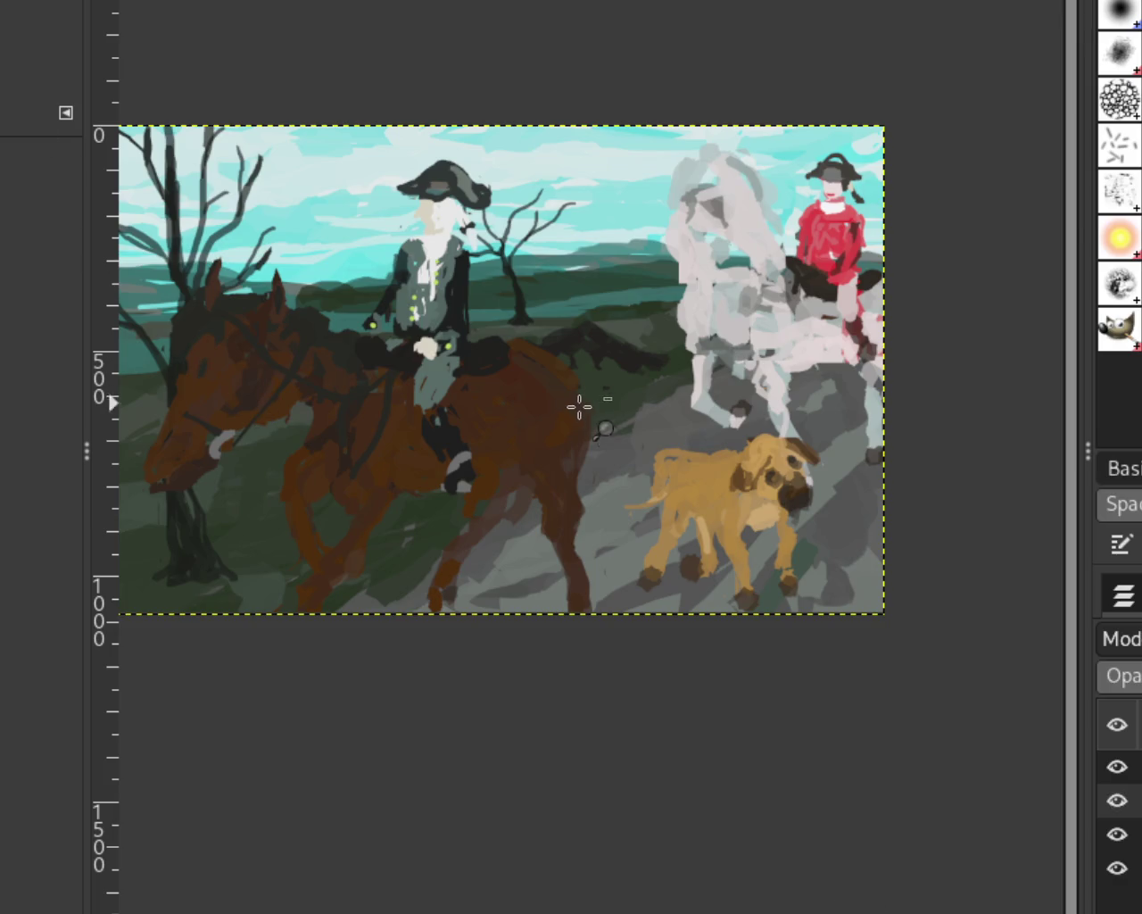
{"action": "scroll", "coordinate": [736, 504], "scroll_direction": "down", "scroll_amount": 1}
{"action": "scroll", "coordinate": [730, 490], "scroll_direction": "up", "scroll_amount": 2}
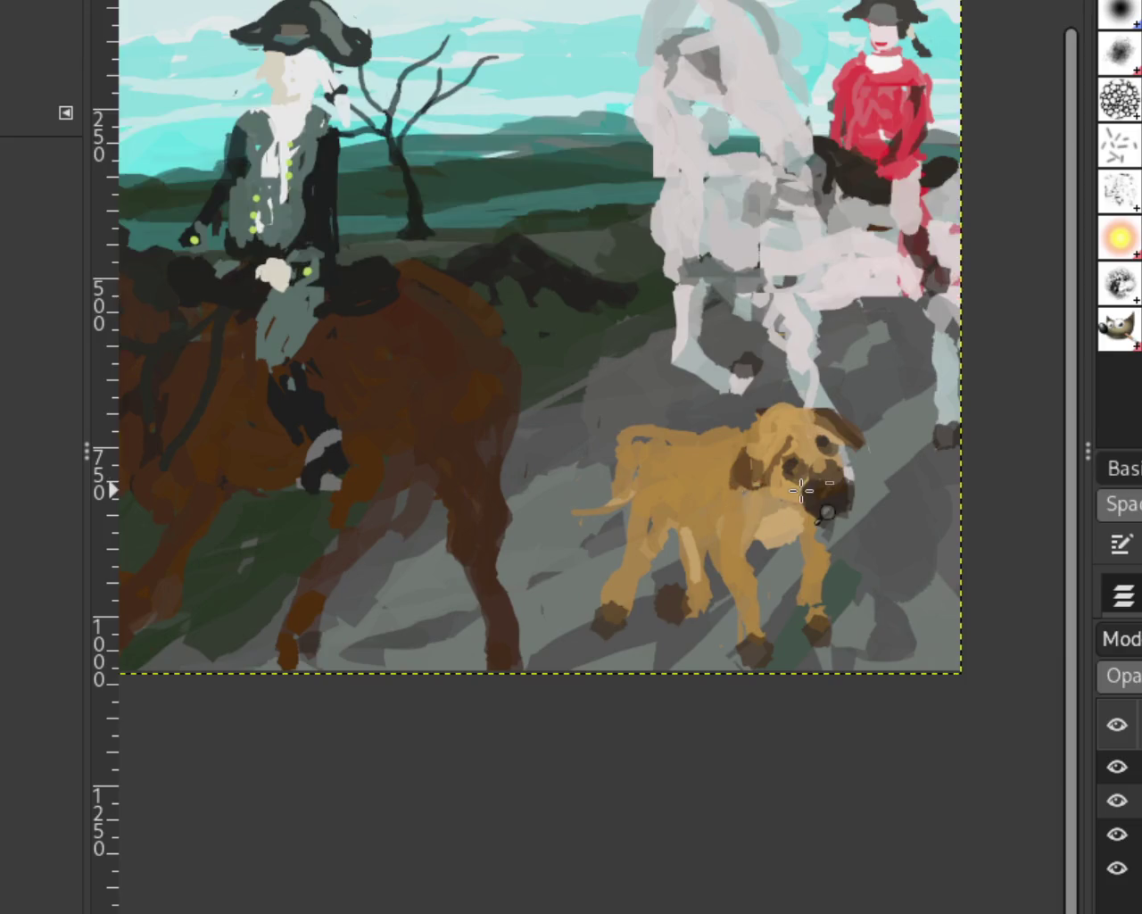
{"action": "scroll", "coordinate": [730, 489], "scroll_direction": "down", "scroll_amount": 1}
{"action": "scroll", "coordinate": [732, 499], "scroll_direction": "up", "scroll_amount": 1}
{"action": "scroll", "coordinate": [737, 511], "scroll_direction": "down", "scroll_amount": 1}
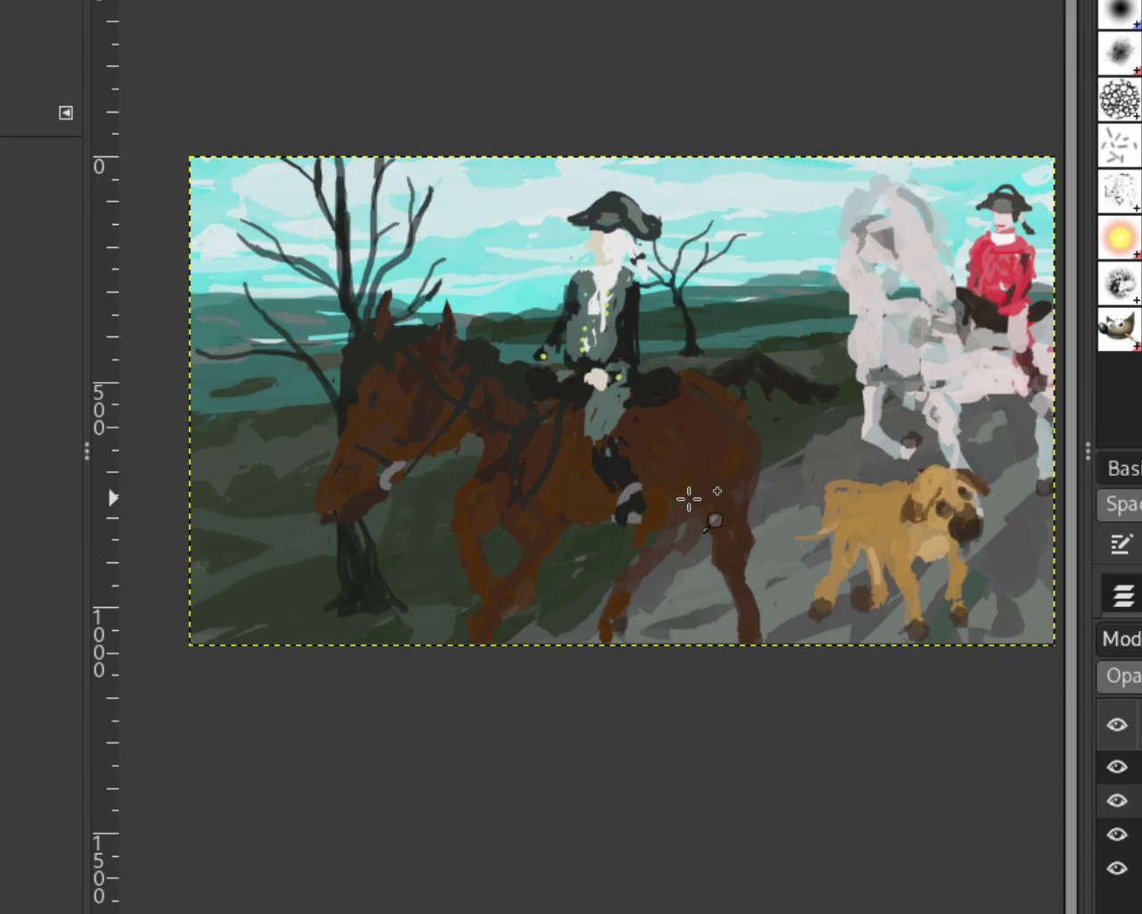
{"action": "scroll", "coordinate": [617, 459], "scroll_direction": "down", "scroll_amount": 1}
{"action": "scroll", "coordinate": [732, 454], "scroll_direction": "down", "scroll_amount": 1}
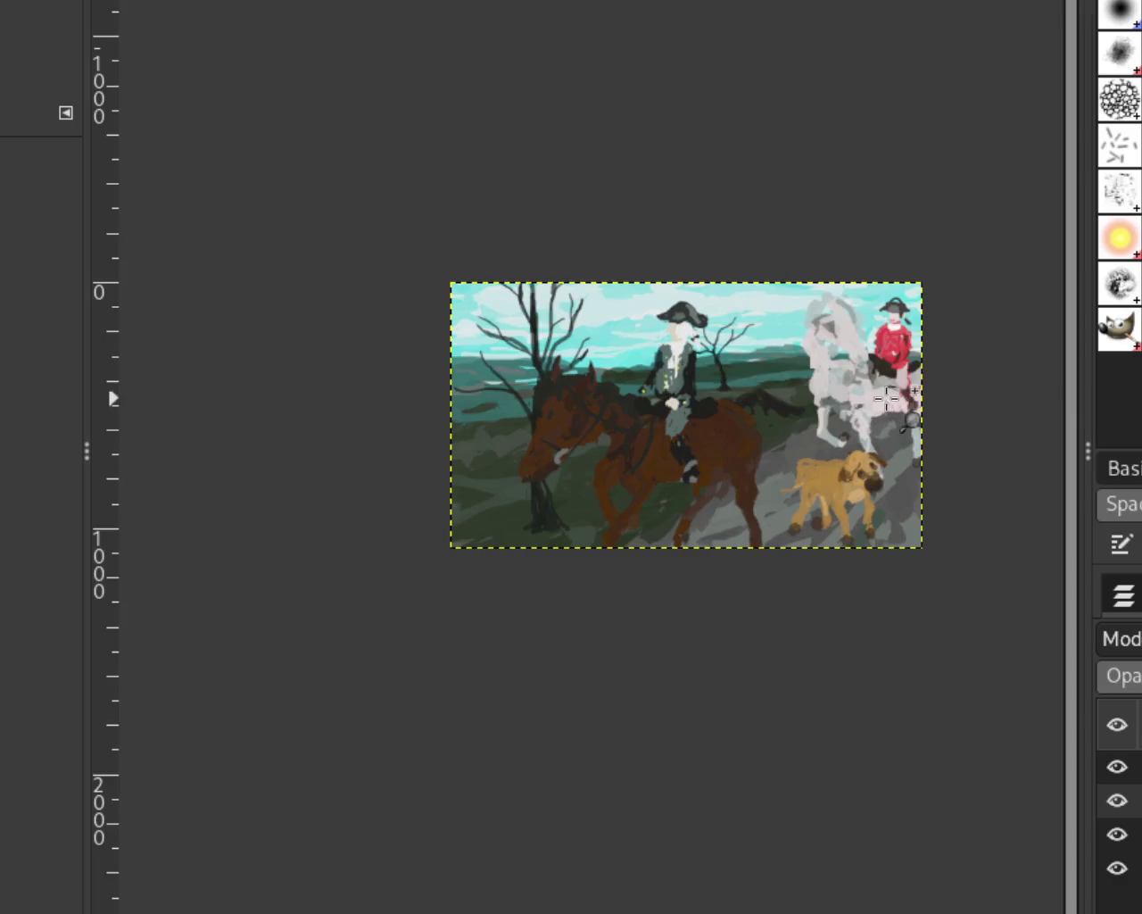
{"action": "scroll", "coordinate": [889, 395], "scroll_direction": "up", "scroll_amount": 3}
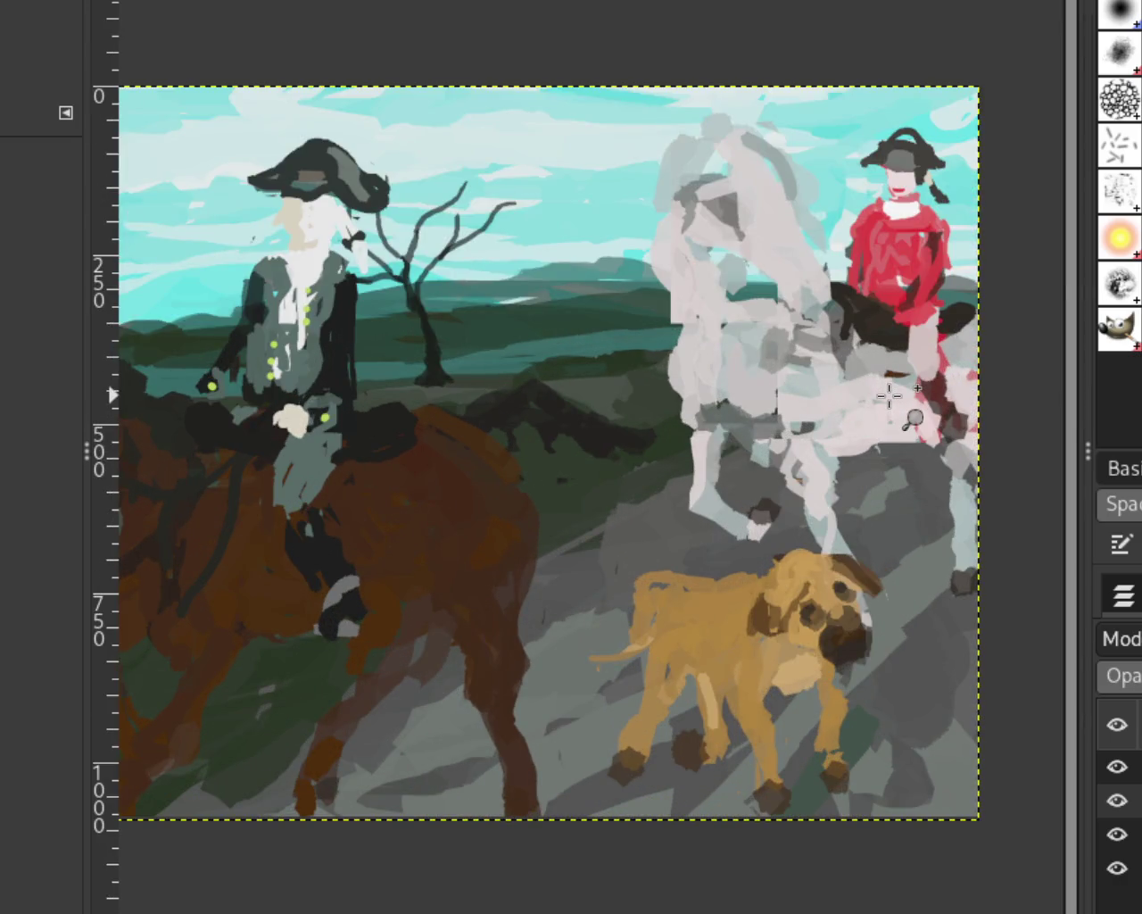
Fit the whole painting in view, look it over, and hide the dog layer.
{"action": "key", "text": "ctrl+z"}
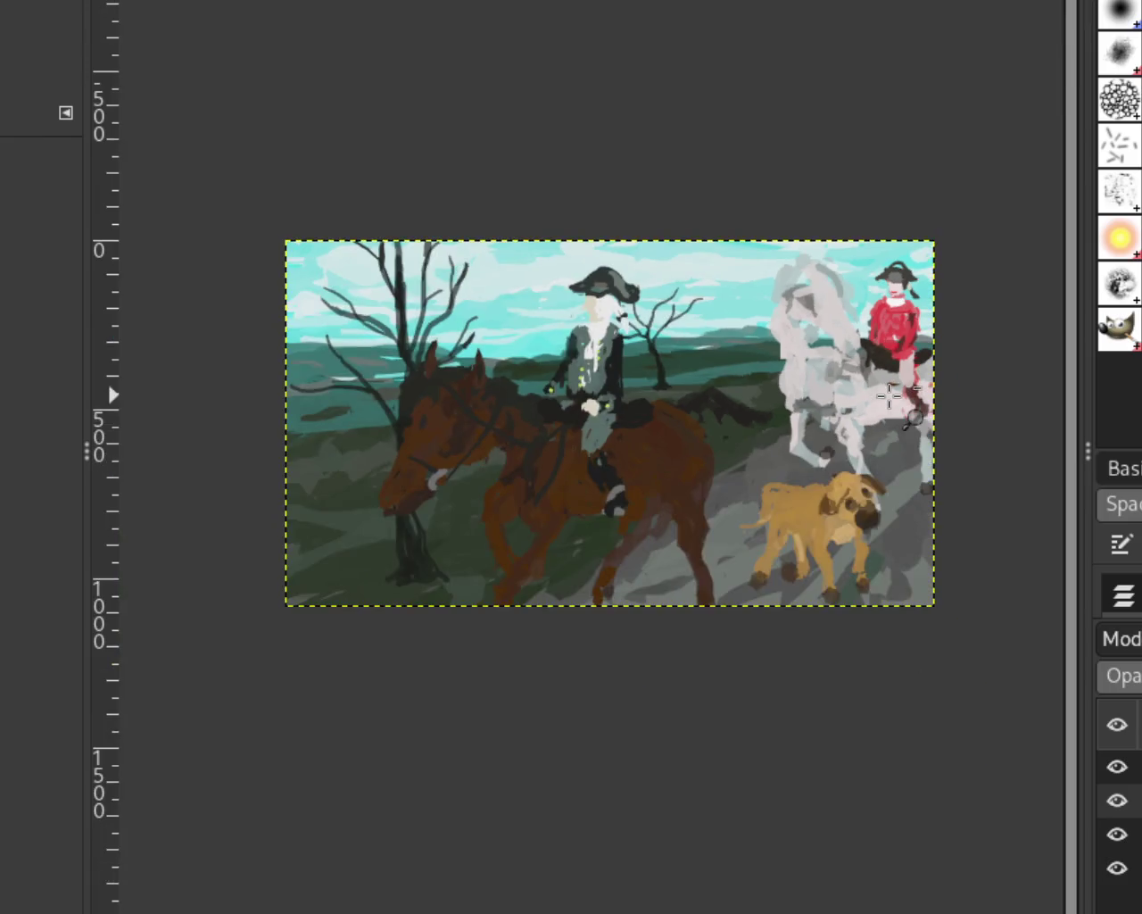
{"action": "scroll", "coordinate": [890, 394], "scroll_direction": "up", "scroll_amount": 1}
{"action": "scroll", "coordinate": [658, 410], "scroll_direction": "up", "scroll_amount": 1}
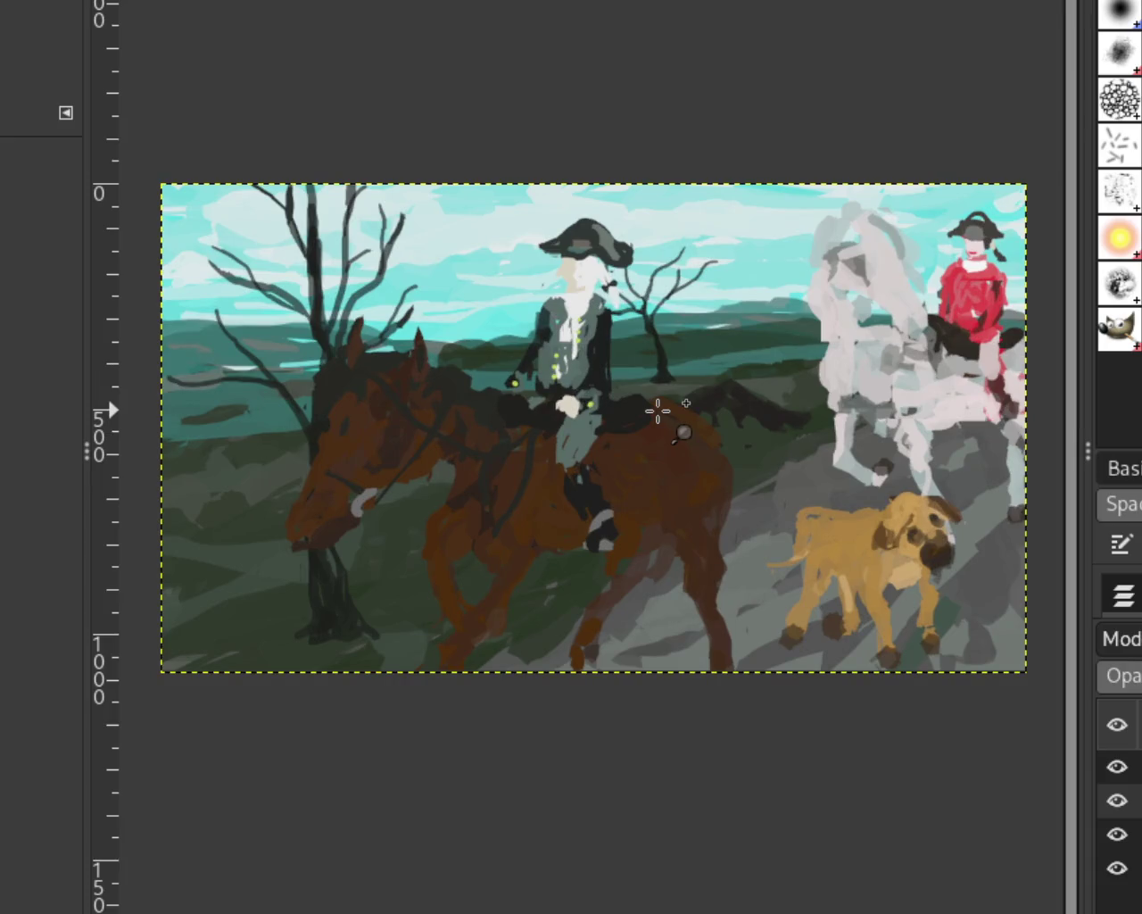
{"action": "scroll", "coordinate": [657, 410], "scroll_direction": "down", "scroll_amount": 1}
{"action": "scroll", "coordinate": [615, 455], "scroll_direction": "up", "scroll_amount": 1}
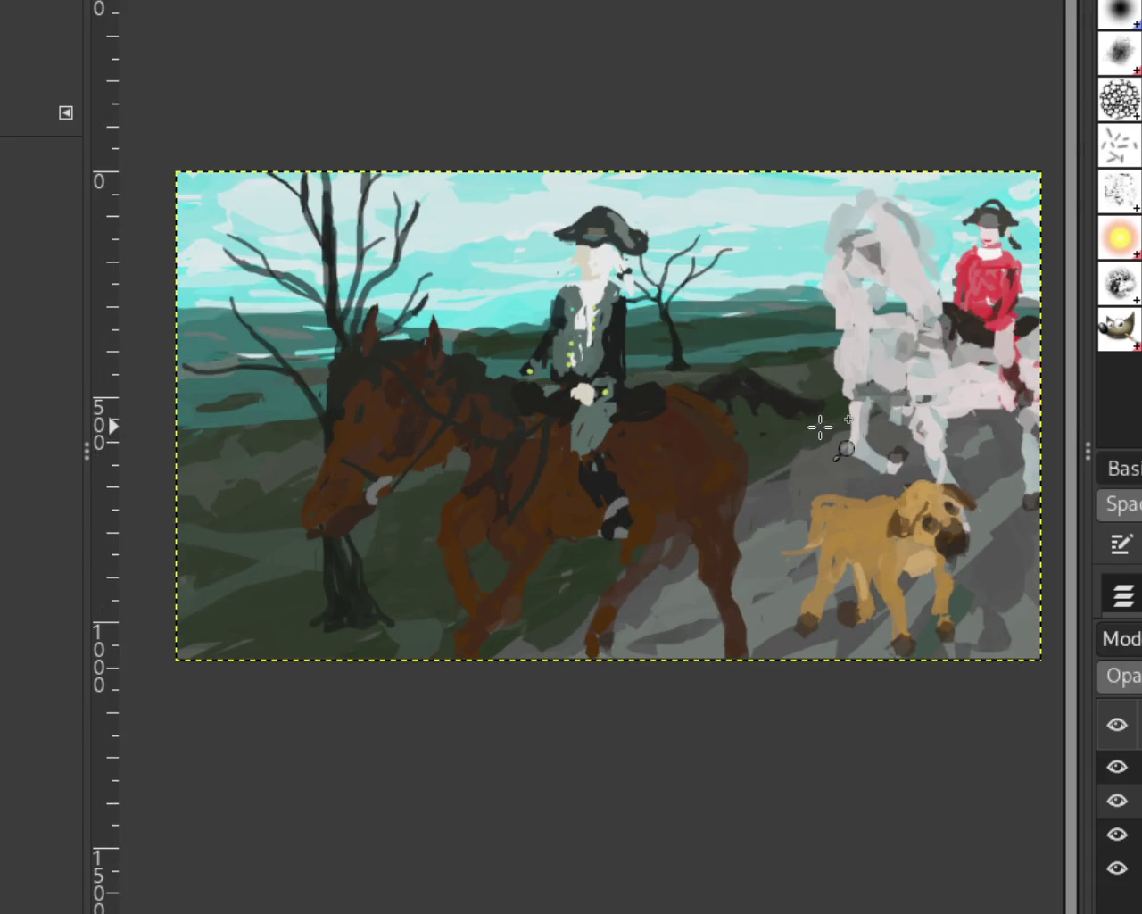
{"action": "scroll", "coordinate": [795, 438], "scroll_direction": "down", "scroll_amount": 1}
{"action": "scroll", "coordinate": [969, 408], "scroll_direction": "up", "scroll_amount": 1}
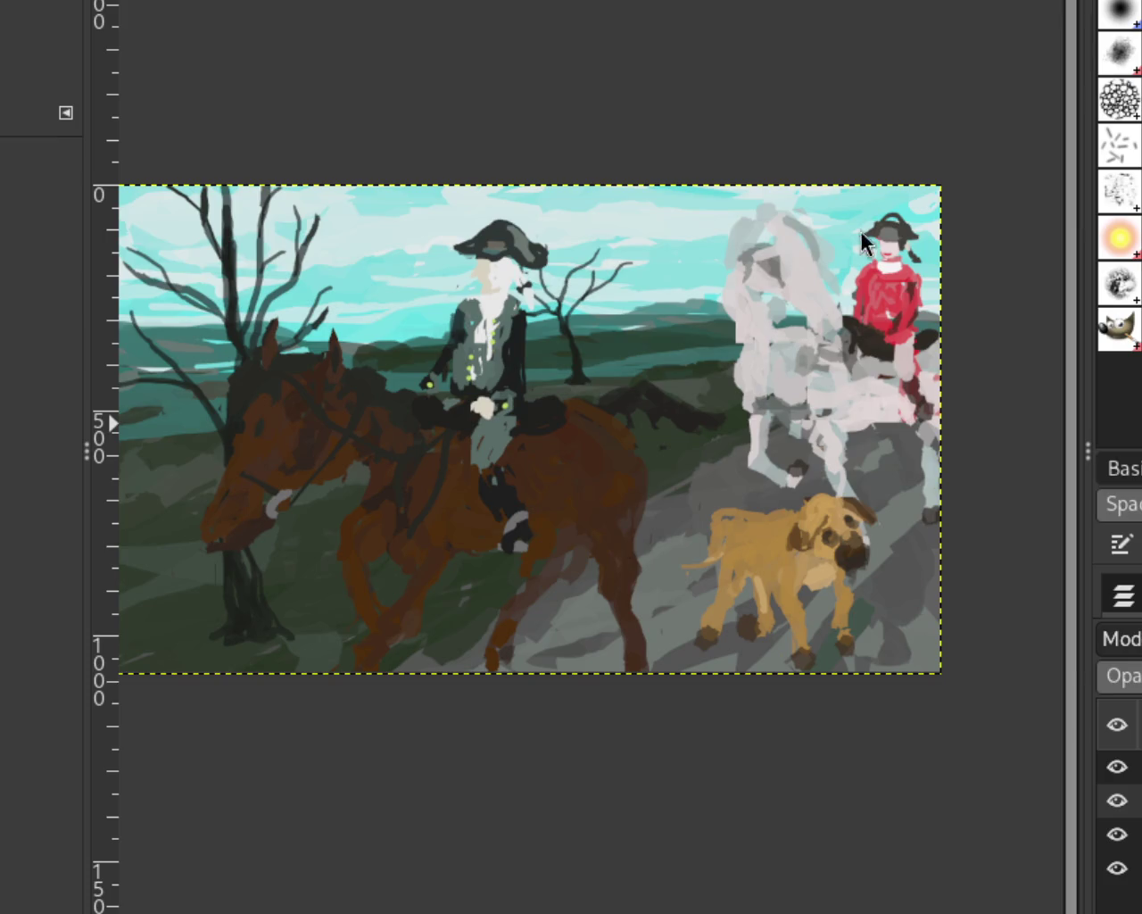
{"action": "left_click", "coordinate": [1117, 799]}
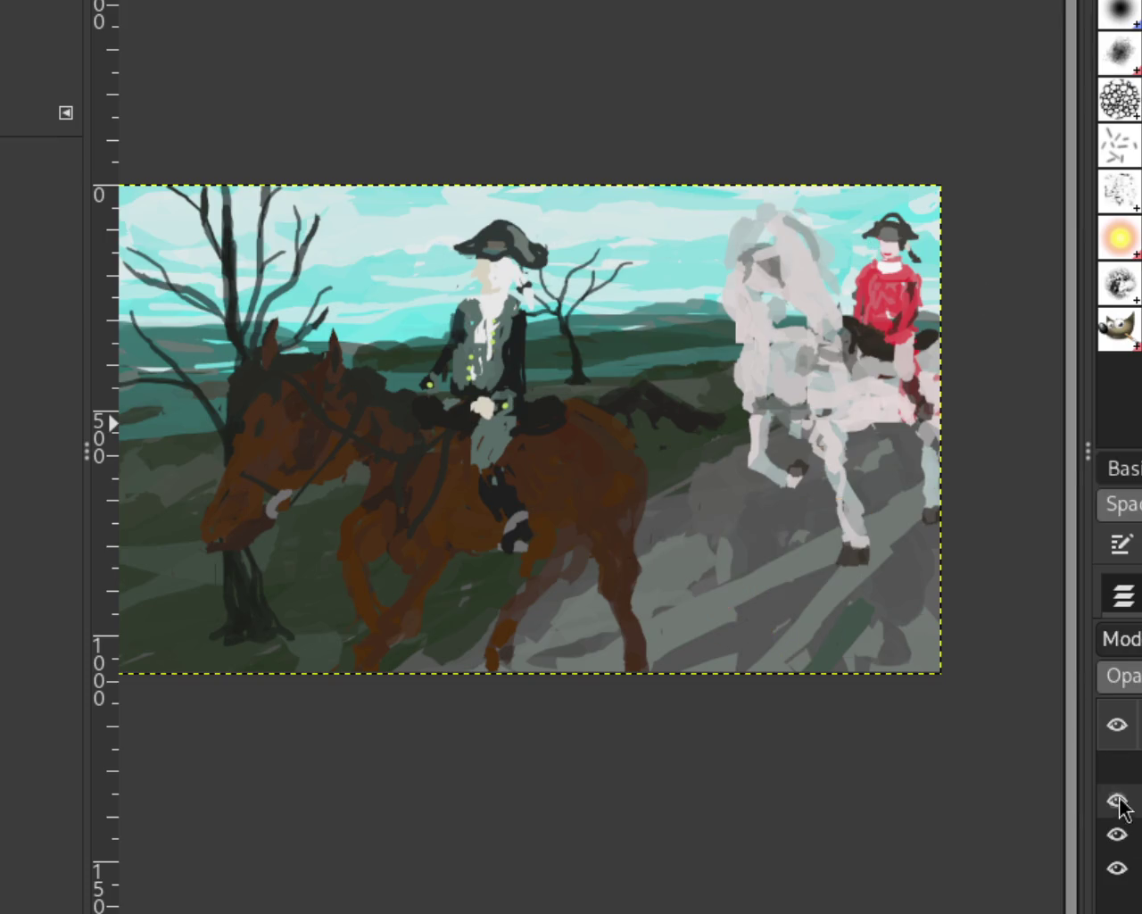
Isolate the riders layer, zoom on the white horse and red rider, then fit the image.
{"action": "left_click", "coordinate": [1117, 808]}
{"action": "left_click", "coordinate": [1117, 826]}
{"action": "left_click", "coordinate": [1119, 835]}
{"action": "left_click", "coordinate": [1119, 837]}
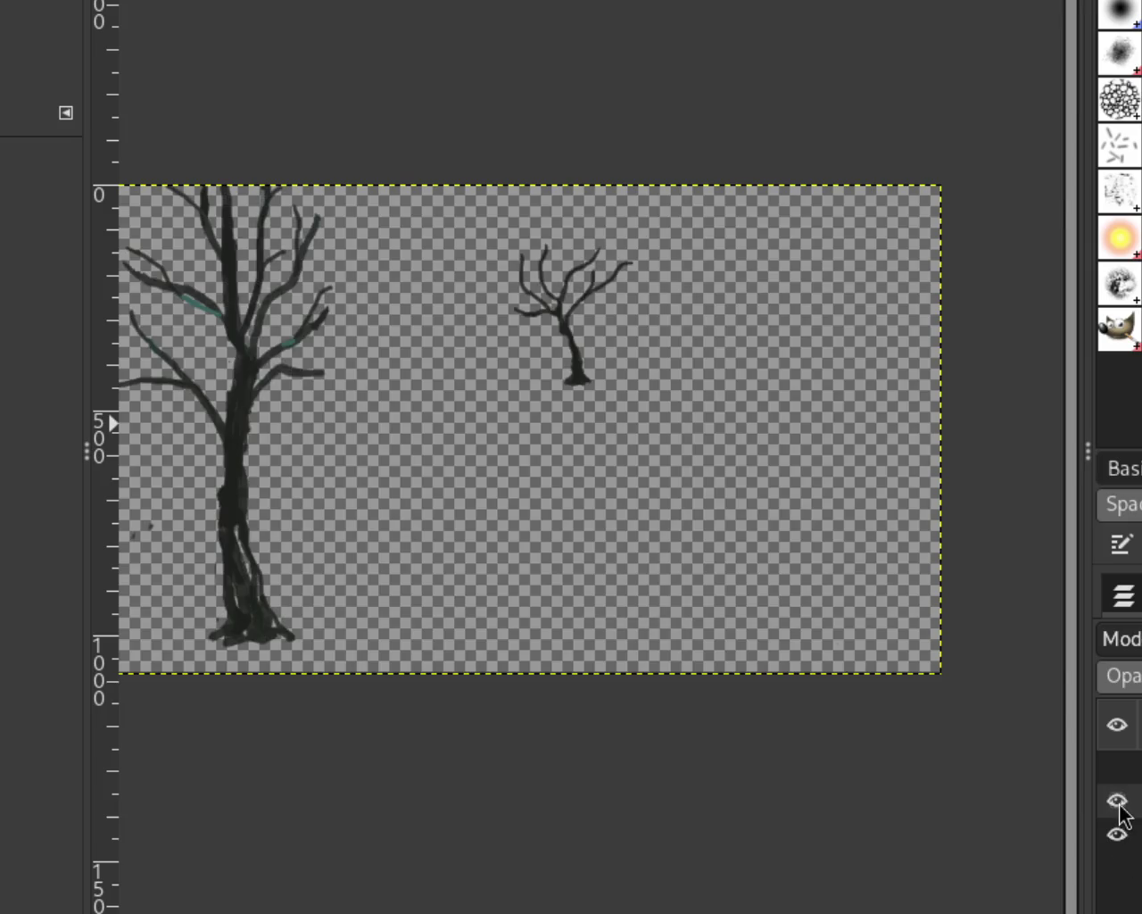
{"action": "left_click", "coordinate": [1119, 832]}
{"action": "key", "text": "minus"}
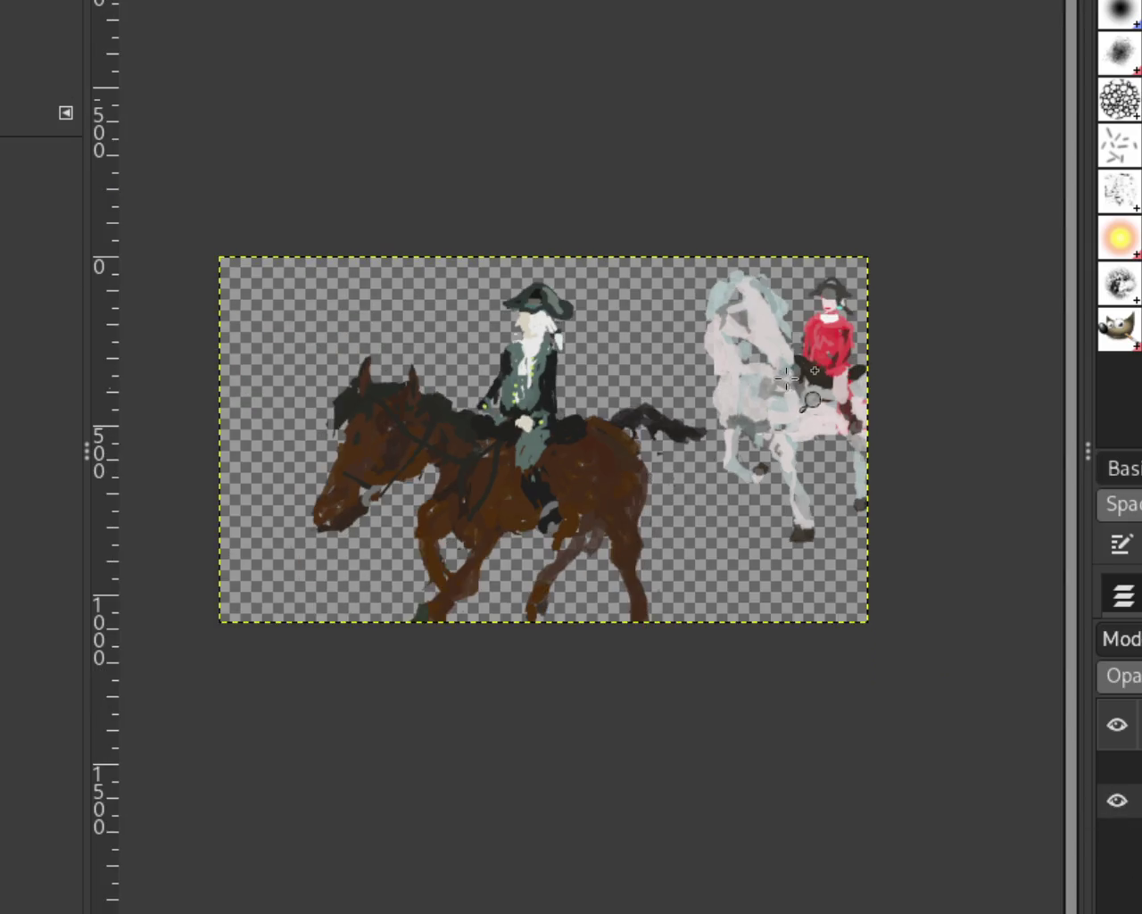
{"action": "key", "text": "plus"}
{"action": "key", "text": "plus"}
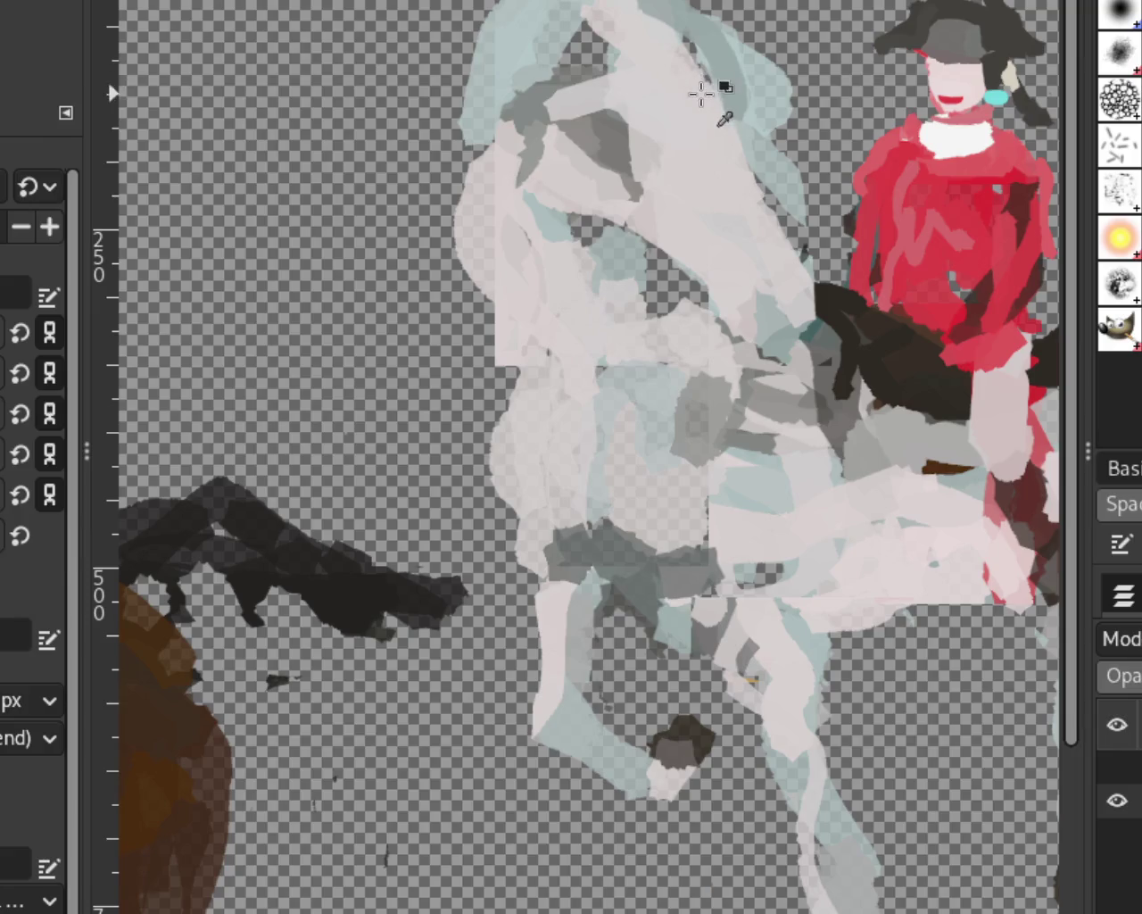
{"action": "key", "text": "z"}
{"action": "key", "text": "ctrl+shift+j"}
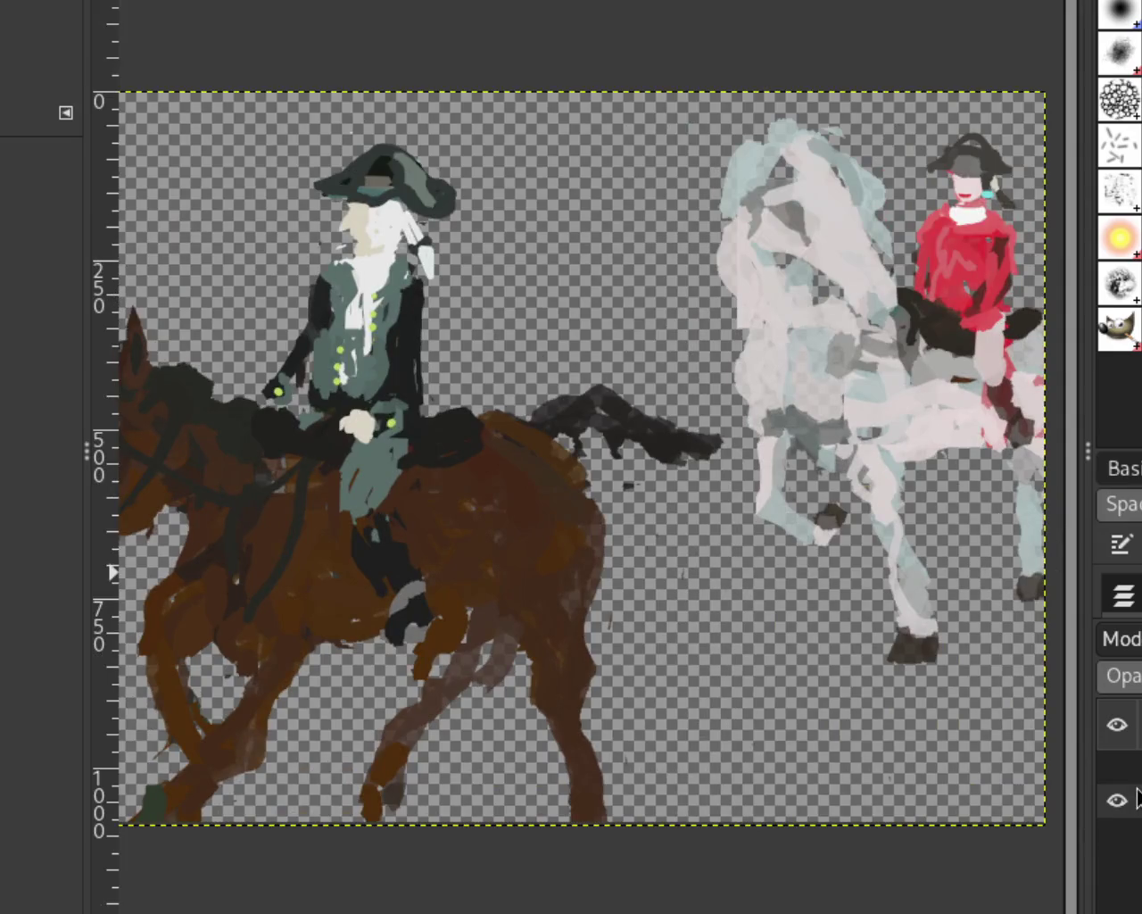
Make the dog, riders, tree and landscape background layers all visible together.
{"action": "left_click", "coordinate": [1117, 765]}
{"action": "left_click", "coordinate": [1117, 800]}
{"action": "left_click", "coordinate": [1117, 867]}
{"action": "left_click", "coordinate": [1117, 833]}
{"action": "left_click", "coordinate": [1117, 766]}
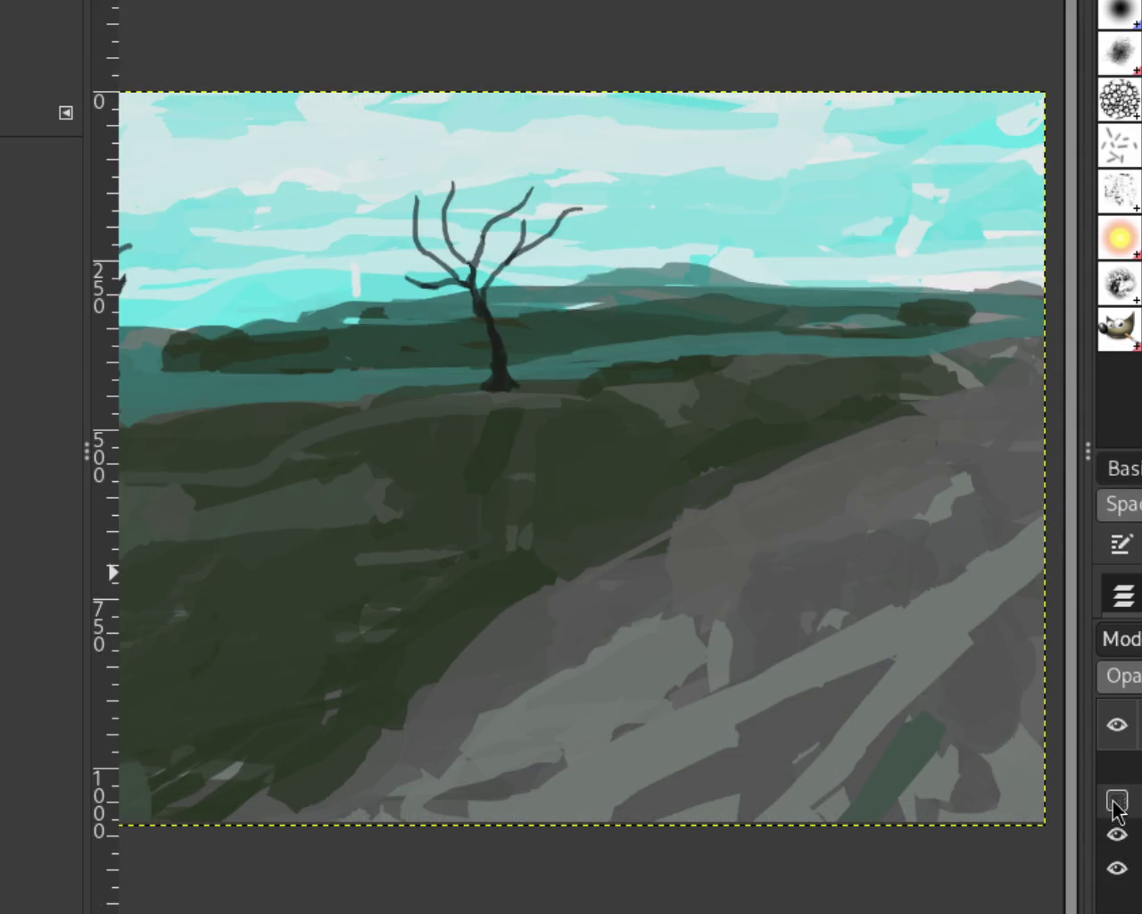
{"action": "left_click", "coordinate": [1117, 800]}
{"action": "left_click", "coordinate": [1117, 766]}
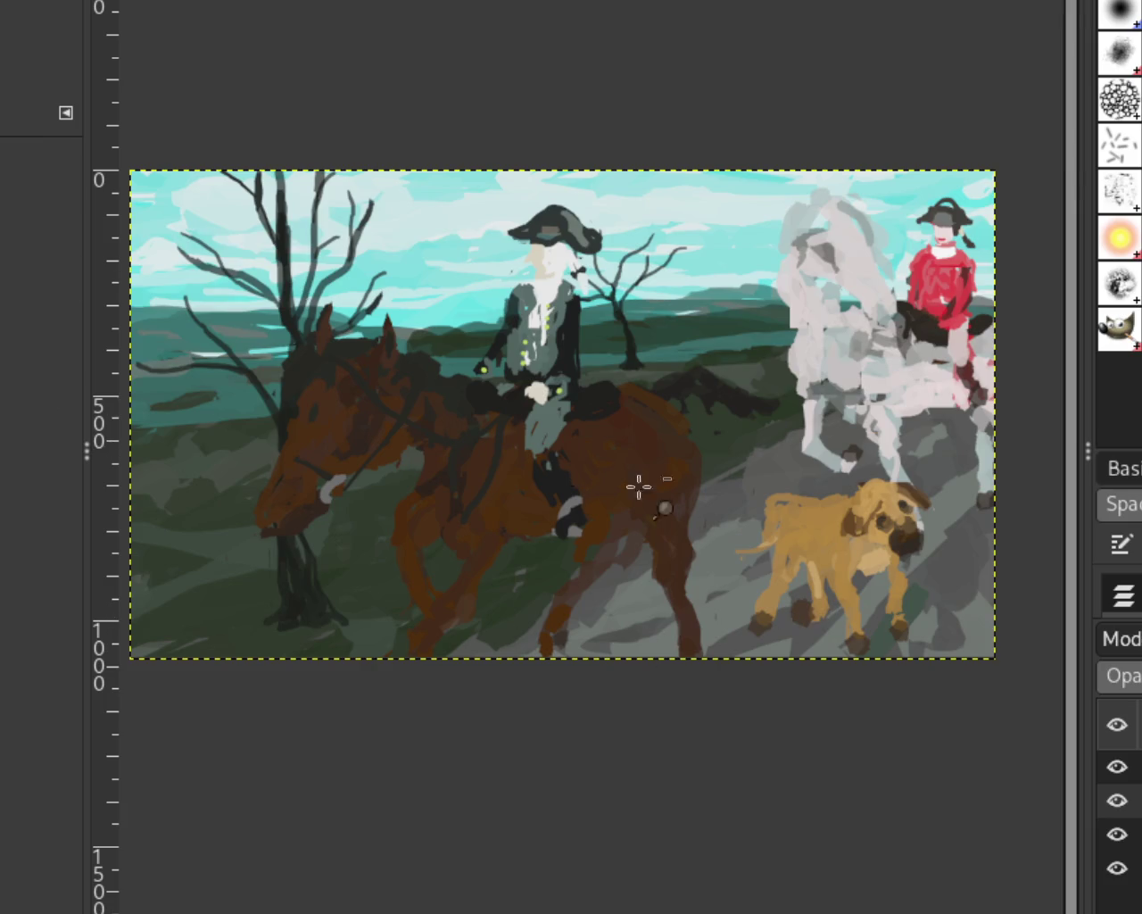
Zoom in on the brown horse and paint dark and lighter orange-brown over its hindquarters and hind leg.
{"action": "left_click", "coordinate": [698, 505], "text": "ctrl"}
{"action": "left_click", "coordinate": [723, 532]}
{"action": "left_click", "coordinate": [407, 520]}
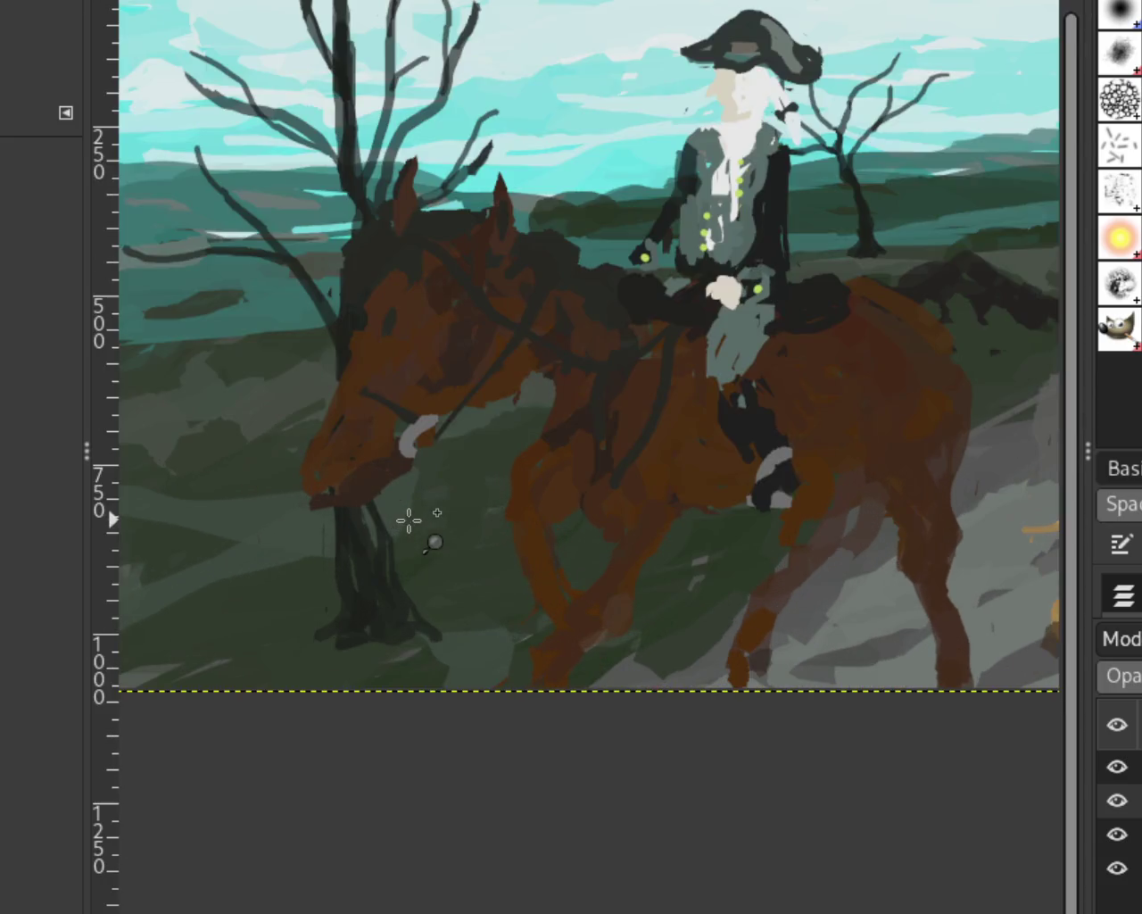
{"action": "left_click", "coordinate": [578, 652], "text": "ctrl"}
{"action": "left_click", "coordinate": [579, 651]}
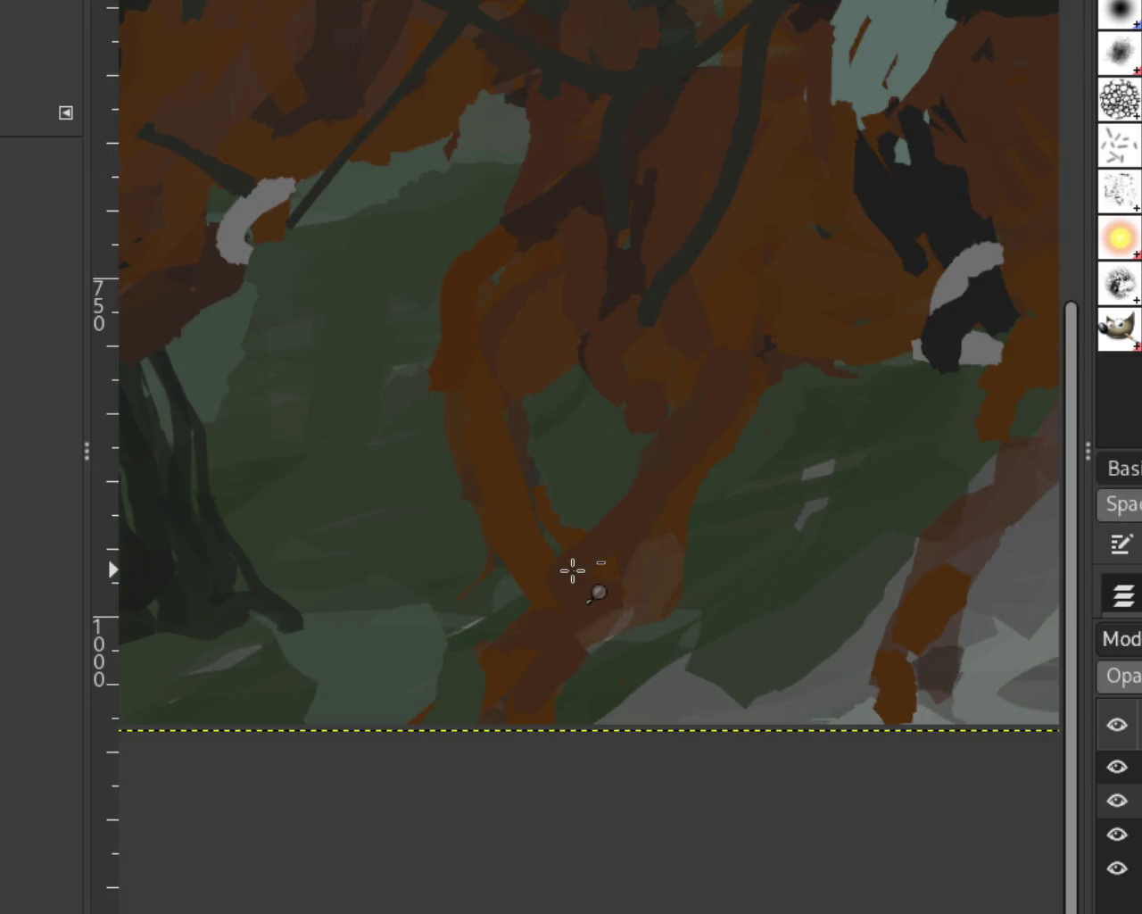
{"action": "left_click", "coordinate": [720, 636], "text": "ctrl"}
{"action": "left_click", "coordinate": [825, 588]}
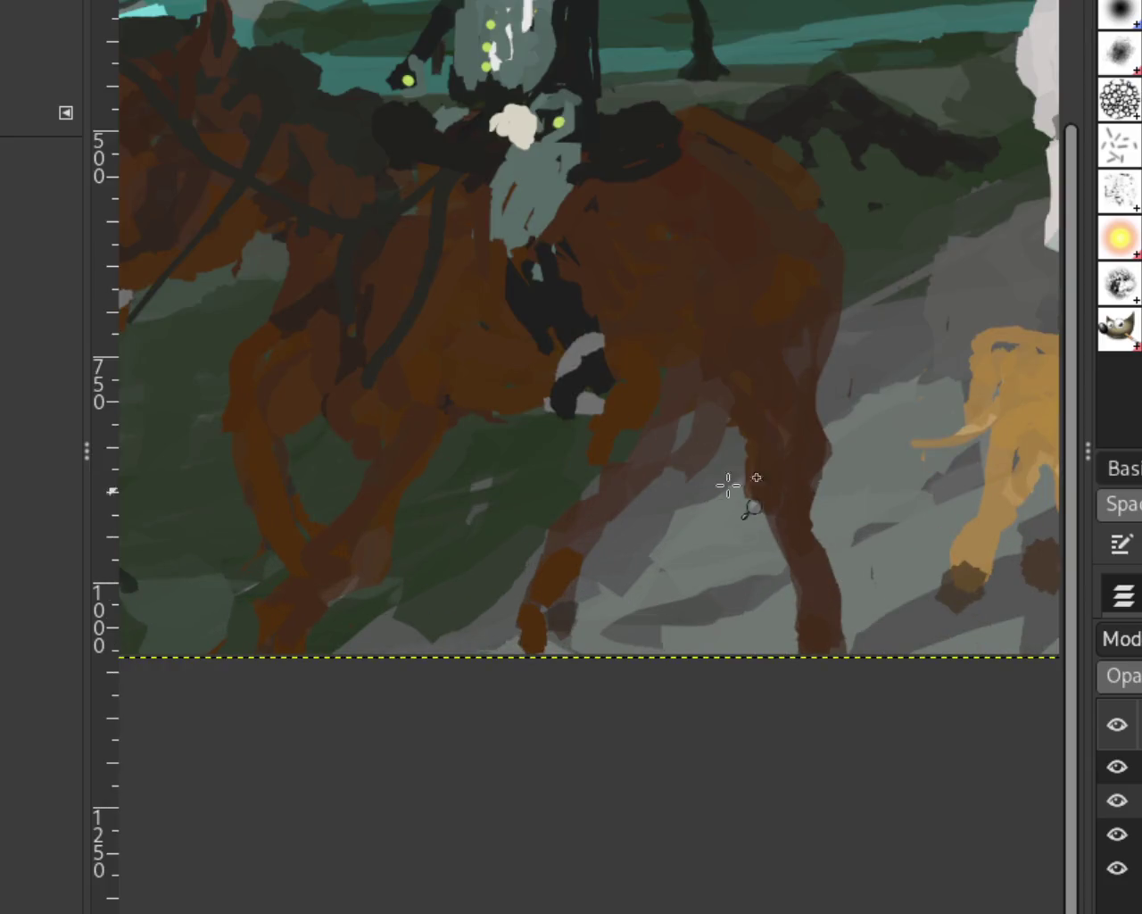
{"action": "key", "text": "p"}
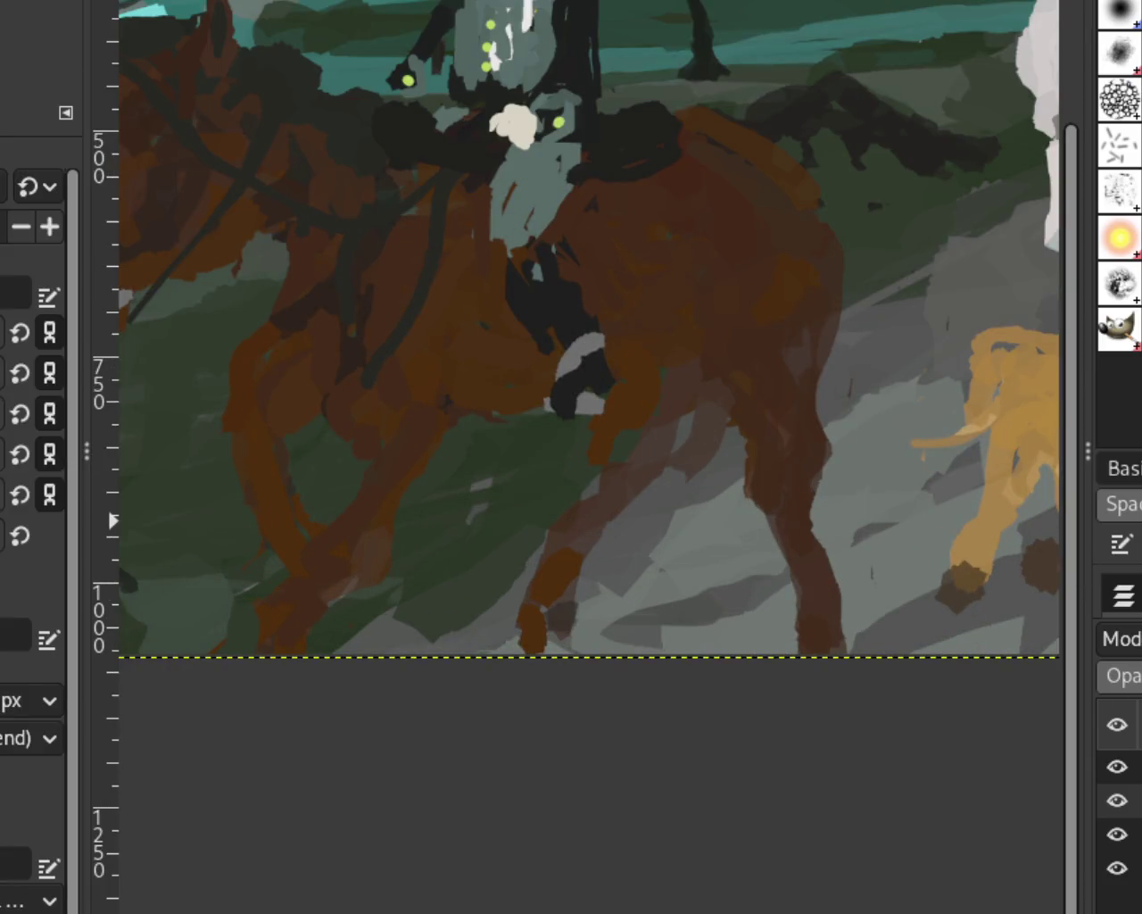
{"action": "left_click_drag", "start_coordinate": [777, 285], "coordinate": [747, 321]}
{"action": "left_click_drag", "start_coordinate": [806, 438], "coordinate": [807, 446]}
{"action": "left_click_drag", "start_coordinate": [764, 301], "coordinate": [773, 283]}
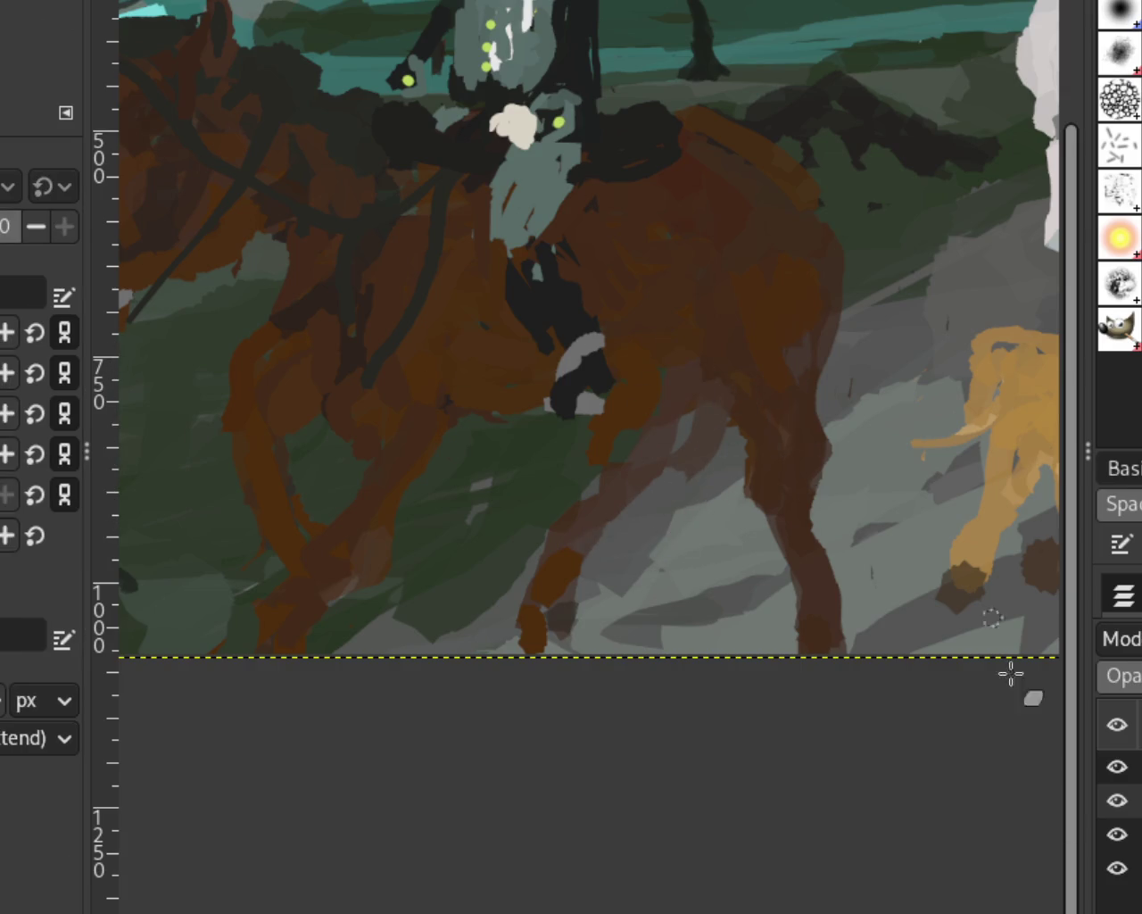
Hide the dog, background and dark tree strokes layers, leaving only the riders layer visible.
{"action": "left_click", "coordinate": [1117, 846]}
{"action": "left_click", "coordinate": [1116, 800]}
{"action": "left_click", "coordinate": [1116, 835]}
{"action": "left_click", "coordinate": [1118, 835]}
{"action": "left_click", "coordinate": [1116, 801]}
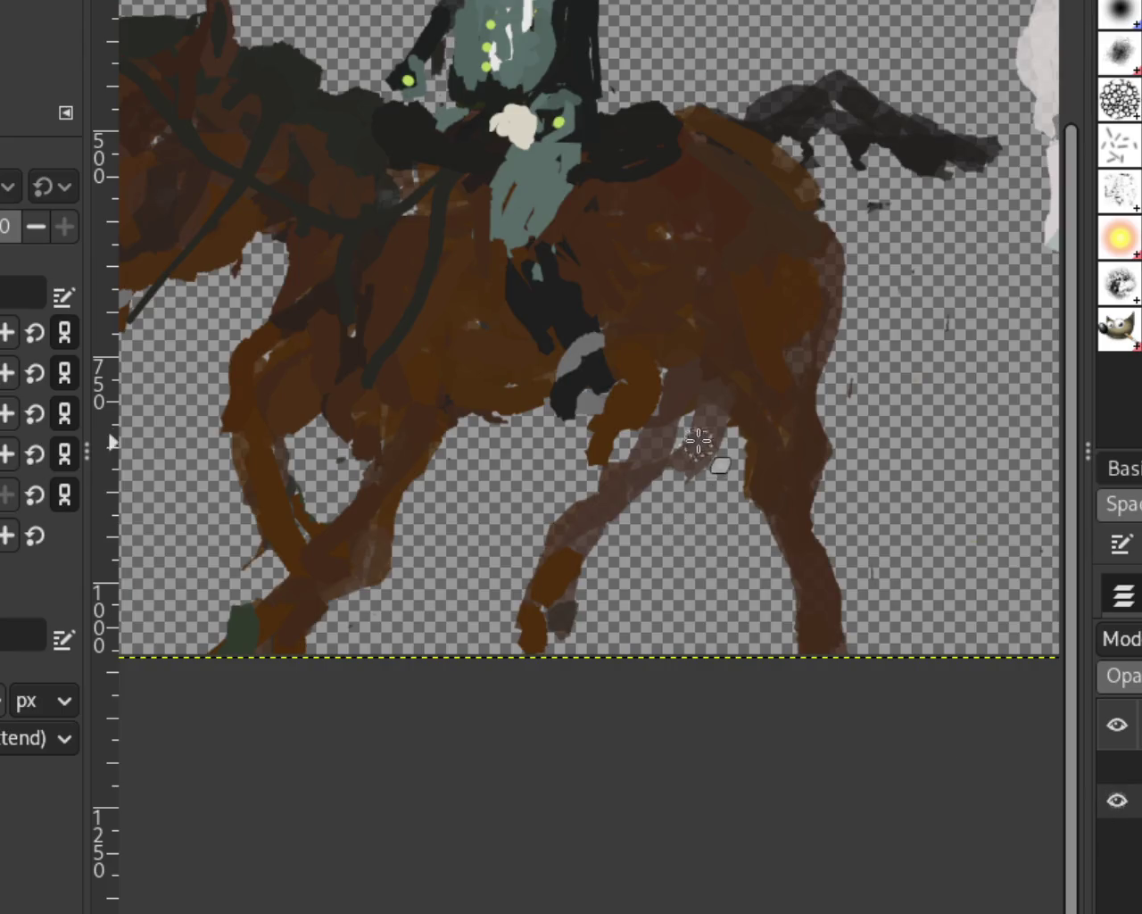
Repaint the brown horse's rear leg, front leg, shin and knee in browns, covering the grey patches.
{"action": "left_click_drag", "start_coordinate": [677, 524], "coordinate": [688, 458]}
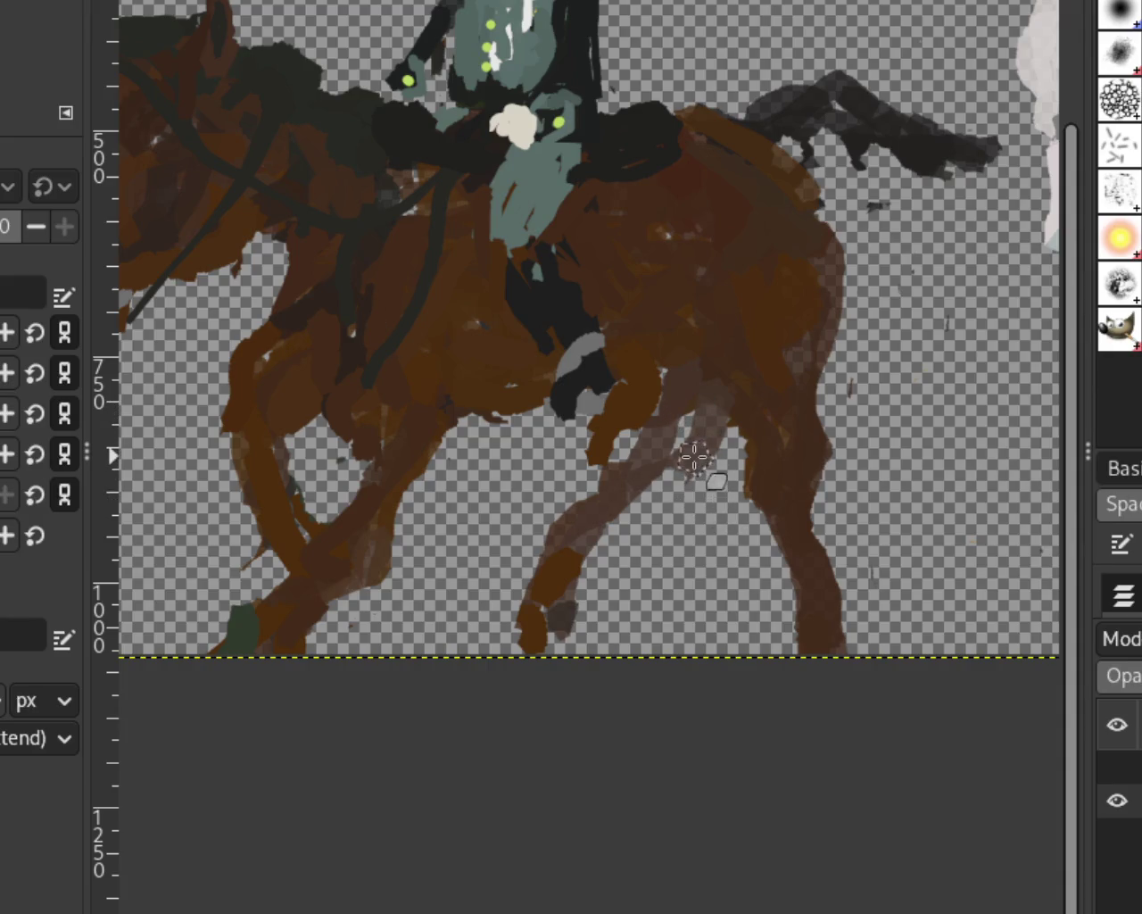
{"action": "left_click_drag", "start_coordinate": [694, 457], "coordinate": [706, 419]}
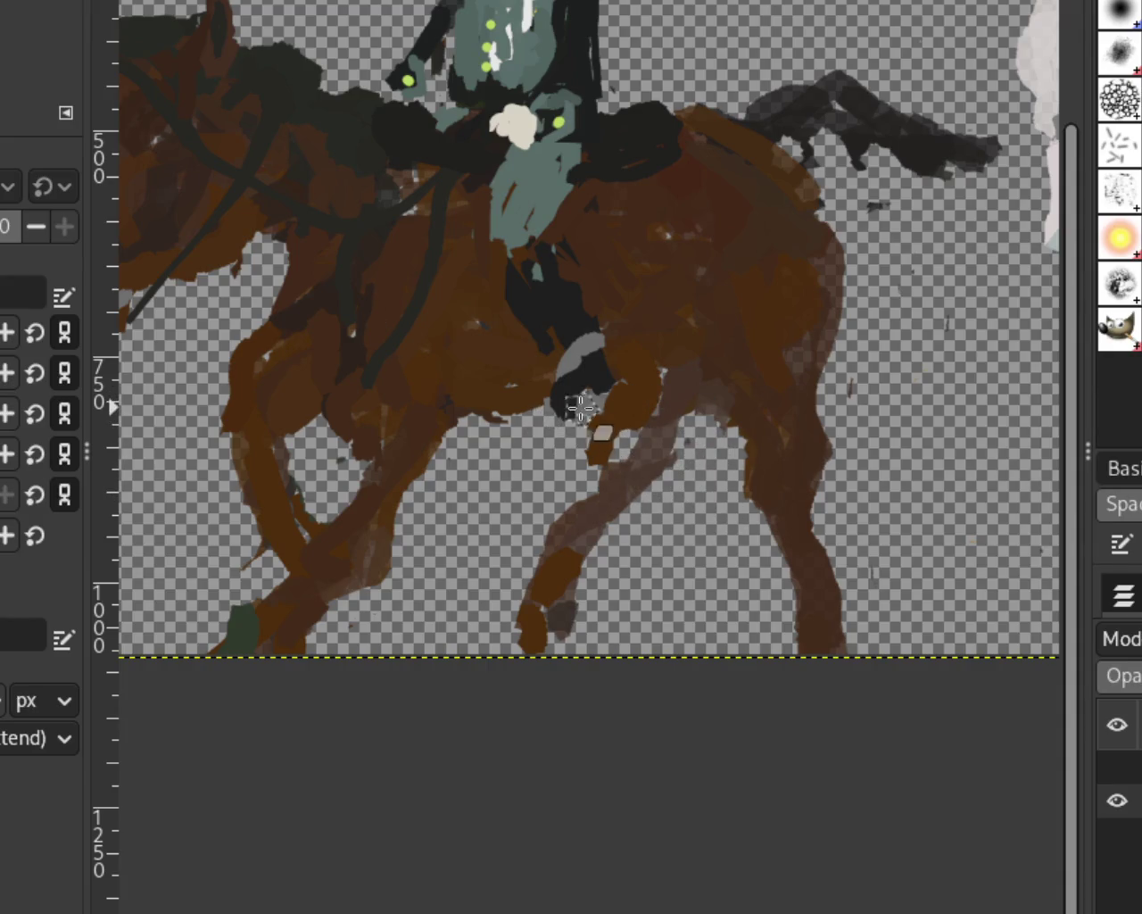
{"action": "mouse_move", "coordinate": [596, 471]}
{"action": "left_mouse_down"}
{"action": "mouse_move", "coordinate": [591, 406]}
{"action": "mouse_move", "coordinate": [670, 415]}
{"action": "left_mouse_up"}
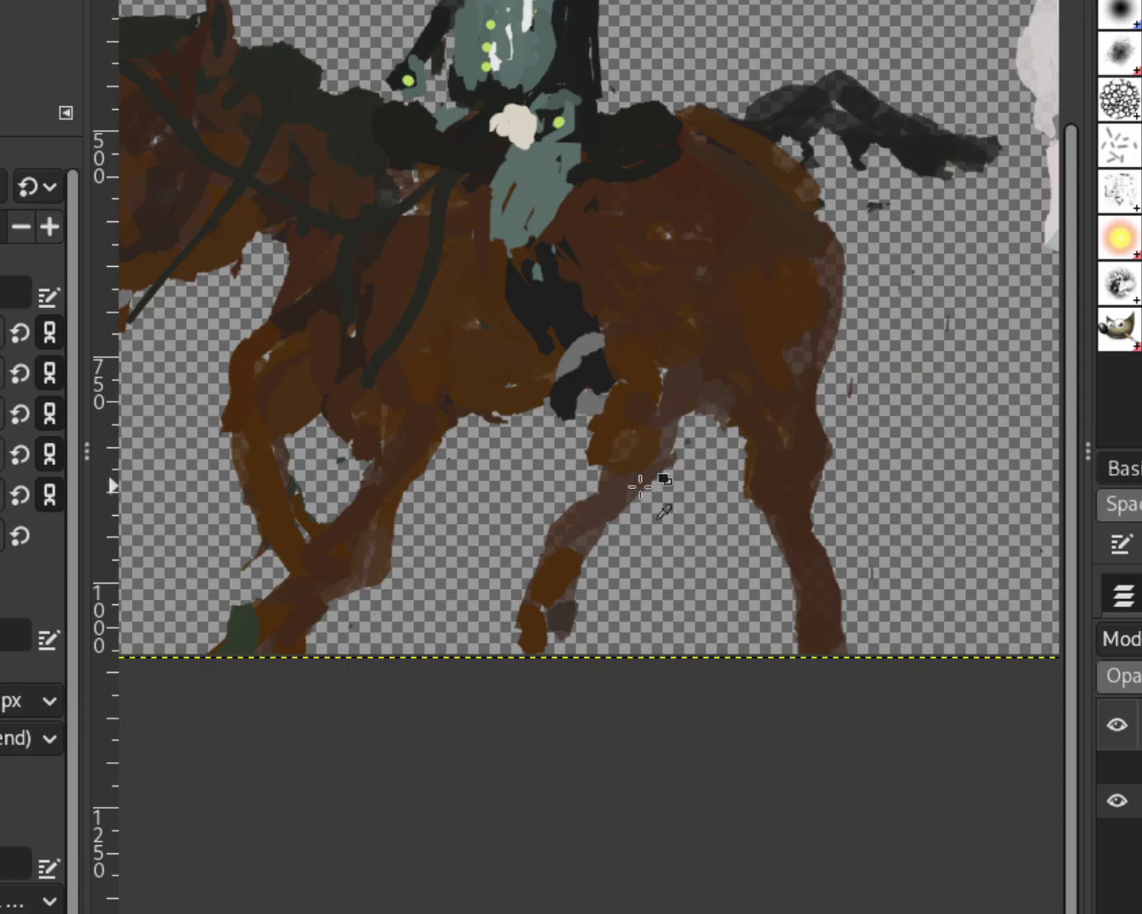
{"action": "left_click_drag", "start_coordinate": [548, 555], "coordinate": [607, 464]}
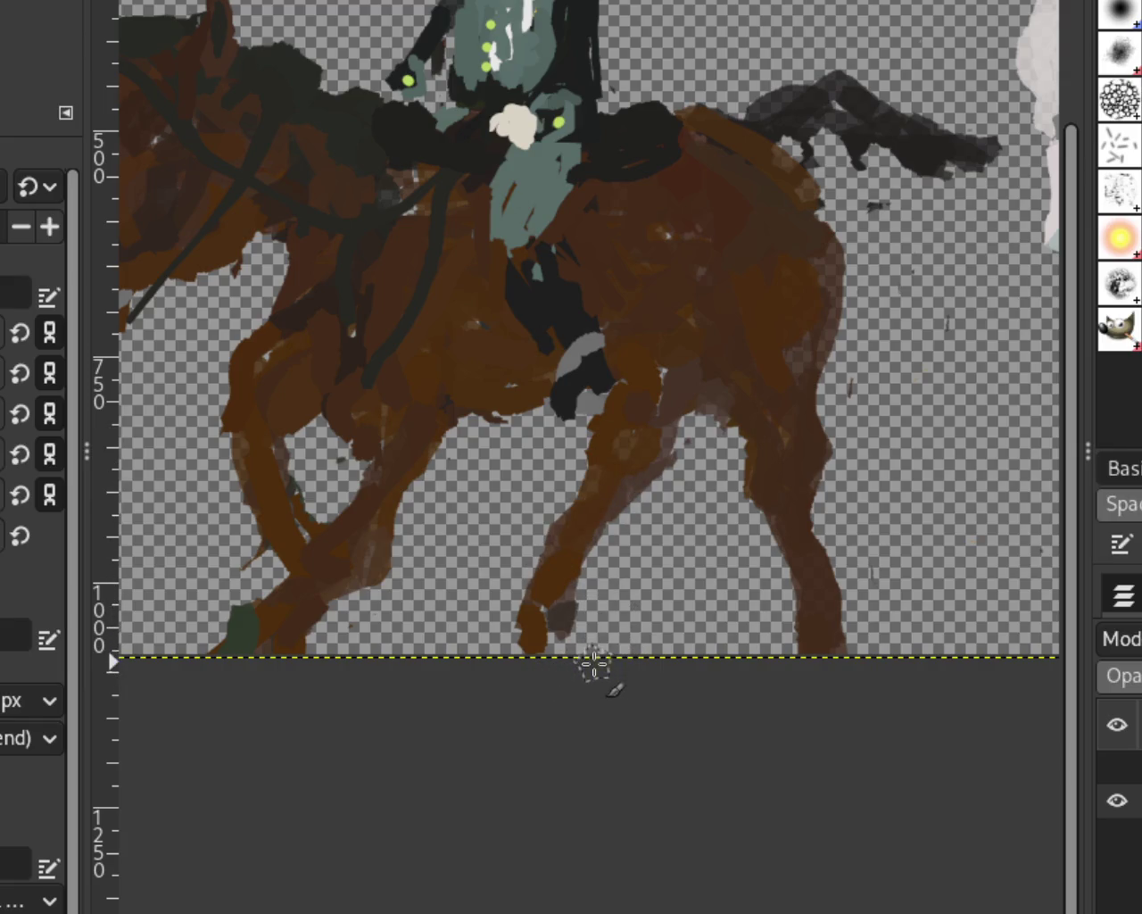
{"action": "left_click_drag", "start_coordinate": [612, 492], "coordinate": [614, 453]}
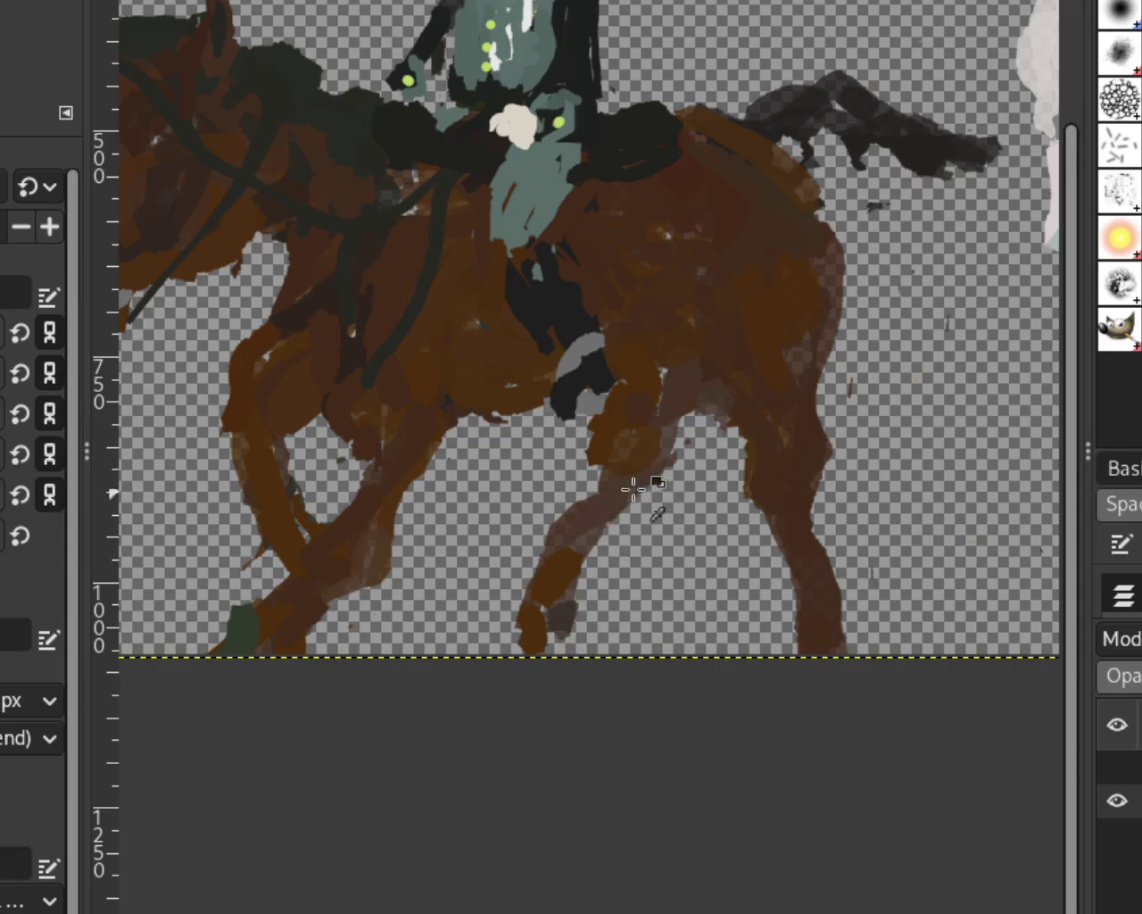
{"action": "left_click_drag", "start_coordinate": [612, 484], "coordinate": [561, 548]}
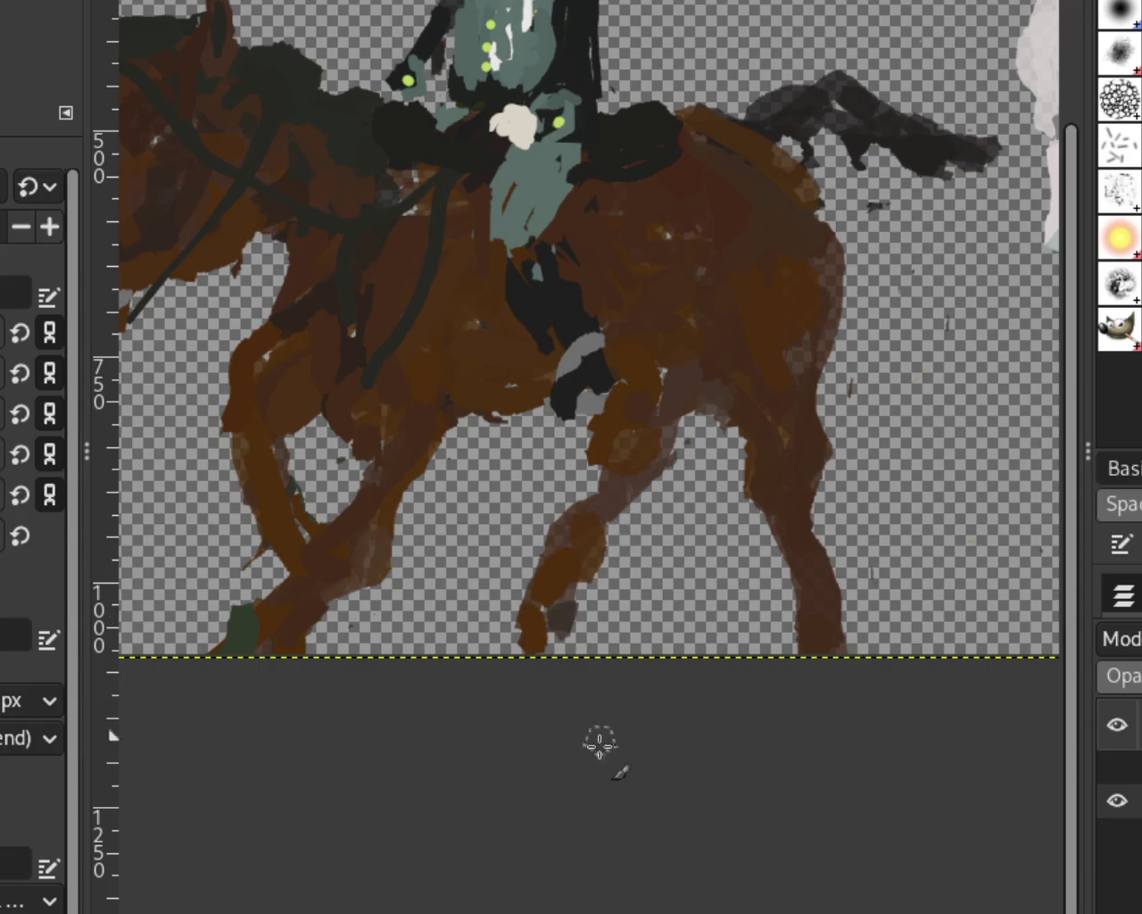
{"action": "left_click_drag", "start_coordinate": [665, 429], "coordinate": [691, 397]}
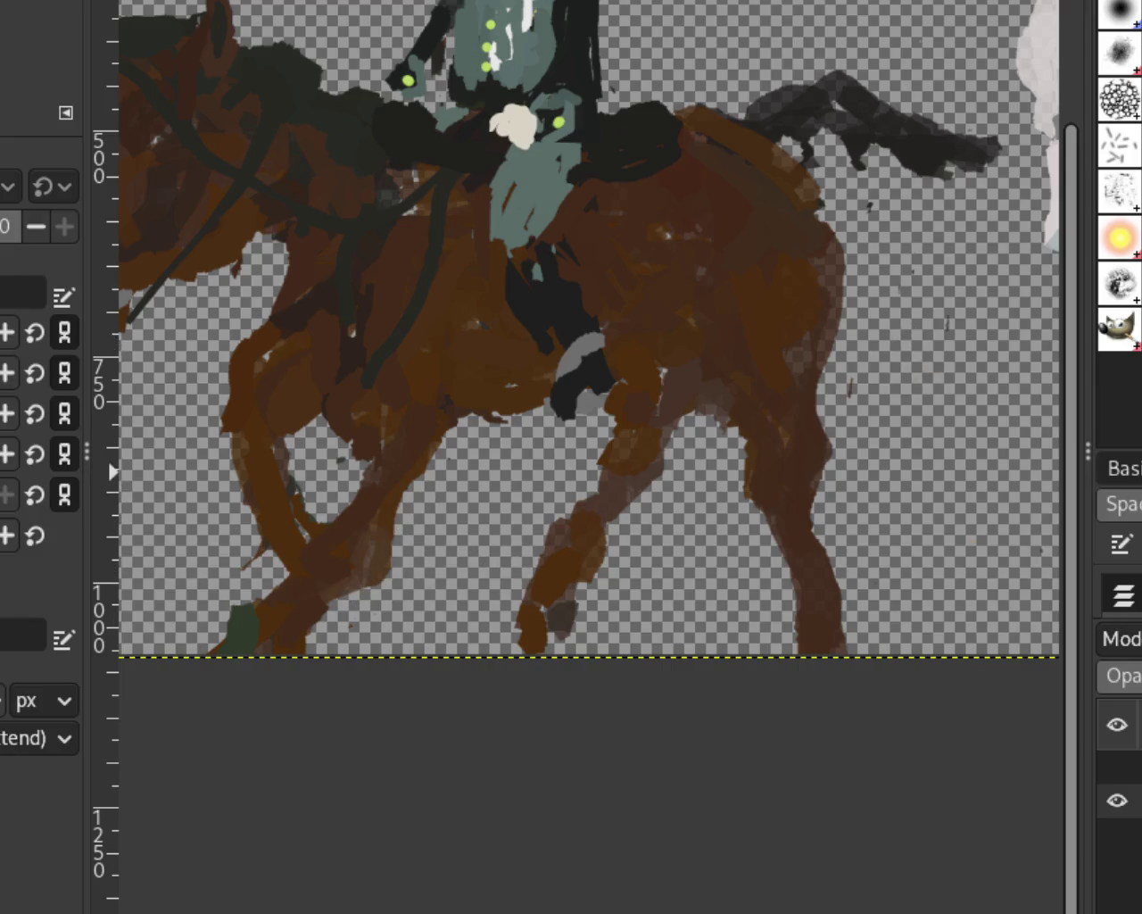
Zoom in on the legs and repaint brown where the brown horse's legs cross and along the loop's bottom.
{"action": "scroll", "coordinate": [577, 311], "scroll_direction": "down", "scroll_amount": 4}
{"action": "scroll", "coordinate": [552, 348], "scroll_direction": "up", "scroll_amount": 1}
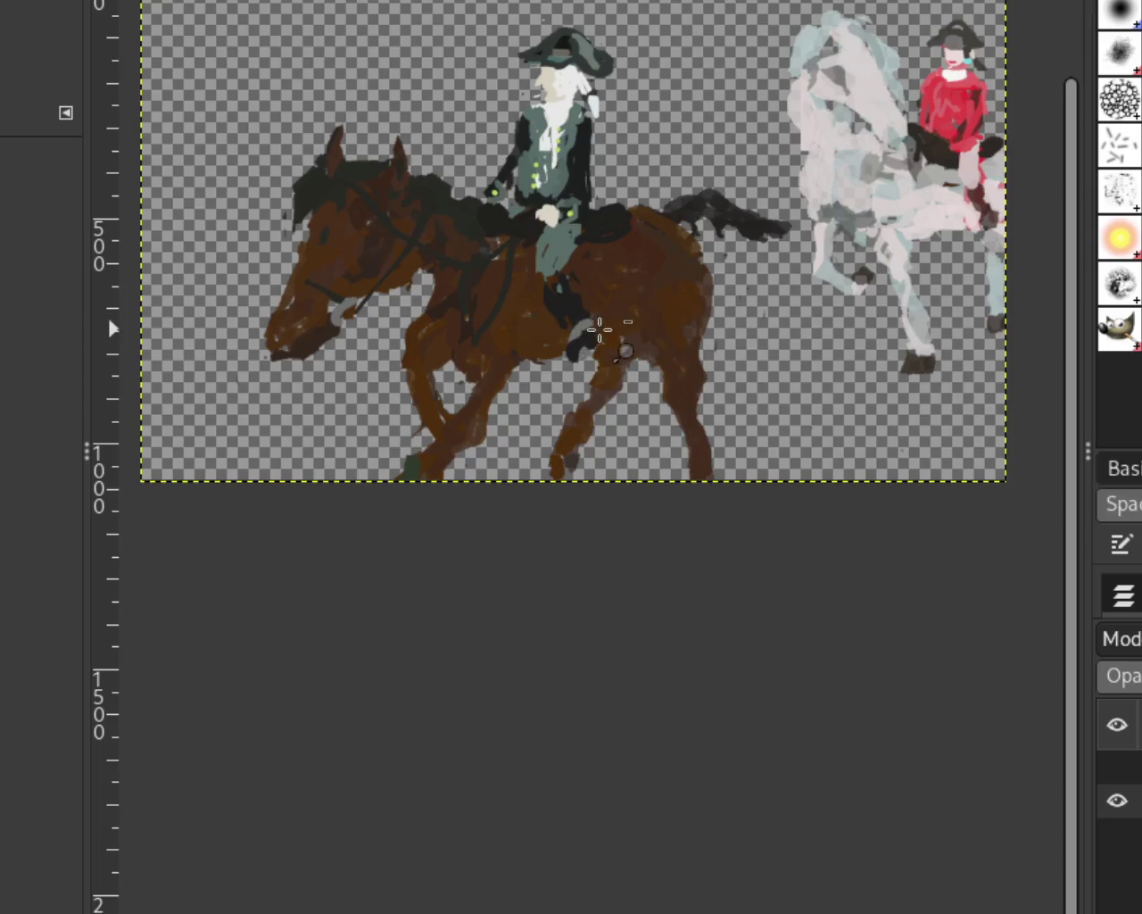
{"action": "scroll", "coordinate": [552, 348], "scroll_direction": "up", "scroll_amount": 3}
{"action": "scroll", "coordinate": [515, 365], "scroll_direction": "down", "scroll_amount": 1}
{"action": "scroll", "coordinate": [321, 400], "scroll_direction": "up", "scroll_amount": 1}
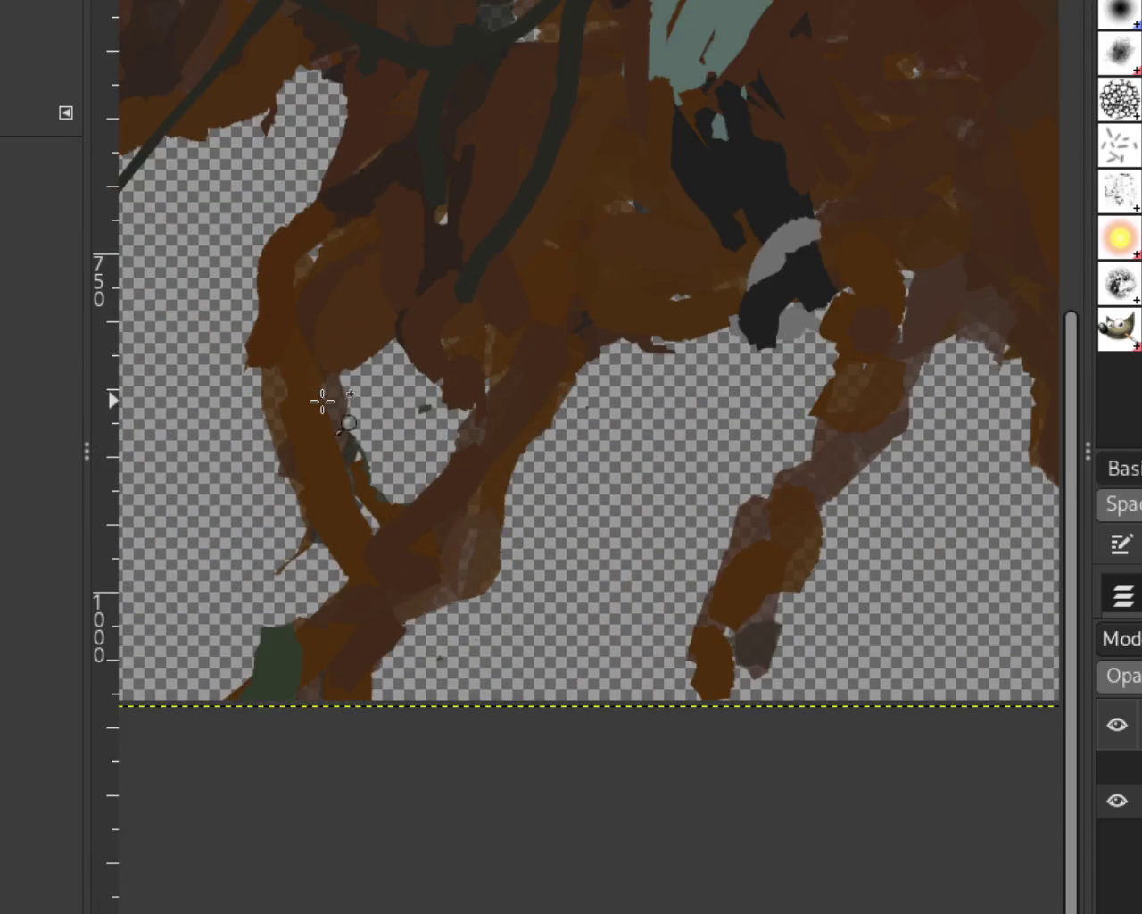
{"action": "scroll", "coordinate": [342, 407], "scroll_direction": "up", "scroll_amount": 1}
{"action": "scroll", "coordinate": [343, 407], "scroll_direction": "down", "scroll_amount": 1}
{"action": "scroll", "coordinate": [343, 407], "scroll_direction": "up", "scroll_amount": 2}
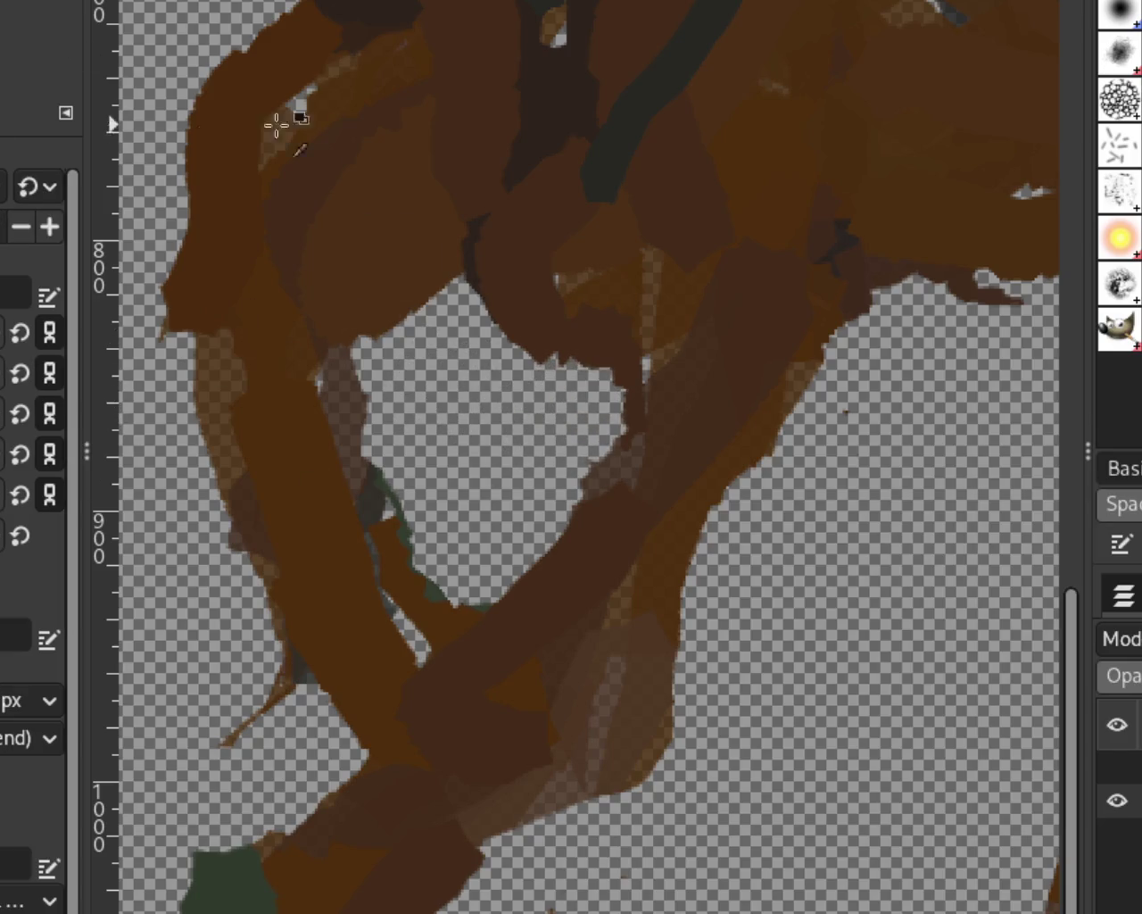
{"action": "mouse_move", "coordinate": [446, 187]}
{"action": "left_mouse_down"}
{"action": "mouse_move", "coordinate": [497, 268]}
{"action": "mouse_move", "coordinate": [565, 294]}
{"action": "mouse_move", "coordinate": [502, 273]}
{"action": "left_mouse_up"}
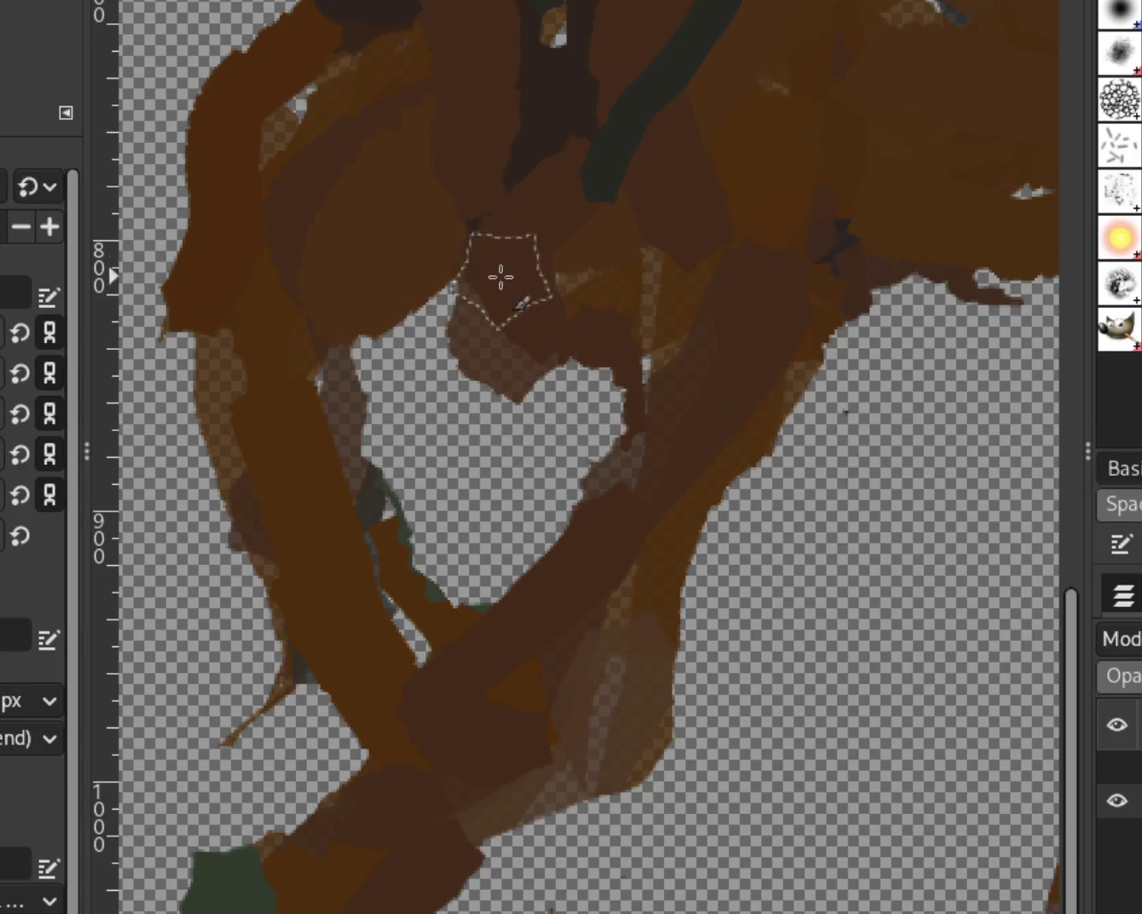
{"action": "left_click_drag", "start_coordinate": [571, 366], "coordinate": [533, 288]}
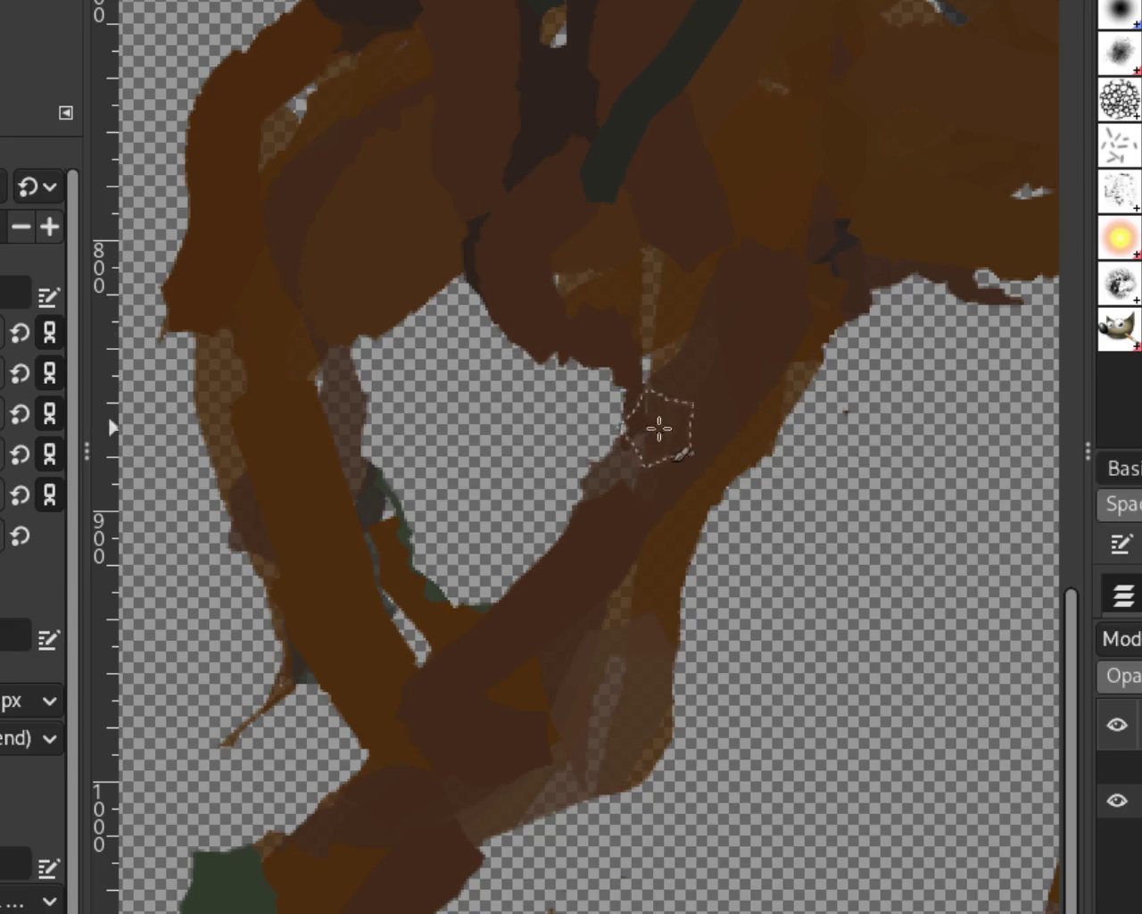
Zoom out from the legs and bring the white horse into view.
{"action": "key", "text": "z"}
{"action": "left_click", "coordinate": [398, 306], "text": "ctrl"}
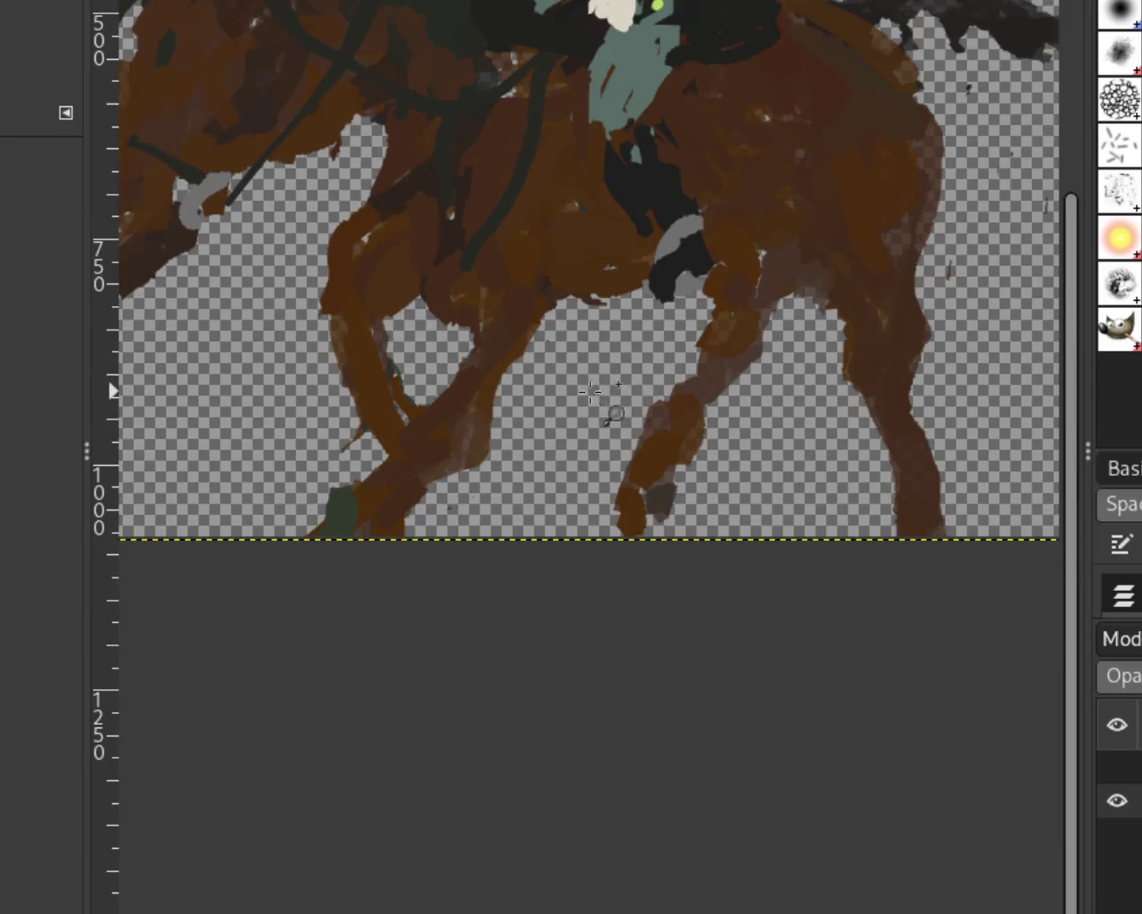
{"action": "left_click_drag", "start_coordinate": [386, 255], "coordinate": [394, 263]}
{"action": "scroll", "coordinate": [420, 268], "scroll_direction": "up", "scroll_amount": 3}
{"action": "scroll", "coordinate": [442, 279], "scroll_direction": "up", "scroll_amount": 2}
{"action": "scroll", "coordinate": [482, 312], "scroll_direction": "up", "scroll_amount": 2}
{"action": "scroll", "coordinate": [464, 308], "scroll_direction": "up", "scroll_amount": 2}
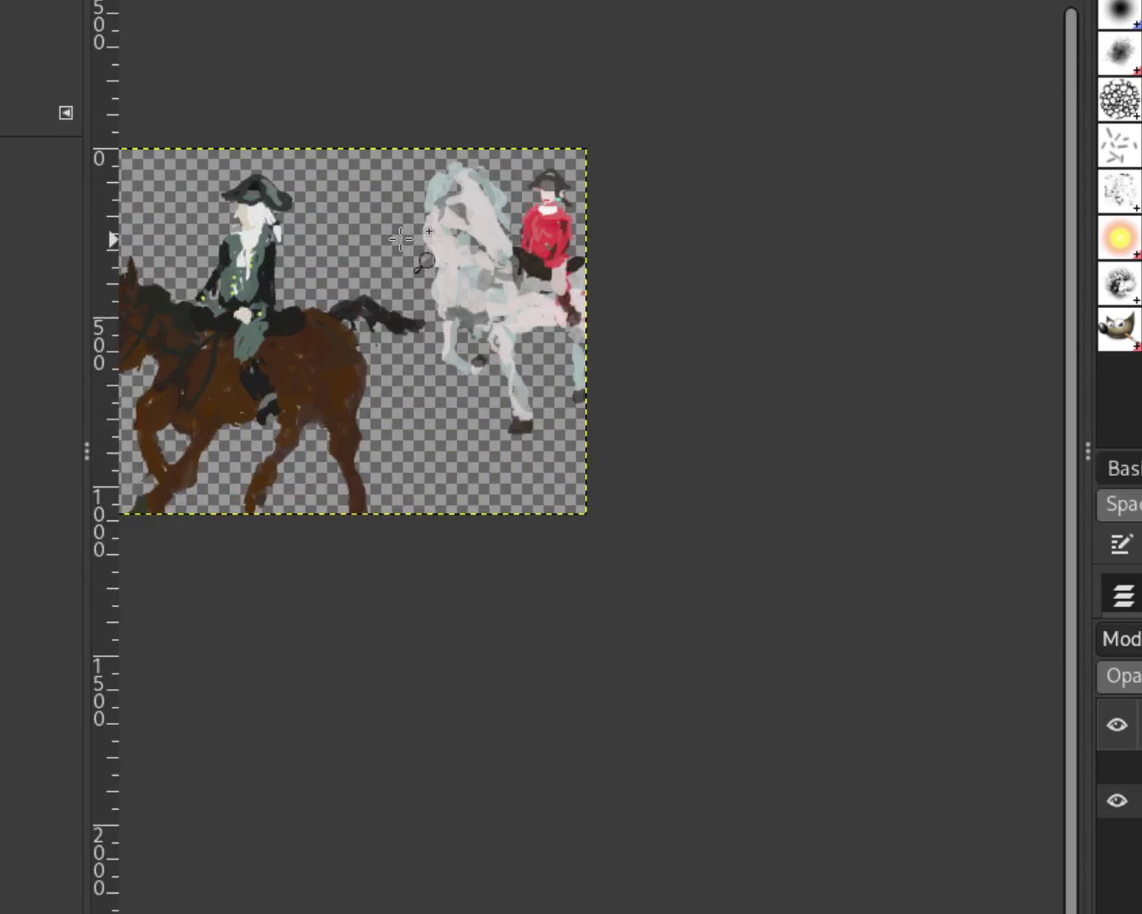
{"action": "scroll", "coordinate": [437, 290], "scroll_direction": "up", "scroll_amount": 1}
{"action": "scroll", "coordinate": [421, 281], "scroll_direction": "down", "scroll_amount": 1}
{"action": "scroll", "coordinate": [563, 276], "scroll_direction": "up", "scroll_amount": 2}
{"action": "scroll", "coordinate": [684, 500], "scroll_direction": "up", "scroll_amount": 3}
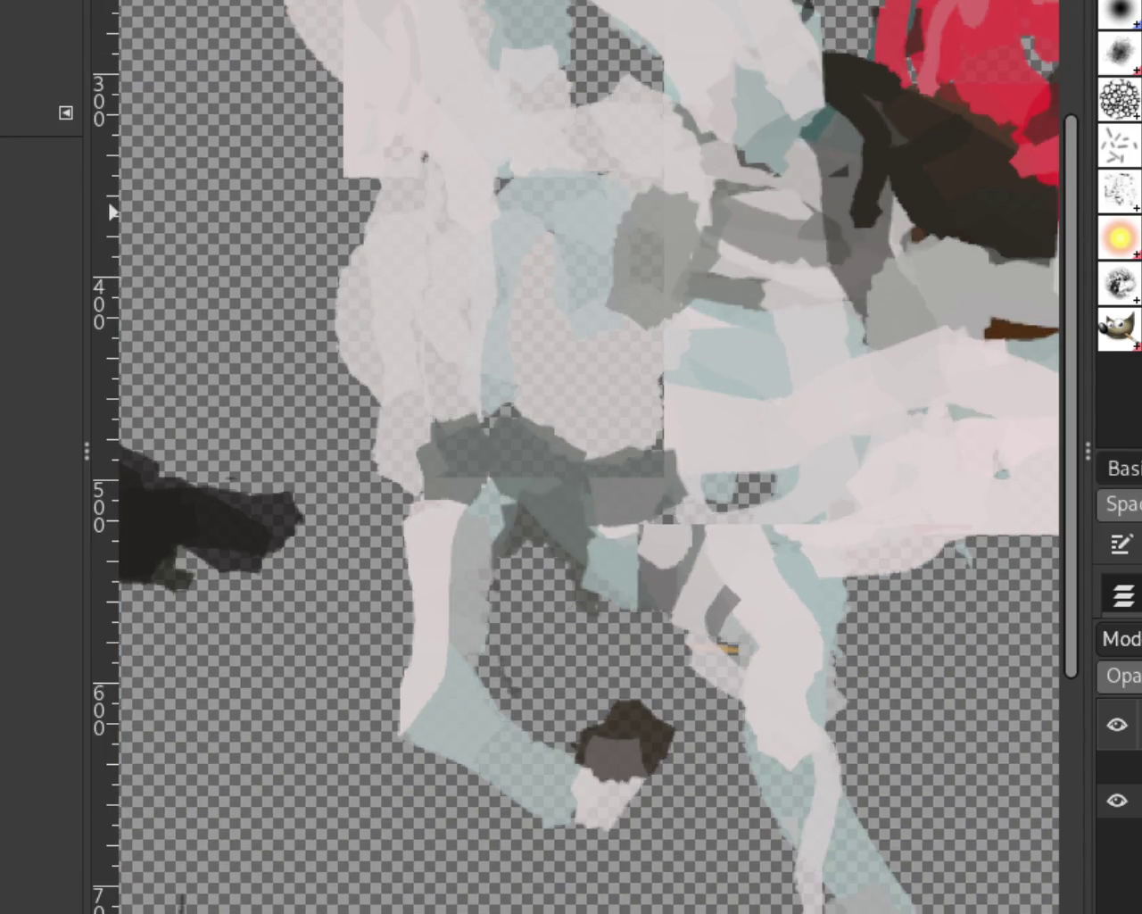
Paint sampled pale teal and pink under the white horse's belly, undo the last pink stroke, then zoom out.
{"action": "key", "text": "p"}
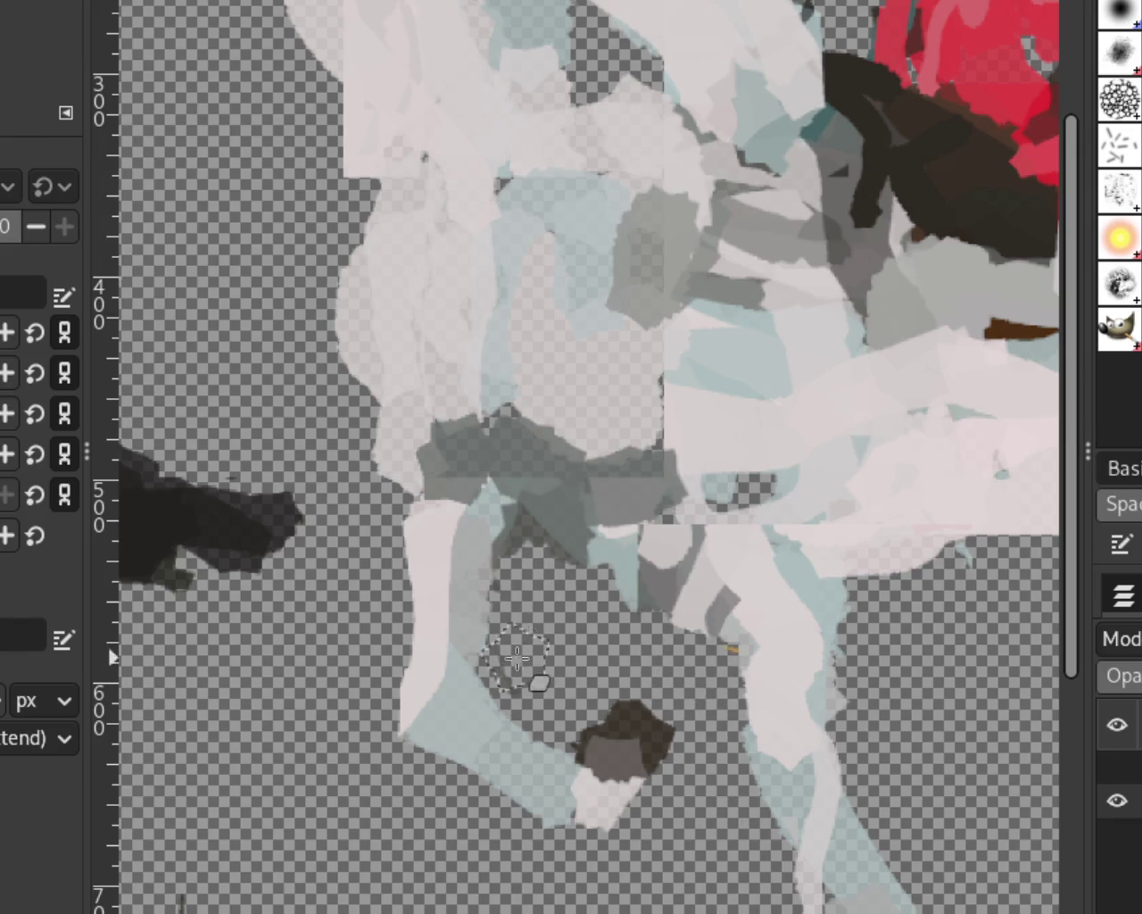
{"action": "key", "text": "a"}
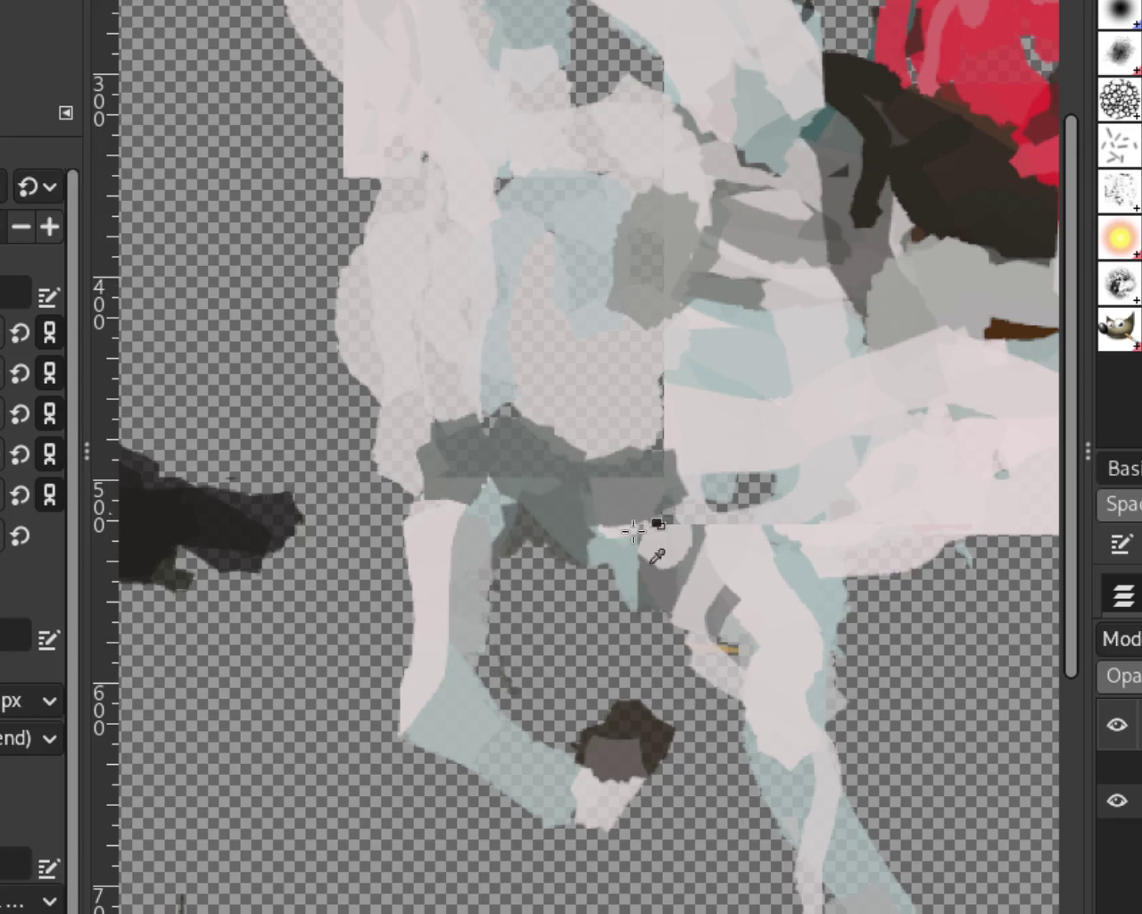
{"action": "mouse_move", "coordinate": [645, 497]}
{"action": "left_mouse_down"}
{"action": "mouse_move", "coordinate": [562, 563]}
{"action": "mouse_move", "coordinate": [626, 490]}
{"action": "mouse_move", "coordinate": [573, 502]}
{"action": "mouse_move", "coordinate": [531, 531]}
{"action": "left_mouse_up"}
{"action": "left_click", "coordinate": [613, 395], "text": "ctrl"}
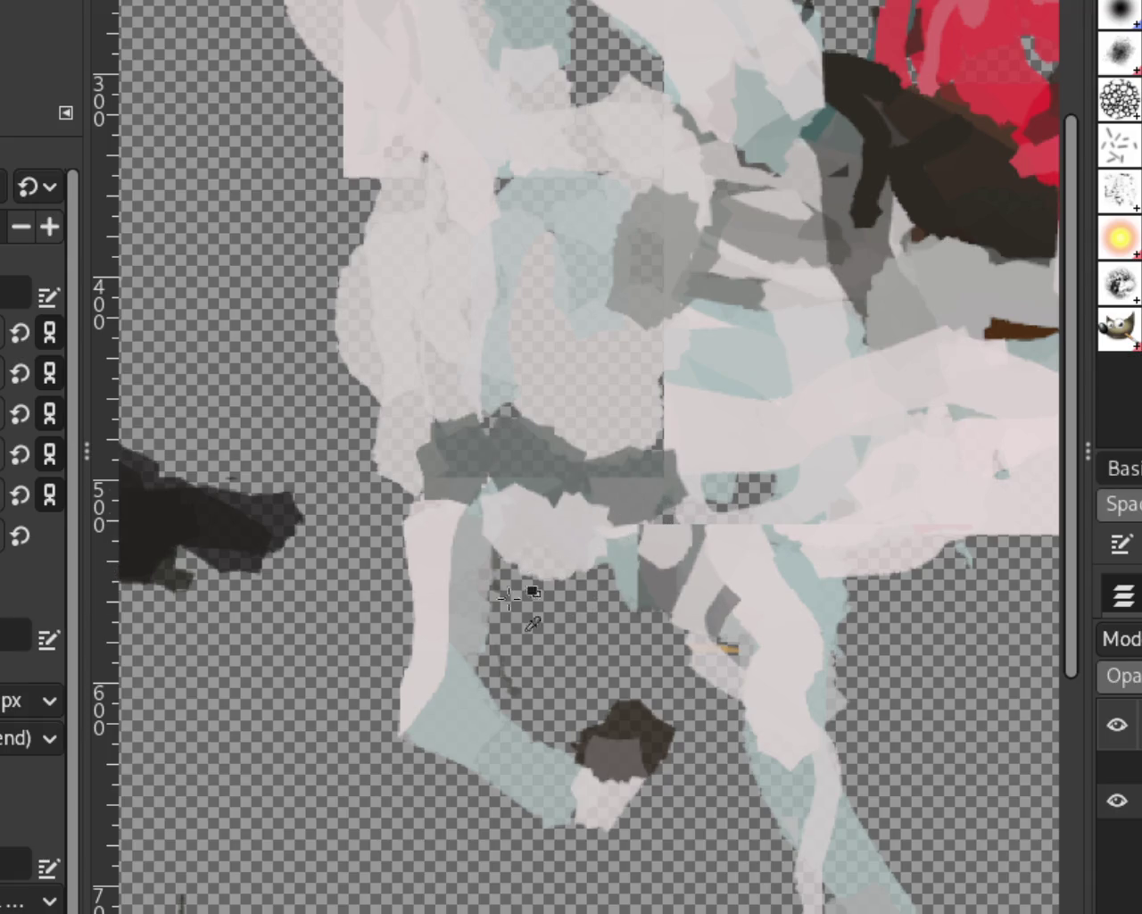
{"action": "left_click_drag", "start_coordinate": [612, 390], "coordinate": [499, 410]}
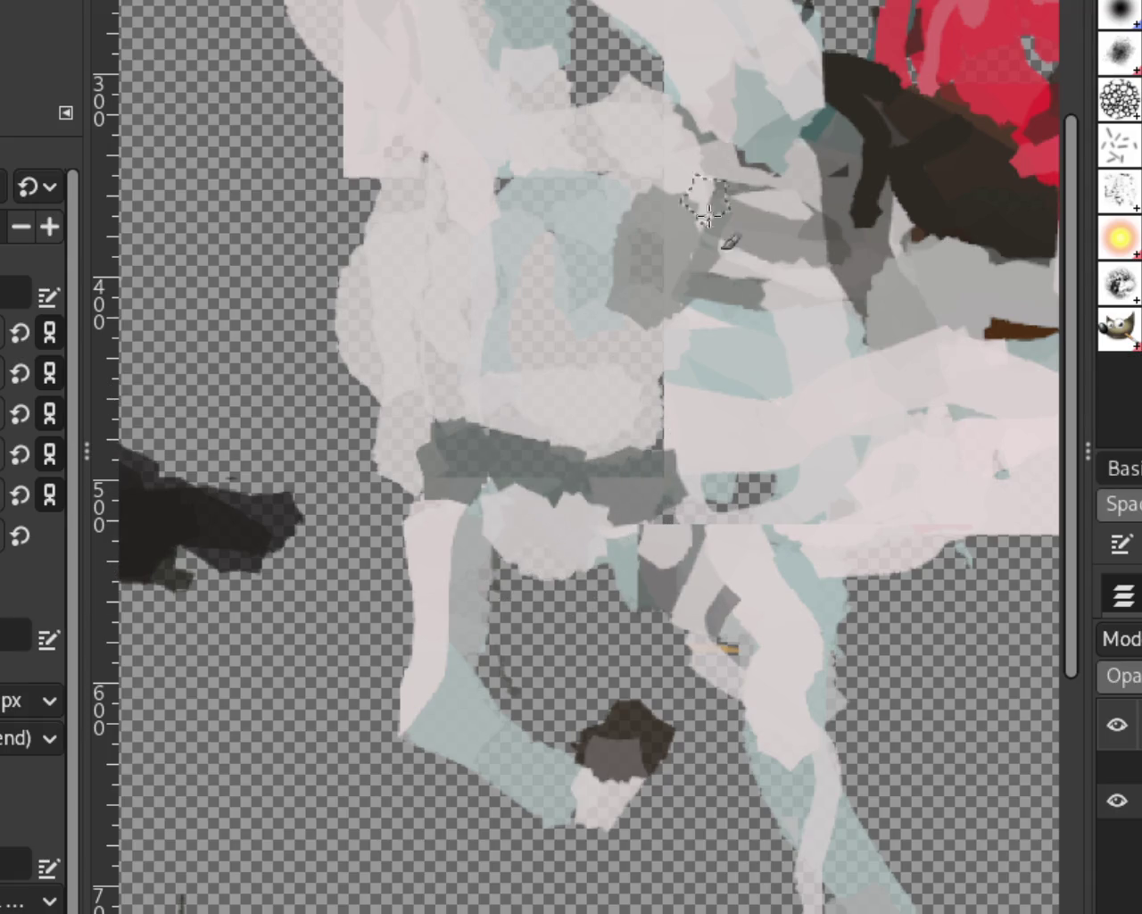
{"action": "key", "text": "ctrl+z"}
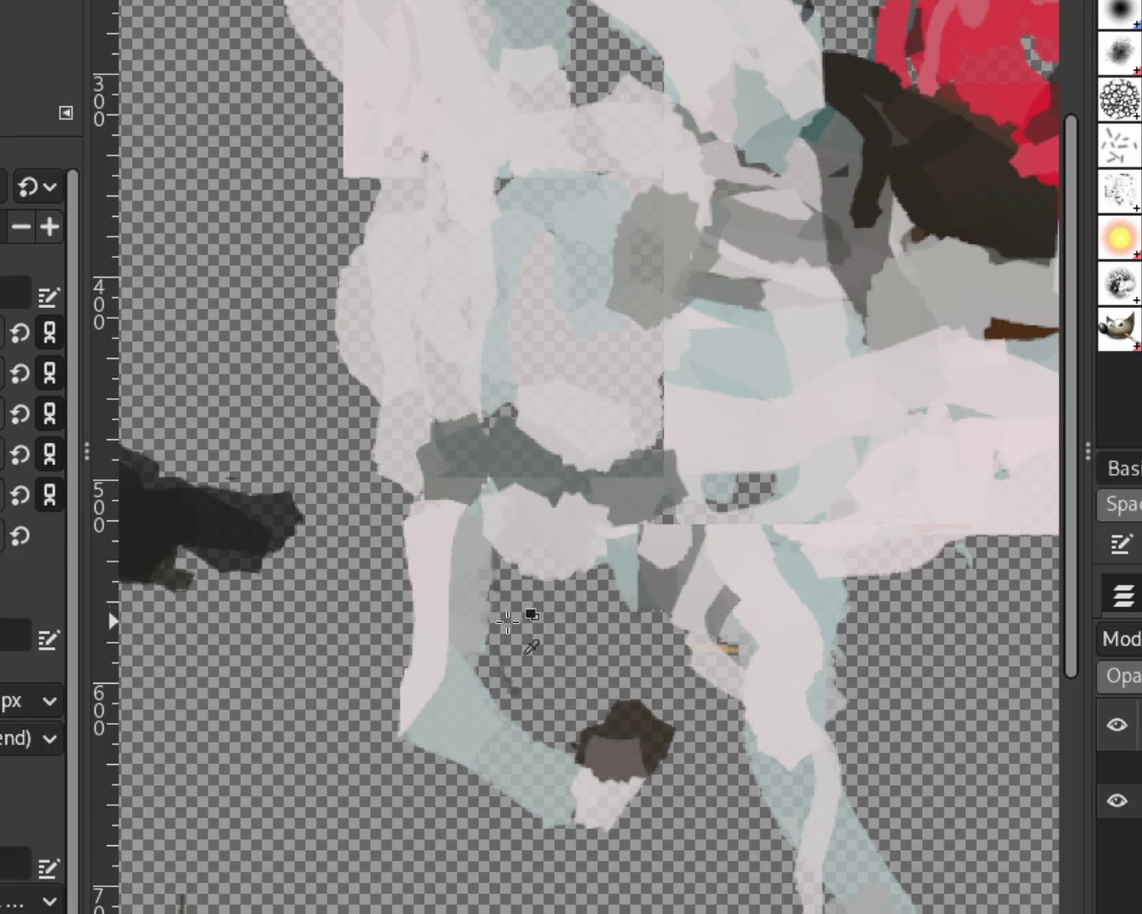
{"action": "key", "text": "z"}
{"action": "left_click", "coordinate": [543, 357], "text": "ctrl"}
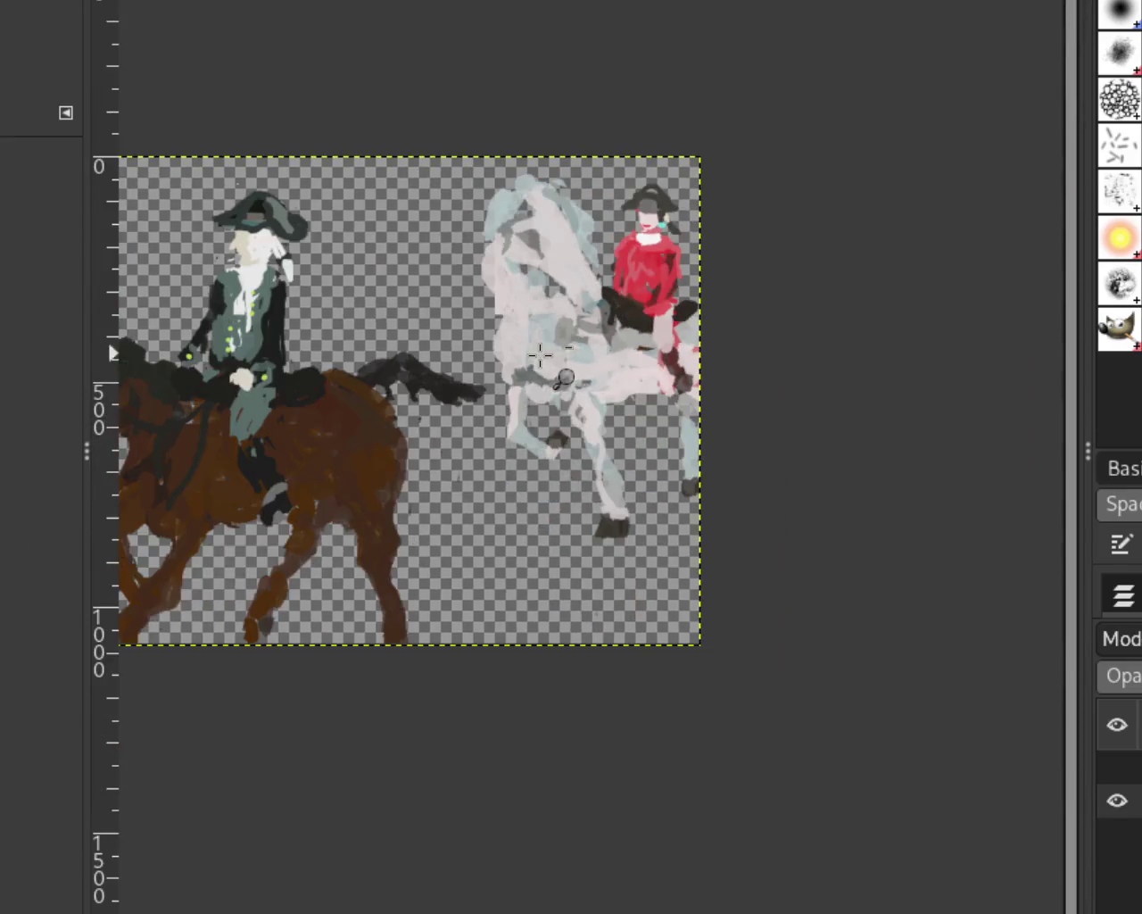
Inspect both horses up close, then make the dog, bare tree and background landscape layers visible.
{"action": "left_click", "coordinate": [571, 396]}
{"action": "left_click", "coordinate": [623, 427], "text": "ctrl"}
{"action": "left_click", "coordinate": [623, 426], "text": "ctrl"}
{"action": "left_click", "coordinate": [451, 452]}
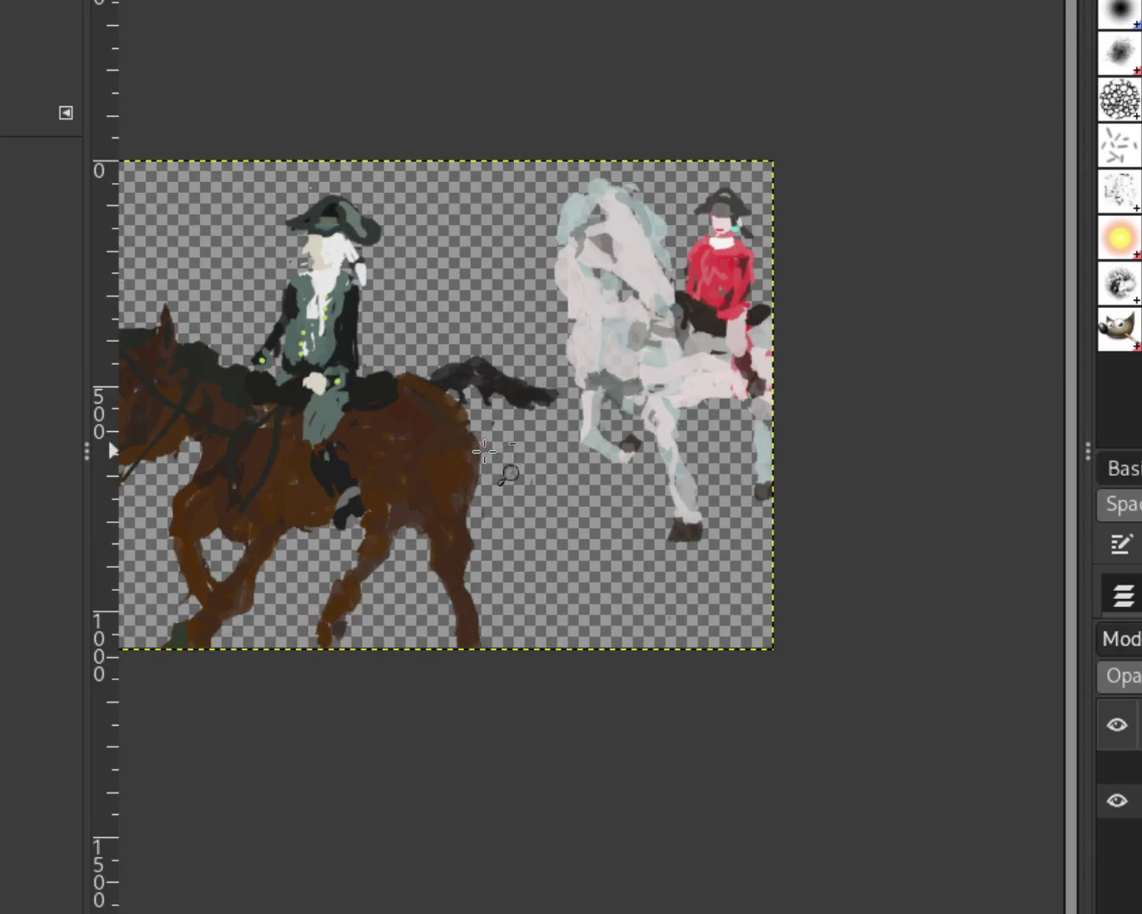
{"action": "left_click", "coordinate": [665, 426], "text": "ctrl"}
{"action": "left_click", "coordinate": [379, 455]}
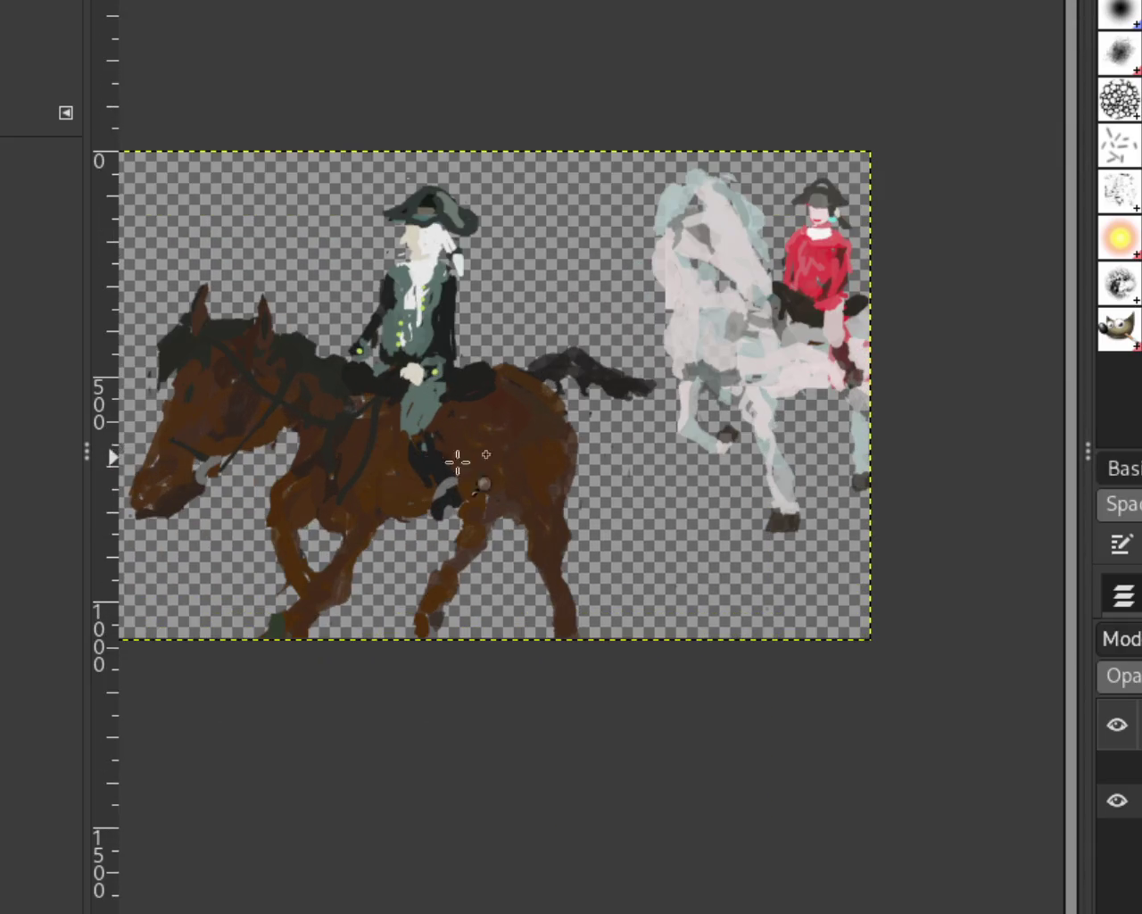
{"action": "left_click", "coordinate": [1115, 797]}
{"action": "left_click", "coordinate": [1116, 834]}
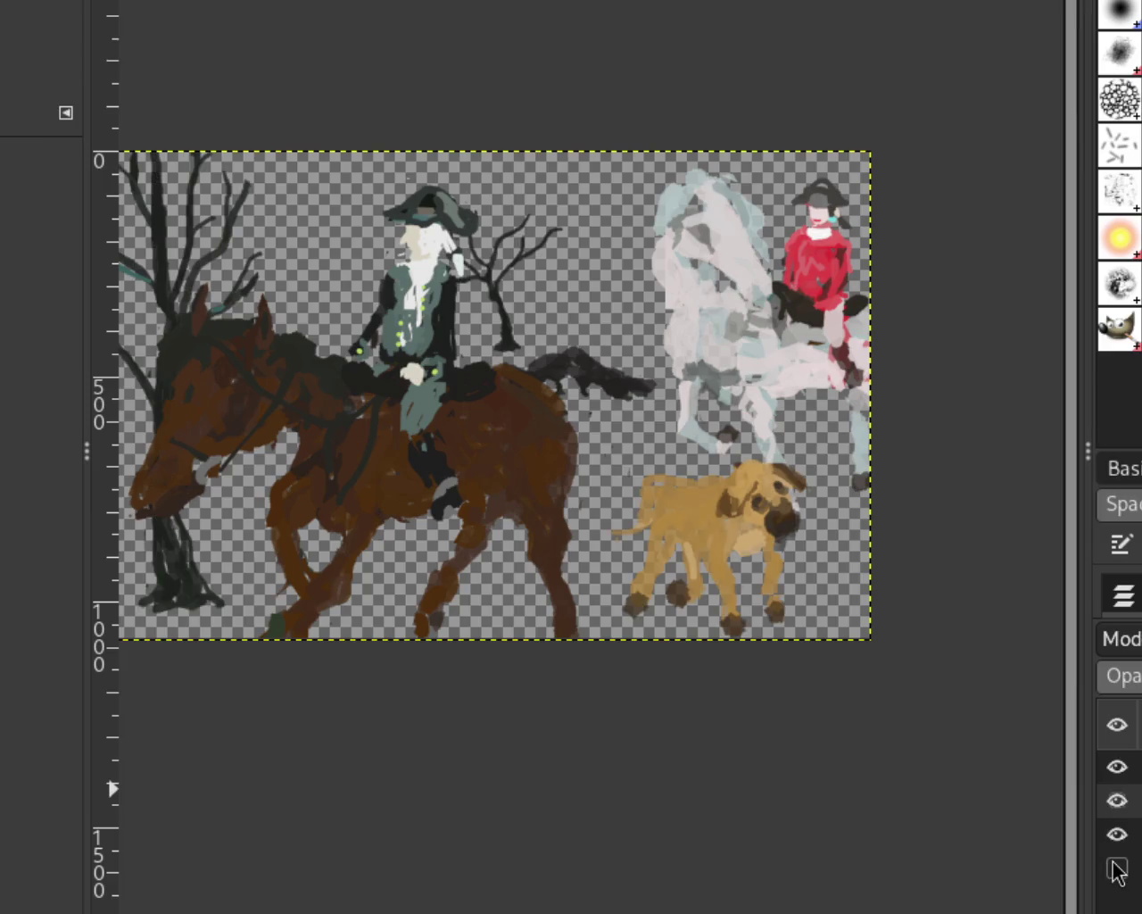
{"action": "left_click", "coordinate": [1117, 869]}
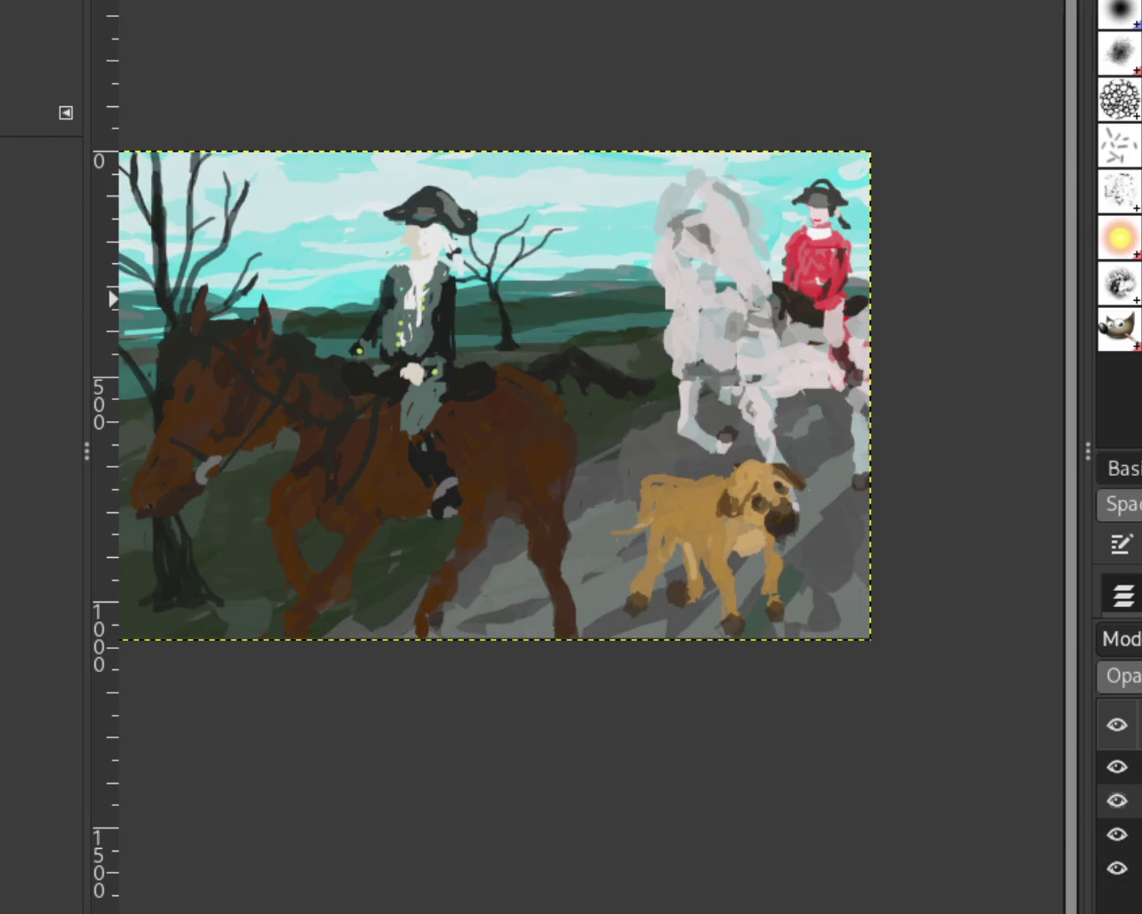
Zoom in close on the dog, then back out to see more of the painting.
{"action": "left_click", "coordinate": [714, 397], "text": "ctrl"}
{"action": "left_click", "coordinate": [727, 482]}
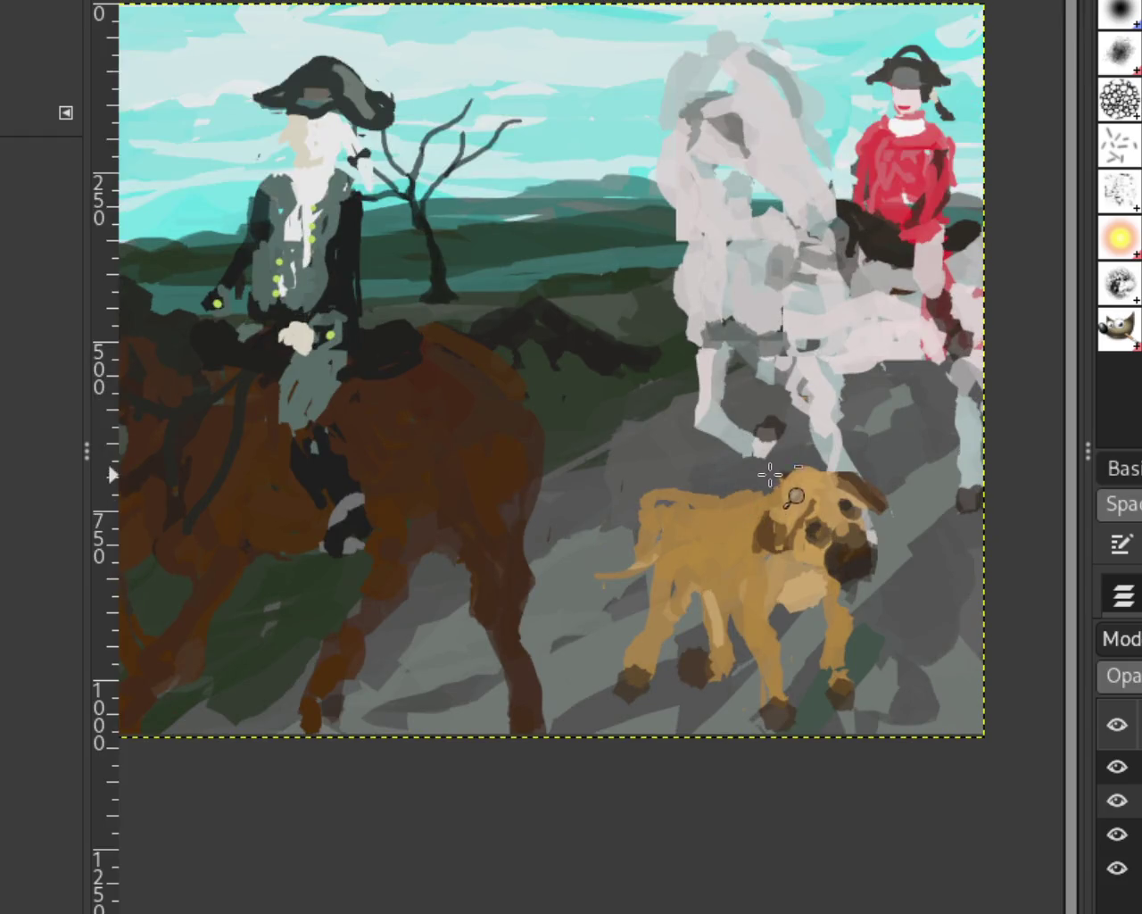
{"action": "left_click", "coordinate": [612, 429], "text": "ctrl"}
{"action": "left_click", "coordinate": [349, 387]}
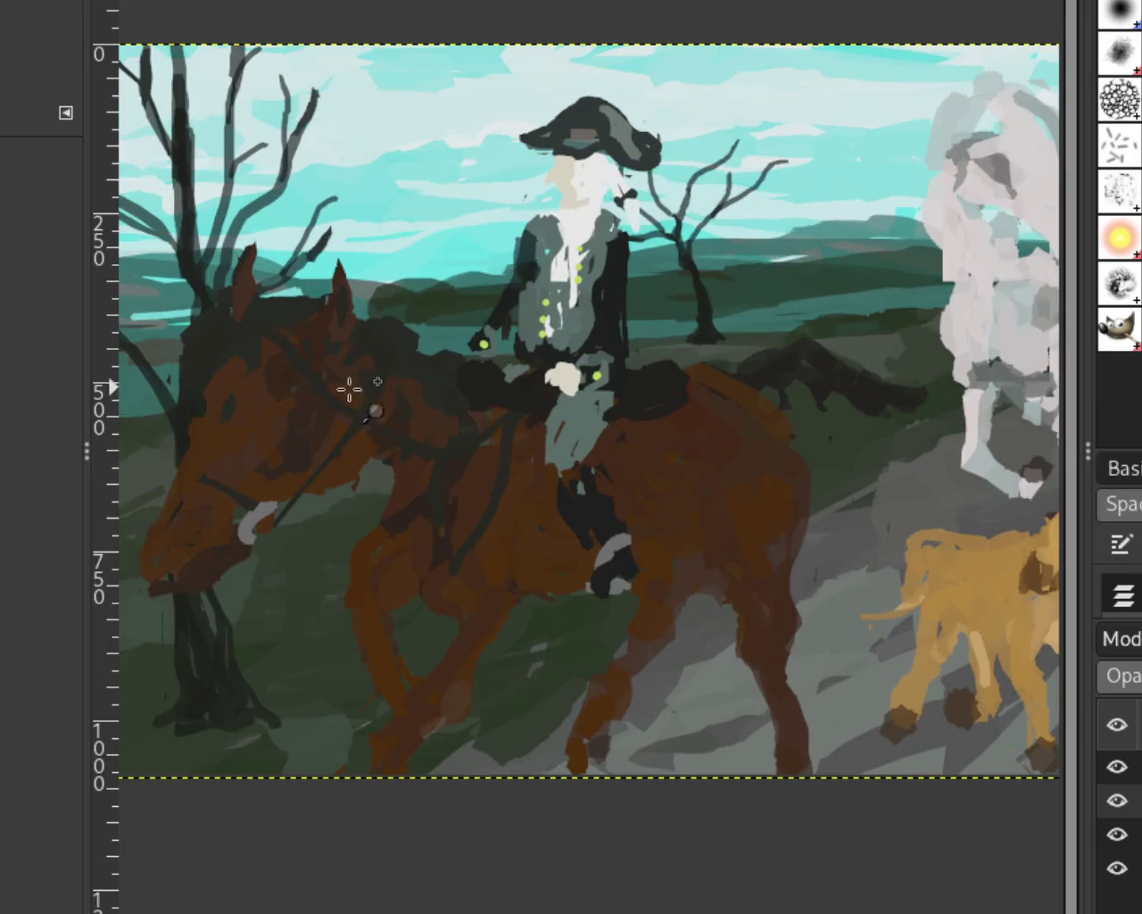
{"action": "left_click", "coordinate": [530, 540], "text": "ctrl"}
Check the whole painting at varying zoom levels, ending with it enlarged to fill the view.
{"action": "left_click", "coordinate": [605, 457]}
{"action": "left_click", "coordinate": [615, 437], "text": "ctrl"}
{"action": "left_click", "coordinate": [670, 433]}
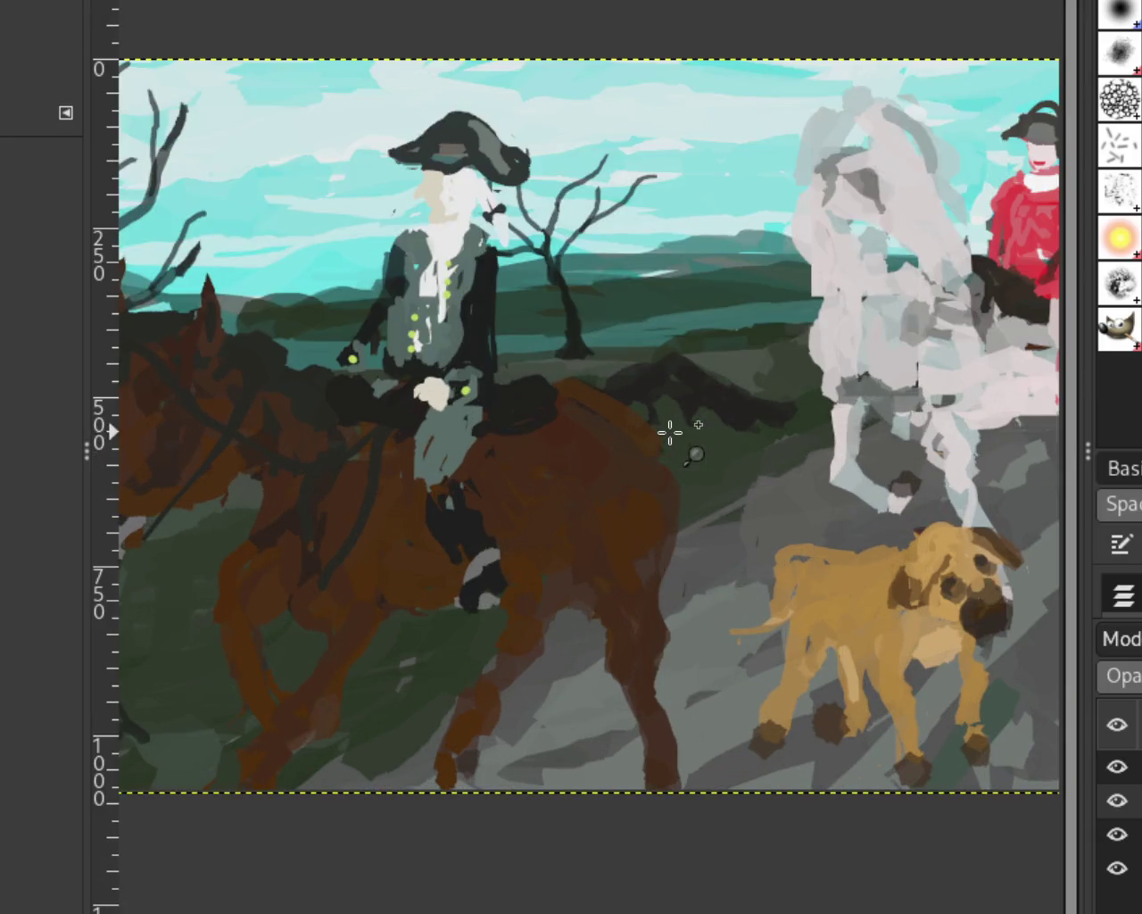
{"action": "left_click", "coordinate": [591, 409], "text": "ctrl"}
{"action": "left_click", "coordinate": [759, 404], "text": "ctrl"}
{"action": "left_click", "coordinate": [687, 268]}
{"action": "left_click", "coordinate": [772, 491], "text": "ctrl"}
{"action": "left_click", "coordinate": [754, 496]}
{"action": "left_click", "coordinate": [692, 505], "text": "ctrl"}
{"action": "left_click", "coordinate": [701, 521]}
{"action": "left_click", "coordinate": [642, 586], "text": "ctrl"}
{"action": "left_click", "coordinate": [641, 586]}
{"action": "left_click", "coordinate": [856, 553], "text": "ctrl"}
{"action": "left_click", "coordinate": [522, 526]}
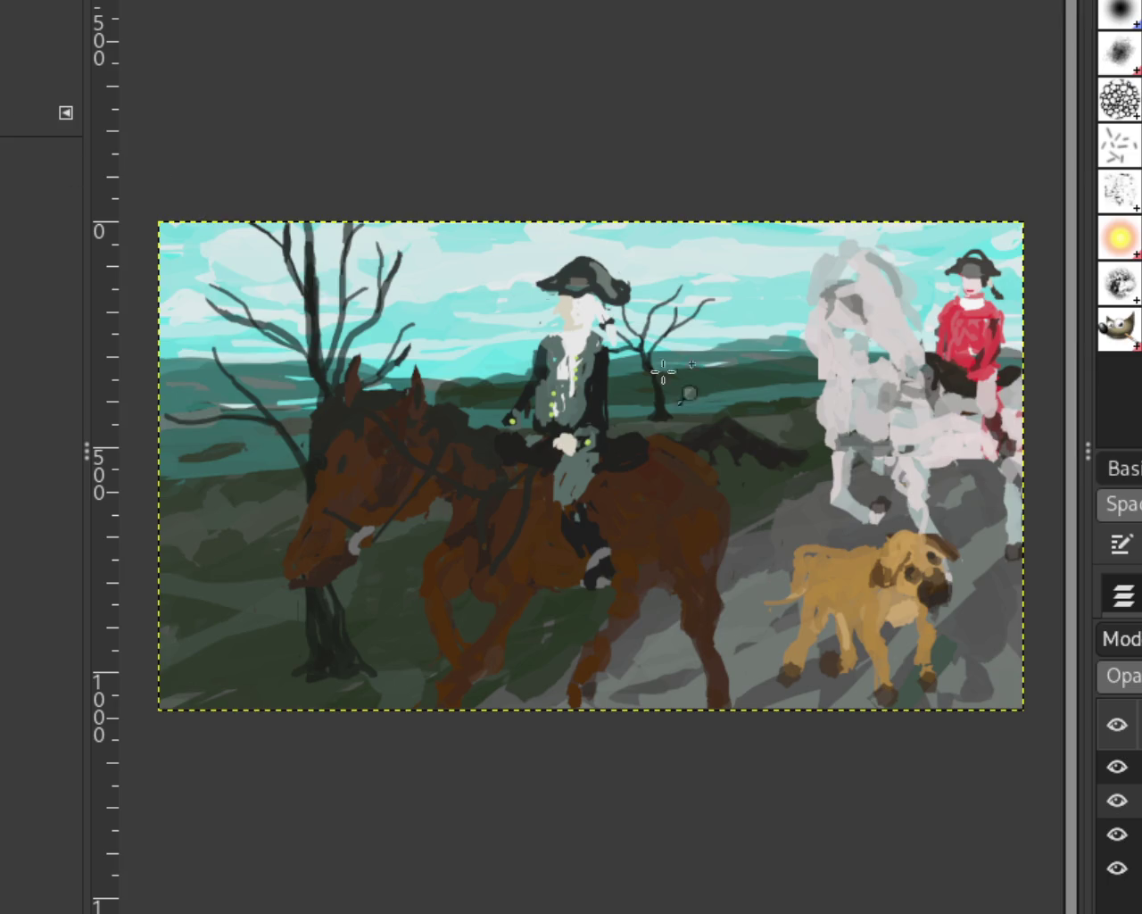
{"action": "scroll", "coordinate": [623, 354], "scroll_direction": "down", "scroll_amount": 1}
{"action": "scroll", "coordinate": [566, 419], "scroll_direction": "up", "scroll_amount": 2}
{"action": "scroll", "coordinate": [554, 390], "scroll_direction": "up", "scroll_amount": 1}
{"action": "scroll", "coordinate": [429, 307], "scroll_direction": "down", "scroll_amount": 2}
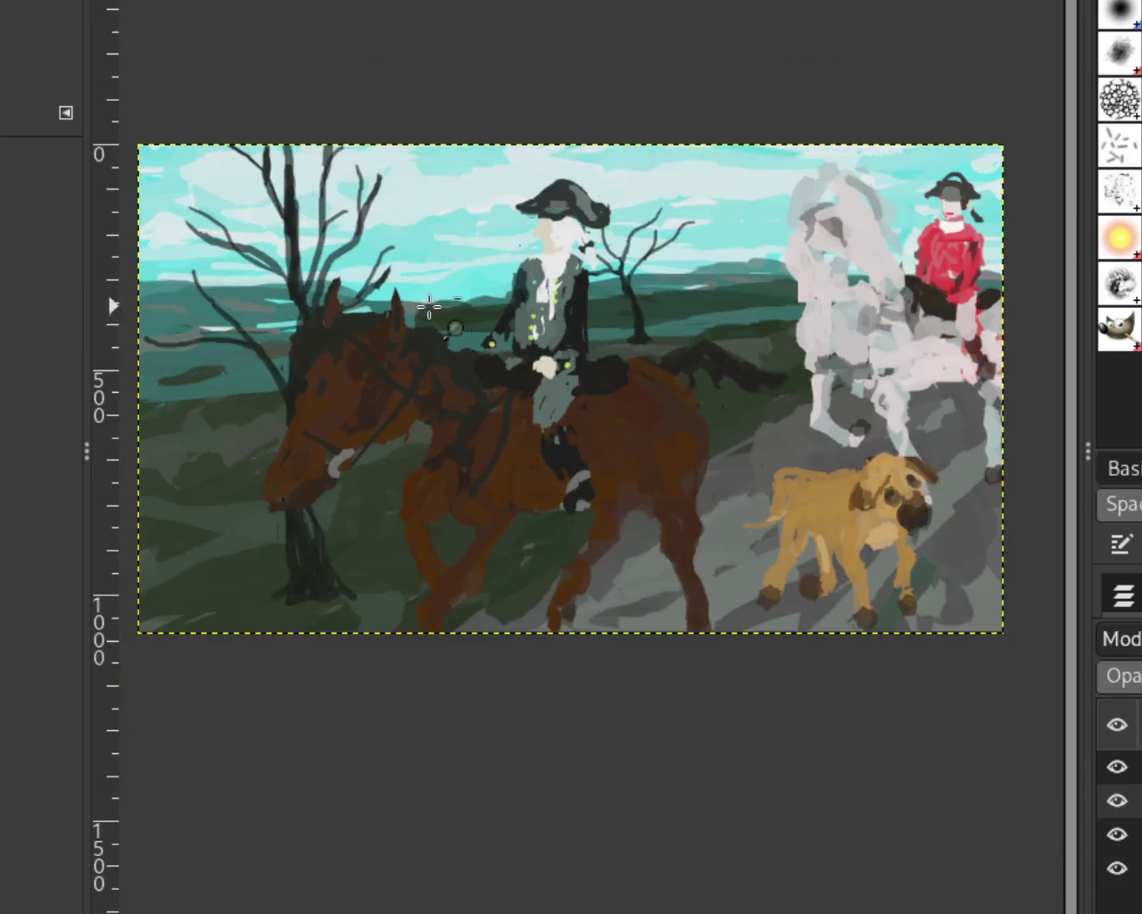
{"action": "scroll", "coordinate": [429, 307], "scroll_direction": "up", "scroll_amount": 1}
{"action": "scroll", "coordinate": [596, 242], "scroll_direction": "up", "scroll_amount": 1}
{"action": "scroll", "coordinate": [668, 376], "scroll_direction": "down", "scroll_amount": 2}
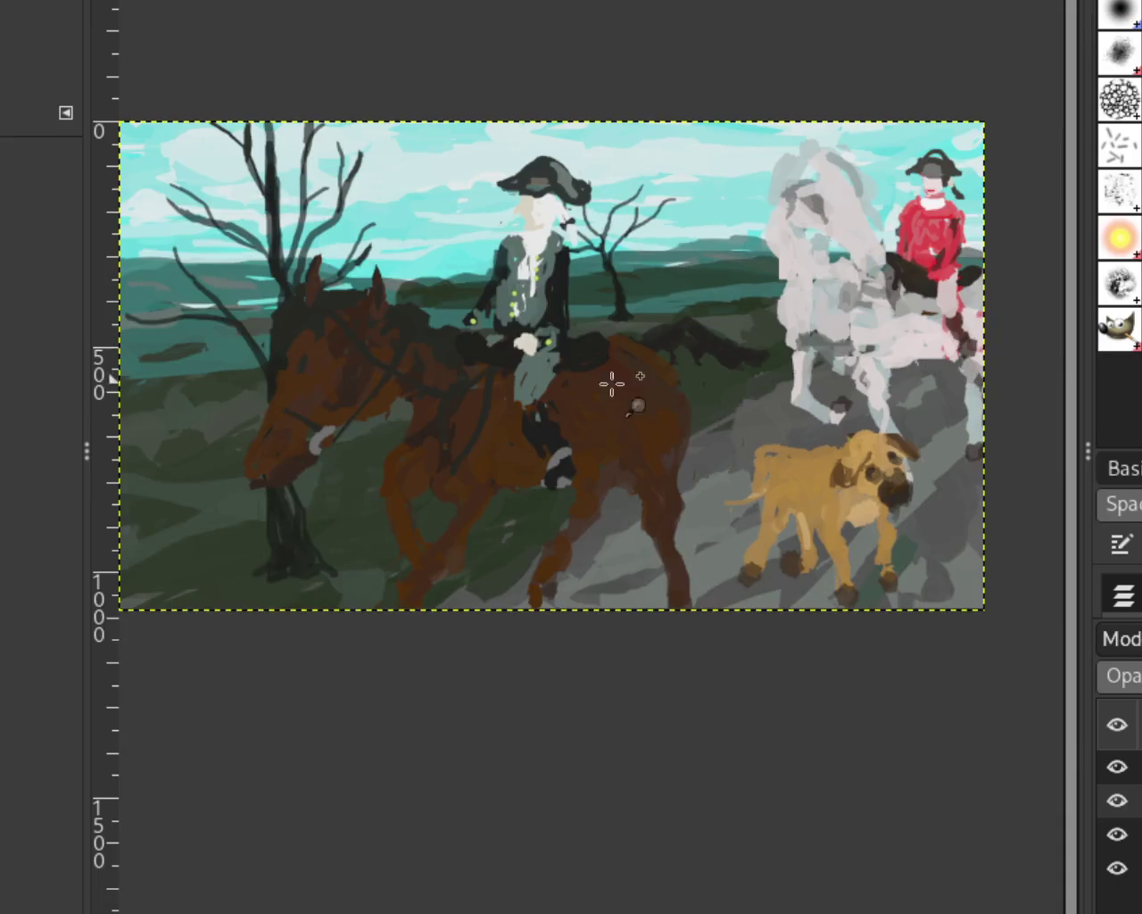
{"action": "scroll", "coordinate": [667, 375], "scroll_direction": "up", "scroll_amount": 1}
{"action": "scroll", "coordinate": [665, 383], "scroll_direction": "down", "scroll_amount": 1}
{"action": "scroll", "coordinate": [775, 547], "scroll_direction": "down", "scroll_amount": 5}
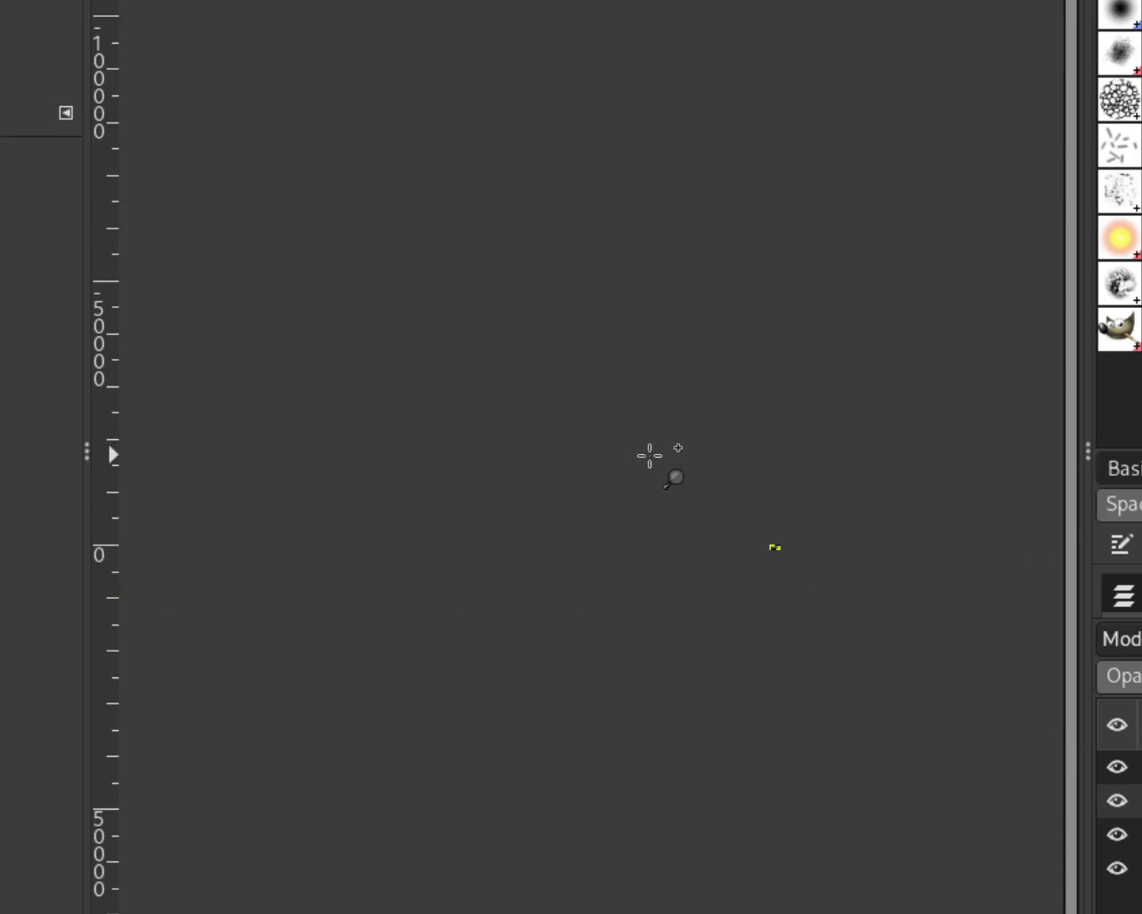
{"action": "scroll", "coordinate": [880, 635], "scroll_direction": "down", "scroll_amount": 2}
{"action": "scroll", "coordinate": [866, 625], "scroll_direction": "up", "scroll_amount": 2}
{"action": "scroll", "coordinate": [812, 595], "scroll_direction": "up", "scroll_amount": 2}
{"action": "scroll", "coordinate": [812, 596], "scroll_direction": "up", "scroll_amount": 3}
{"action": "scroll", "coordinate": [452, 595], "scroll_direction": "down", "scroll_amount": 2}
{"action": "scroll", "coordinate": [619, 612], "scroll_direction": "up", "scroll_amount": 3}
{"action": "scroll", "coordinate": [633, 616], "scroll_direction": "up", "scroll_amount": 1}
{"action": "scroll", "coordinate": [419, 598], "scroll_direction": "down", "scroll_amount": 1}
{"action": "scroll", "coordinate": [389, 596], "scroll_direction": "down", "scroll_amount": 1}
{"action": "scroll", "coordinate": [500, 596], "scroll_direction": "up", "scroll_amount": 1}
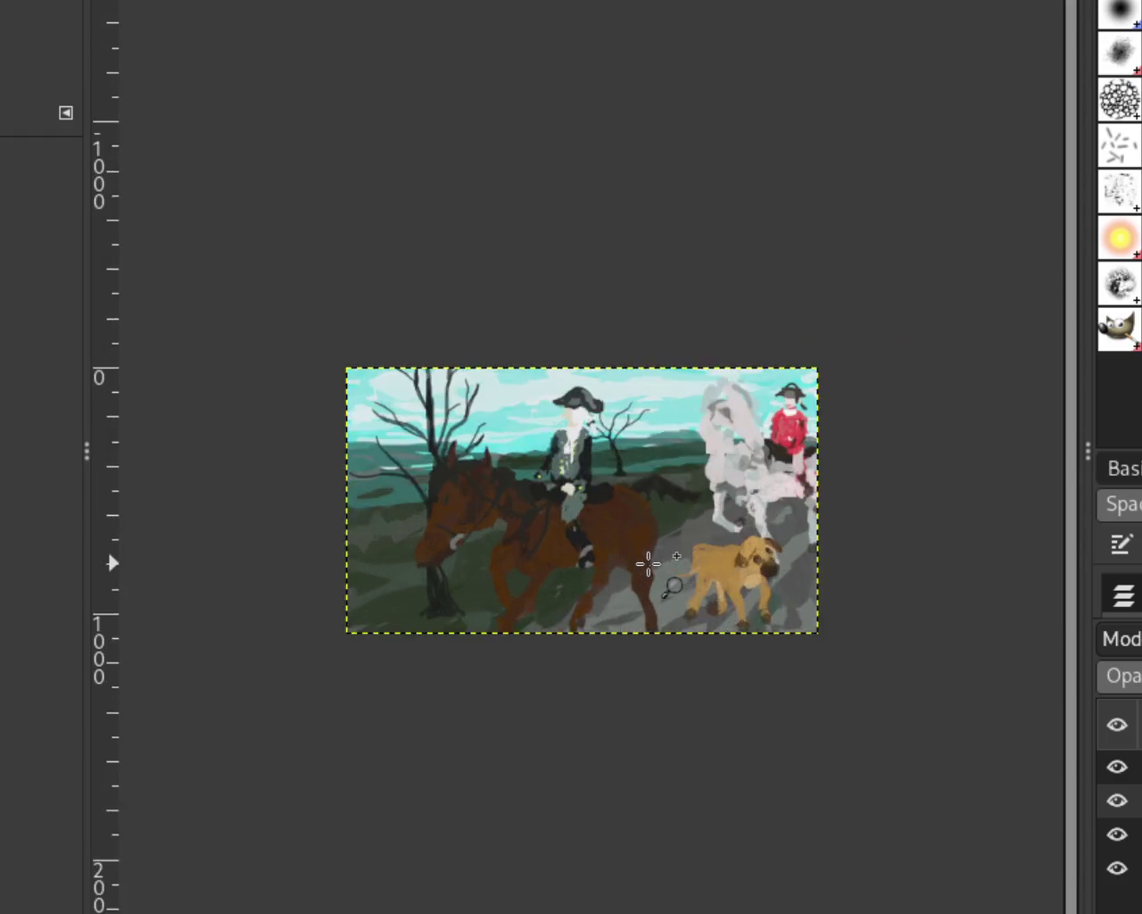
{"action": "scroll", "coordinate": [617, 597], "scroll_direction": "up", "scroll_amount": 2}
{"action": "scroll", "coordinate": [643, 556], "scroll_direction": "down", "scroll_amount": 1}
{"action": "scroll", "coordinate": [755, 589], "scroll_direction": "up", "scroll_amount": 1}
{"action": "scroll", "coordinate": [705, 577], "scroll_direction": "down", "scroll_amount": 1}
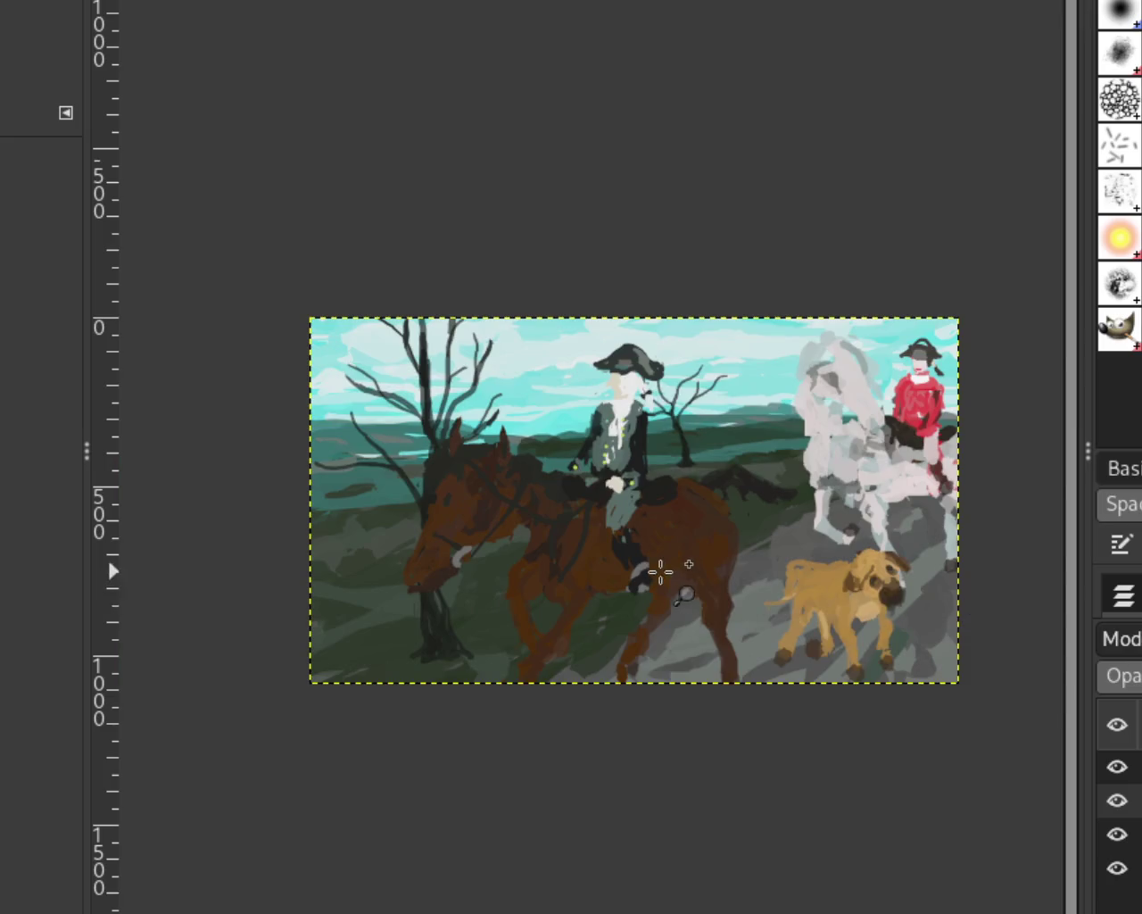
{"action": "scroll", "coordinate": [679, 600], "scroll_direction": "up", "scroll_amount": 1}
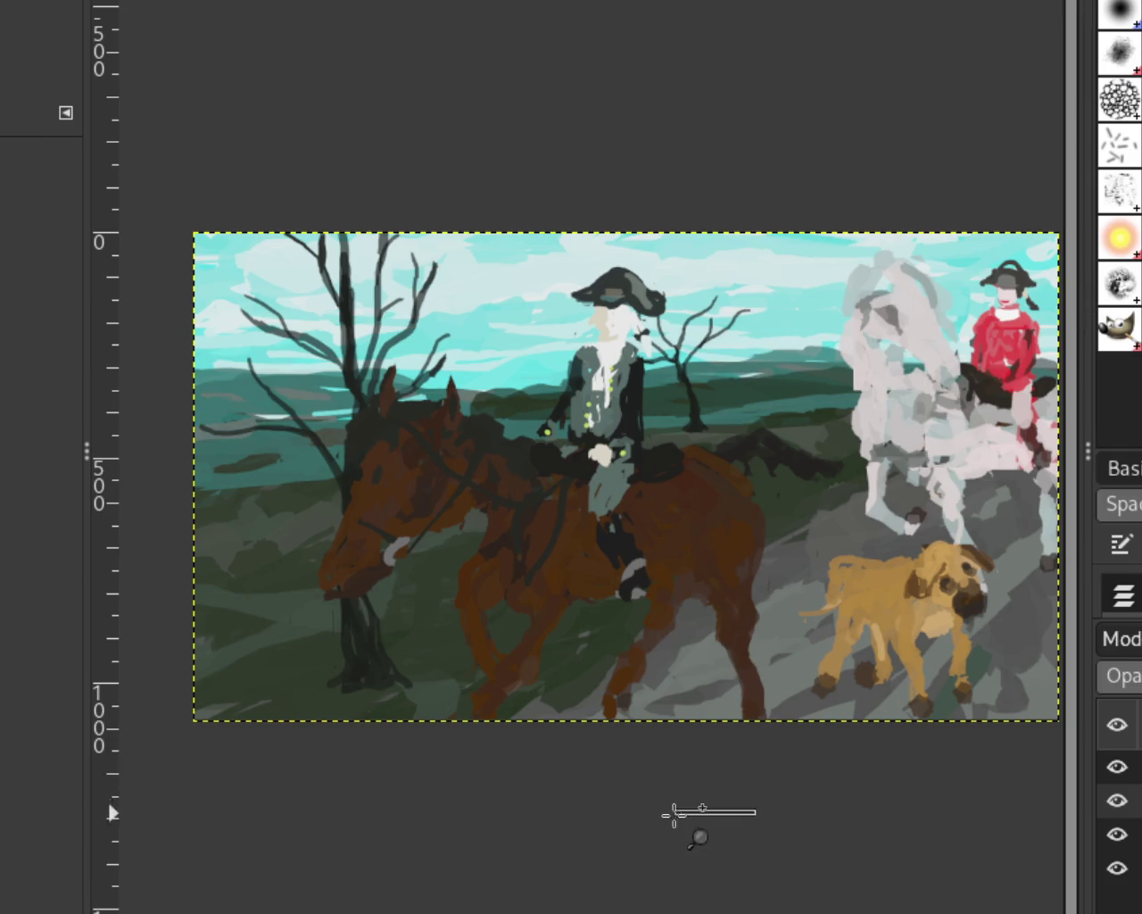
{"action": "left_click_drag", "start_coordinate": [760, 808], "coordinate": [665, 814]}
{"action": "scroll", "coordinate": [944, 777], "scroll_direction": "right", "scroll_amount": 5}
{"action": "scroll", "coordinate": [670, 722], "scroll_direction": "down", "scroll_amount": 1}
{"action": "scroll", "coordinate": [670, 723], "scroll_direction": "down", "scroll_amount": 1}
{"action": "scroll", "coordinate": [670, 723], "scroll_direction": "down", "scroll_amount": 2}
{"action": "scroll", "coordinate": [670, 723], "scroll_direction": "down", "scroll_amount": 2}
{"action": "scroll", "coordinate": [670, 723], "scroll_direction": "down", "scroll_amount": 2}
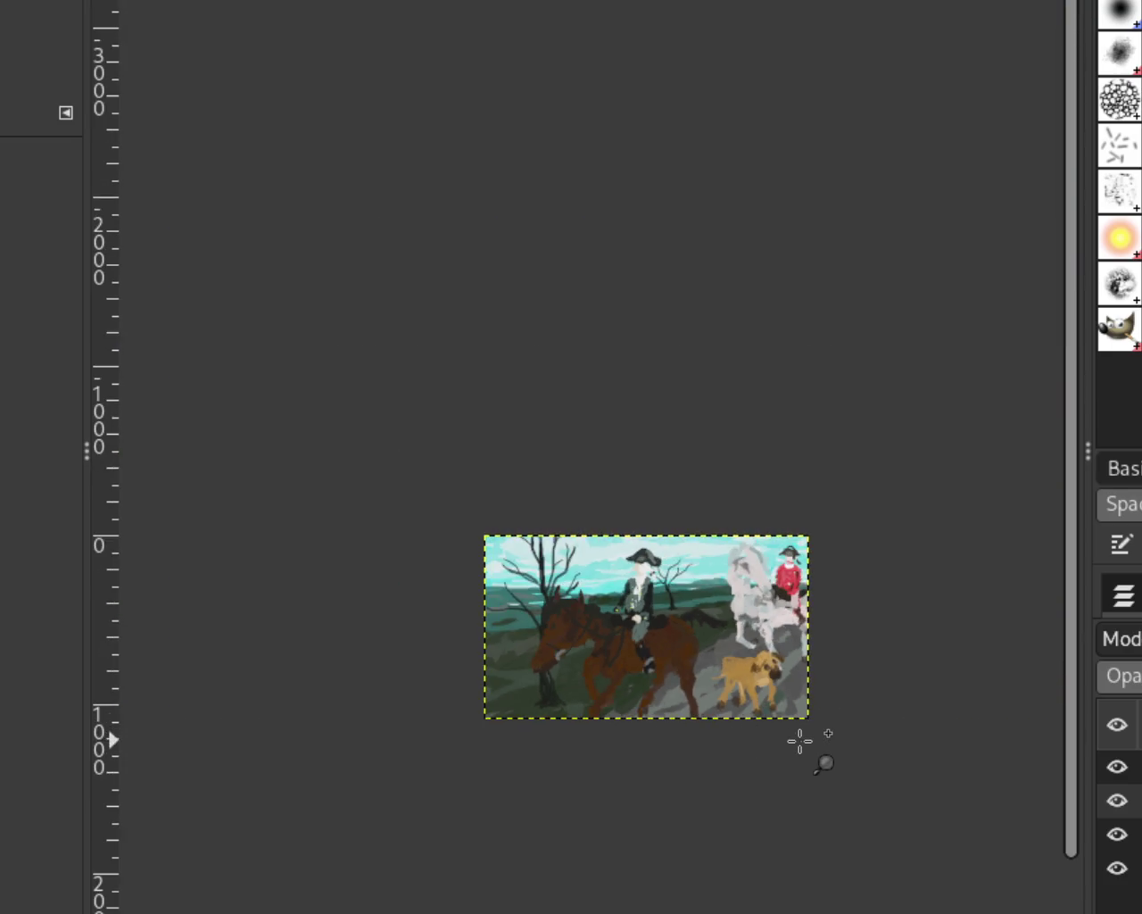
{"action": "scroll", "coordinate": [800, 740], "scroll_direction": "up", "scroll_amount": 2}
{"action": "scroll", "coordinate": [801, 704], "scroll_direction": "down", "scroll_amount": 1}
{"action": "scroll", "coordinate": [556, 763], "scroll_direction": "up", "scroll_amount": 2}
{"action": "scroll", "coordinate": [485, 575], "scroll_direction": "down", "scroll_amount": 2}
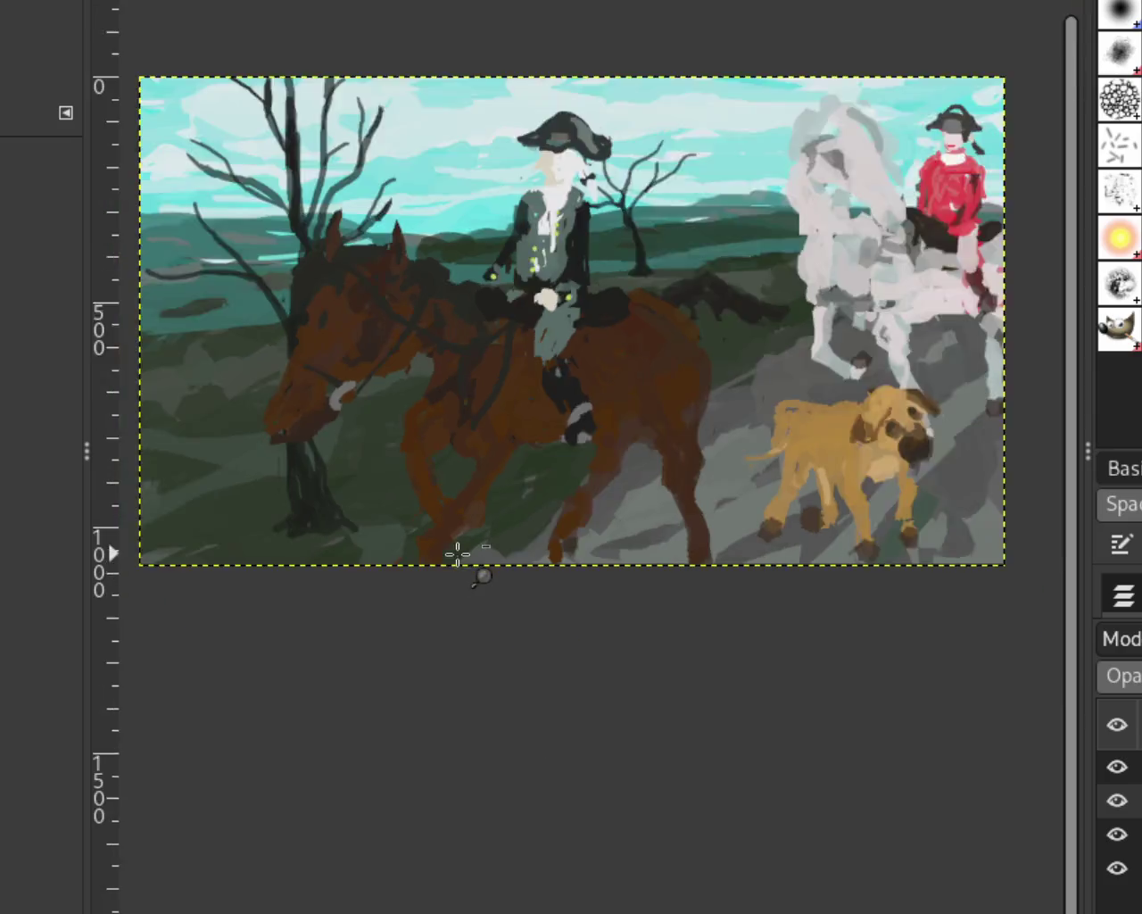
{"action": "scroll", "coordinate": [530, 583], "scroll_direction": "right", "scroll_amount": 1}
{"action": "scroll", "coordinate": [608, 524], "scroll_direction": "down", "scroll_amount": 1}
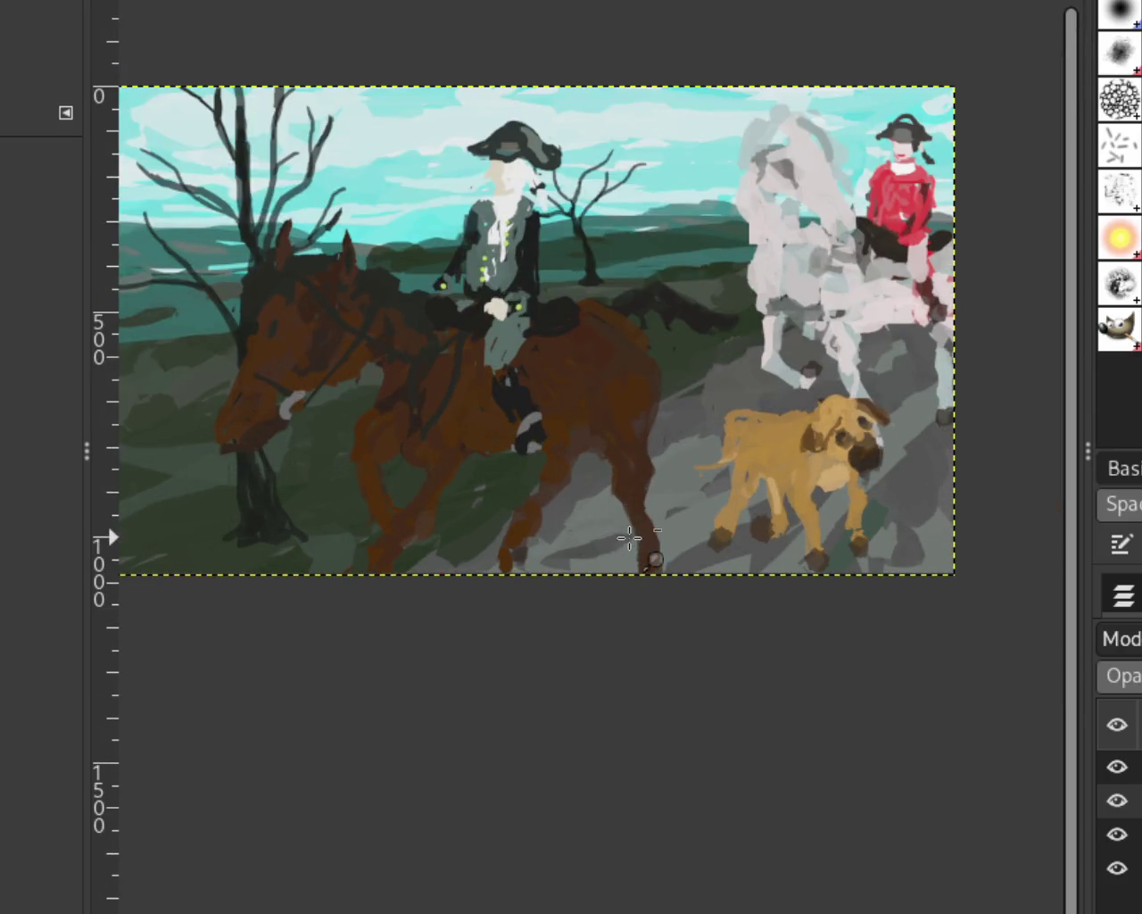
{"action": "scroll", "coordinate": [589, 527], "scroll_direction": "down", "scroll_amount": 1}
{"action": "scroll", "coordinate": [518, 522], "scroll_direction": "up", "scroll_amount": 1}
{"action": "left_click_drag", "start_coordinate": [524, 561], "coordinate": [560, 564]}
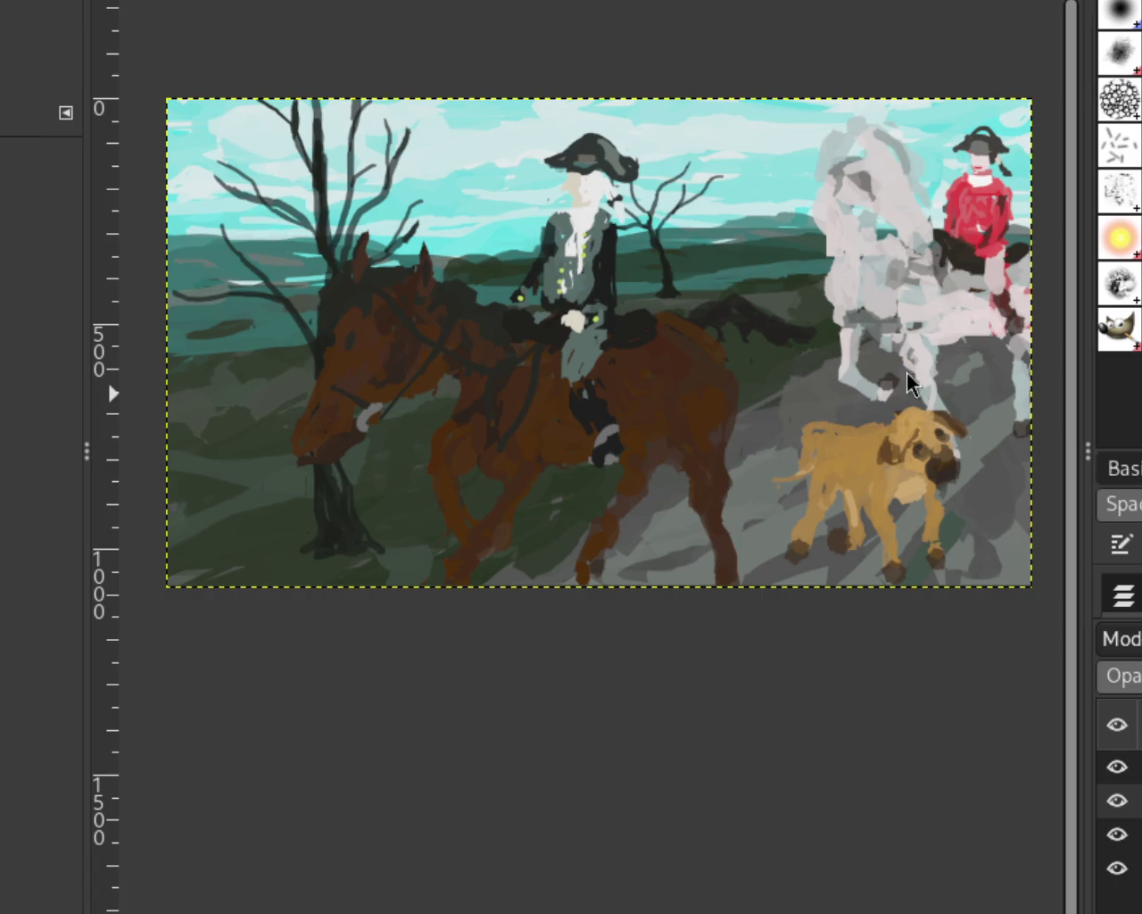
Zoom in on the brown horse's legs, then back out to the whole painting.
{"action": "left_click", "coordinate": [509, 530], "text": "ctrl"}
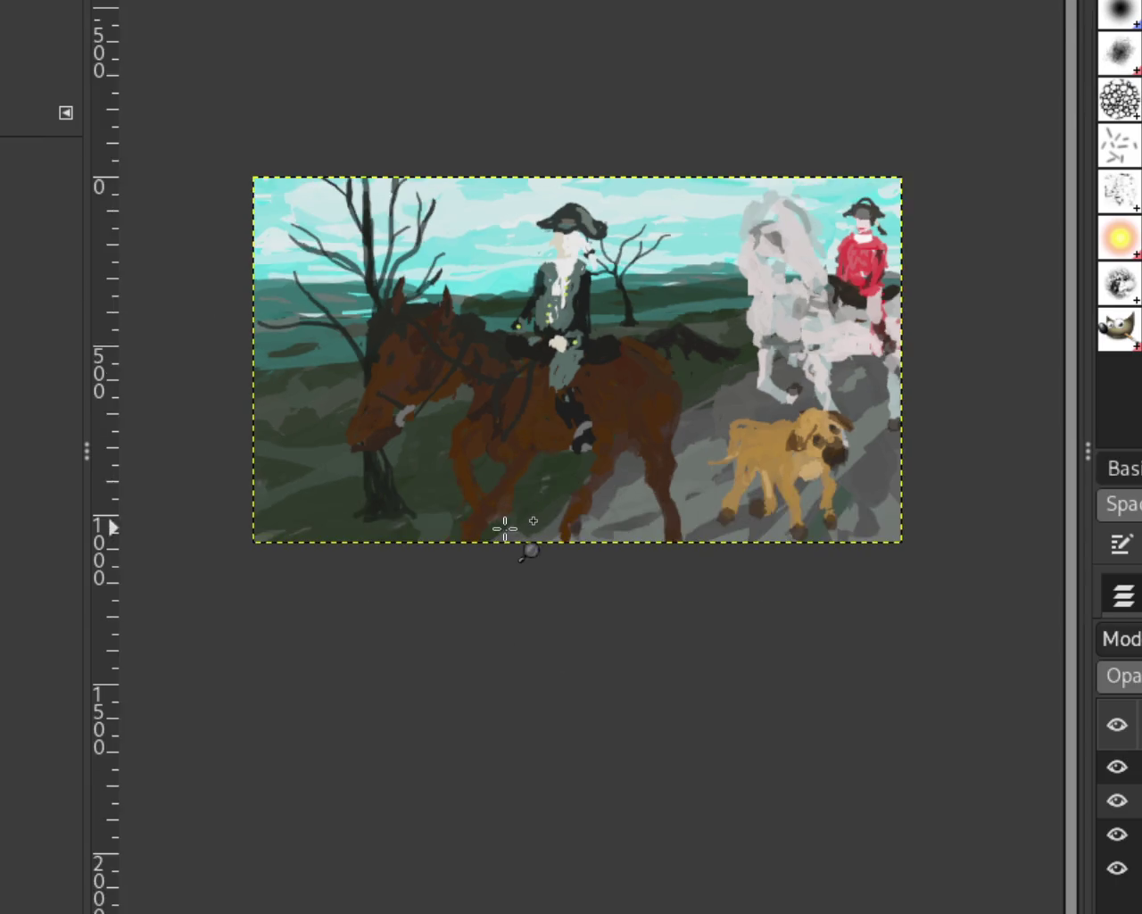
{"action": "left_click", "coordinate": [505, 528]}
{"action": "left_click", "coordinate": [469, 349], "text": "ctrl"}
{"action": "left_click", "coordinate": [469, 362]}
{"action": "left_click", "coordinate": [473, 375]}
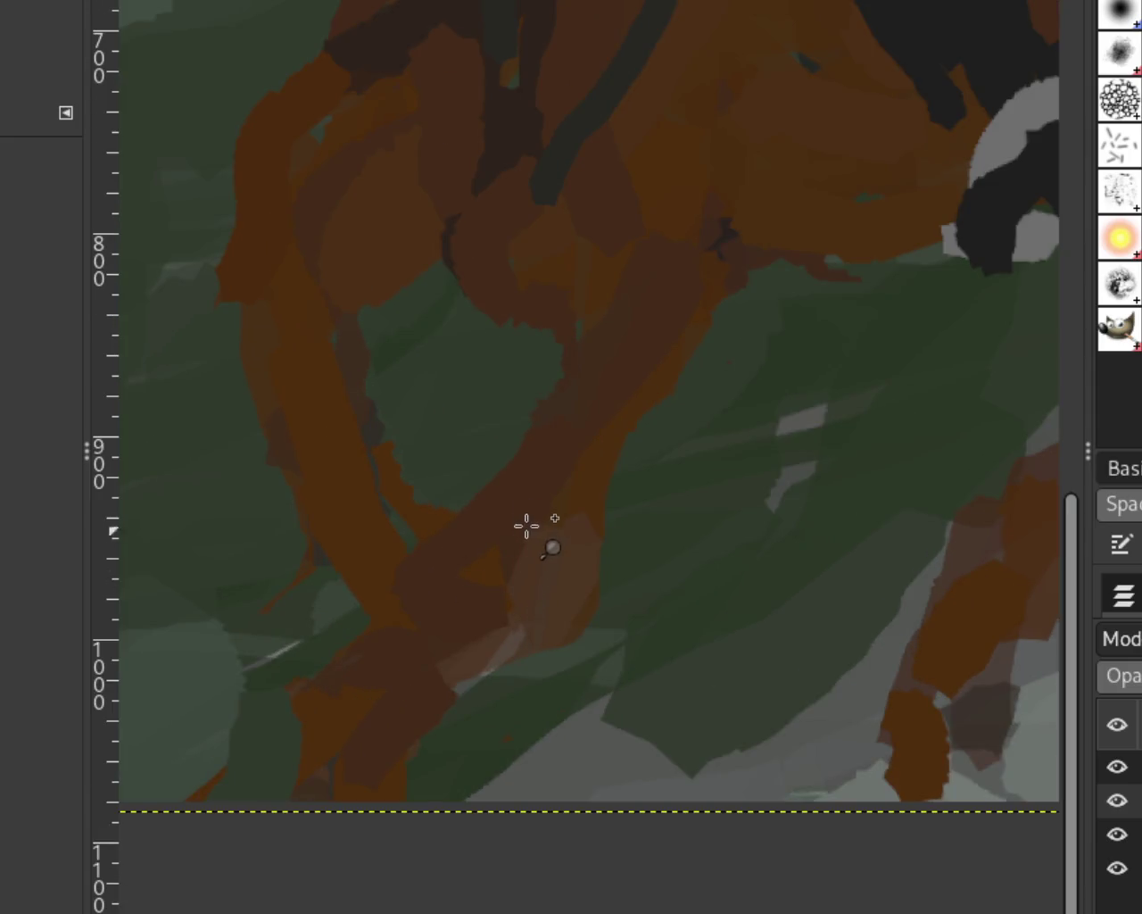
{"action": "left_click", "coordinate": [528, 475], "text": "ctrl"}
{"action": "left_click", "coordinate": [598, 434], "text": "ctrl"}
{"action": "left_click", "coordinate": [655, 428]}
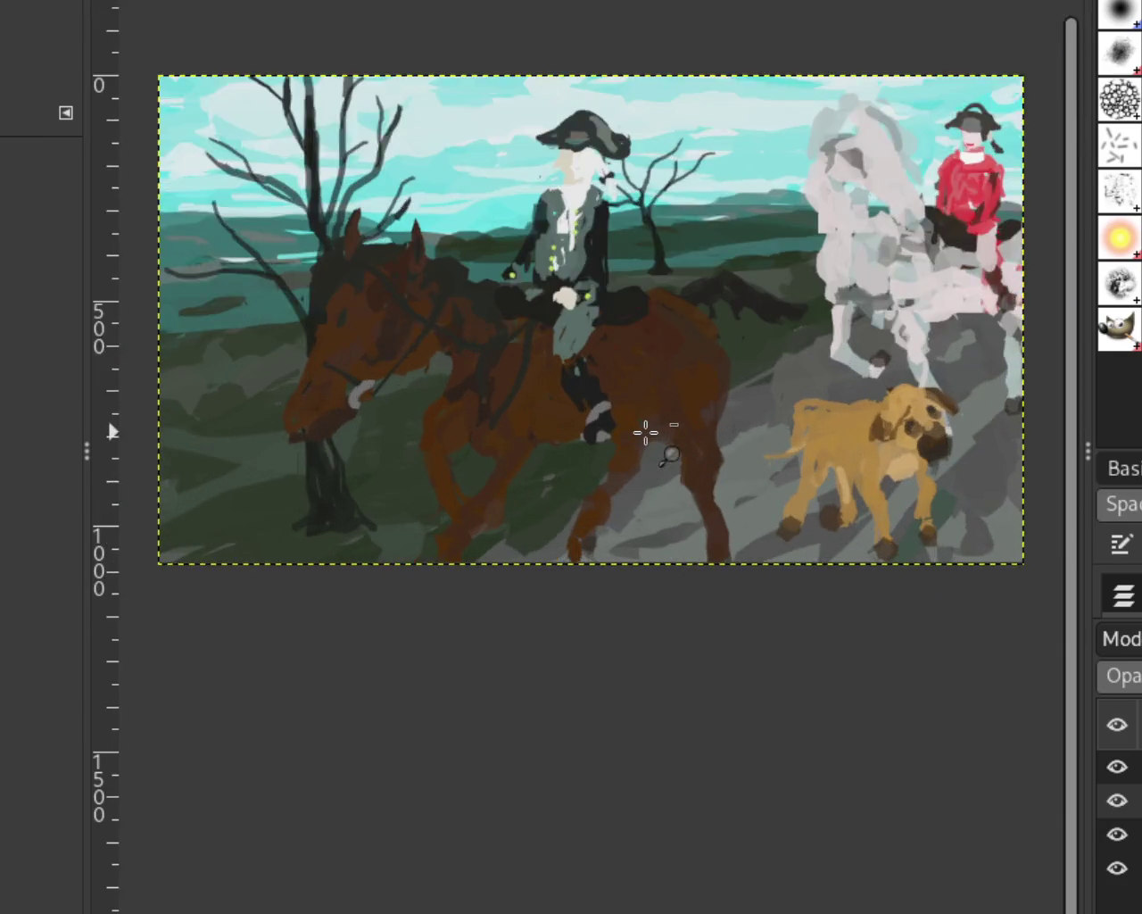
Check the whole painting at similar zoom levels, then switch to the greyscale scribble image.
{"action": "left_click", "coordinate": [665, 482], "text": "ctrl"}
{"action": "left_click", "coordinate": [702, 443]}
{"action": "left_click", "coordinate": [719, 446], "text": "ctrl"}
{"action": "left_click", "coordinate": [718, 436]}
{"action": "left_click", "coordinate": [718, 436], "text": "ctrl"}
{"action": "left_click", "coordinate": [616, 402]}
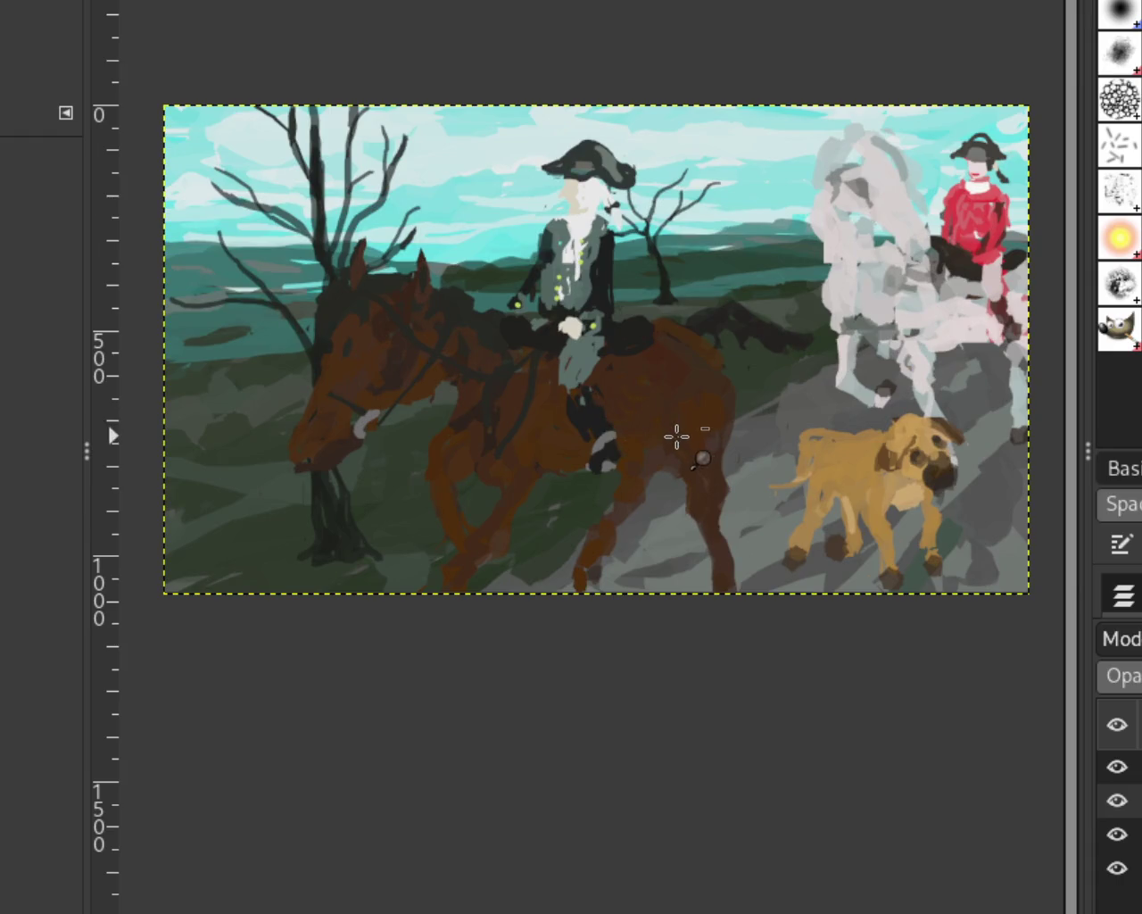
{"action": "left_click", "coordinate": [675, 438], "text": "ctrl"}
{"action": "left_click", "coordinate": [706, 423]}
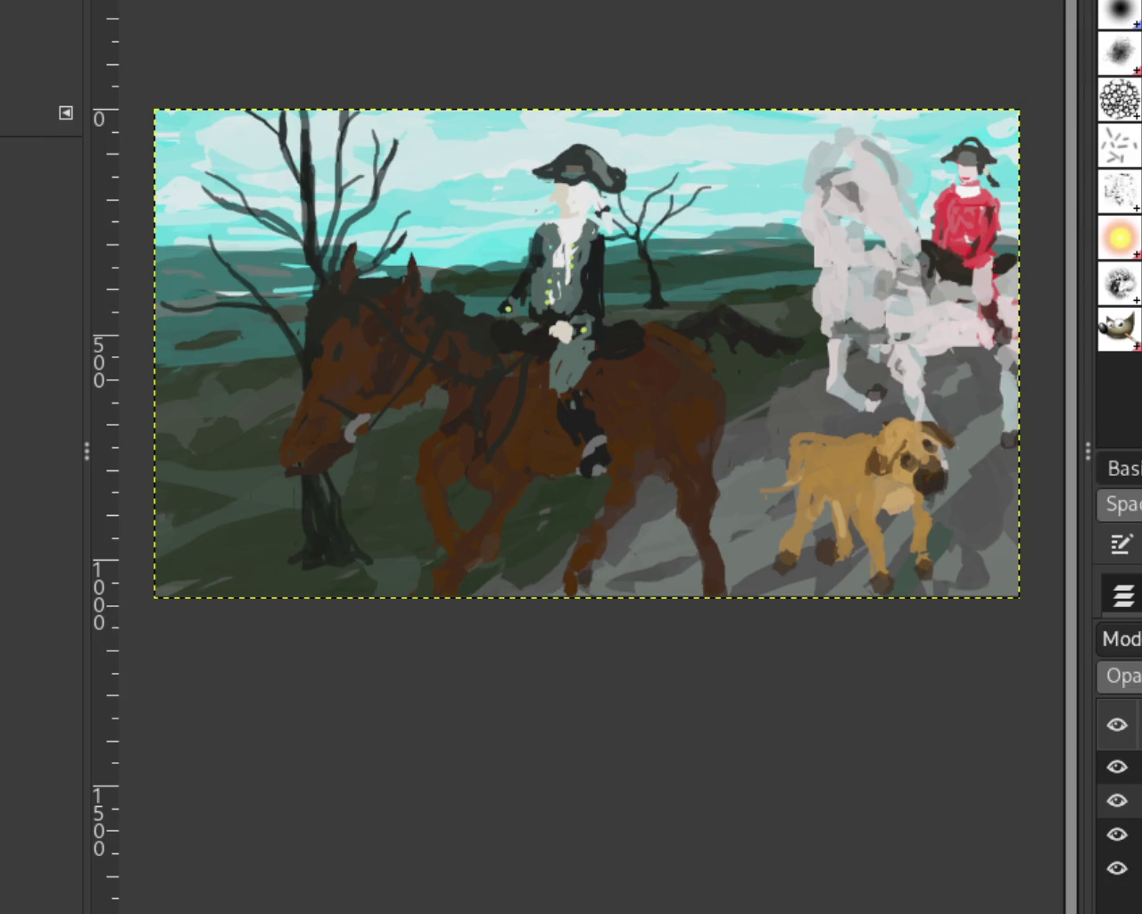
{"action": "left_click", "coordinate": [371, 12]}
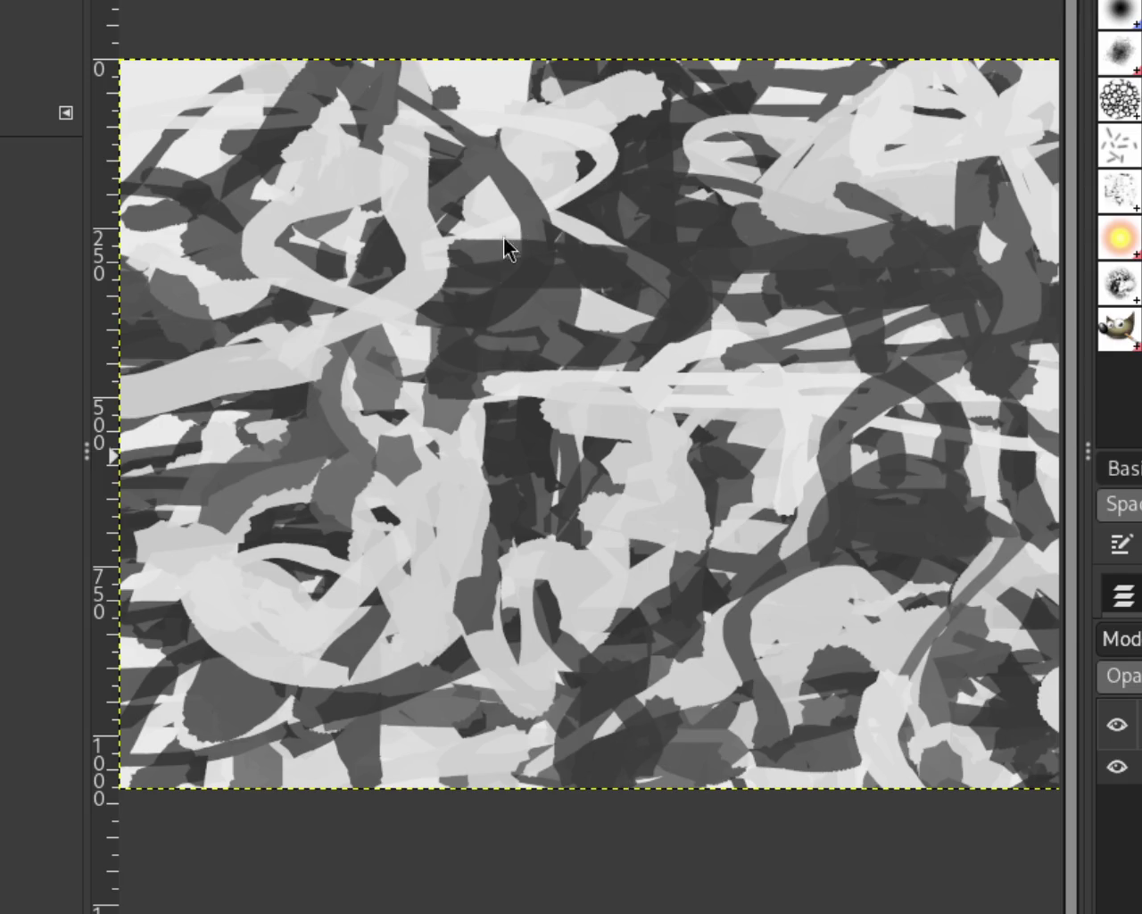
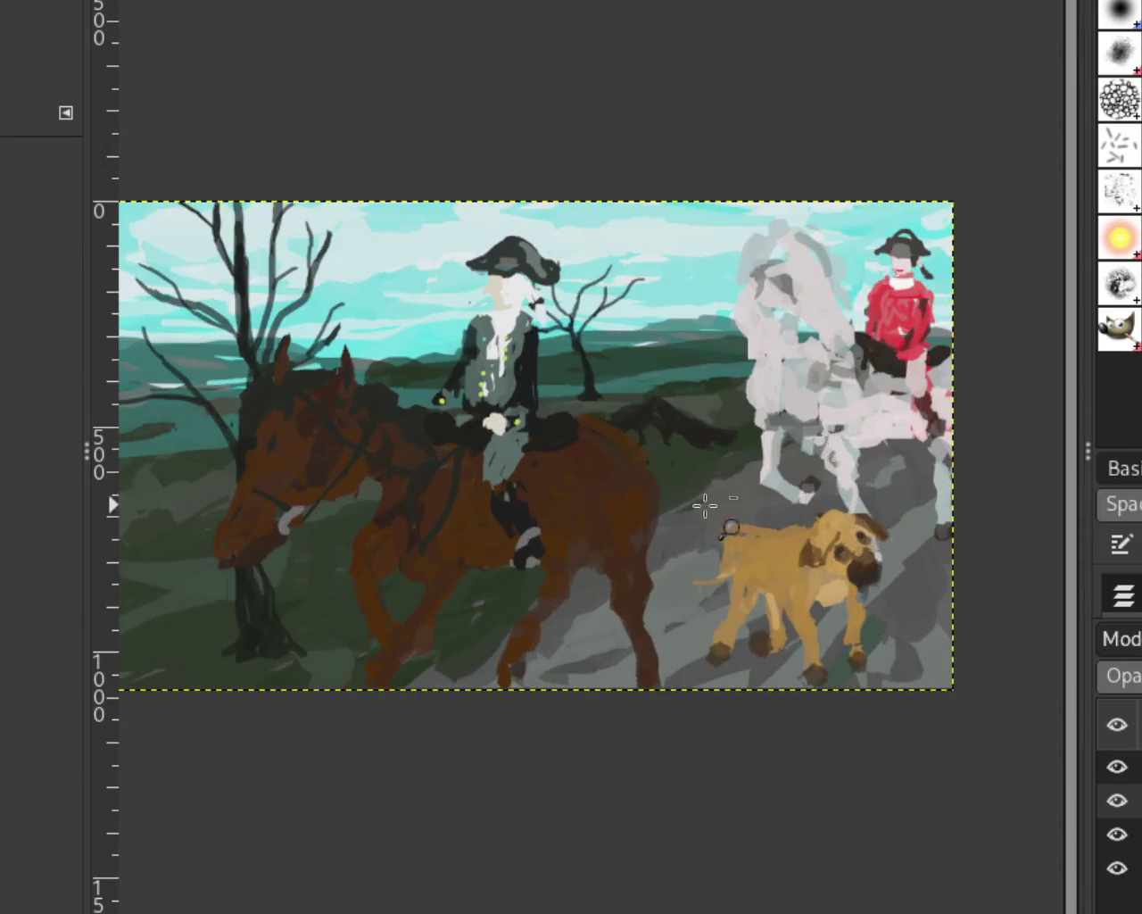
Bring up the gray scribble canvas in place of the horse-and-rider painting with the dog.
{"action": "left_click", "coordinate": [605, 503]}
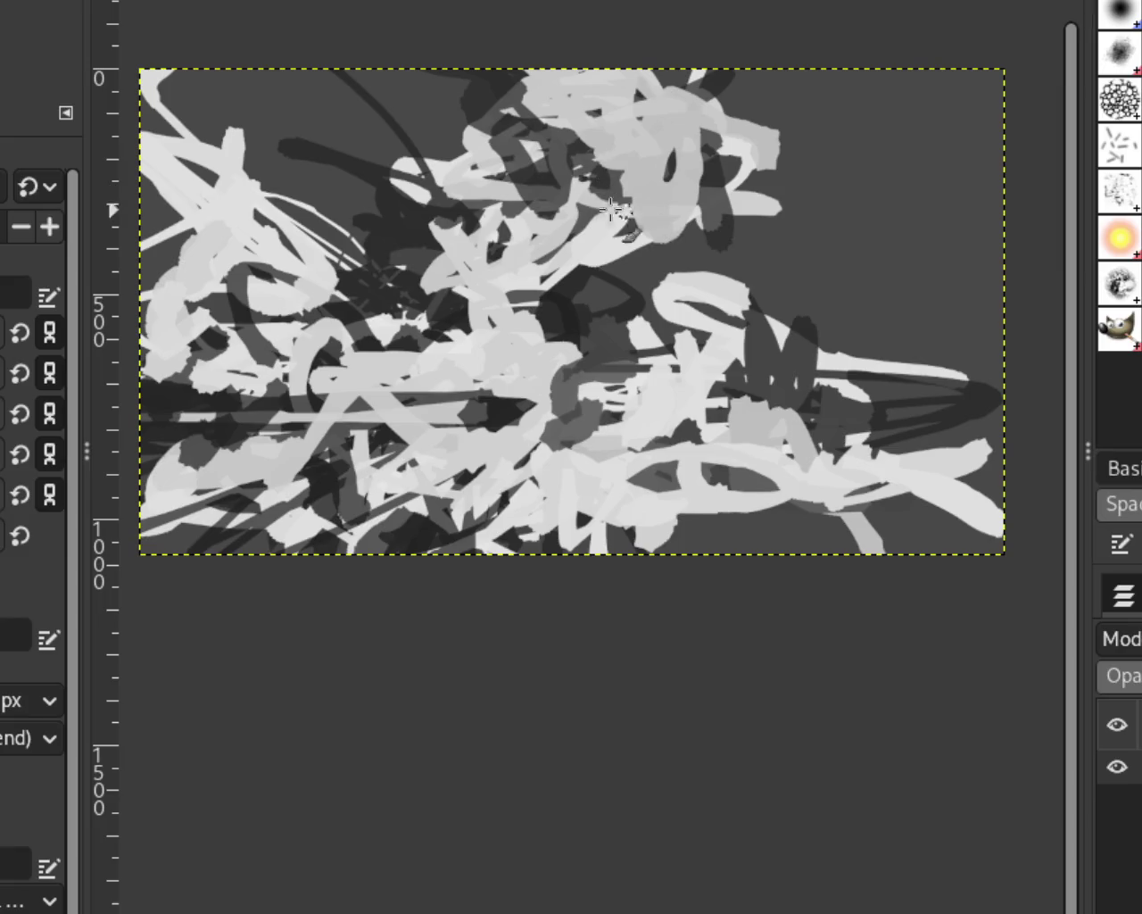
Paint long thin light-grey strokes near the top and across the middle, undoing a stray upper-right stroke.
{"action": "scroll", "coordinate": [661, 401], "scroll_direction": "down", "scroll_amount": 2}
{"action": "scroll", "coordinate": [683, 383], "scroll_direction": "up", "scroll_amount": 1}
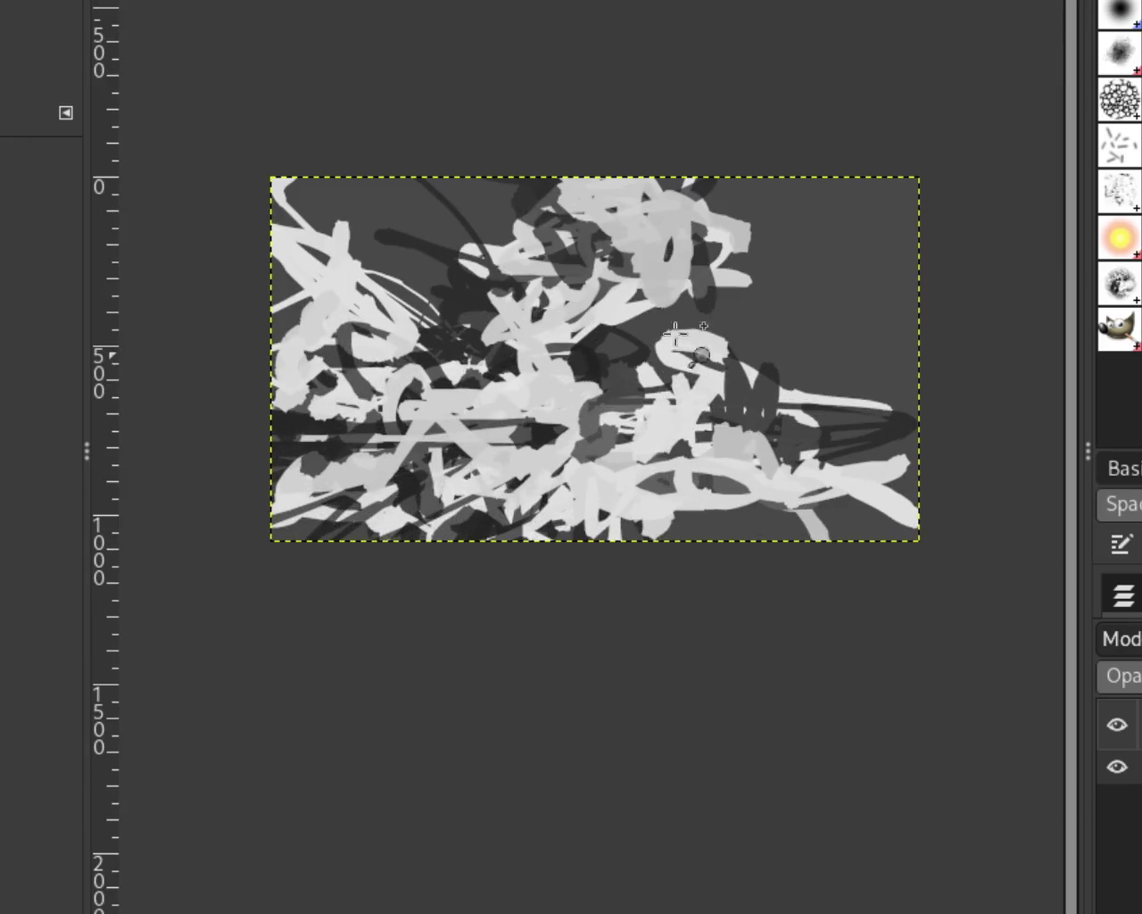
{"action": "scroll", "coordinate": [688, 325], "scroll_direction": "up", "scroll_amount": 1}
{"action": "scroll", "coordinate": [682, 313], "scroll_direction": "up", "scroll_amount": 3}
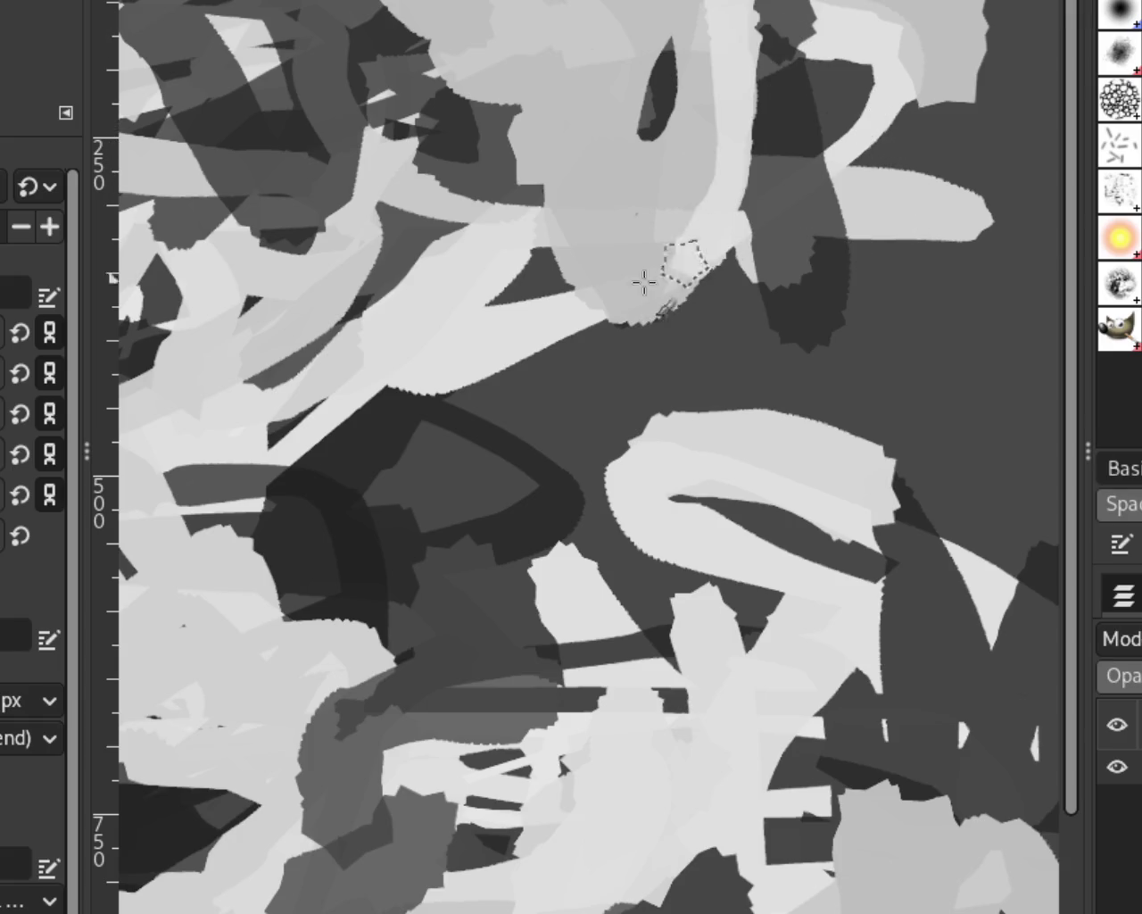
{"action": "mouse_move", "coordinate": [555, 18]}
{"action": "left_mouse_down"}
{"action": "mouse_move", "coordinate": [593, 223]}
{"action": "mouse_move", "coordinate": [741, 5]}
{"action": "left_mouse_up"}
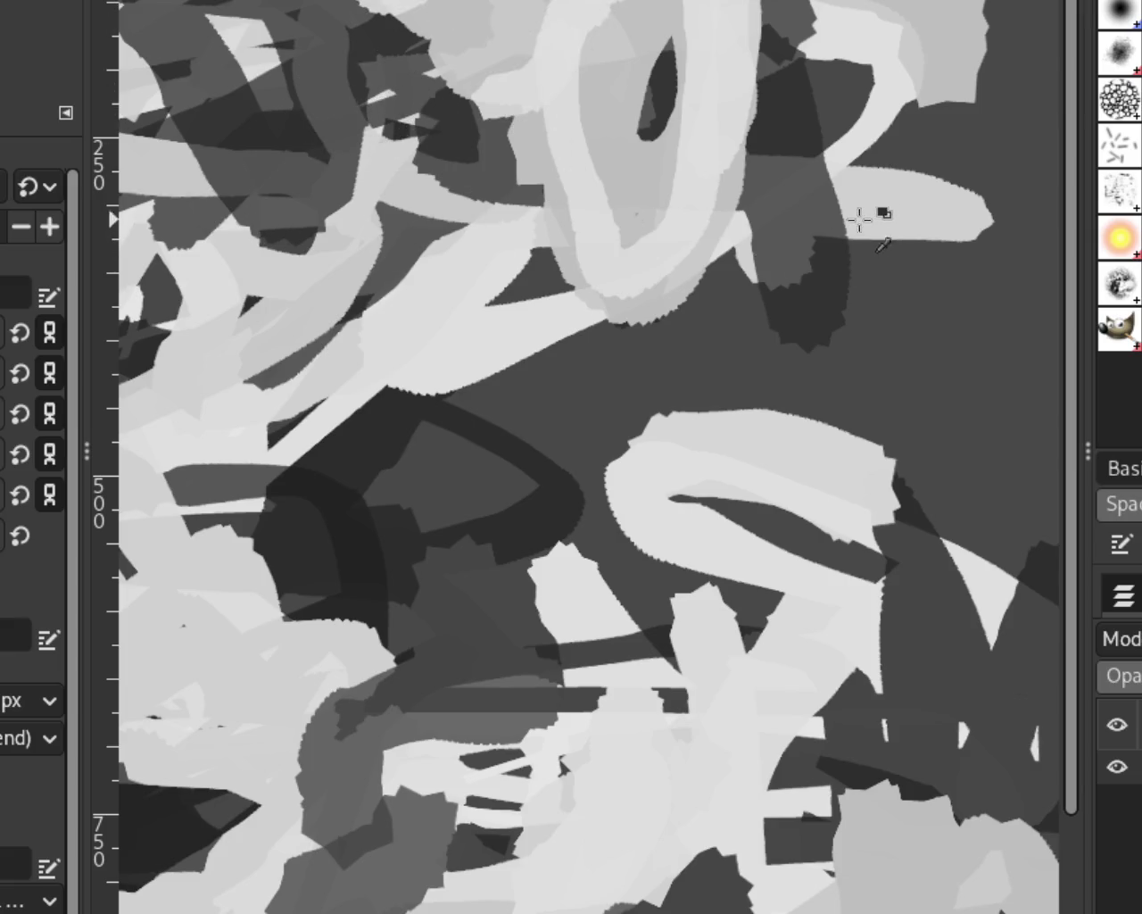
{"action": "left_click_drag", "start_coordinate": [854, 224], "coordinate": [955, 165]}
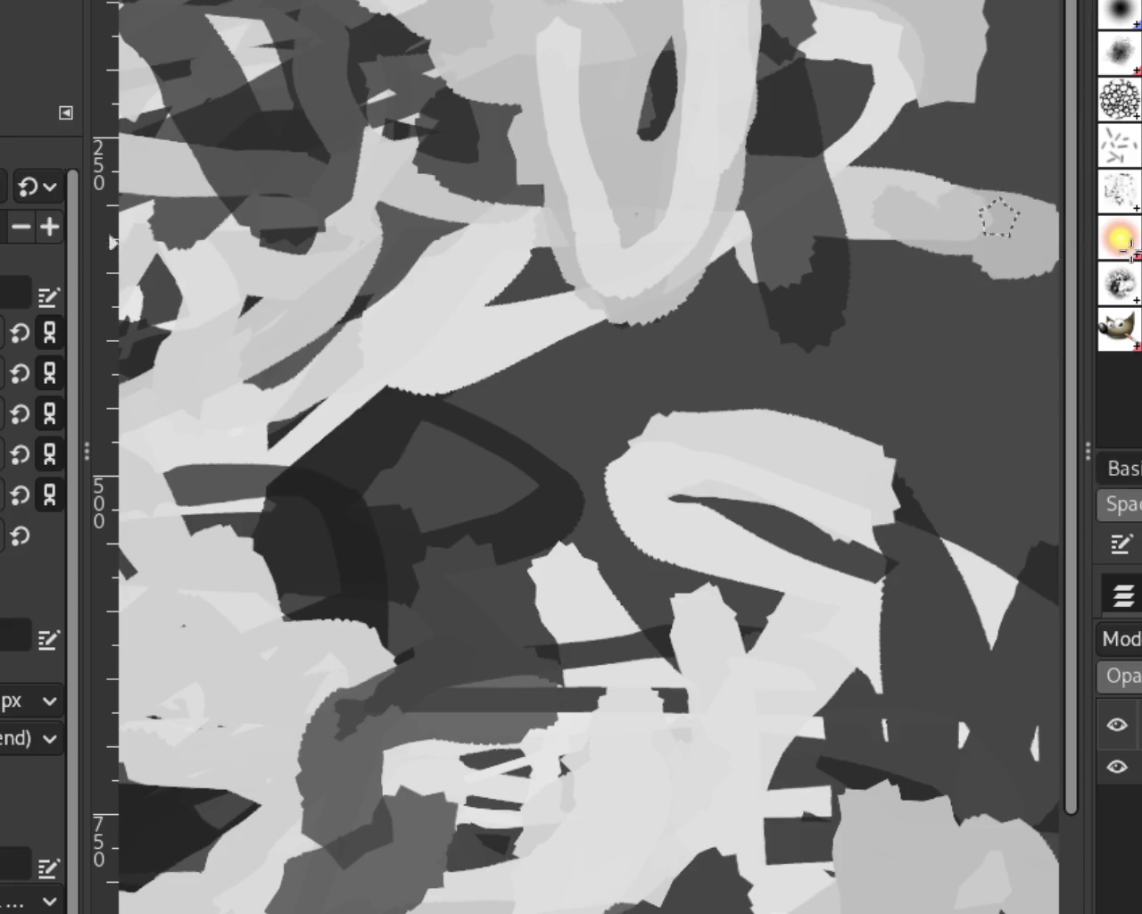
{"action": "key", "text": "ctrl+z"}
{"action": "mouse_move", "coordinate": [471, 313]}
{"action": "left_mouse_down"}
{"action": "mouse_move", "coordinate": [601, 517]}
{"action": "mouse_move", "coordinate": [379, 323]}
{"action": "left_mouse_up"}
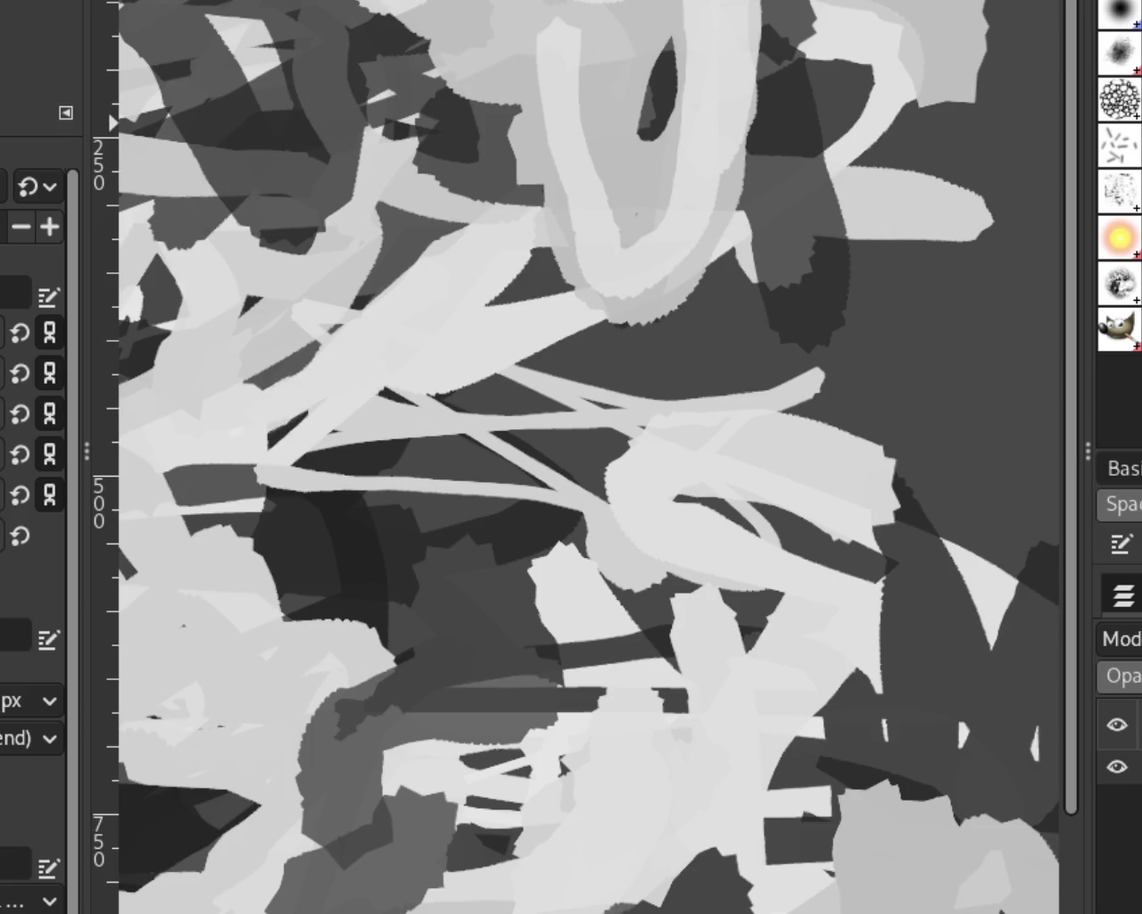
Fit the image in the window, then zoom in and out to inspect the scribbled canvas.
{"action": "key", "text": "shift+ctrl+j"}
{"action": "left_click", "coordinate": [777, 325], "text": "ctrl"}
{"action": "left_click", "coordinate": [786, 393], "text": "ctrl"}
{"action": "left_click", "coordinate": [778, 407]}
{"action": "left_click", "coordinate": [770, 382]}
{"action": "left_click", "coordinate": [785, 385]}
{"action": "left_click", "coordinate": [714, 395]}
{"action": "left_click", "coordinate": [754, 365]}
{"action": "left_click", "coordinate": [872, 493], "text": "ctrl"}
{"action": "left_click", "coordinate": [872, 492], "text": "ctrl"}
{"action": "left_click", "coordinate": [775, 454]}
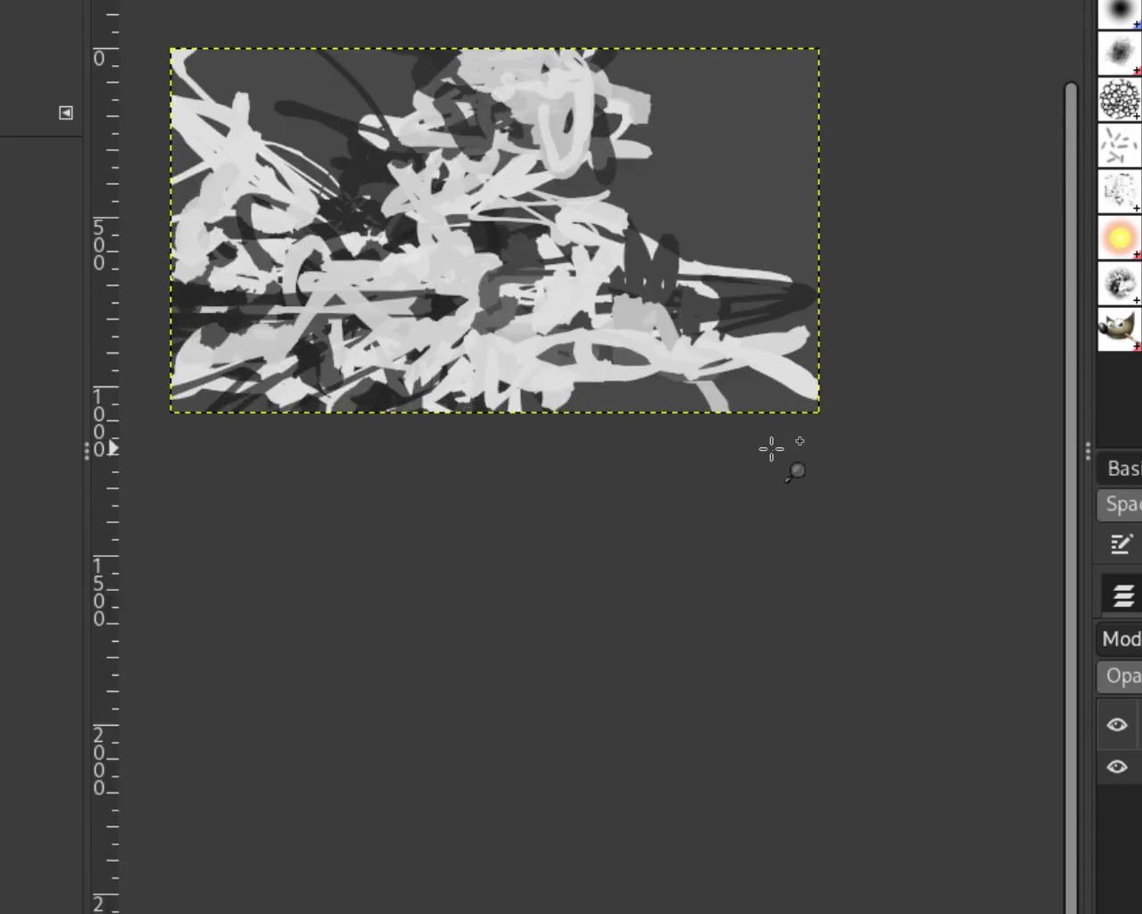
{"action": "left_click", "coordinate": [754, 371]}
{"action": "left_click", "coordinate": [754, 371]}
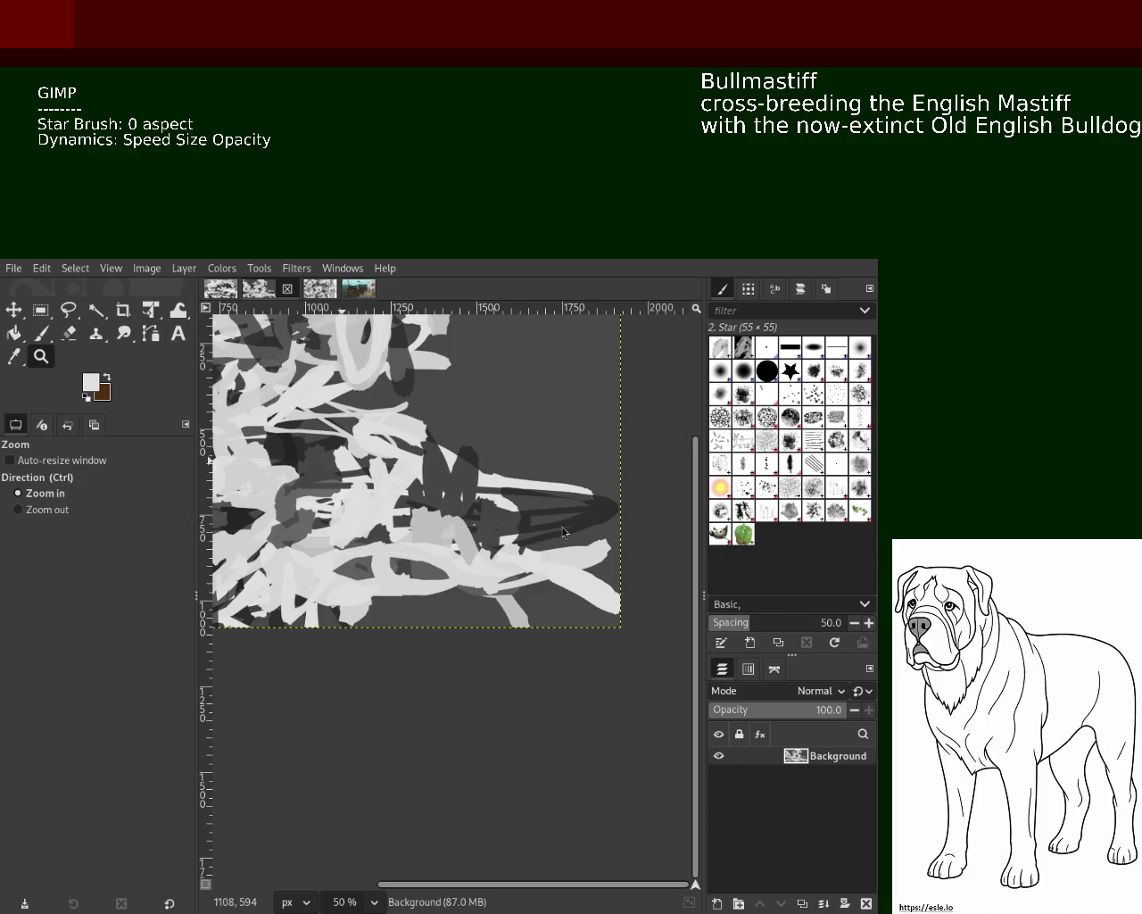
{"action": "scroll", "coordinate": [446, 581], "scroll_direction": "down", "scroll_amount": 7}
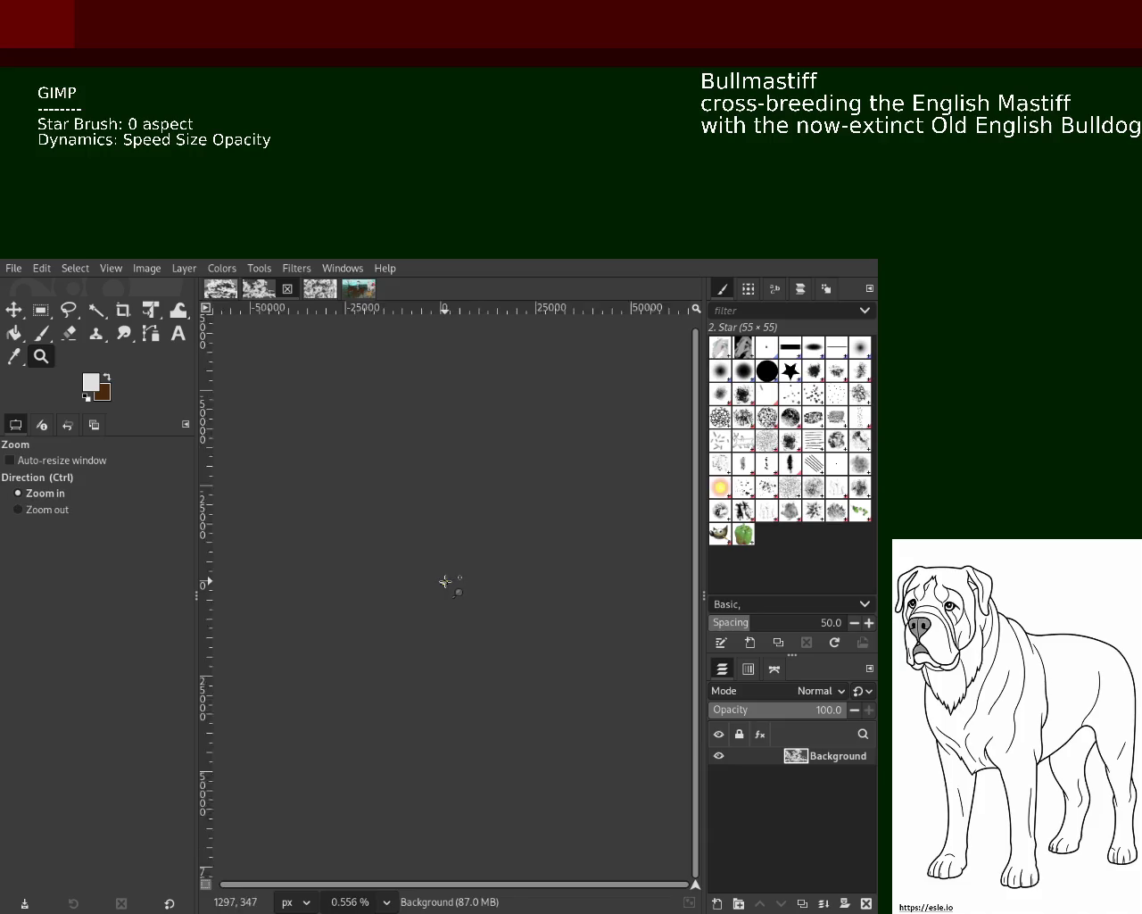
{"action": "scroll", "coordinate": [446, 581], "scroll_direction": "up", "scroll_amount": 4}
{"action": "scroll", "coordinate": [447, 581], "scroll_direction": "up", "scroll_amount": 3}
{"action": "scroll", "coordinate": [451, 625], "scroll_direction": "down", "scroll_amount": 1}
{"action": "scroll", "coordinate": [459, 679], "scroll_direction": "up", "scroll_amount": 1}
{"action": "scroll", "coordinate": [465, 690], "scroll_direction": "down", "scroll_amount": 1}
{"action": "scroll", "coordinate": [465, 692], "scroll_direction": "up", "scroll_amount": 3}
{"action": "scroll", "coordinate": [465, 691], "scroll_direction": "down", "scroll_amount": 1}
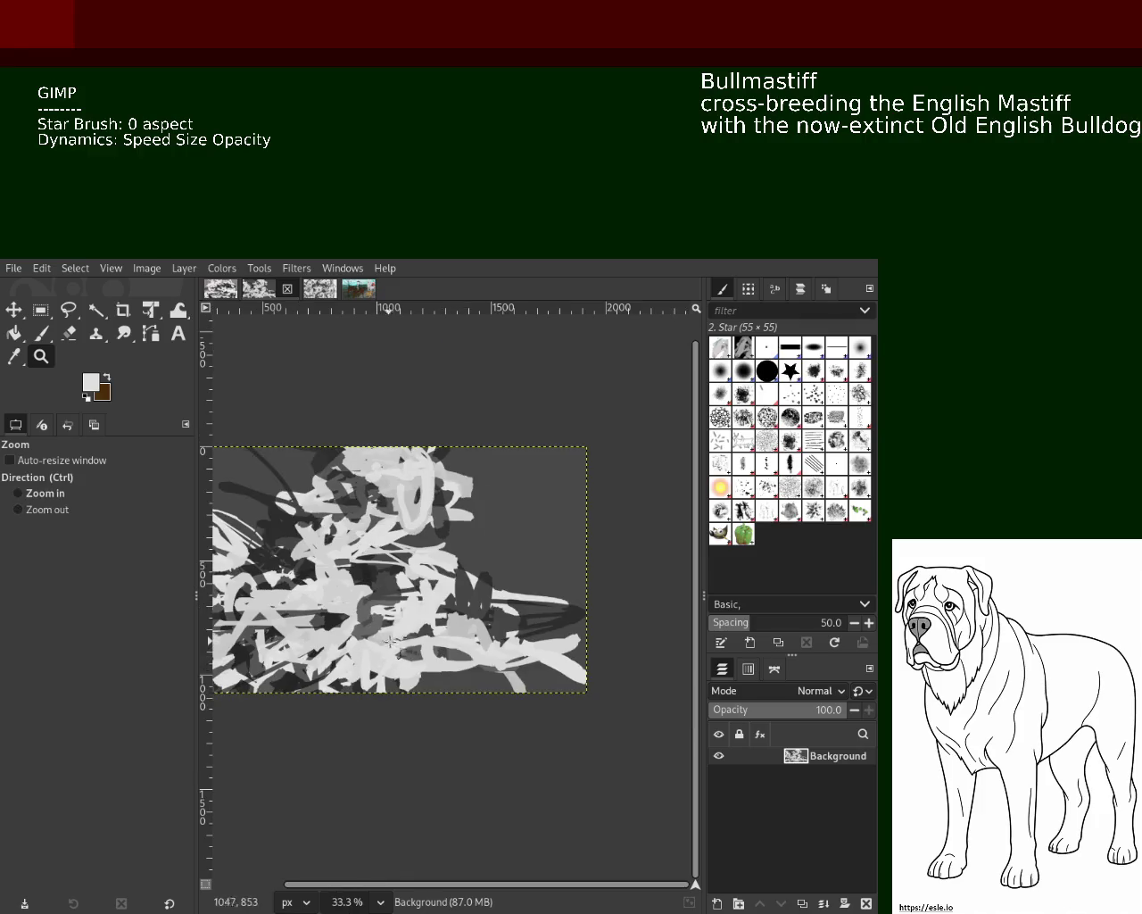
Pick a dark grey from the canvas and extend the dark wedge toward the right edge.
{"action": "left_click", "coordinate": [41, 333]}
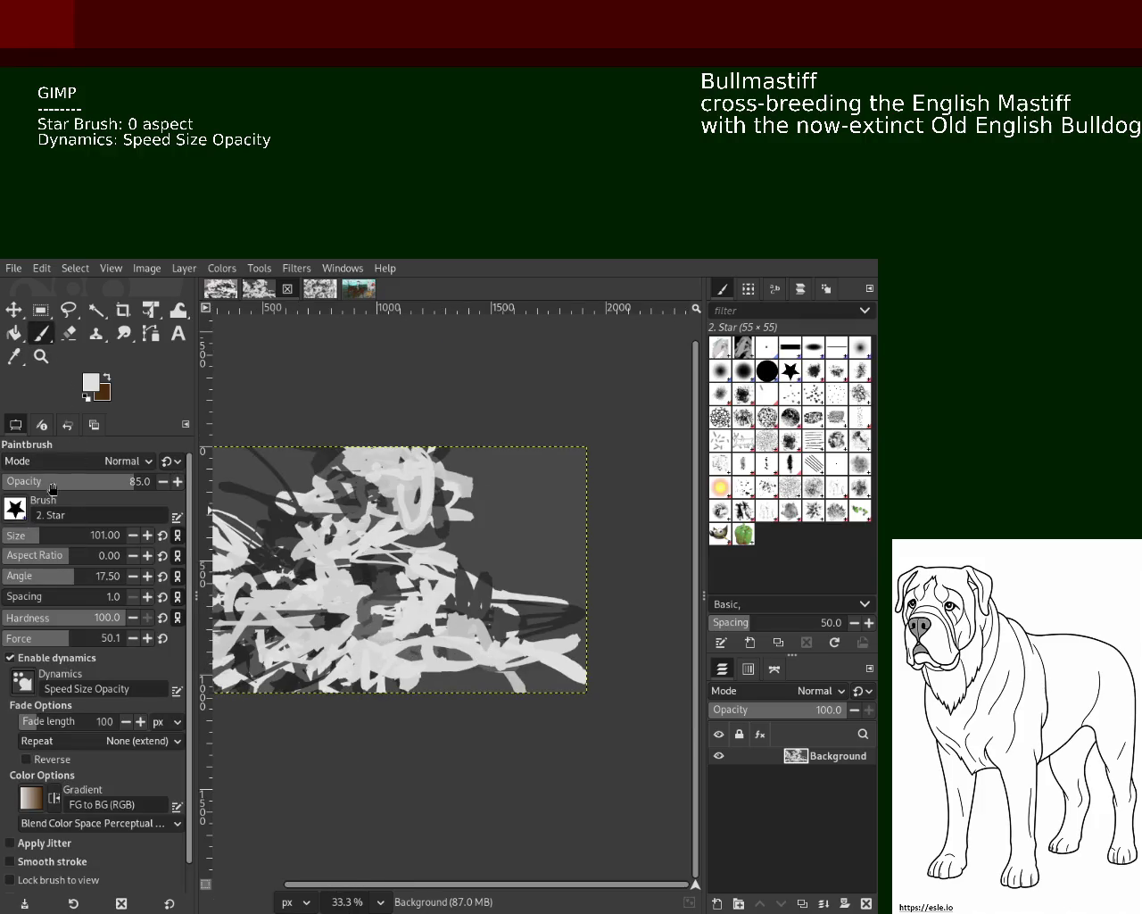
{"action": "key", "text": "ctrl"}
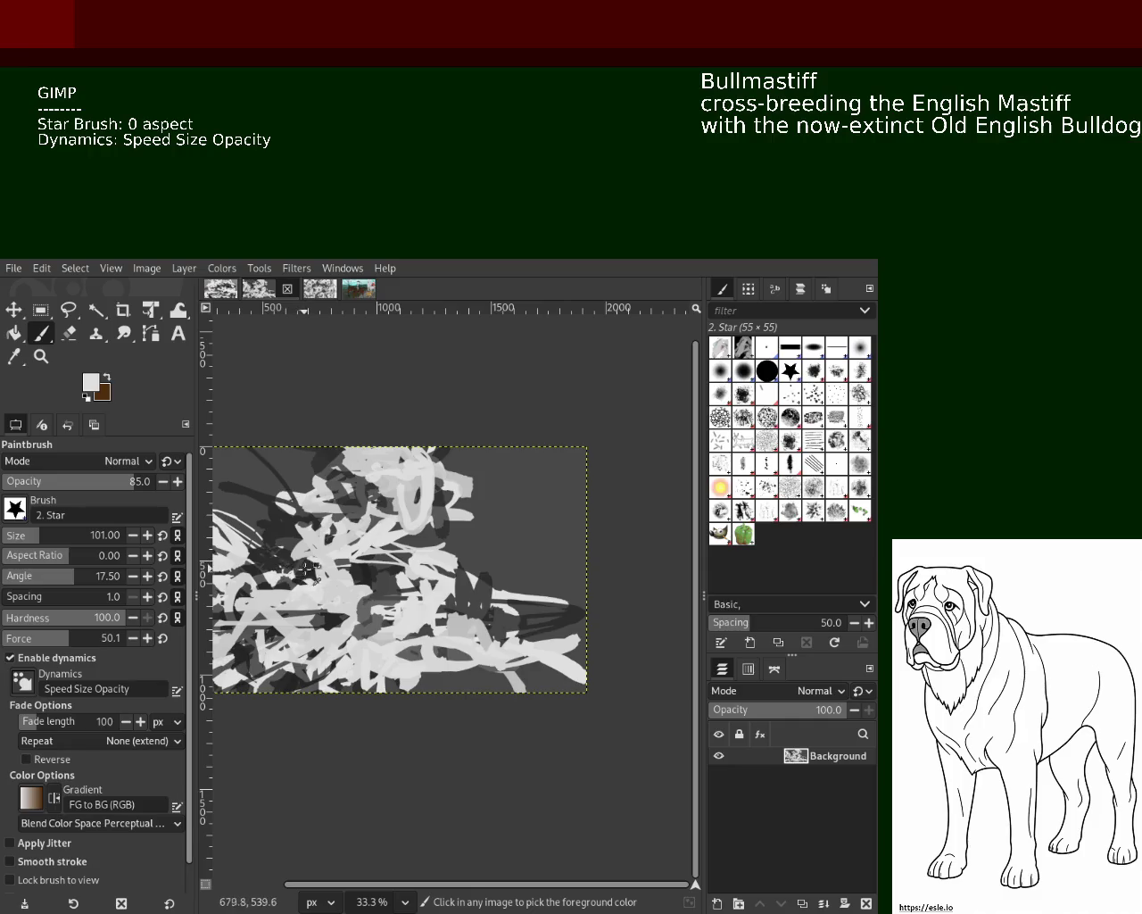
{"action": "left_click", "coordinate": [309, 568], "text": "ctrl"}
{"action": "mouse_move", "coordinate": [595, 613]}
{"action": "left_mouse_down"}
{"action": "mouse_move", "coordinate": [544, 629]}
{"action": "mouse_move", "coordinate": [547, 618]}
{"action": "mouse_move", "coordinate": [299, 613]}
{"action": "left_mouse_up"}
{"action": "left_click", "coordinate": [539, 596], "text": "ctrl"}
Try several light strokes over the dark wedge, undoing each, then re-pick dark and light greys.
{"action": "left_click", "coordinate": [539, 596], "text": "ctrl"}
{"action": "key", "text": "ctrl+z"}
{"action": "left_click_drag", "start_coordinate": [442, 578], "coordinate": [571, 589]}
{"action": "key", "text": "ctrl+z"}
{"action": "left_click_drag", "start_coordinate": [452, 589], "coordinate": [571, 599]}
{"action": "key", "text": "ctrl+z"}
{"action": "mouse_move", "coordinate": [482, 593]}
{"action": "left_mouse_down"}
{"action": "mouse_move", "coordinate": [569, 605]}
{"action": "mouse_move", "coordinate": [473, 597]}
{"action": "mouse_move", "coordinate": [489, 617]}
{"action": "mouse_move", "coordinate": [427, 600]}
{"action": "left_mouse_up"}
{"action": "key", "text": "ctrl+z"}
{"action": "key", "text": "ctrl+z"}
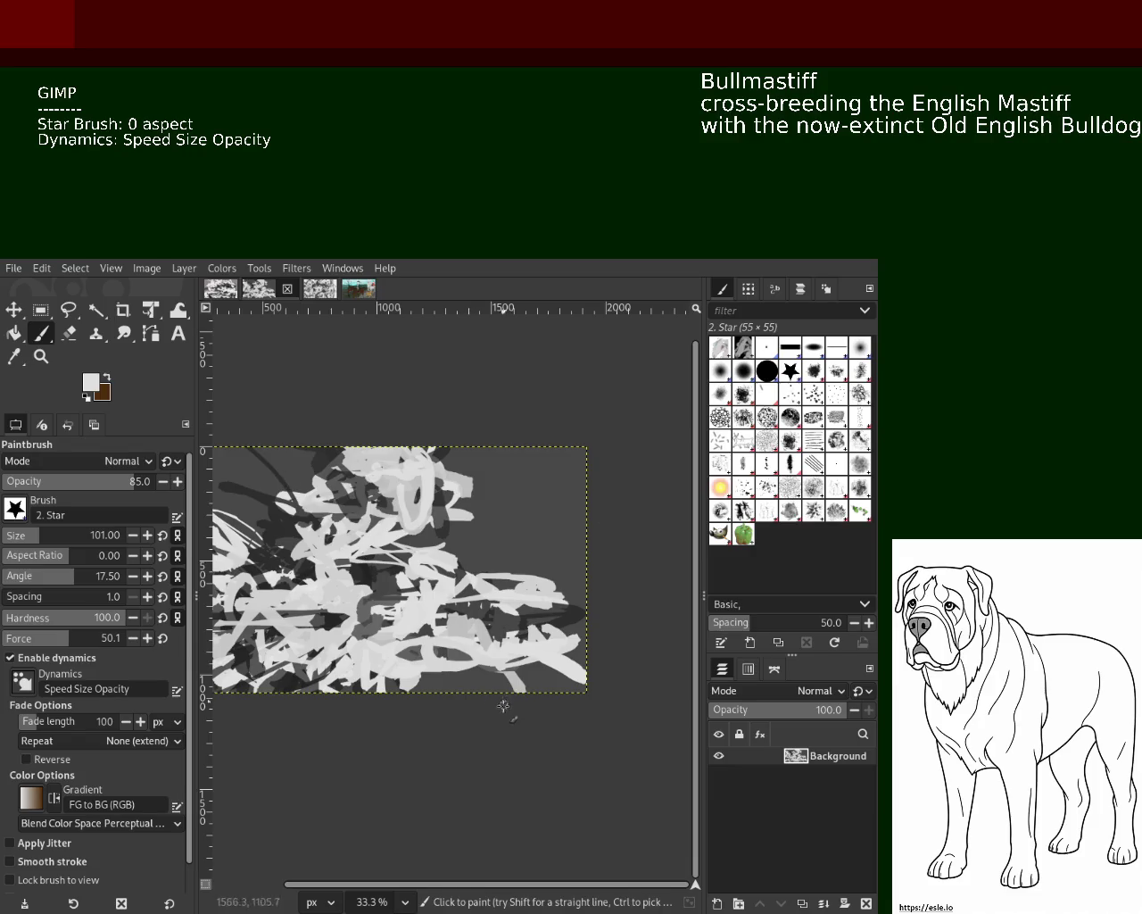
{"action": "left_click", "coordinate": [562, 615], "text": "ctrl"}
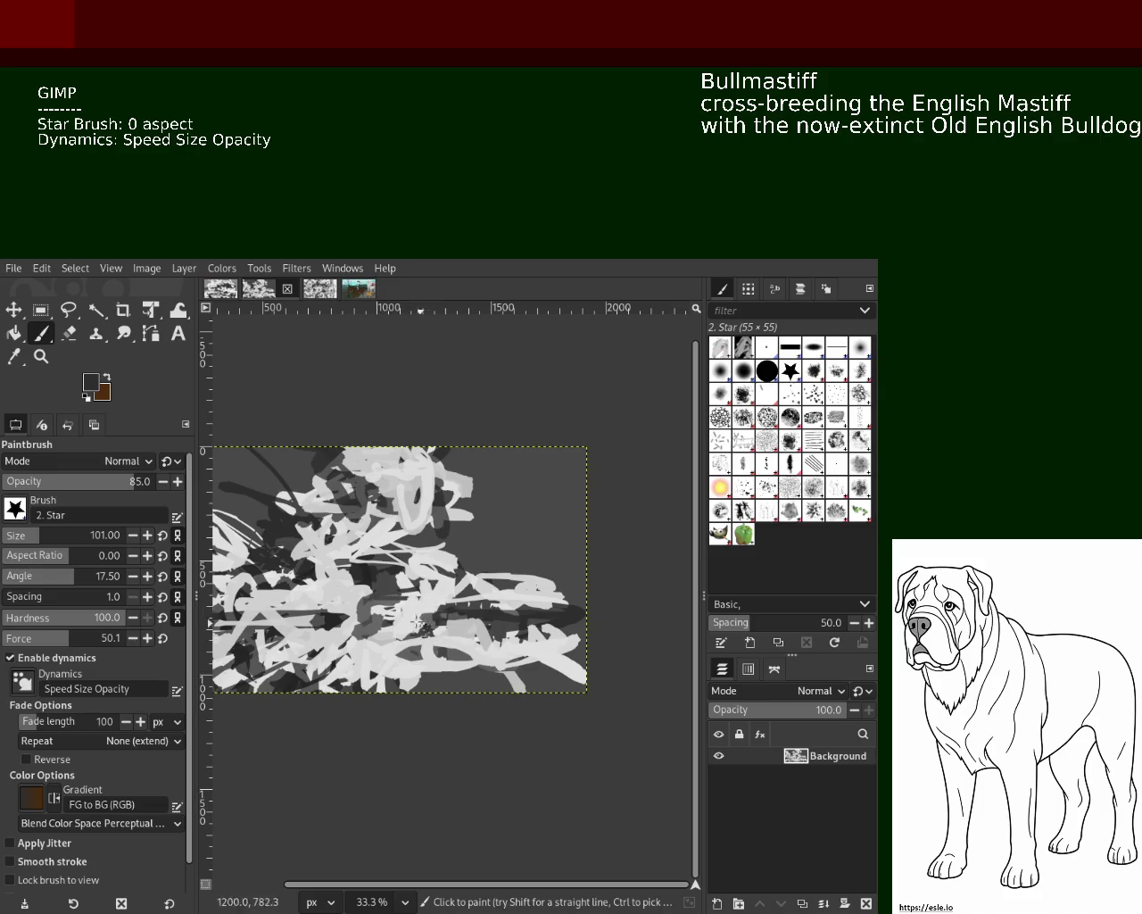
{"action": "left_click", "coordinate": [335, 609], "text": "ctrl"}
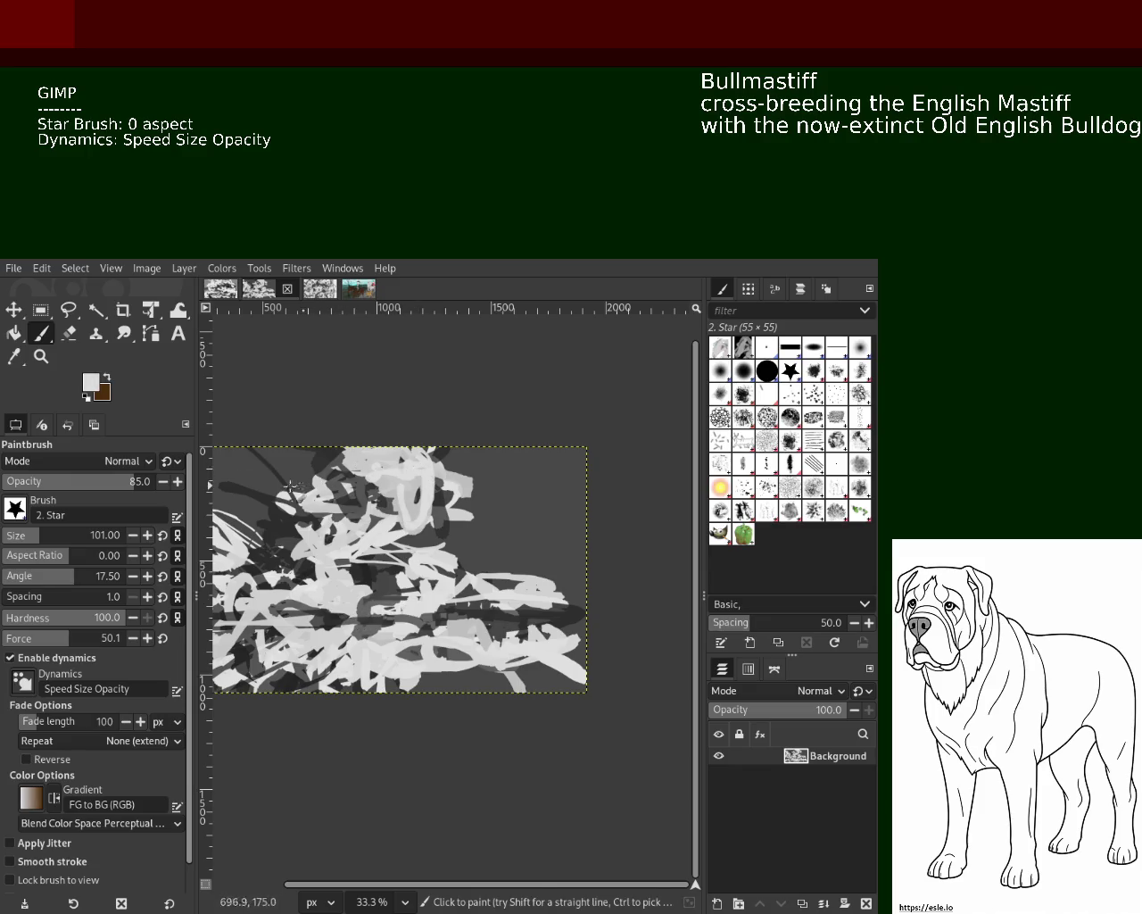
Zoom the view far out to see more of the scribble canvas.
{"action": "left_click", "coordinate": [41, 356]}
{"action": "left_click", "coordinate": [459, 594], "text": "ctrl"}
{"action": "left_click", "coordinate": [520, 604], "text": "ctrl"}
{"action": "scroll", "coordinate": [517, 605], "scroll_direction": "up", "scroll_amount": 3, "text": "ctrl"}
{"action": "scroll", "coordinate": [482, 625], "scroll_direction": "up", "scroll_amount": 4, "text": "ctrl"}
{"action": "scroll", "coordinate": [446, 660], "scroll_direction": "up", "scroll_amount": 1, "text": "ctrl"}
{"action": "scroll", "coordinate": [426, 678], "scroll_direction": "up", "scroll_amount": 1, "text": "ctrl"}
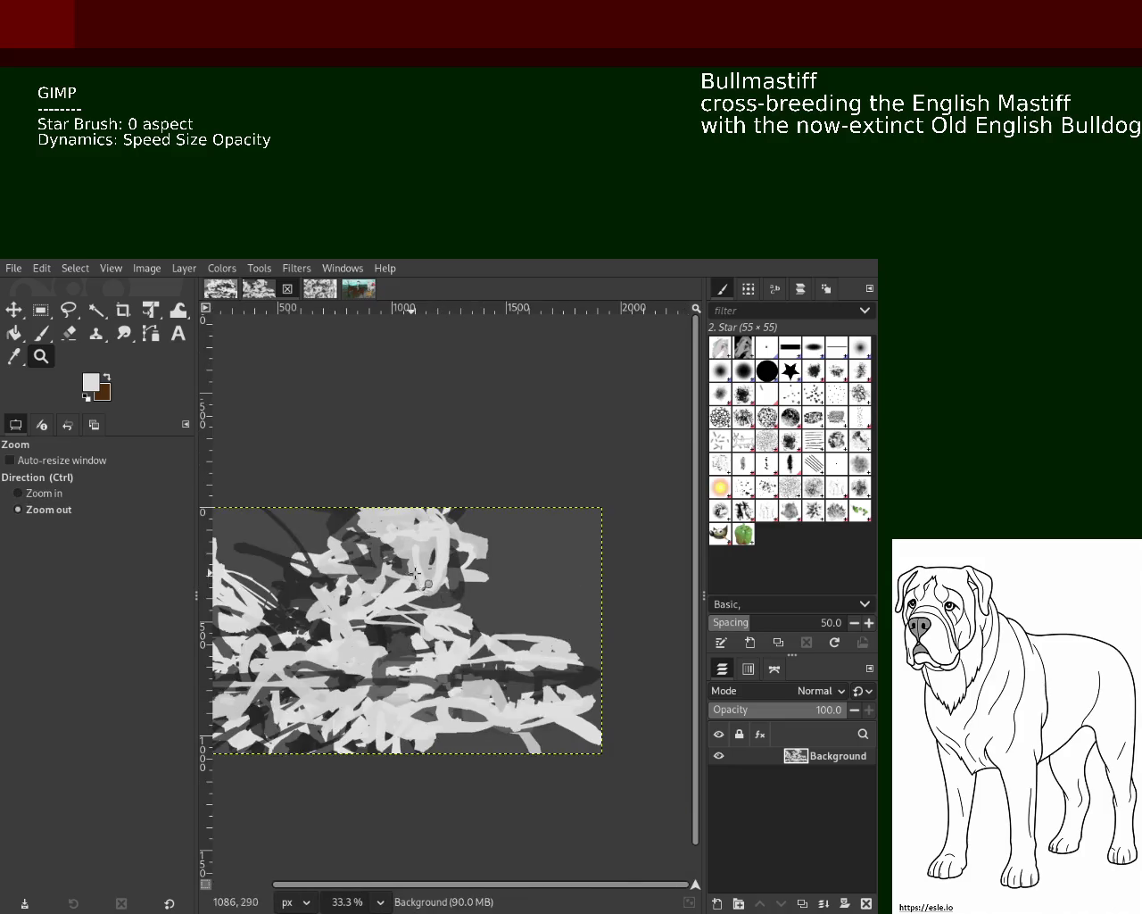
At 100% view, pick a light grey and paint a curving stroke over the lower scribbles.
{"action": "key", "text": "1"}
{"action": "left_click", "coordinate": [41, 332]}
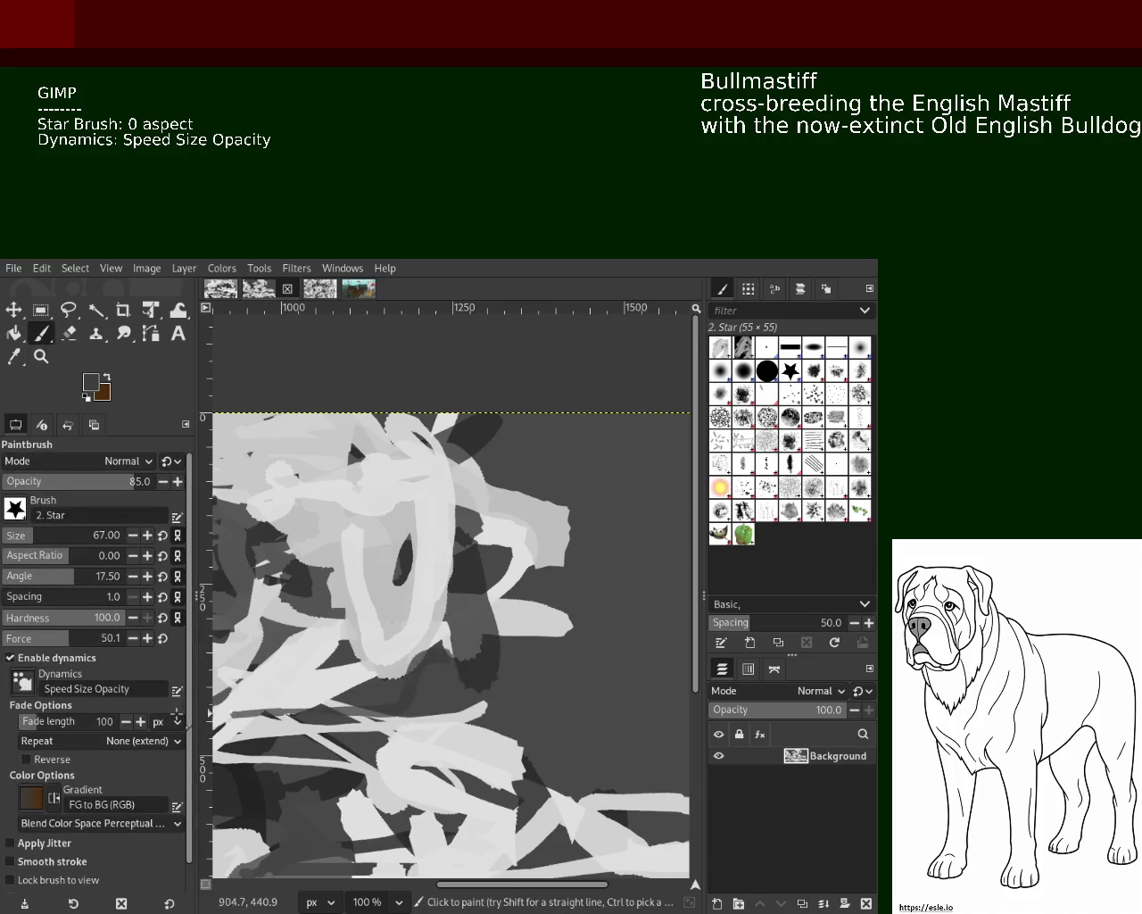
{"action": "left_click", "coordinate": [342, 705], "text": "ctrl"}
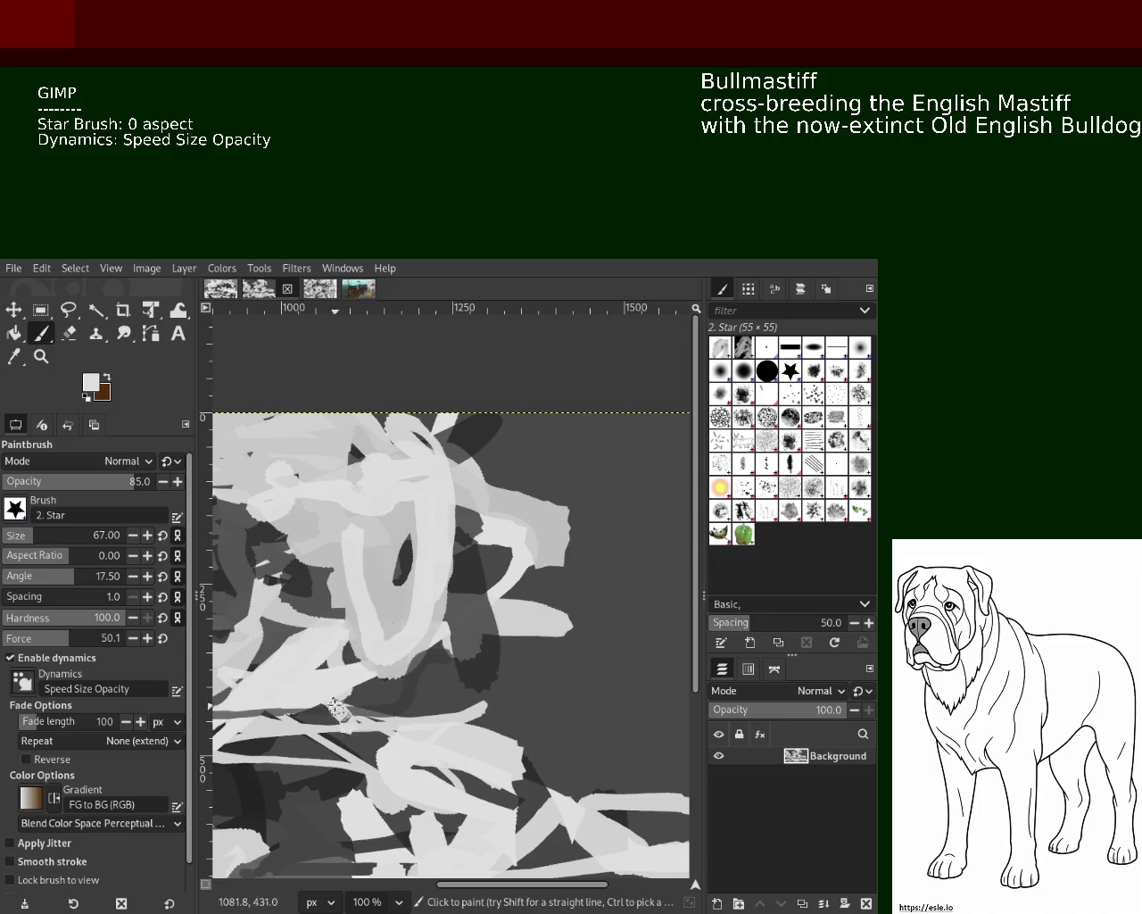
{"action": "mouse_move", "coordinate": [453, 719]}
{"action": "left_mouse_down"}
{"action": "mouse_move", "coordinate": [440, 742]}
{"action": "mouse_move", "coordinate": [347, 779]}
{"action": "mouse_move", "coordinate": [527, 843]}
{"action": "left_mouse_up"}
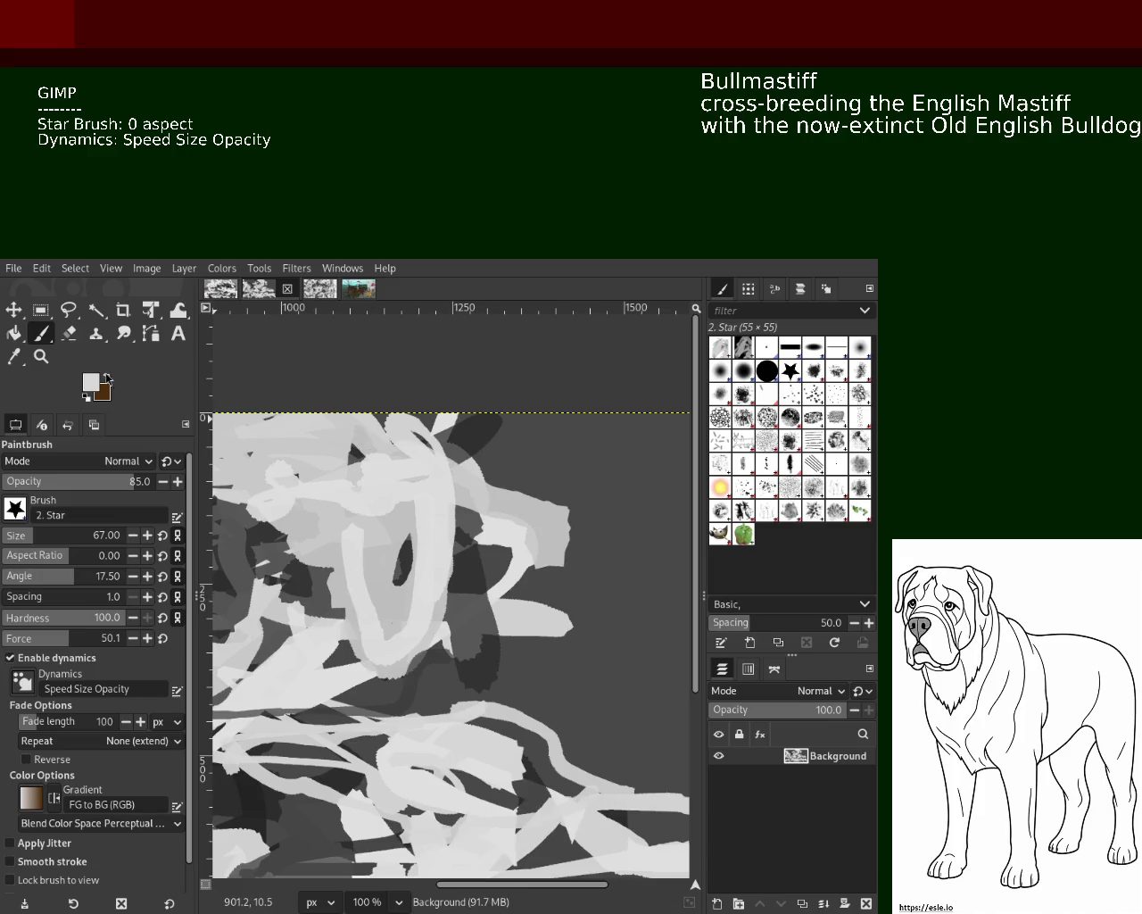
Zoom the view out to 33.3% and enlarge the GIMP window.
{"action": "key", "text": "z"}
{"action": "left_click", "coordinate": [515, 641], "text": "ctrl"}
{"action": "left_click", "coordinate": [516, 640], "text": "ctrl"}
{"action": "left_click", "coordinate": [540, 628]}
{"action": "left_click", "coordinate": [518, 679], "text": "ctrl"}
{"action": "left_click", "coordinate": [522, 670]}
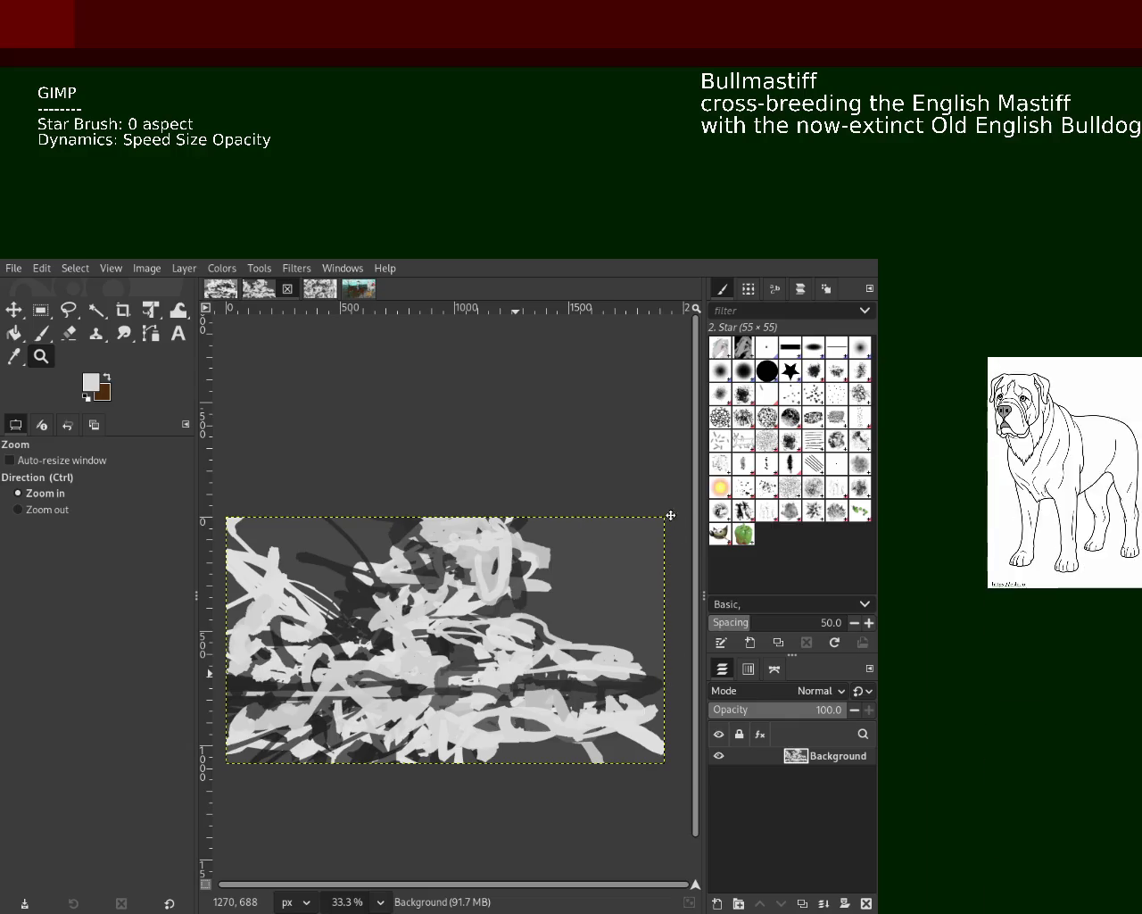
{"action": "left_click_drag", "start_coordinate": [577, 398], "coordinate": [692, 314]}
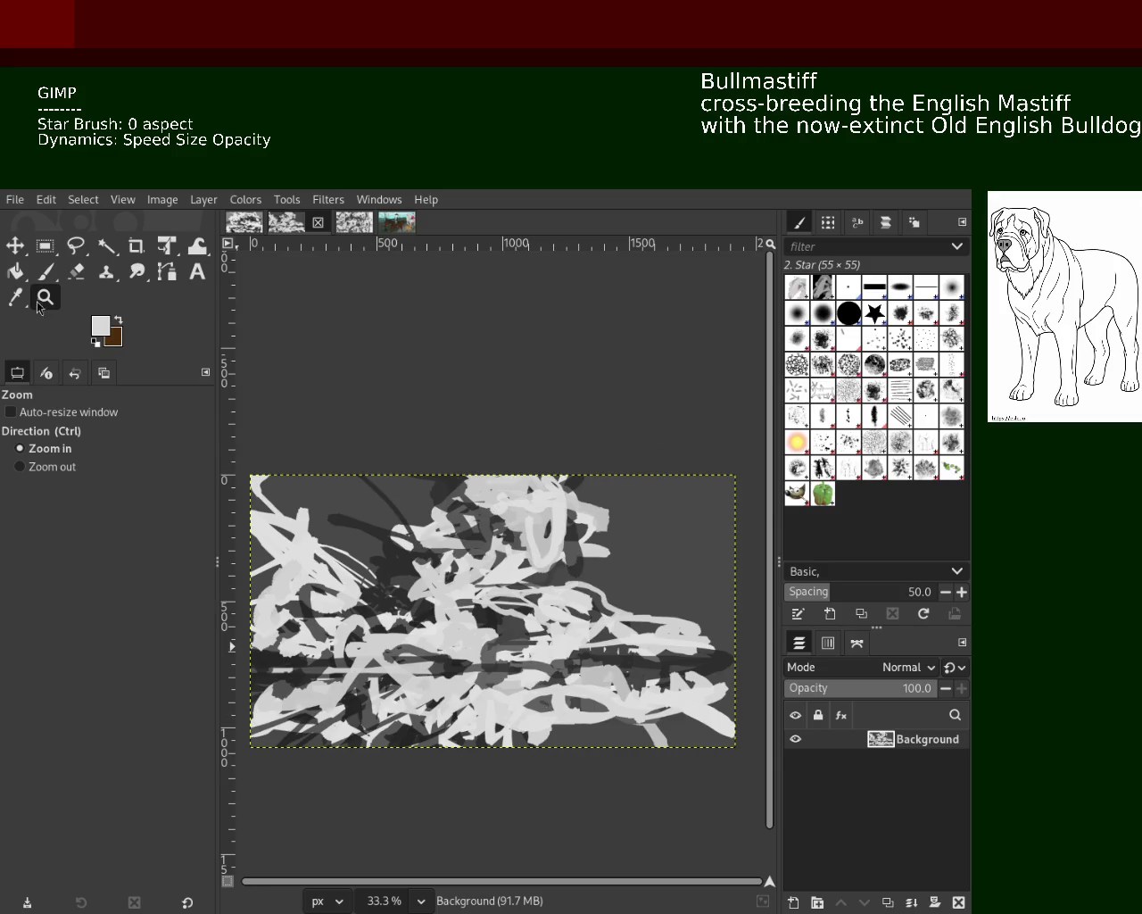
Pick a mid grey, paint a loop on the lower canvas, then enlarge the brush to 230 for a broad stroke.
{"action": "key", "text": "p"}
{"action": "left_click", "coordinate": [292, 679], "text": "ctrl"}
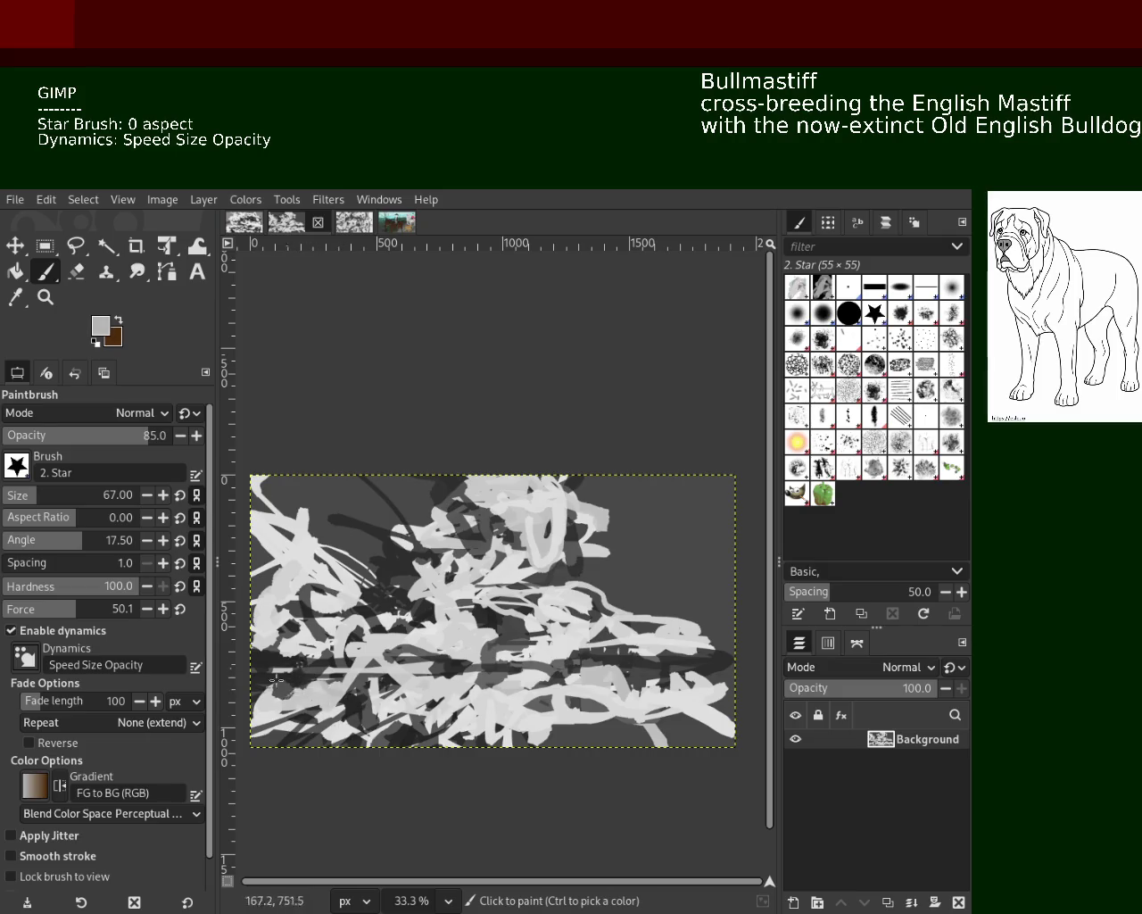
{"action": "left_click_drag", "start_coordinate": [358, 688], "coordinate": [360, 650]}
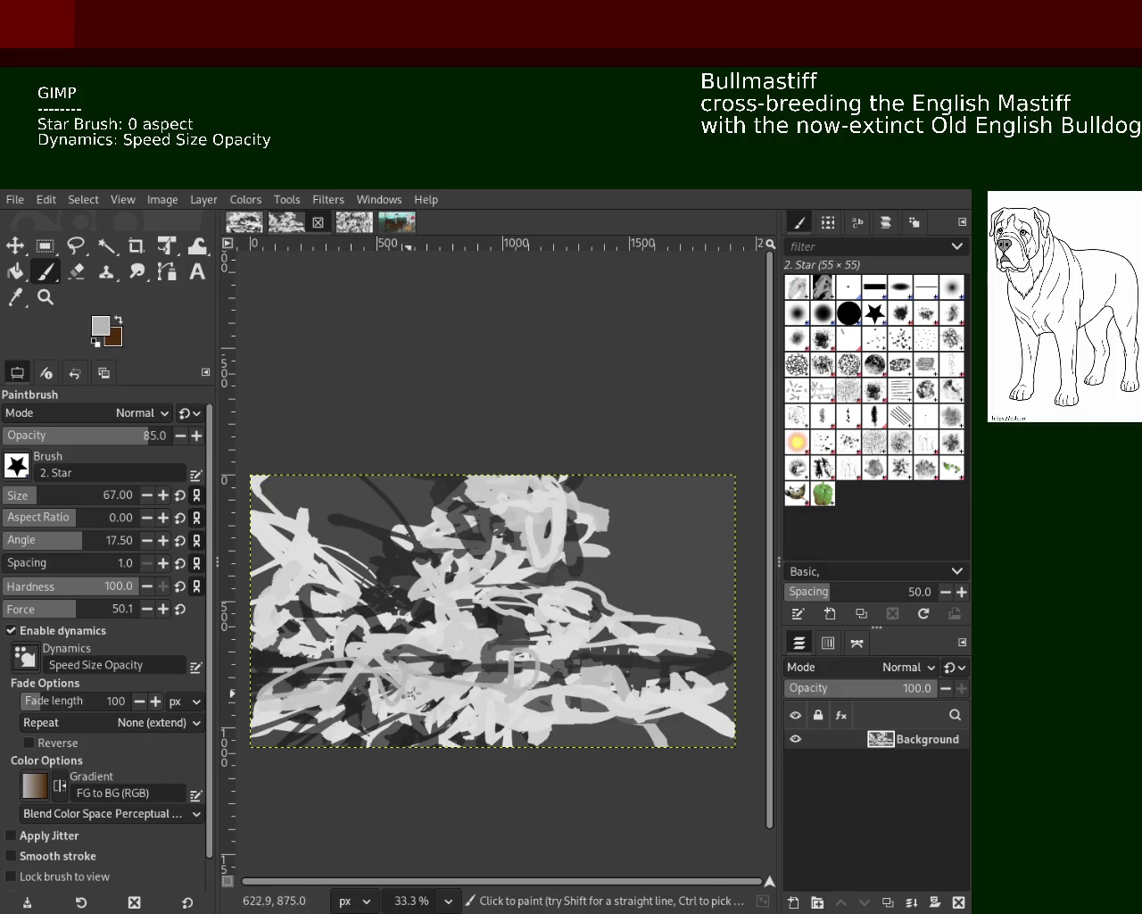
{"action": "key", "text": "bracketright"}
{"action": "mouse_move", "coordinate": [479, 642]}
{"action": "left_mouse_down"}
{"action": "mouse_move", "coordinate": [448, 558]}
{"action": "mouse_move", "coordinate": [237, 665]}
{"action": "left_mouse_up"}
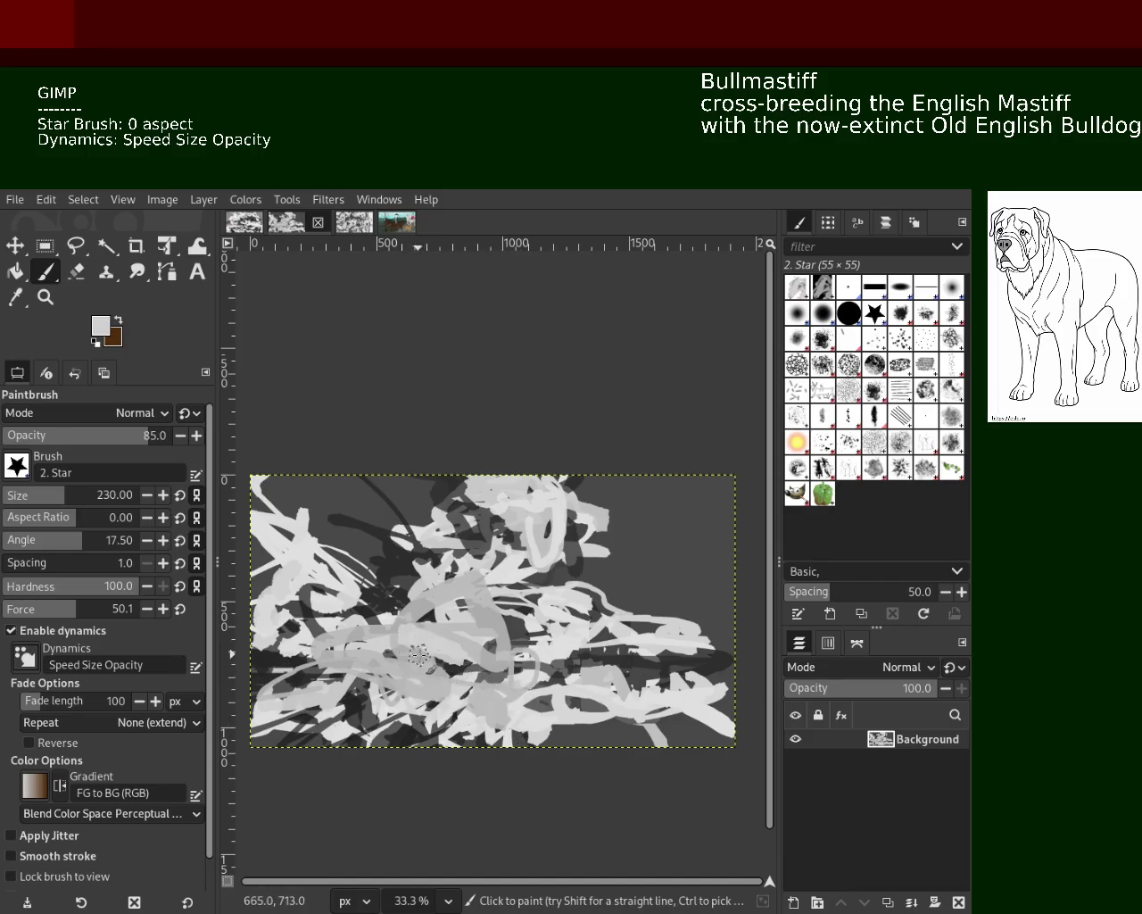
With a newly picked grey, paint broad loops in the centre, left, lower left and lower right.
{"action": "left_click", "coordinate": [644, 639], "text": "ctrl"}
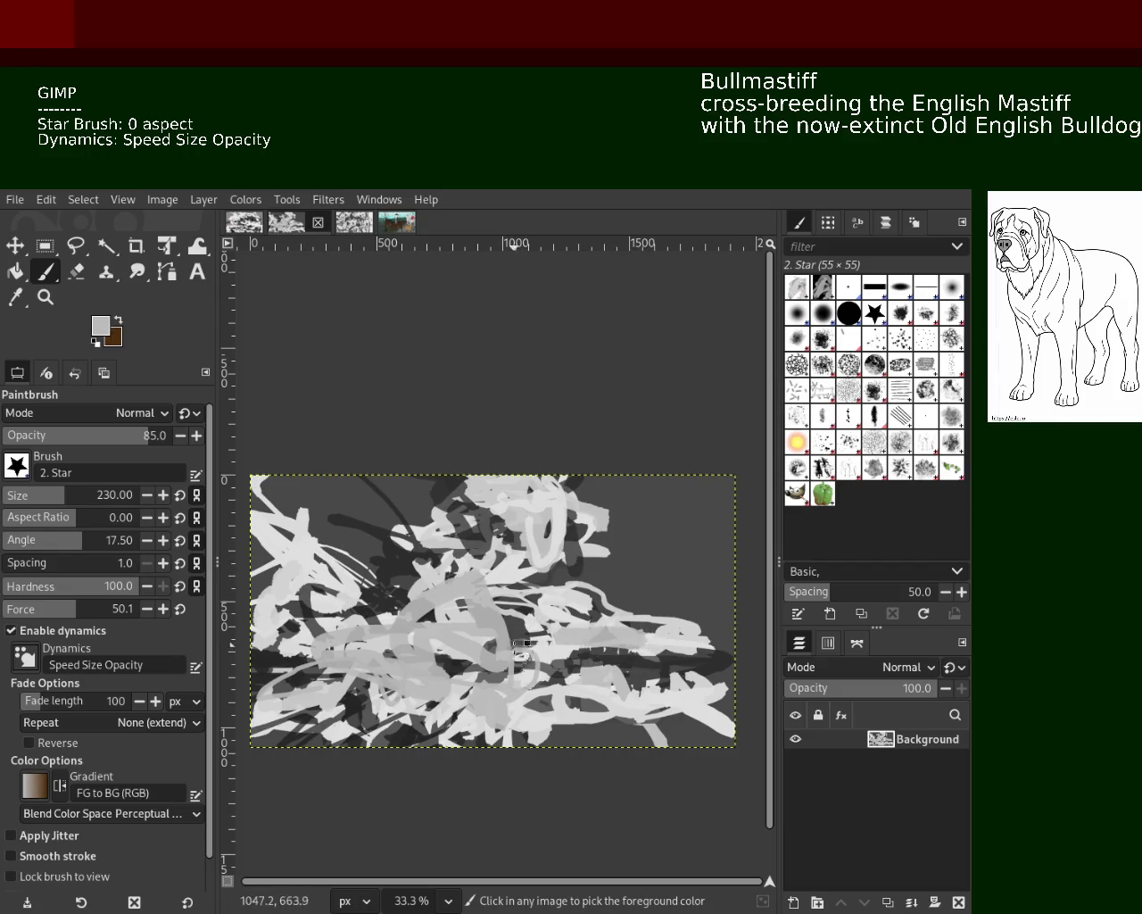
{"action": "key", "text": "ctrl+z"}
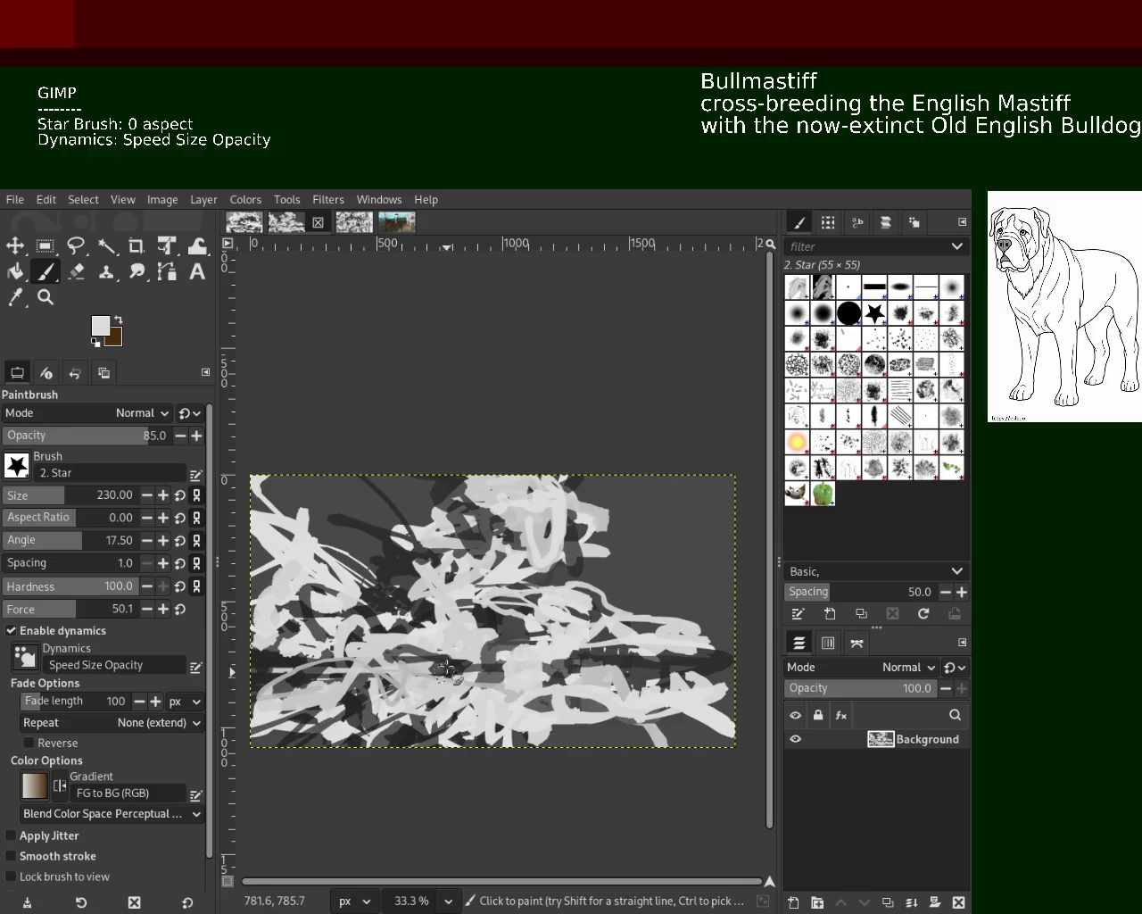
{"action": "mouse_move", "coordinate": [490, 695]}
{"action": "left_mouse_down"}
{"action": "mouse_move", "coordinate": [397, 659]}
{"action": "mouse_move", "coordinate": [239, 687]}
{"action": "mouse_move", "coordinate": [268, 737]}
{"action": "left_mouse_up"}
{"action": "key", "text": "ctrl+z"}
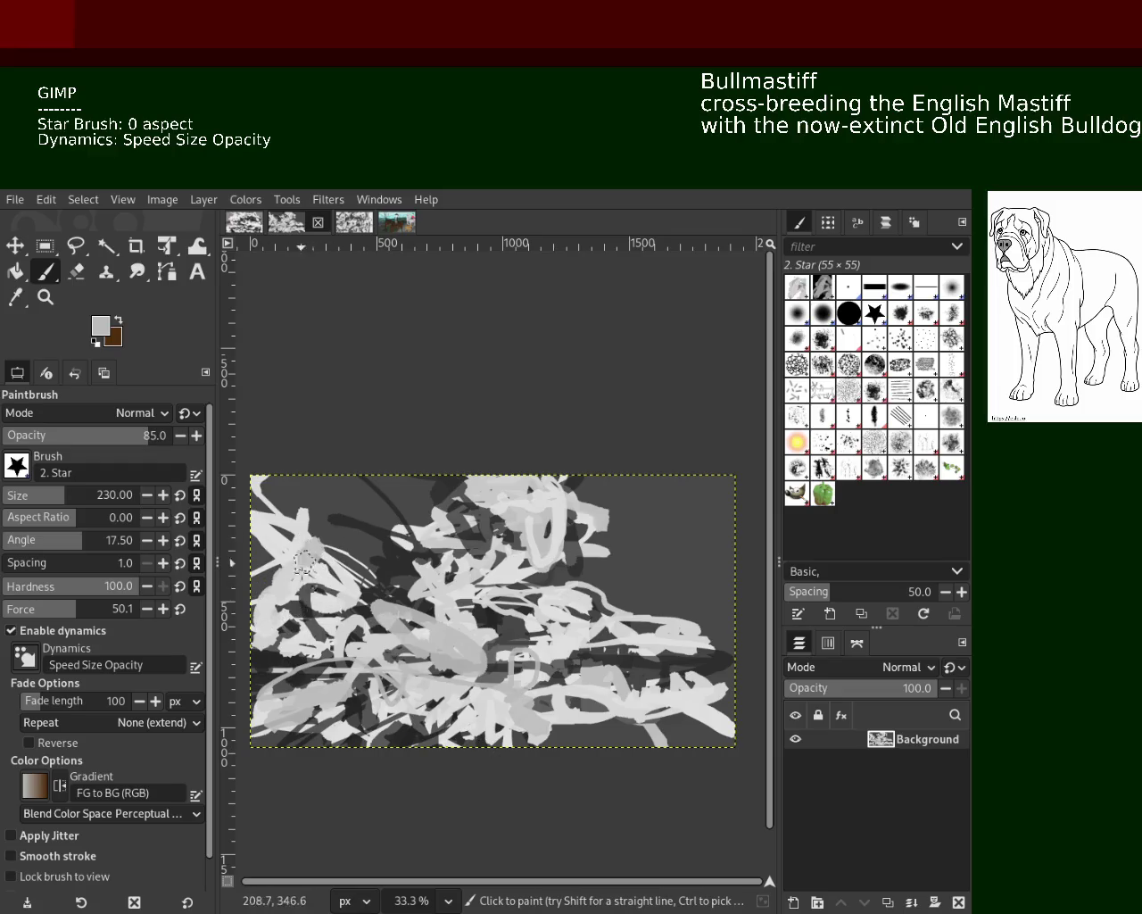
{"action": "left_click_drag", "start_coordinate": [295, 567], "coordinate": [407, 634]}
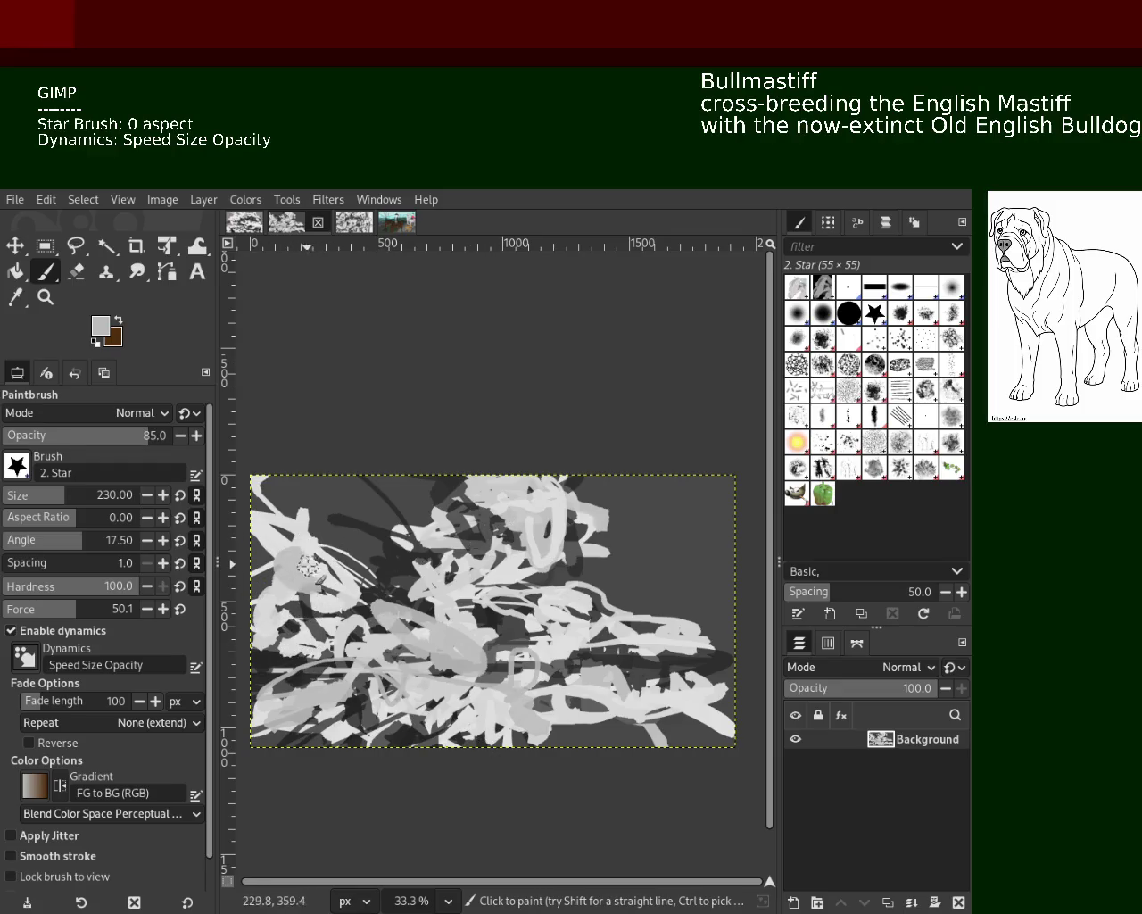
{"action": "mouse_move", "coordinate": [676, 604]}
{"action": "left_mouse_down"}
{"action": "mouse_move", "coordinate": [571, 547]}
{"action": "mouse_move", "coordinate": [683, 607]}
{"action": "left_mouse_up"}
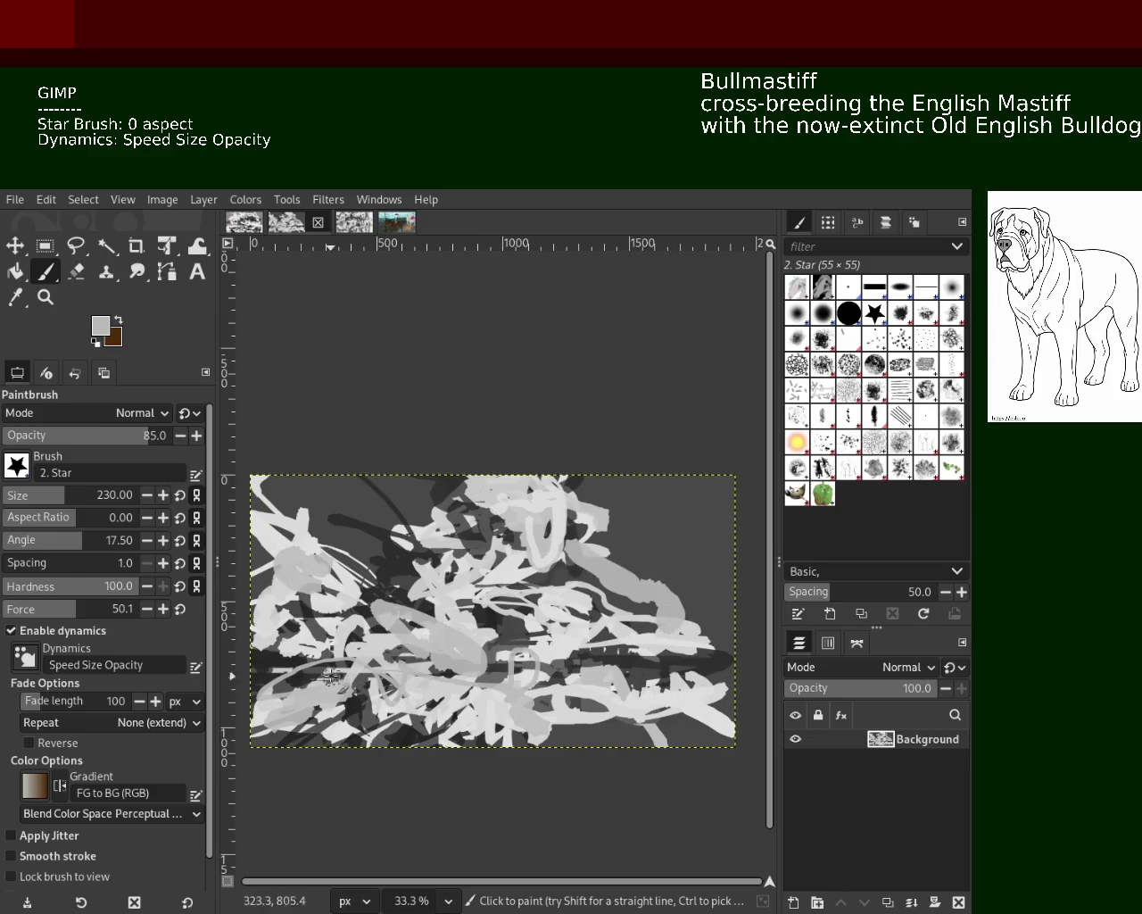
{"action": "left_click_drag", "start_coordinate": [331, 679], "coordinate": [332, 701]}
{"action": "left_click_drag", "start_coordinate": [732, 622], "coordinate": [649, 754]}
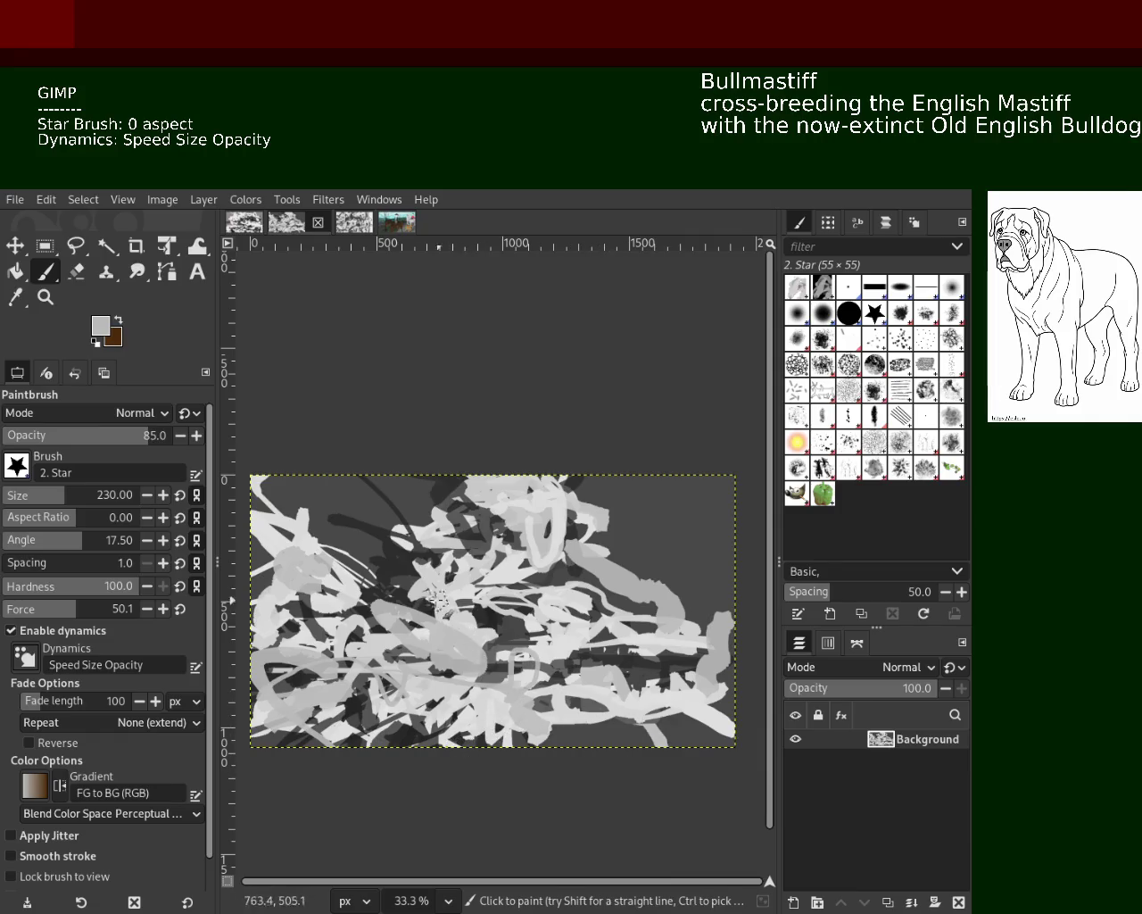
{"action": "key", "text": "ctrl"}
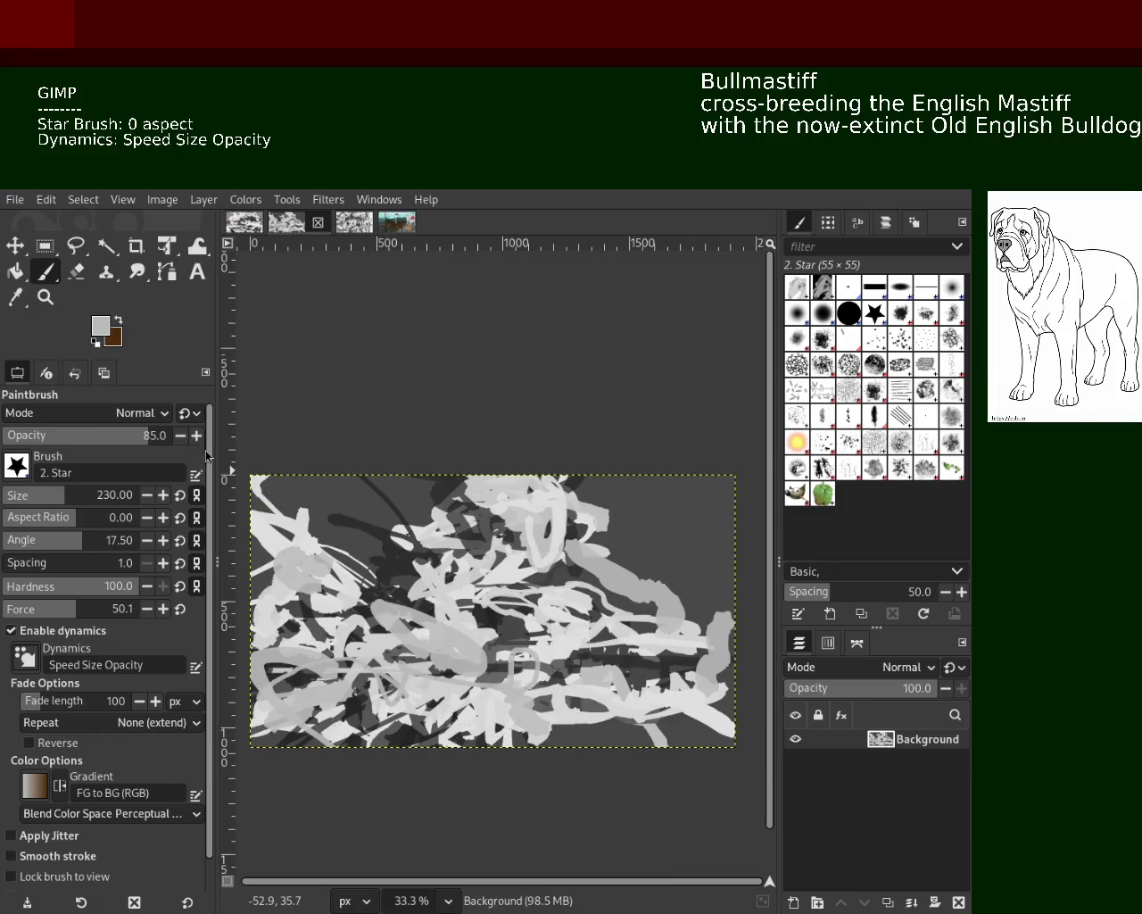
Zoom out to see the whole scribble canvas.
{"action": "left_click", "coordinate": [44, 297]}
{"action": "left_click", "coordinate": [578, 659]}
{"action": "left_click", "coordinate": [579, 659], "text": "ctrl"}
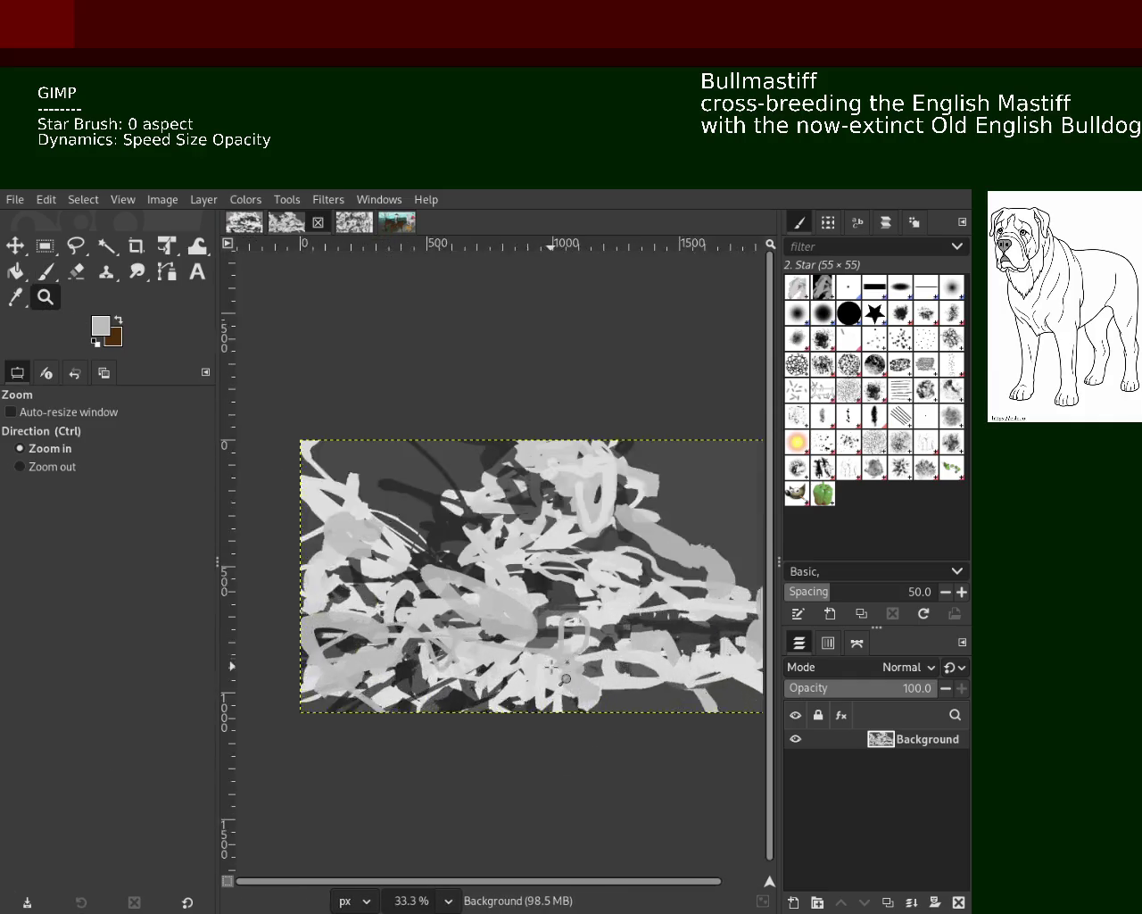
{"action": "left_click", "coordinate": [579, 659], "text": "ctrl"}
{"action": "left_click", "coordinate": [578, 659]}
{"action": "left_click", "coordinate": [578, 658], "text": "ctrl"}
{"action": "left_click", "coordinate": [473, 650]}
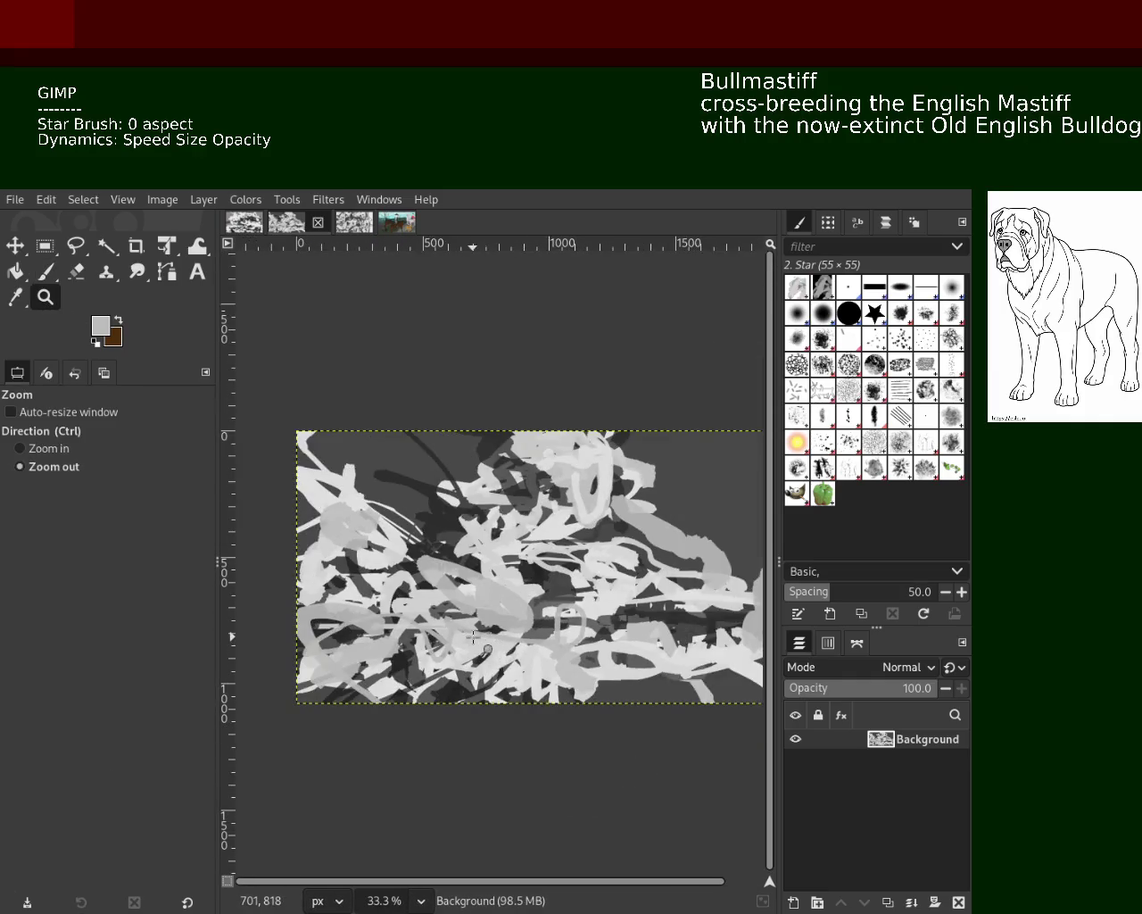
{"action": "left_click", "coordinate": [499, 647]}
{"action": "left_click", "coordinate": [547, 620], "text": "ctrl"}
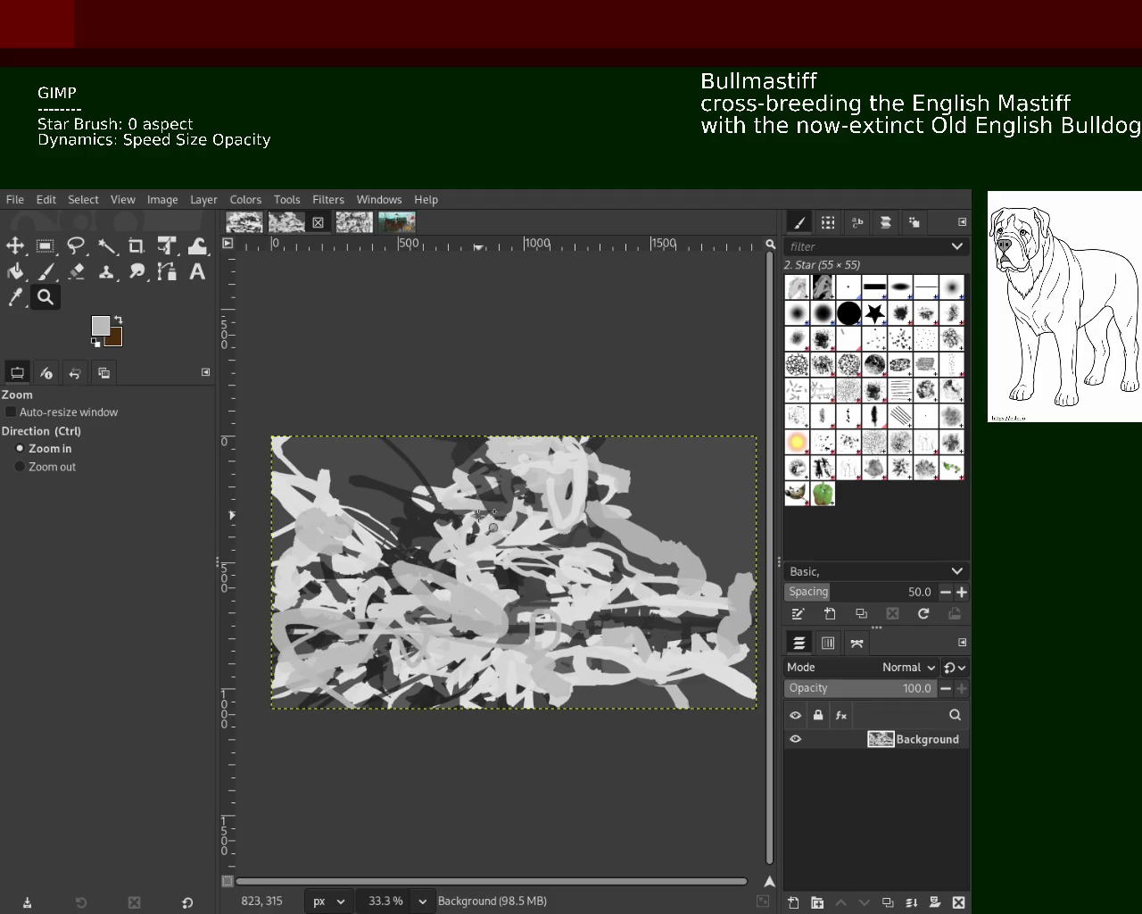
Compare the horse riders painting and other scribble images, viewing the first scribble image at 50%.
{"action": "left_click", "coordinate": [397, 223]}
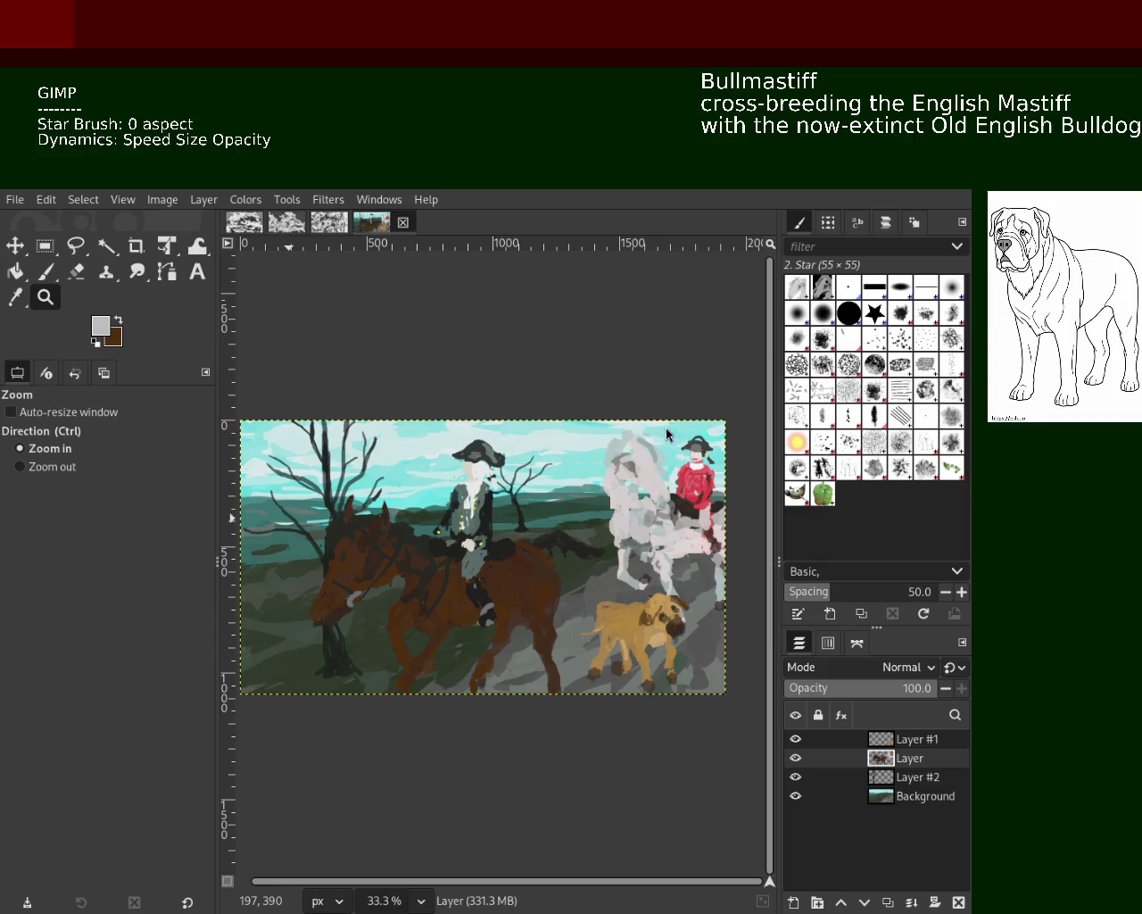
{"action": "left_click", "coordinate": [330, 222]}
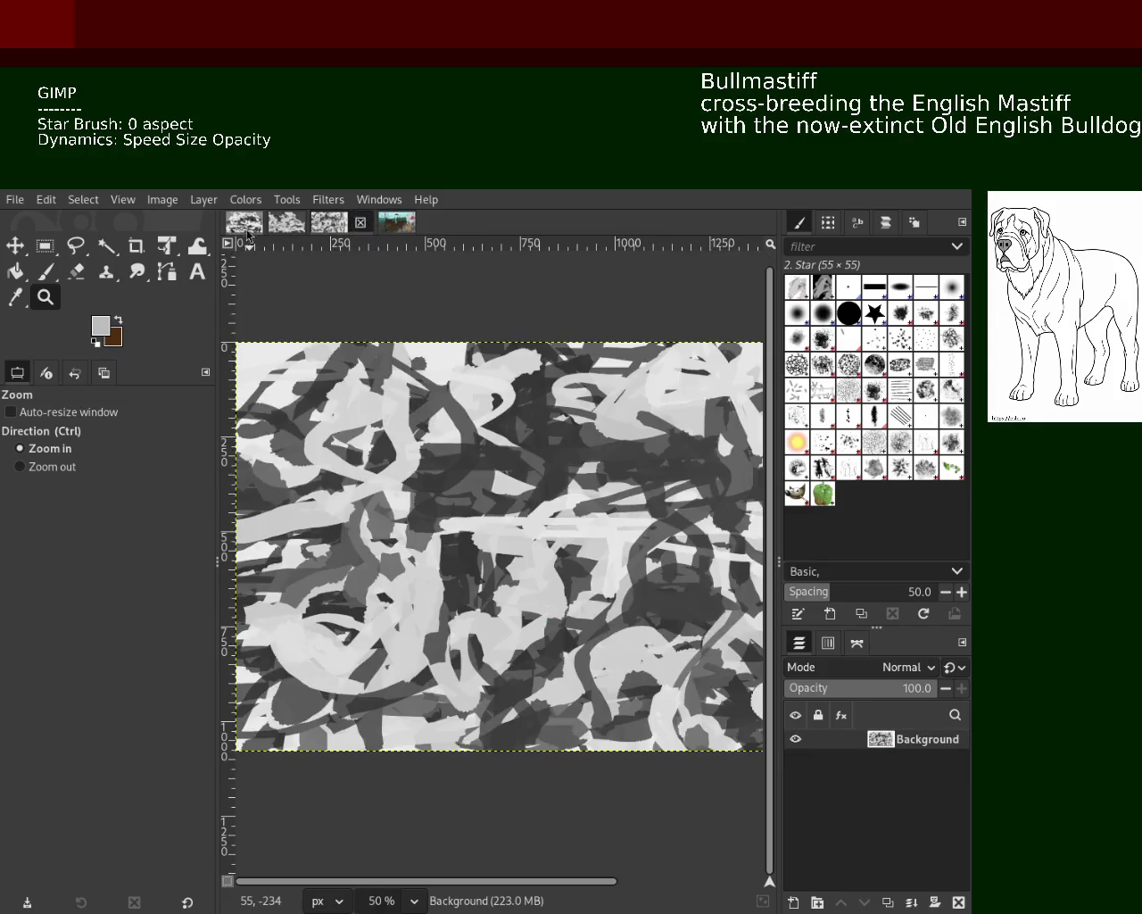
{"action": "left_click", "coordinate": [280, 224]}
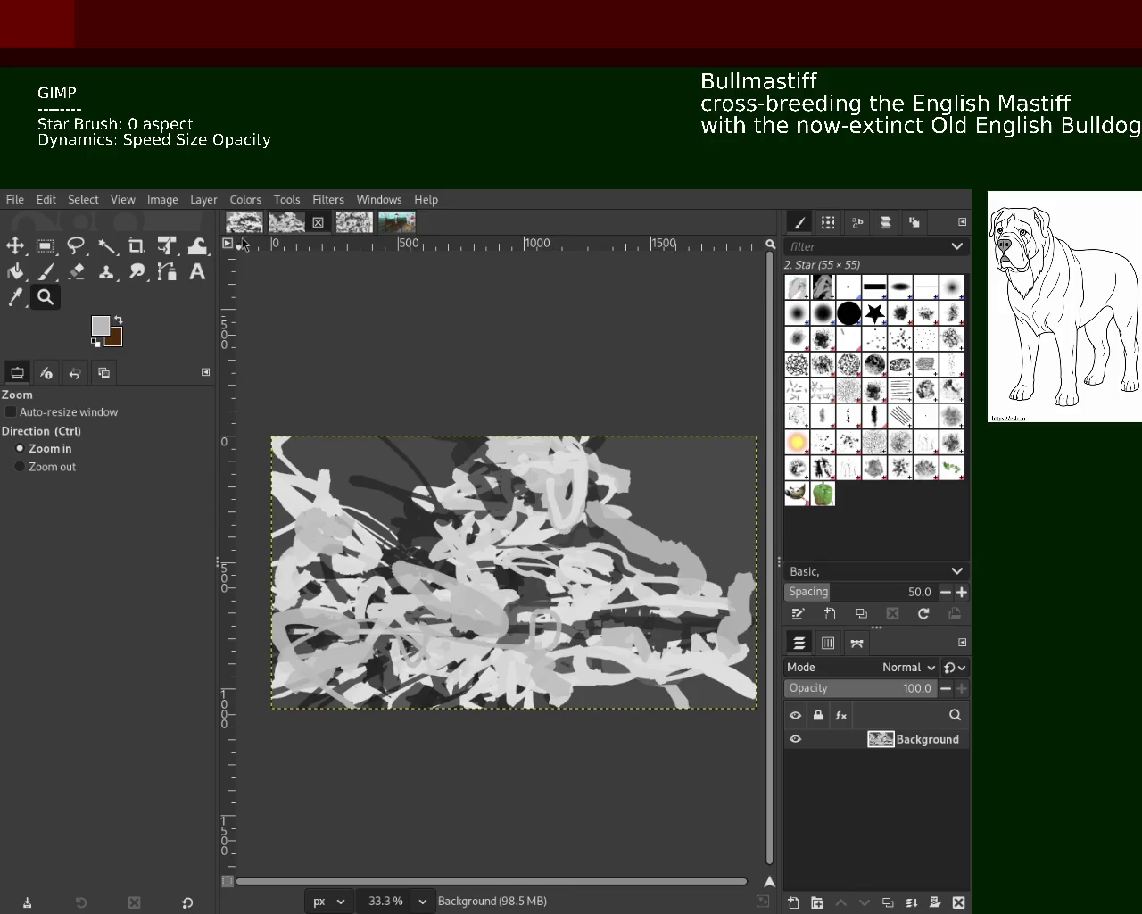
{"action": "left_click", "coordinate": [244, 222]}
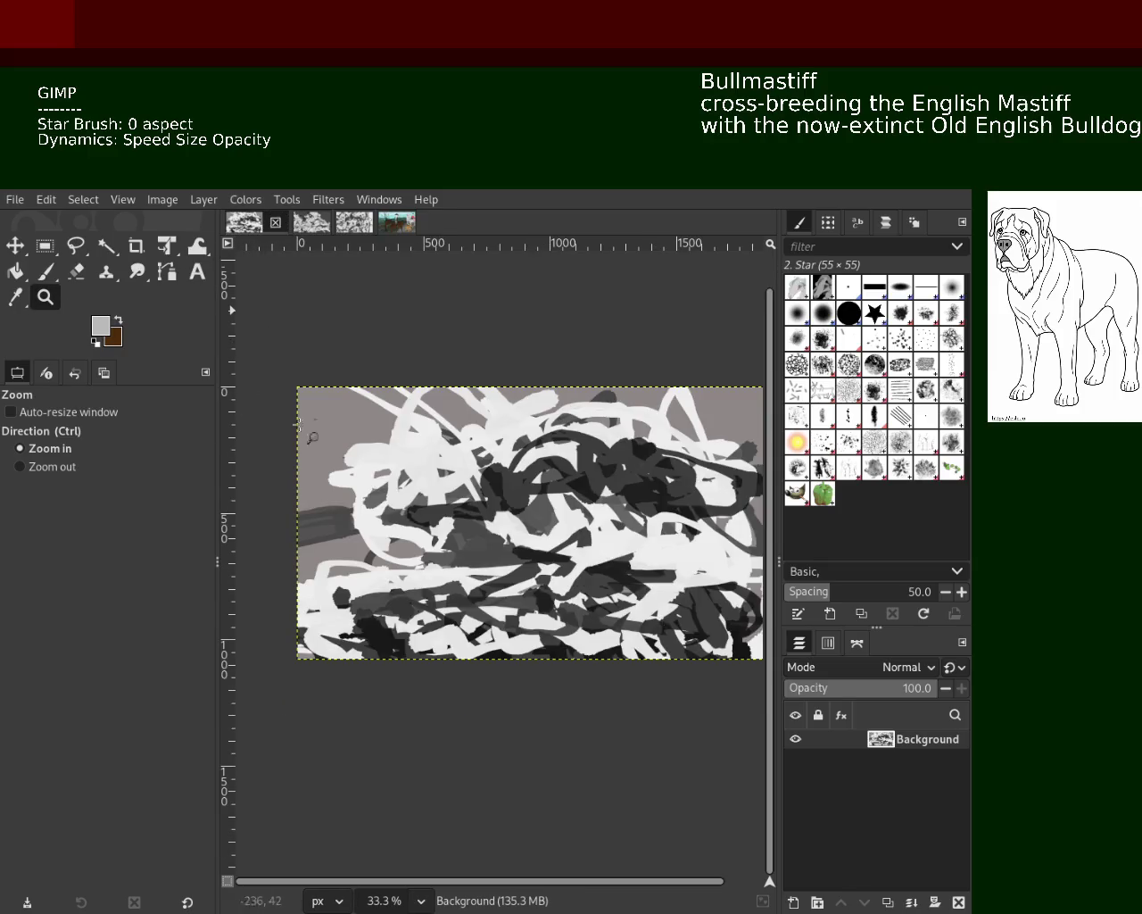
{"action": "left_click", "coordinate": [415, 450], "text": "ctrl"}
{"action": "left_click", "coordinate": [512, 535], "text": "ctrl"}
{"action": "left_click", "coordinate": [555, 541]}
{"action": "left_click", "coordinate": [624, 581], "text": "ctrl"}
{"action": "left_click", "coordinate": [661, 609]}
{"action": "left_click", "coordinate": [660, 580]}
{"action": "left_click", "coordinate": [607, 523], "text": "ctrl"}
{"action": "double_click", "coordinate": [583, 528]}
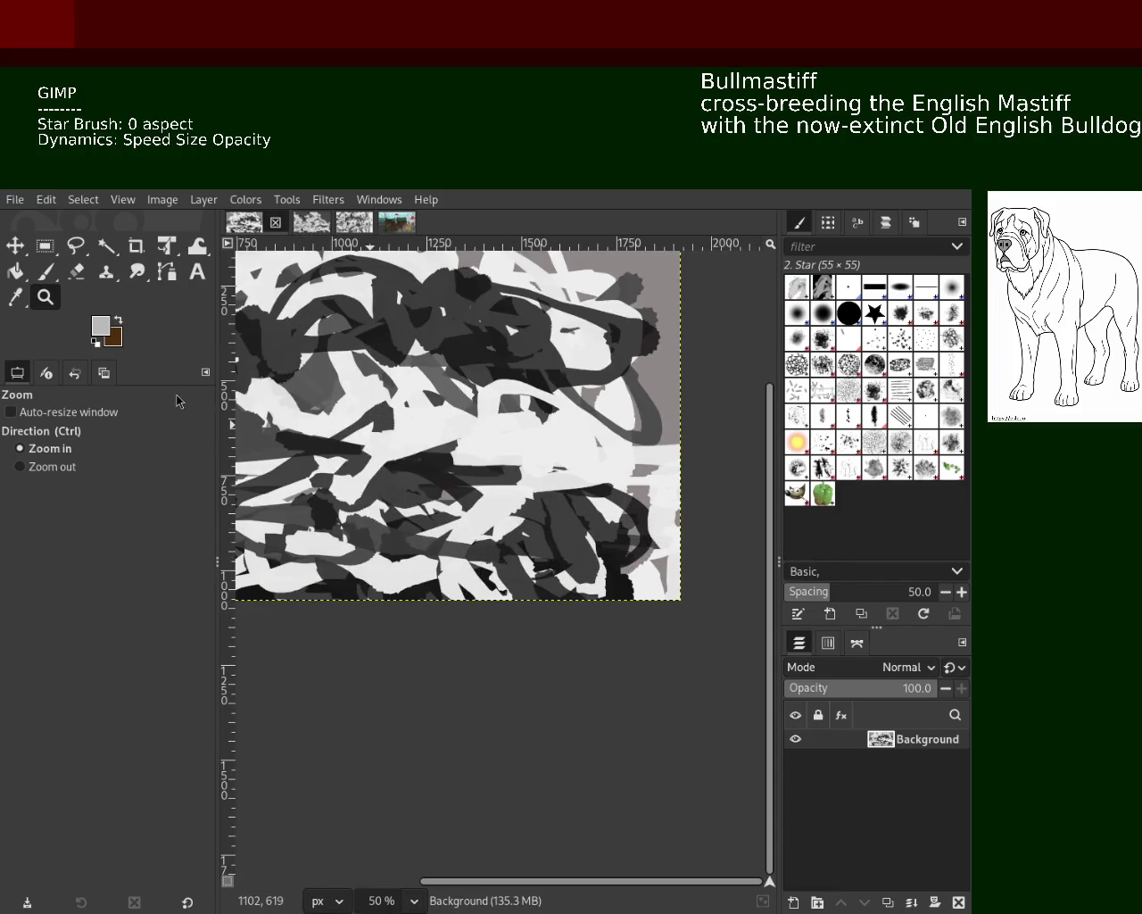
Return to the second scribble image, zoom to its lower middle, and select the Paintbrush.
{"action": "left_click", "coordinate": [287, 221]}
{"action": "left_click", "coordinate": [433, 580], "text": "ctrl"}
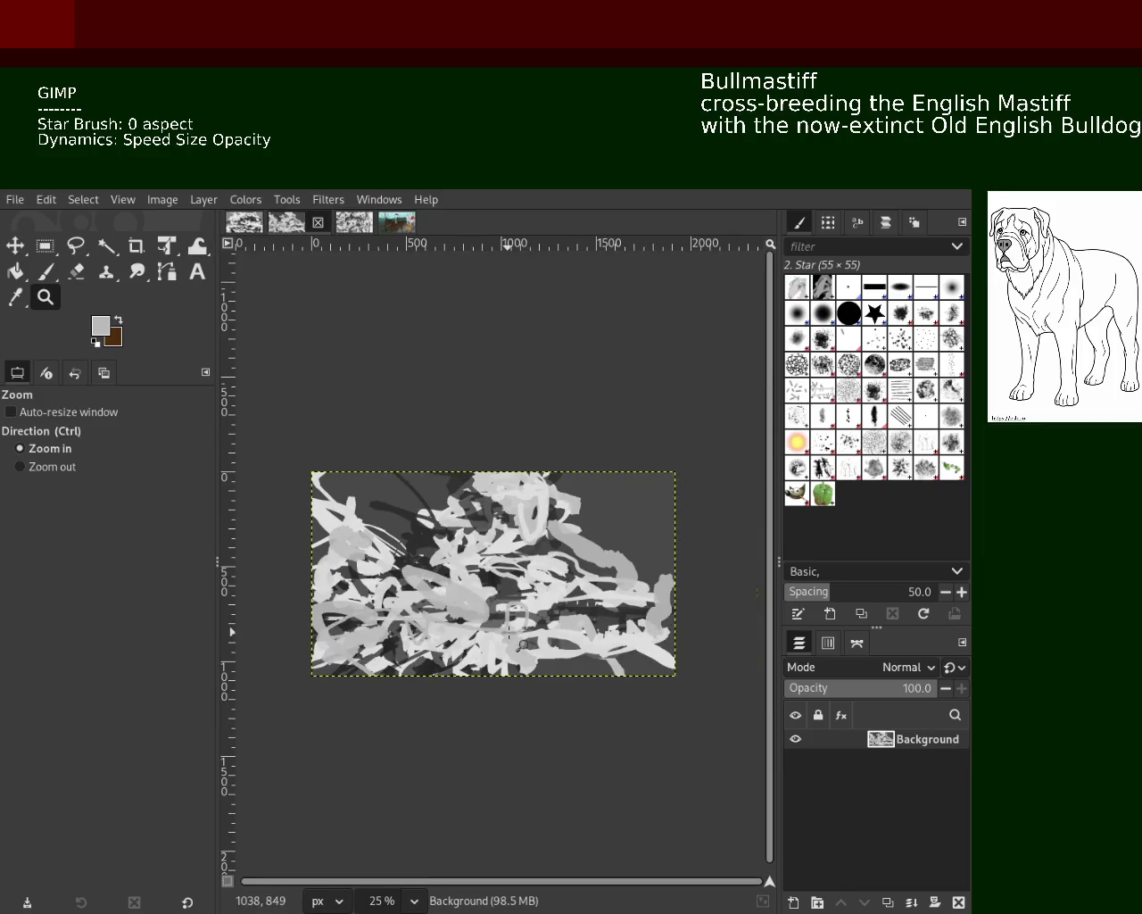
{"action": "left_click", "coordinate": [521, 642]}
{"action": "left_click", "coordinate": [46, 272]}
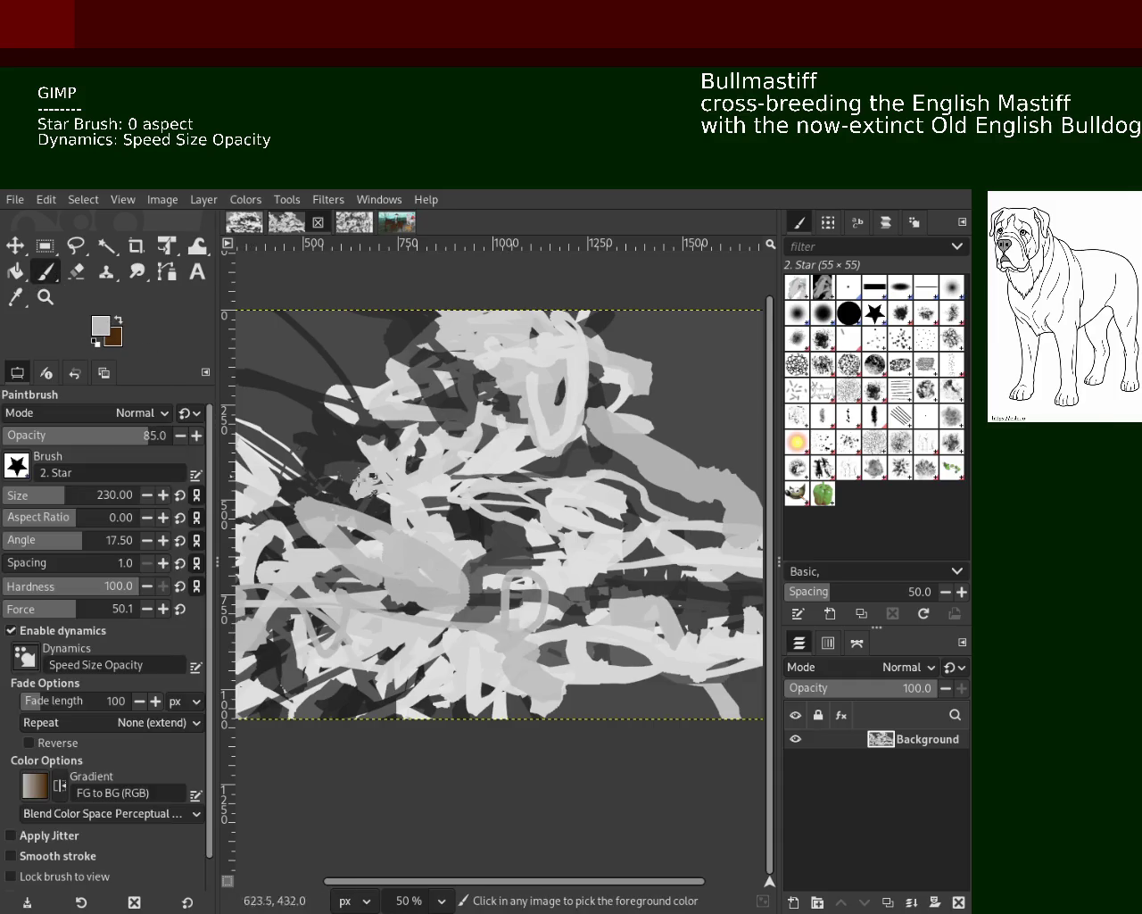
Try near-black and light gray star strokes across the lower canvas, undoing the unwanted ones.
{"action": "left_click", "coordinate": [382, 517], "text": "ctrl"}
{"action": "left_click_drag", "start_coordinate": [745, 549], "coordinate": [437, 511]}
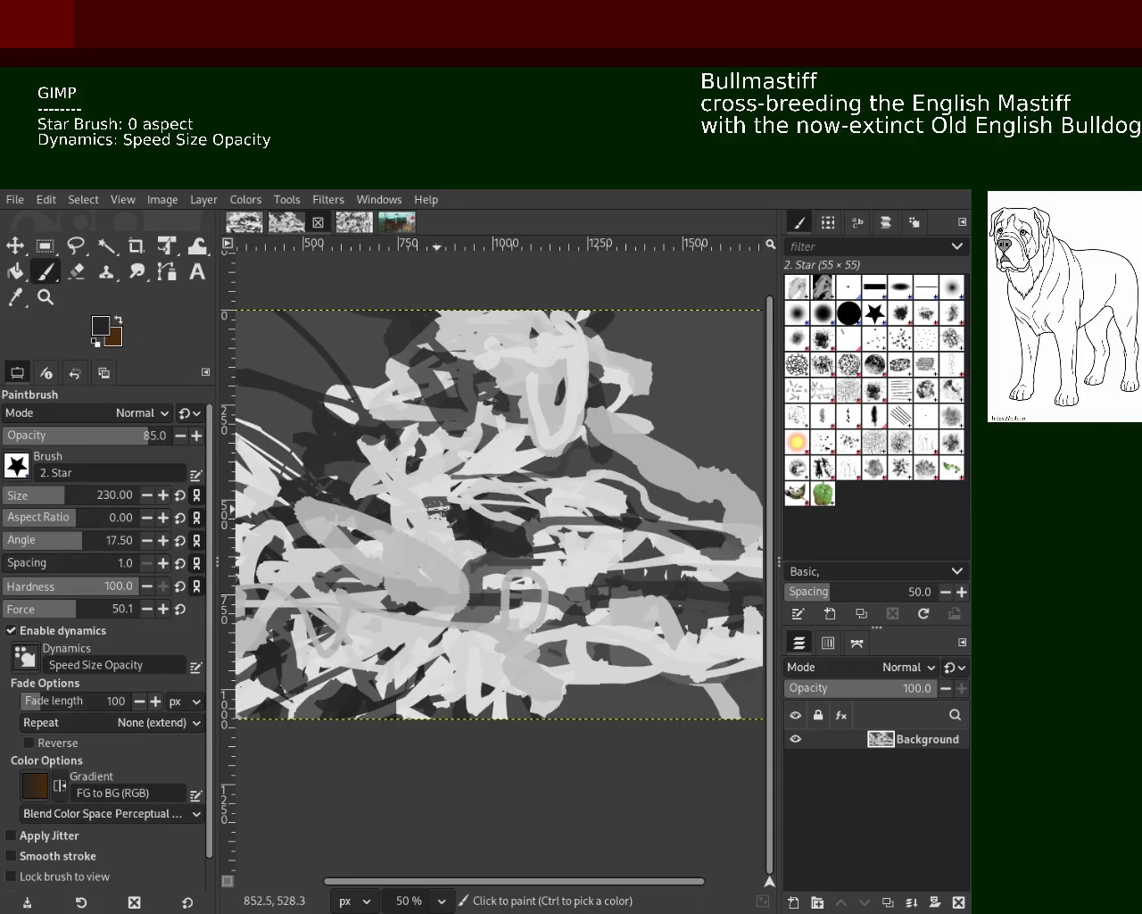
{"action": "key", "text": "ctrl+z"}
{"action": "mouse_move", "coordinate": [721, 549]}
{"action": "left_mouse_down"}
{"action": "mouse_move", "coordinate": [551, 522]}
{"action": "mouse_move", "coordinate": [580, 463]}
{"action": "mouse_move", "coordinate": [609, 488]}
{"action": "mouse_move", "coordinate": [715, 379]}
{"action": "mouse_move", "coordinate": [714, 446]}
{"action": "left_mouse_up"}
{"action": "left_click", "coordinate": [575, 511], "text": "ctrl"}
{"action": "key", "text": "ctrl+z"}
{"action": "mouse_move", "coordinate": [749, 504]}
{"action": "left_mouse_down"}
{"action": "mouse_move", "coordinate": [607, 390]}
{"action": "mouse_move", "coordinate": [567, 455]}
{"action": "mouse_move", "coordinate": [604, 516]}
{"action": "left_mouse_up"}
{"action": "key", "text": "ctrl+z"}
{"action": "mouse_move", "coordinate": [759, 451]}
{"action": "left_mouse_down"}
{"action": "mouse_move", "coordinate": [682, 402]}
{"action": "mouse_move", "coordinate": [528, 509]}
{"action": "mouse_move", "coordinate": [530, 485]}
{"action": "mouse_move", "coordinate": [392, 535]}
{"action": "left_mouse_up"}
{"action": "key", "text": "ctrl+z"}
Zoom out to see the whole canvas at 25%, then back in to 50%.
{"action": "key", "text": "z"}
{"action": "left_click", "coordinate": [326, 459], "text": "ctrl"}
{"action": "left_click", "coordinate": [325, 460], "text": "ctrl"}
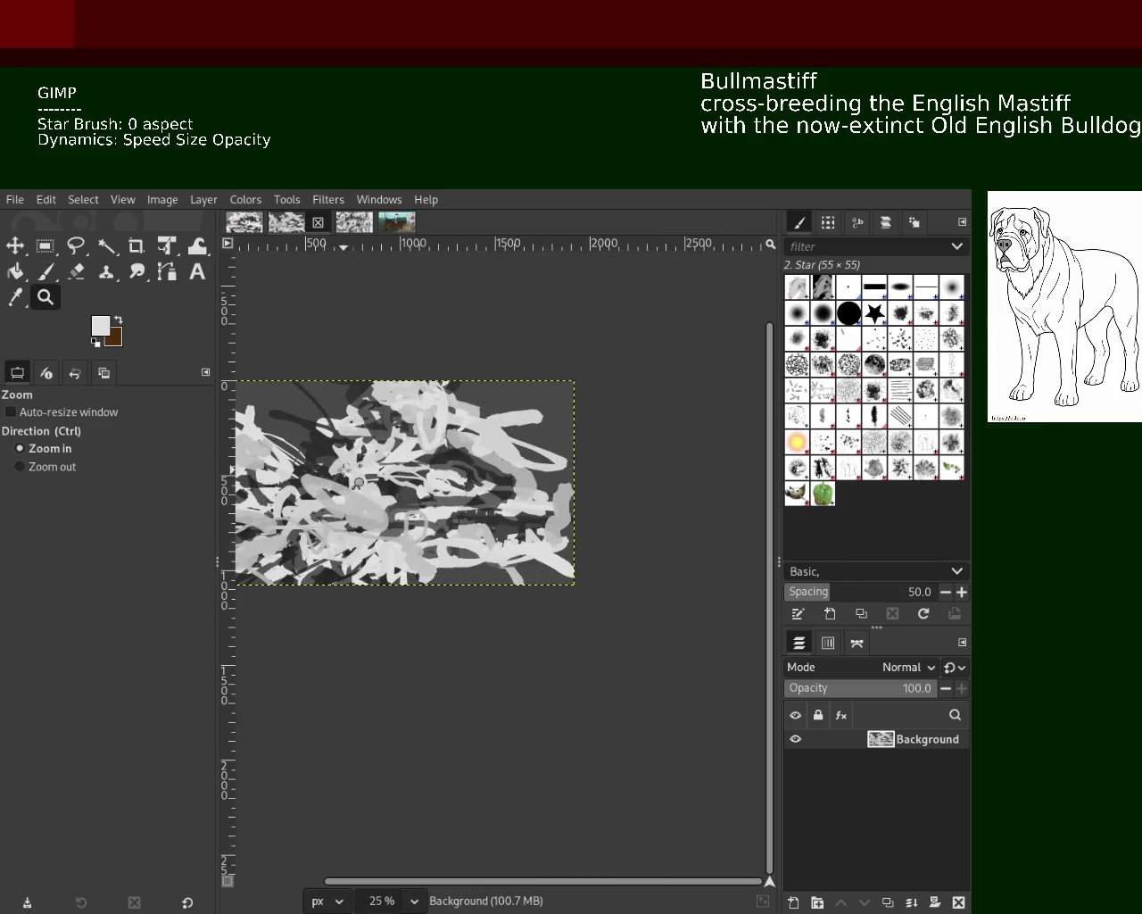
{"action": "double_click", "coordinate": [486, 459]}
{"action": "left_click", "coordinate": [566, 551], "text": "ctrl"}
{"action": "left_click", "coordinate": [437, 546]}
{"action": "left_click", "coordinate": [357, 540], "text": "ctrl"}
{"action": "double_click", "coordinate": [487, 549]}
Paint dark gray star loops across the centre and left-centre, redoing them until one stays.
{"action": "left_click", "coordinate": [27, 275]}
{"action": "left_click", "coordinate": [45, 271]}
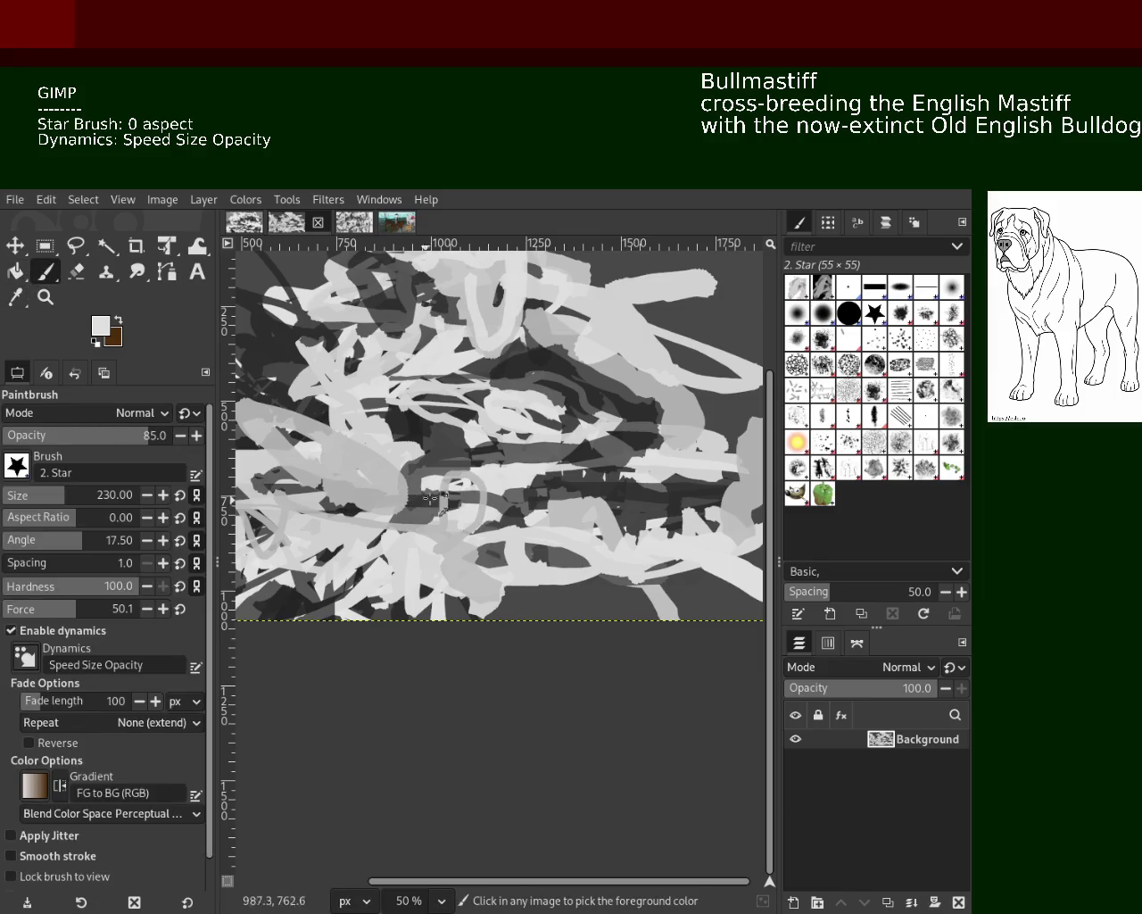
{"action": "left_click", "coordinate": [620, 432], "text": "ctrl"}
{"action": "mouse_move", "coordinate": [457, 502]}
{"action": "left_mouse_down"}
{"action": "mouse_move", "coordinate": [519, 470]}
{"action": "mouse_move", "coordinate": [428, 500]}
{"action": "left_mouse_up"}
{"action": "key", "text": "ctrl+z"}
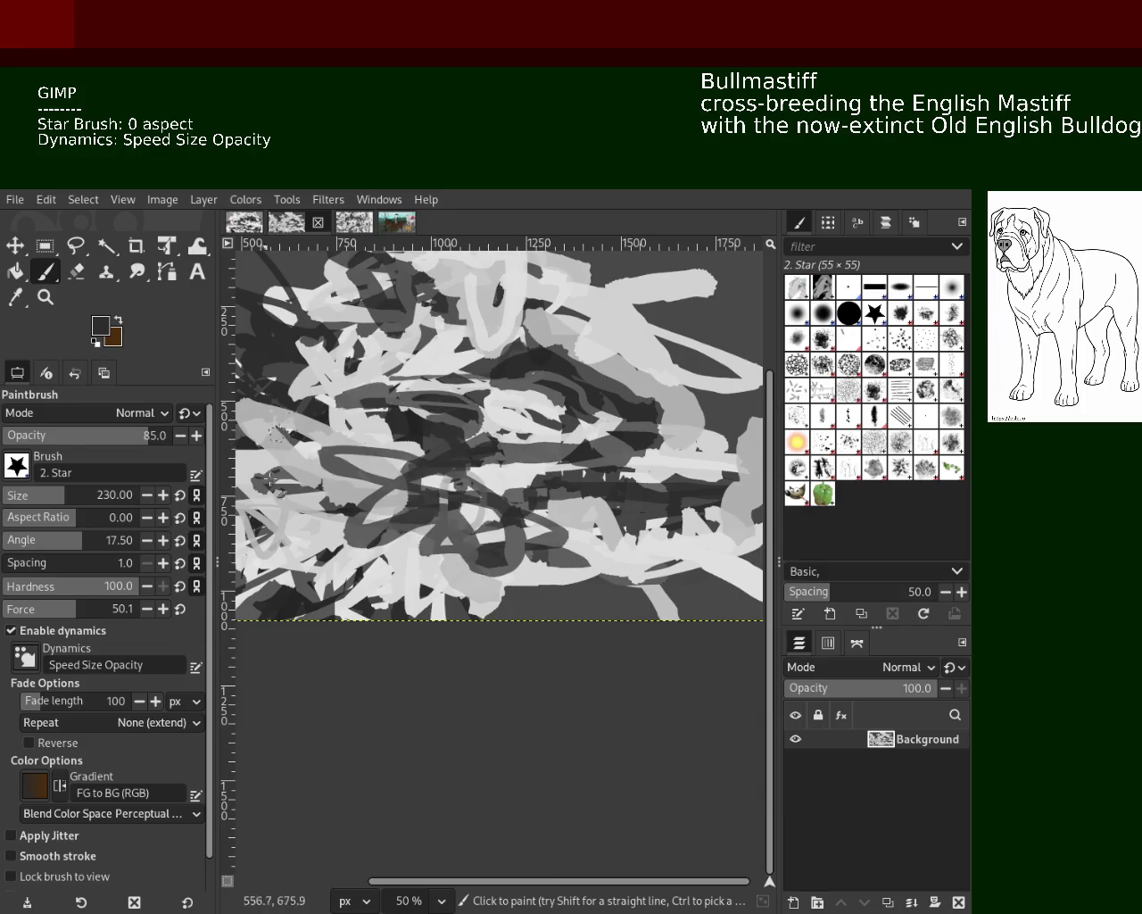
{"action": "key", "text": "ctrl+z"}
{"action": "mouse_move", "coordinate": [357, 517]}
{"action": "left_mouse_down"}
{"action": "mouse_move", "coordinate": [529, 506]}
{"action": "mouse_move", "coordinate": [268, 495]}
{"action": "left_mouse_up"}
{"action": "key", "text": "ctrl+z"}
{"action": "mouse_move", "coordinate": [357, 475]}
{"action": "left_mouse_down"}
{"action": "mouse_move", "coordinate": [457, 444]}
{"action": "mouse_move", "coordinate": [328, 461]}
{"action": "mouse_move", "coordinate": [258, 419]}
{"action": "left_mouse_up"}
{"action": "key", "text": "ctrl+z"}
{"action": "key", "text": "ctrl+z"}
{"action": "left_click_drag", "start_coordinate": [375, 473], "coordinate": [259, 402]}
Dab light gray stars left of centre and near the centre, with dark strokes over the light area.
{"action": "left_click", "coordinate": [389, 455], "text": "ctrl"}
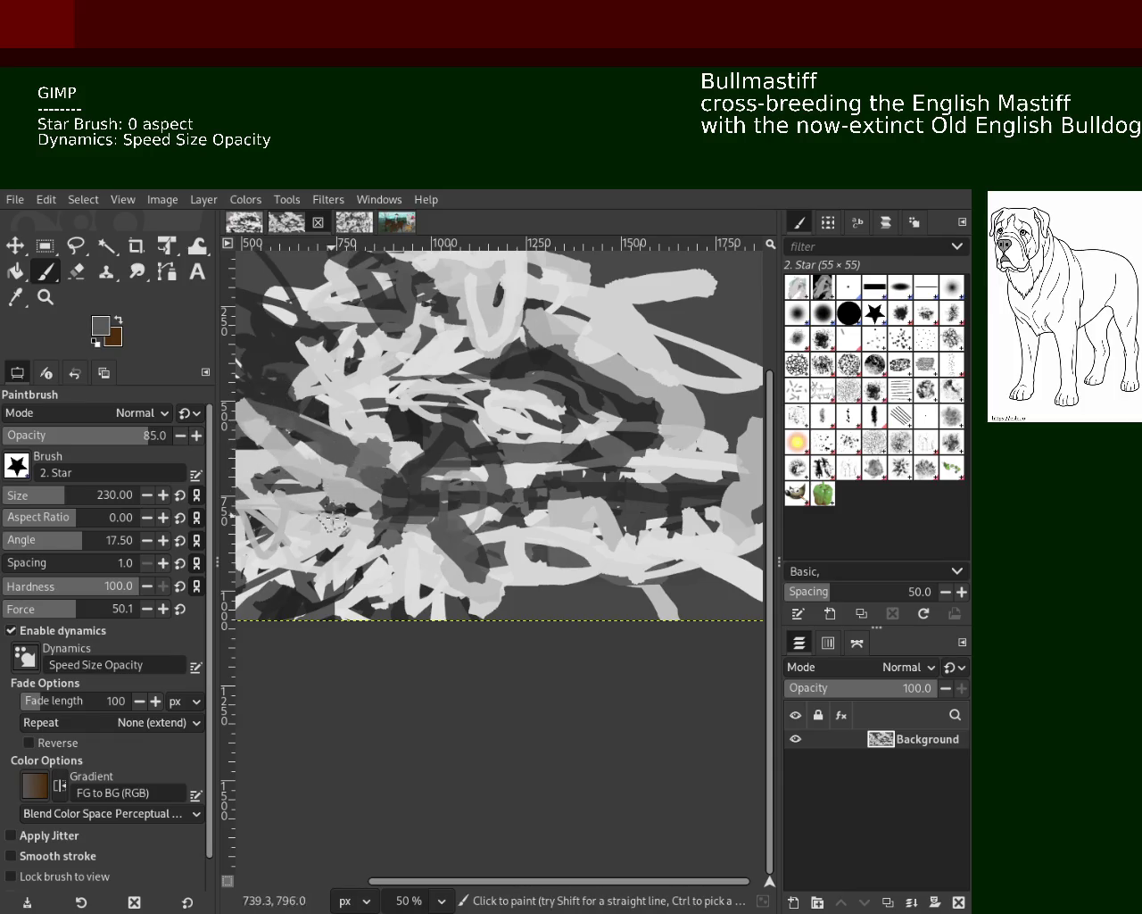
{"action": "left_click", "coordinate": [360, 464], "text": "ctrl"}
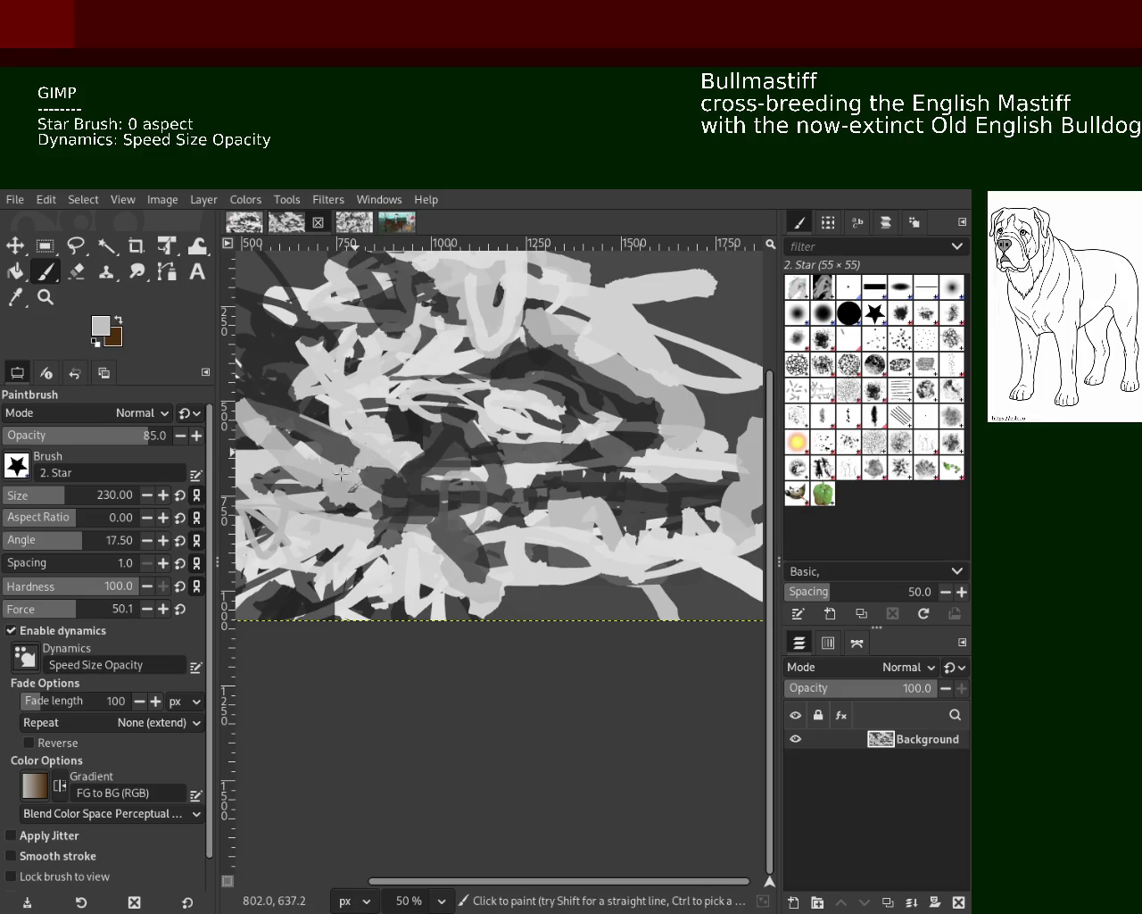
{"action": "left_click_drag", "start_coordinate": [330, 370], "coordinate": [335, 397]}
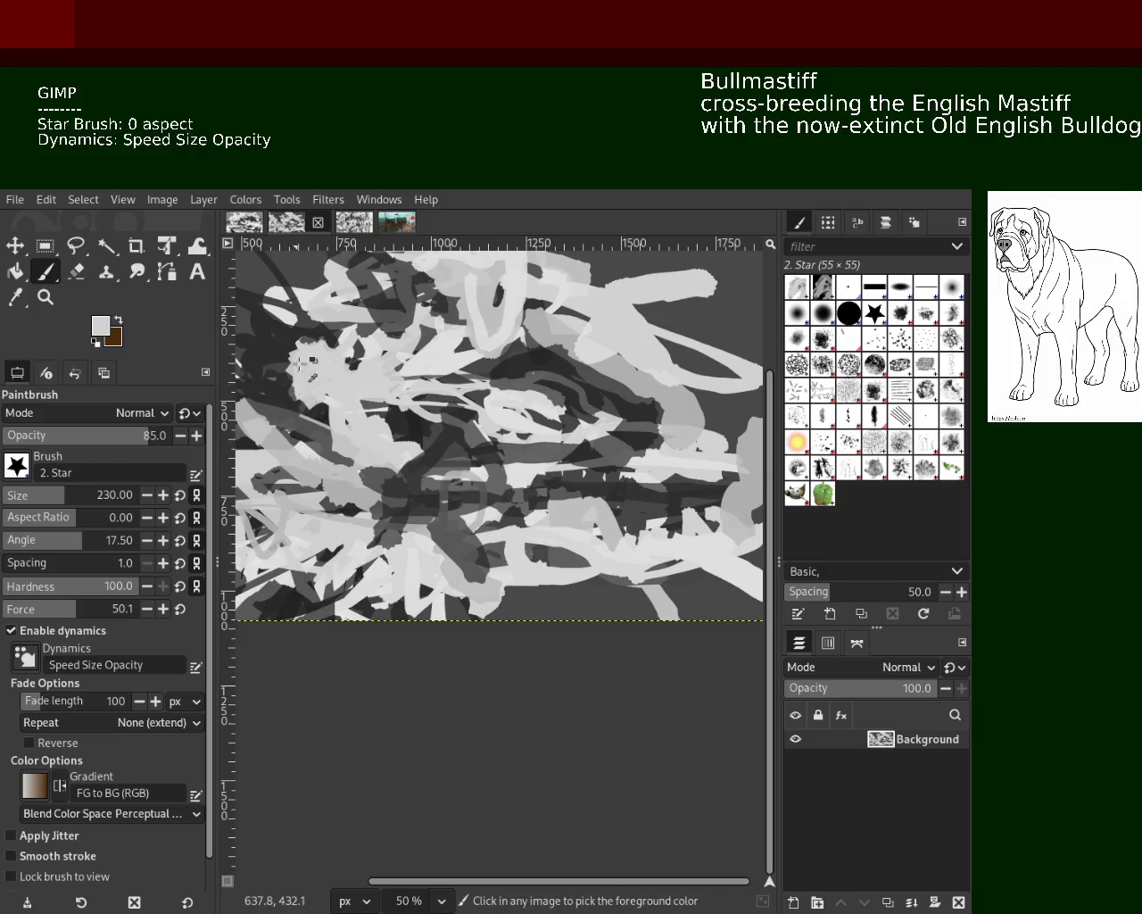
{"action": "left_click", "coordinate": [292, 402], "text": "ctrl"}
{"action": "left_click_drag", "start_coordinate": [292, 402], "coordinate": [299, 431]}
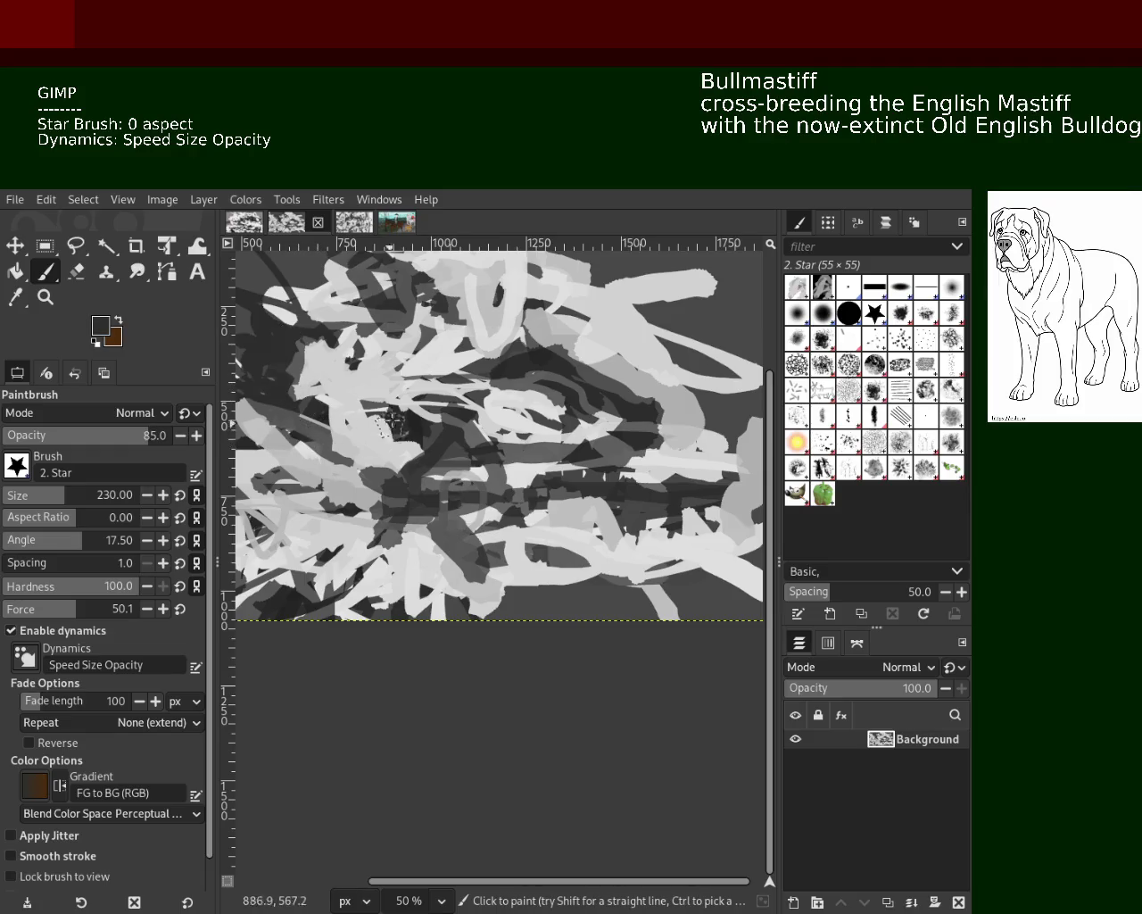
{"action": "left_click", "coordinate": [435, 370], "text": "ctrl"}
{"action": "mouse_move", "coordinate": [461, 350]}
{"action": "left_mouse_down"}
{"action": "mouse_move", "coordinate": [451, 382]}
{"action": "mouse_move", "coordinate": [481, 395]}
{"action": "mouse_move", "coordinate": [413, 364]}
{"action": "mouse_move", "coordinate": [351, 364]}
{"action": "left_mouse_up"}
{"action": "left_click", "coordinate": [422, 343], "text": "ctrl"}
{"action": "left_click", "coordinate": [509, 385], "text": "ctrl"}
{"action": "left_click", "coordinate": [402, 344], "text": "ctrl"}
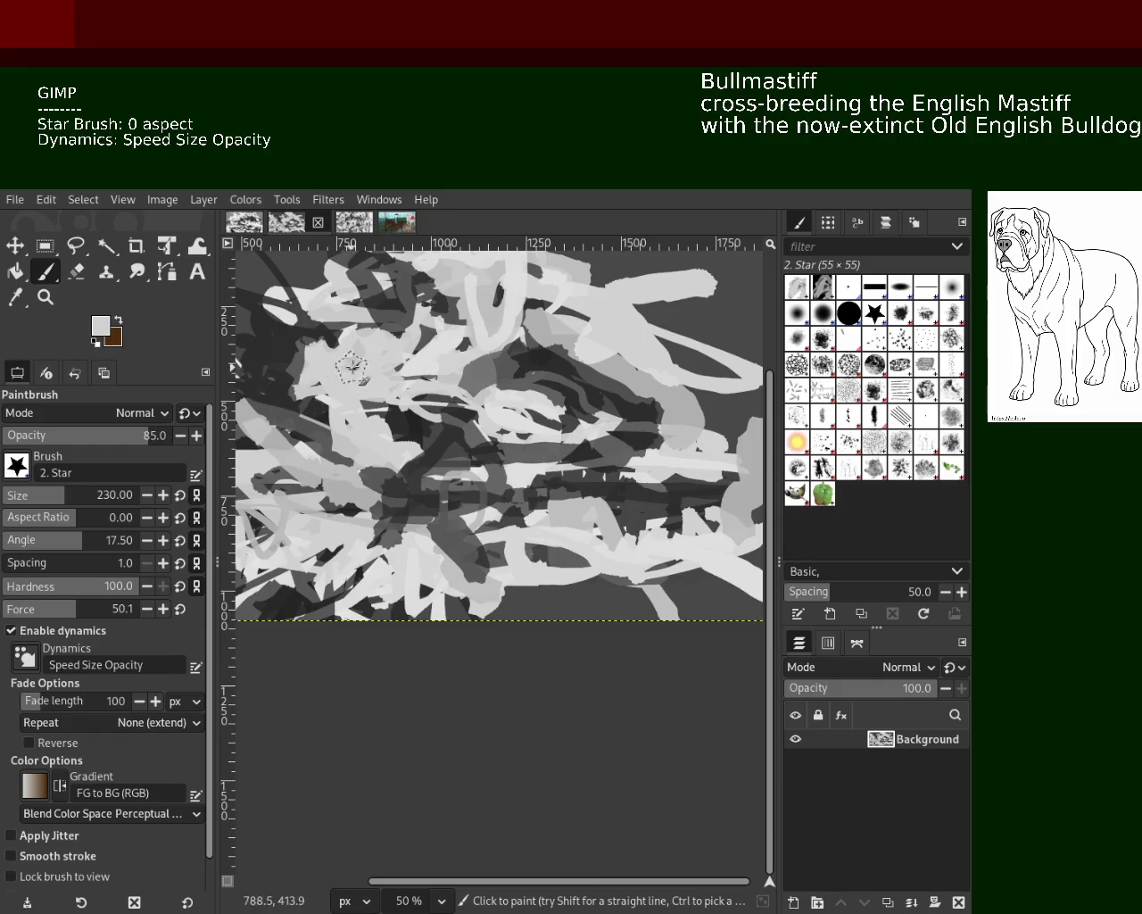
Paint dark star marks along the bottom edge; try and undo a light stroke at lower right.
{"action": "left_click", "coordinate": [542, 426], "text": "ctrl"}
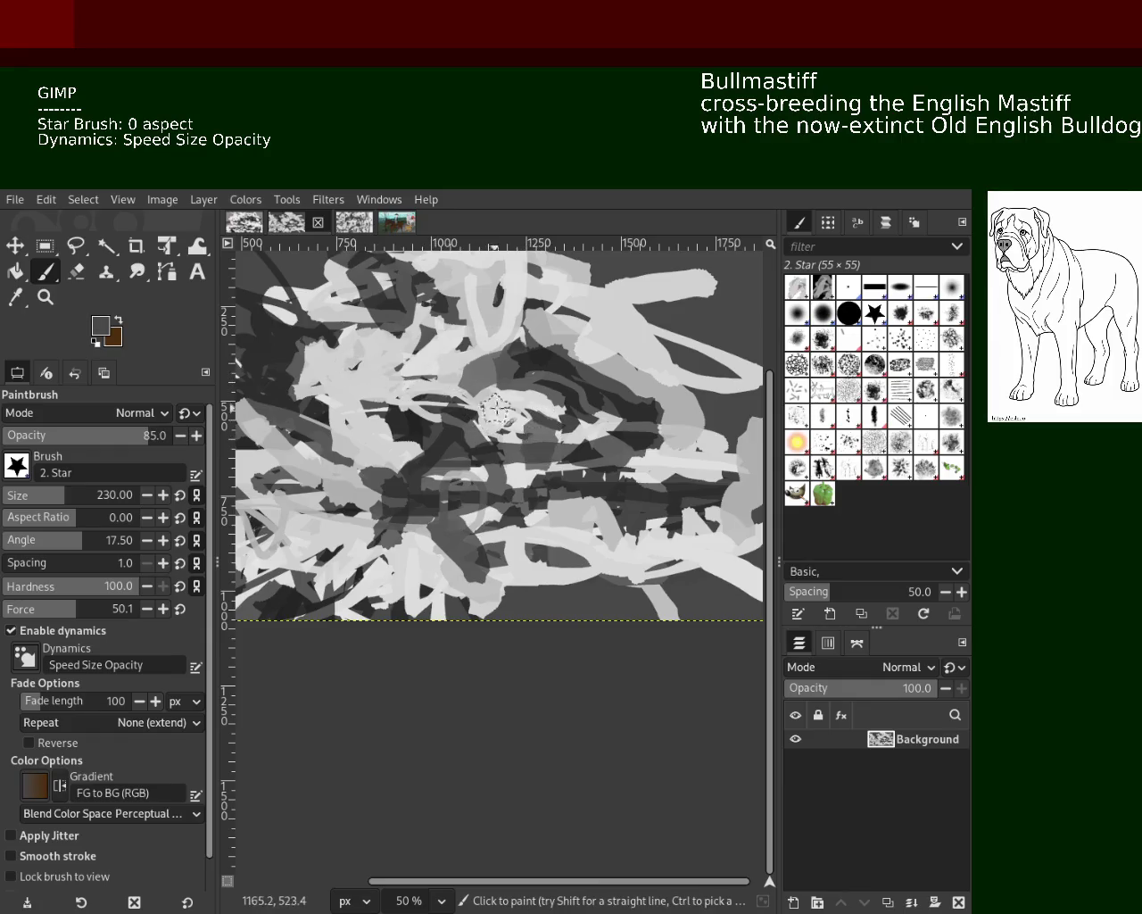
{"action": "left_click", "coordinate": [425, 571], "text": "ctrl"}
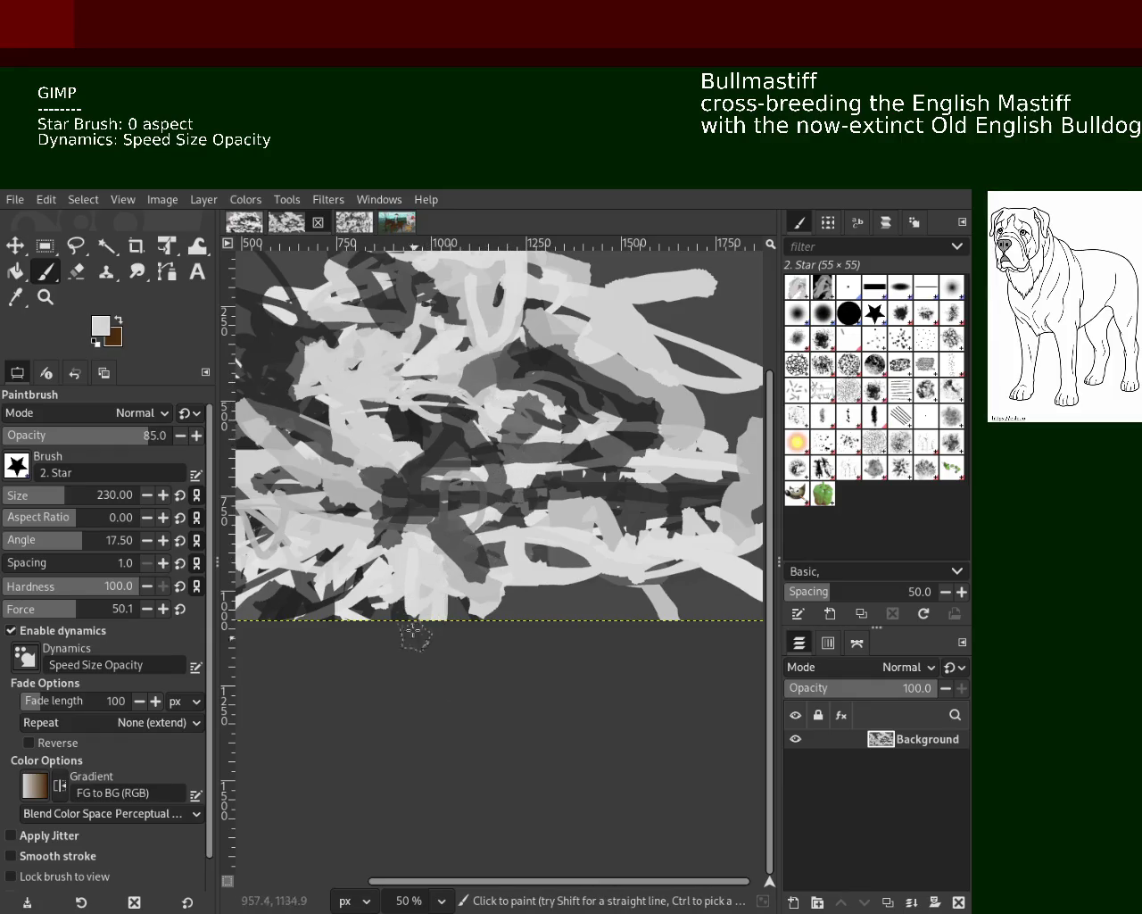
{"action": "left_click", "coordinate": [300, 596], "text": "ctrl"}
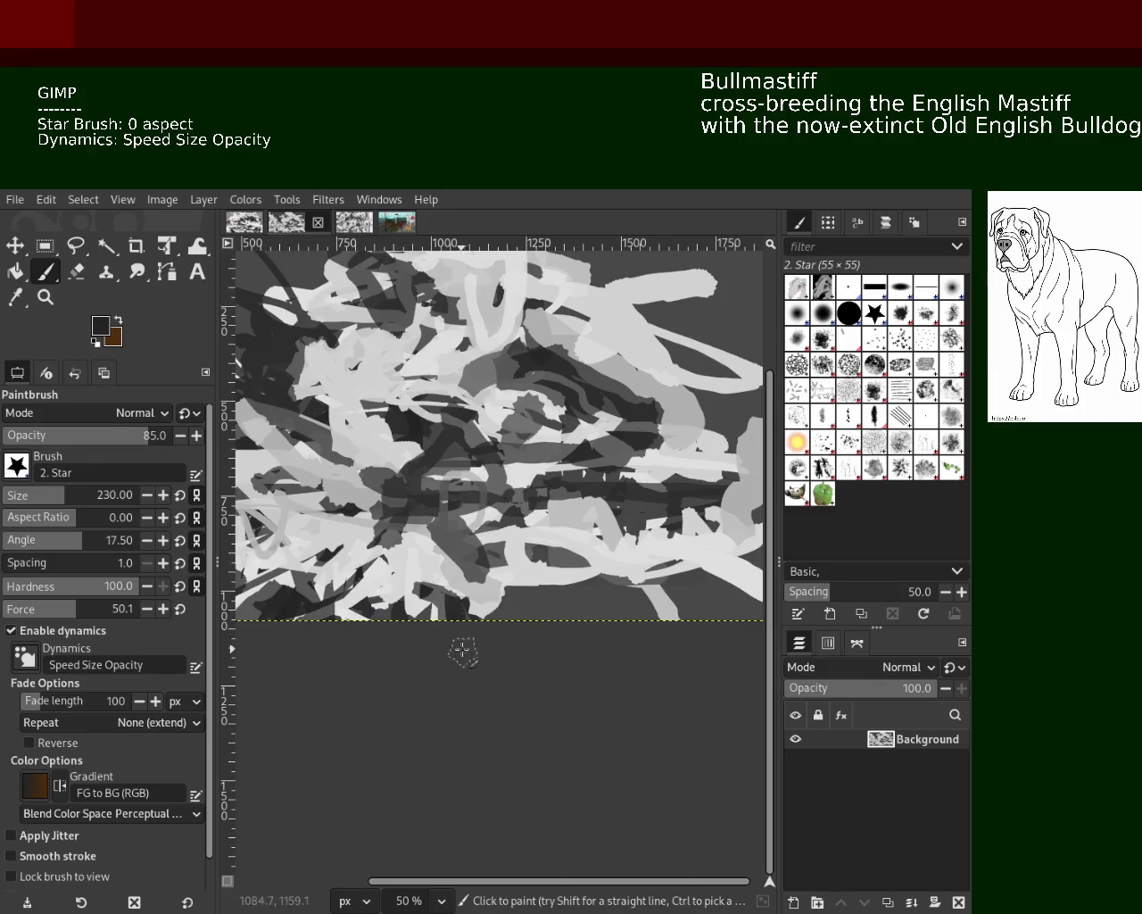
{"action": "left_click_drag", "start_coordinate": [438, 615], "coordinate": [357, 643]}
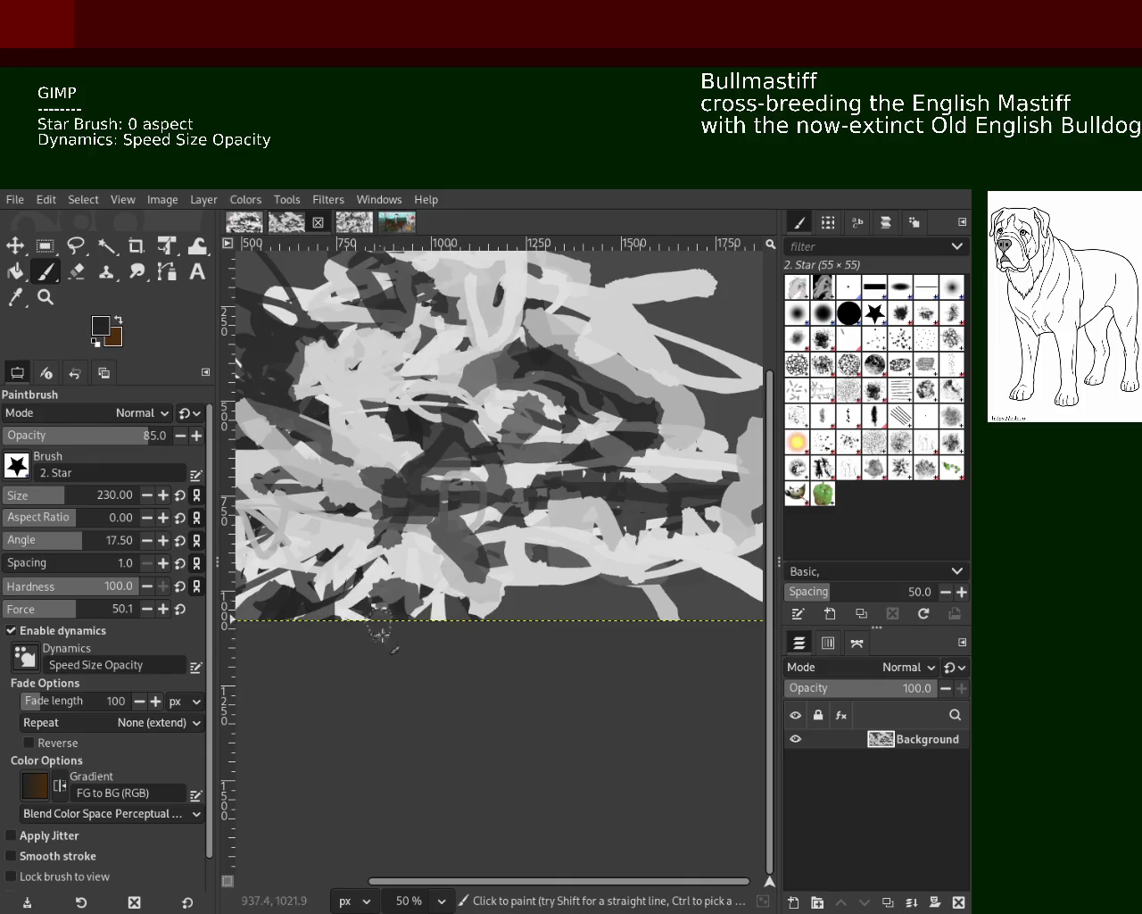
{"action": "left_click", "coordinate": [558, 566], "text": "ctrl"}
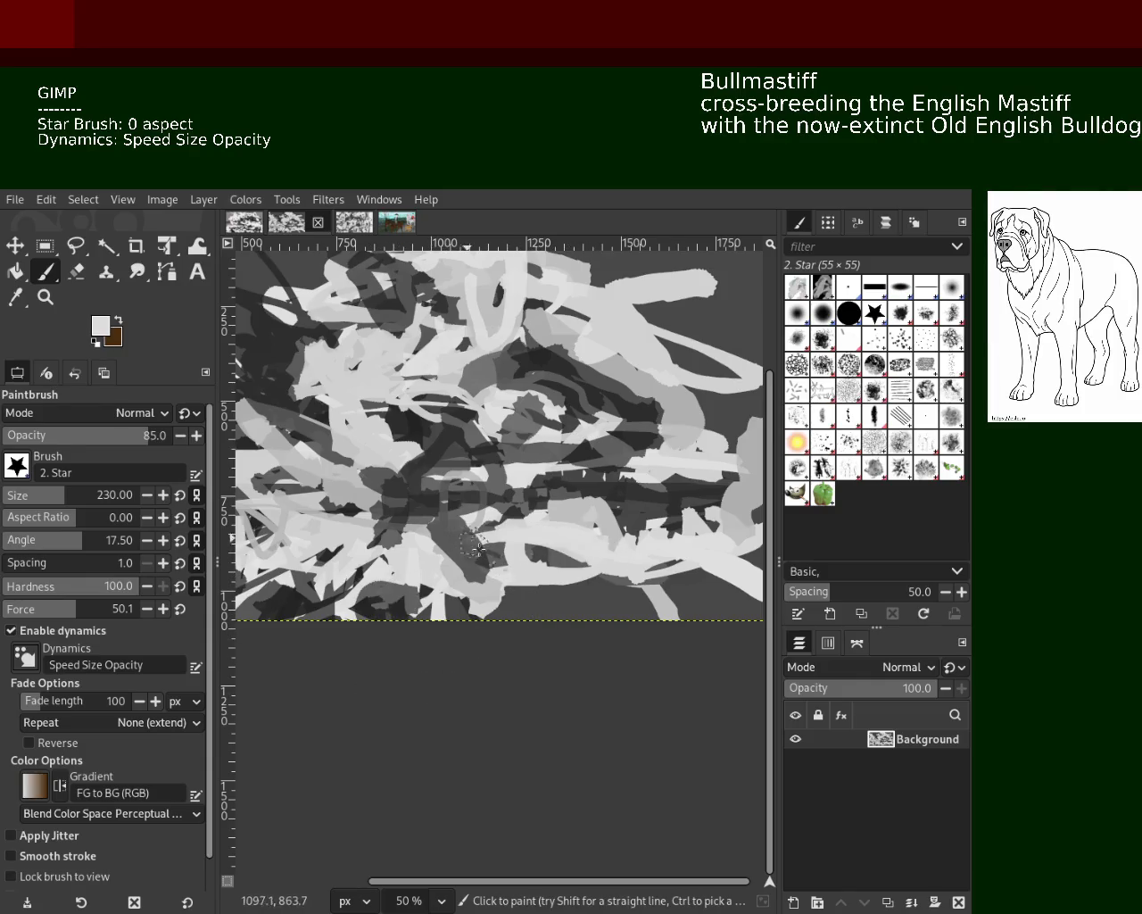
{"action": "left_click", "coordinate": [544, 560], "text": "ctrl"}
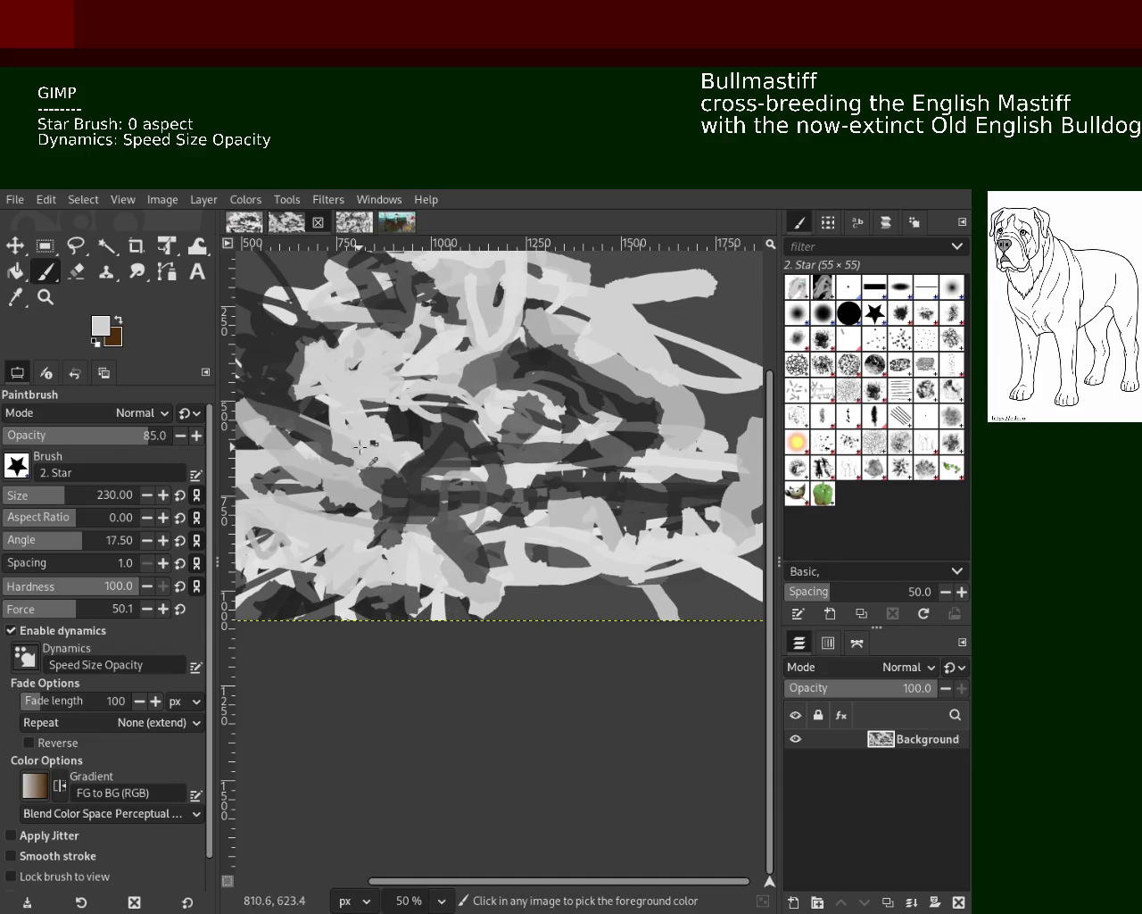
{"action": "left_click", "coordinate": [442, 541], "text": "ctrl"}
{"action": "left_click", "coordinate": [660, 384], "text": "ctrl"}
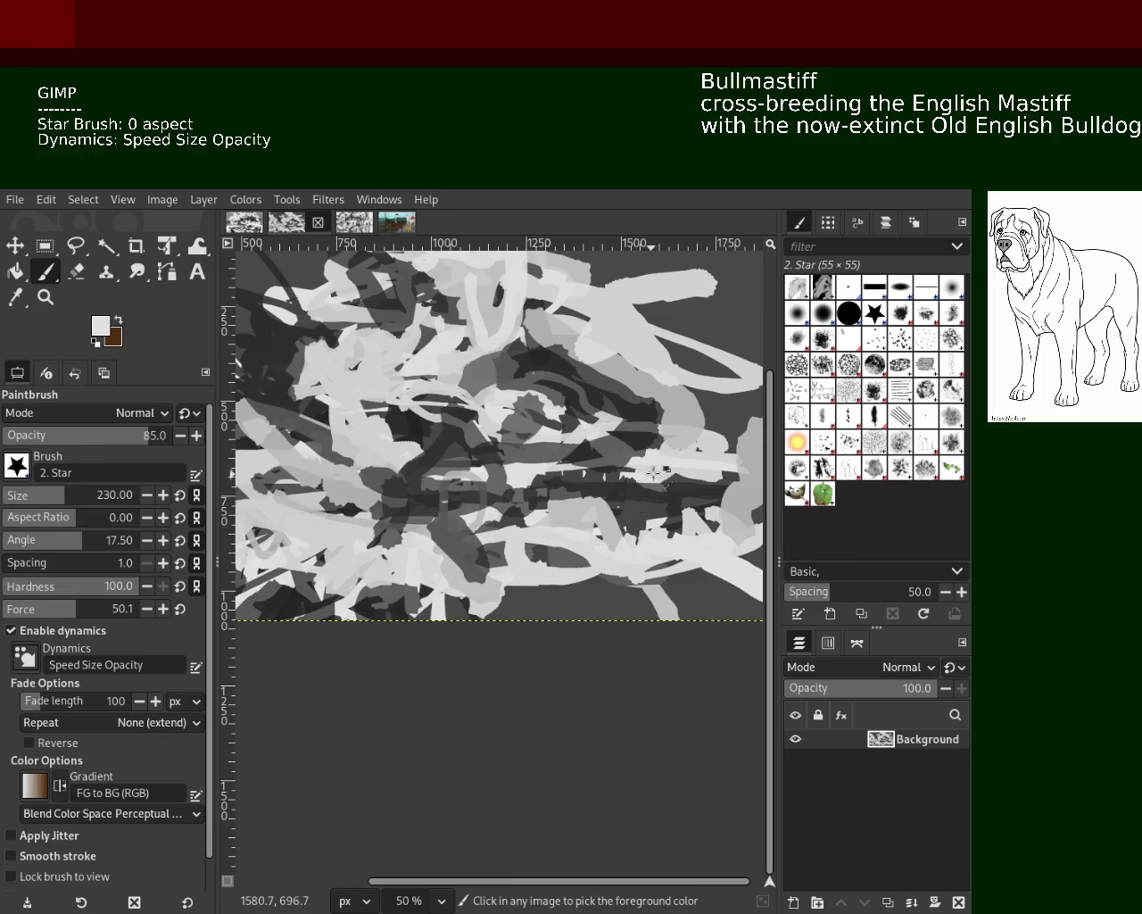
{"action": "mouse_move", "coordinate": [522, 473]}
{"action": "left_mouse_down"}
{"action": "mouse_move", "coordinate": [714, 486]}
{"action": "mouse_move", "coordinate": [500, 490]}
{"action": "left_mouse_up"}
{"action": "key", "text": "ctrl+z"}
Lay a dark stroke leftward across the lower middle plus near-black star marks below it.
{"action": "left_click", "coordinate": [701, 480], "text": "ctrl"}
{"action": "mouse_move", "coordinate": [701, 481]}
{"action": "left_mouse_down"}
{"action": "mouse_move", "coordinate": [516, 518]}
{"action": "mouse_move", "coordinate": [621, 504]}
{"action": "left_mouse_up"}
{"action": "key", "text": "ctrl+z"}
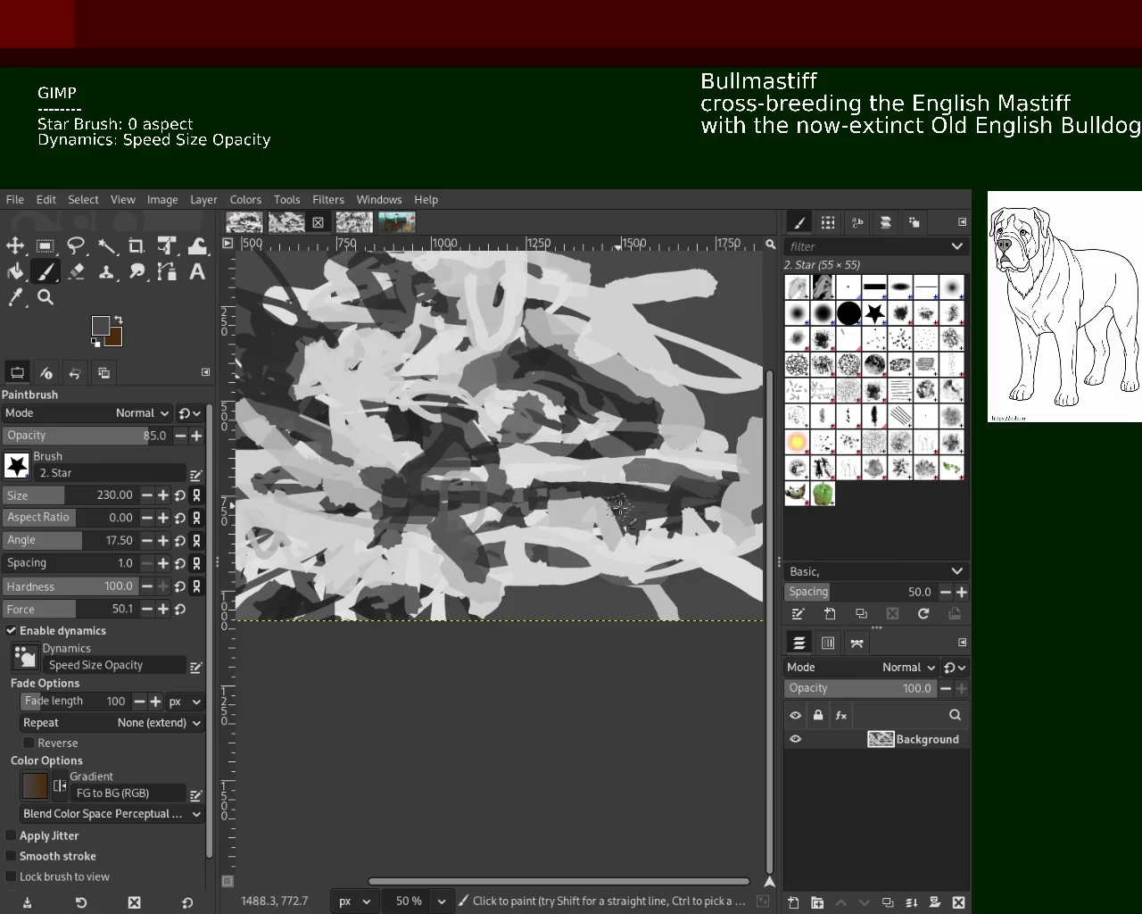
{"action": "key", "text": "ctrl+z"}
{"action": "left_click", "coordinate": [585, 479], "text": "ctrl"}
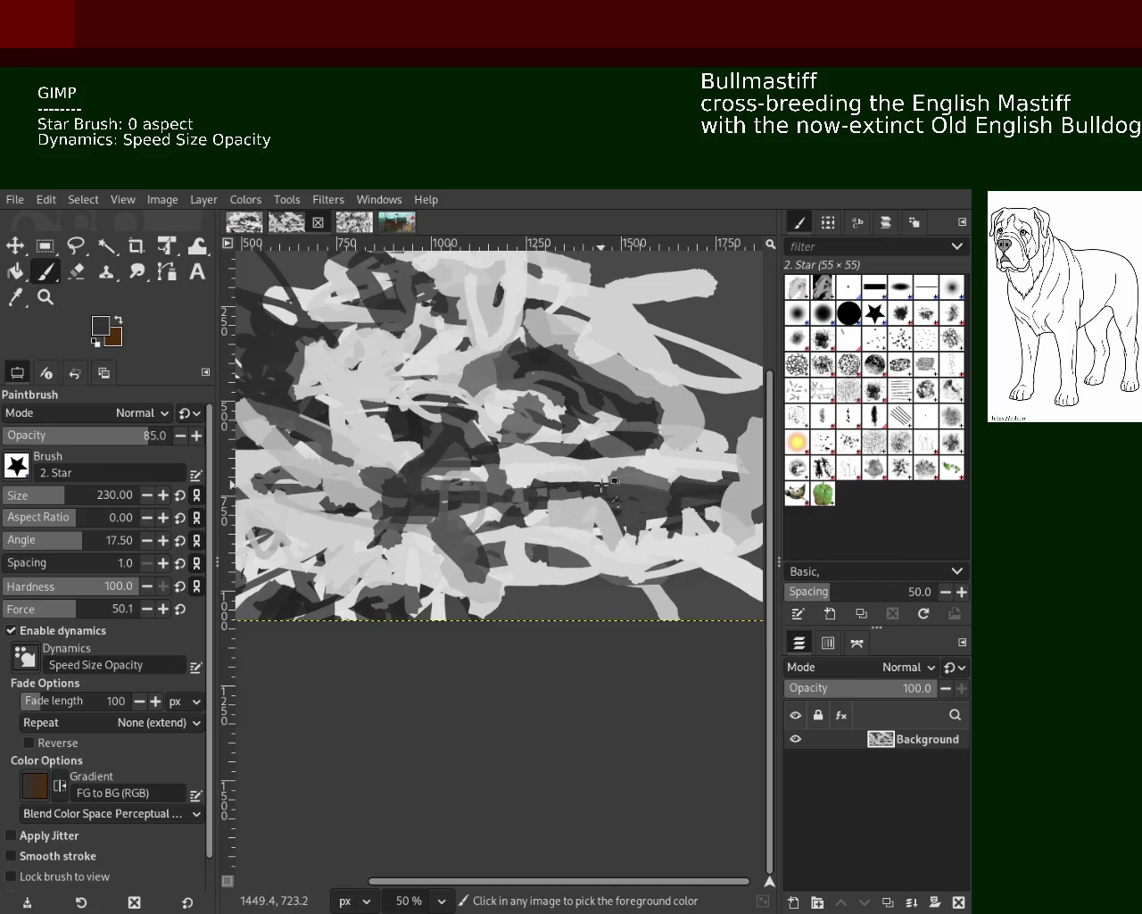
{"action": "left_click_drag", "start_coordinate": [603, 487], "coordinate": [452, 553]}
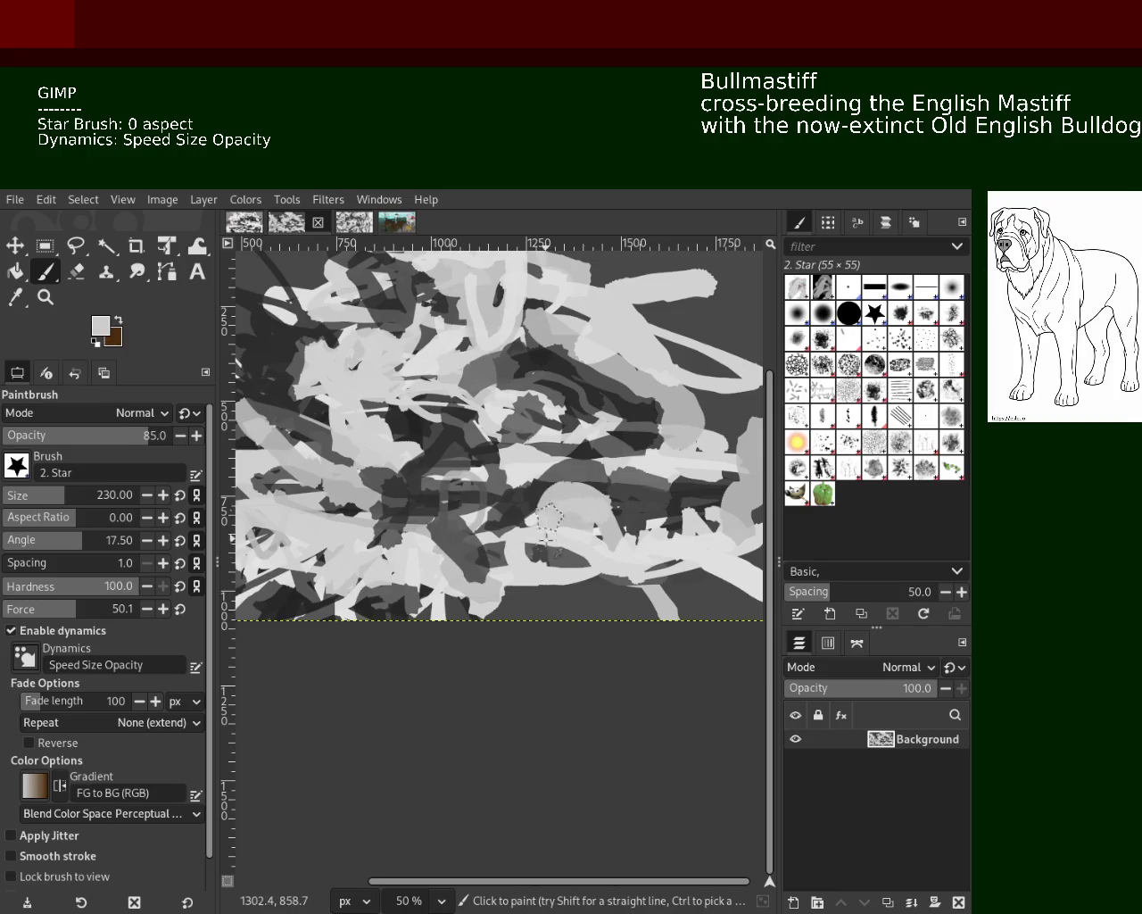
{"action": "left_click", "coordinate": [605, 572], "text": "ctrl"}
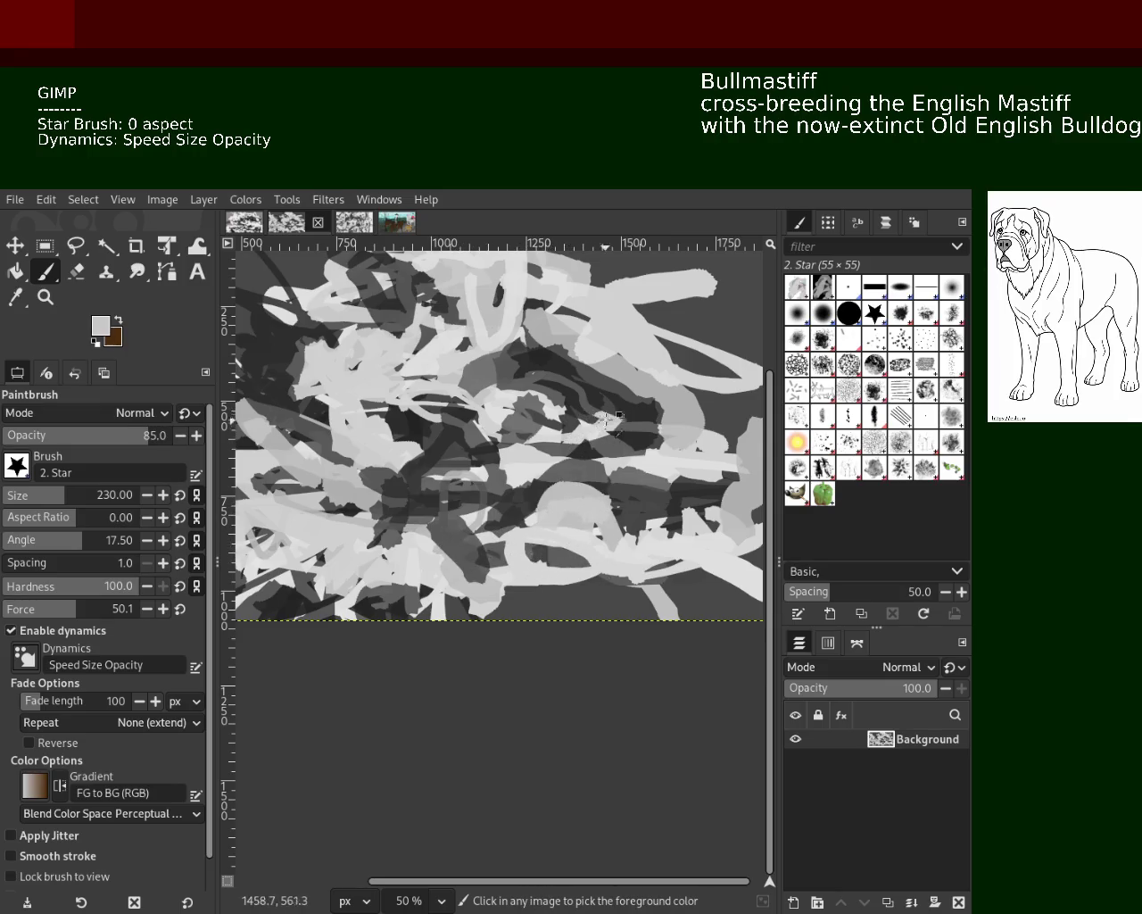
{"action": "left_click", "coordinate": [617, 398], "text": "ctrl"}
{"action": "left_click_drag", "start_coordinate": [617, 397], "coordinate": [640, 558]}
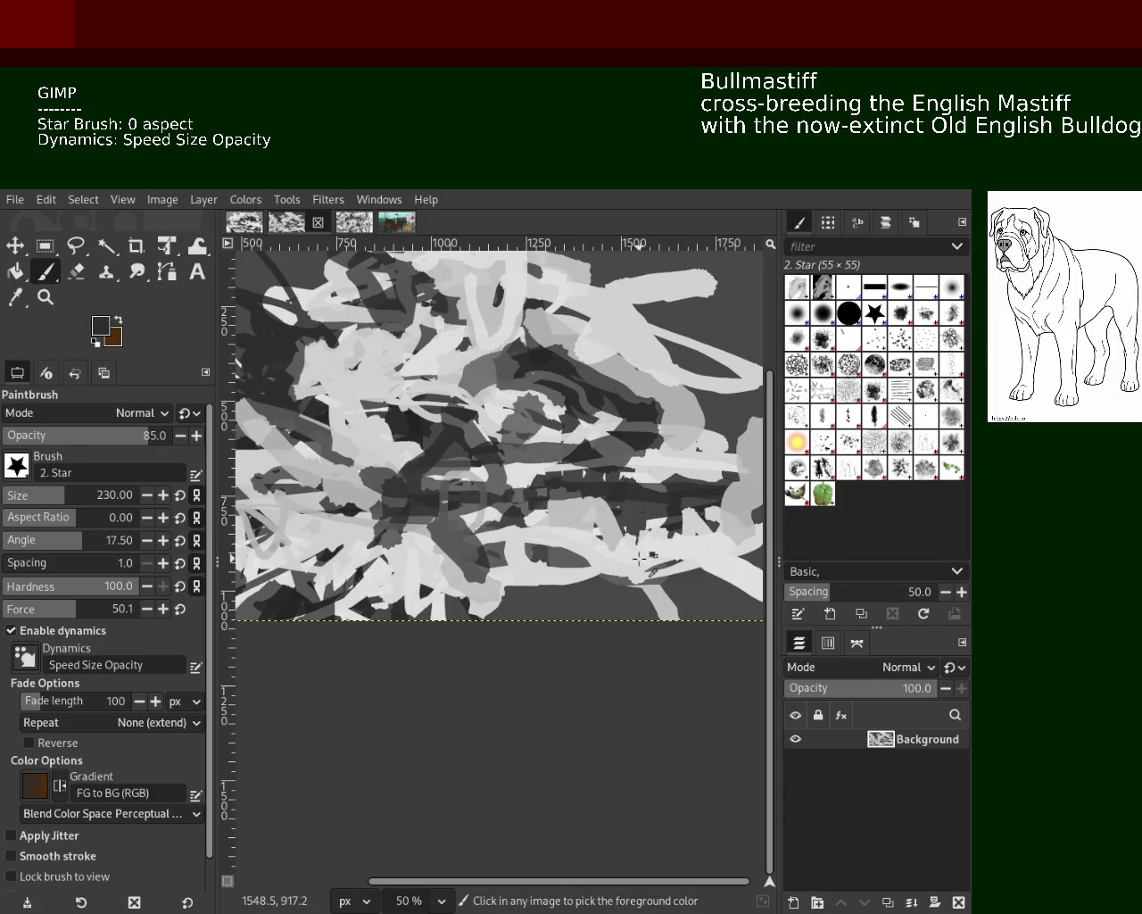
{"action": "key", "text": "ctrl"}
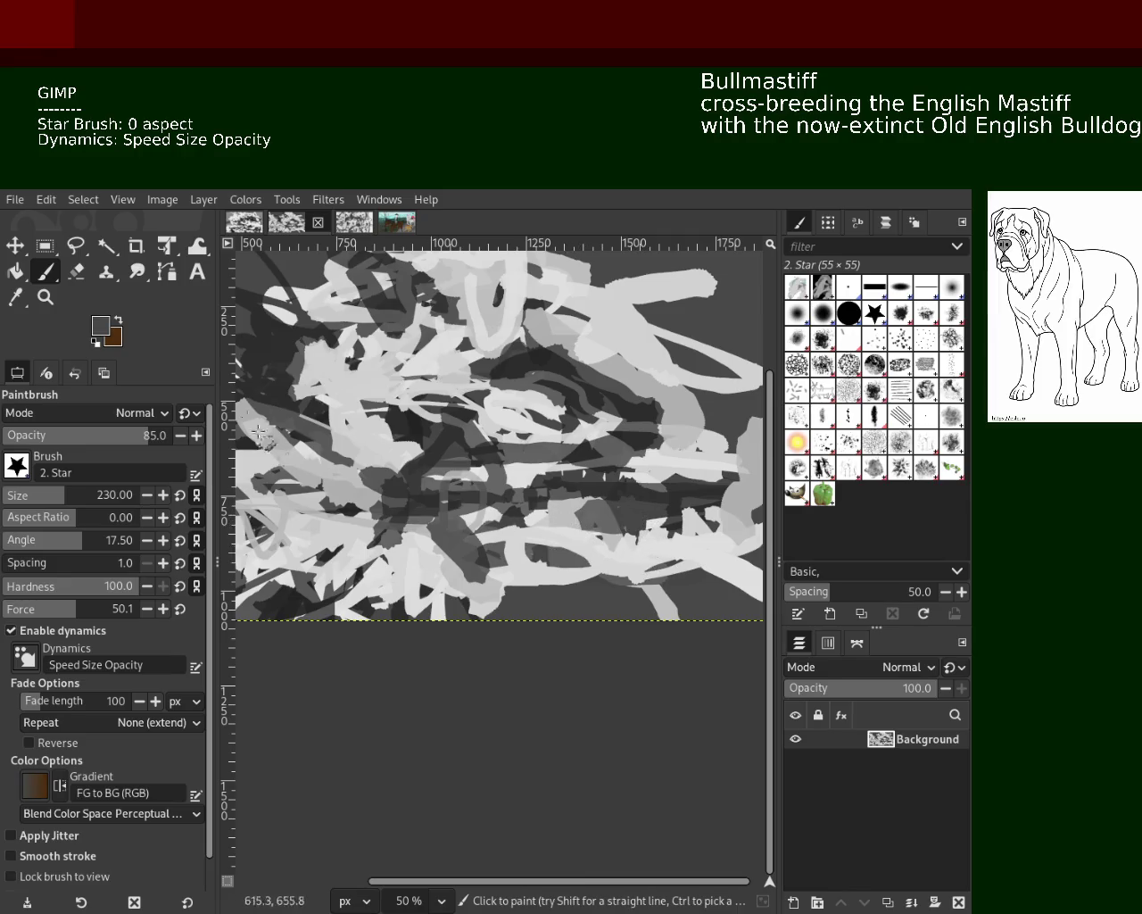
Zoom out to view the whole scribble canvas, then zoom in until it fills the window.
{"action": "left_click", "coordinate": [44, 300]}
{"action": "left_click", "coordinate": [605, 471]}
{"action": "left_click", "coordinate": [605, 470]}
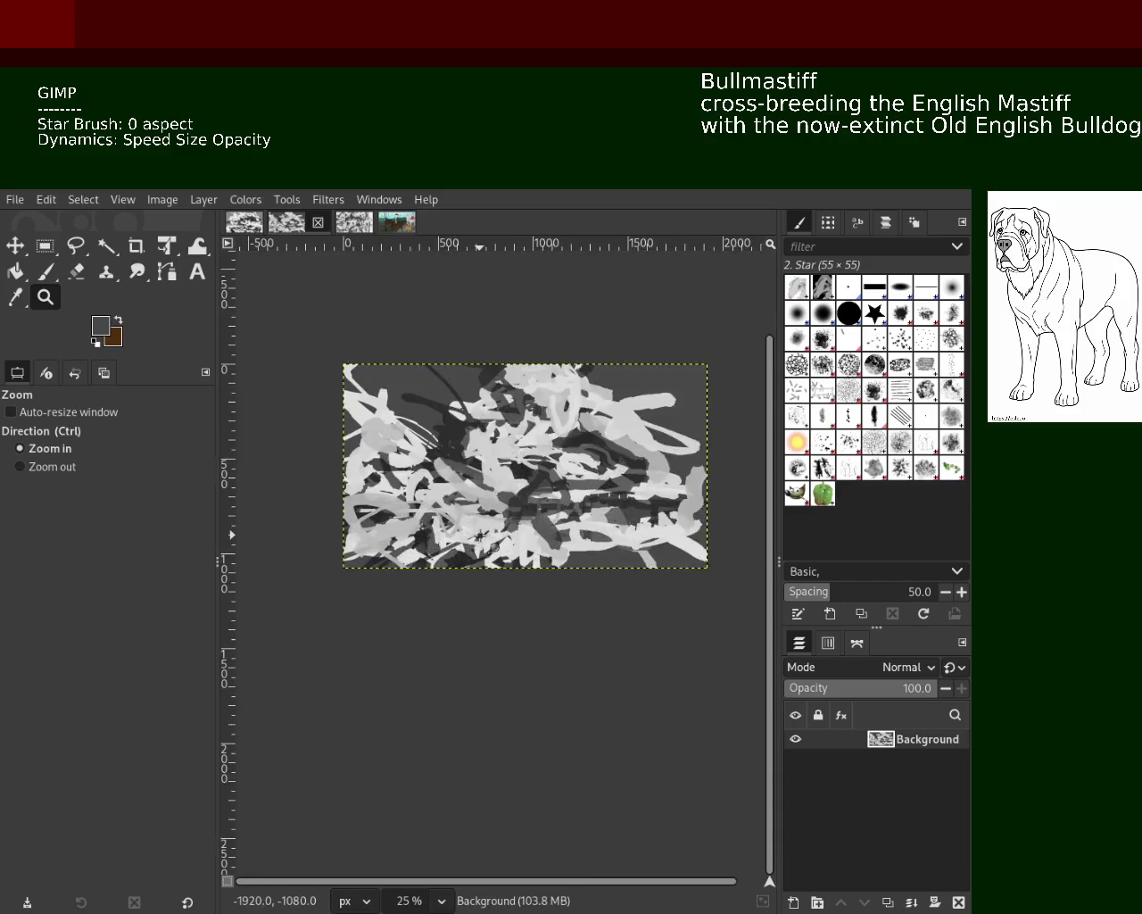
{"action": "left_click", "coordinate": [605, 470], "text": "ctrl"}
{"action": "left_click", "coordinate": [605, 470]}
{"action": "left_click", "coordinate": [605, 470], "text": "ctrl"}
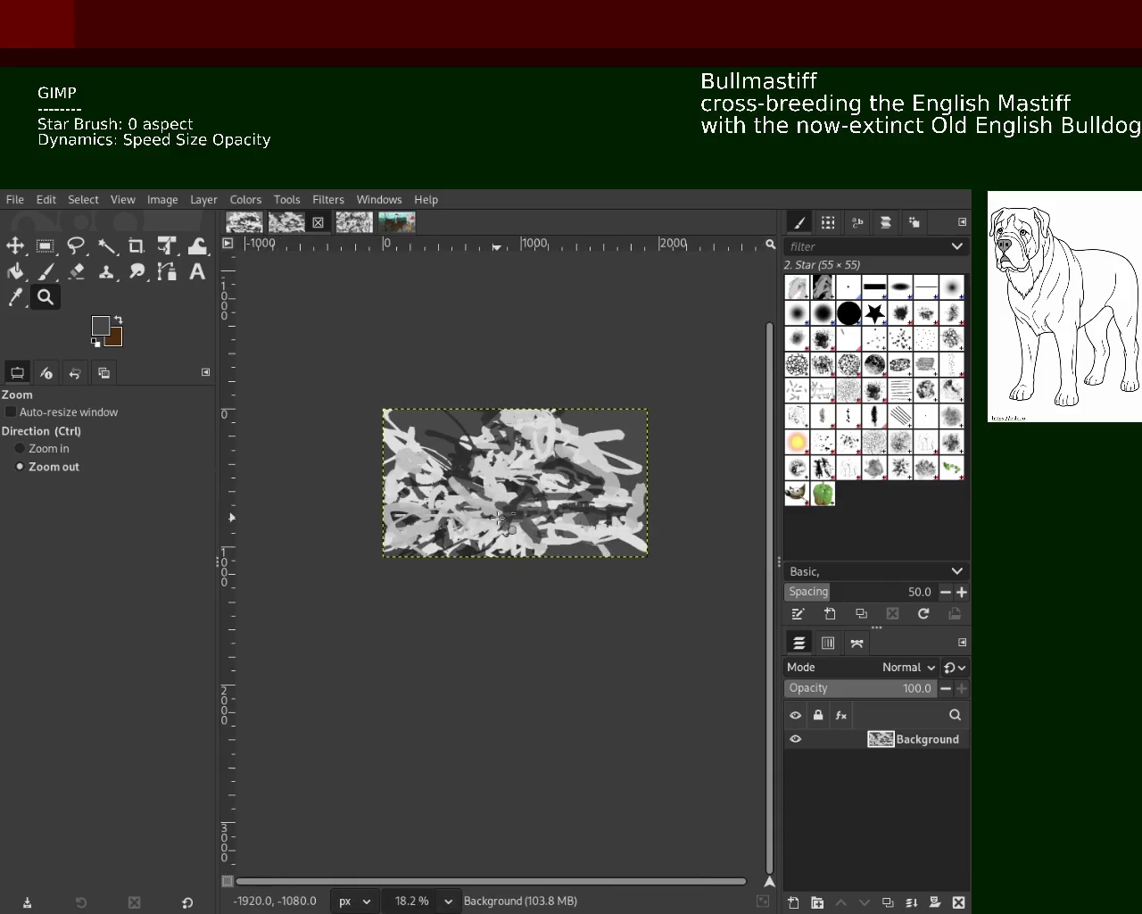
{"action": "left_click", "coordinate": [504, 517]}
{"action": "left_click", "coordinate": [504, 518]}
{"action": "left_click", "coordinate": [482, 392]}
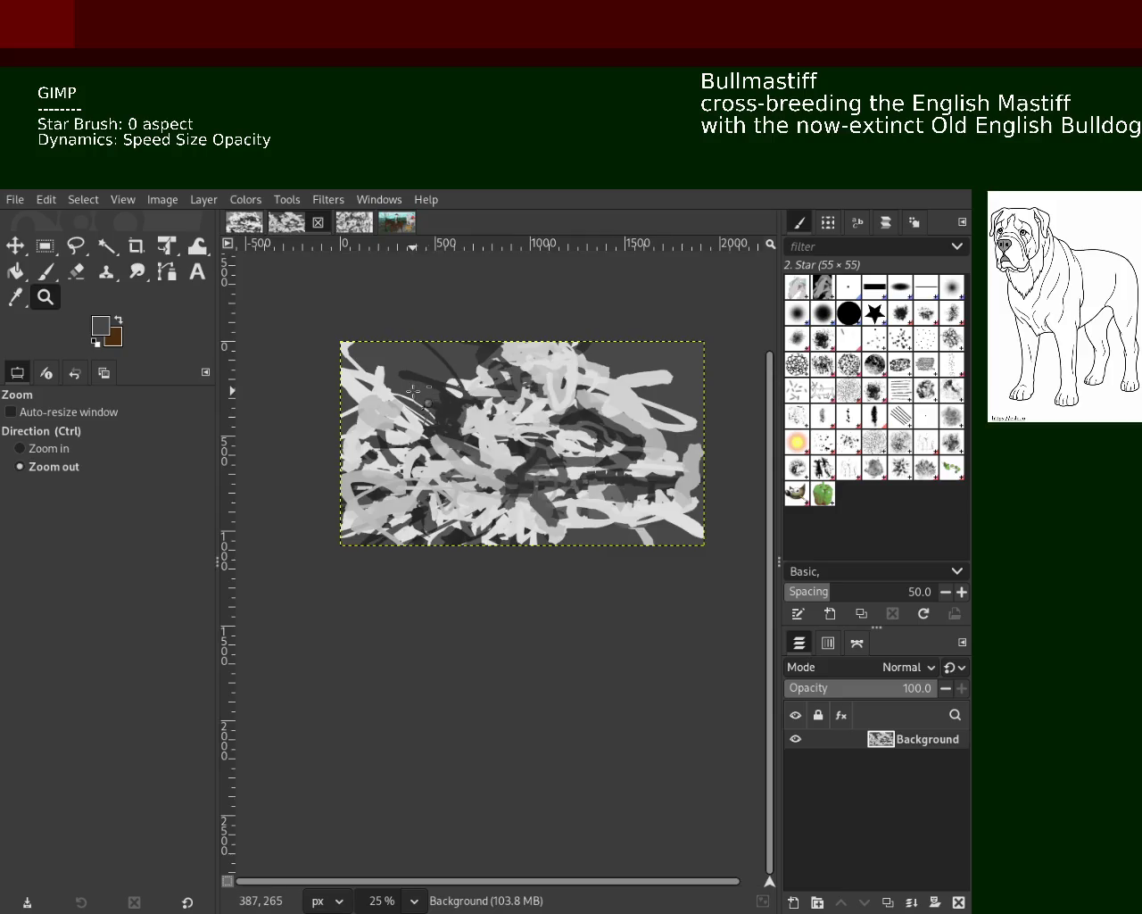
{"action": "left_click", "coordinate": [410, 388]}
{"action": "left_click", "coordinate": [411, 388]}
{"action": "double_click", "coordinate": [409, 388]}
{"action": "double_click", "coordinate": [409, 388]}
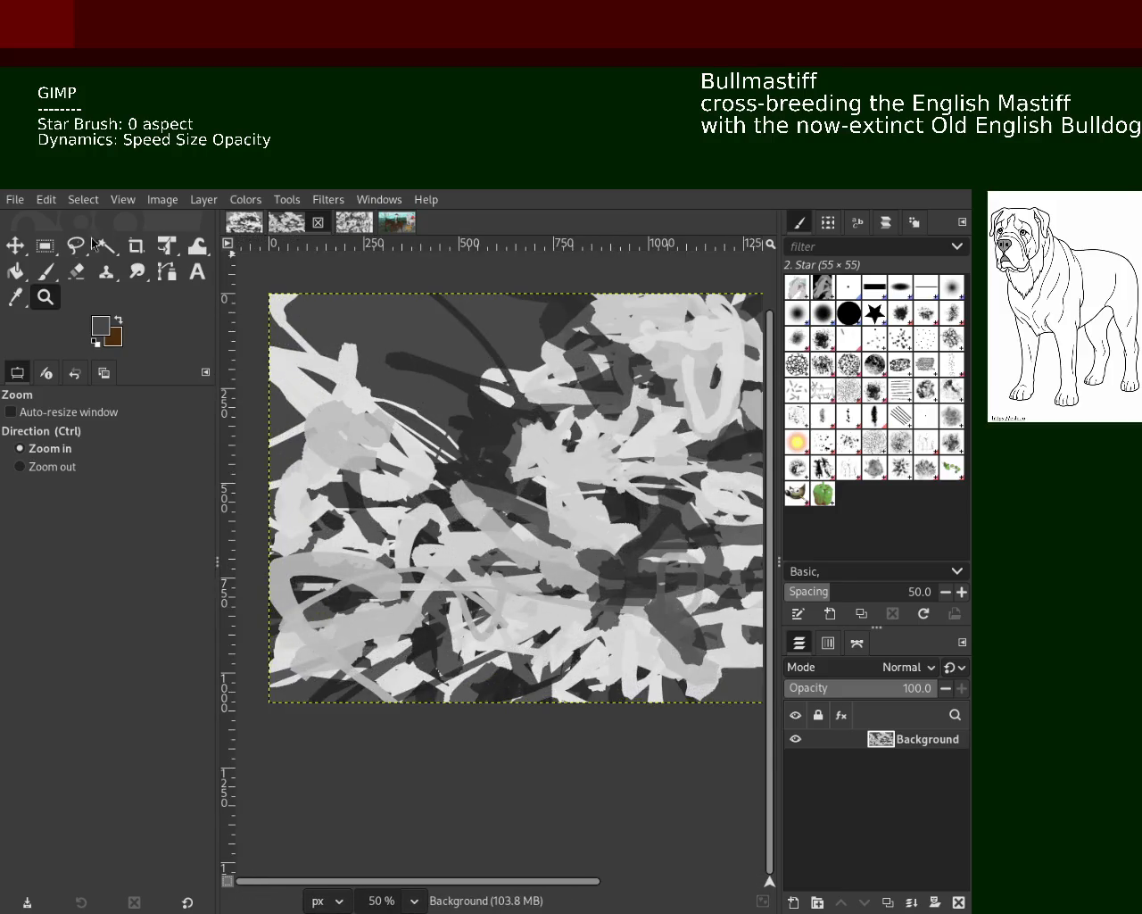
Paint near-black star strokes across the middle and lower left, undoing the rejected ones.
{"action": "left_click", "coordinate": [46, 282]}
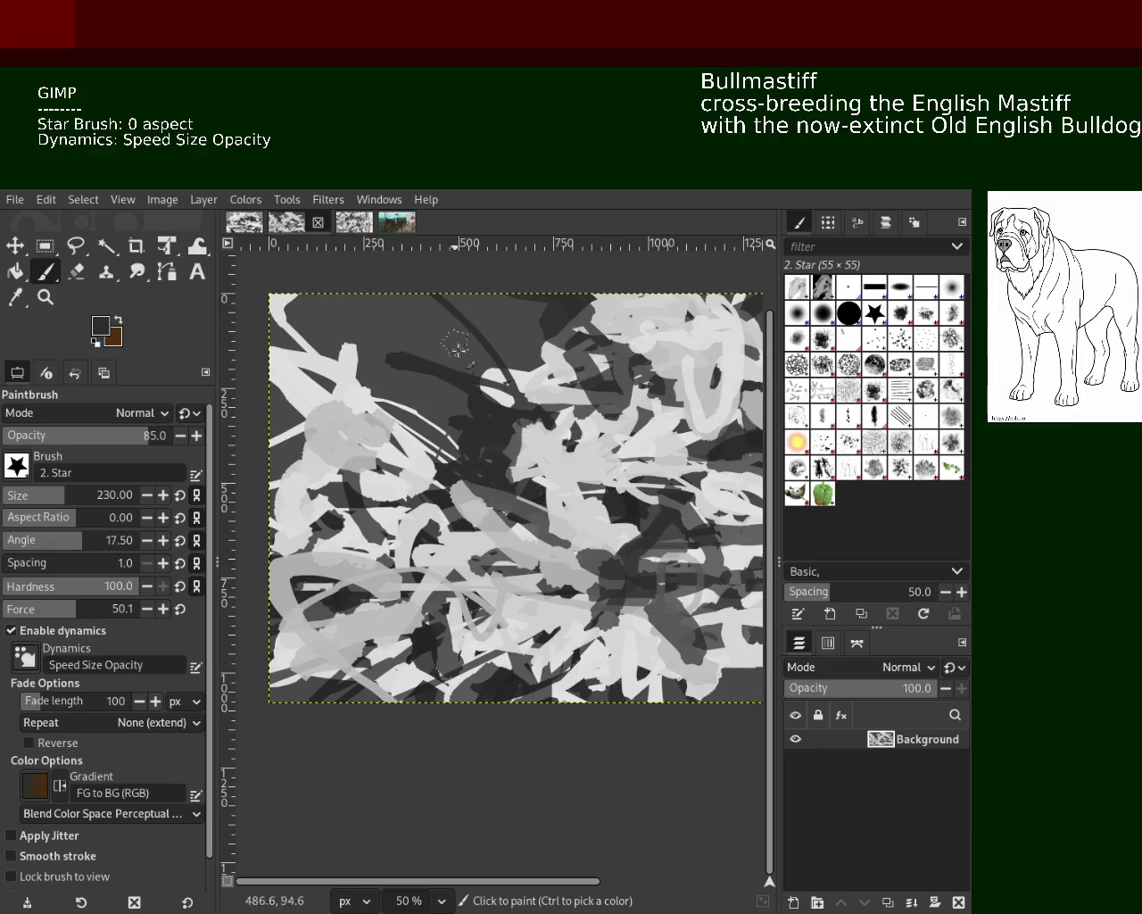
{"action": "left_click_drag", "start_coordinate": [449, 402], "coordinate": [429, 534]}
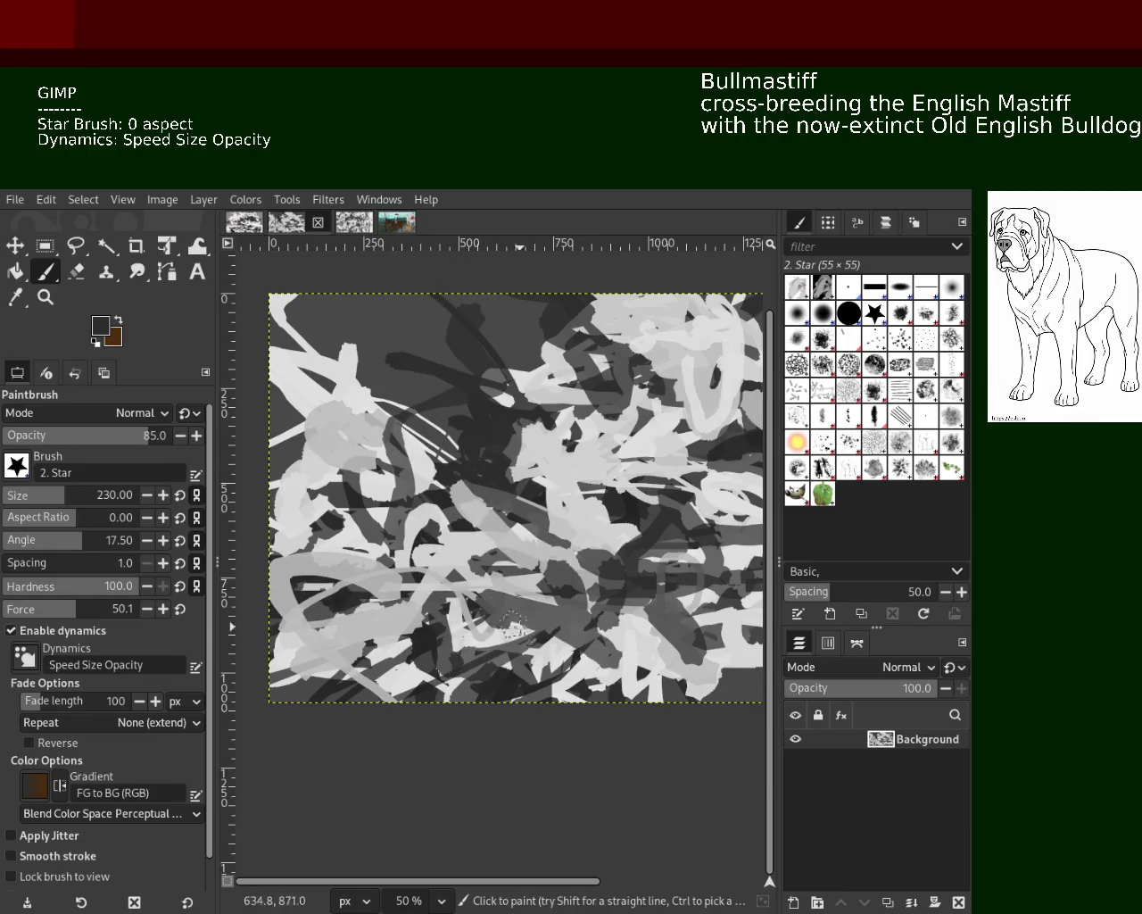
{"action": "left_click", "coordinate": [305, 596], "text": "ctrl"}
{"action": "mouse_move", "coordinate": [558, 633]}
{"action": "left_mouse_down"}
{"action": "mouse_move", "coordinate": [565, 584]}
{"action": "mouse_move", "coordinate": [735, 598]}
{"action": "mouse_move", "coordinate": [256, 589]}
{"action": "mouse_move", "coordinate": [449, 615]}
{"action": "mouse_move", "coordinate": [305, 680]}
{"action": "mouse_move", "coordinate": [419, 548]}
{"action": "left_mouse_up"}
{"action": "key", "text": "ctrl+z"}
{"action": "key", "text": "ctrl+z"}
{"action": "left_click", "coordinate": [305, 680]}
{"action": "key", "text": "ctrl+z"}
{"action": "key", "text": "ctrl+z"}
{"action": "left_click_drag", "start_coordinate": [348, 607], "coordinate": [379, 553]}
Try light and mid-grey dabs in the lower left and bottom middle, then show the horse-riders painting.
{"action": "key", "text": "ctrl+z"}
{"action": "left_click", "coordinate": [393, 580], "text": "ctrl"}
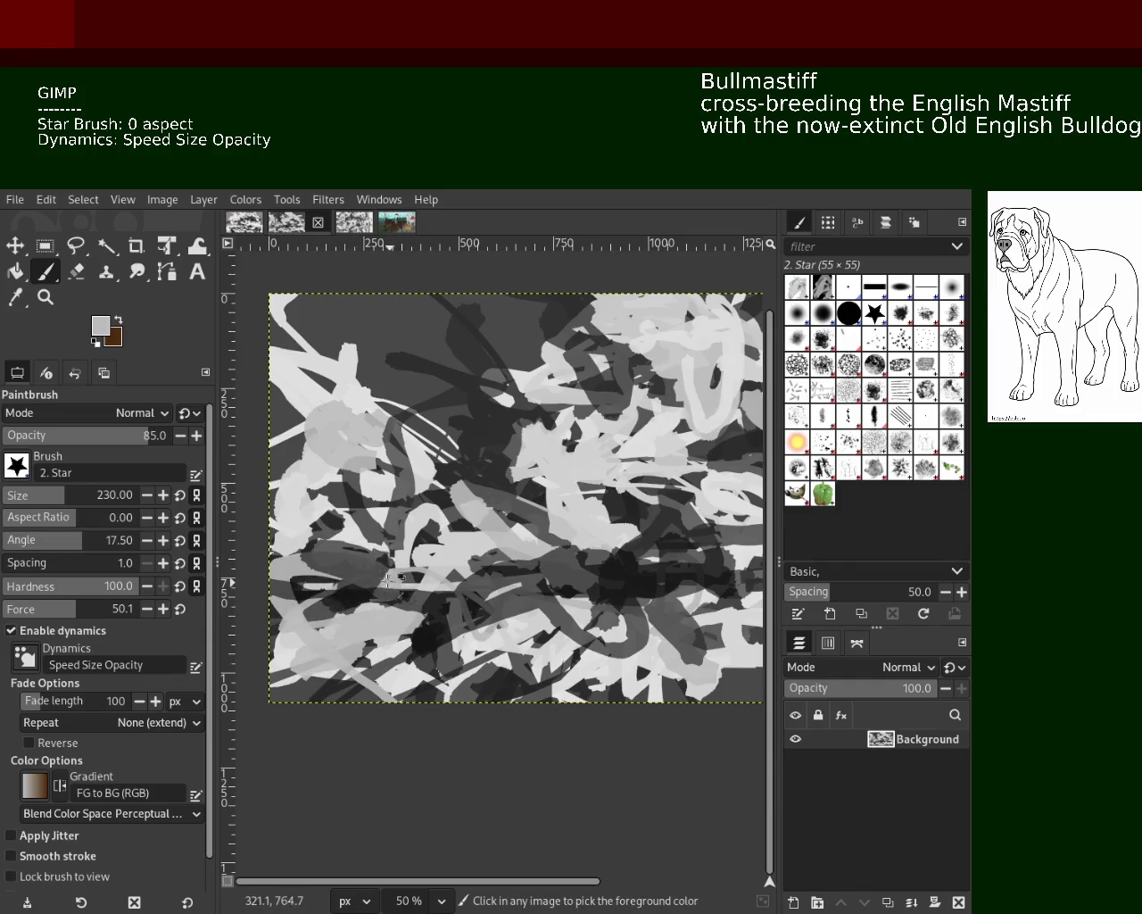
{"action": "mouse_move", "coordinate": [279, 541]}
{"action": "left_mouse_down"}
{"action": "mouse_move", "coordinate": [295, 564]}
{"action": "mouse_move", "coordinate": [366, 597]}
{"action": "left_mouse_up"}
{"action": "key", "text": "ctrl+z"}
{"action": "left_click", "coordinate": [332, 560], "text": "ctrl"}
{"action": "key", "text": "ctrl+z"}
{"action": "left_click", "coordinate": [538, 641], "text": "ctrl"}
{"action": "left_click_drag", "start_coordinate": [549, 611], "coordinate": [428, 705]}
{"action": "key", "text": "ctrl+z"}
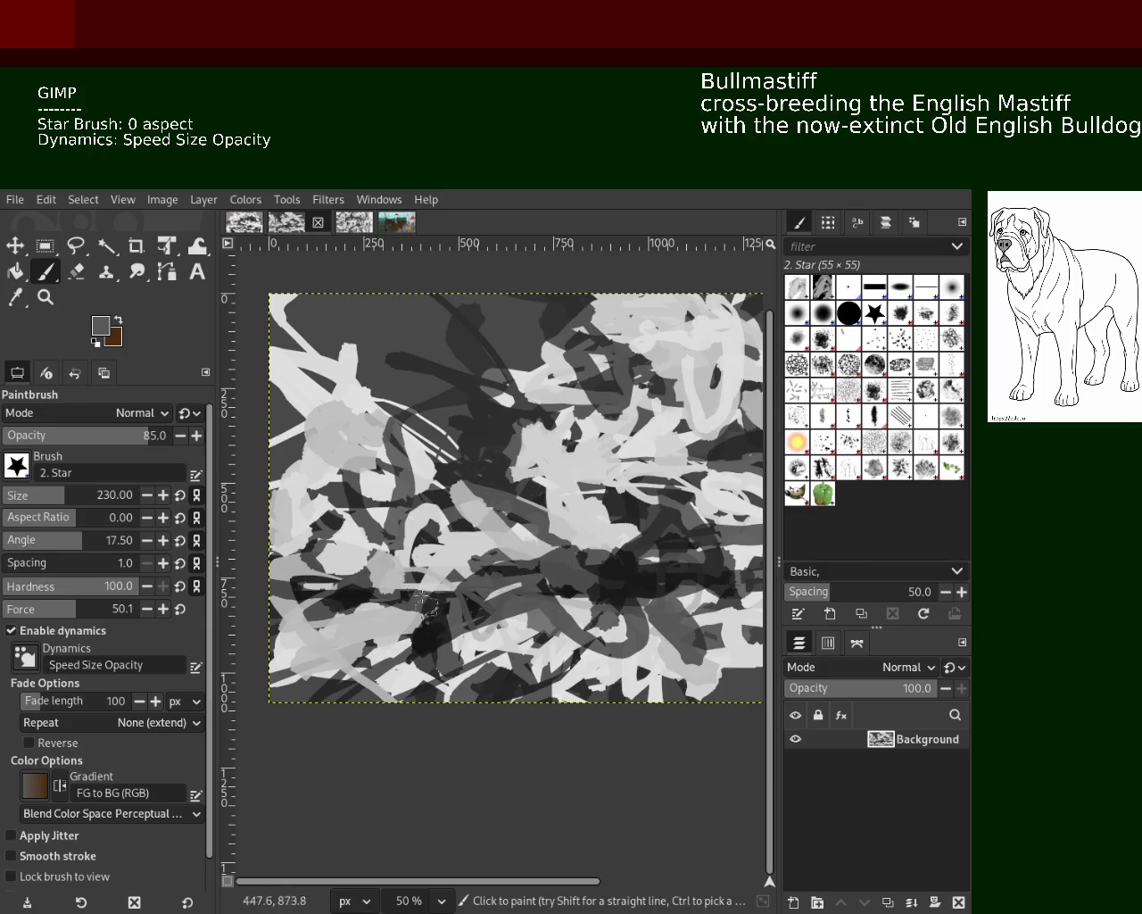
{"action": "left_click", "coordinate": [427, 540], "text": "ctrl"}
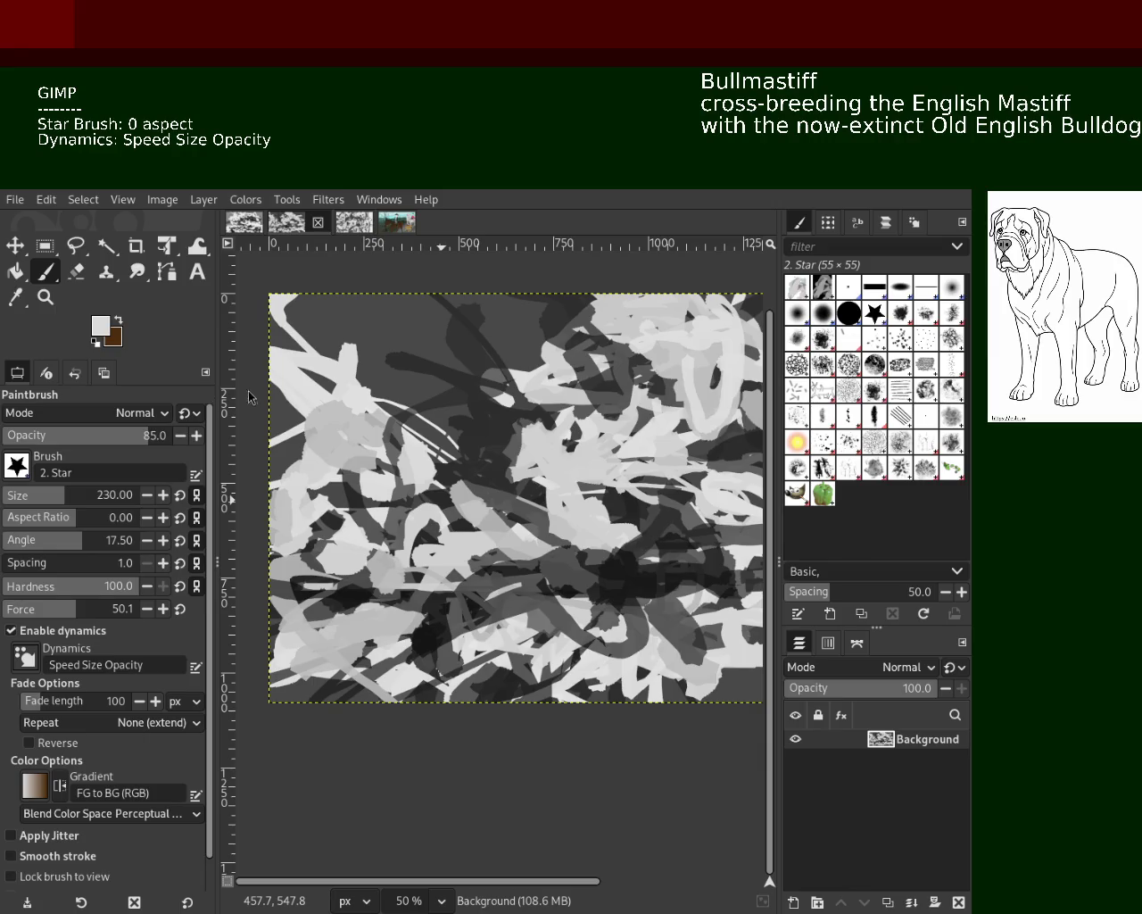
{"action": "left_click", "coordinate": [396, 222]}
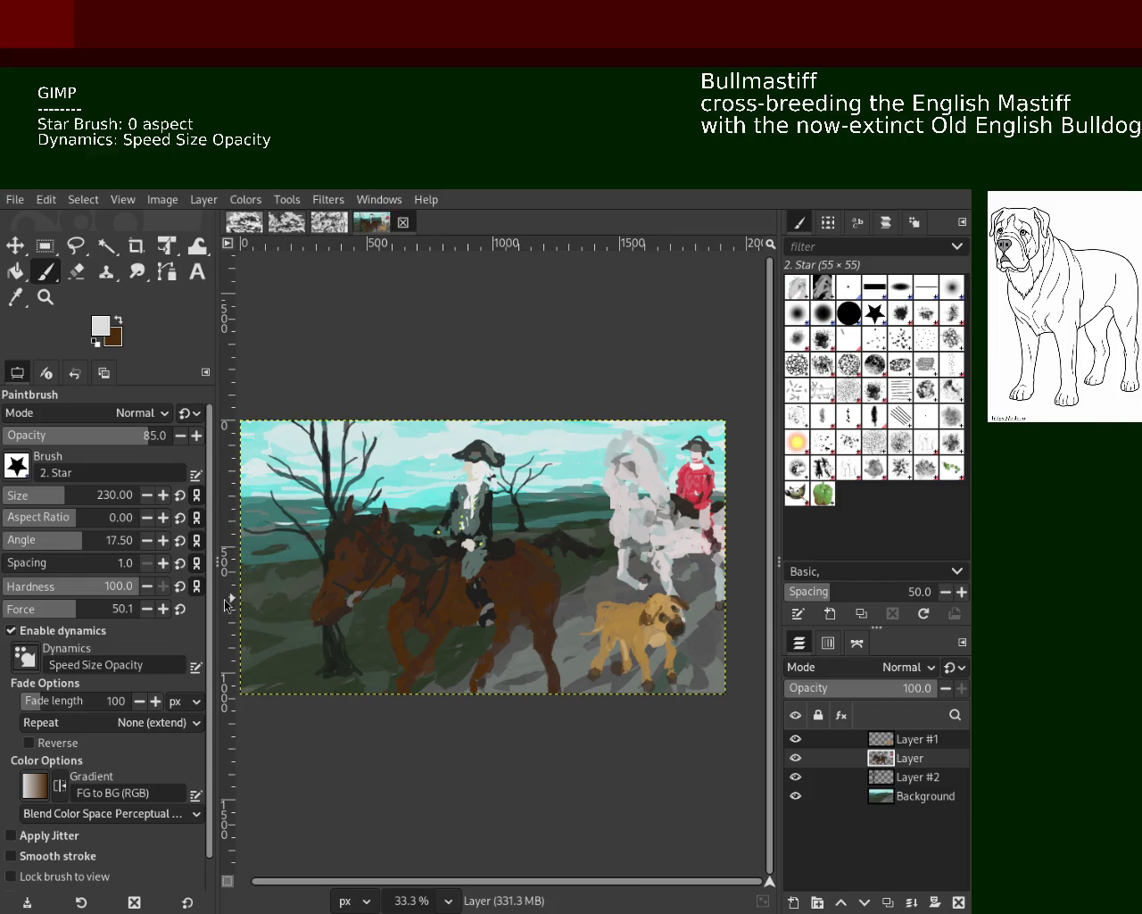
Bring up the other grey scribble image and begin zooming out on it.
{"action": "left_click", "coordinate": [45, 297]}
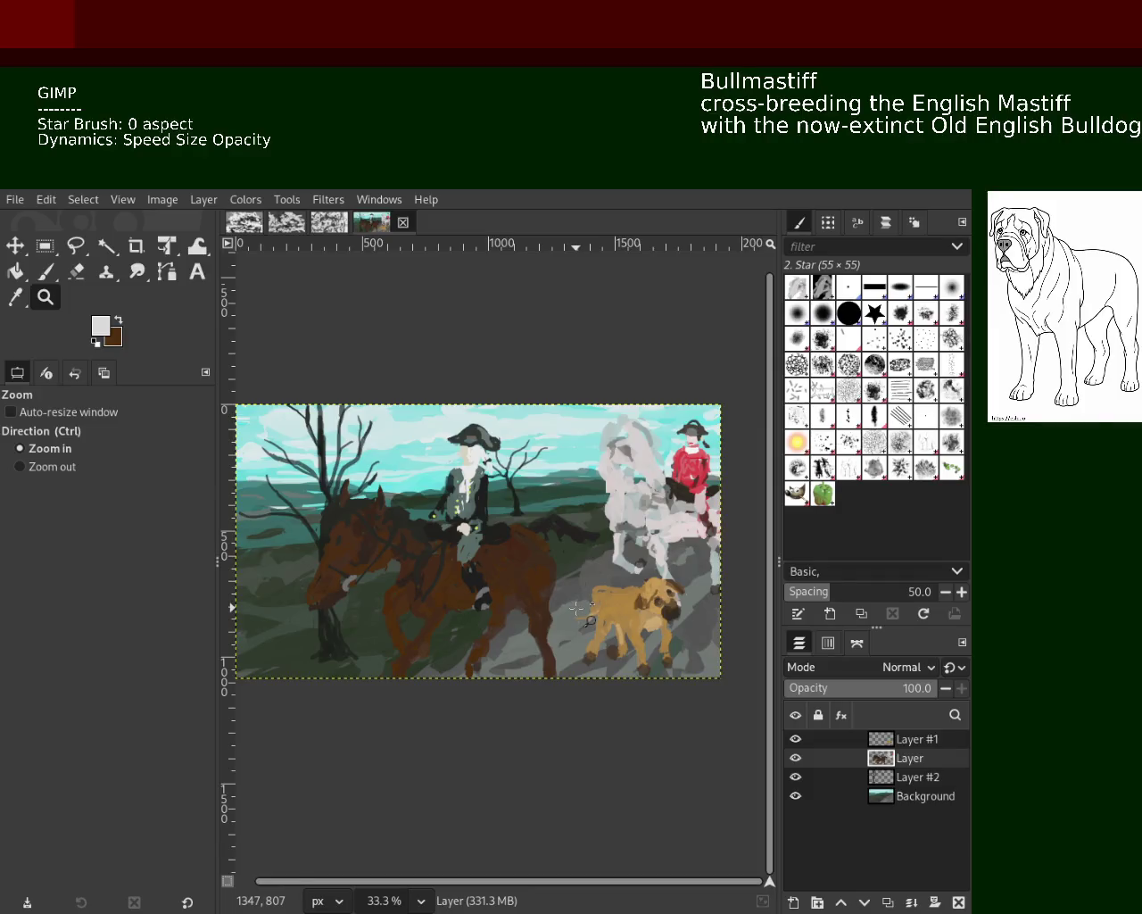
{"action": "left_click", "coordinate": [328, 227]}
{"action": "left_click", "coordinate": [45, 273]}
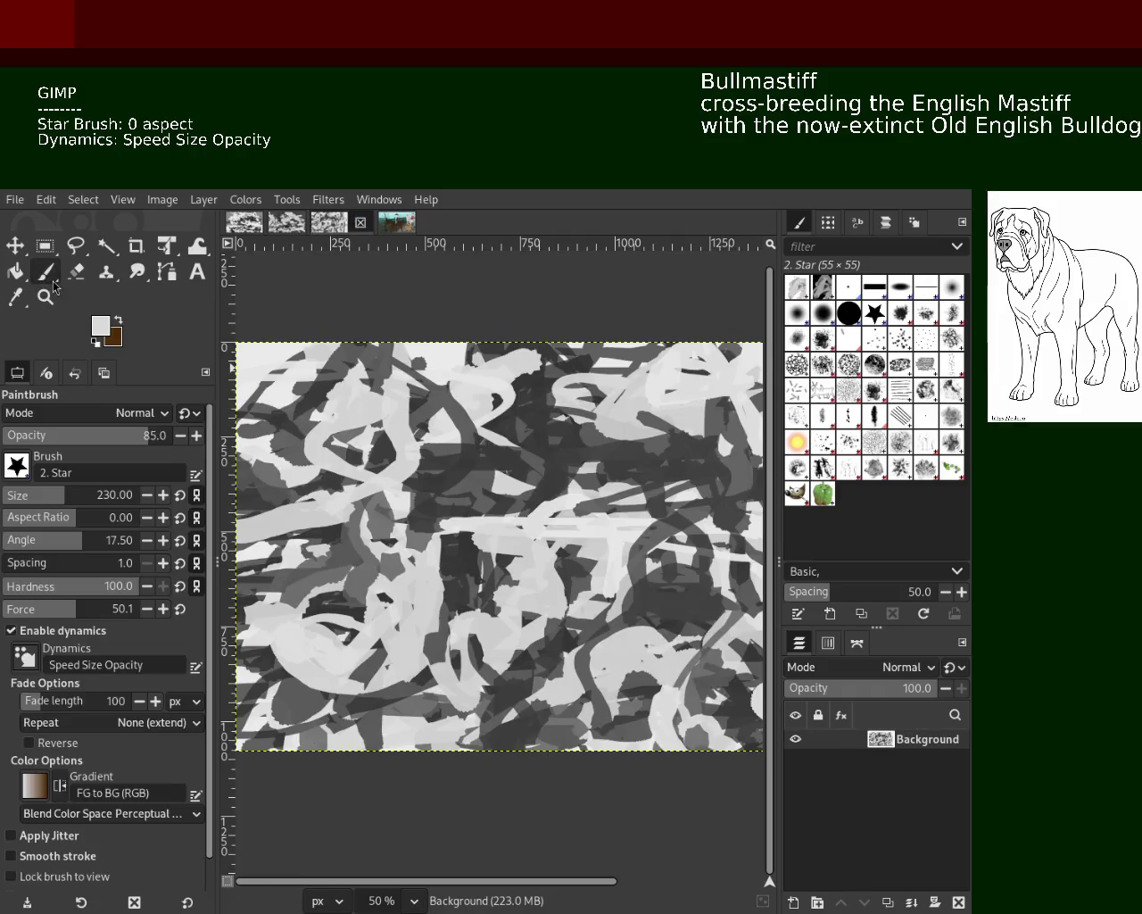
{"action": "left_click", "coordinate": [45, 298]}
{"action": "left_click", "coordinate": [505, 548], "text": "ctrl"}
{"action": "left_click", "coordinate": [504, 548], "text": "ctrl"}
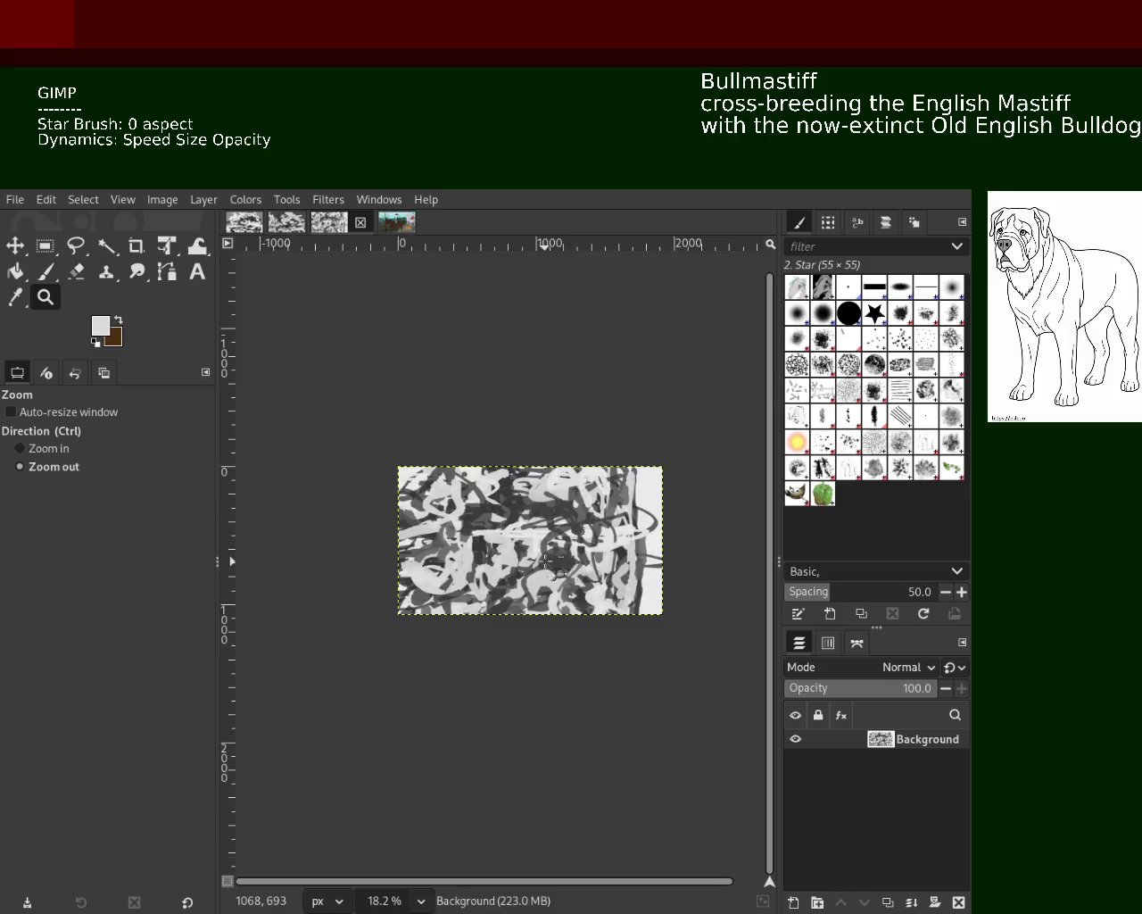
{"action": "left_click", "coordinate": [504, 548], "text": "ctrl"}
Recentre the scribble canvas and settle the view at 33.3% zoom.
{"action": "left_click", "coordinate": [535, 553], "text": "ctrl"}
{"action": "left_click", "coordinate": [571, 563]}
{"action": "left_click", "coordinate": [588, 566]}
{"action": "left_click", "coordinate": [591, 568]}
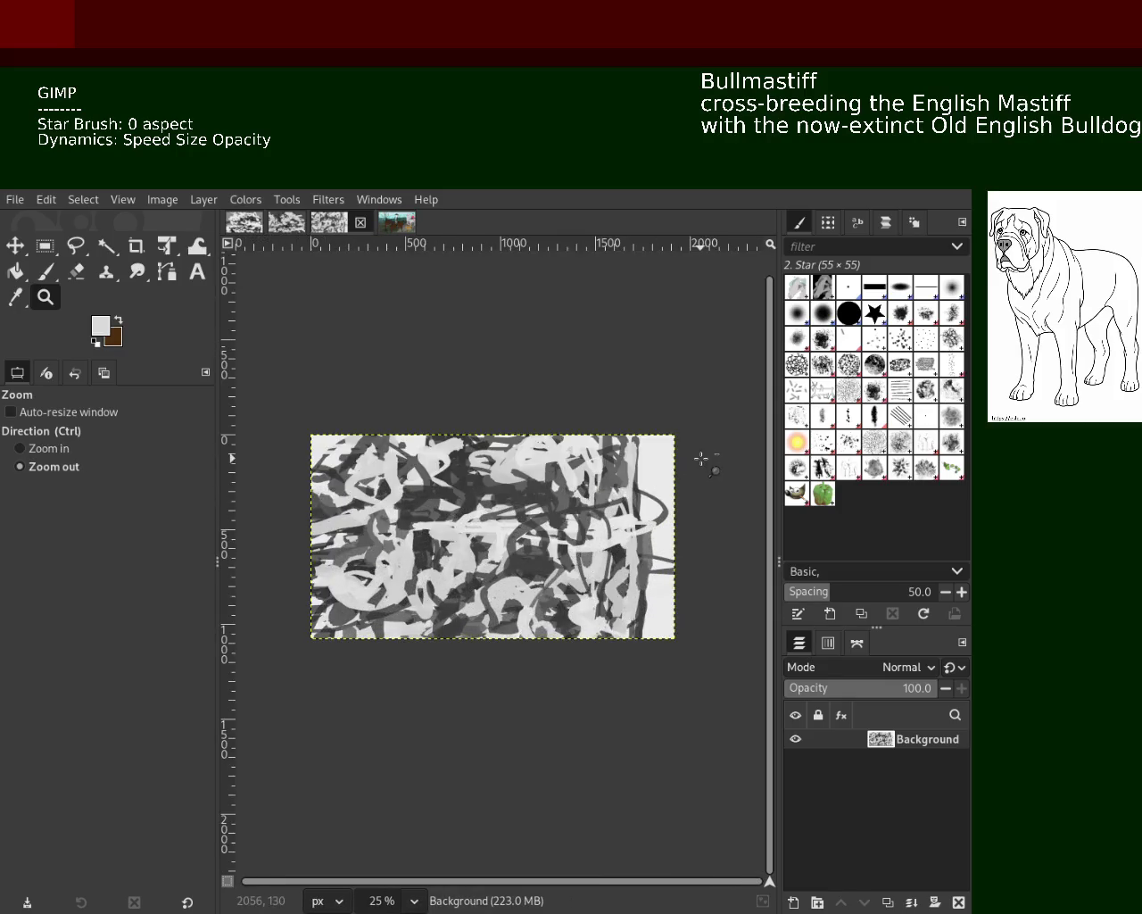
{"action": "left_click", "coordinate": [696, 459], "text": "ctrl"}
{"action": "left_click", "coordinate": [696, 460], "text": "ctrl"}
{"action": "left_click", "coordinate": [647, 477]}
{"action": "left_click", "coordinate": [647, 478]}
{"action": "left_click", "coordinate": [648, 478]}
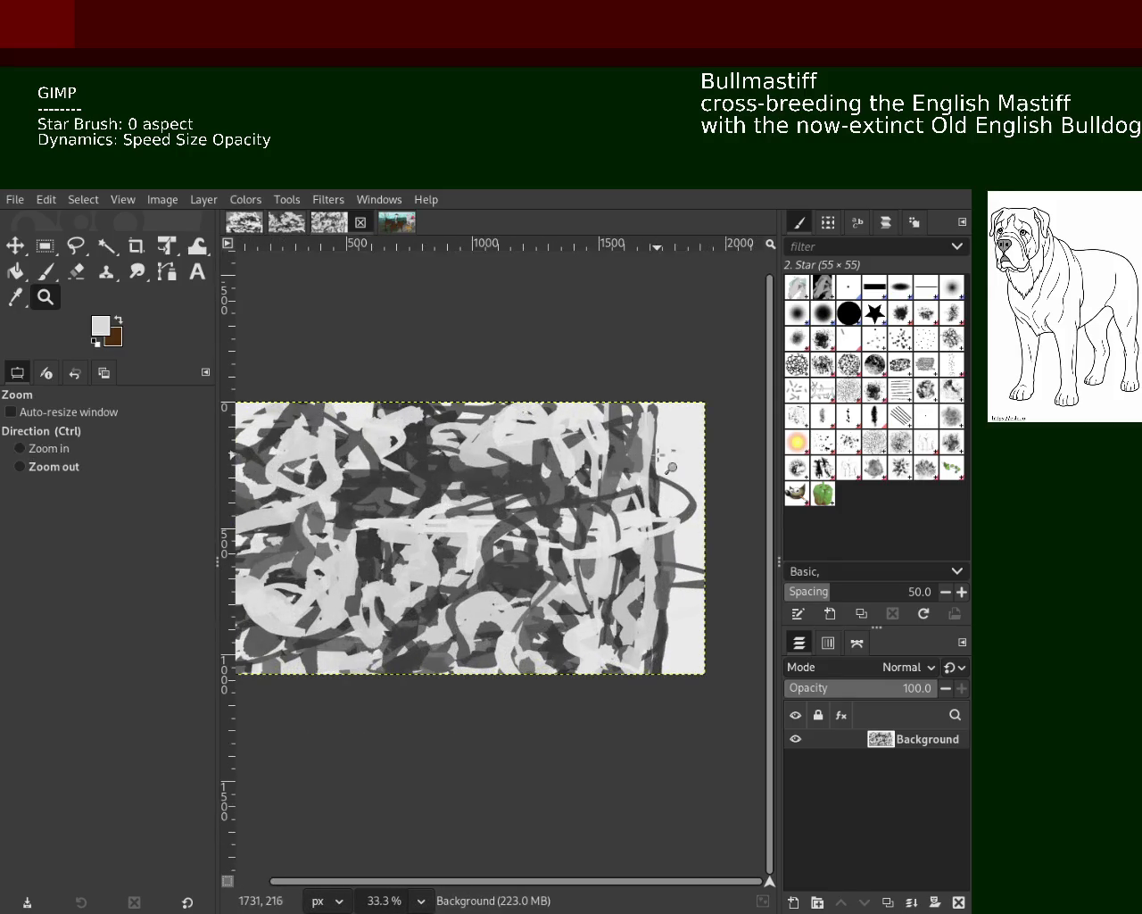
With the Paintbrush, sample light and dark greys from the canvas and begin reducing brush size.
{"action": "key", "text": "p"}
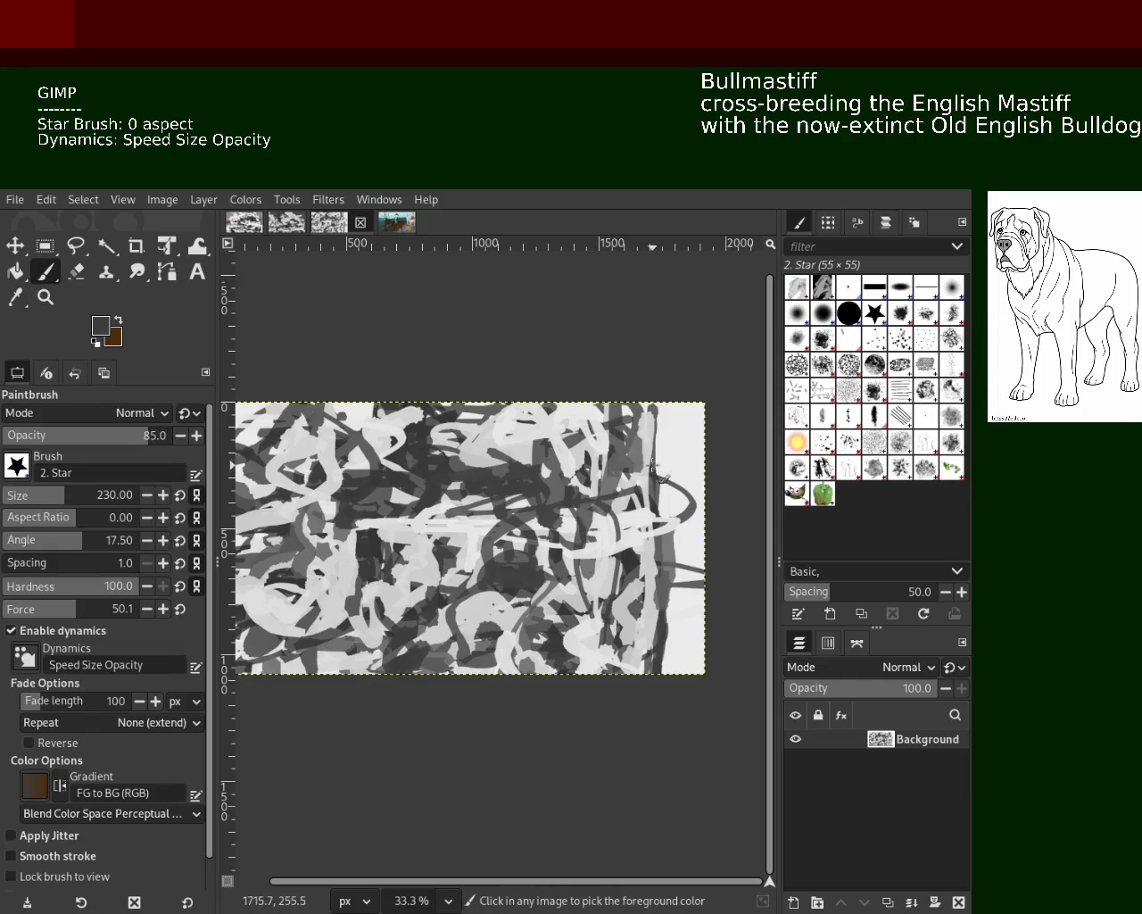
{"action": "left_click", "coordinate": [637, 455], "text": "ctrl"}
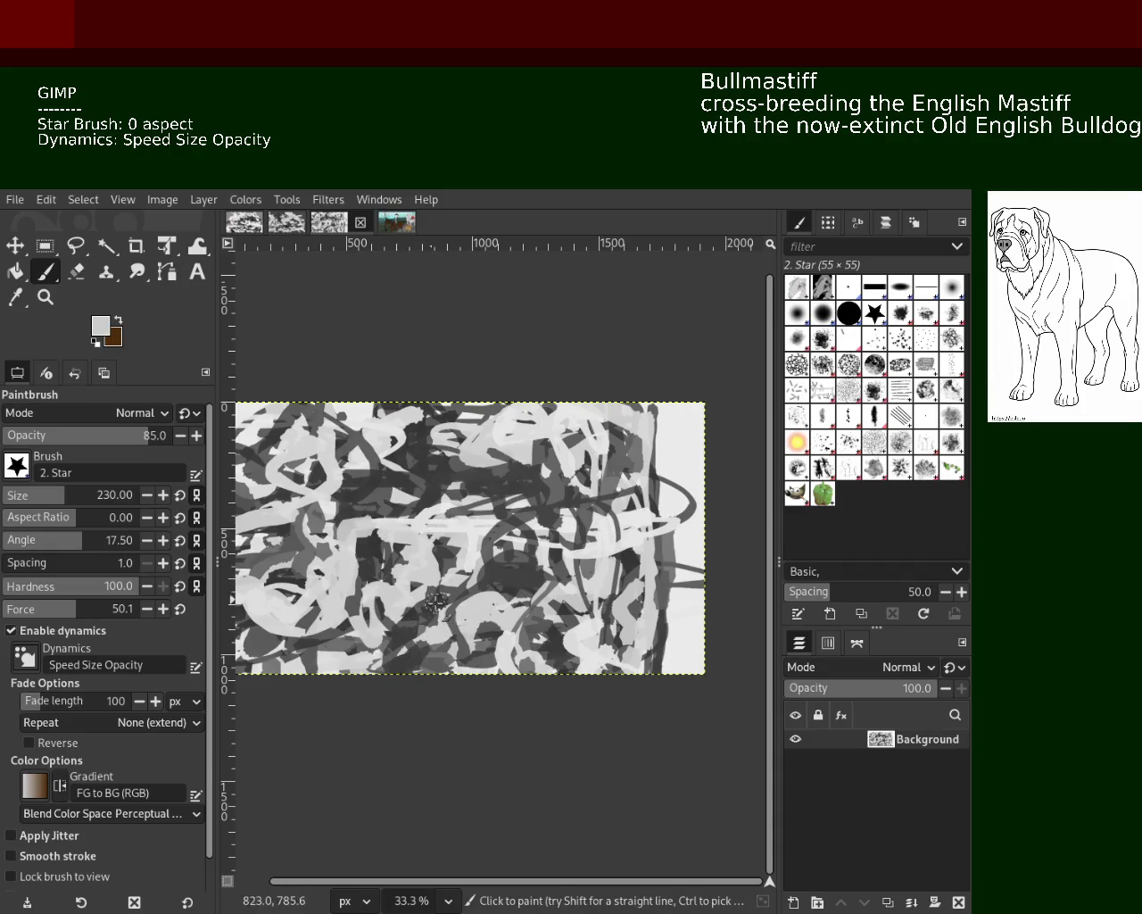
{"action": "left_click", "coordinate": [356, 529], "text": "ctrl"}
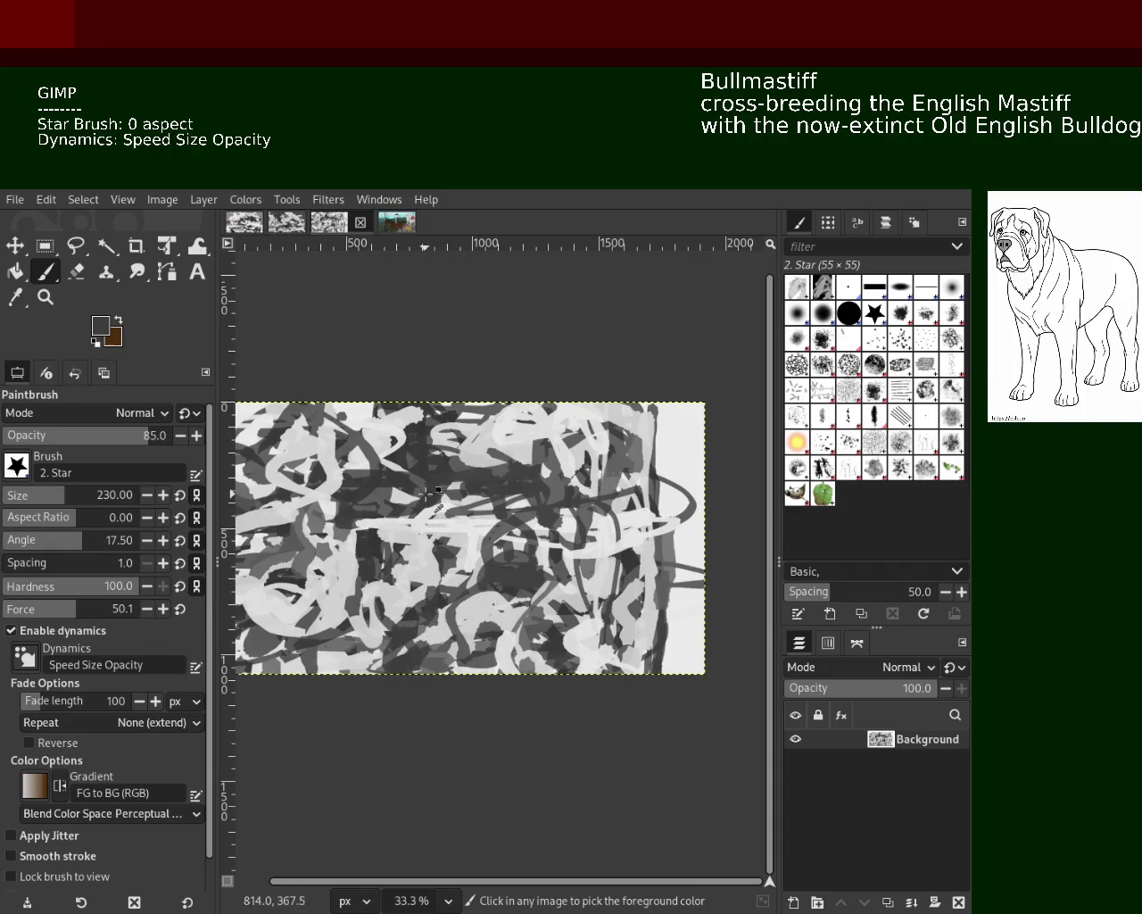
{"action": "left_click", "coordinate": [426, 561], "text": "ctrl"}
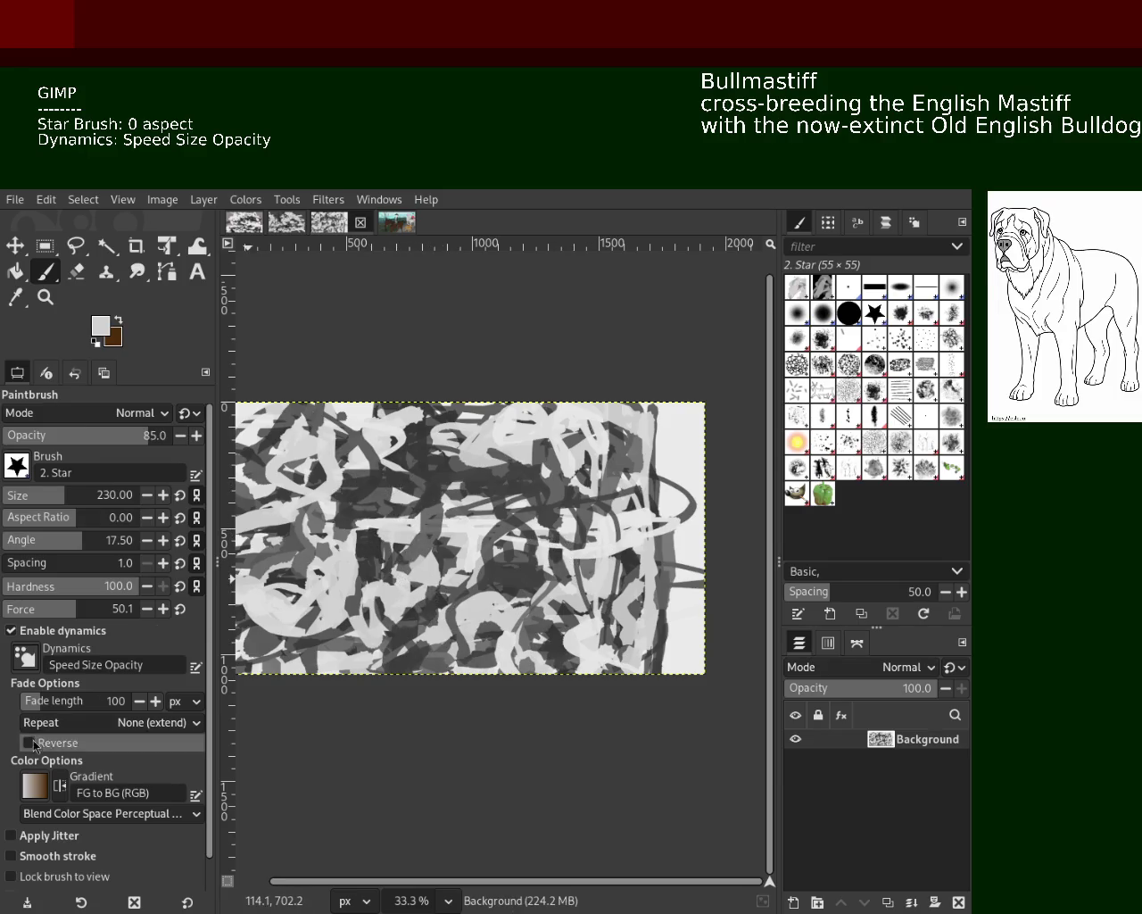
{"action": "left_click", "coordinate": [29, 494]}
At brush size 74, paint two thin dark grey strokes across the left middle, then pick light grey.
{"action": "left_click", "coordinate": [615, 510], "text": "ctrl"}
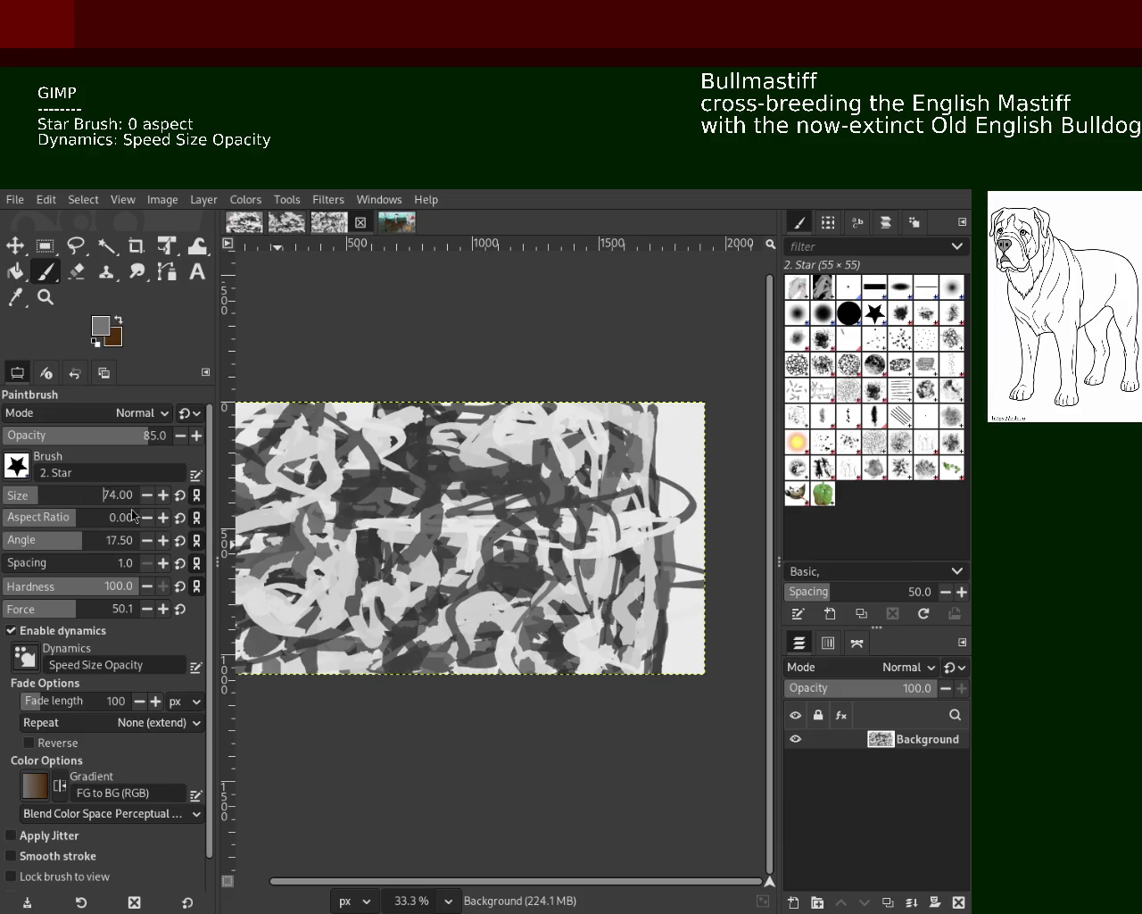
{"action": "left_click", "coordinate": [609, 549], "text": "ctrl"}
{"action": "left_click", "coordinate": [608, 549], "text": "ctrl"}
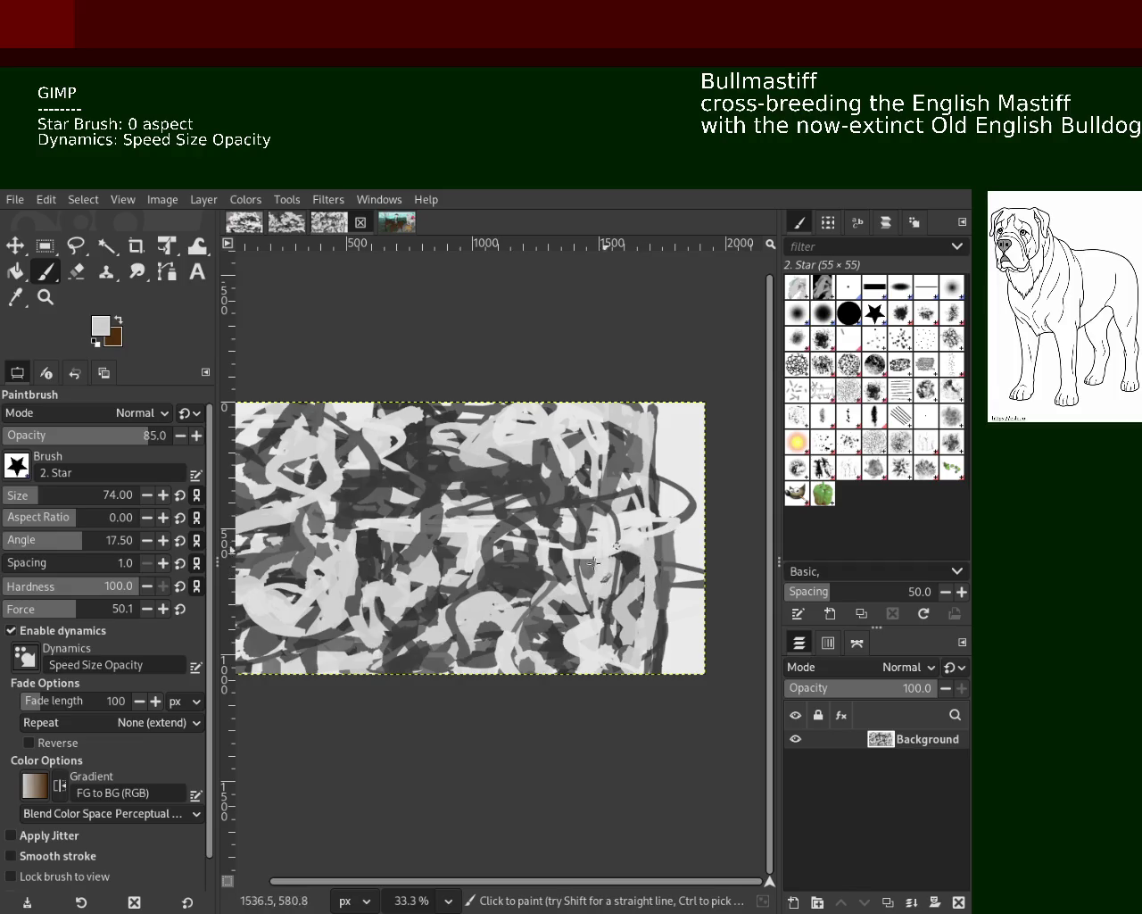
{"action": "left_click", "coordinate": [535, 600], "text": "ctrl"}
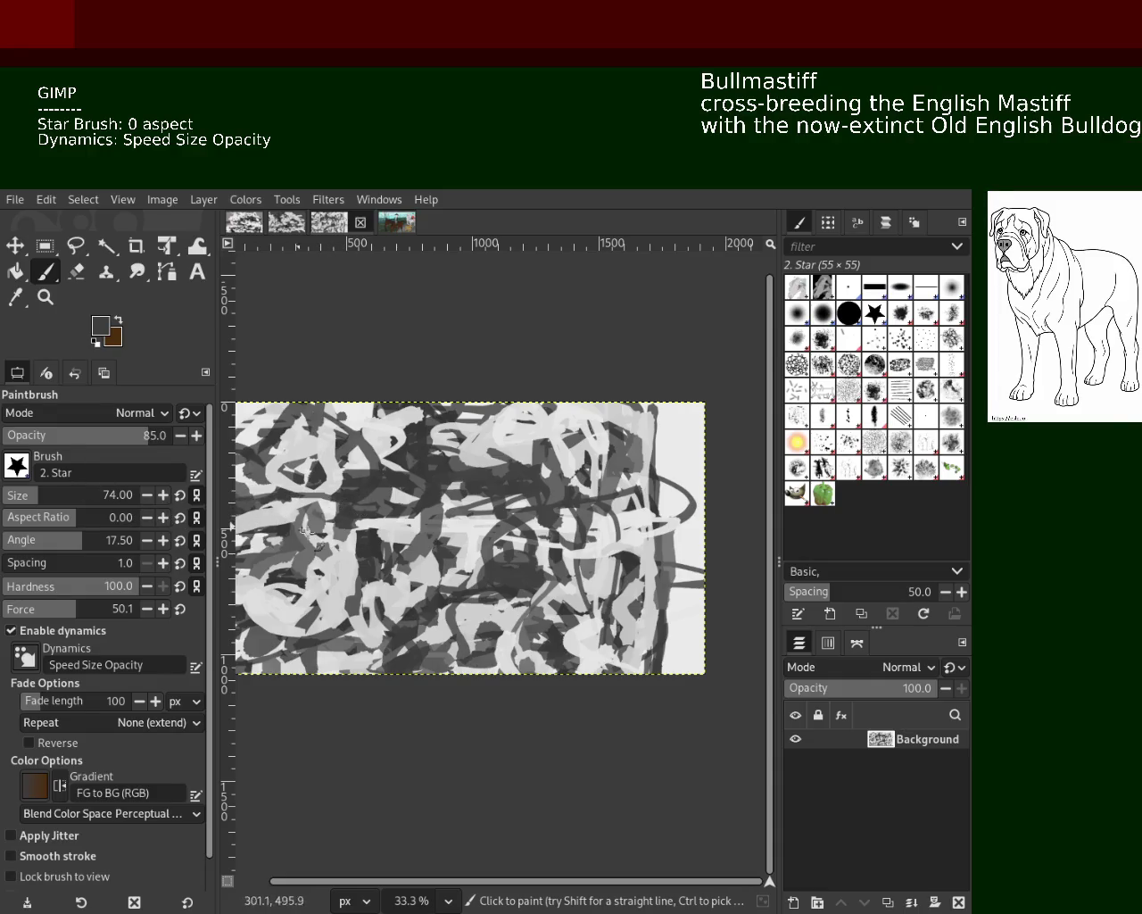
{"action": "left_click_drag", "start_coordinate": [379, 537], "coordinate": [235, 535]}
{"action": "left_click_drag", "start_coordinate": [380, 546], "coordinate": [318, 580]}
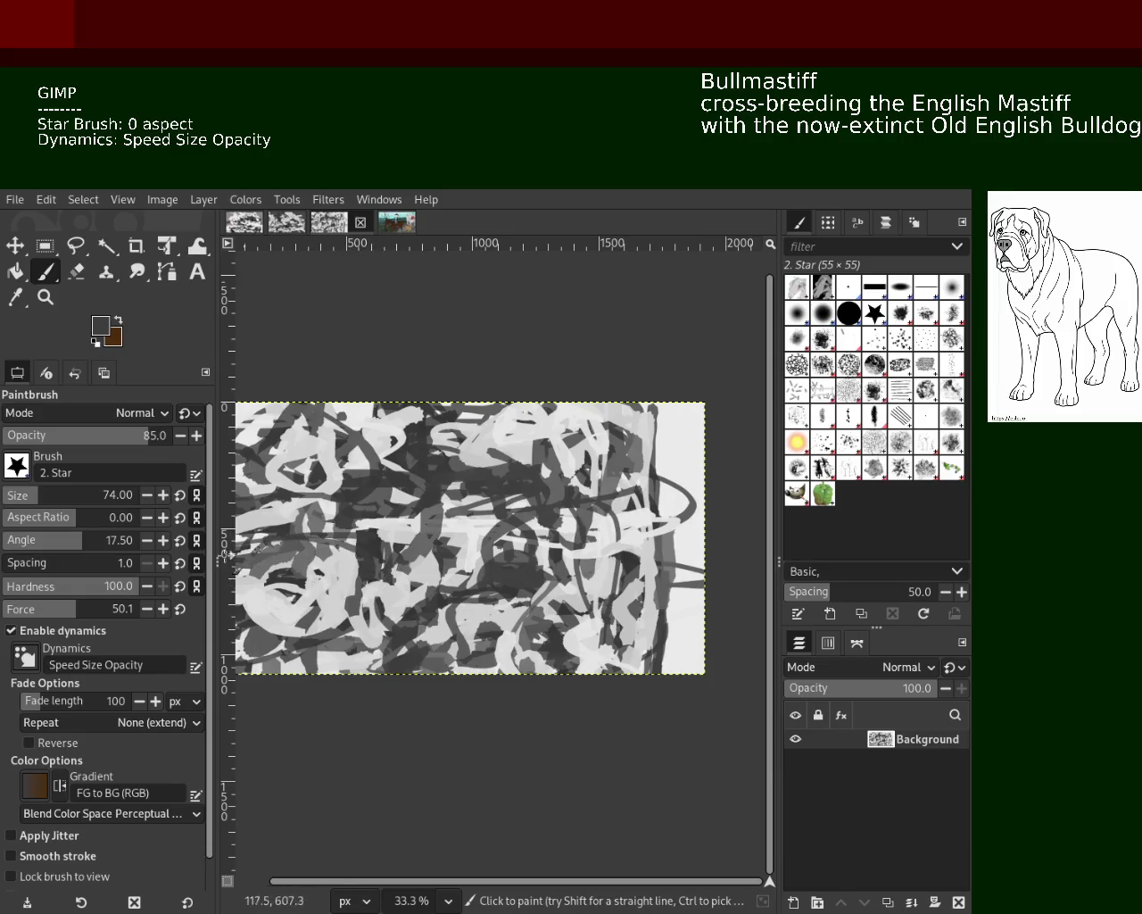
{"action": "left_click", "coordinate": [451, 532], "text": "ctrl"}
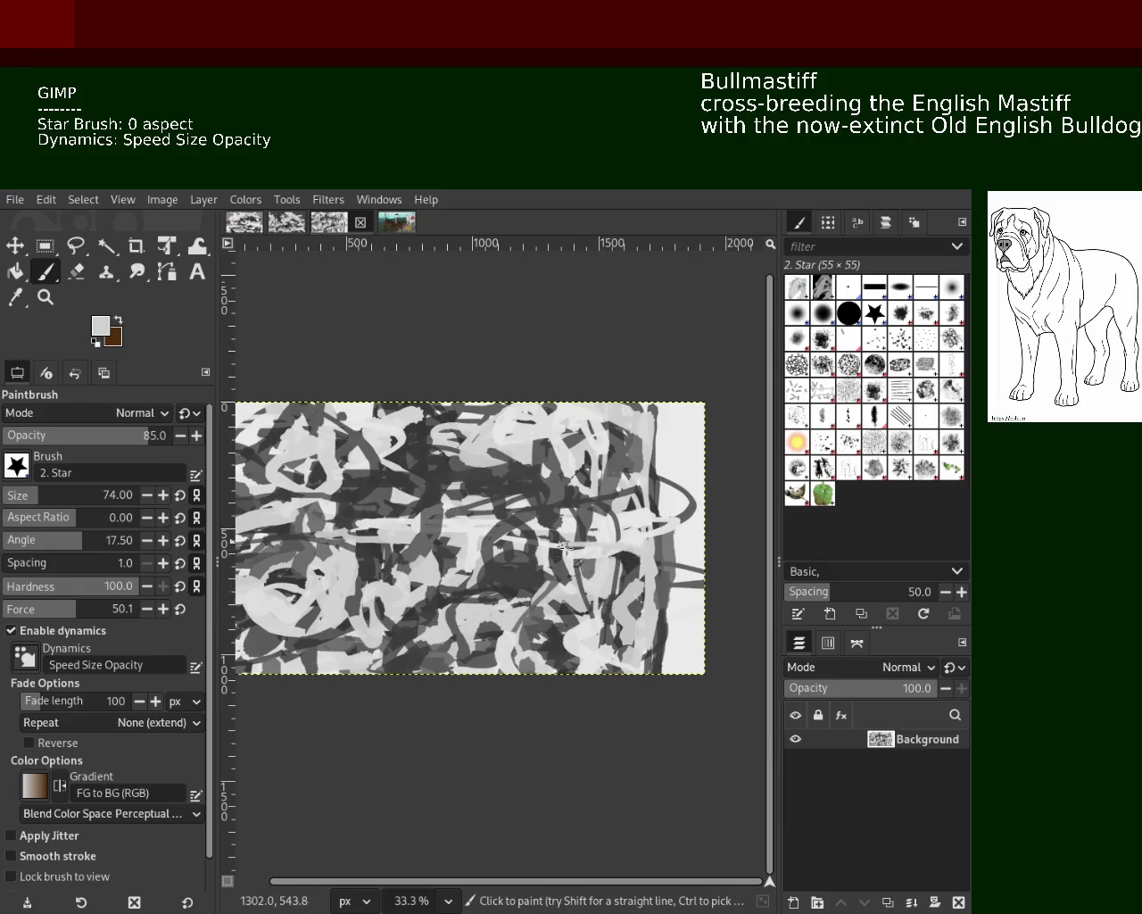
Zoom out on the scribble canvas with the Zoom tool.
{"action": "left_click", "coordinate": [44, 297]}
{"action": "left_click", "coordinate": [482, 515], "text": "ctrl"}
{"action": "left_click", "coordinate": [483, 515], "text": "ctrl"}
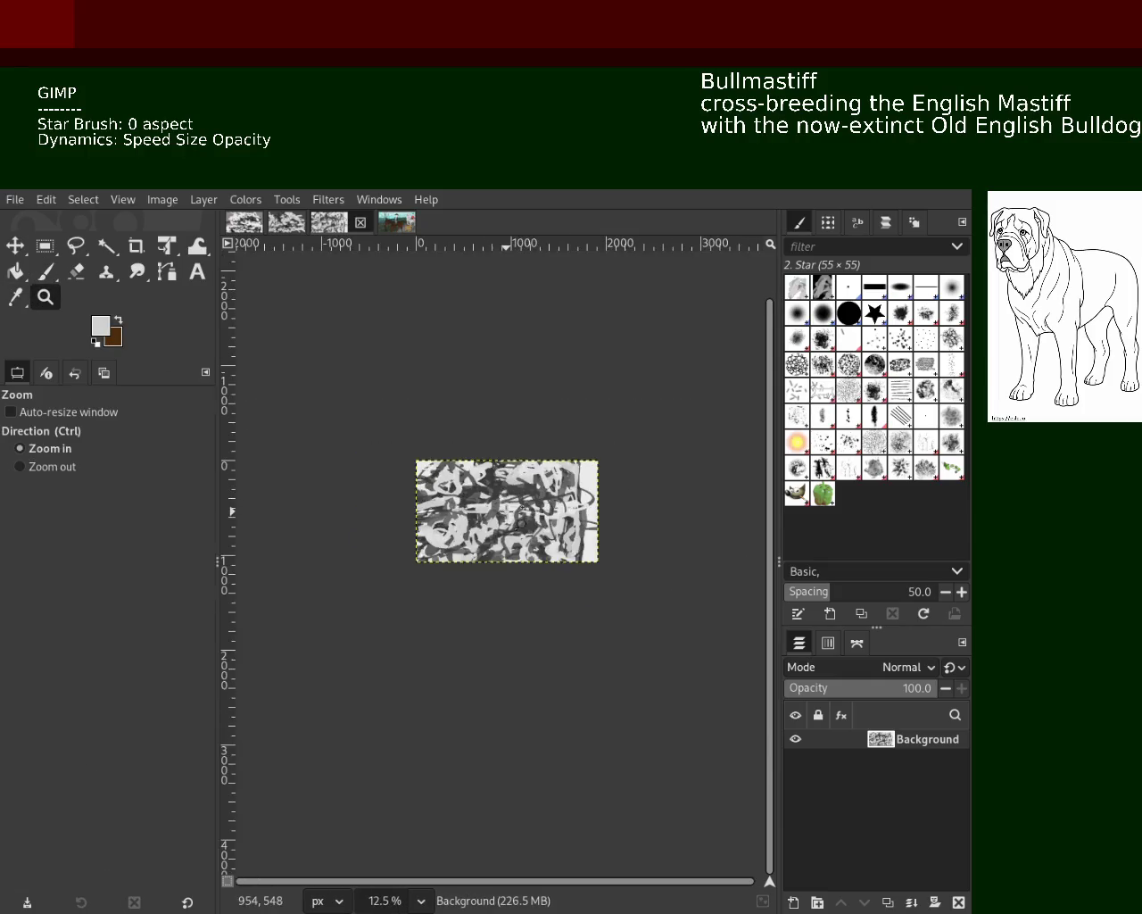
Zoom the scribble canvas in and out, finishing at 33.3%.
{"action": "left_click", "coordinate": [482, 515]}
{"action": "left_click", "coordinate": [482, 515], "text": "ctrl"}
{"action": "left_click", "coordinate": [480, 515]}
{"action": "left_click", "coordinate": [427, 512], "text": "ctrl"}
{"action": "left_click", "coordinate": [412, 512], "text": "ctrl"}
{"action": "left_click", "coordinate": [406, 534]}
{"action": "left_click", "coordinate": [403, 540]}
{"action": "left_click", "coordinate": [405, 536], "text": "ctrl"}
{"action": "left_click", "coordinate": [405, 533], "text": "ctrl"}
{"action": "left_click", "coordinate": [406, 529]}
{"action": "left_click", "coordinate": [407, 528]}
{"action": "left_click", "coordinate": [383, 491], "text": "ctrl"}
{"action": "left_click", "coordinate": [440, 435]}
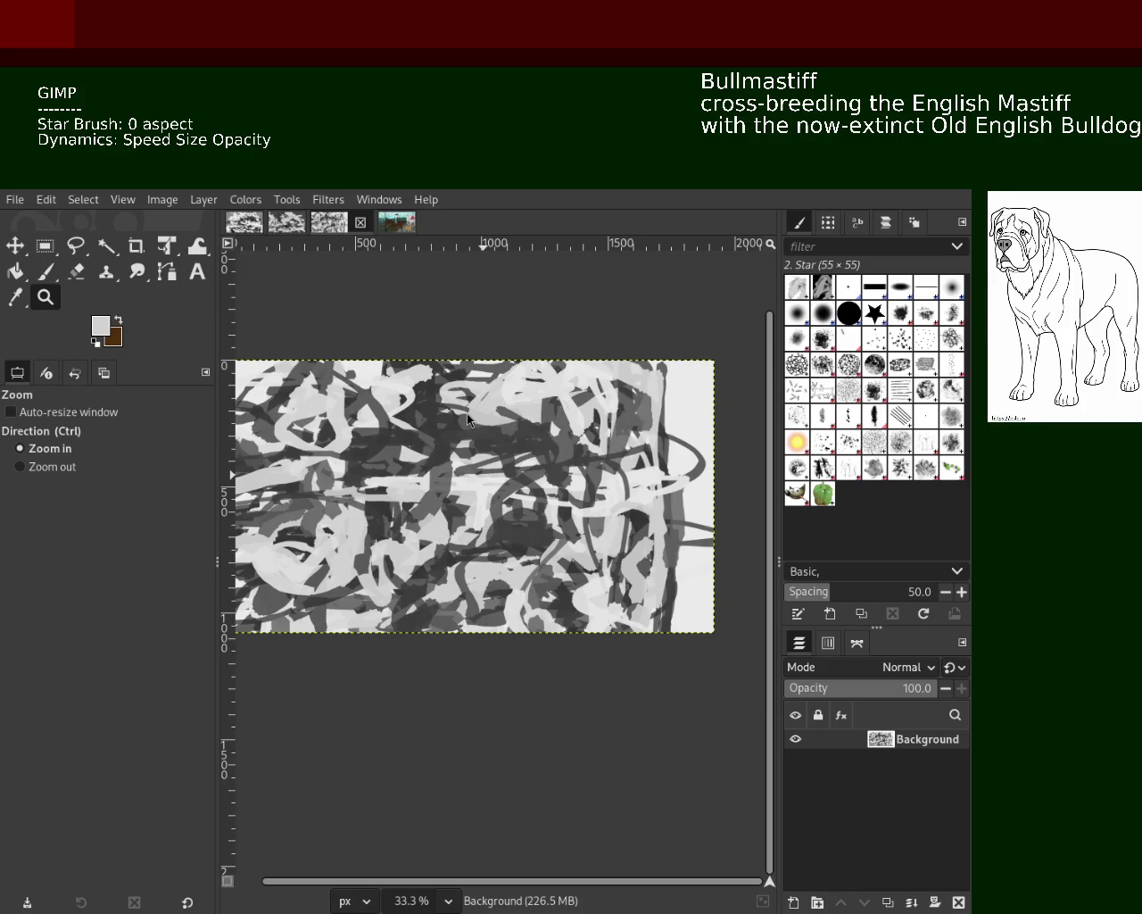
Save as 49.xcf, glance through the other open images including the horse-riders painting, then return.
{"action": "key", "text": "ctrl+s"}
{"action": "left_click", "coordinate": [287, 222]}
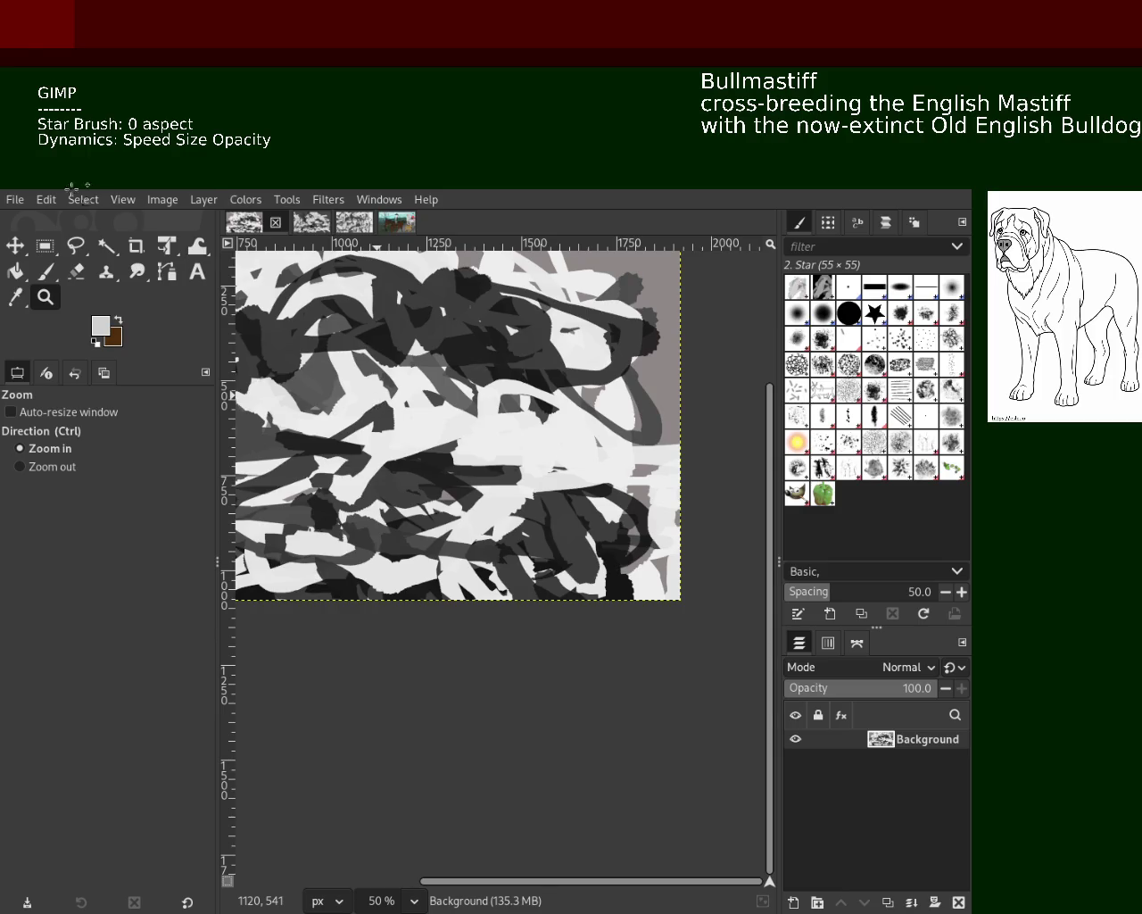
{"action": "key", "text": "alt+3"}
{"action": "key", "text": "alt+4"}
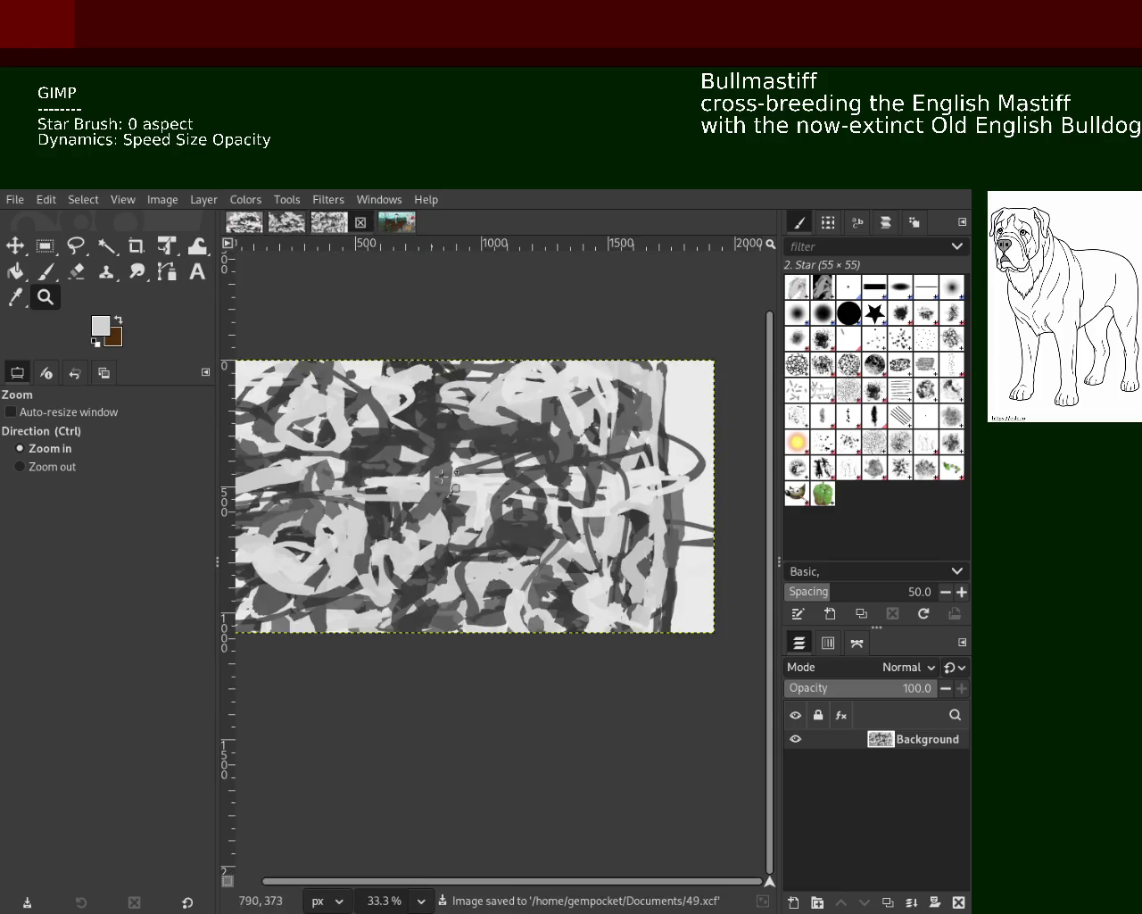
{"action": "key", "text": "alt+4"}
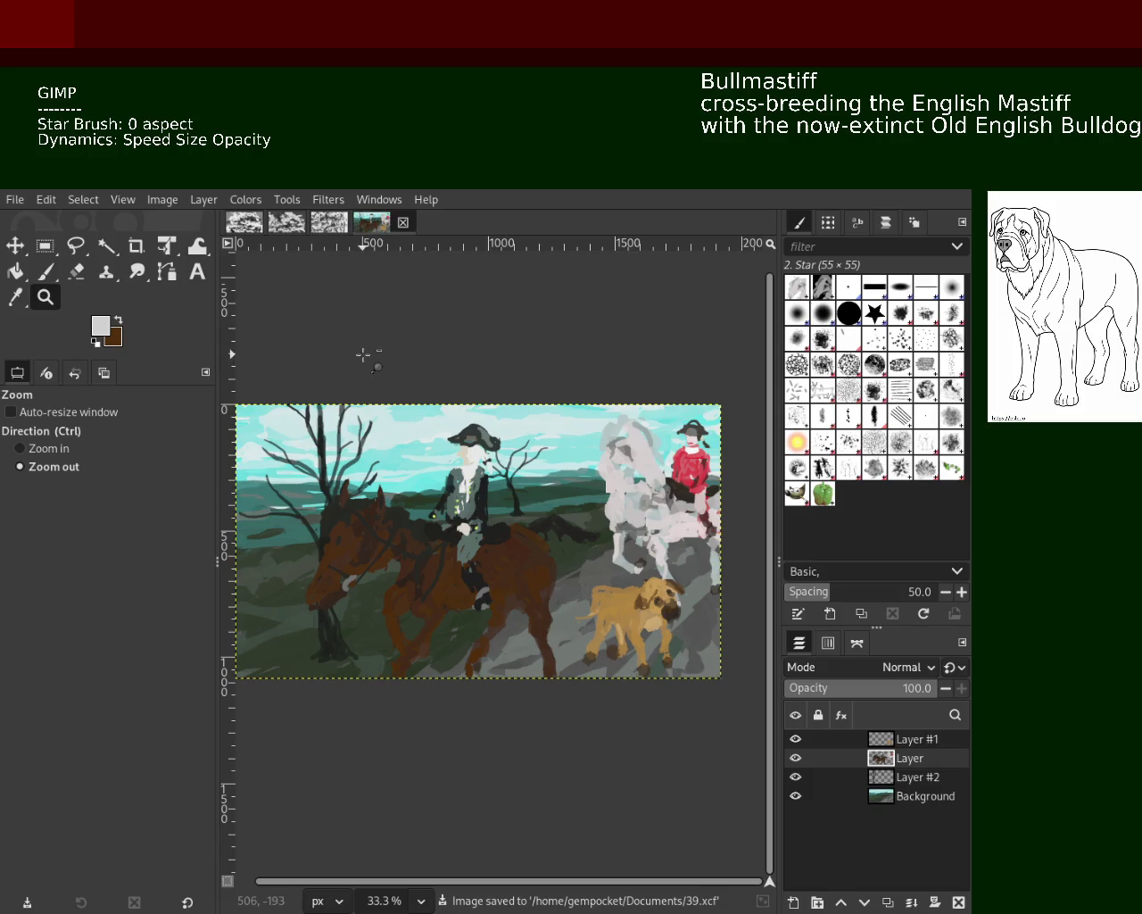
{"action": "left_click", "coordinate": [327, 227]}
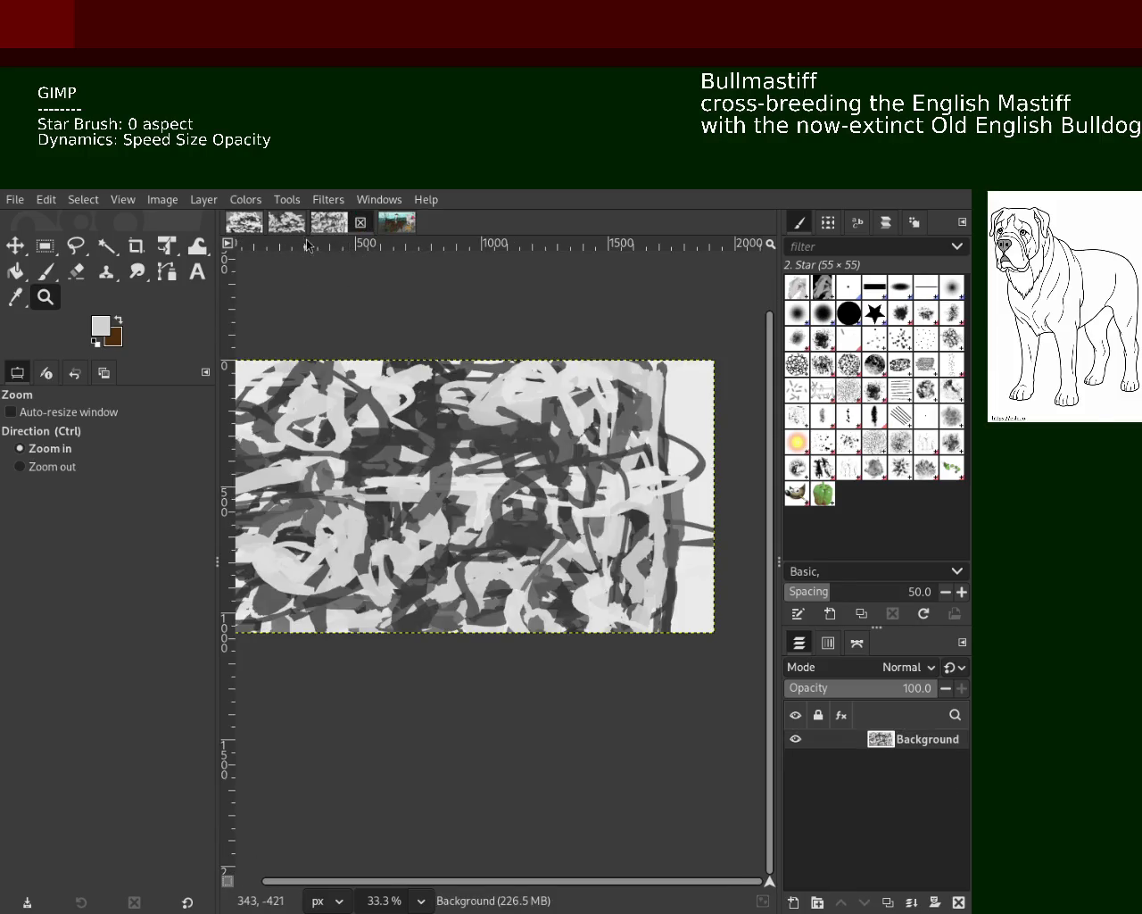
Return to the star paintbrush and sample several canvas greys, ending on a light grey.
{"action": "left_click", "coordinate": [55, 280]}
{"action": "left_click", "coordinate": [524, 475], "text": "ctrl"}
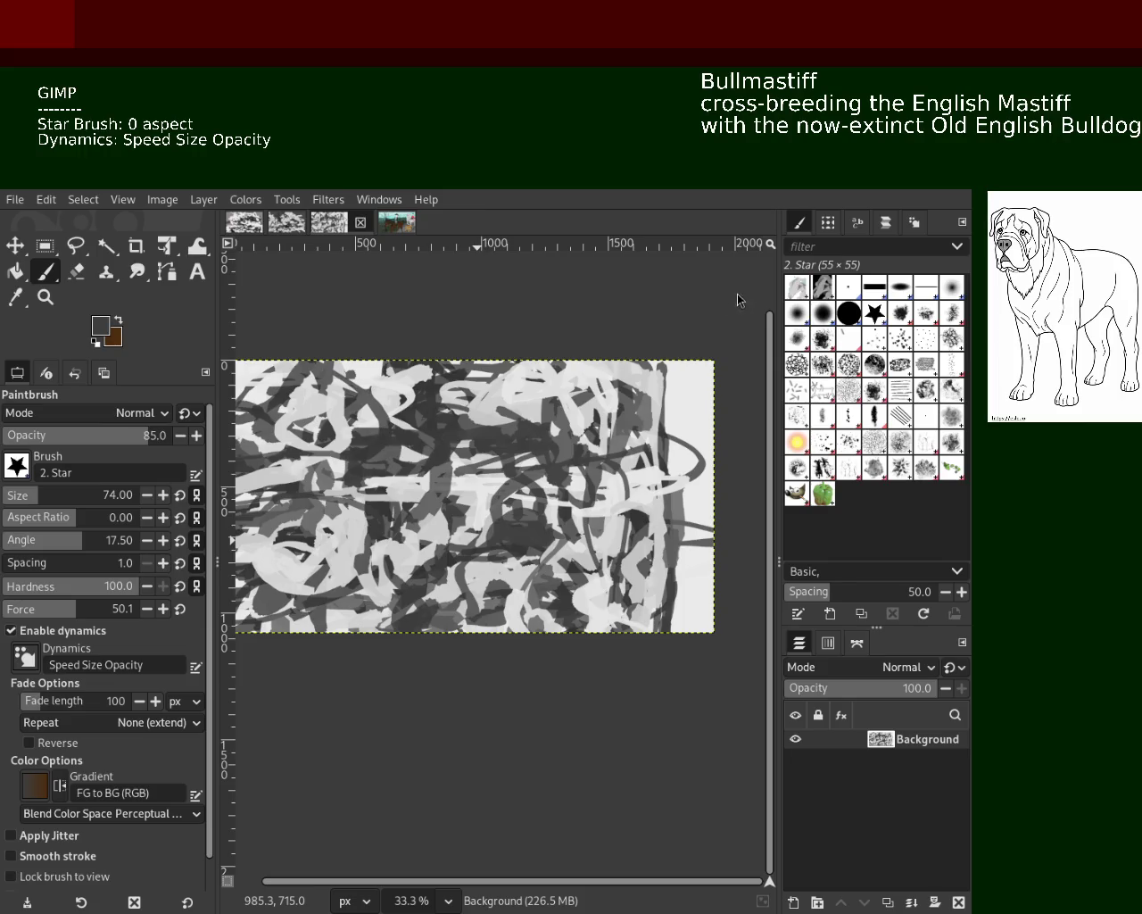
{"action": "key", "text": "ctrl"}
{"action": "left_click", "coordinate": [694, 478], "text": "ctrl"}
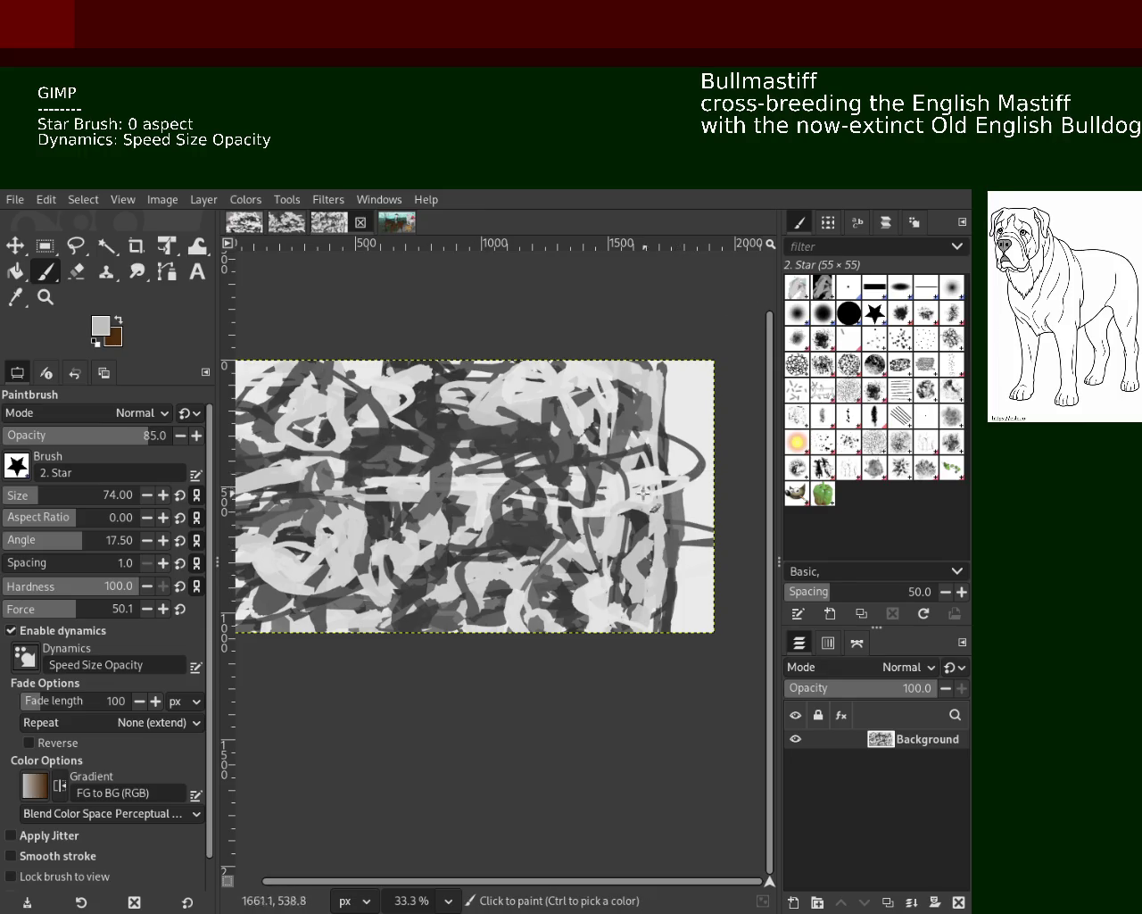
{"action": "left_click", "coordinate": [55, 495]}
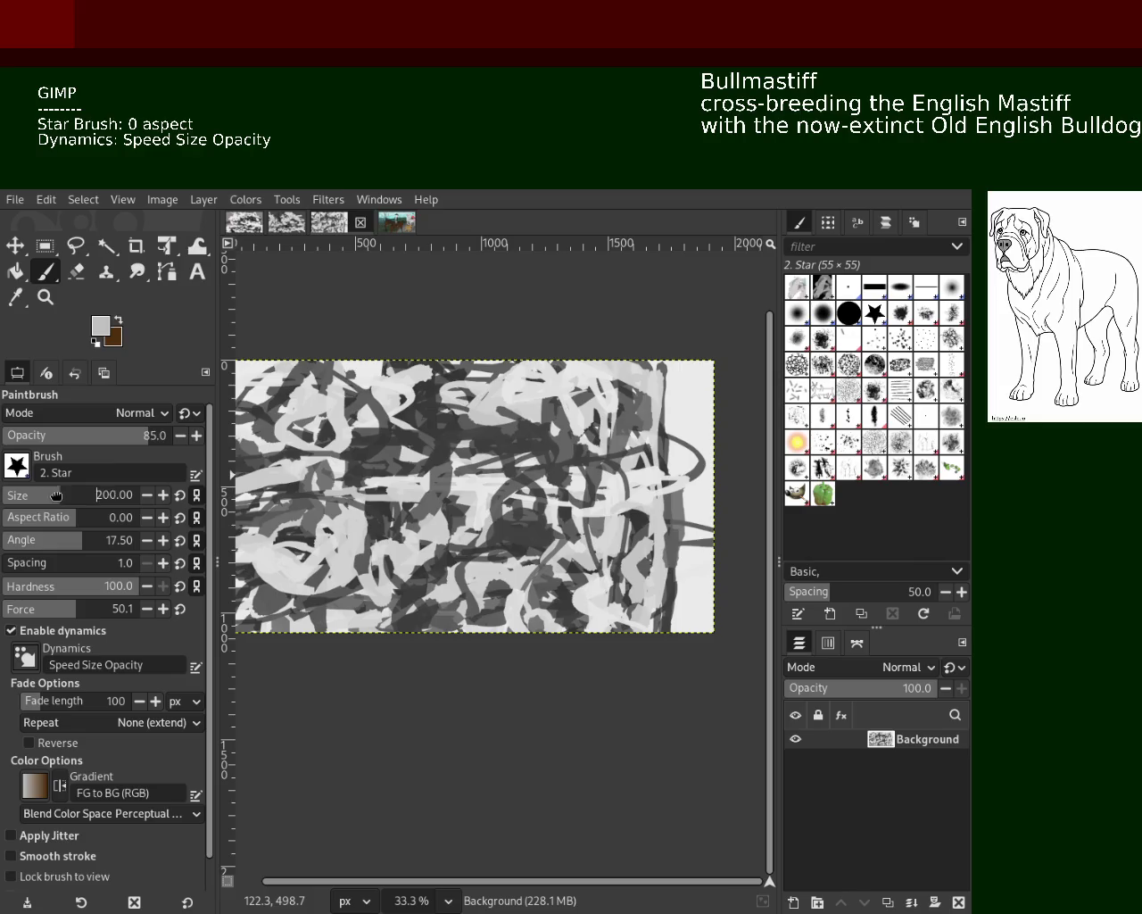
{"action": "left_click", "coordinate": [638, 522], "text": "ctrl"}
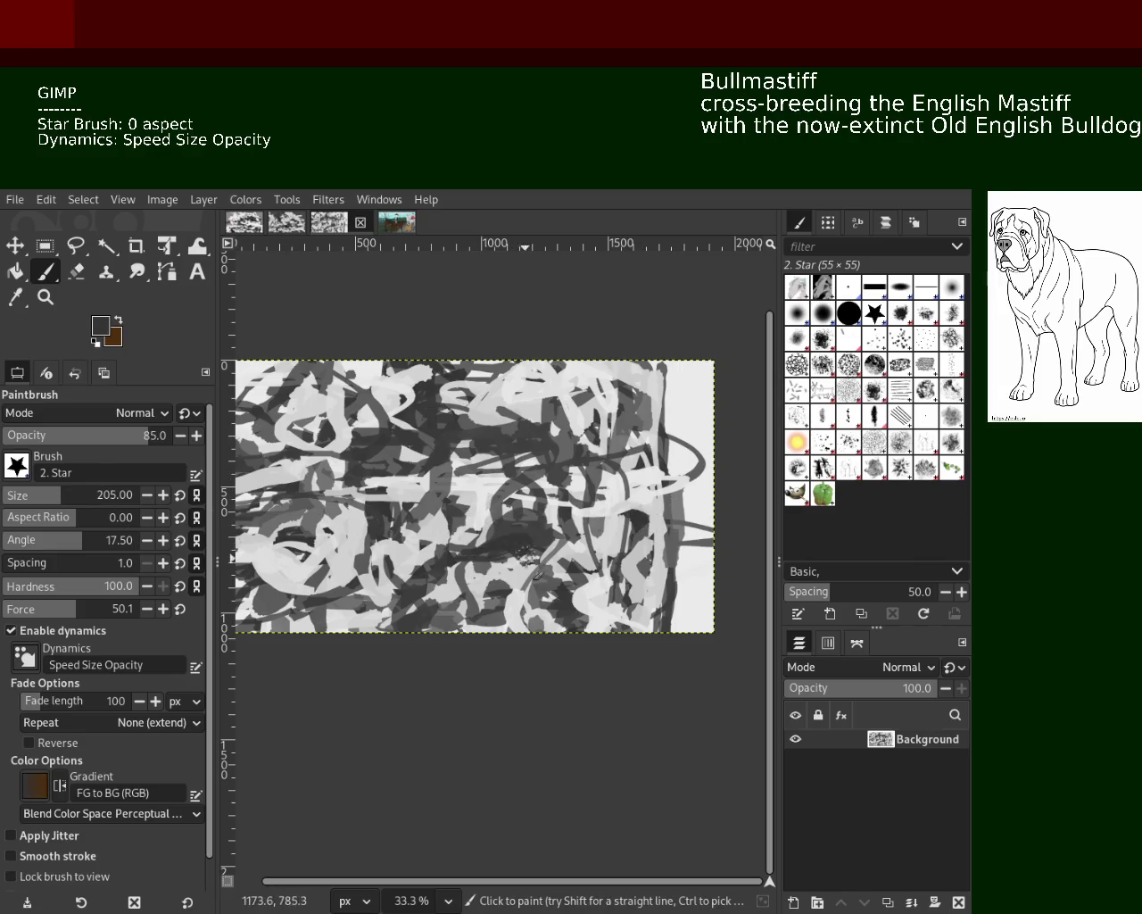
{"action": "left_click", "coordinate": [473, 443], "text": "ctrl"}
Paint a light grey stroke from the centre down to the bottom edge, redoing it several times.
{"action": "mouse_move", "coordinate": [505, 447]}
{"action": "left_mouse_down"}
{"action": "mouse_move", "coordinate": [548, 533]}
{"action": "mouse_move", "coordinate": [535, 580]}
{"action": "mouse_move", "coordinate": [451, 567]}
{"action": "left_mouse_up"}
{"action": "key", "text": "ctrl+z"}
{"action": "mouse_move", "coordinate": [499, 429]}
{"action": "left_mouse_down"}
{"action": "mouse_move", "coordinate": [448, 616]}
{"action": "mouse_move", "coordinate": [481, 620]}
{"action": "left_mouse_up"}
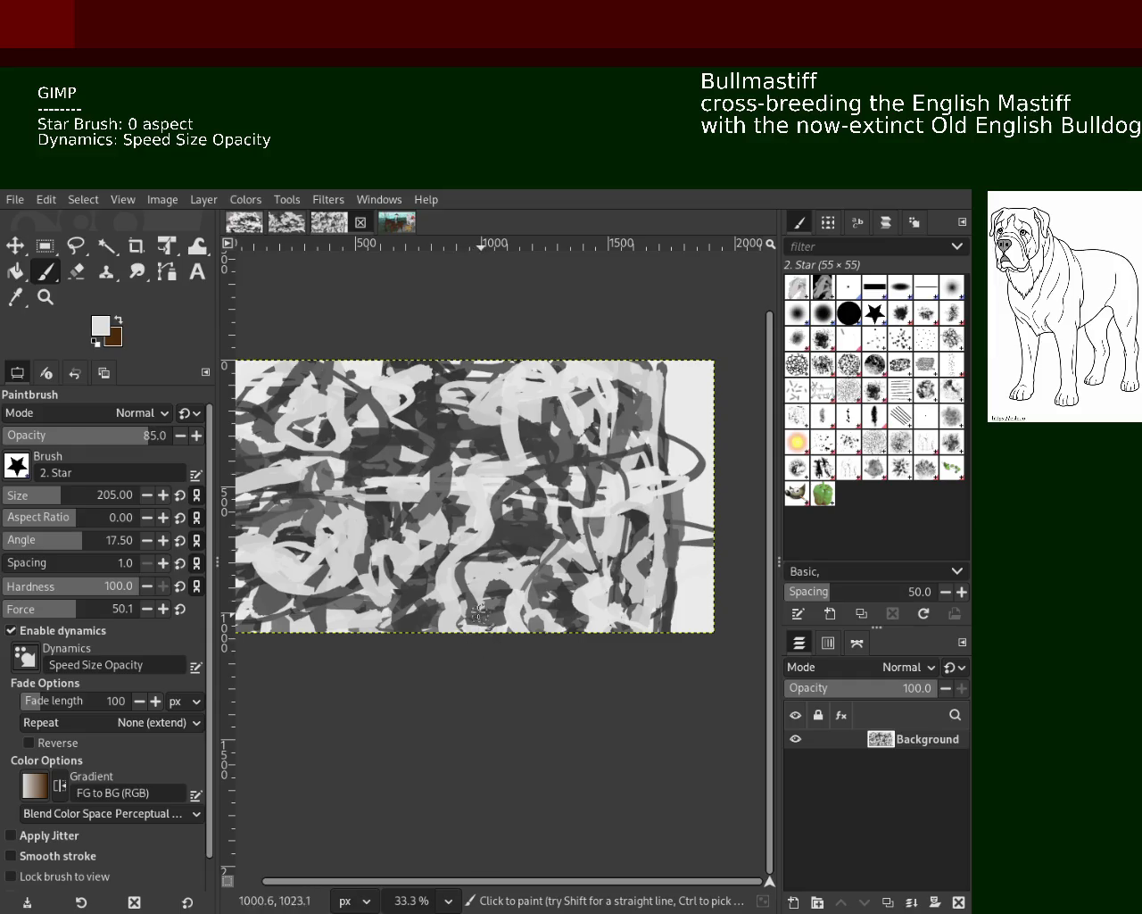
{"action": "key", "text": "ctrl+z"}
{"action": "left_click_drag", "start_coordinate": [541, 373], "coordinate": [483, 593]}
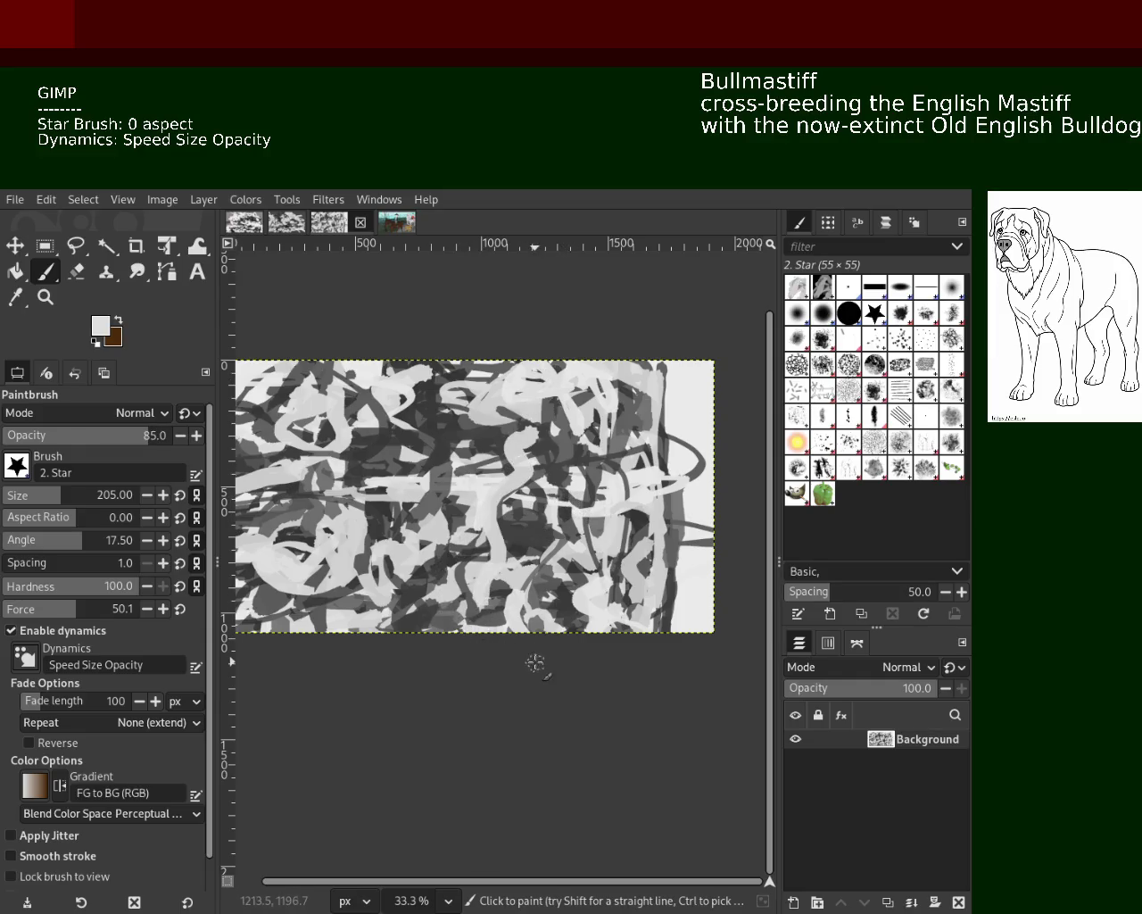
{"action": "key", "text": "ctrl+z"}
{"action": "left_click_drag", "start_coordinate": [508, 426], "coordinate": [483, 637]}
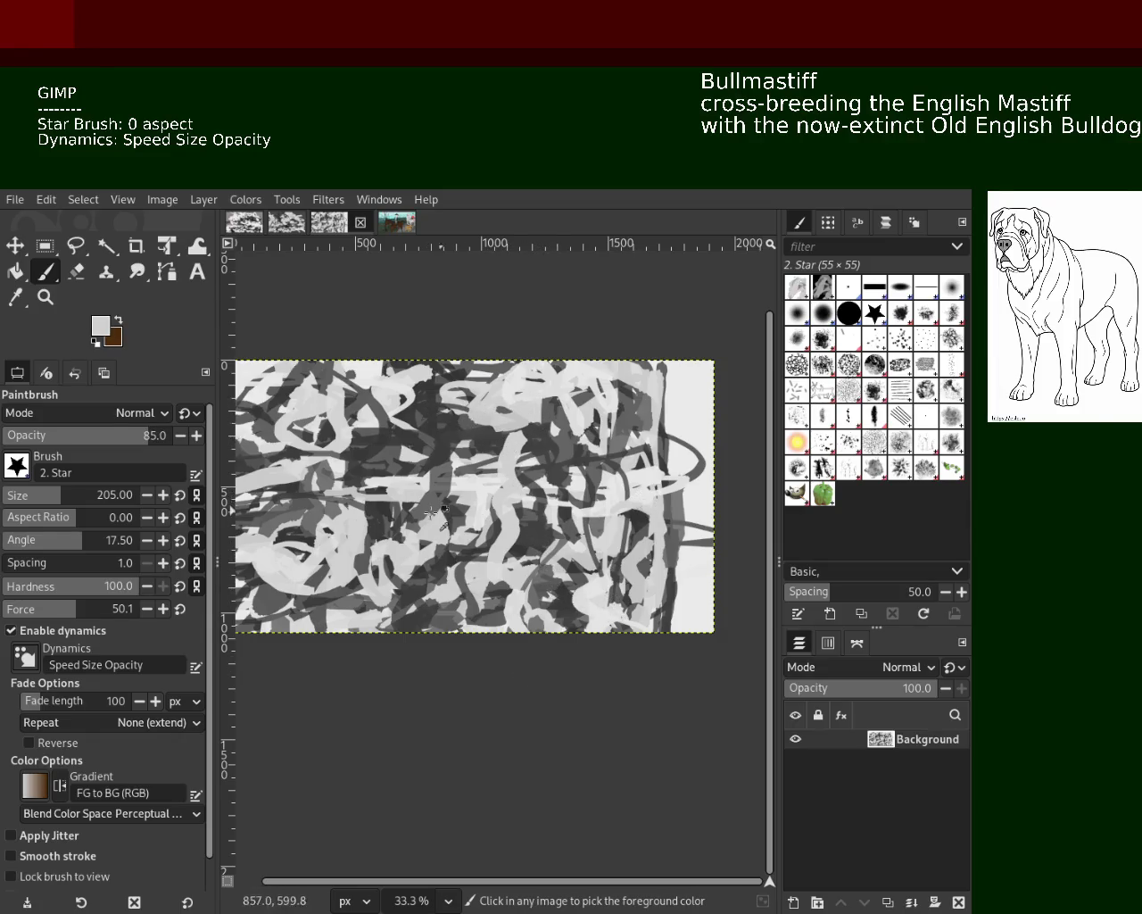
Sample medium, darker and then light greys from the lower canvas.
{"action": "left_click", "coordinate": [612, 607], "text": "ctrl"}
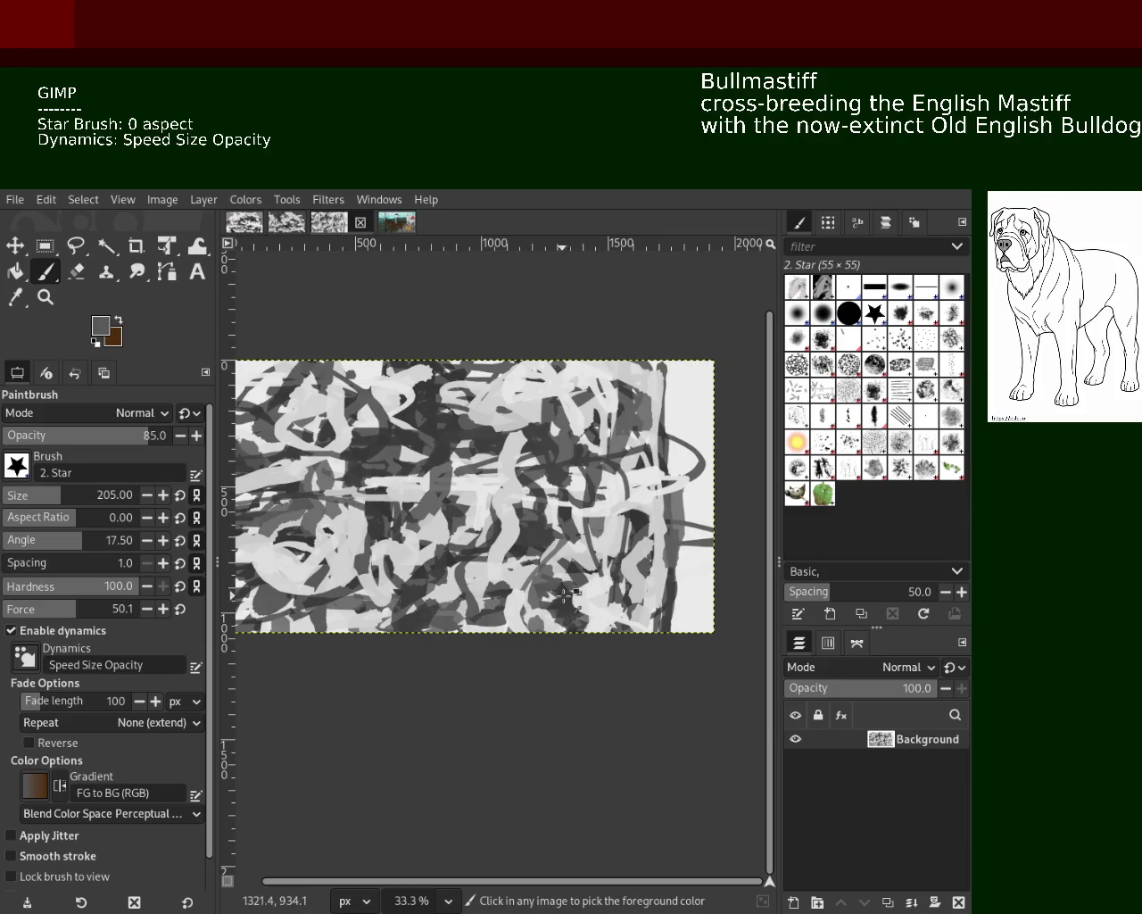
{"action": "left_click", "coordinate": [585, 607], "text": "ctrl"}
{"action": "left_click", "coordinate": [387, 591], "text": "ctrl"}
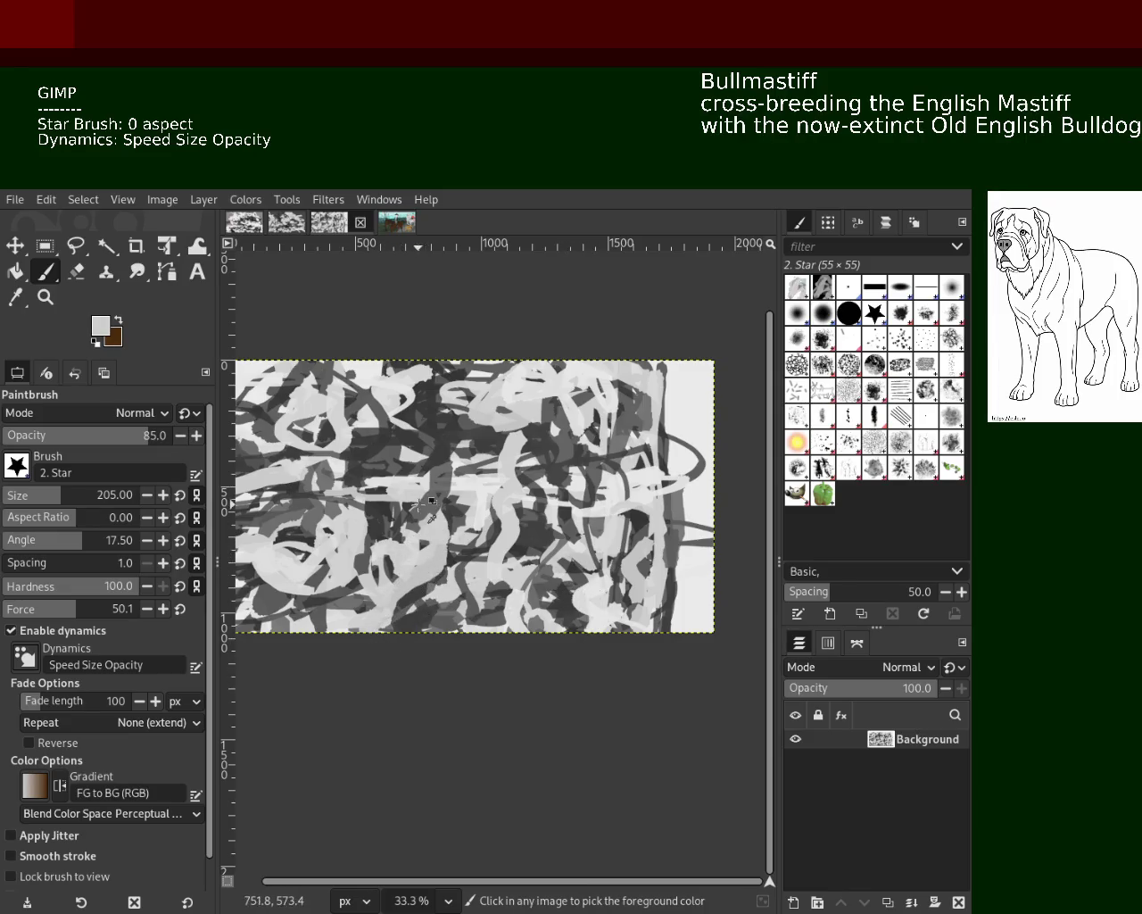
Set the view to 33.3% and sample dark and light greys, ending on a lighter grey.
{"action": "key", "text": "z"}
{"action": "left_click", "coordinate": [629, 564], "text": "ctrl"}
{"action": "left_click", "coordinate": [580, 561]}
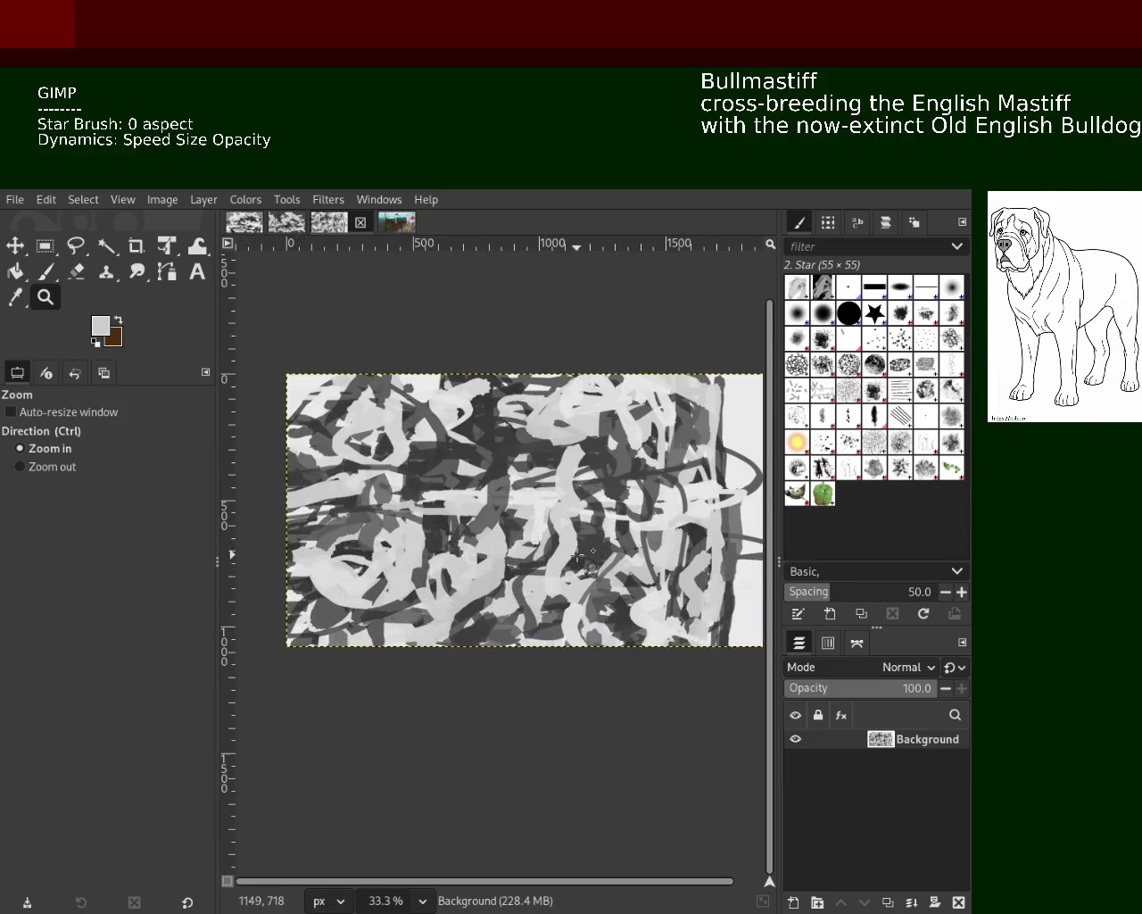
{"action": "left_click", "coordinate": [535, 548], "text": "ctrl"}
{"action": "left_click", "coordinate": [517, 544]}
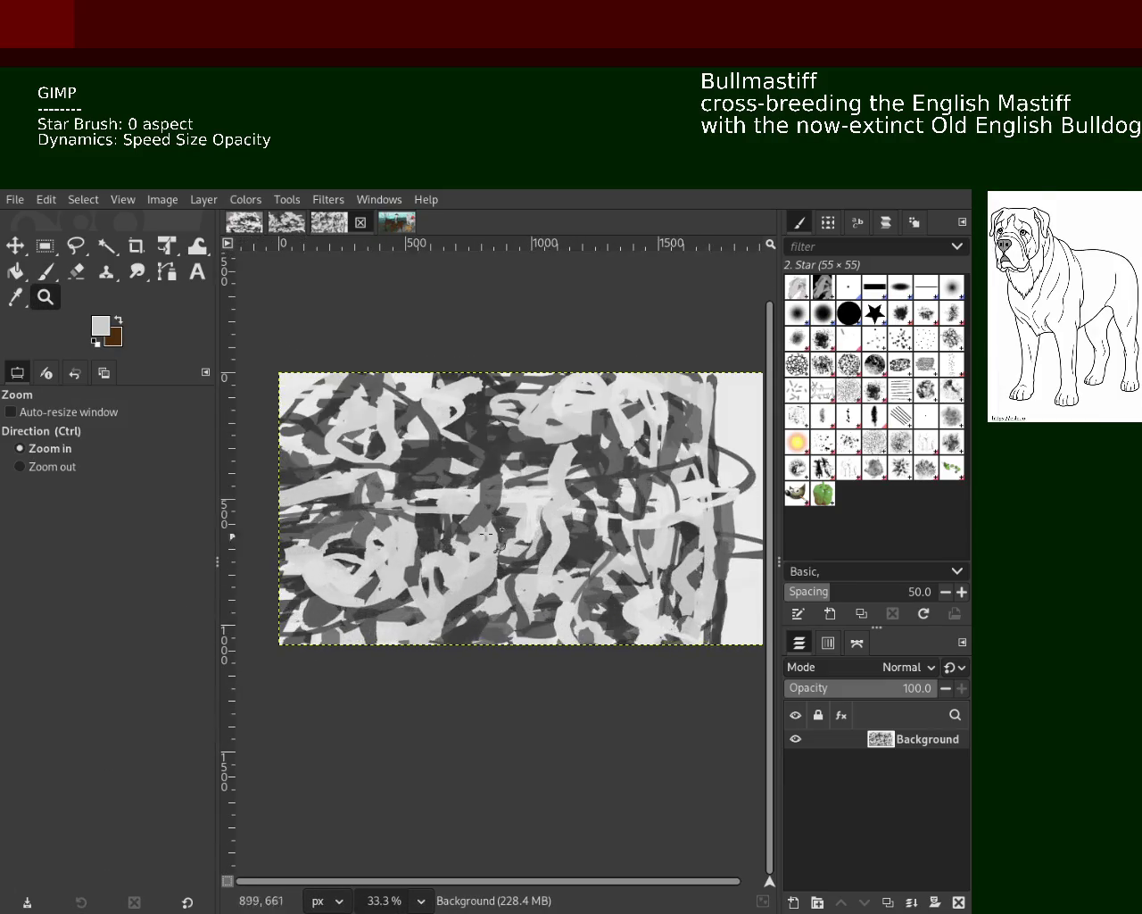
{"action": "left_click", "coordinate": [50, 273]}
{"action": "left_click", "coordinate": [470, 464], "text": "ctrl"}
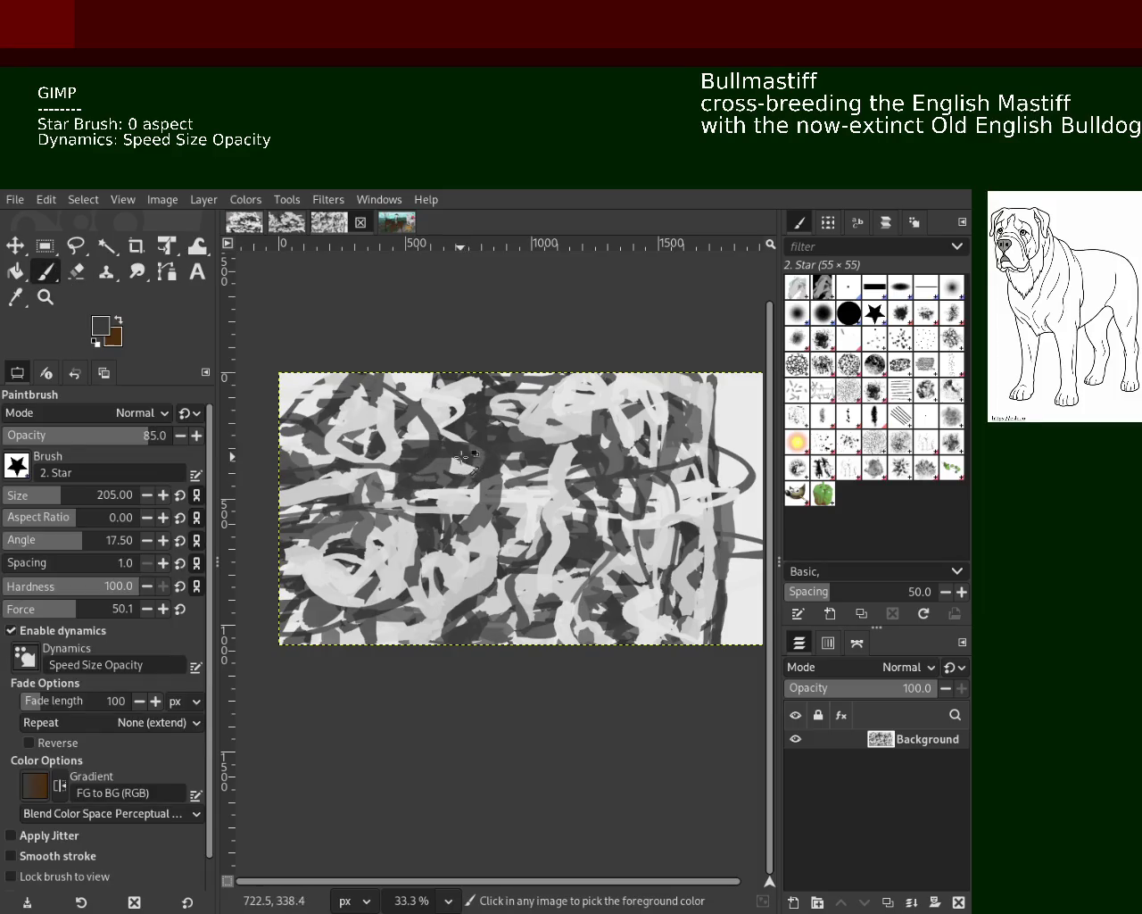
{"action": "left_click", "coordinate": [461, 603], "text": "ctrl"}
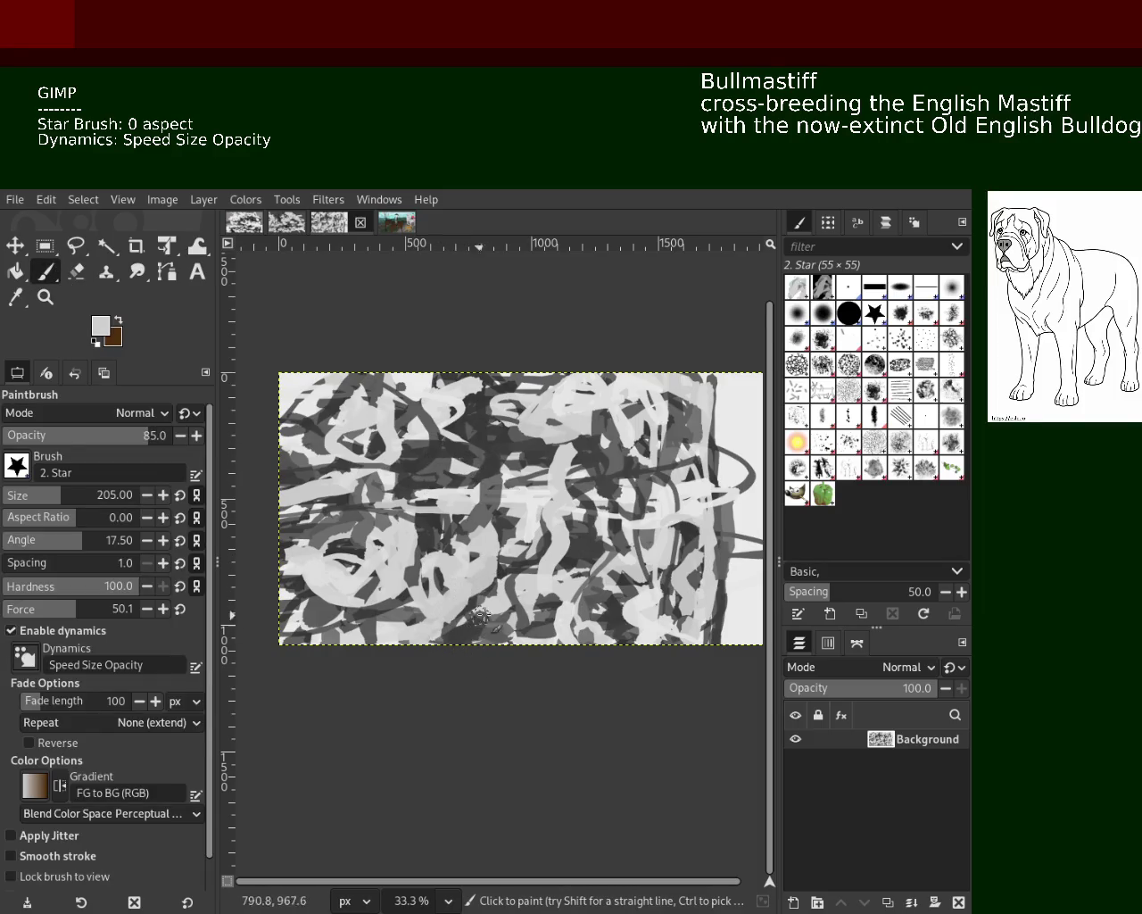
{"action": "left_click", "coordinate": [590, 538], "text": "ctrl"}
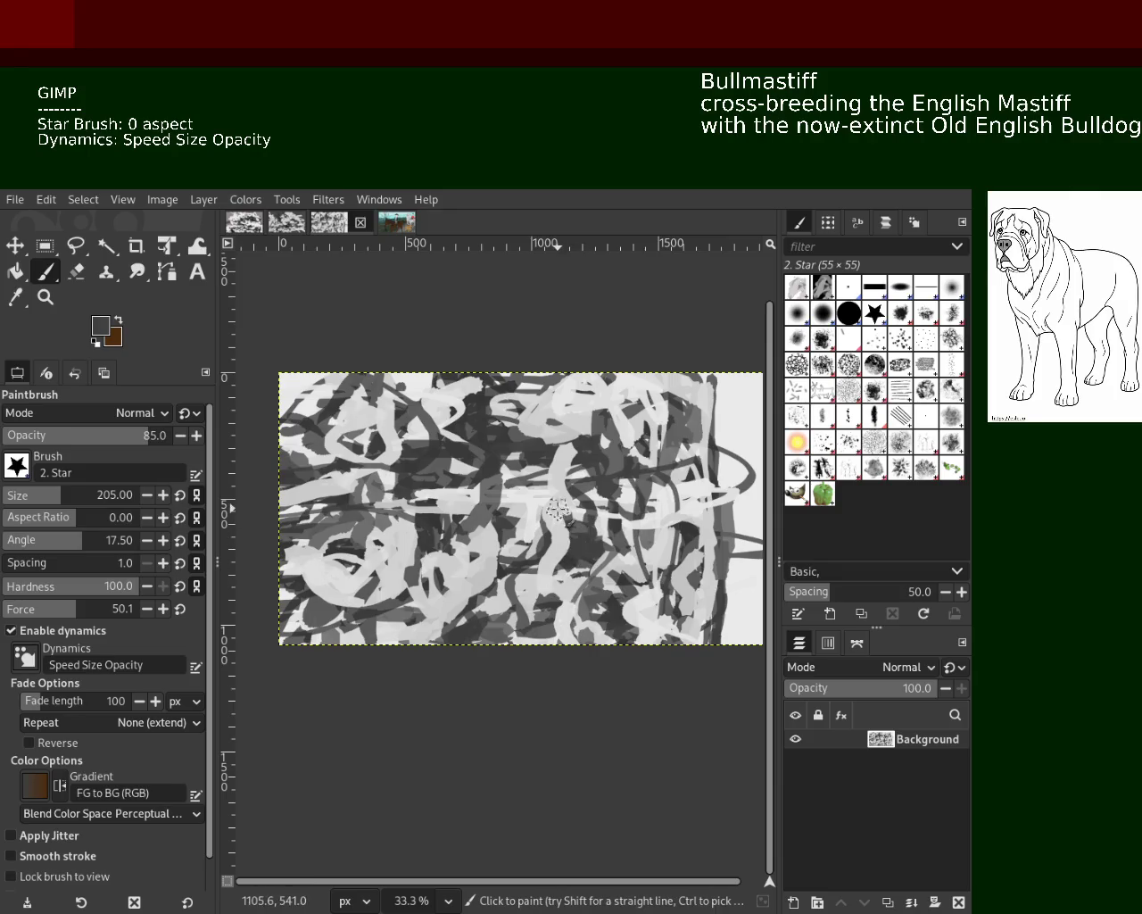
{"action": "left_click", "coordinate": [655, 622], "text": "ctrl"}
{"action": "left_click", "coordinate": [637, 502], "text": "ctrl"}
{"action": "left_click", "coordinate": [637, 500], "text": "ctrl"}
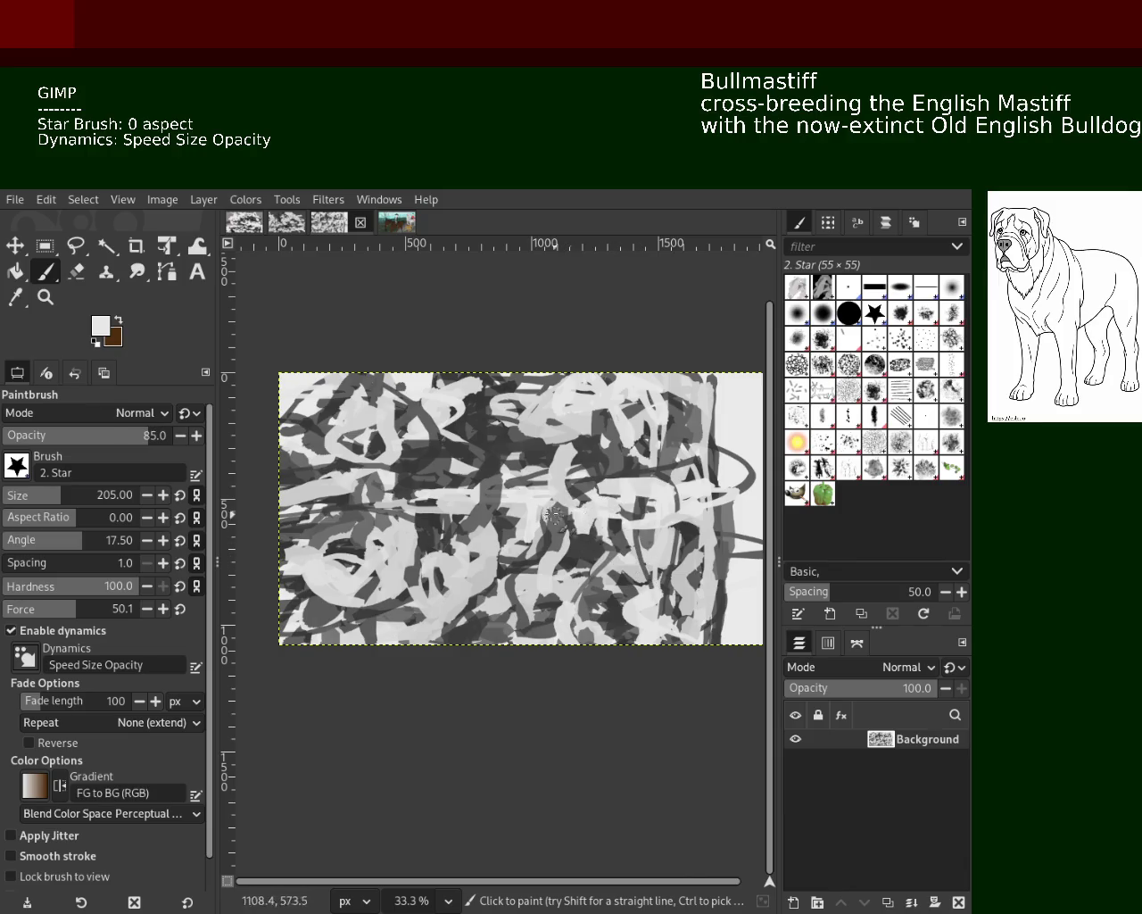
Paint light swirls over the lower middle, then a dark dab near the bottom centre.
{"action": "left_click_drag", "start_coordinate": [589, 511], "coordinate": [580, 607]}
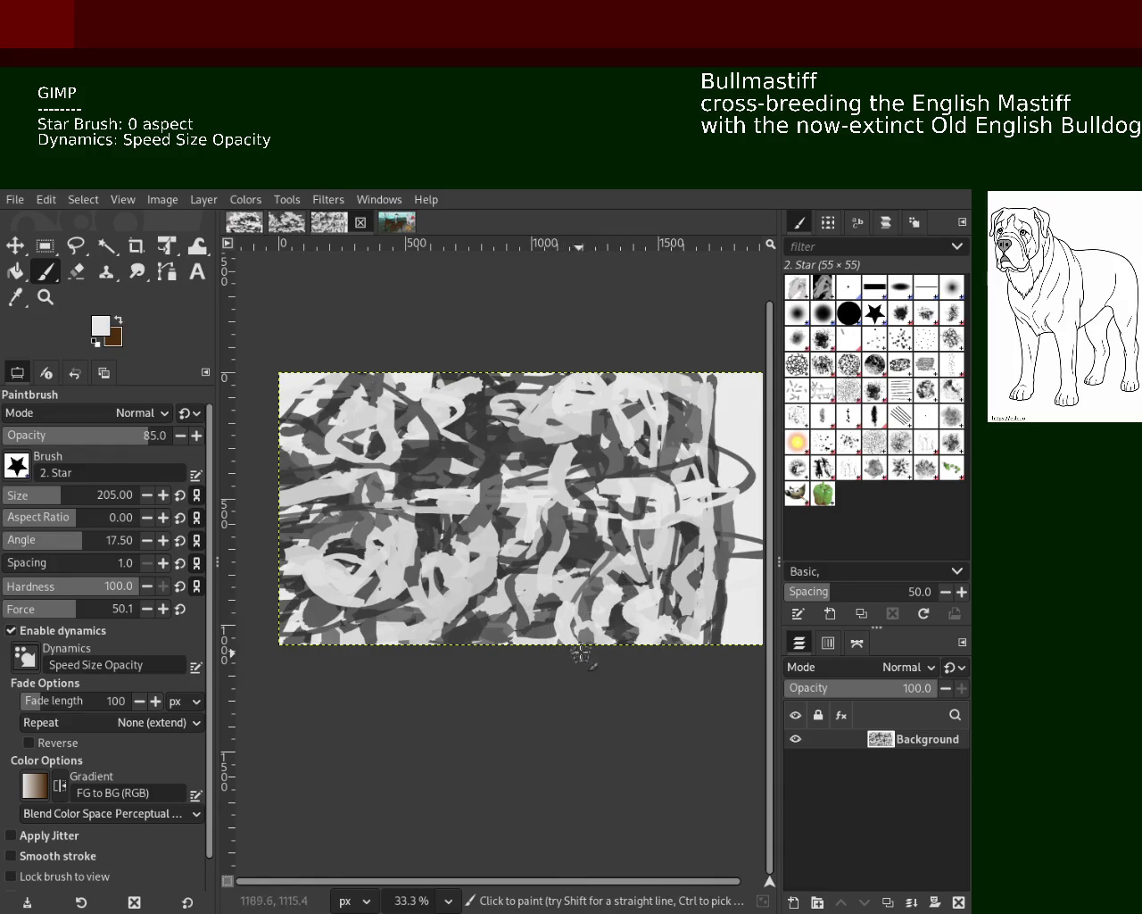
{"action": "left_click", "coordinate": [624, 609], "text": "ctrl"}
{"action": "left_click", "coordinate": [622, 618]}
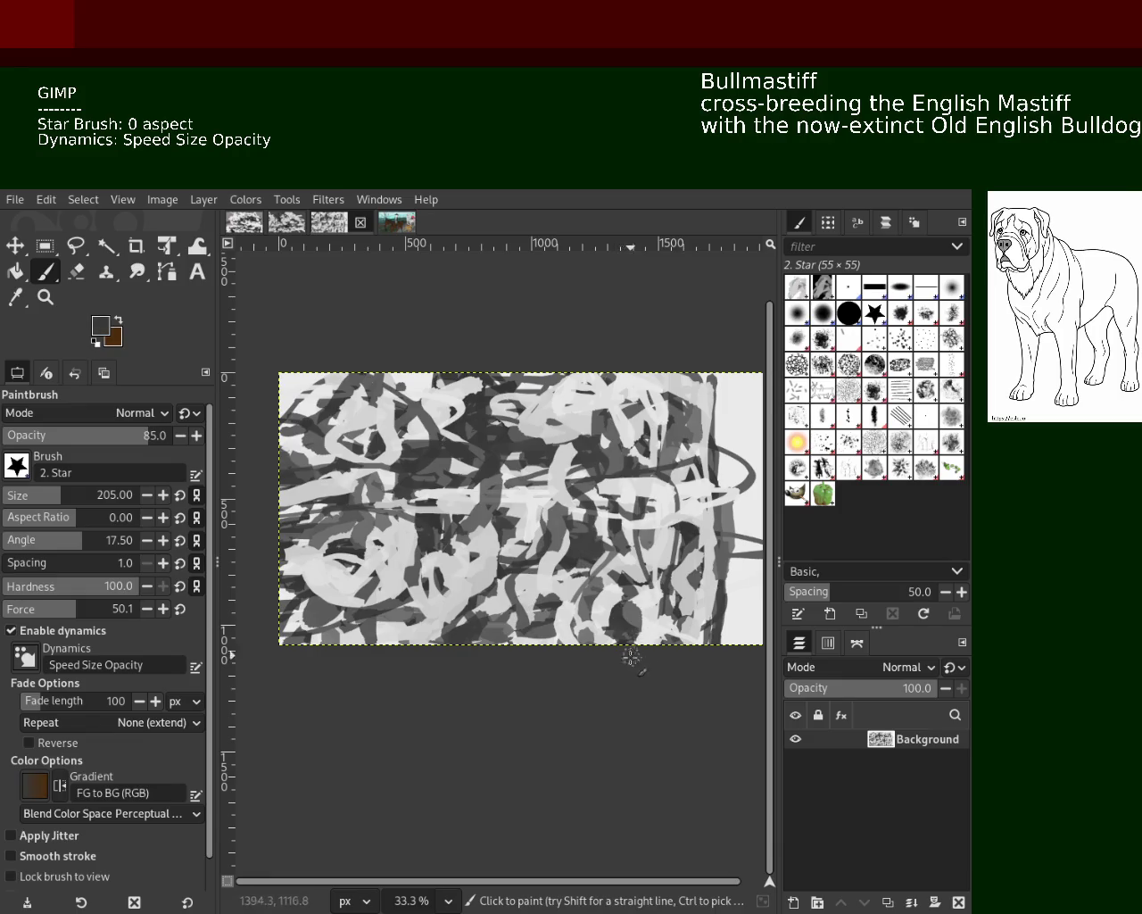
Sample alternating light, mid and dark greys from the central canvas.
{"action": "key", "text": "ctrl"}
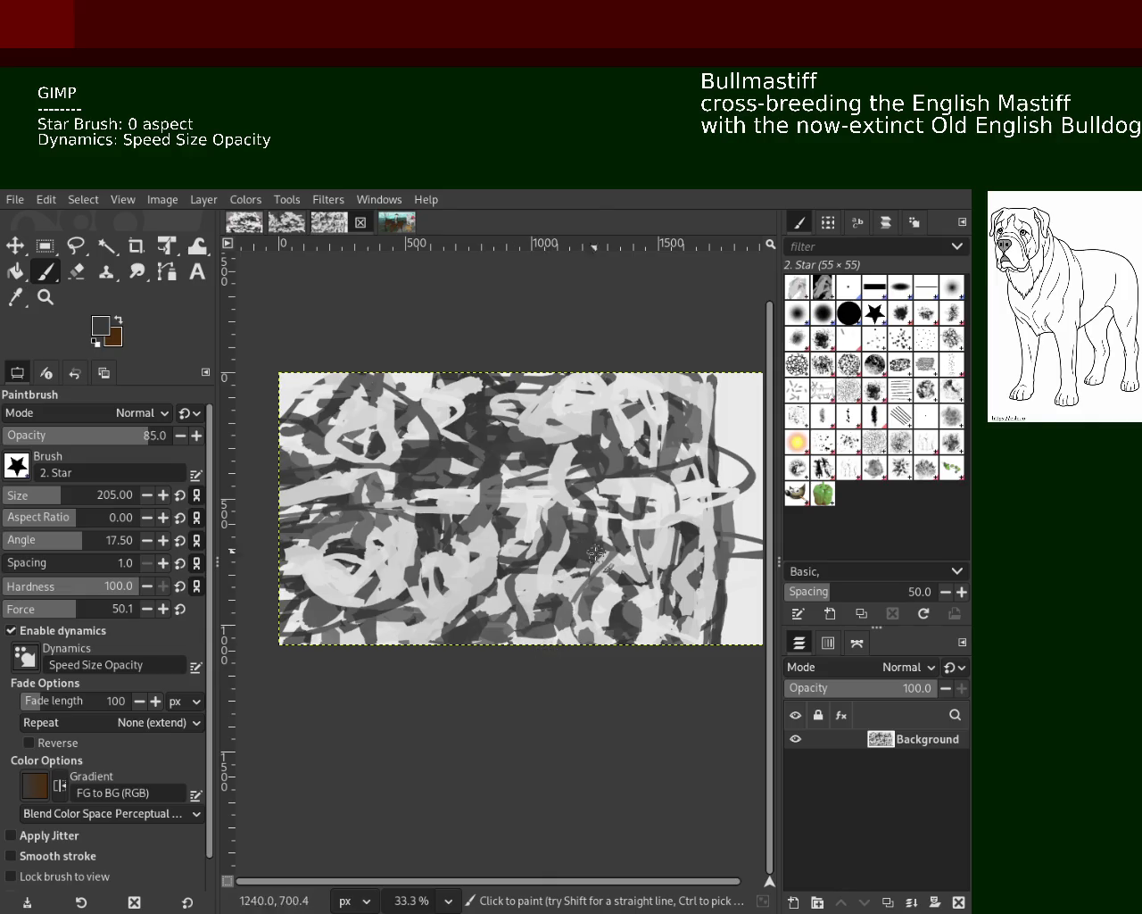
{"action": "key", "text": "ctrl"}
{"action": "key", "text": "ctrl"}
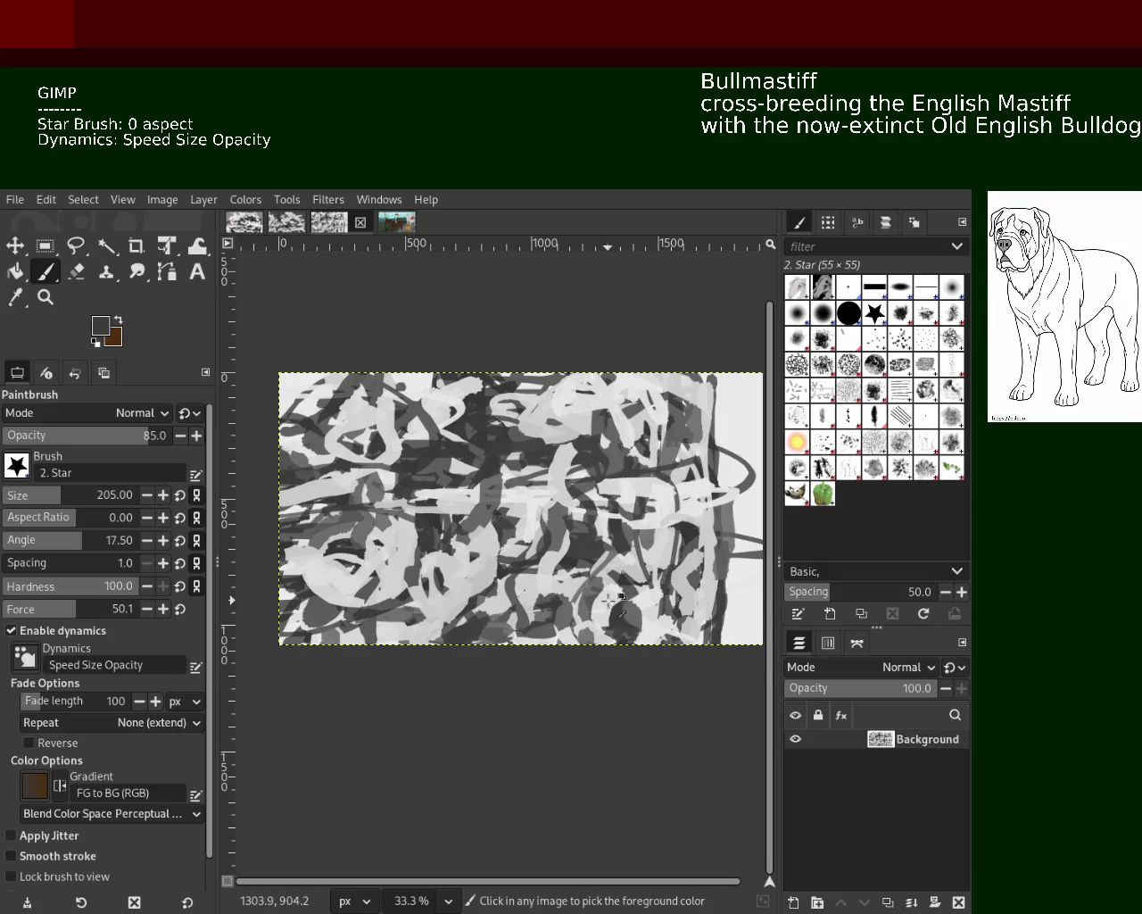
{"action": "left_click", "coordinate": [614, 606], "text": "ctrl"}
{"action": "key", "text": "ctrl"}
{"action": "left_click", "coordinate": [695, 579], "text": "ctrl"}
{"action": "key", "text": "ctrl"}
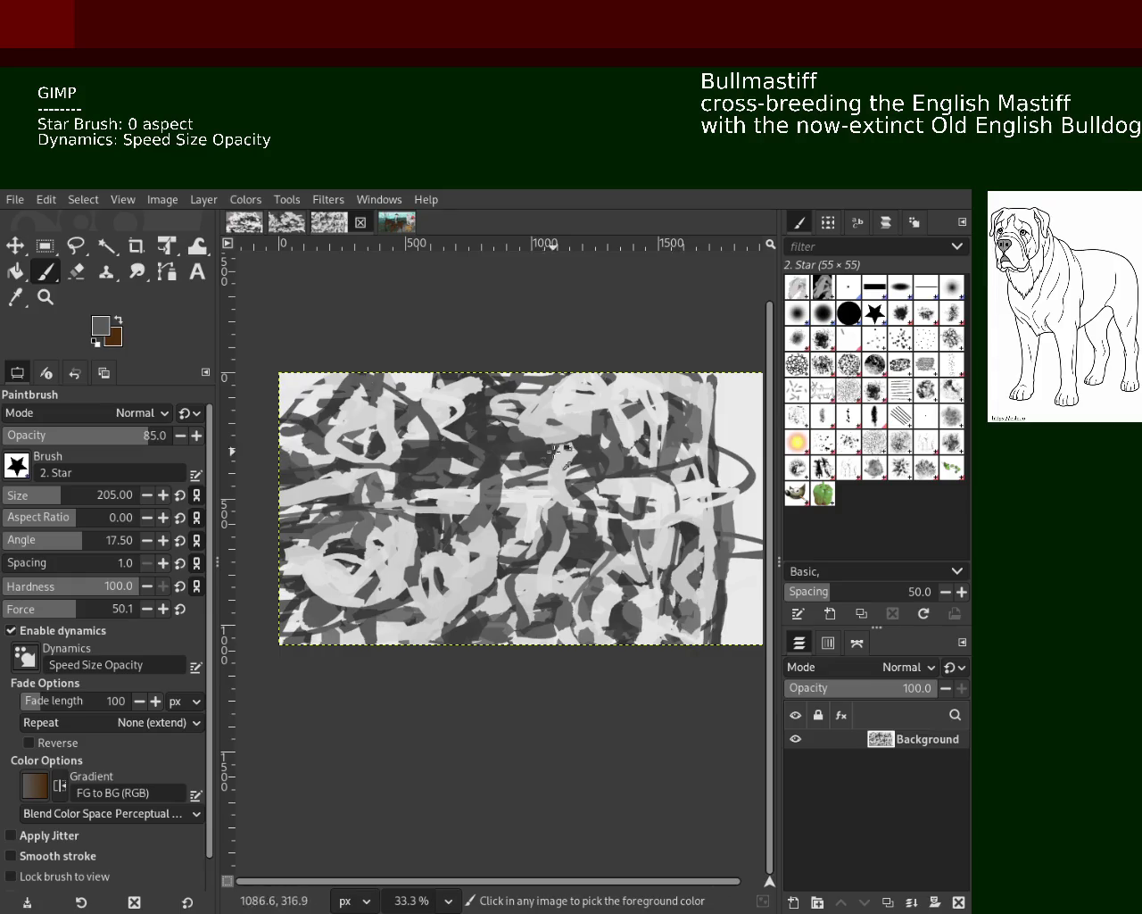
{"action": "left_click", "coordinate": [552, 452], "text": "ctrl"}
{"action": "left_click", "coordinate": [584, 448], "text": "ctrl"}
{"action": "left_click", "coordinate": [562, 466], "text": "ctrl"}
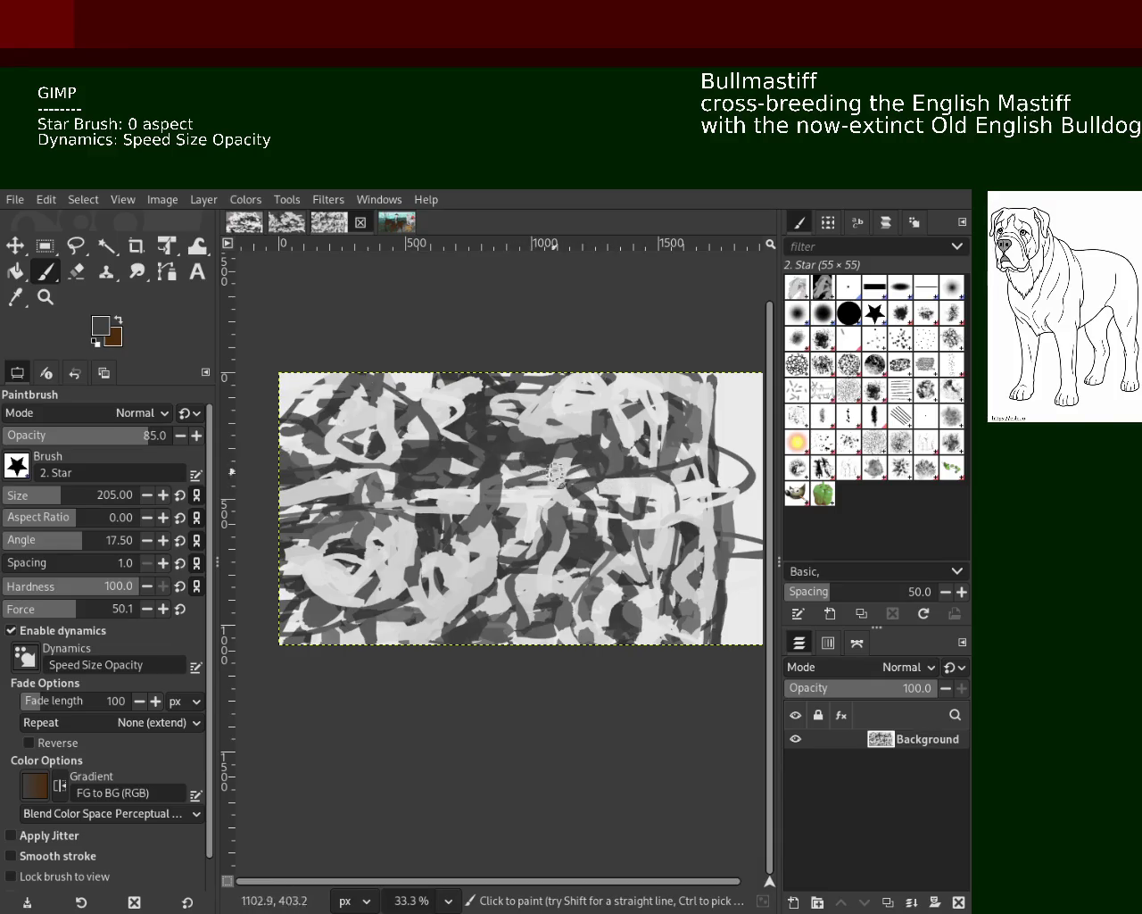
{"action": "left_click", "coordinate": [357, 473], "text": "ctrl"}
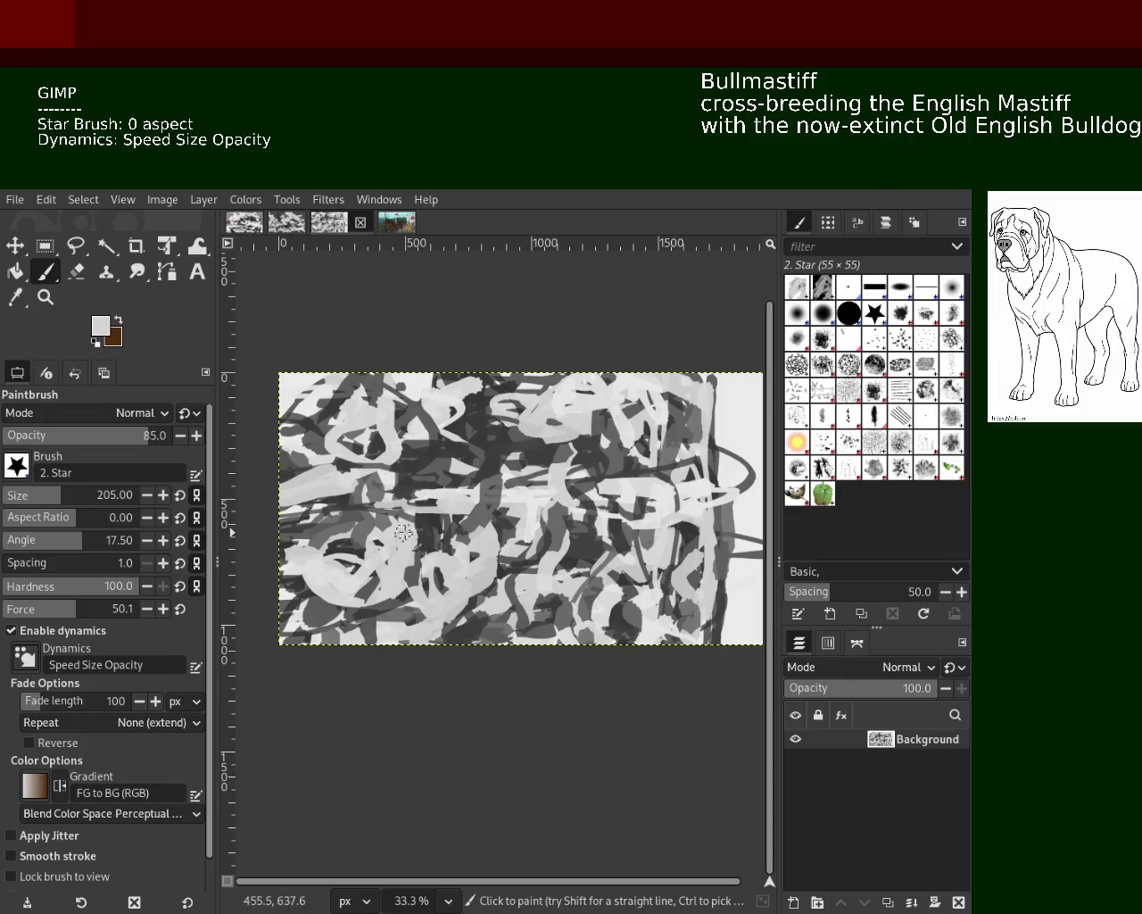
{"action": "left_click", "coordinate": [442, 524], "text": "ctrl"}
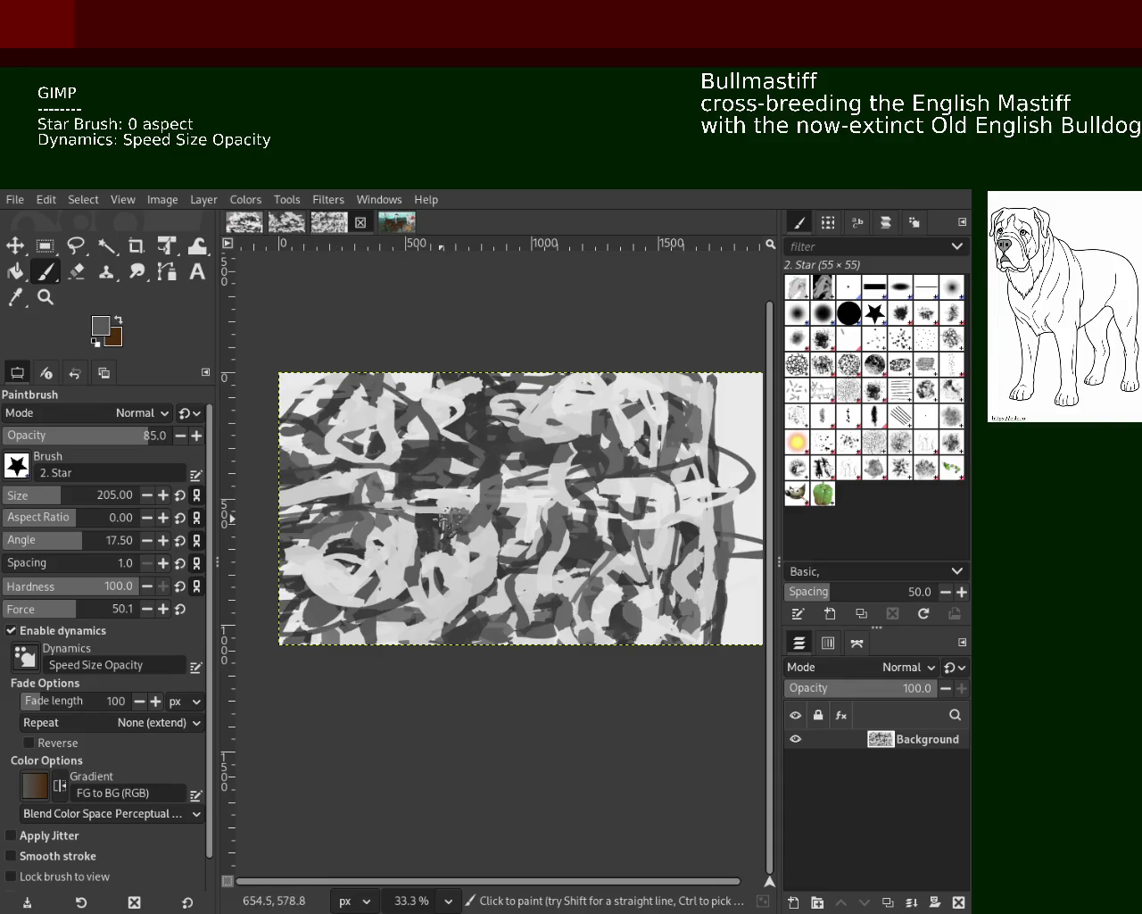
{"action": "left_click", "coordinate": [428, 525], "text": "ctrl"}
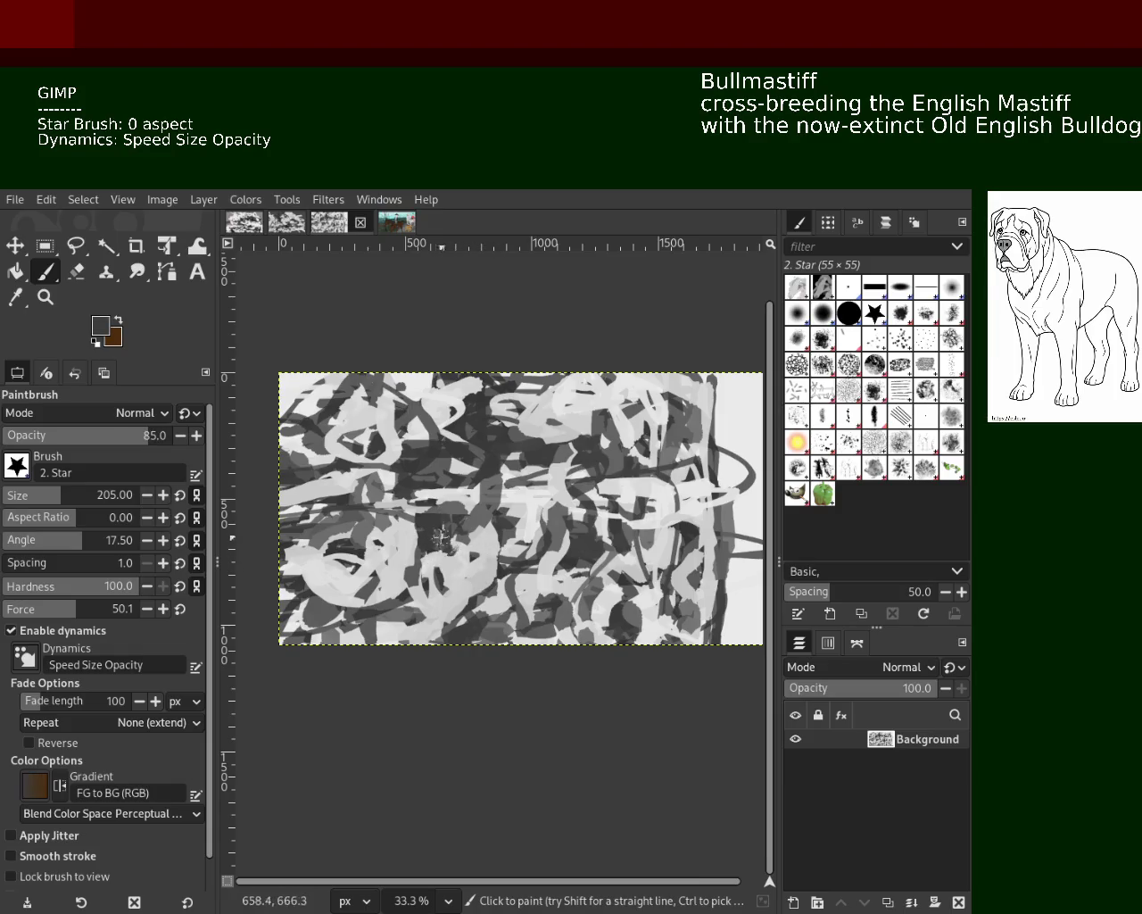
{"action": "left_click", "coordinate": [562, 466], "text": "ctrl"}
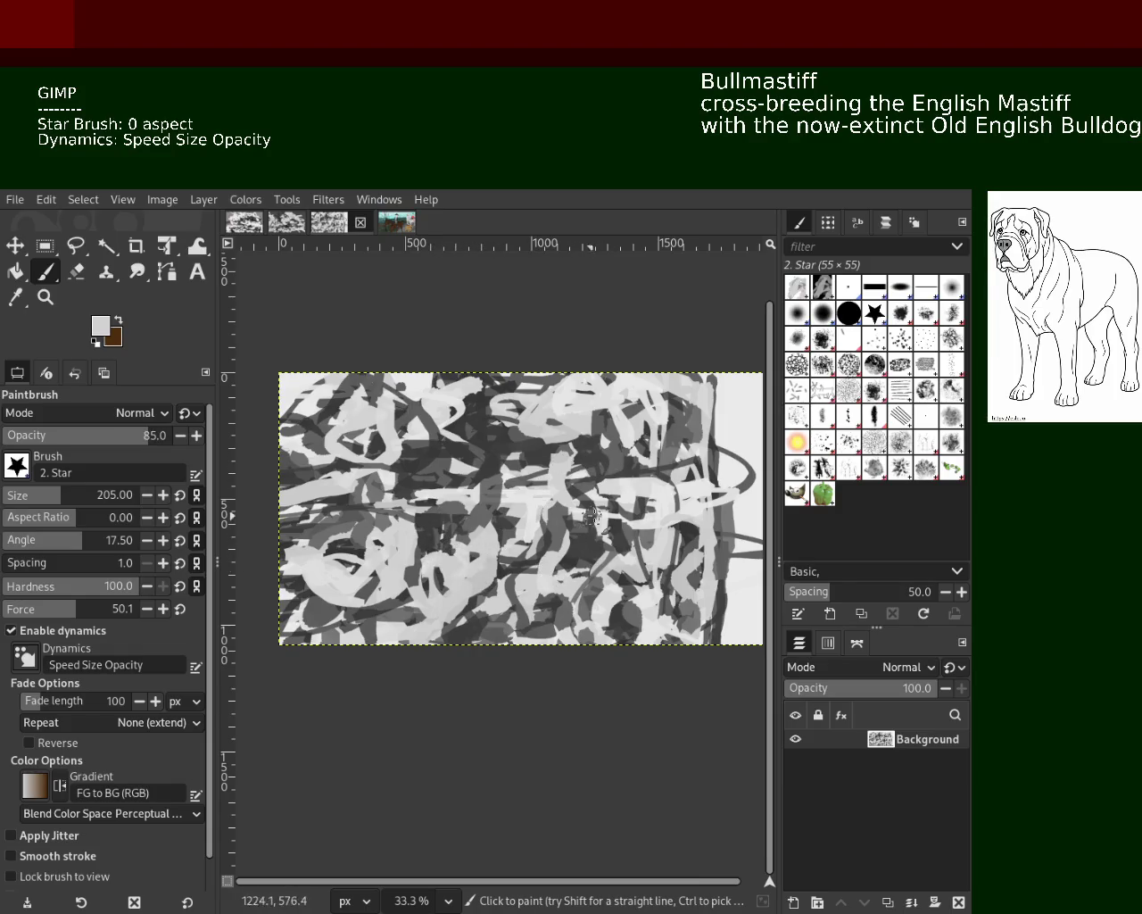
Keep sampling dark and light greys across the lower canvas, ending on a darker grey.
{"action": "left_click", "coordinate": [639, 472], "text": "ctrl"}
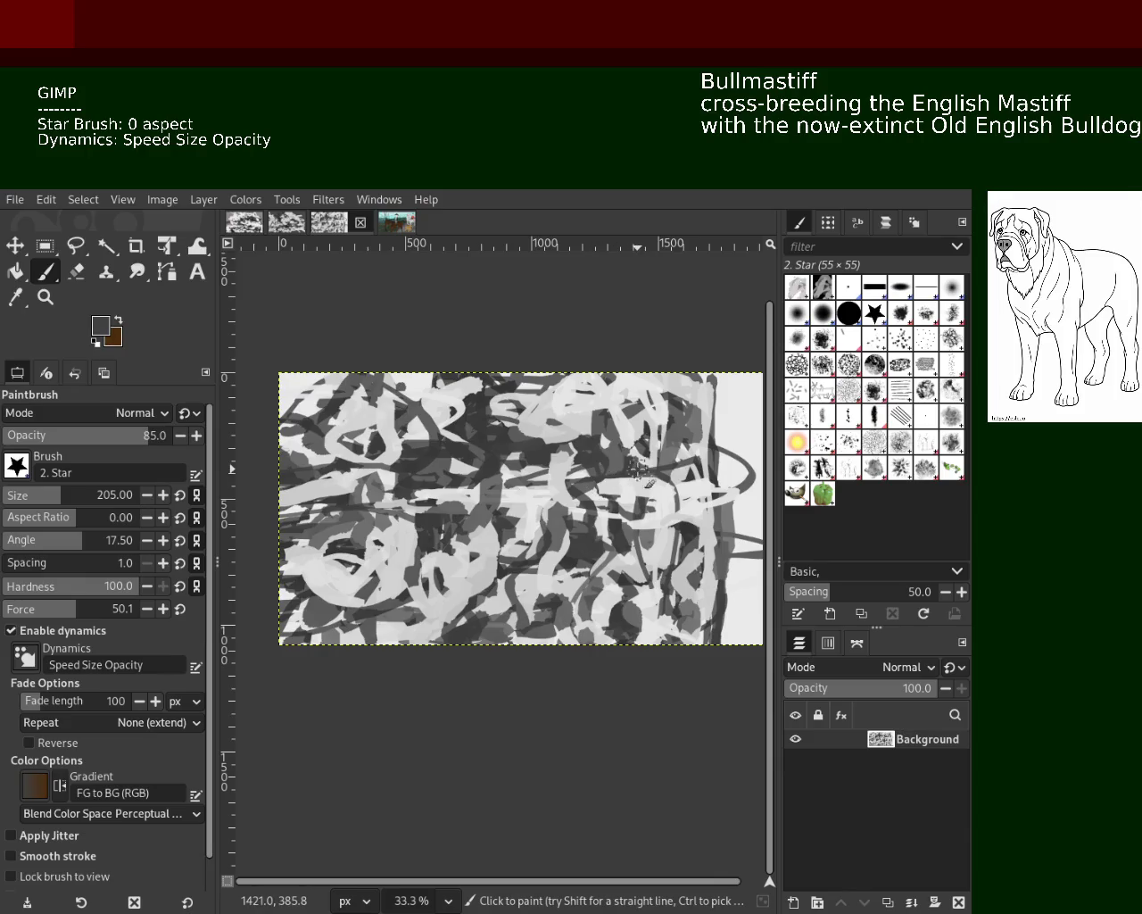
{"action": "left_click", "coordinate": [690, 424], "text": "ctrl"}
{"action": "left_click", "coordinate": [482, 416], "text": "ctrl"}
{"action": "left_click", "coordinate": [482, 417], "text": "ctrl"}
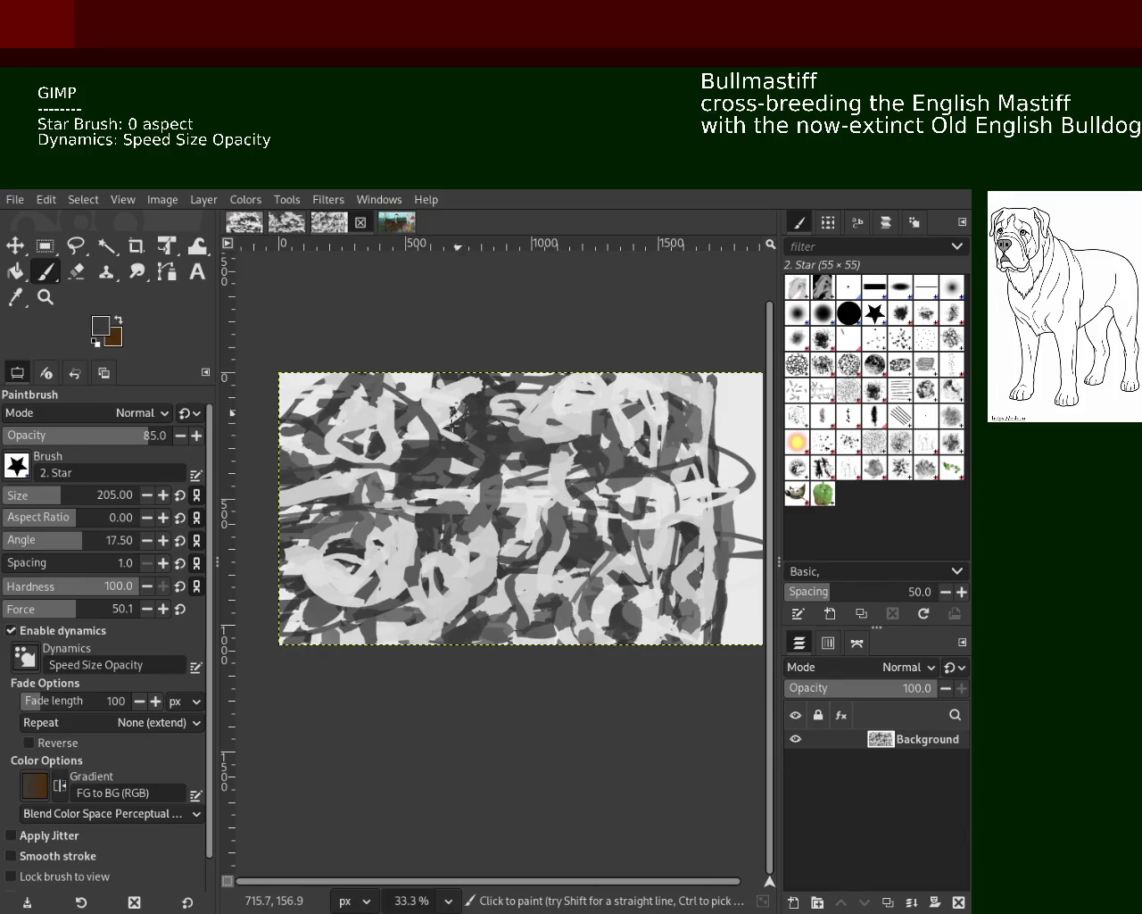
{"action": "left_click", "coordinate": [359, 591], "text": "ctrl"}
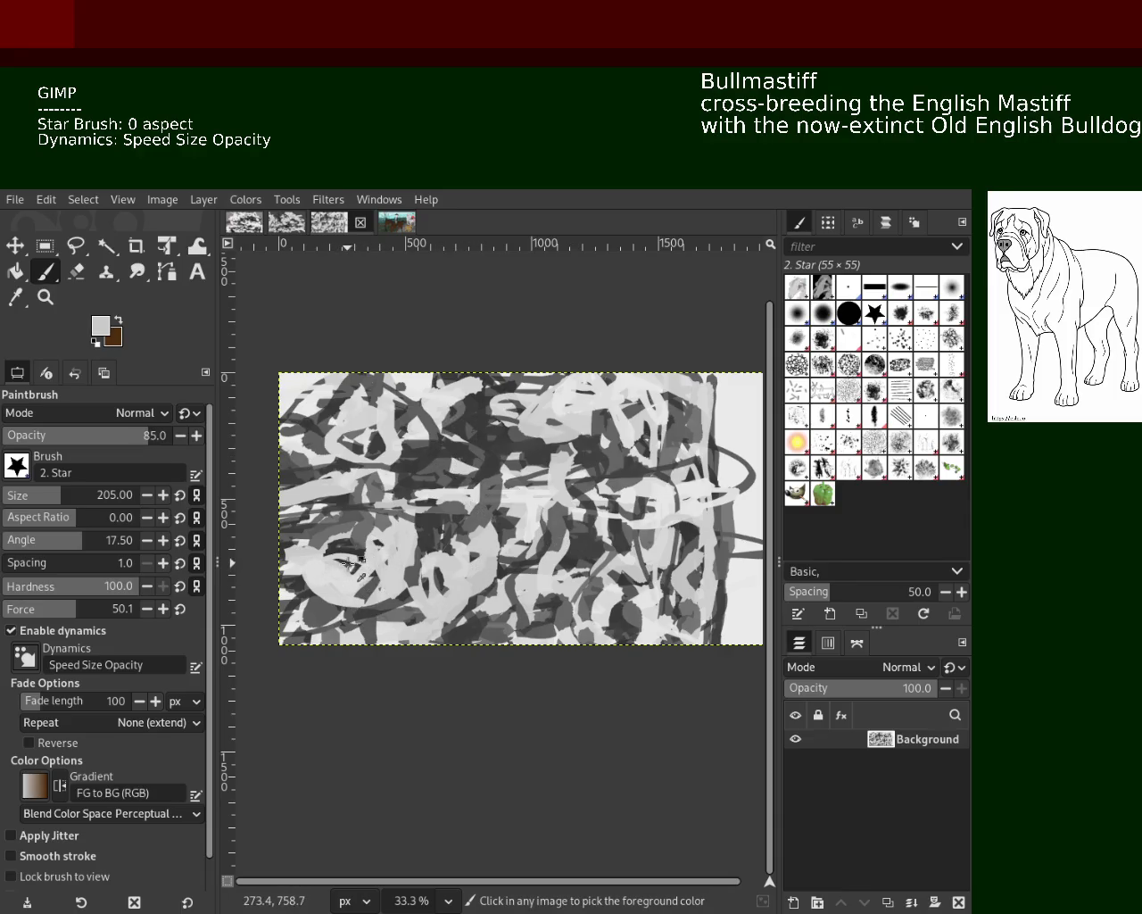
{"action": "left_click", "coordinate": [362, 589], "text": "ctrl"}
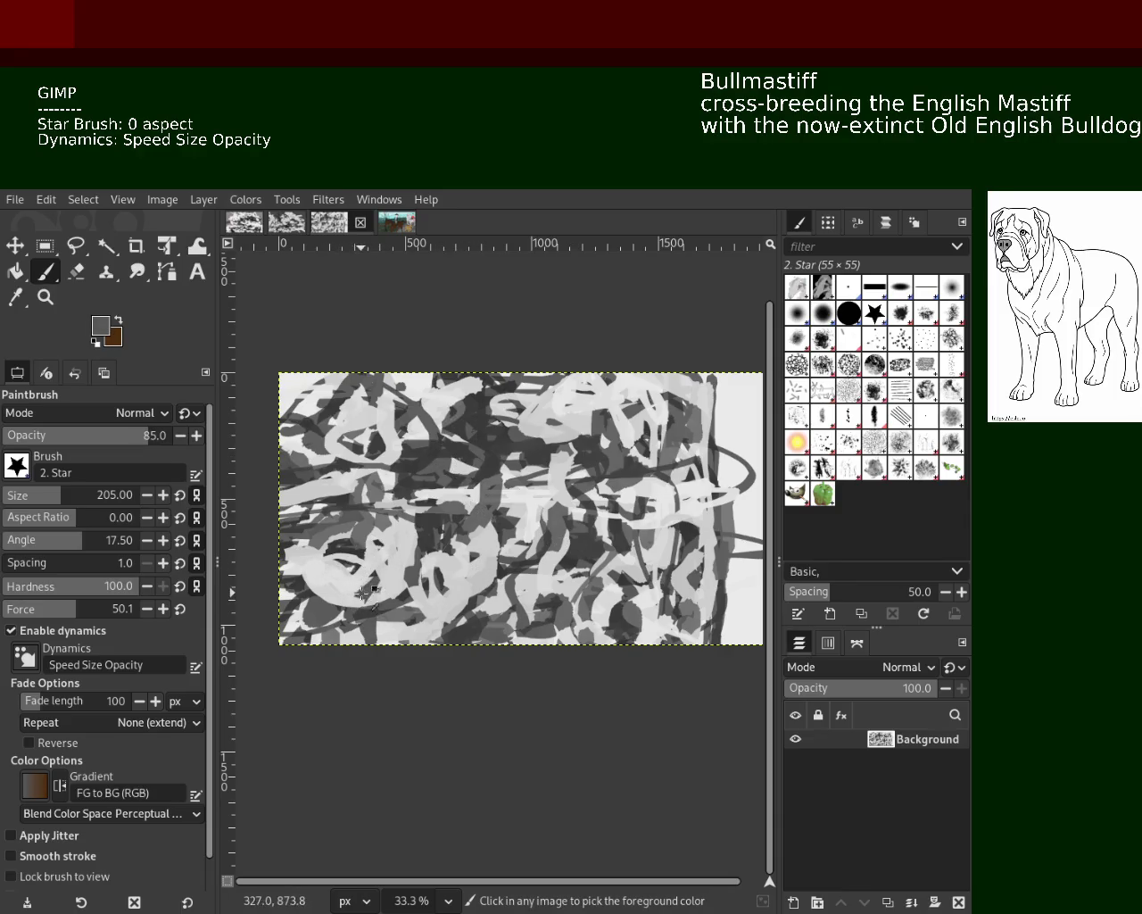
{"action": "left_click", "coordinate": [497, 564], "text": "ctrl"}
{"action": "left_click", "coordinate": [492, 605], "text": "ctrl"}
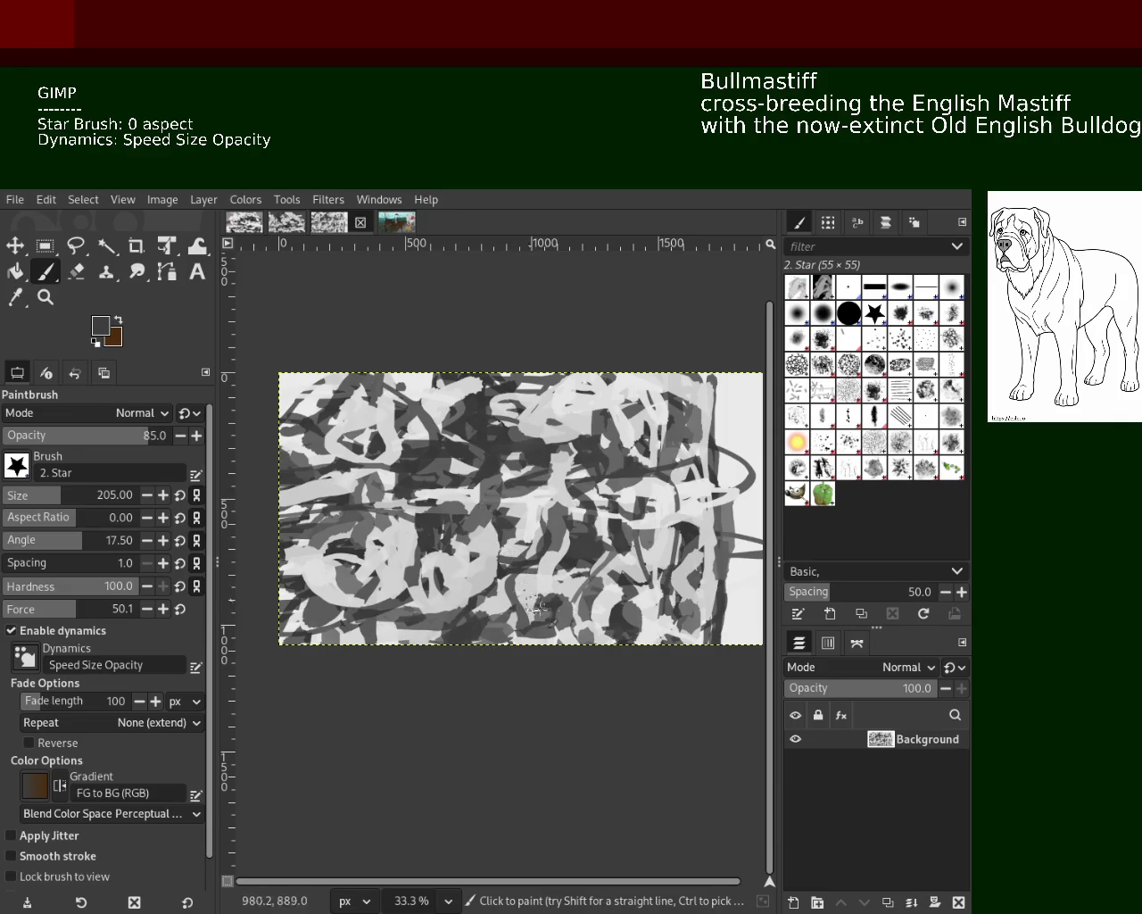
{"action": "left_click", "coordinate": [647, 604], "text": "ctrl"}
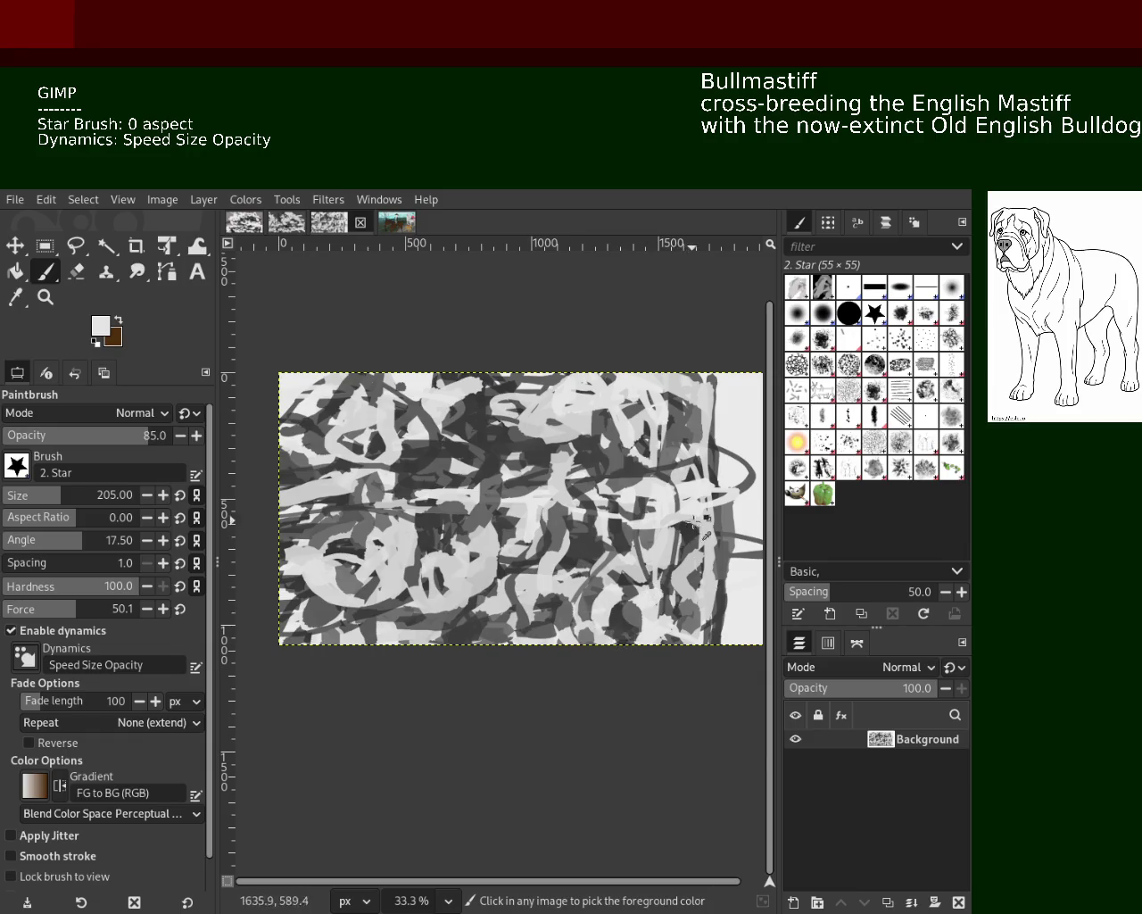
{"action": "left_click", "coordinate": [672, 598], "text": "ctrl"}
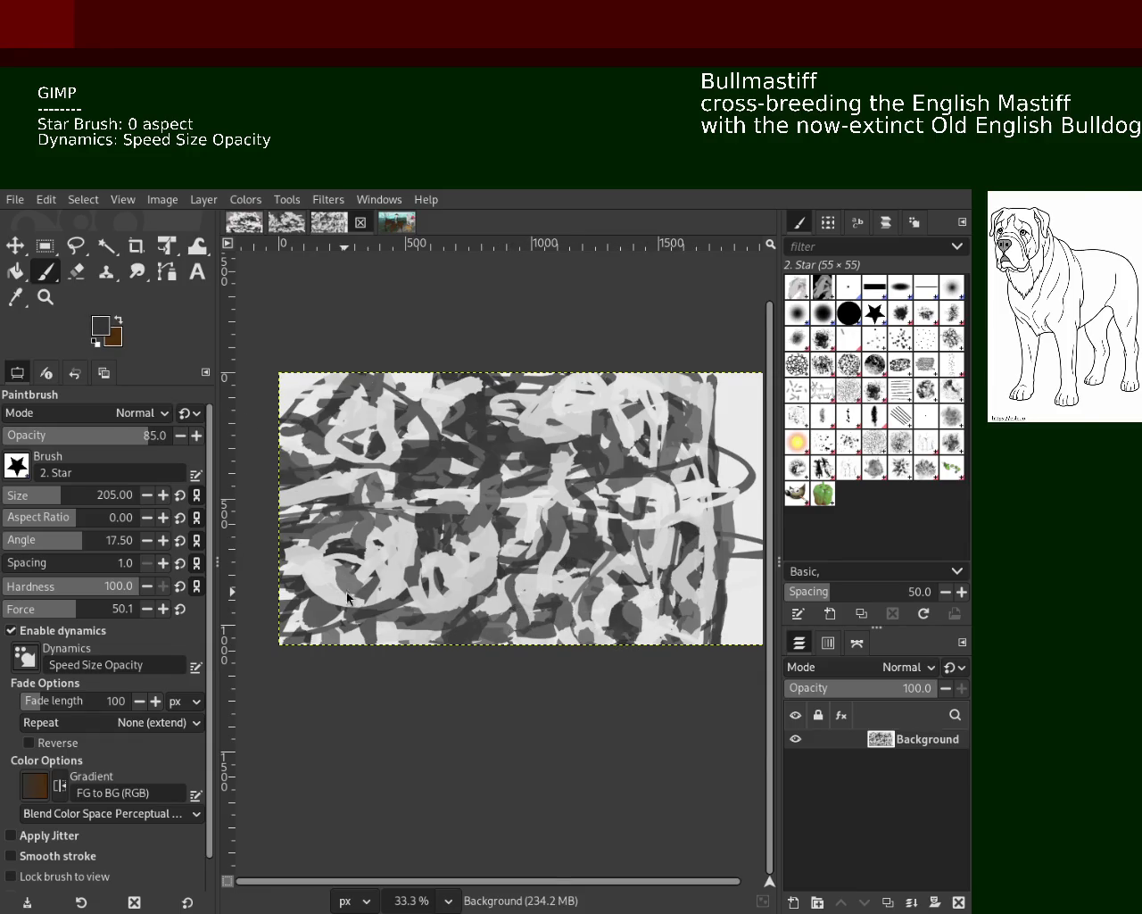
{"action": "left_click", "coordinate": [45, 296]}
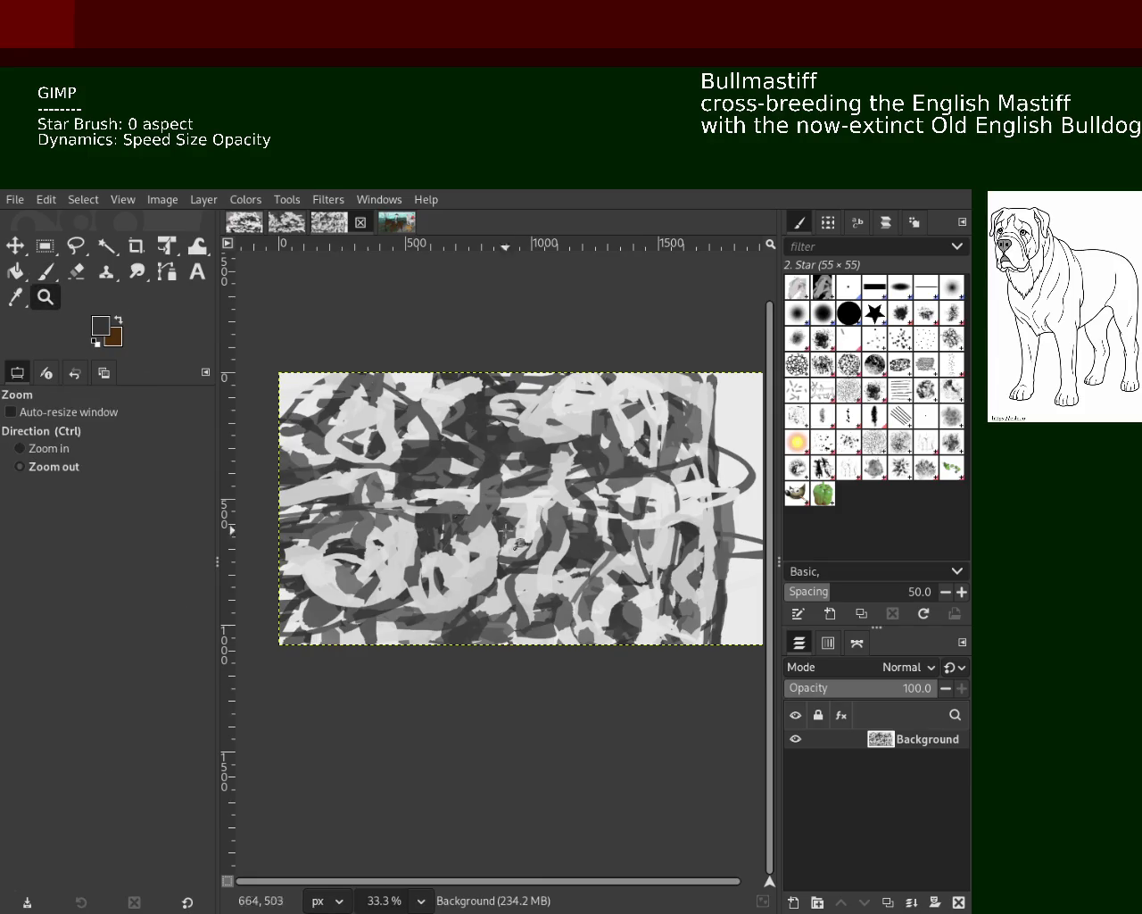
Reset the view to 25% and sample several greys from the painting, ending on a light grey.
{"action": "left_click", "coordinate": [346, 486], "text": "ctrl"}
{"action": "left_click", "coordinate": [345, 487]}
{"action": "left_click", "coordinate": [46, 271]}
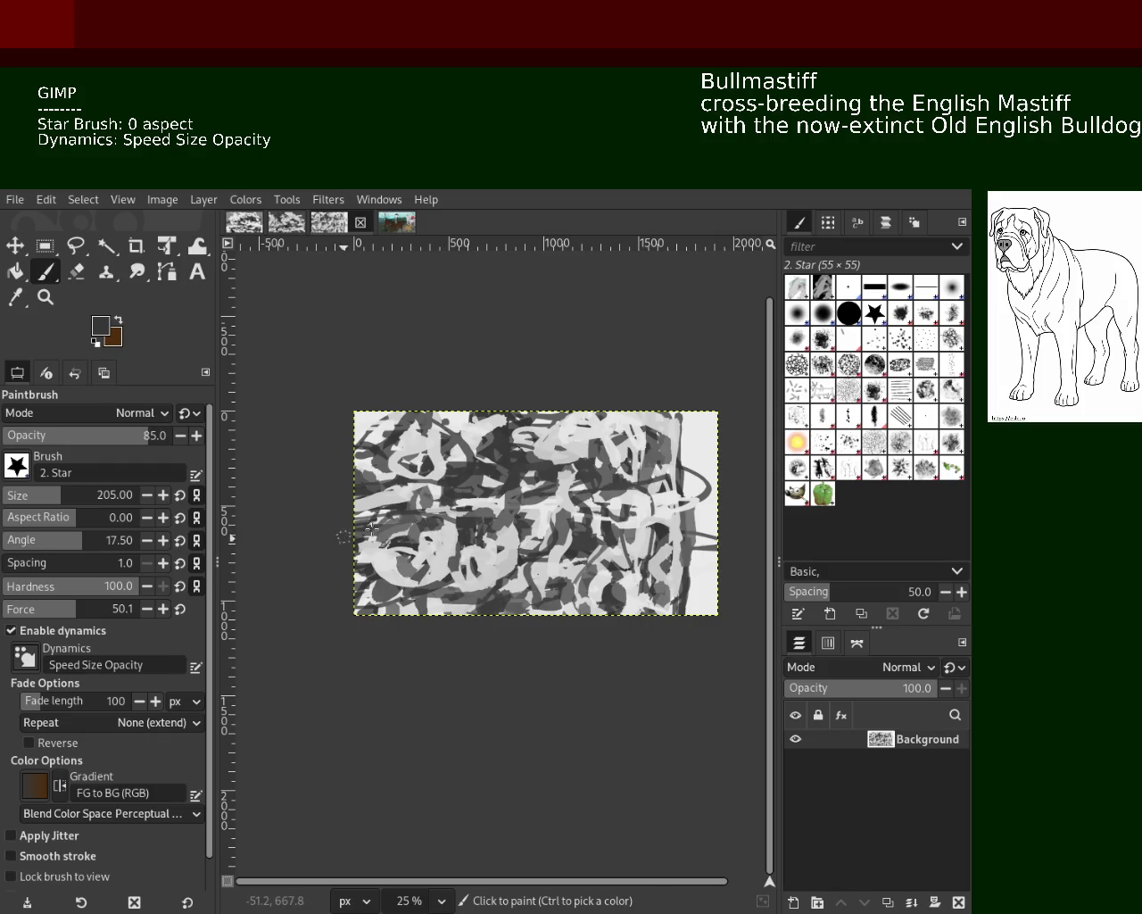
{"action": "left_click", "coordinate": [435, 497], "text": "ctrl"}
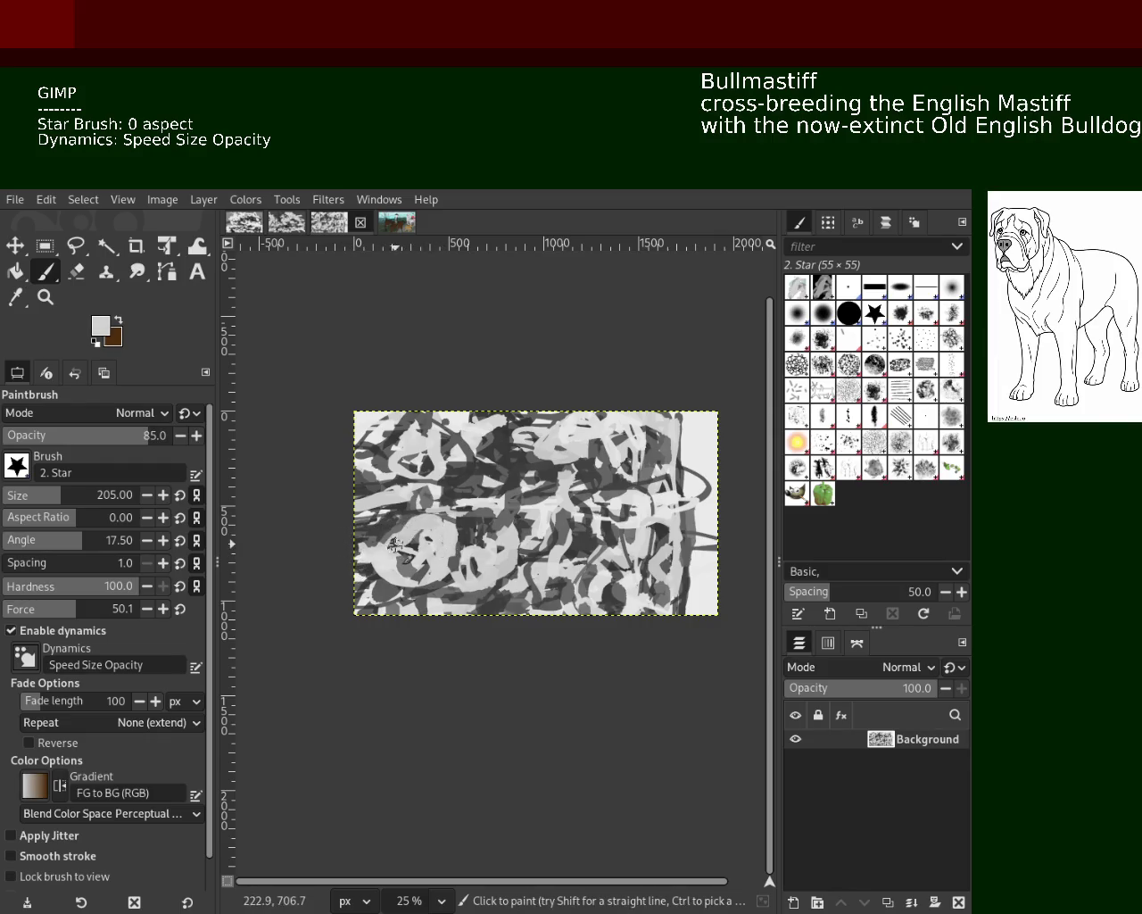
{"action": "left_click", "coordinate": [437, 585], "text": "ctrl"}
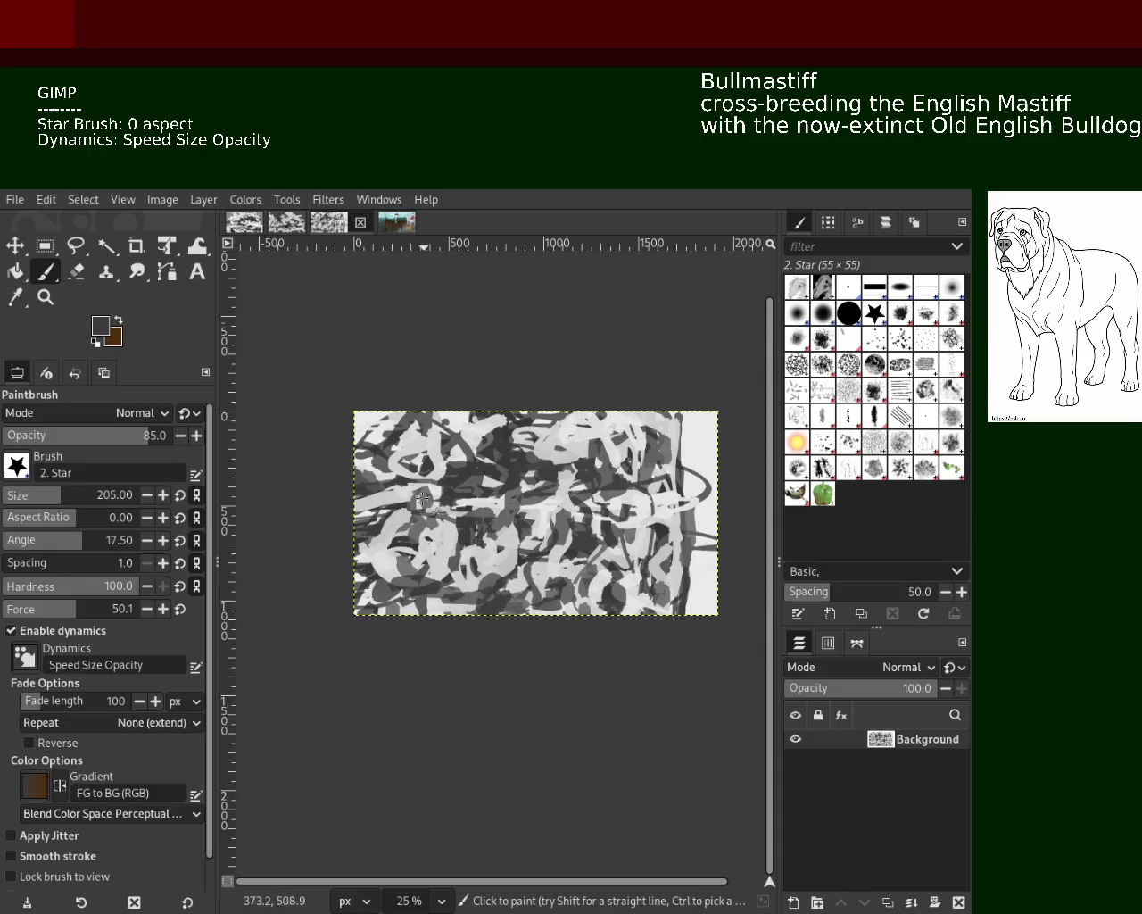
{"action": "left_click", "coordinate": [368, 480], "text": "ctrl"}
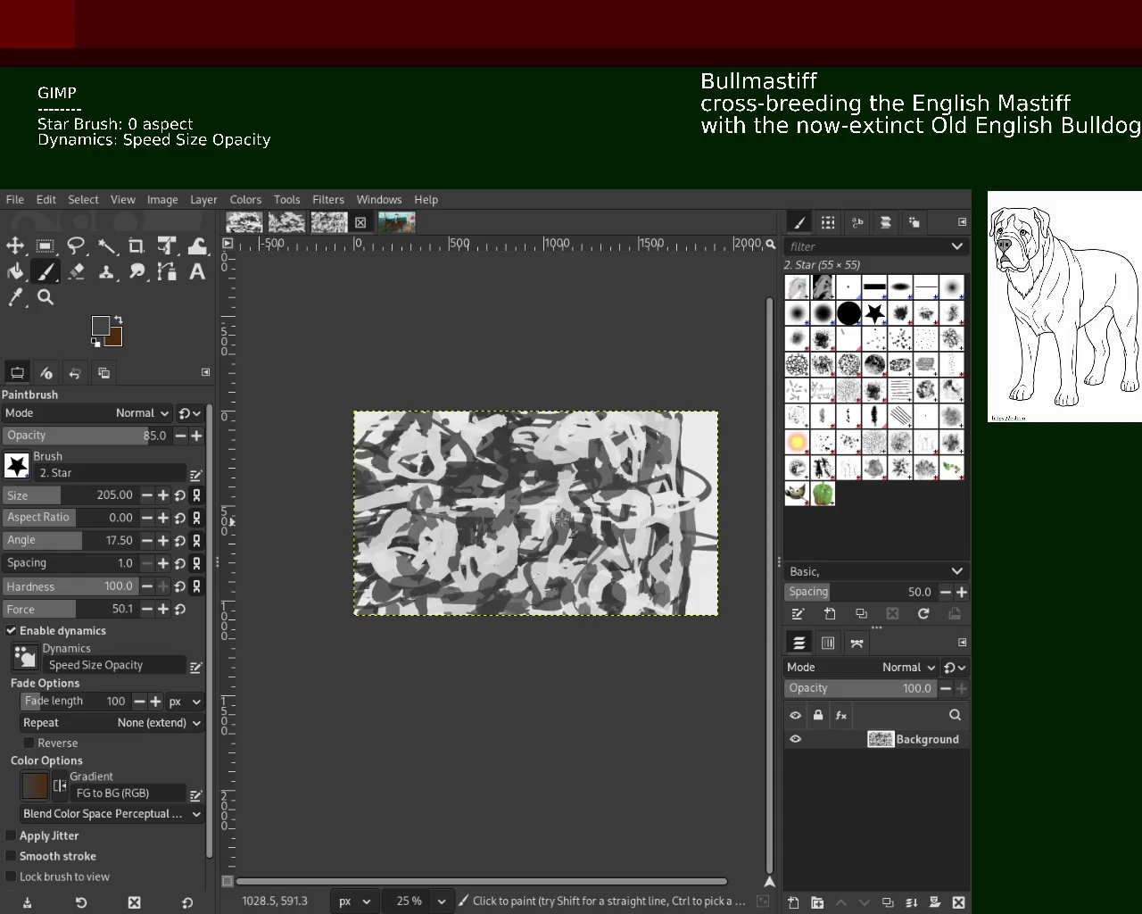
{"action": "left_click", "coordinate": [382, 448], "text": "ctrl"}
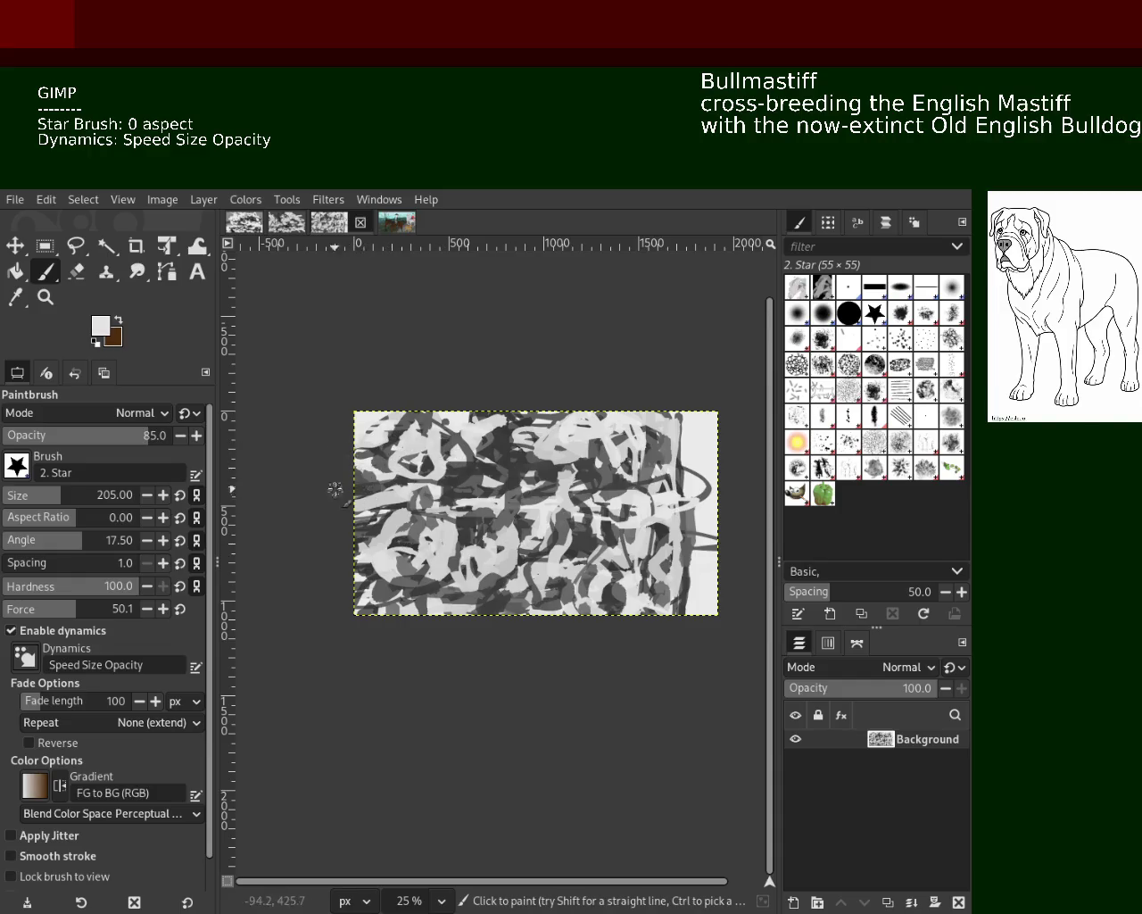
{"action": "left_click", "coordinate": [445, 453], "text": "ctrl"}
{"action": "left_click", "coordinate": [465, 452], "text": "ctrl"}
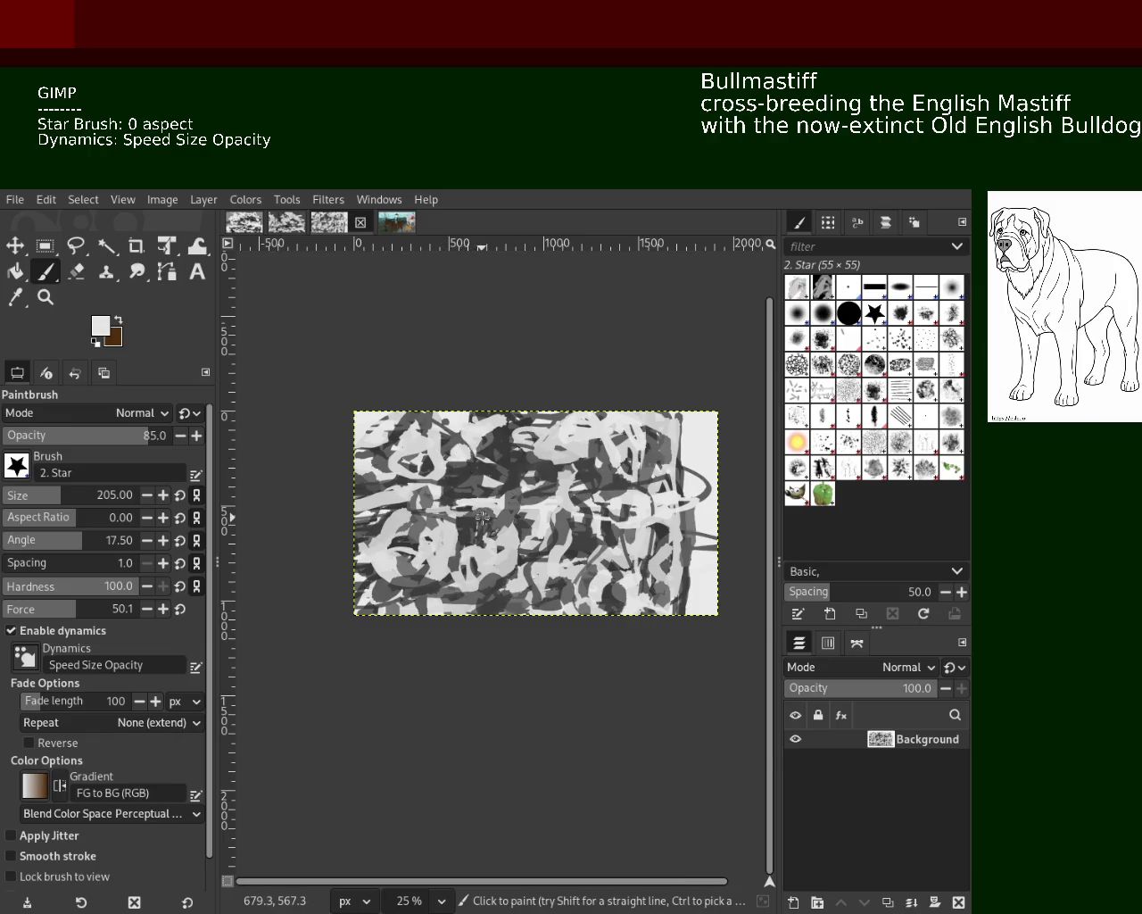
Zoom the view in on the painting to 33.3%.
{"action": "key", "text": "z"}
{"action": "left_click", "coordinate": [553, 507], "text": "ctrl"}
{"action": "left_click", "coordinate": [554, 507]}
{"action": "left_click", "coordinate": [553, 509]}
{"action": "left_click", "coordinate": [553, 509], "text": "ctrl"}
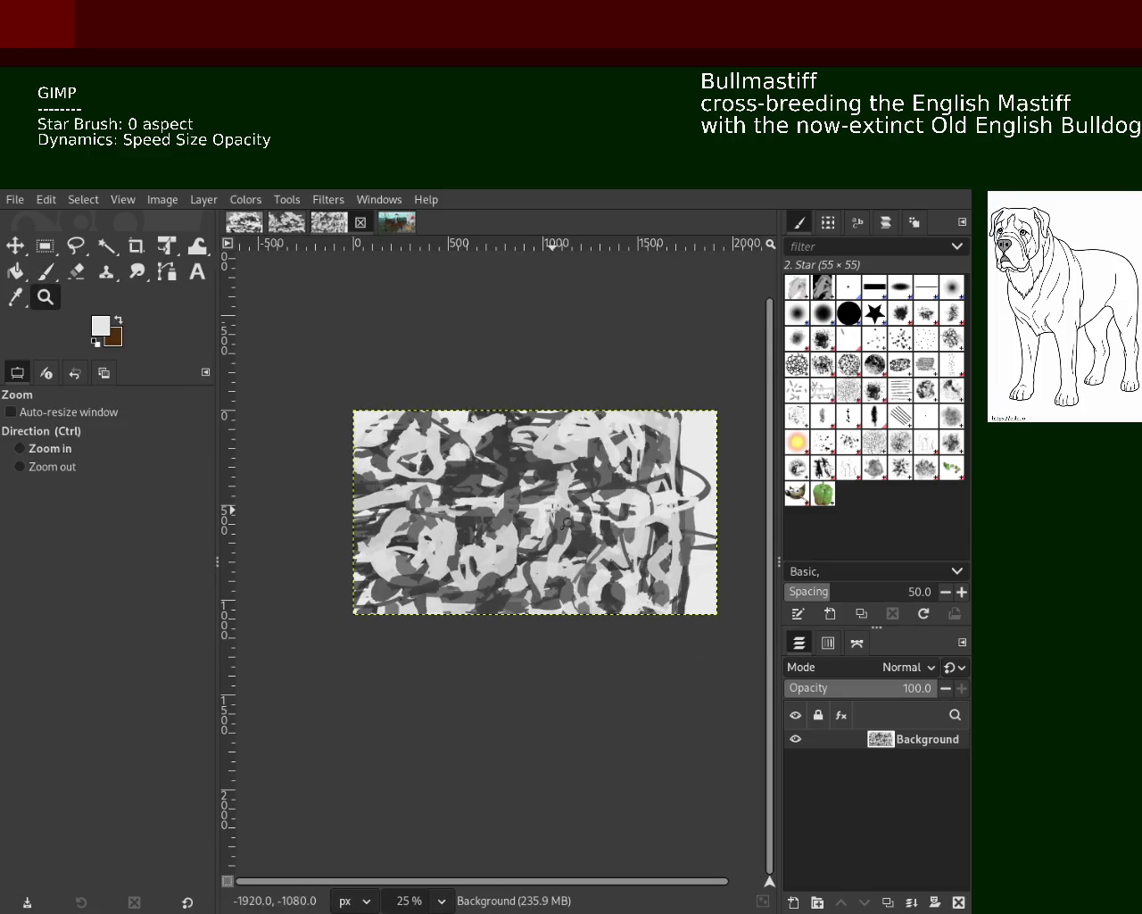
{"action": "left_click", "coordinate": [551, 513]}
{"action": "left_click", "coordinate": [549, 517], "text": "ctrl"}
{"action": "left_click", "coordinate": [549, 518]}
Save the painting as 49.xcf and zoom in and out over the lower canvas.
{"action": "key", "text": "ctrl+s"}
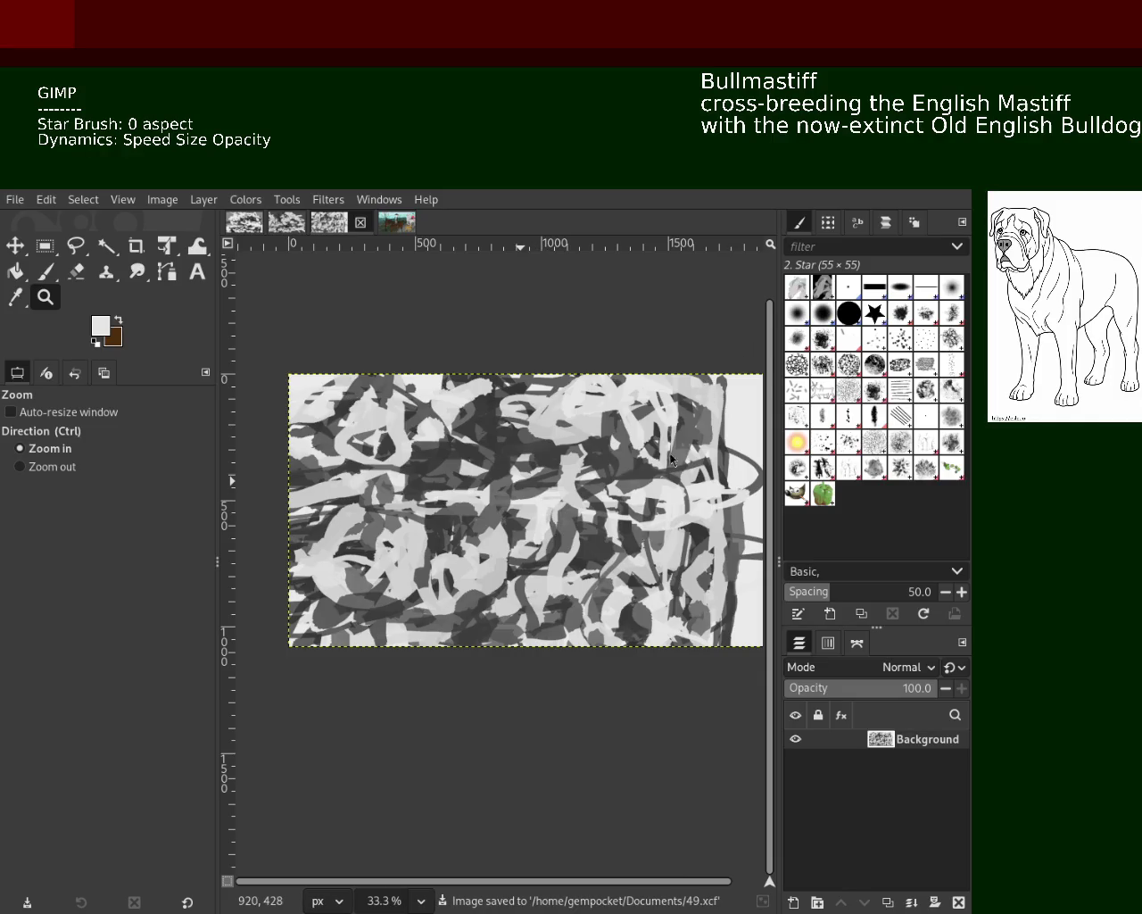
{"action": "left_click", "coordinate": [572, 615], "text": "ctrl"}
{"action": "left_click", "coordinate": [562, 625]}
{"action": "left_click", "coordinate": [566, 606], "text": "ctrl"}
{"action": "left_click", "coordinate": [572, 578]}
{"action": "left_click", "coordinate": [562, 576], "text": "ctrl"}
{"action": "left_click", "coordinate": [544, 572]}
{"action": "left_click", "coordinate": [526, 569], "text": "ctrl"}
{"action": "left_click", "coordinate": [513, 566]}
{"action": "left_click", "coordinate": [522, 571], "text": "ctrl"}
Settle the view at 33.3% and sample a mid grey from the painting with the paintbrush.
{"action": "left_click", "coordinate": [535, 578]}
{"action": "left_click", "coordinate": [549, 585], "text": "ctrl"}
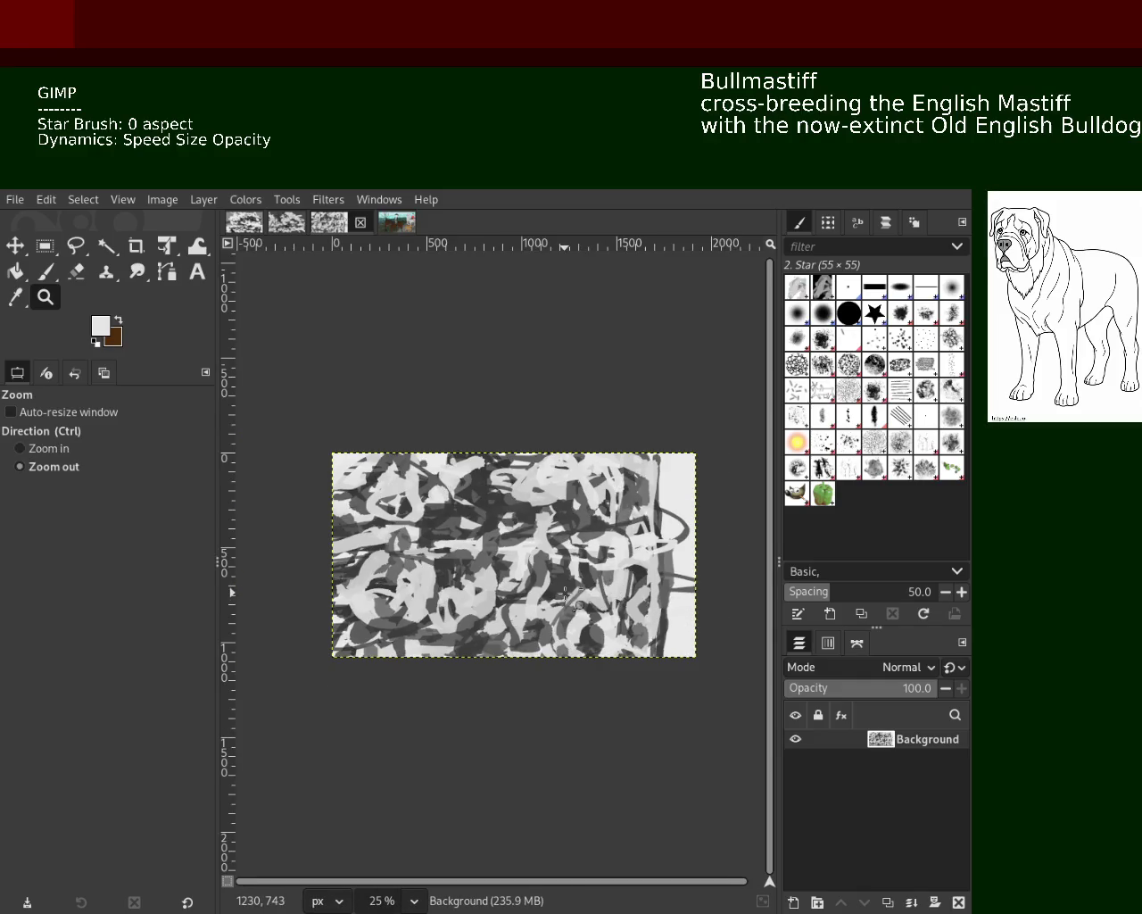
{"action": "left_click", "coordinate": [566, 594]}
{"action": "left_click", "coordinate": [567, 593], "text": "ctrl"}
{"action": "left_click", "coordinate": [569, 592]}
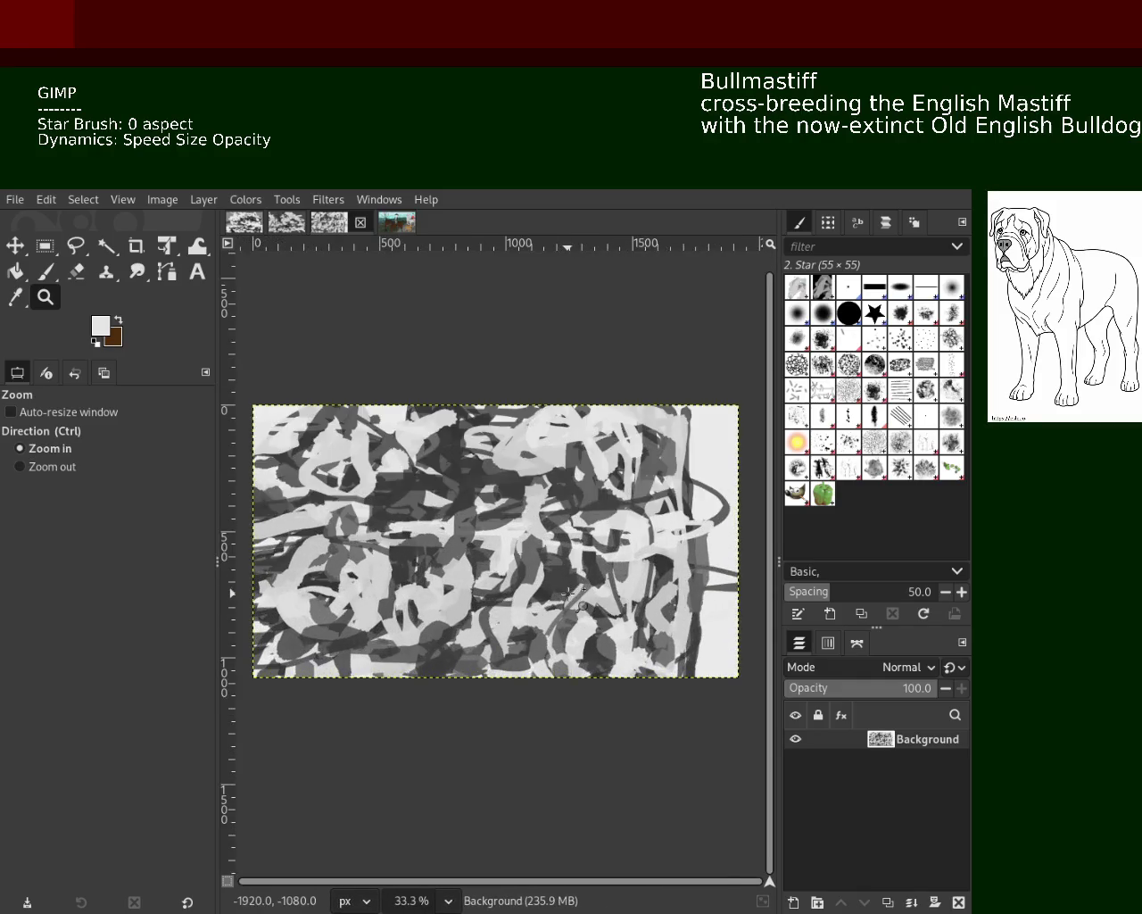
{"action": "key", "text": "p"}
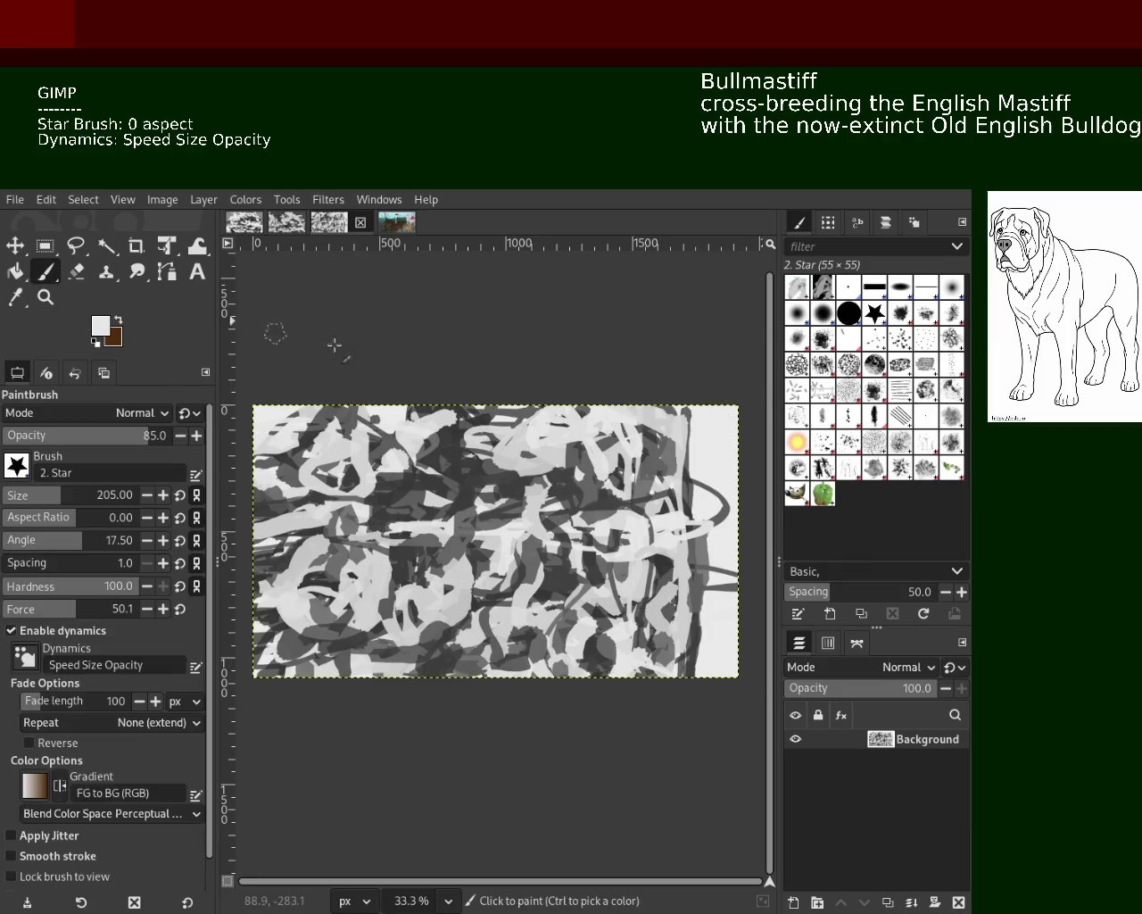
{"action": "left_click", "coordinate": [692, 412], "text": "ctrl"}
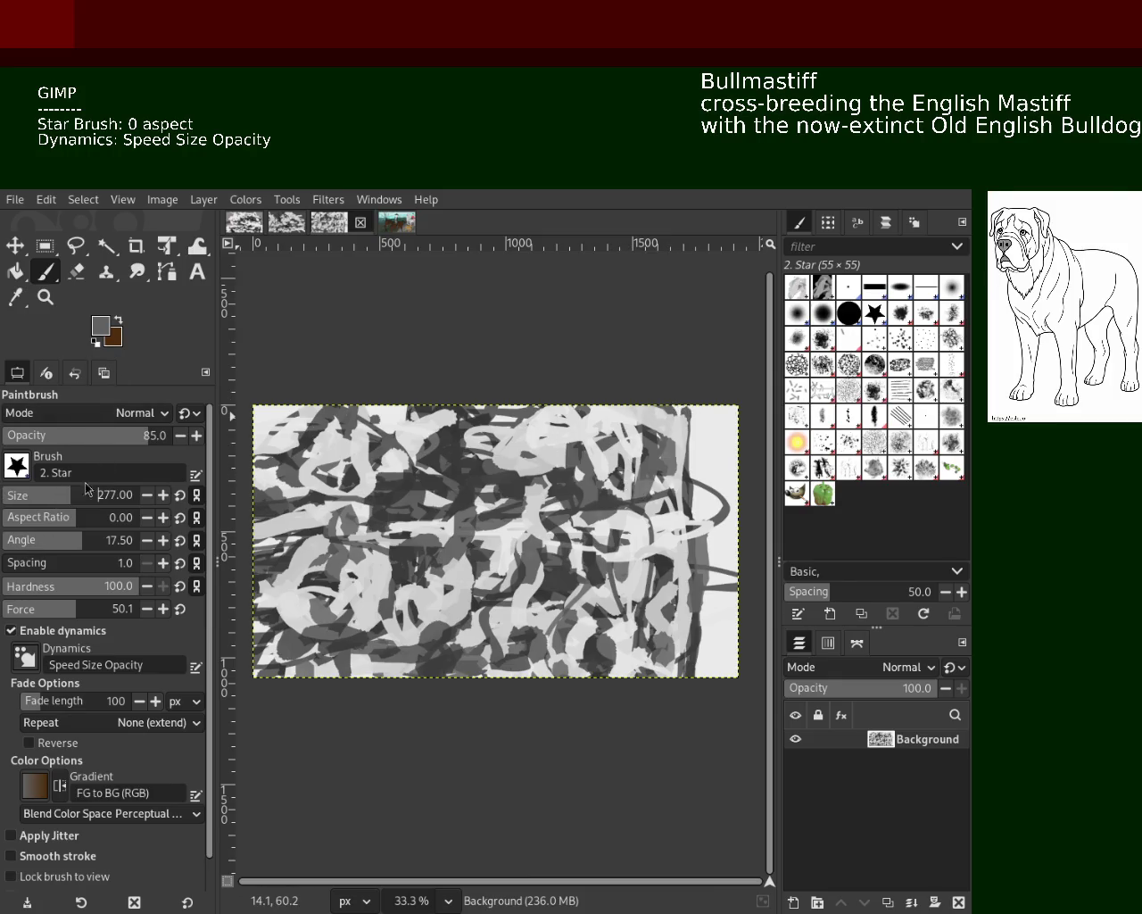
Paint two dark grey star strokes across the canvas.
{"action": "scroll", "coordinate": [183, 443], "scroll_direction": "up", "scroll_amount": 3}
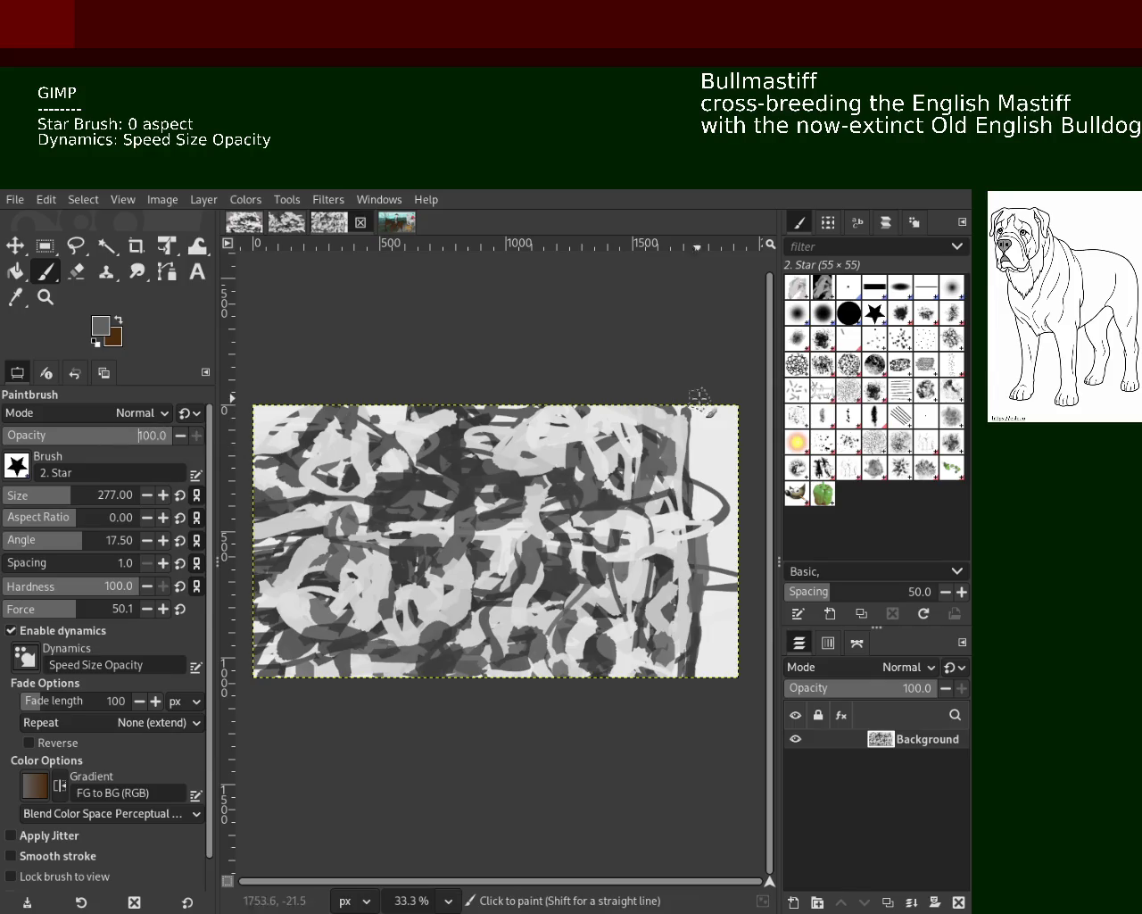
{"action": "left_click_drag", "start_coordinate": [692, 414], "coordinate": [632, 435]}
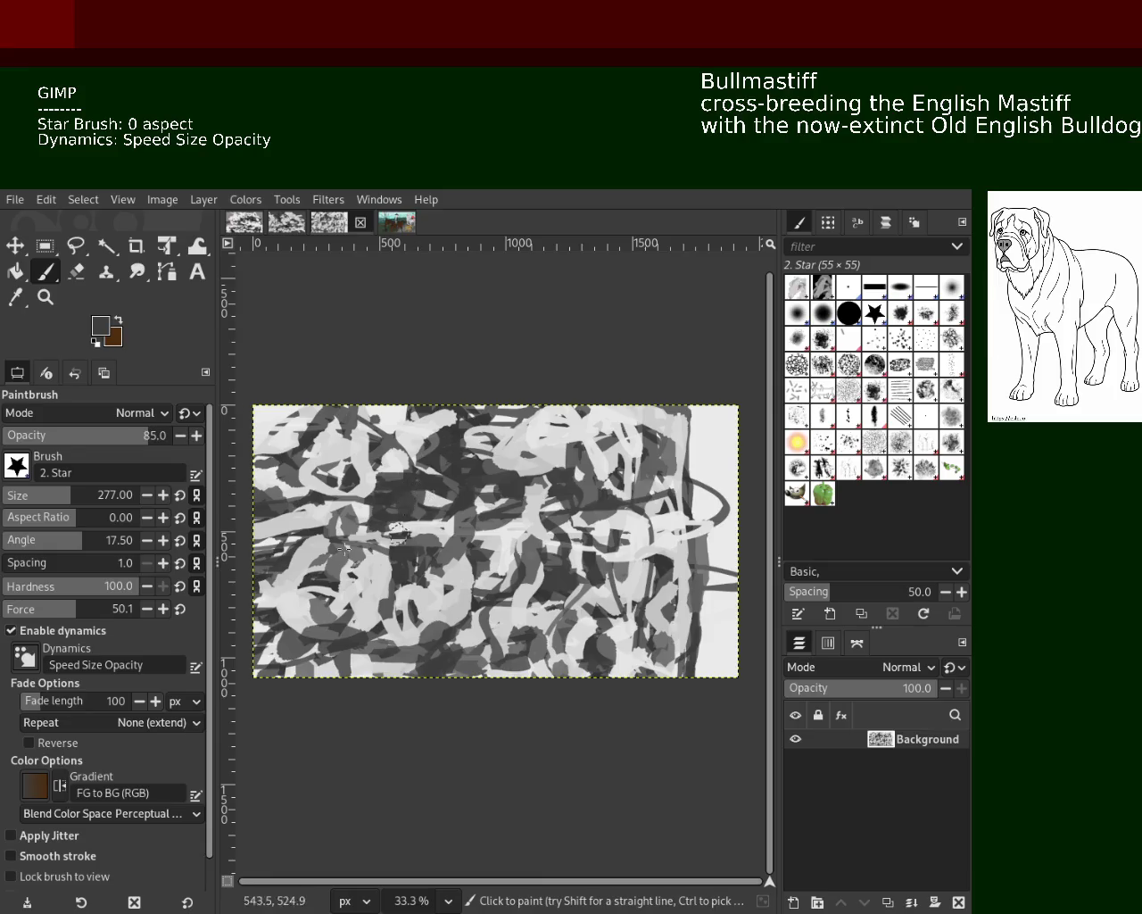
{"action": "left_click_drag", "start_coordinate": [298, 608], "coordinate": [386, 537]}
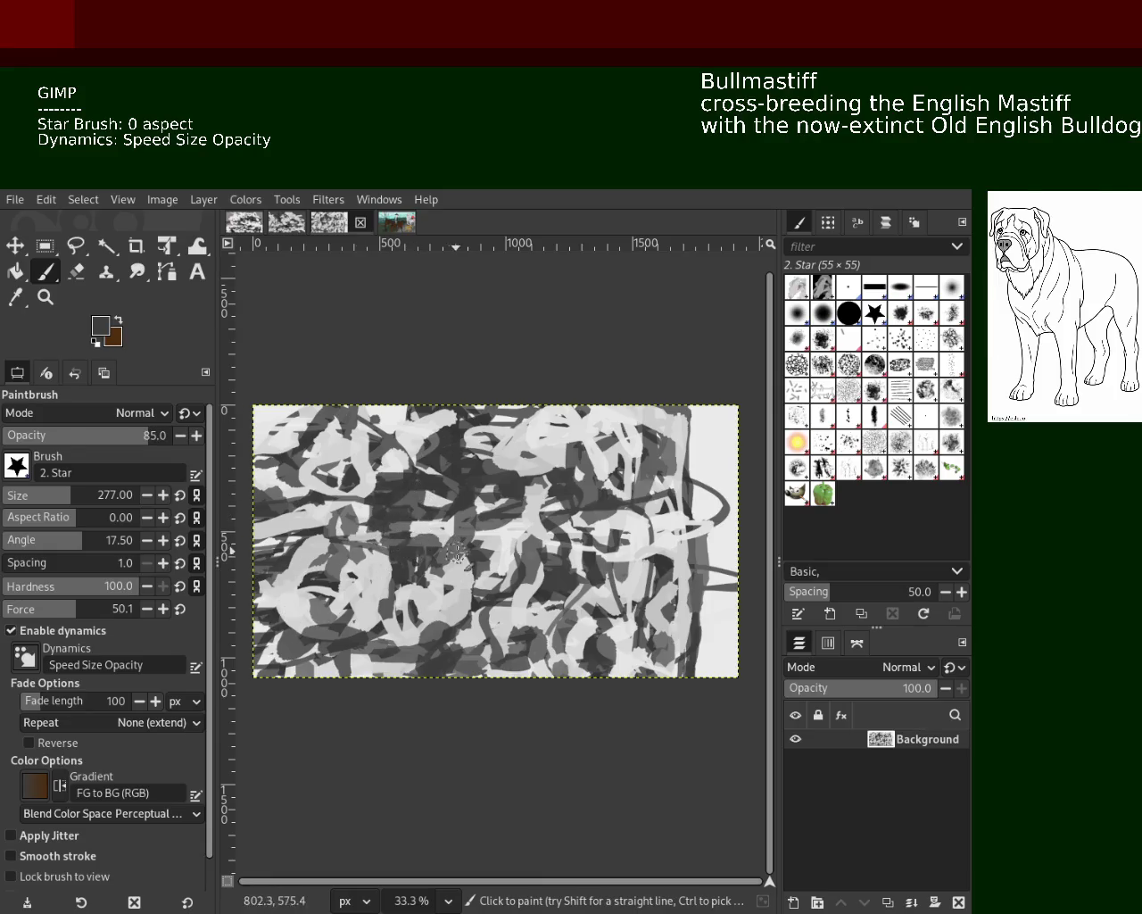
Sample a light grey, check the whole painting zoomed out, then zoom back in to paint.
{"action": "left_click", "coordinate": [476, 539], "text": "ctrl"}
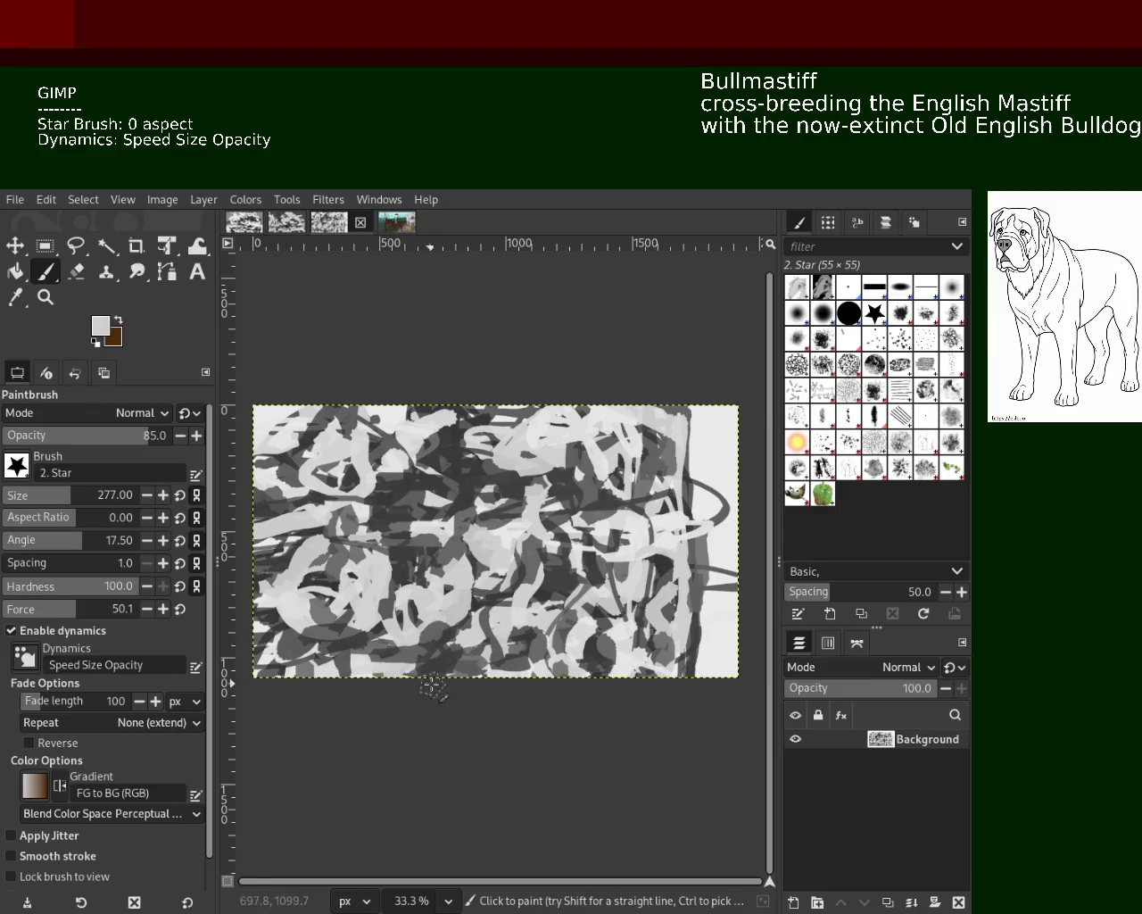
{"action": "left_click", "coordinate": [45, 297]}
{"action": "scroll", "coordinate": [508, 550], "scroll_direction": "down", "scroll_amount": 2}
{"action": "scroll", "coordinate": [500, 550], "scroll_direction": "up", "scroll_amount": 1}
{"action": "left_click", "coordinate": [669, 563]}
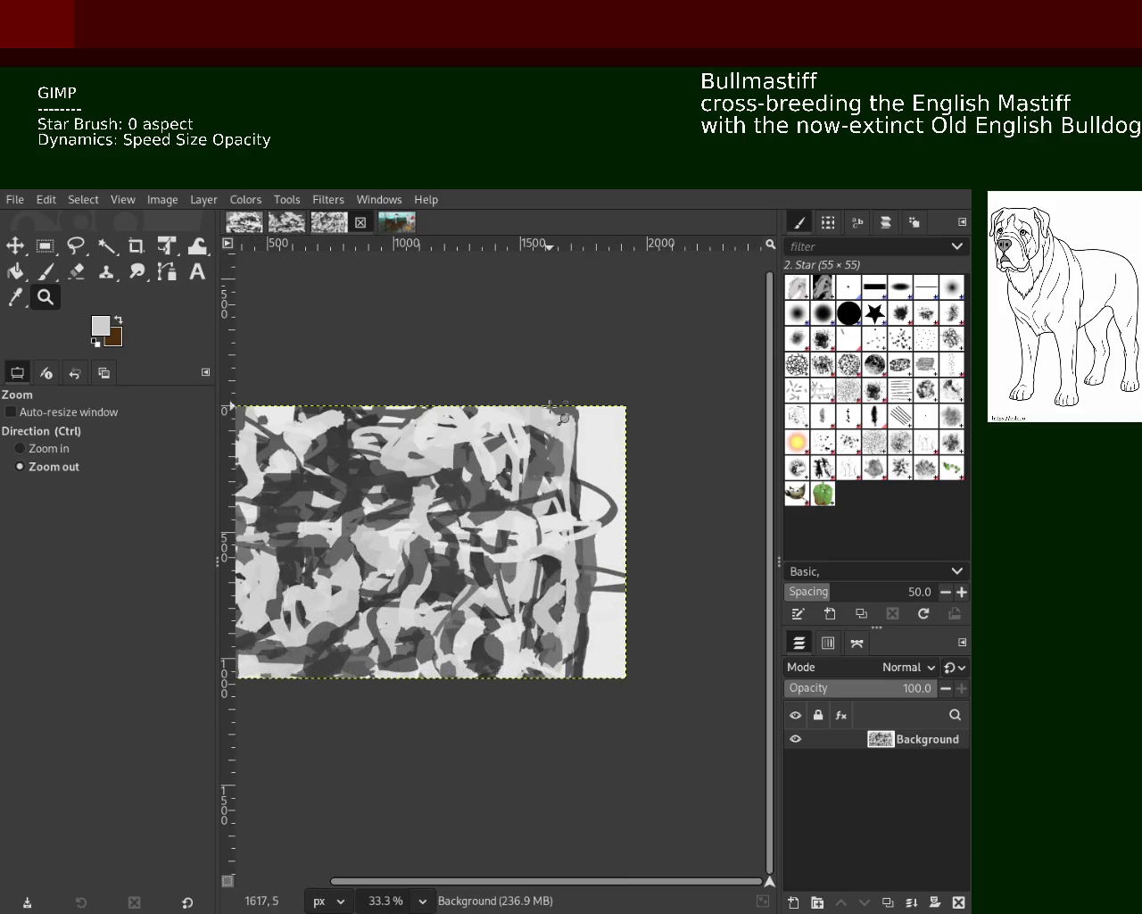
{"action": "left_click", "coordinate": [618, 496], "text": "ctrl"}
{"action": "left_click", "coordinate": [53, 275]}
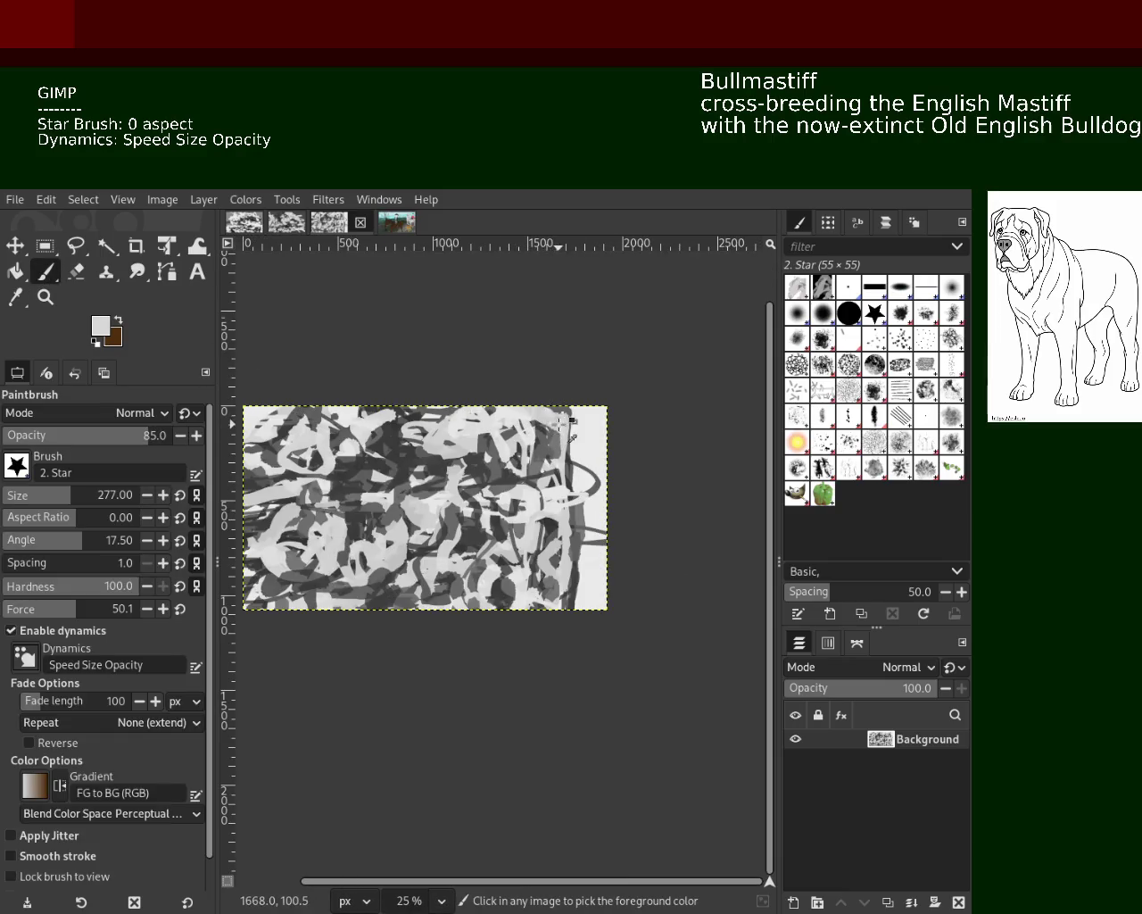
{"action": "key", "text": "z"}
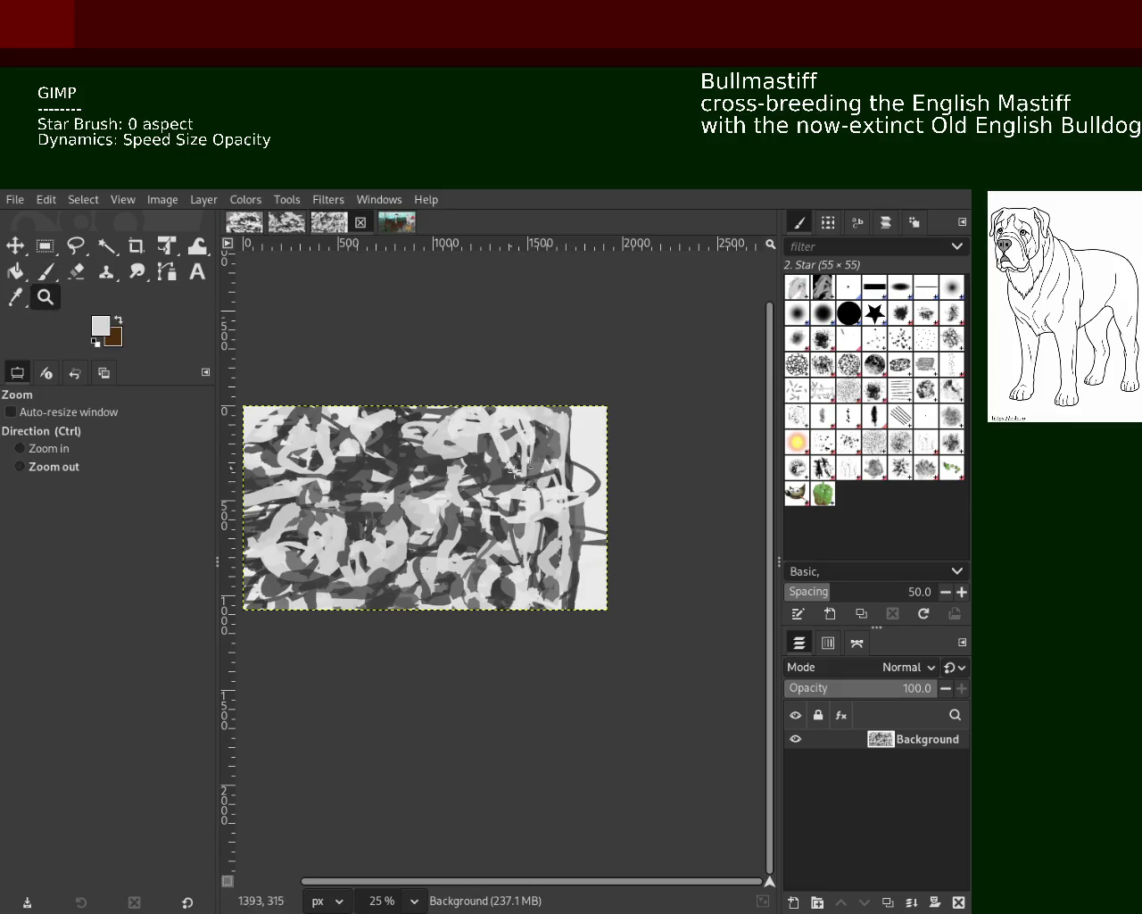
{"action": "scroll", "coordinate": [562, 535], "scroll_direction": "down", "scroll_amount": 2}
{"action": "scroll", "coordinate": [561, 588], "scroll_direction": "up", "scroll_amount": 3}
{"action": "left_click", "coordinate": [533, 555]}
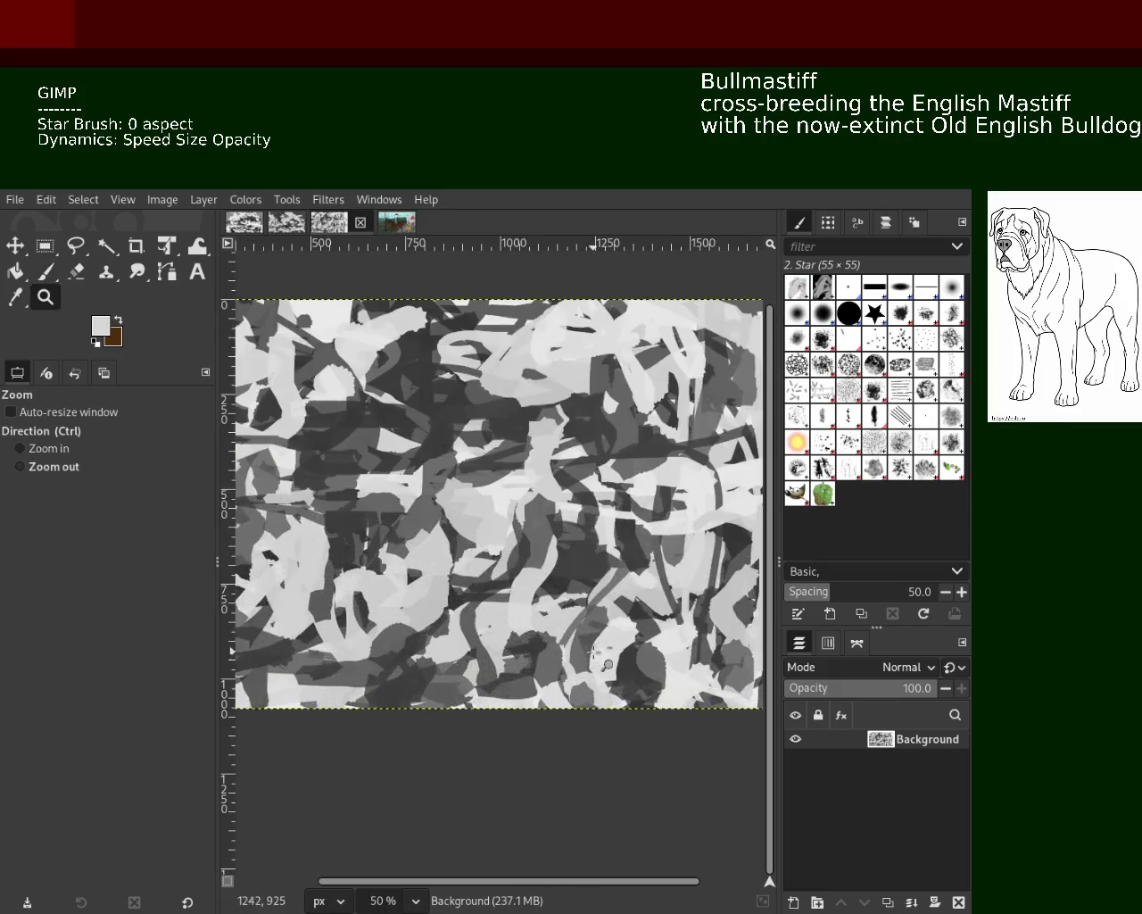
{"action": "left_click", "coordinate": [593, 604], "text": "ctrl"}
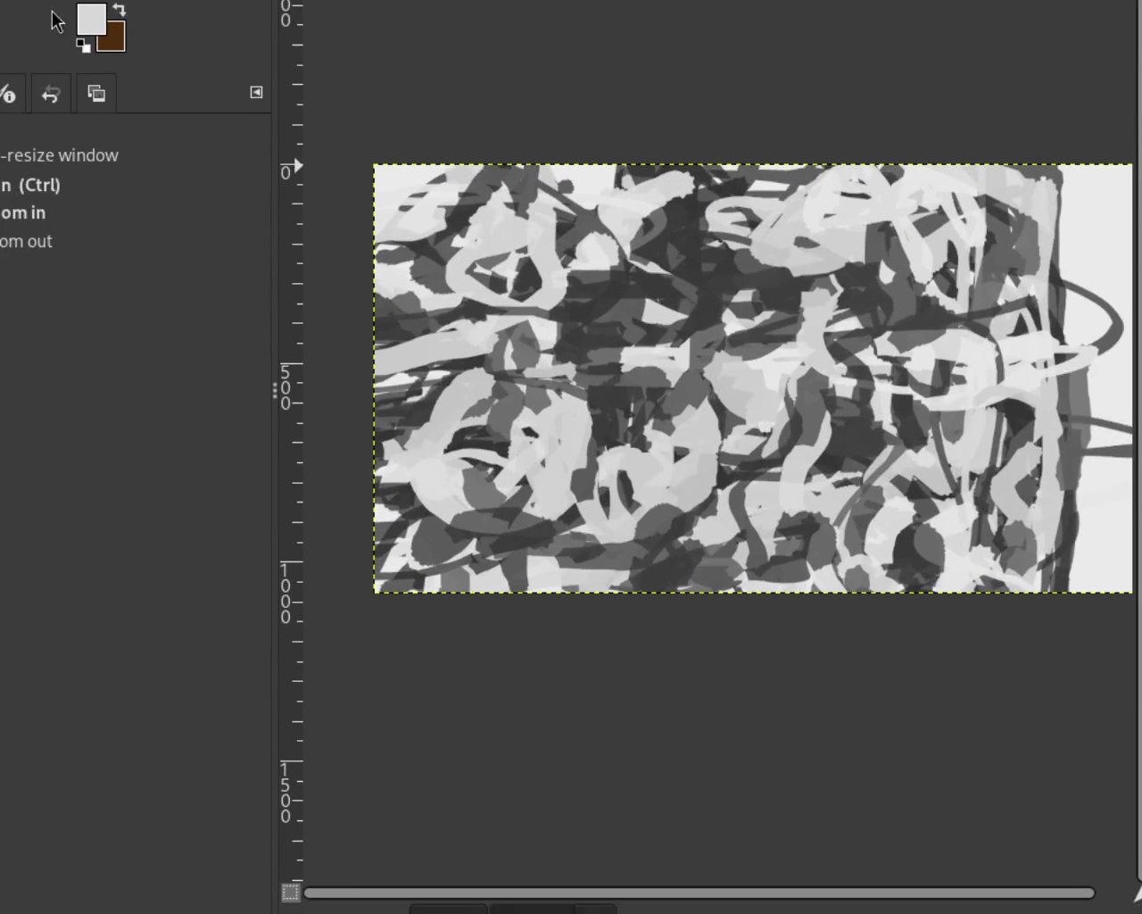
{"action": "left_click", "coordinate": [355, 180], "text": "ctrl"}
{"action": "left_click", "coordinate": [355, 180], "text": "ctrl"}
{"action": "left_click", "coordinate": [654, 169]}
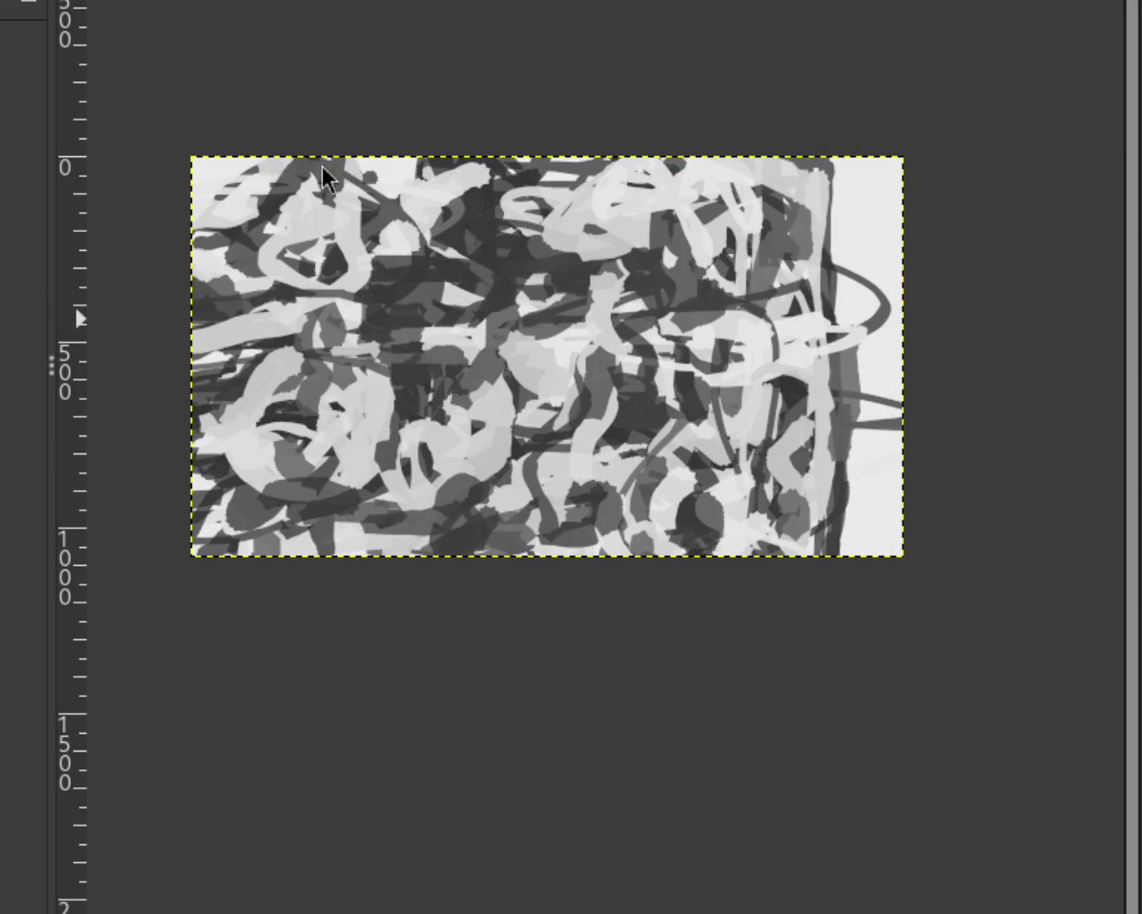
{"action": "scroll", "coordinate": [492, 294], "scroll_direction": "down", "scroll_amount": 1, "text": "ctrl"}
{"action": "scroll", "coordinate": [508, 300], "scroll_direction": "down", "scroll_amount": 1, "text": "ctrl"}
{"action": "scroll", "coordinate": [428, 348], "scroll_direction": "up", "scroll_amount": 3, "text": "ctrl"}
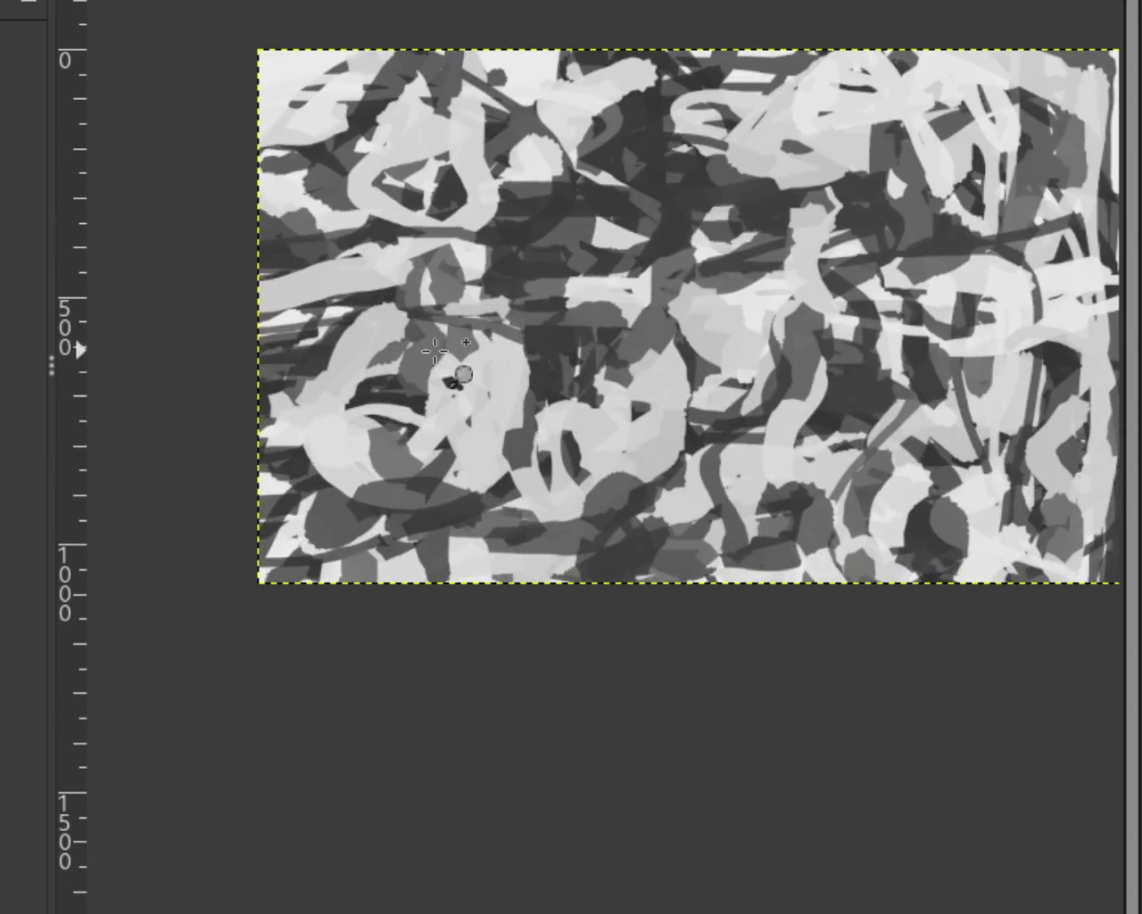
{"action": "scroll", "coordinate": [441, 368], "scroll_direction": "down", "scroll_amount": 1, "text": "ctrl"}
{"action": "scroll", "coordinate": [247, 294], "scroll_direction": "down", "scroll_amount": 1, "text": "ctrl"}
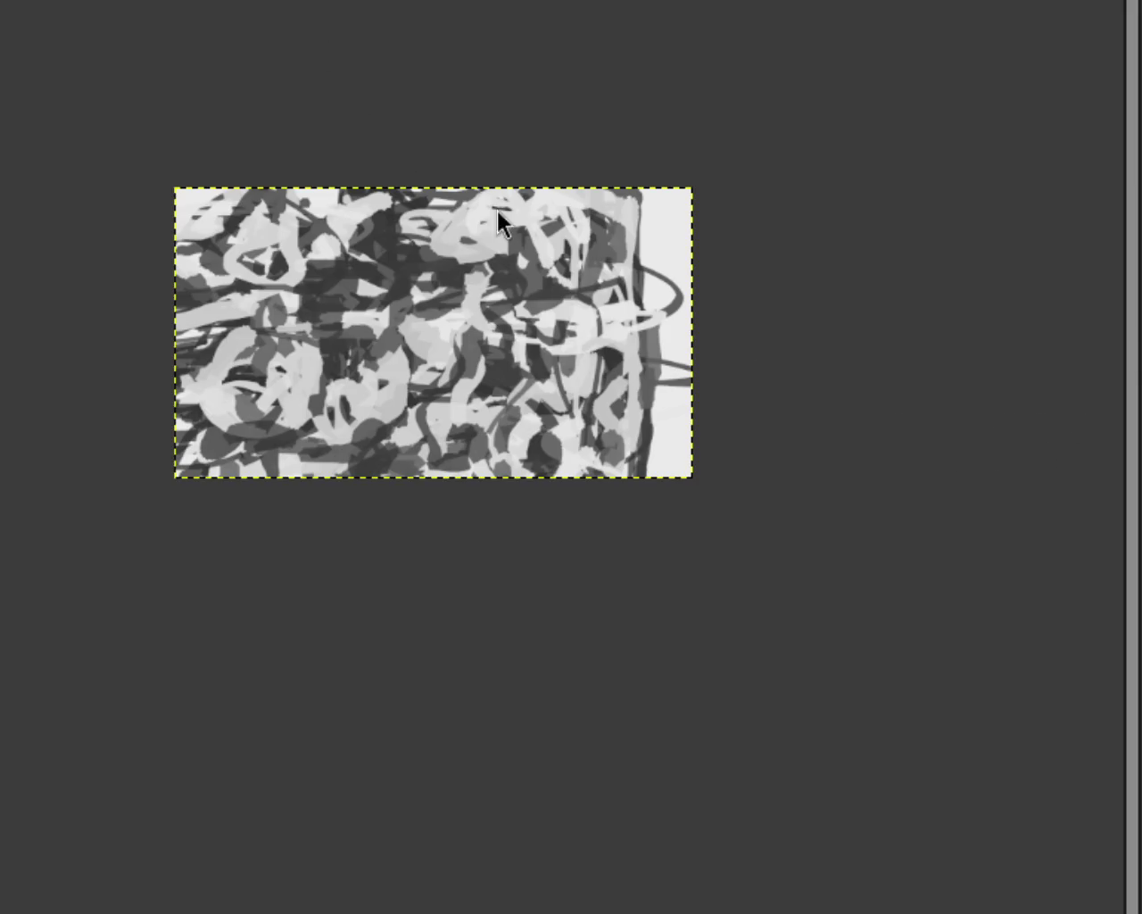
{"action": "left_click_drag", "start_coordinate": [608, 229], "coordinate": [650, 231]}
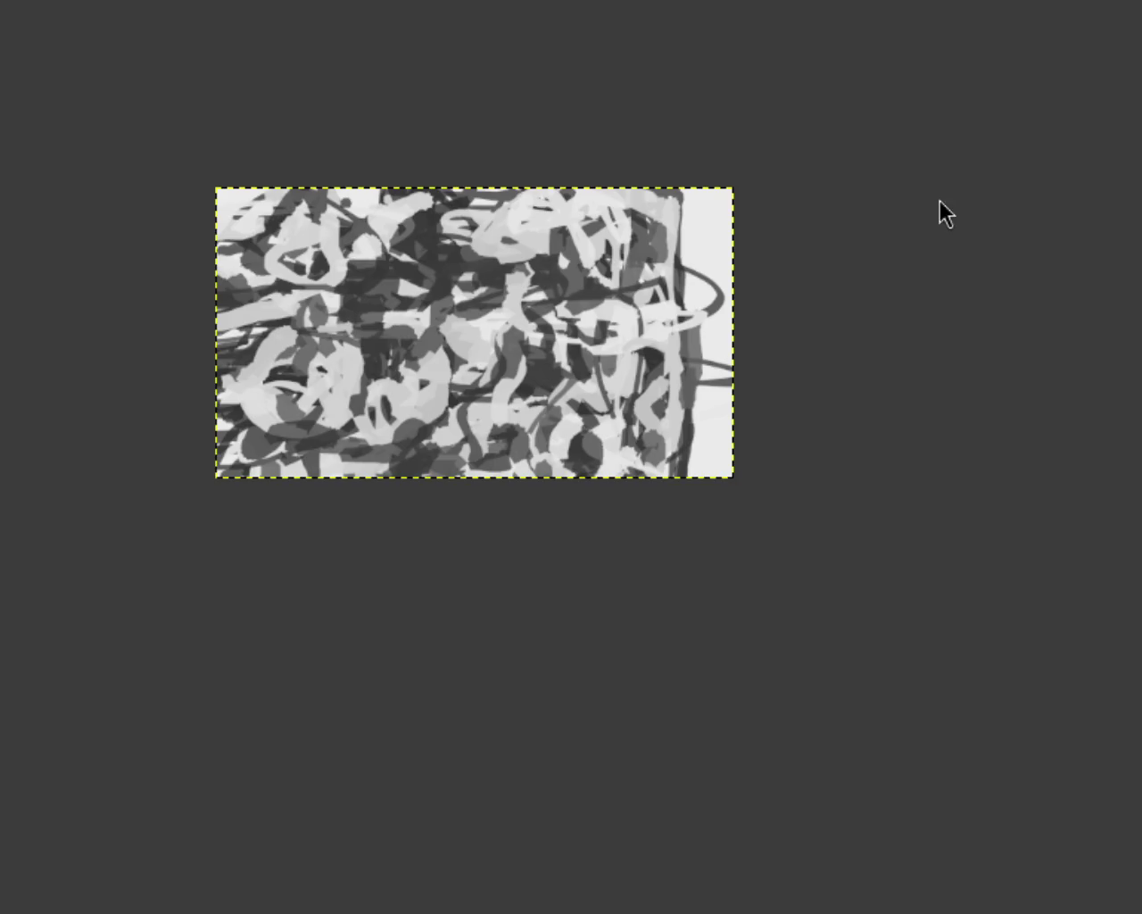
{"action": "left_click", "coordinate": [723, 314], "text": "ctrl"}
{"action": "left_click", "coordinate": [601, 344]}
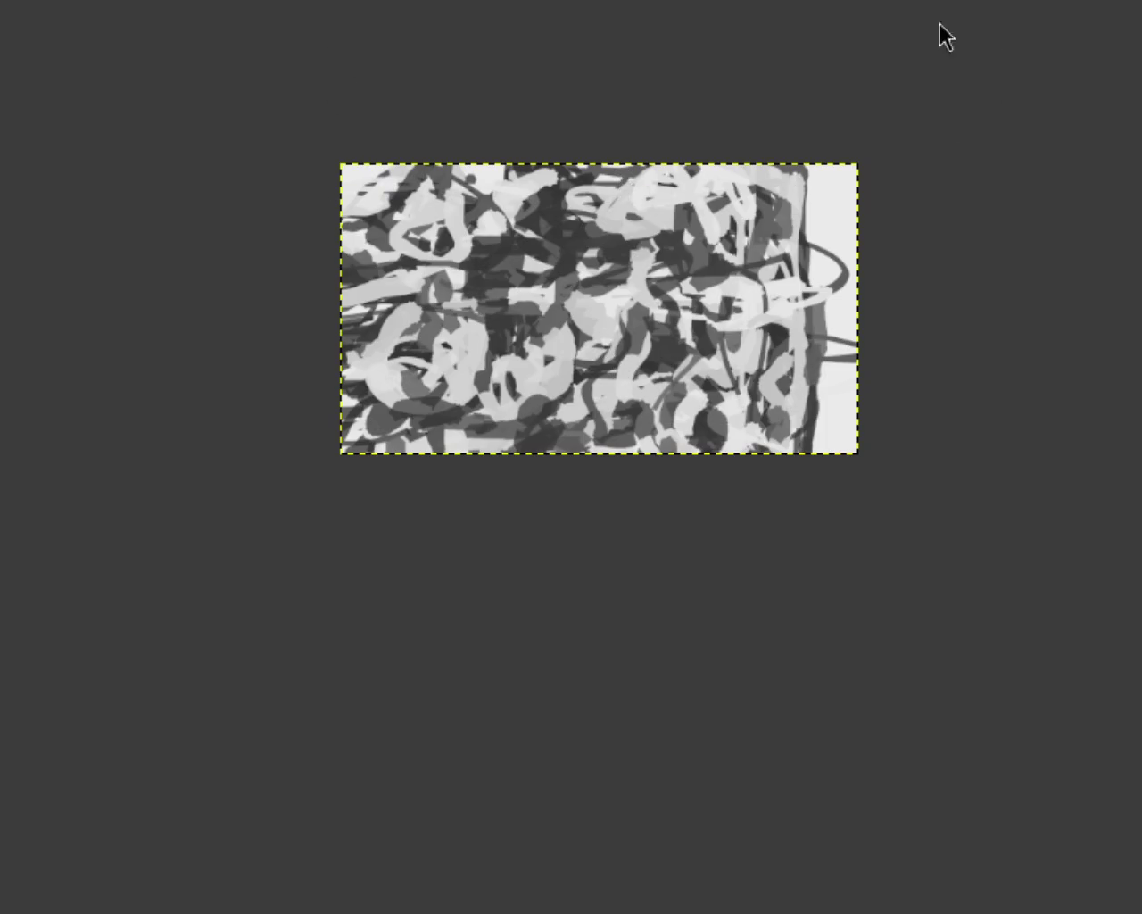
{"action": "key", "text": "Tab"}
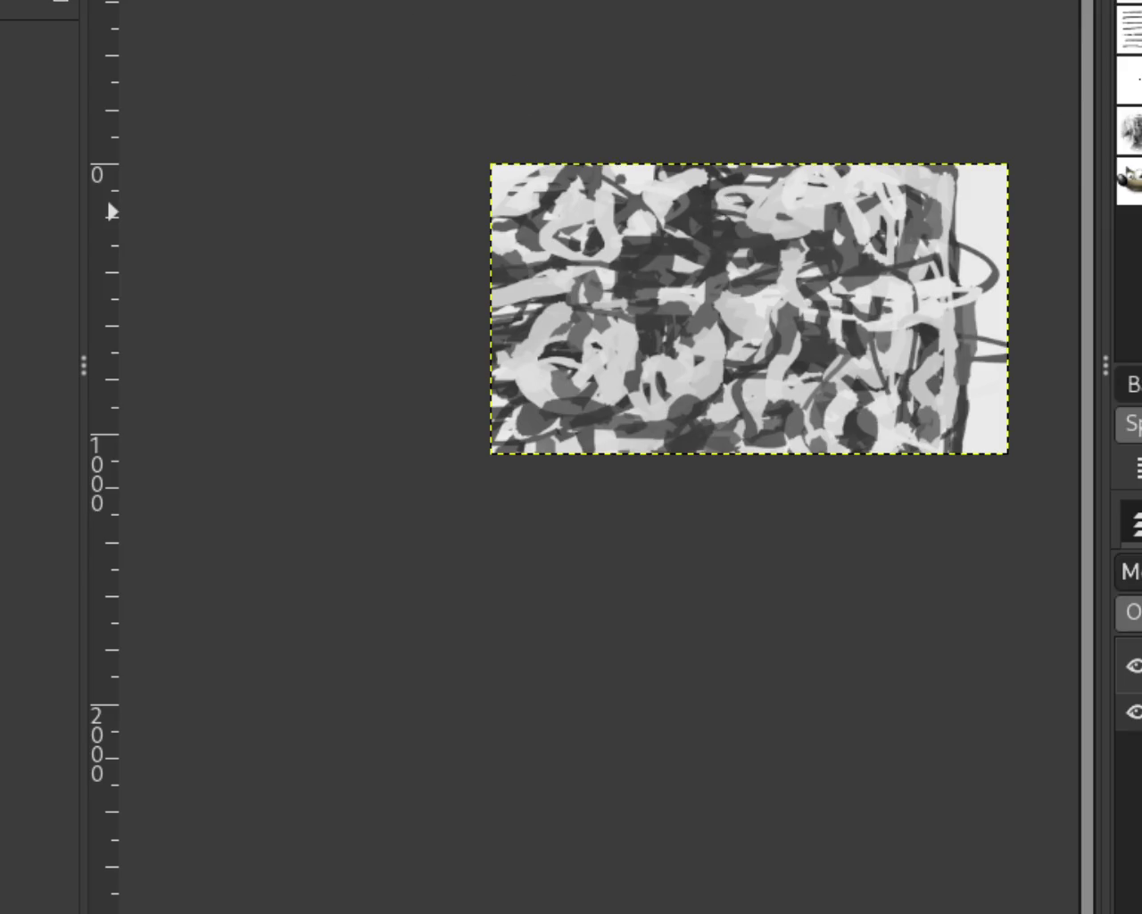
Paint a dark grey dab near the upper centre, keeping it after an undo and redo.
{"action": "scroll", "coordinate": [528, 286], "scroll_direction": "down", "scroll_amount": 2}
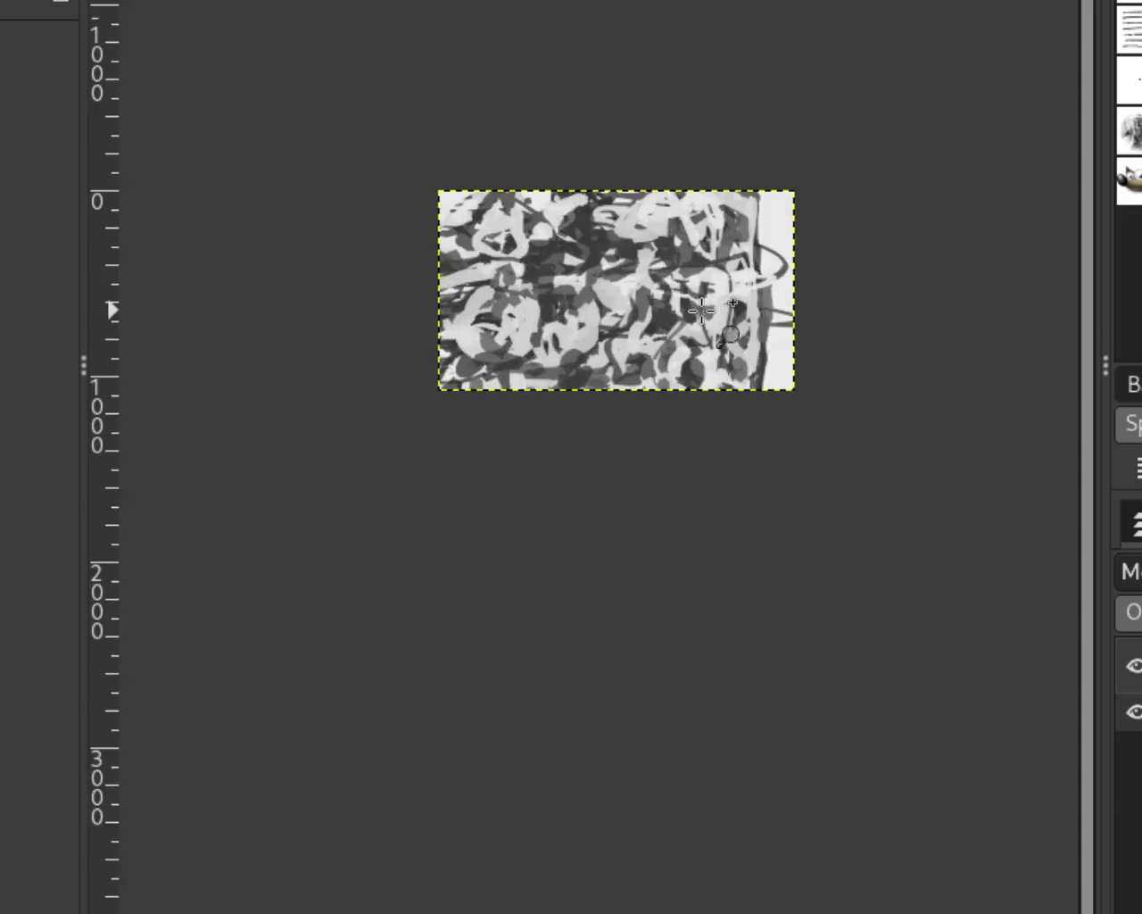
{"action": "scroll", "coordinate": [678, 294], "scroll_direction": "up", "scroll_amount": 5}
{"action": "scroll", "coordinate": [745, 312], "scroll_direction": "down", "scroll_amount": 1}
{"action": "scroll", "coordinate": [745, 313], "scroll_direction": "up", "scroll_amount": 3}
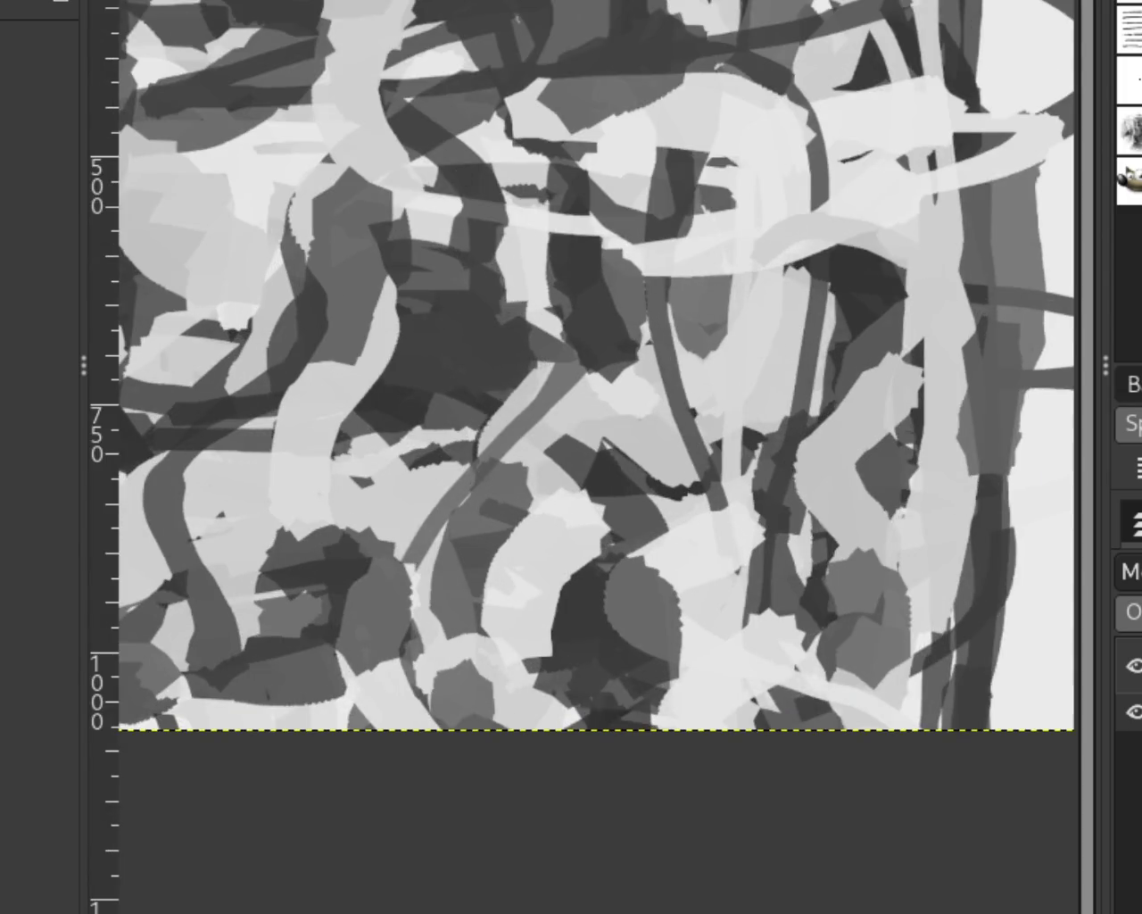
{"action": "left_click_drag", "start_coordinate": [705, 219], "coordinate": [701, 221]}
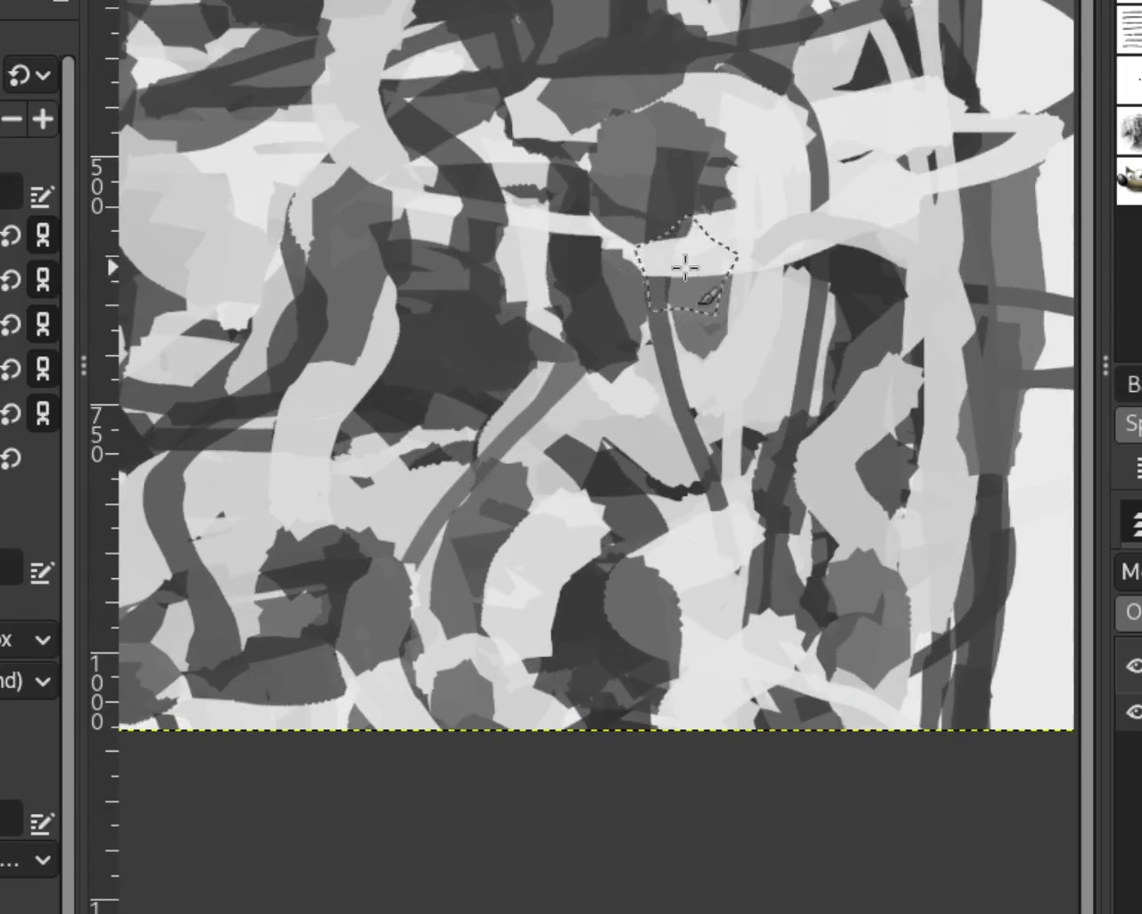
{"action": "key", "text": "ctrl+z"}
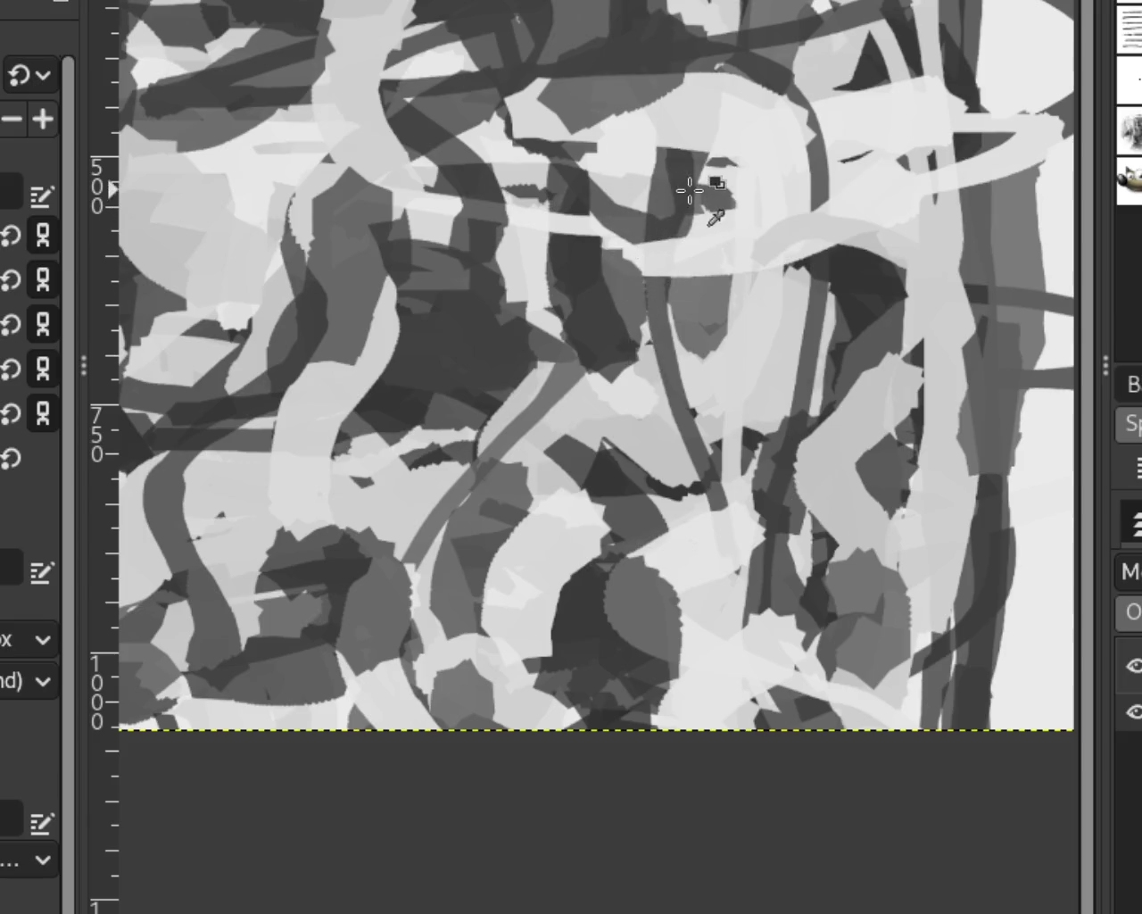
{"action": "key", "text": "ctrl+y"}
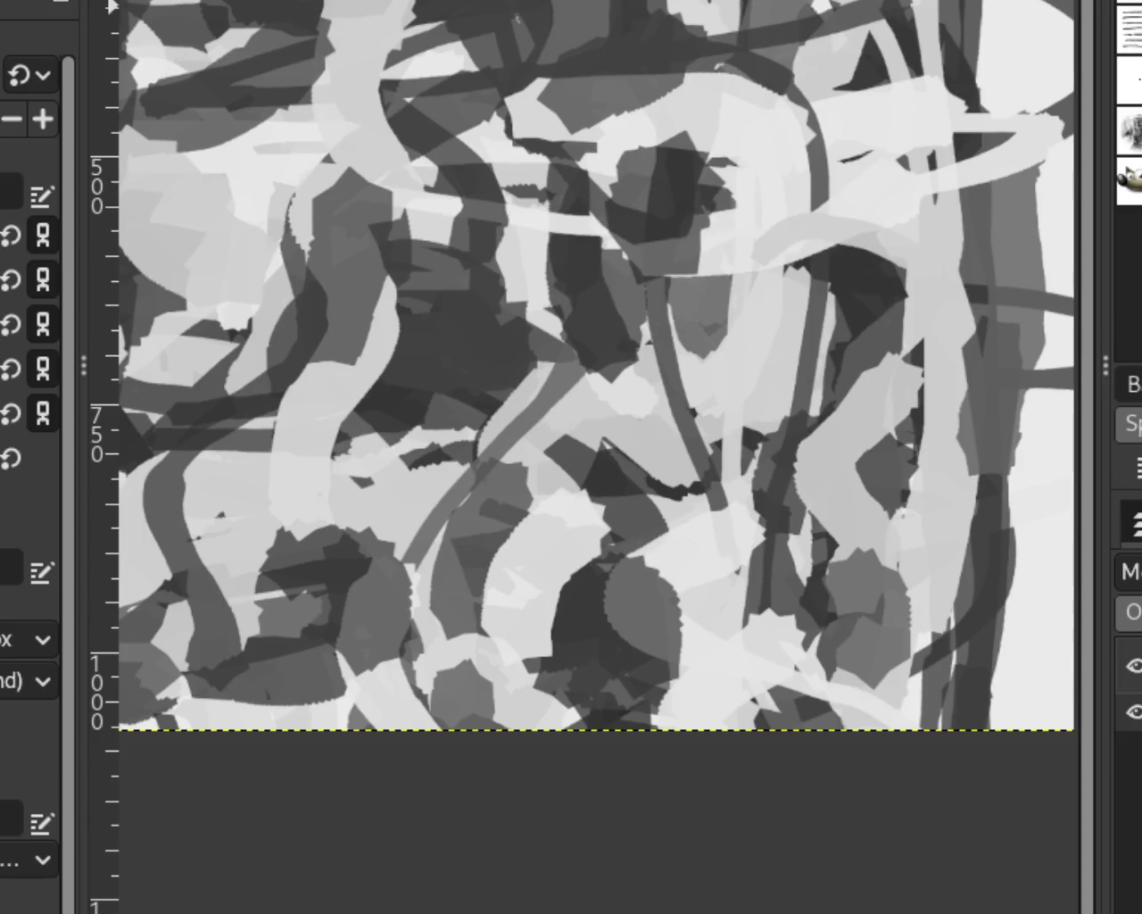
Try a light grey horizontal stroke across the upper canvas and discard it.
{"action": "scroll", "coordinate": [781, 331], "scroll_direction": "down", "scroll_amount": 2}
{"action": "scroll", "coordinate": [781, 330], "scroll_direction": "down", "scroll_amount": 2}
{"action": "scroll", "coordinate": [786, 328], "scroll_direction": "up", "scroll_amount": 1}
{"action": "scroll", "coordinate": [785, 327], "scroll_direction": "down", "scroll_amount": 2}
{"action": "scroll", "coordinate": [808, 326], "scroll_direction": "up", "scroll_amount": 4}
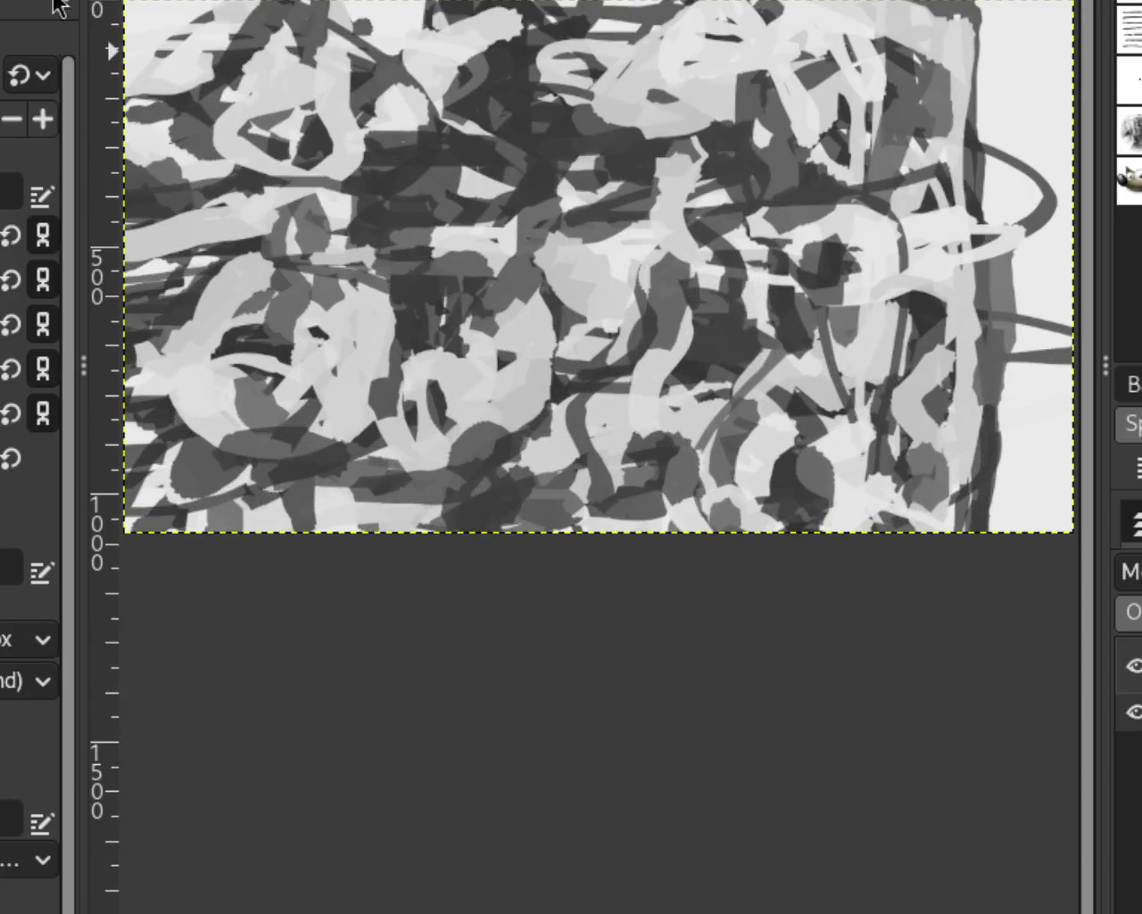
{"action": "left_click_drag", "start_coordinate": [943, 237], "coordinate": [447, 237]}
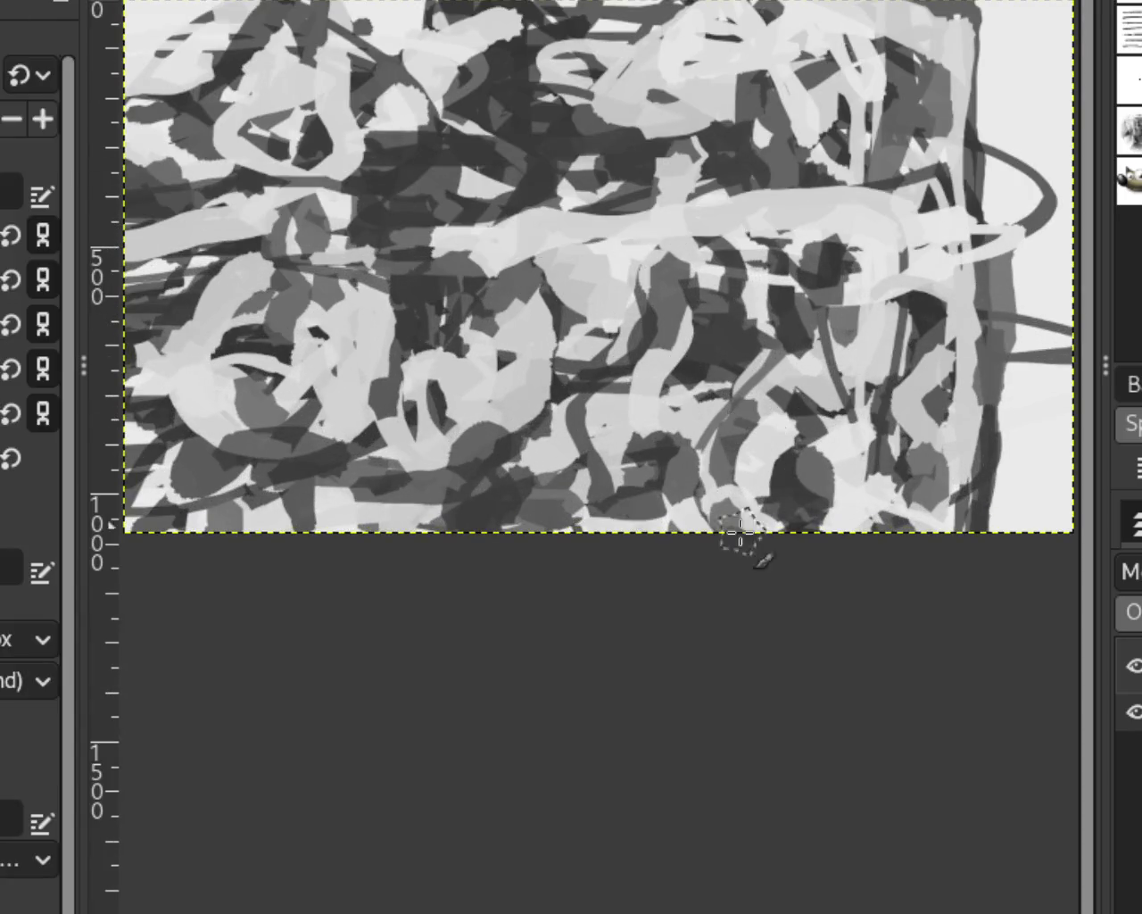
{"action": "key", "text": "ctrl+z"}
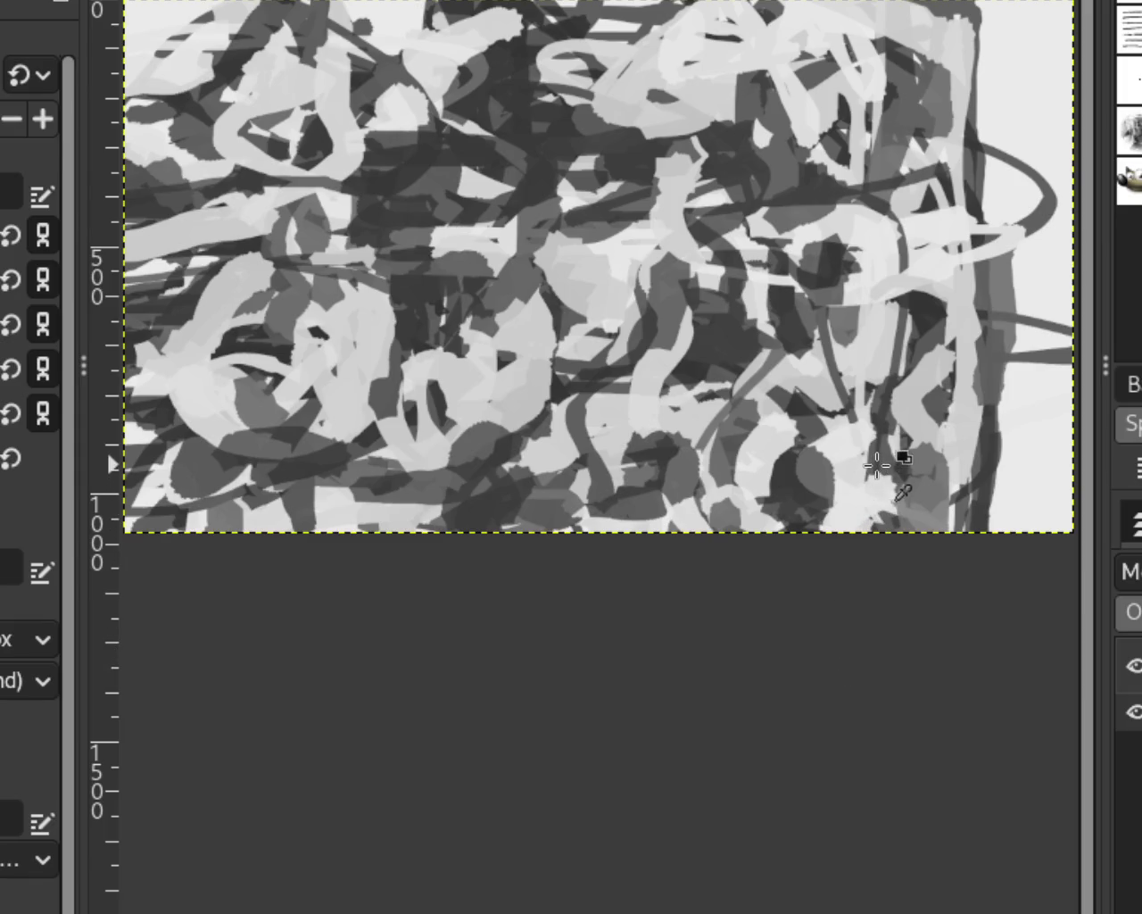
Dab dark grey over the lower-right area, undoing three unwanted lighter strokes.
{"action": "left_click_drag", "start_coordinate": [877, 465], "coordinate": [862, 589]}
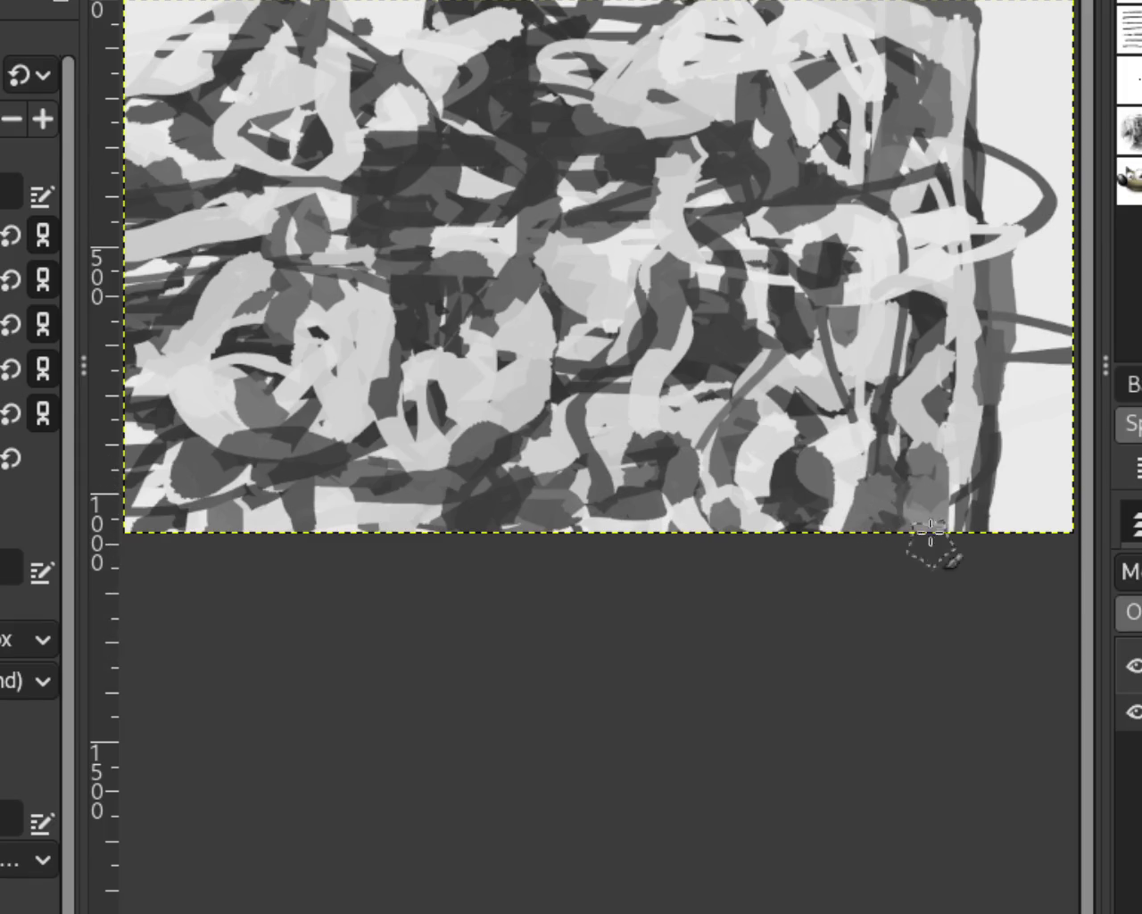
{"action": "left_click_drag", "start_coordinate": [978, 434], "coordinate": [958, 535]}
{"action": "key", "text": "ctrl+z"}
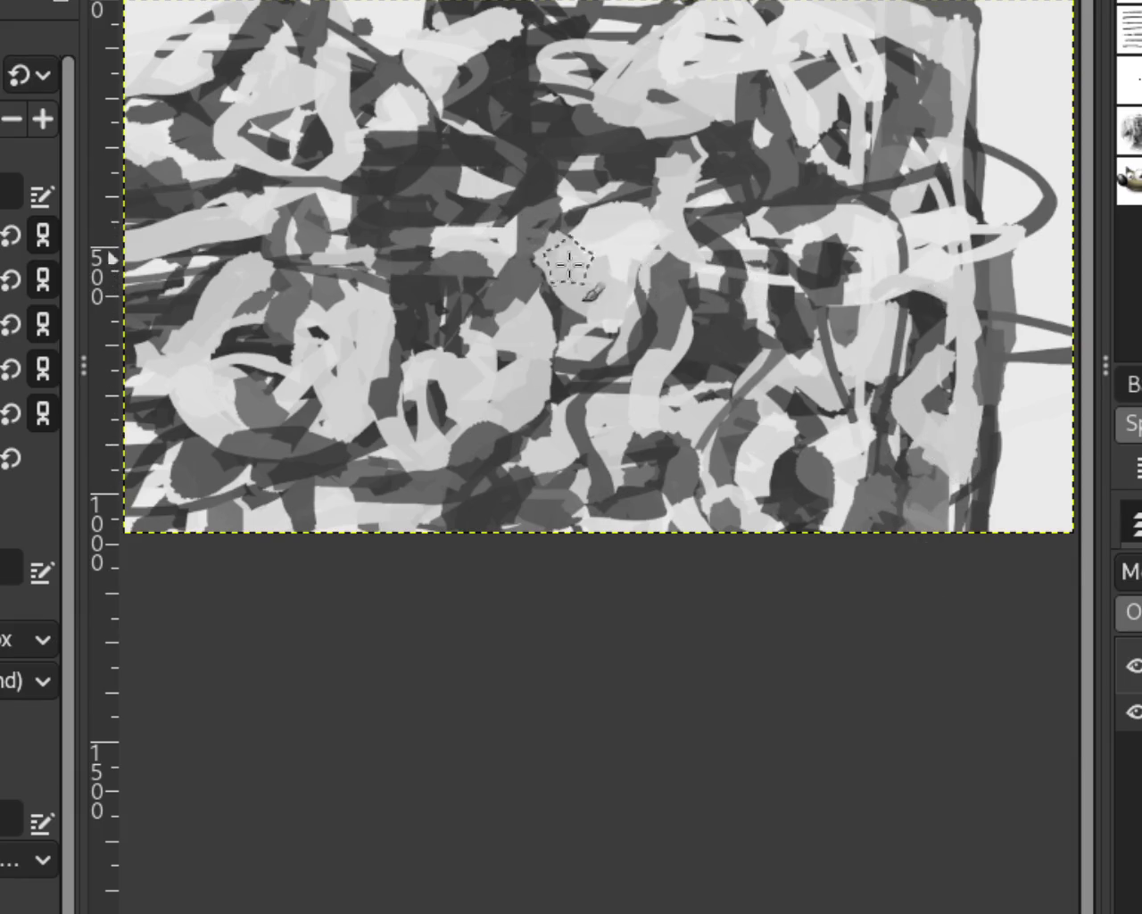
{"action": "left_click_drag", "start_coordinate": [847, 368], "coordinate": [785, 471]}
{"action": "key", "text": "ctrl+z"}
{"action": "left_click_drag", "start_coordinate": [849, 199], "coordinate": [854, 230]}
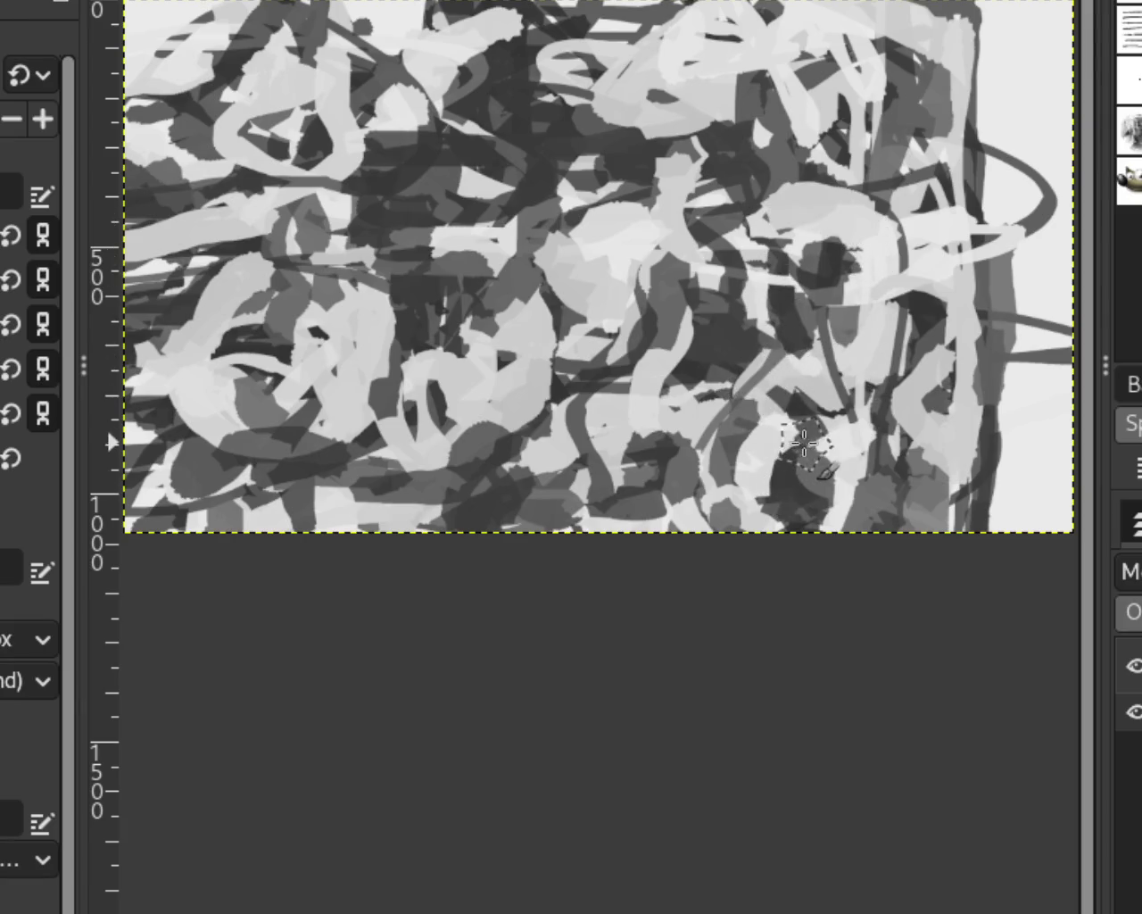
{"action": "key", "text": "ctrl+z"}
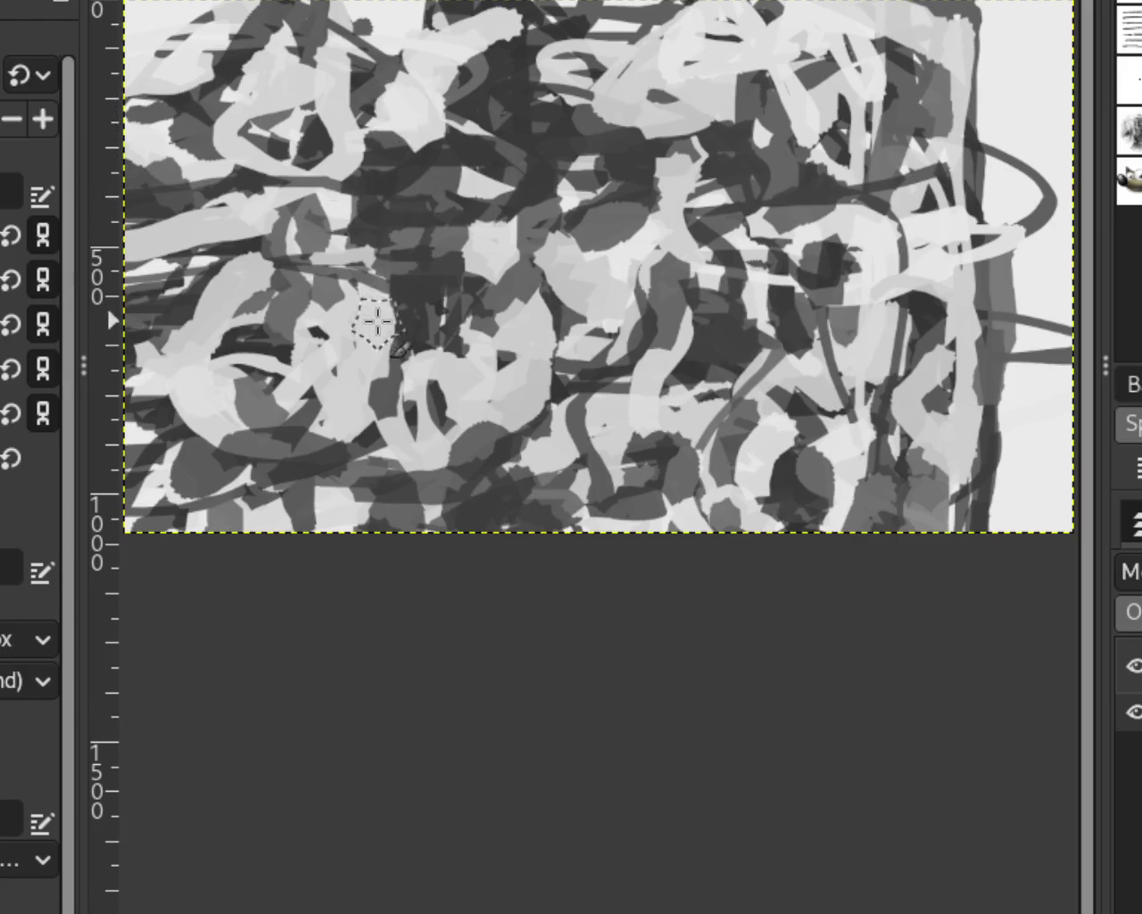
Adjust the canvas zoom around the centre of the painting.
{"action": "key", "text": "z"}
{"action": "left_click", "coordinate": [705, 452], "text": "ctrl"}
{"action": "left_click", "coordinate": [705, 452]}
{"action": "left_click", "coordinate": [705, 452], "text": "ctrl"}
{"action": "left_click", "coordinate": [705, 453]}
{"action": "left_click", "coordinate": [690, 412], "text": "ctrl"}
{"action": "left_click", "coordinate": [673, 377]}
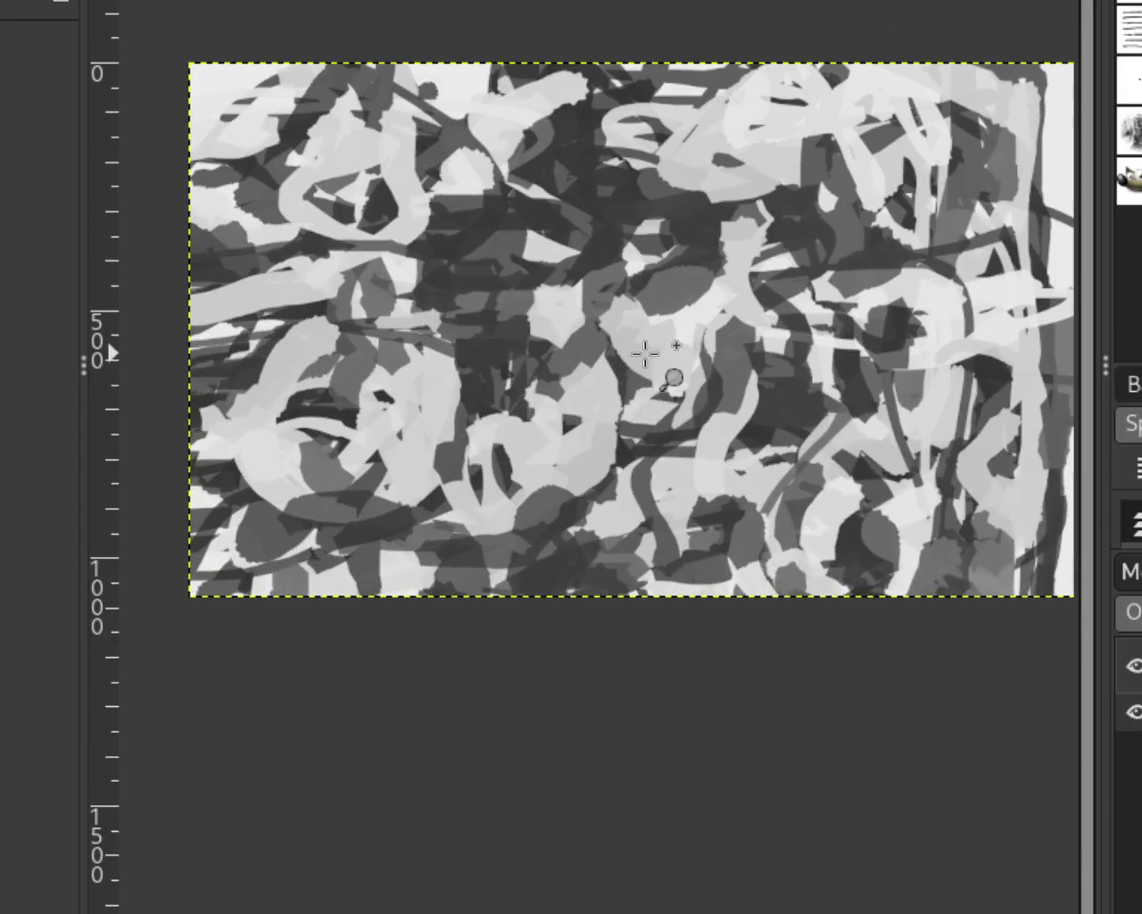
Zoom in on the middle of the canvas and discard a trial medium-grey stroke.
{"action": "left_click", "coordinate": [513, 437], "text": "ctrl"}
{"action": "left_click", "coordinate": [580, 473]}
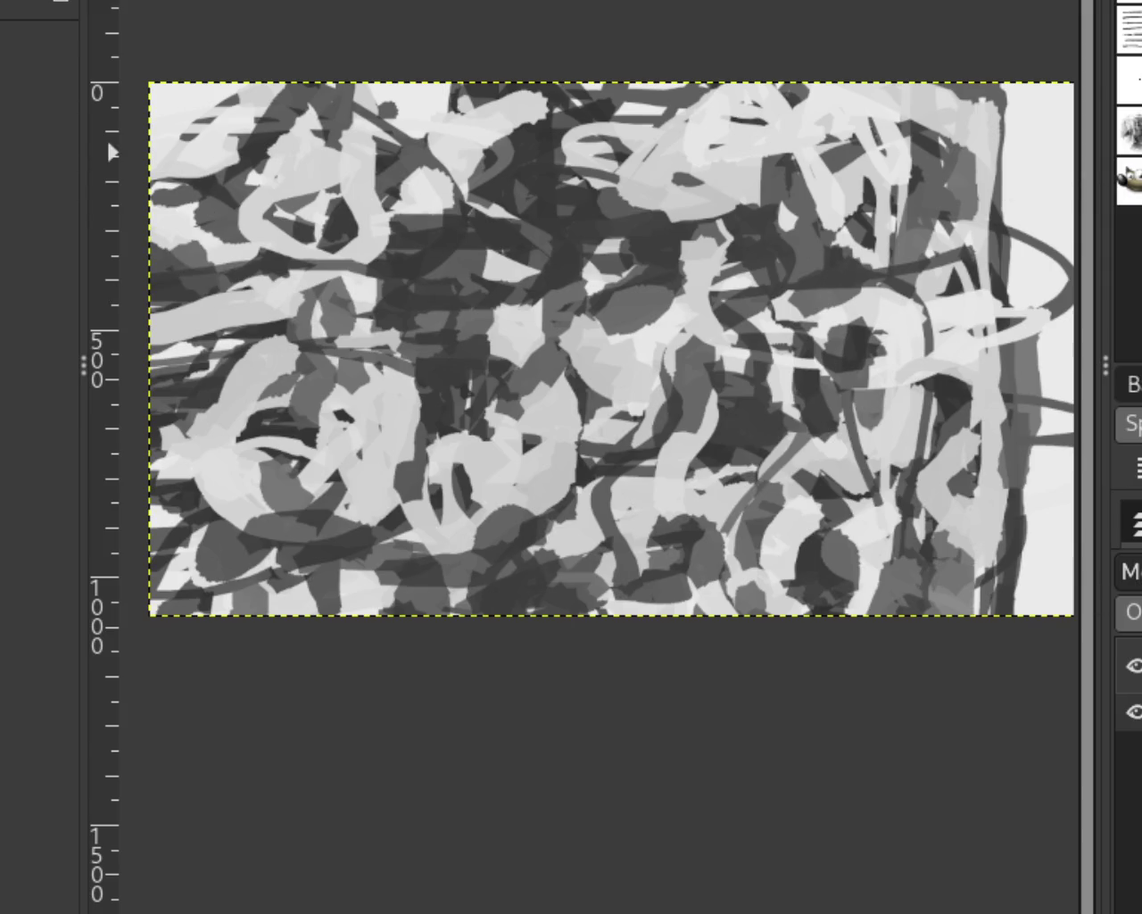
{"action": "key", "text": "p"}
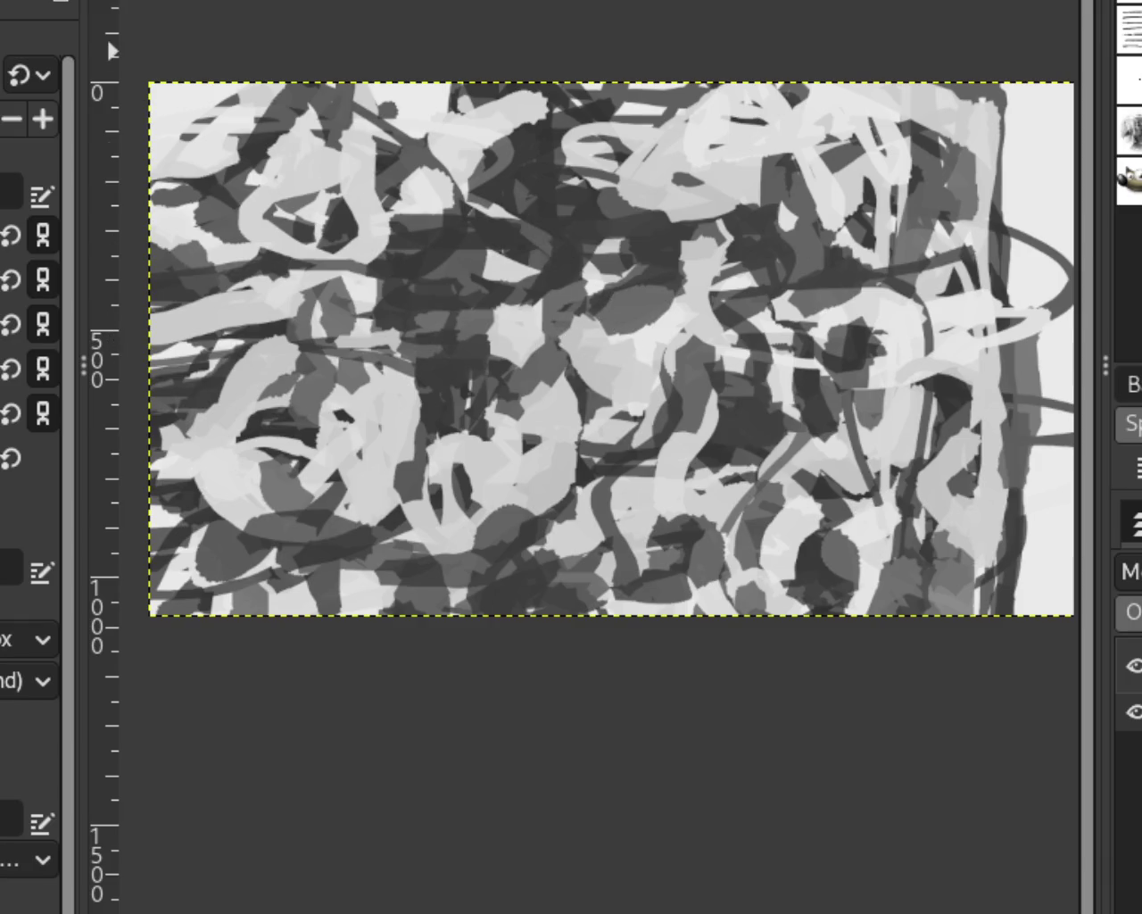
{"action": "key", "text": "z"}
{"action": "left_click", "coordinate": [581, 364]}
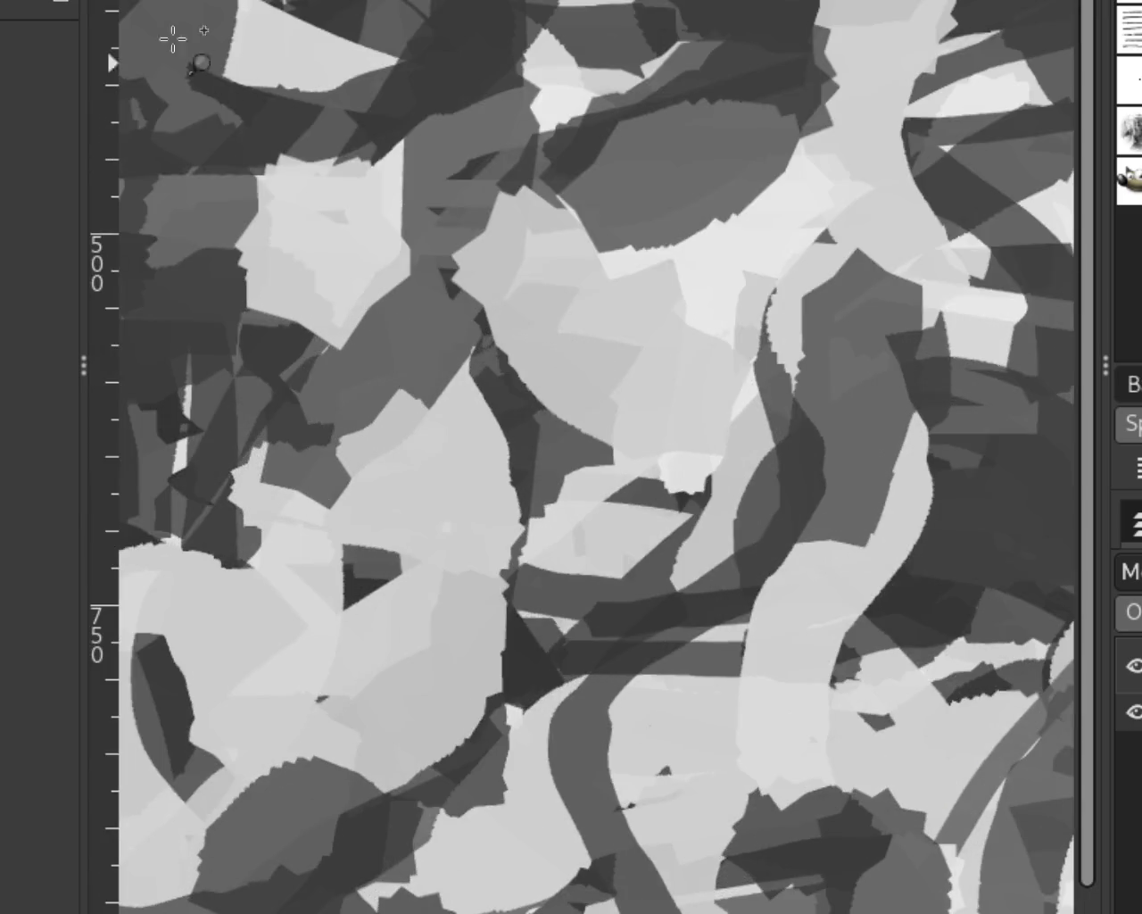
{"action": "key", "text": "p"}
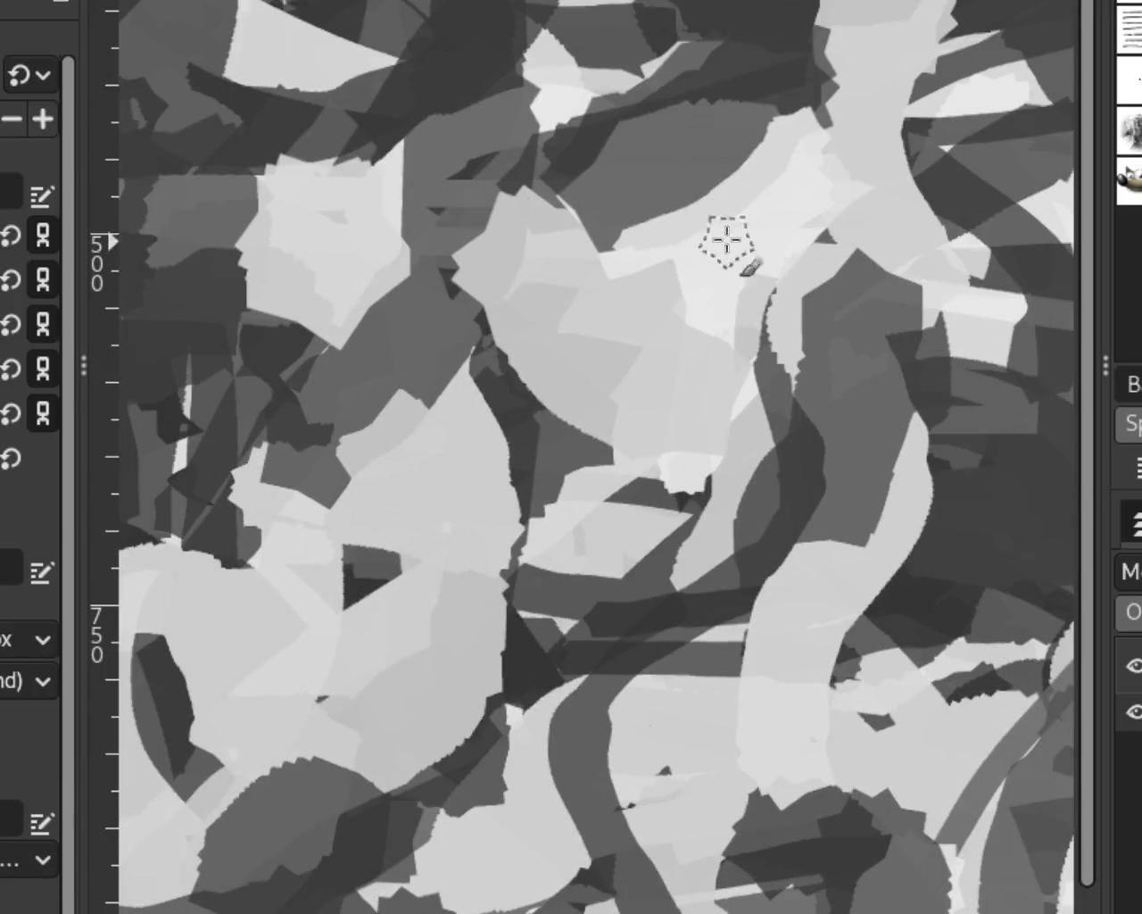
{"action": "left_click_drag", "start_coordinate": [692, 228], "coordinate": [768, 201]}
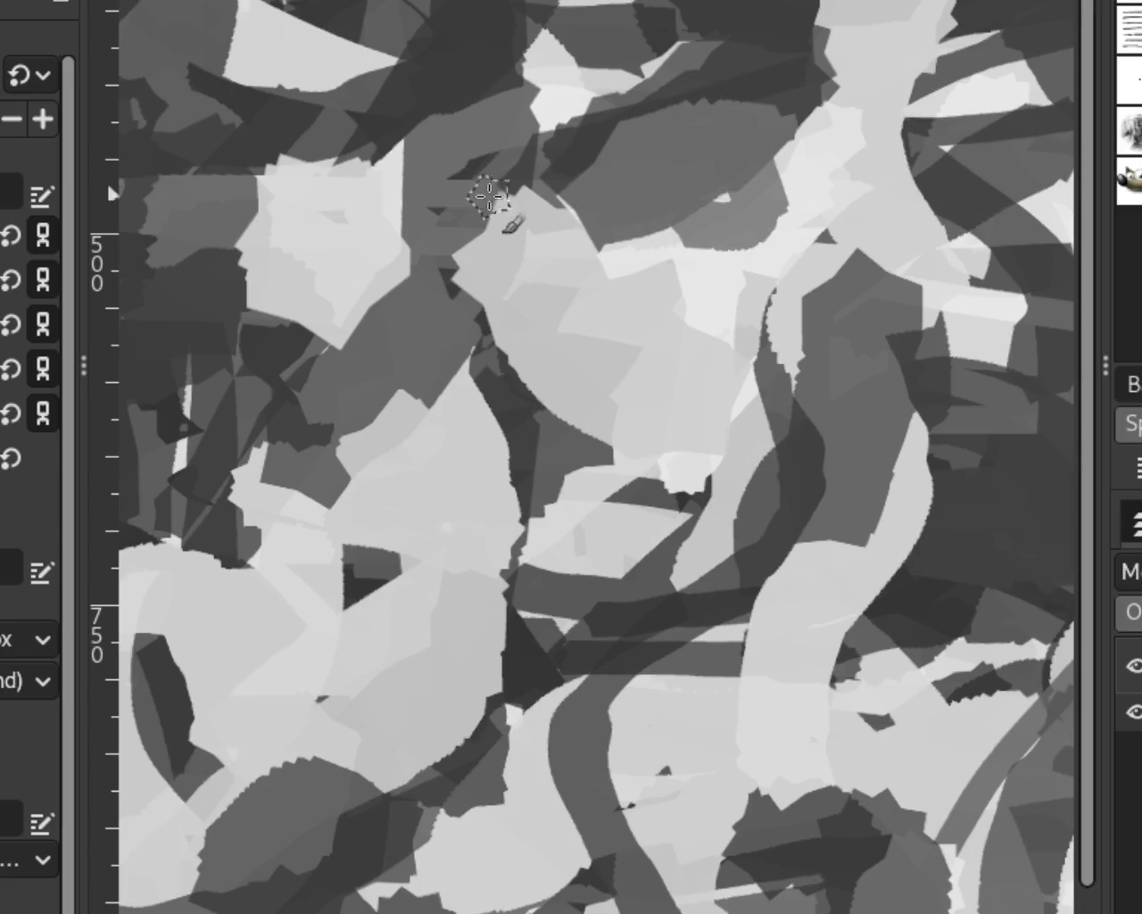
{"action": "key", "text": "ctrl+z"}
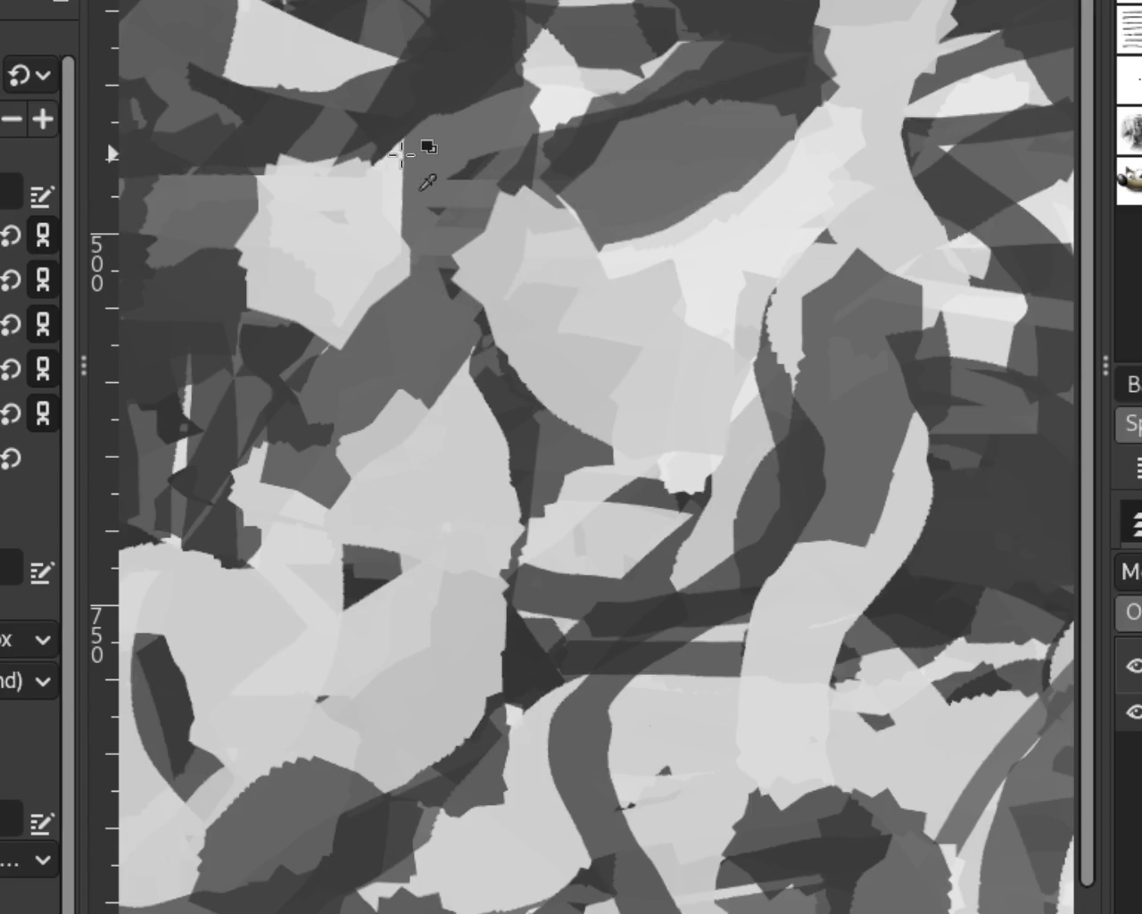
Enlarge and reshape the light-grey patch on the left with new paint.
{"action": "mouse_move", "coordinate": [259, 303]}
{"action": "left_mouse_down"}
{"action": "mouse_move", "coordinate": [339, 224]}
{"action": "mouse_move", "coordinate": [255, 319]}
{"action": "left_mouse_up"}
{"action": "mouse_move", "coordinate": [392, 230]}
{"action": "left_mouse_down"}
{"action": "mouse_move", "coordinate": [298, 291]}
{"action": "mouse_move", "coordinate": [230, 201]}
{"action": "left_mouse_up"}
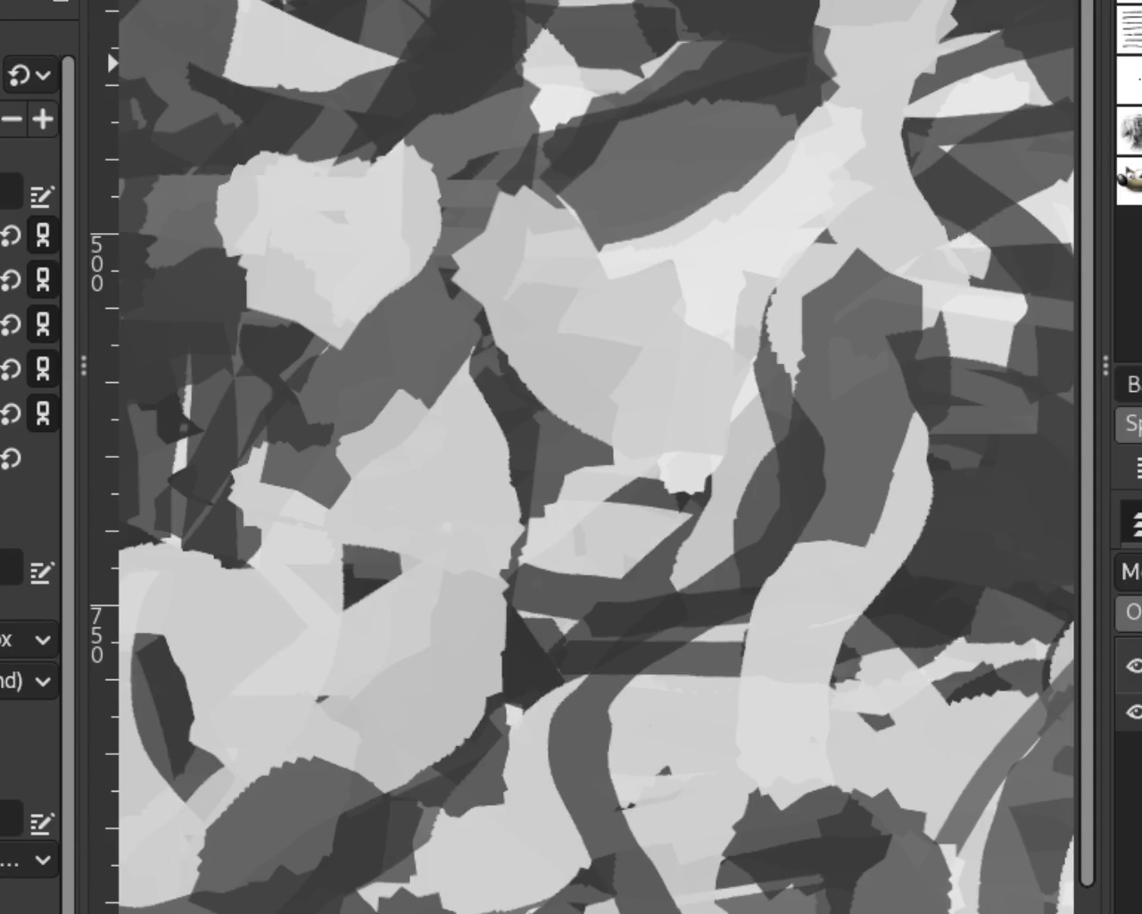
{"action": "scroll", "coordinate": [579, 296], "scroll_direction": "down", "scroll_amount": 3}
{"action": "scroll", "coordinate": [579, 296], "scroll_direction": "down", "scroll_amount": 5}
{"action": "scroll", "coordinate": [886, 301], "scroll_direction": "up", "scroll_amount": 1}
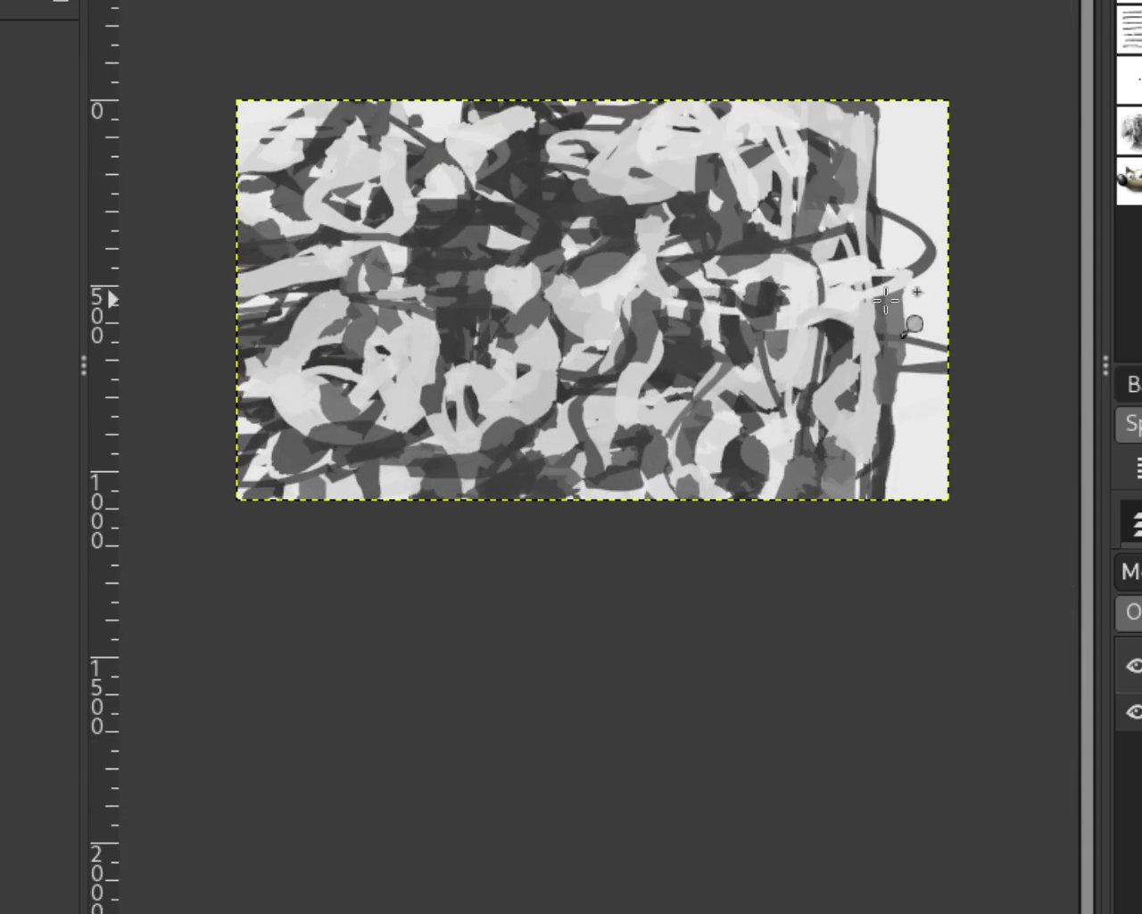
{"action": "scroll", "coordinate": [668, 264], "scroll_direction": "down", "scroll_amount": 1}
{"action": "scroll", "coordinate": [370, 234], "scroll_direction": "up", "scroll_amount": 2}
{"action": "scroll", "coordinate": [370, 234], "scroll_direction": "up", "scroll_amount": 1}
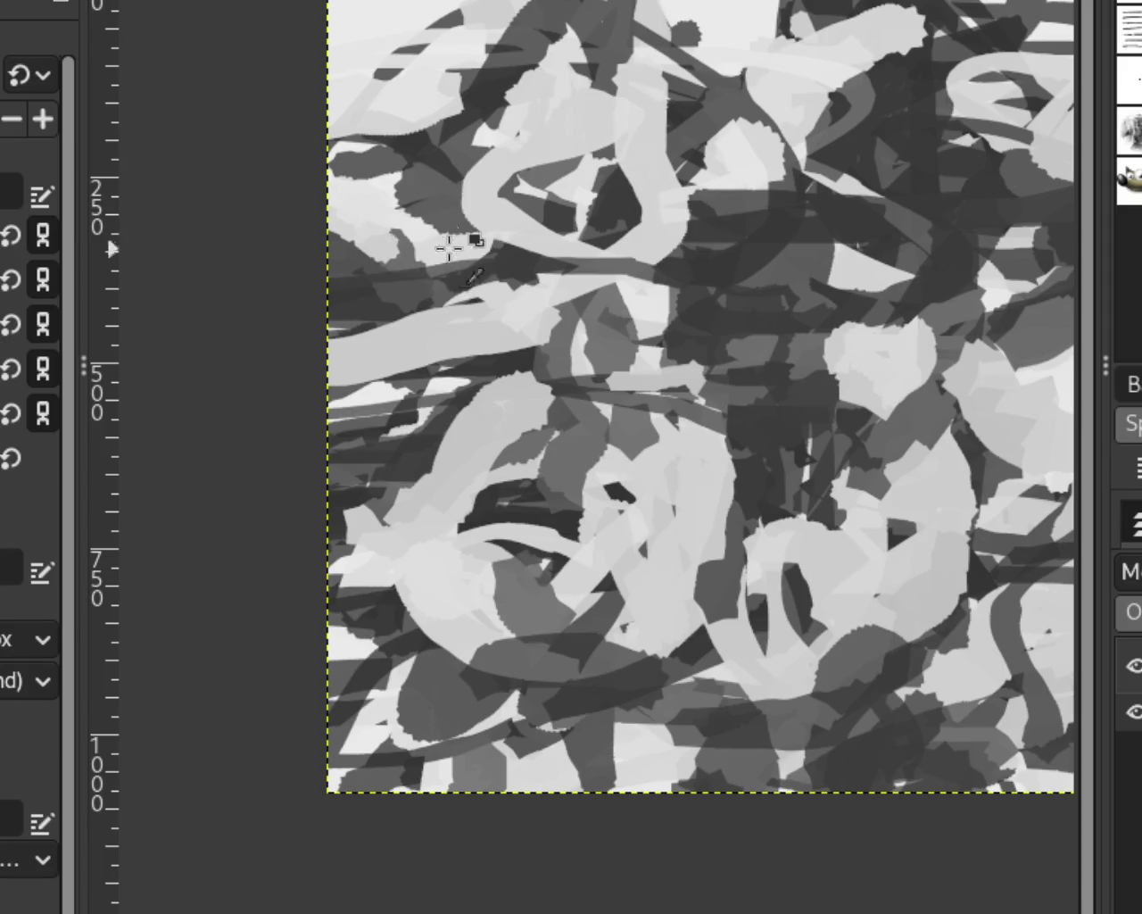
Add light grey strokes in the lower left and a dark stroke across the light band.
{"action": "left_click_drag", "start_coordinate": [510, 388], "coordinate": [357, 623]}
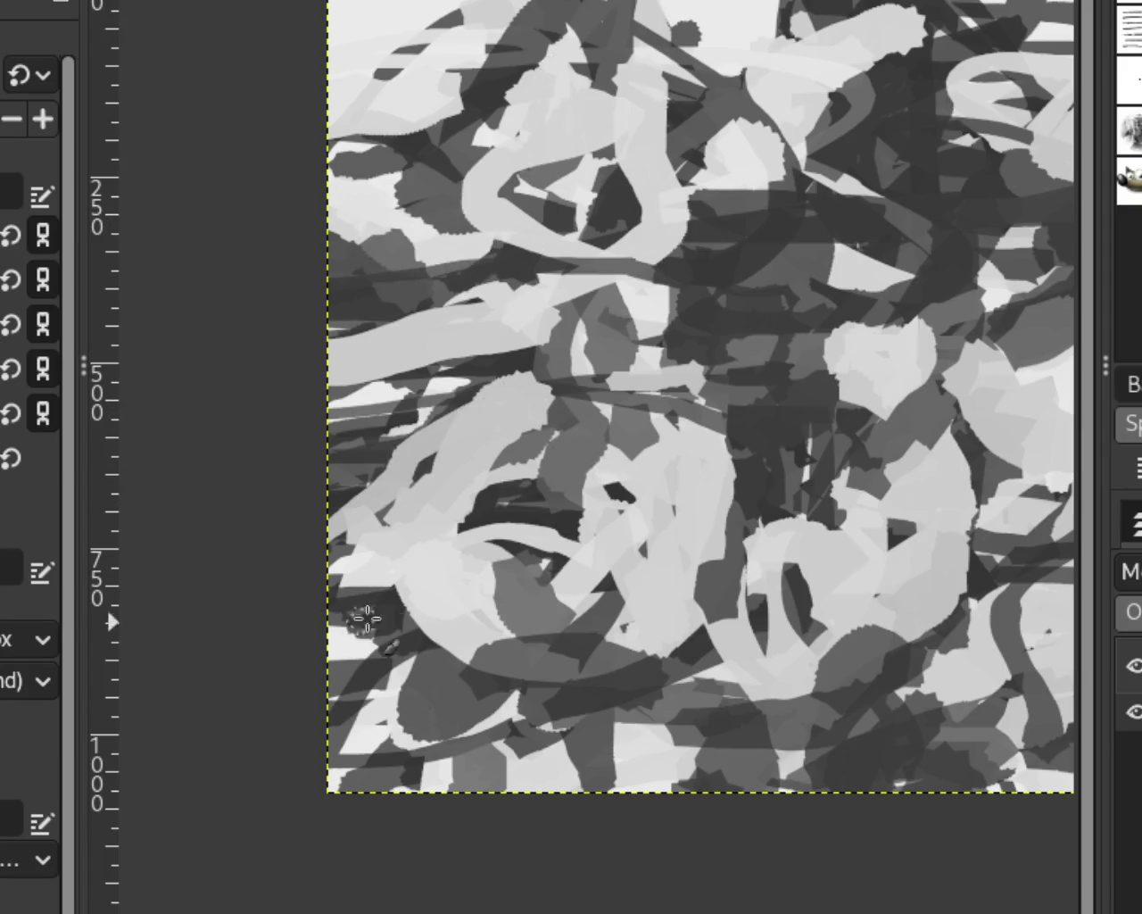
{"action": "left_click_drag", "start_coordinate": [612, 527], "coordinate": [465, 526]}
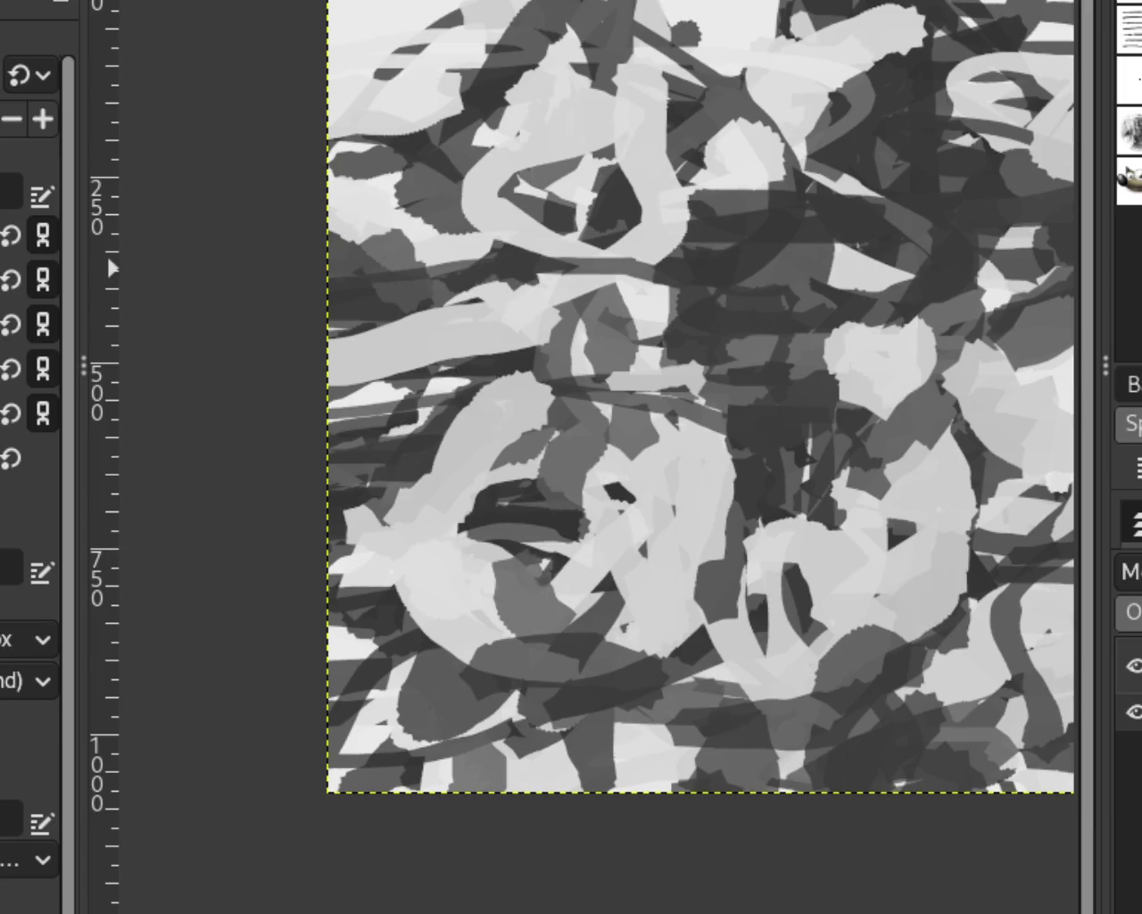
{"action": "key", "text": "minus"}
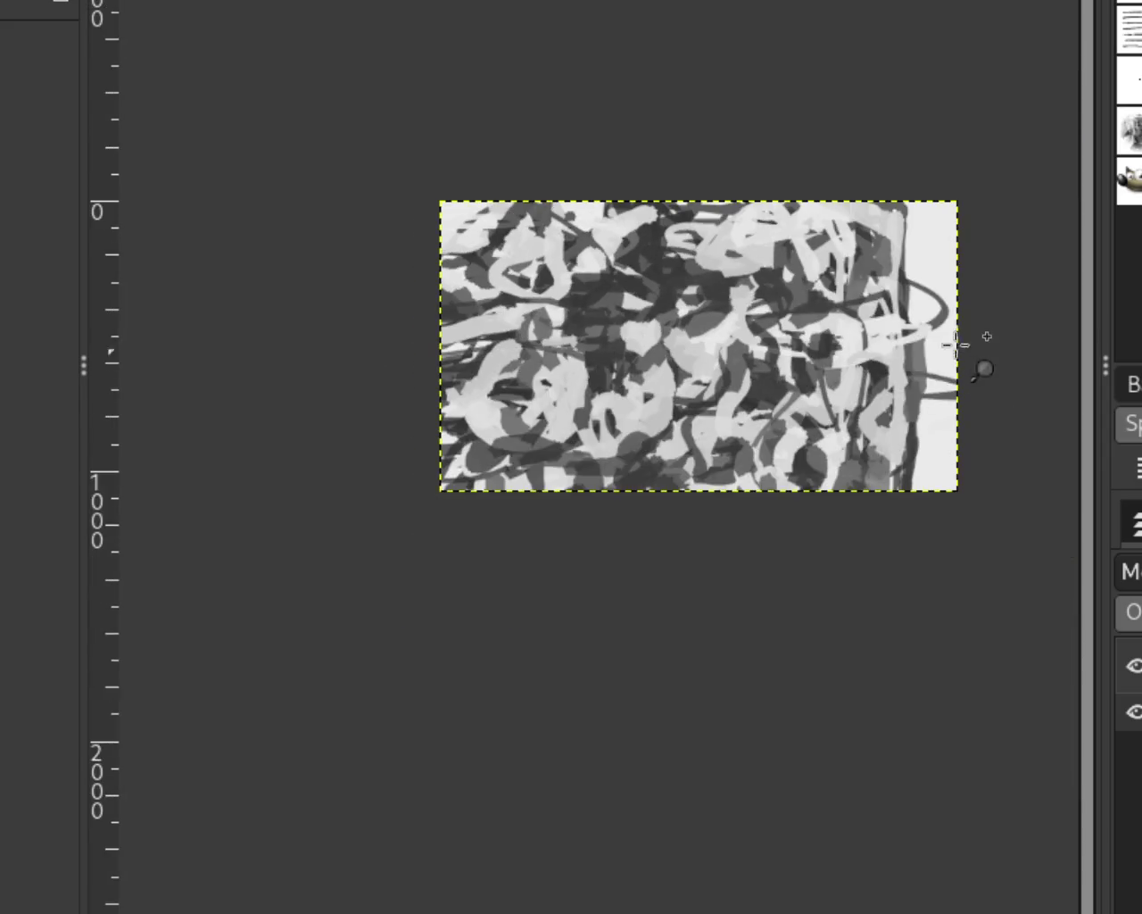
Switch to the colour painting of the rider on the brown horse with the tan Bullmastiff.
{"action": "scroll", "coordinate": [877, 345], "scroll_direction": "down", "scroll_amount": 2}
{"action": "scroll", "coordinate": [707, 382], "scroll_direction": "up", "scroll_amount": 5}
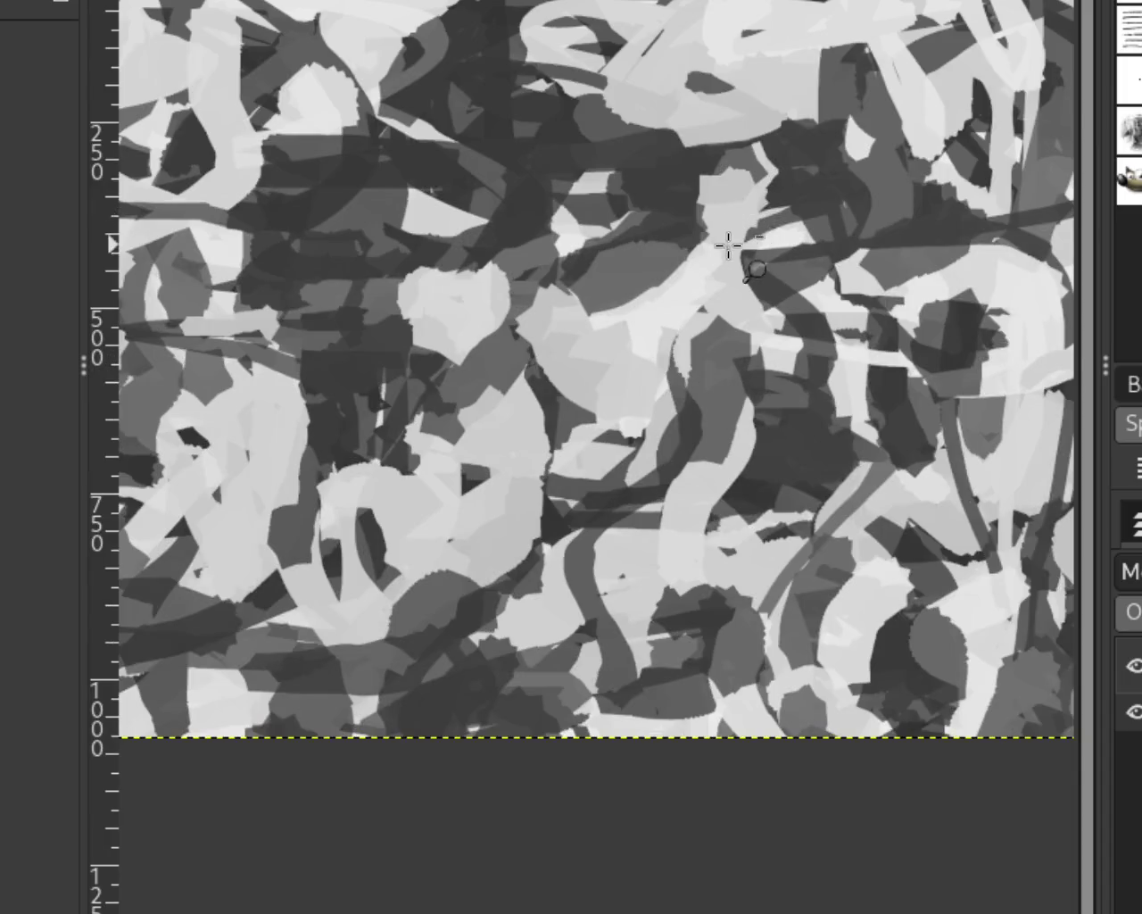
{"action": "scroll", "coordinate": [729, 434], "scroll_direction": "down", "scroll_amount": 2}
{"action": "scroll", "coordinate": [728, 435], "scroll_direction": "down", "scroll_amount": 1}
{"action": "scroll", "coordinate": [729, 434], "scroll_direction": "up", "scroll_amount": 3}
{"action": "scroll", "coordinate": [734, 429], "scroll_direction": "down", "scroll_amount": 2}
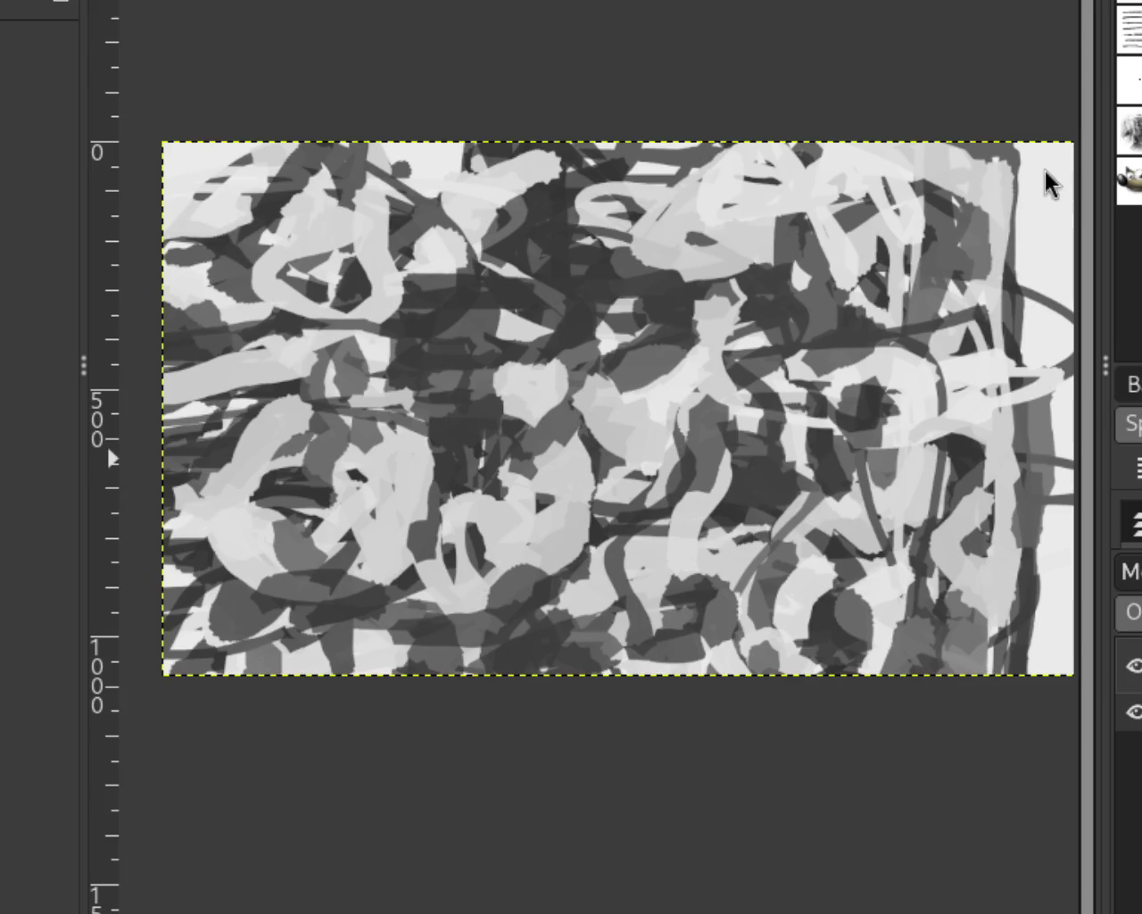
{"action": "scroll", "coordinate": [783, 235], "scroll_direction": "down", "scroll_amount": 1}
{"action": "scroll", "coordinate": [682, 736], "scroll_direction": "down", "scroll_amount": 1}
{"action": "scroll", "coordinate": [683, 737], "scroll_direction": "up", "scroll_amount": 1}
{"action": "scroll", "coordinate": [683, 736], "scroll_direction": "down", "scroll_amount": 1}
{"action": "scroll", "coordinate": [554, 616], "scroll_direction": "up", "scroll_amount": 1}
{"action": "scroll", "coordinate": [601, 607], "scroll_direction": "down", "scroll_amount": 1}
{"action": "scroll", "coordinate": [608, 593], "scroll_direction": "up", "scroll_amount": 1}
{"action": "scroll", "coordinate": [649, 633], "scroll_direction": "down", "scroll_amount": 1}
{"action": "scroll", "coordinate": [650, 634], "scroll_direction": "up", "scroll_amount": 1}
{"action": "scroll", "coordinate": [564, 528], "scroll_direction": "down", "scroll_amount": 1}
{"action": "scroll", "coordinate": [668, 696], "scroll_direction": "up", "scroll_amount": 2}
{"action": "scroll", "coordinate": [500, 661], "scroll_direction": "down", "scroll_amount": 1}
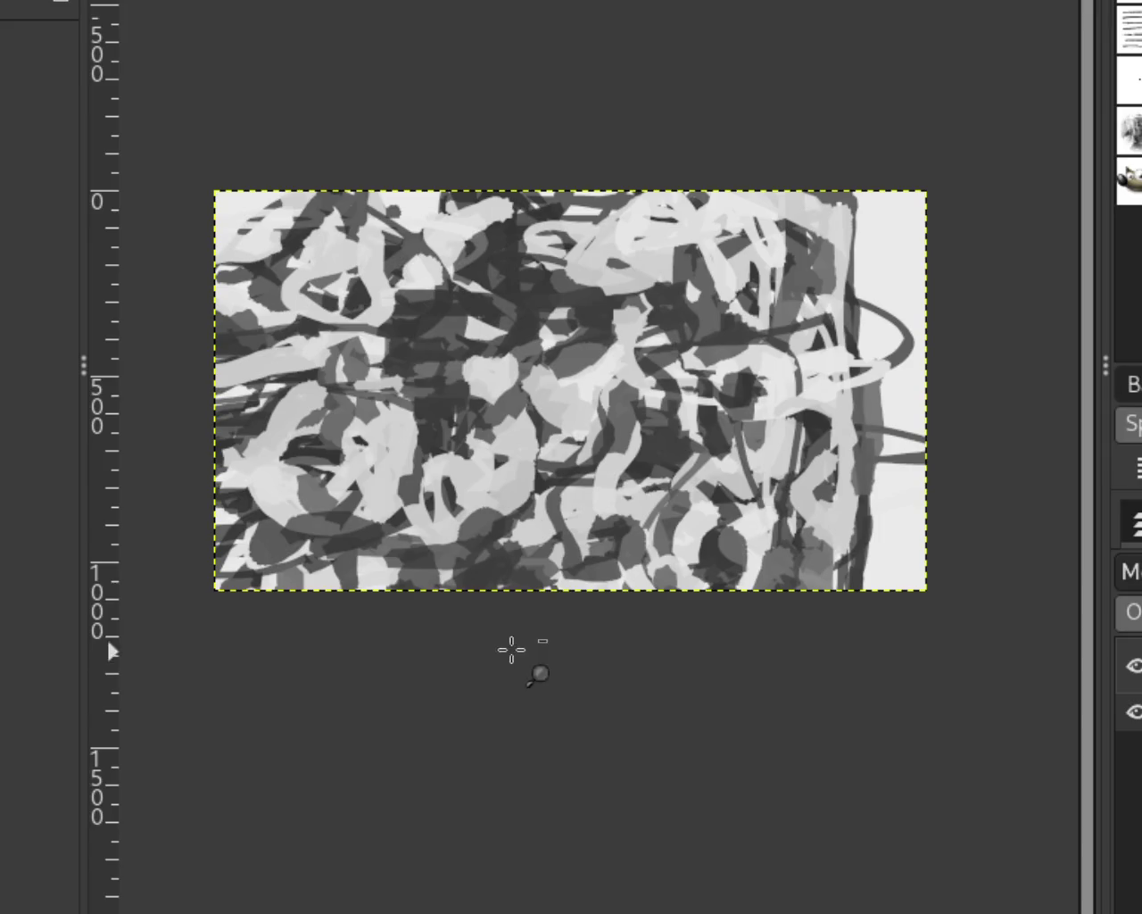
{"action": "scroll", "coordinate": [446, 633], "scroll_direction": "down", "scroll_amount": 1}
{"action": "scroll", "coordinate": [543, 604], "scroll_direction": "up", "scroll_amount": 2}
{"action": "scroll", "coordinate": [624, 571], "scroll_direction": "down", "scroll_amount": 1}
{"action": "scroll", "coordinate": [765, 511], "scroll_direction": "up", "scroll_amount": 1}
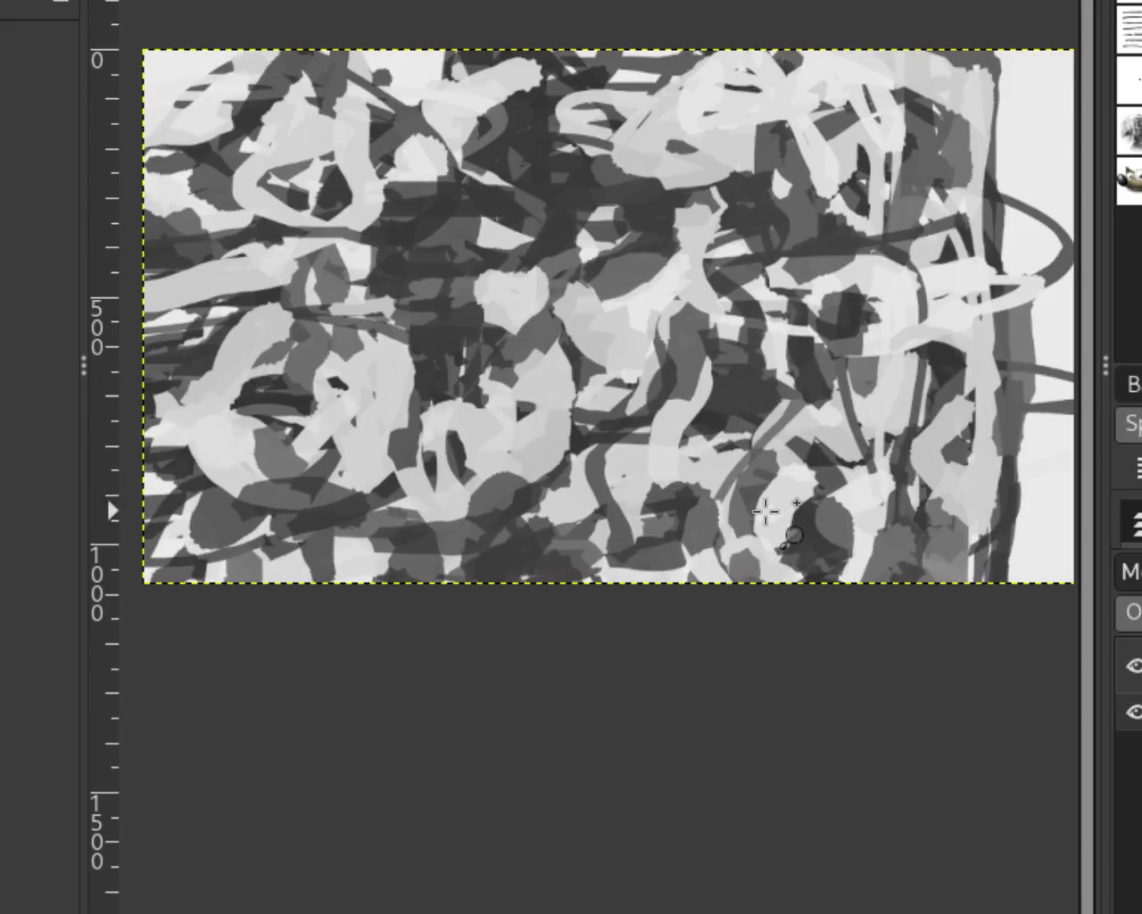
{"action": "scroll", "coordinate": [596, 316], "scroll_direction": "right", "scroll_amount": 1}
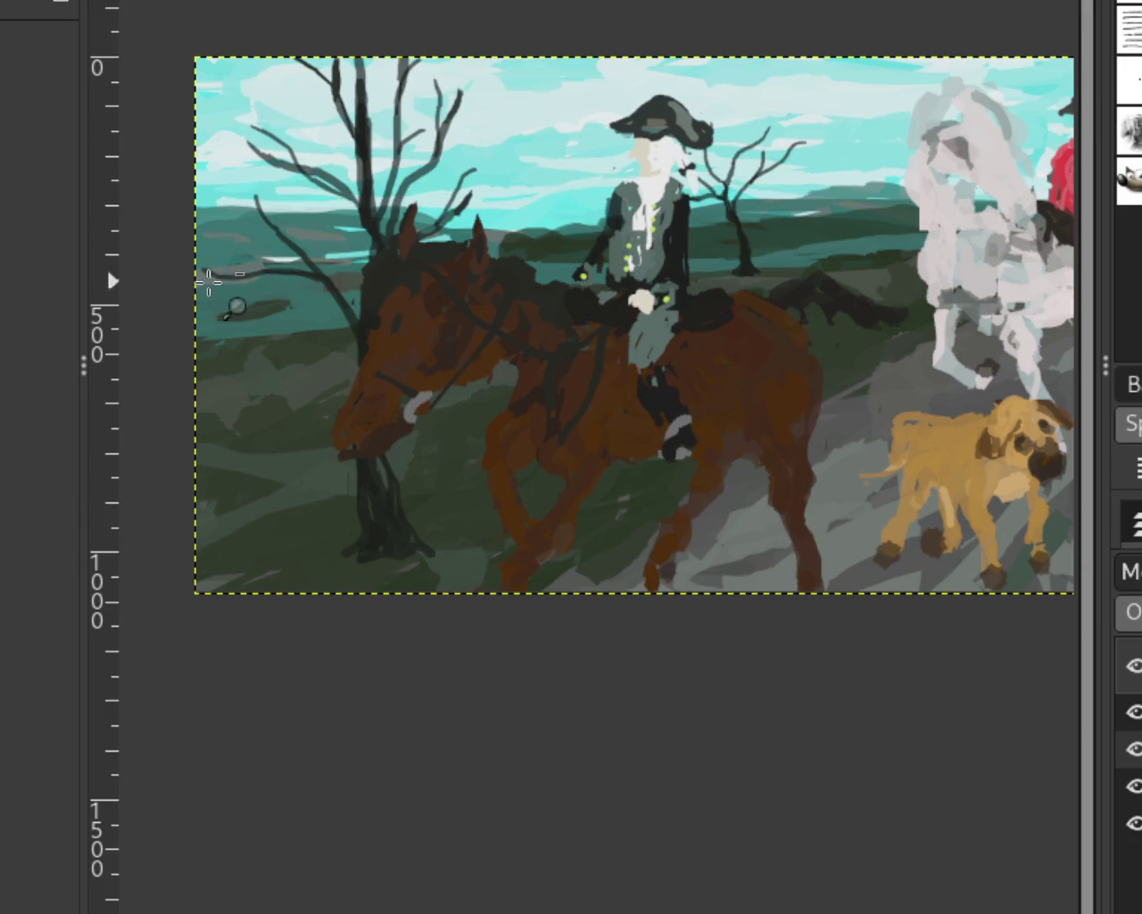
Switch from the horse painting back to the dense grey scribble canvas.
{"action": "scroll", "coordinate": [209, 279], "scroll_direction": "down", "scroll_amount": 3}
{"action": "scroll", "coordinate": [356, 339], "scroll_direction": "up", "scroll_amount": 3}
{"action": "scroll", "coordinate": [500, 437], "scroll_direction": "down", "scroll_amount": 2}
{"action": "scroll", "coordinate": [324, 375], "scroll_direction": "up", "scroll_amount": 2}
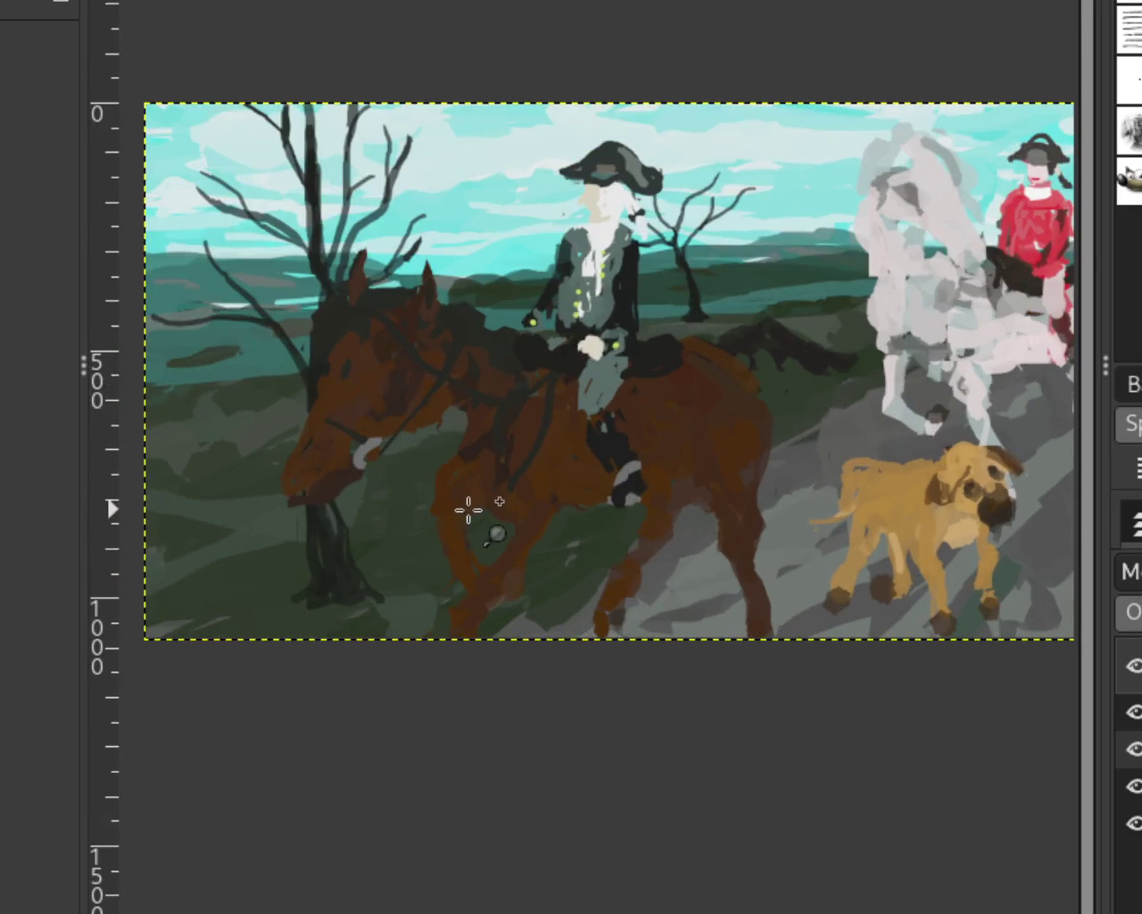
{"action": "scroll", "coordinate": [596, 371], "scroll_direction": "right", "scroll_amount": 1}
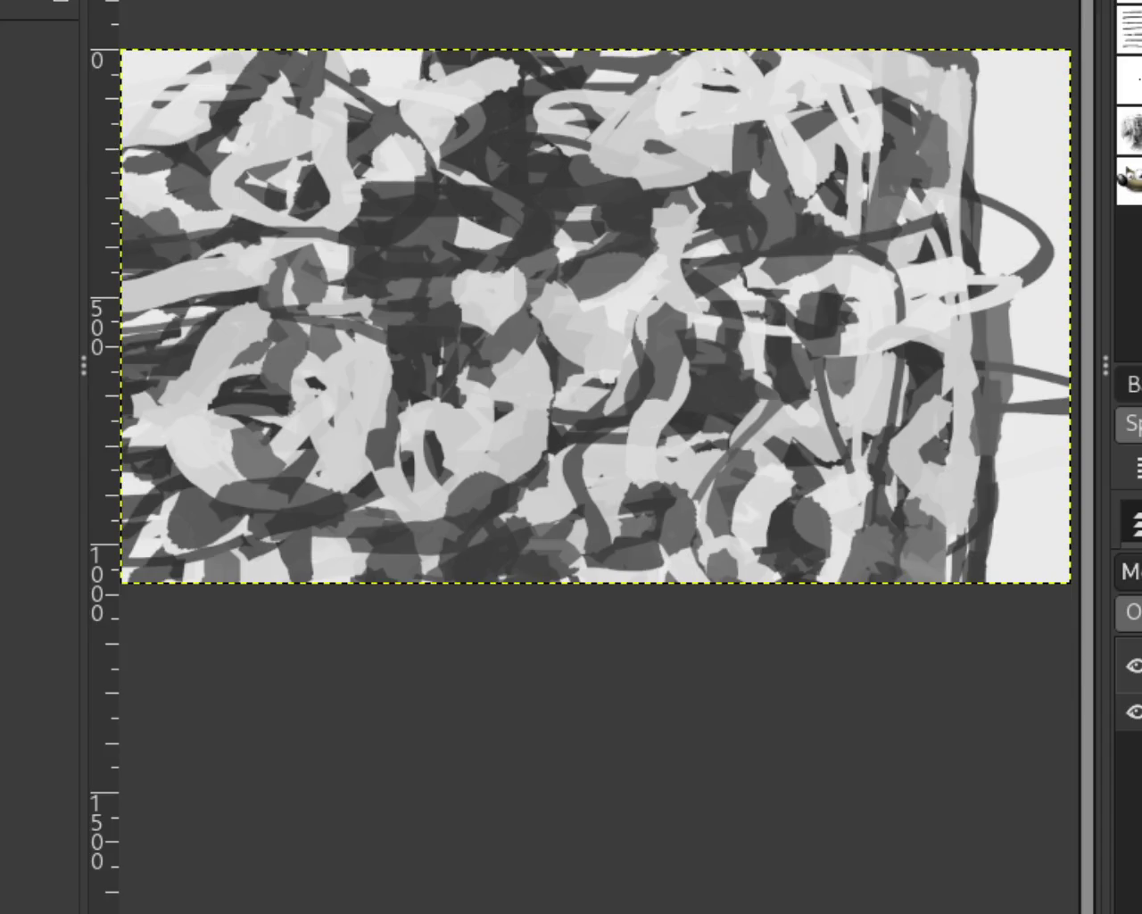
Extend the dark area toward the upper right with a darker stroke.
{"action": "scroll", "coordinate": [587, 330], "scroll_direction": "down", "scroll_amount": 1}
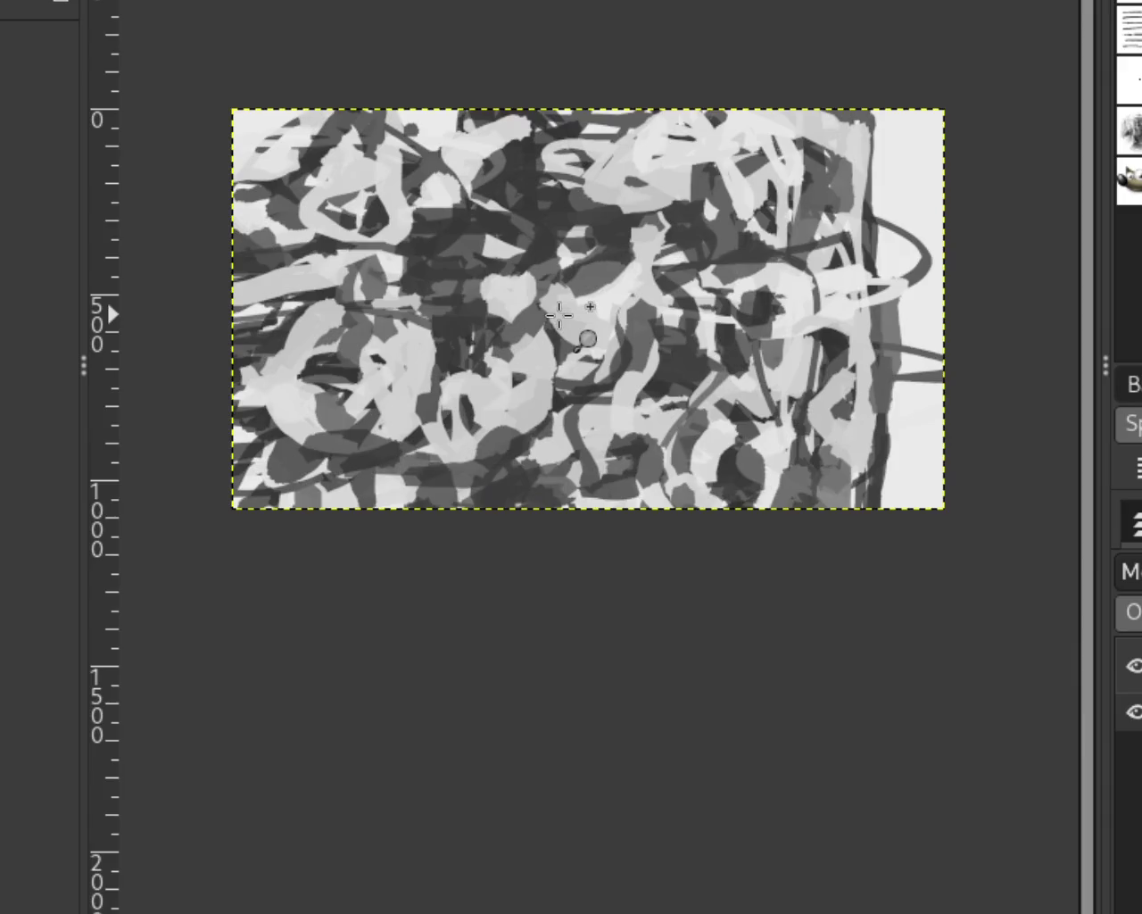
{"action": "scroll", "coordinate": [571, 321], "scroll_direction": "up", "scroll_amount": 2}
{"action": "scroll", "coordinate": [625, 286], "scroll_direction": "up", "scroll_amount": 1}
{"action": "scroll", "coordinate": [623, 273], "scroll_direction": "up", "scroll_amount": 2}
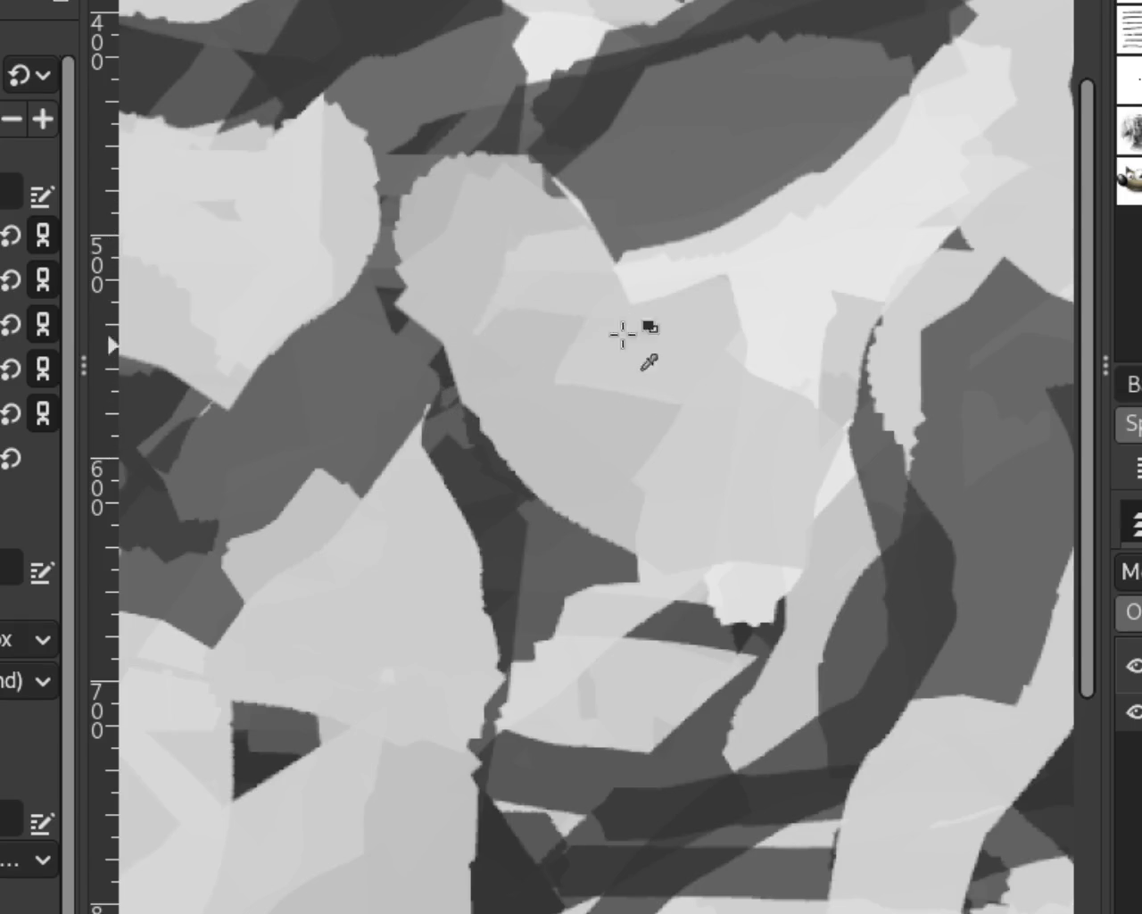
{"action": "left_click_drag", "start_coordinate": [857, 112], "coordinate": [696, 241]}
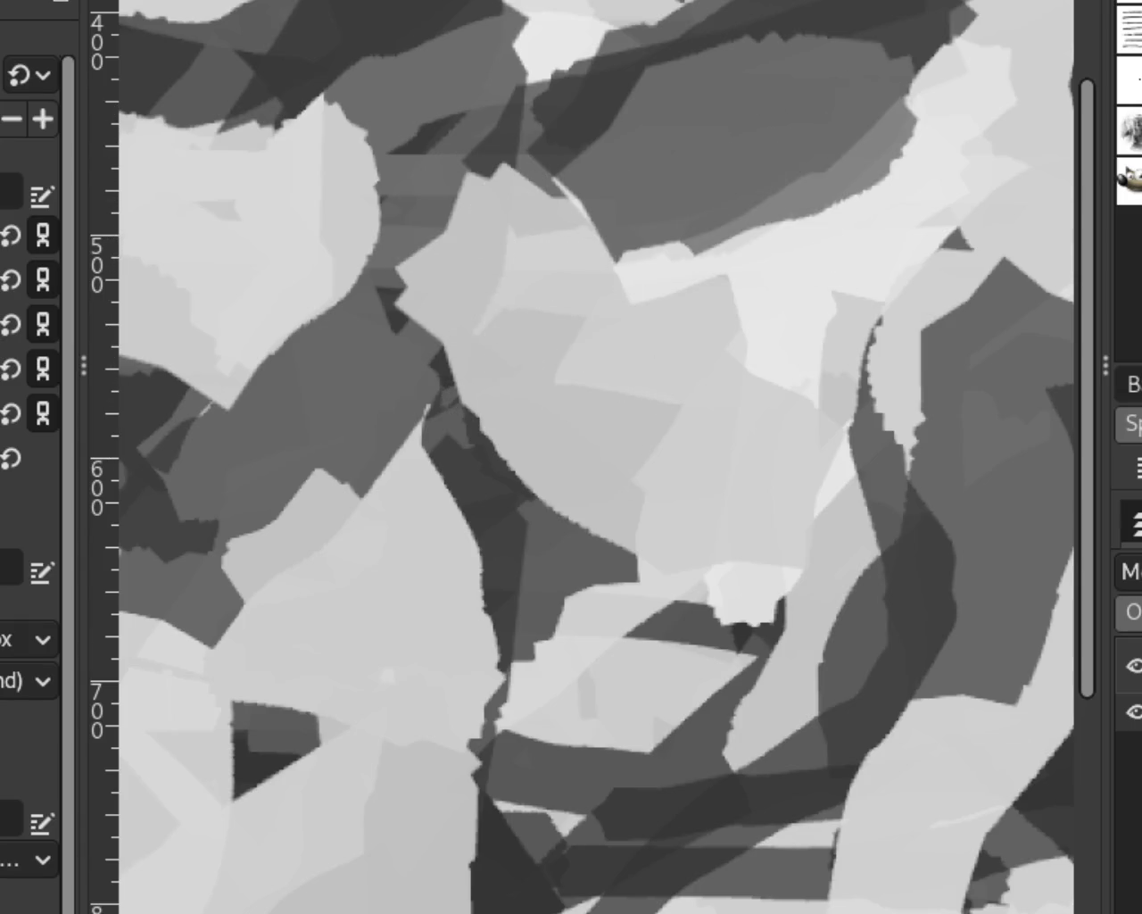
{"action": "scroll", "coordinate": [630, 271], "scroll_direction": "down", "scroll_amount": 1}
{"action": "scroll", "coordinate": [624, 286], "scroll_direction": "down", "scroll_amount": 3}
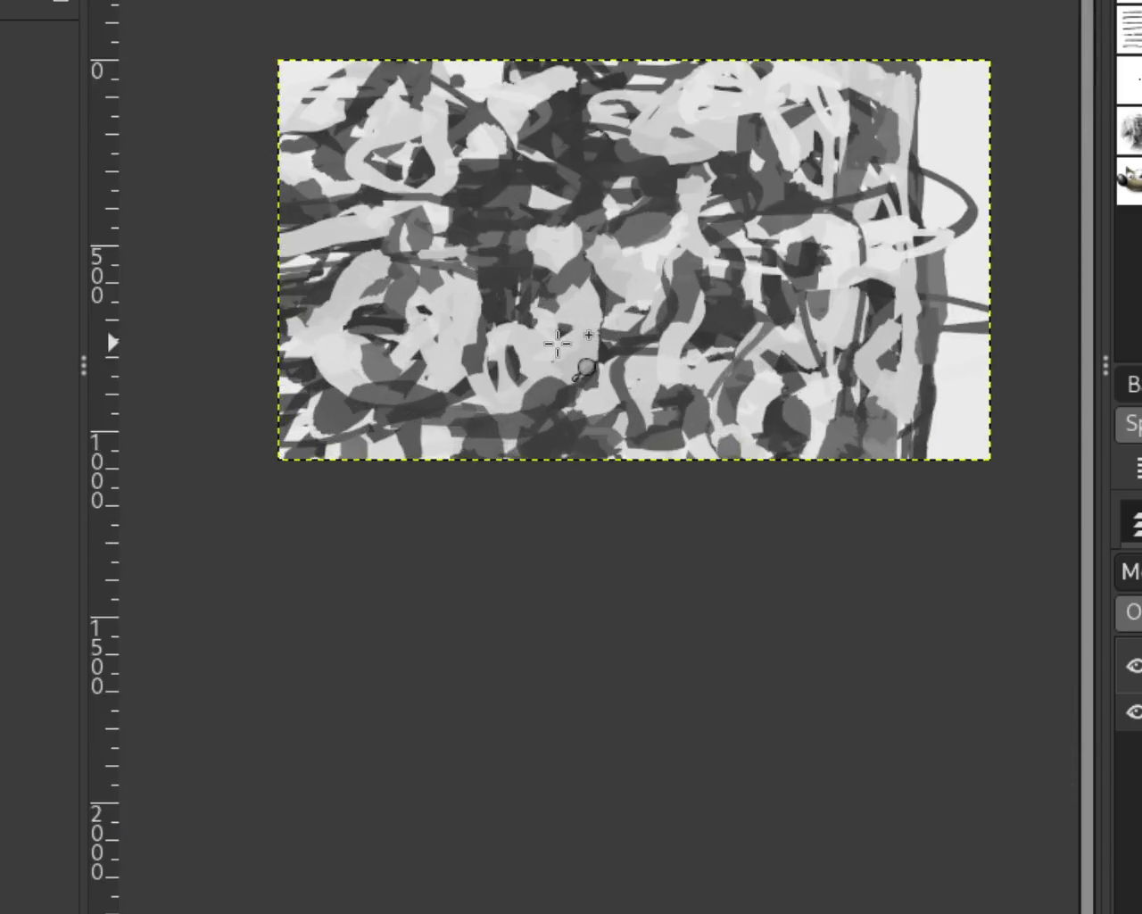
{"action": "scroll", "coordinate": [596, 341], "scroll_direction": "up", "scroll_amount": 2}
{"action": "scroll", "coordinate": [578, 219], "scroll_direction": "down", "scroll_amount": 3}
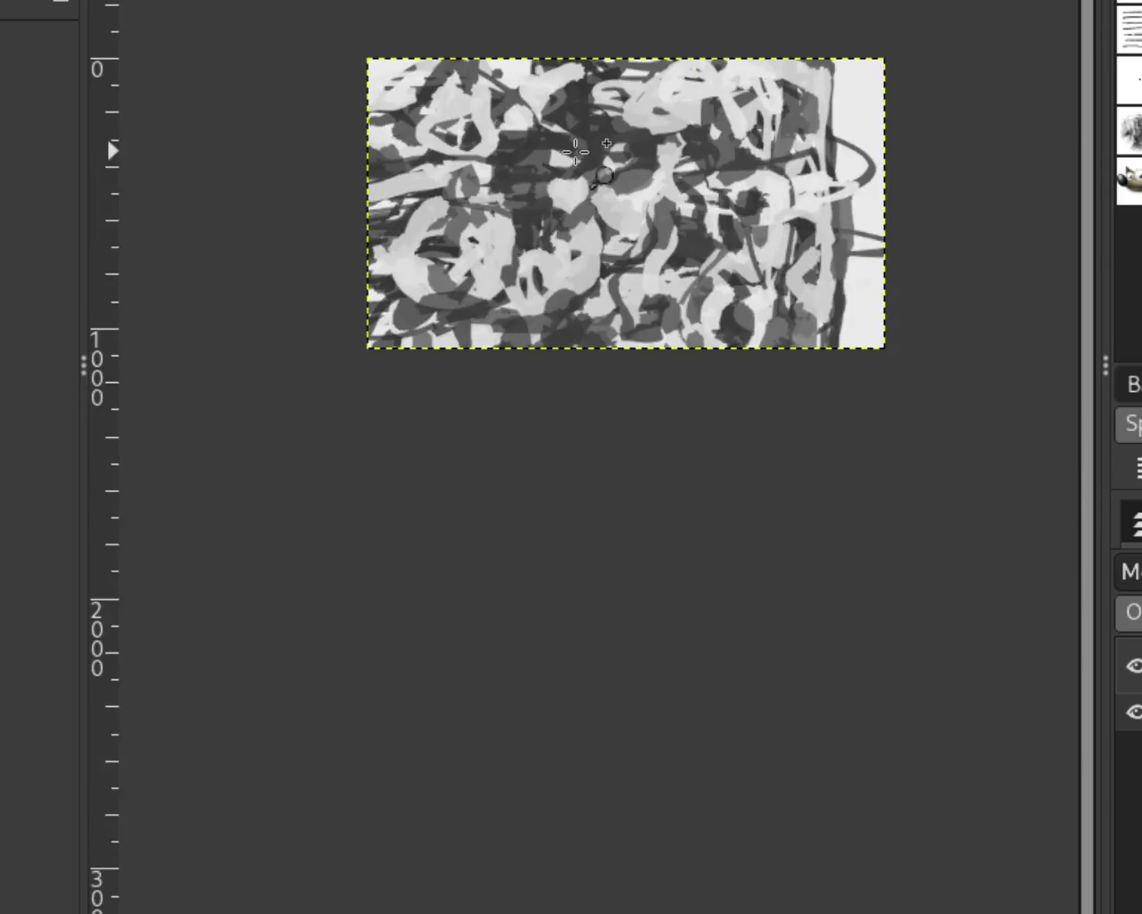
{"action": "scroll", "coordinate": [578, 219], "scroll_direction": "up", "scroll_amount": 2}
{"action": "scroll", "coordinate": [578, 220], "scroll_direction": "up", "scroll_amount": 2}
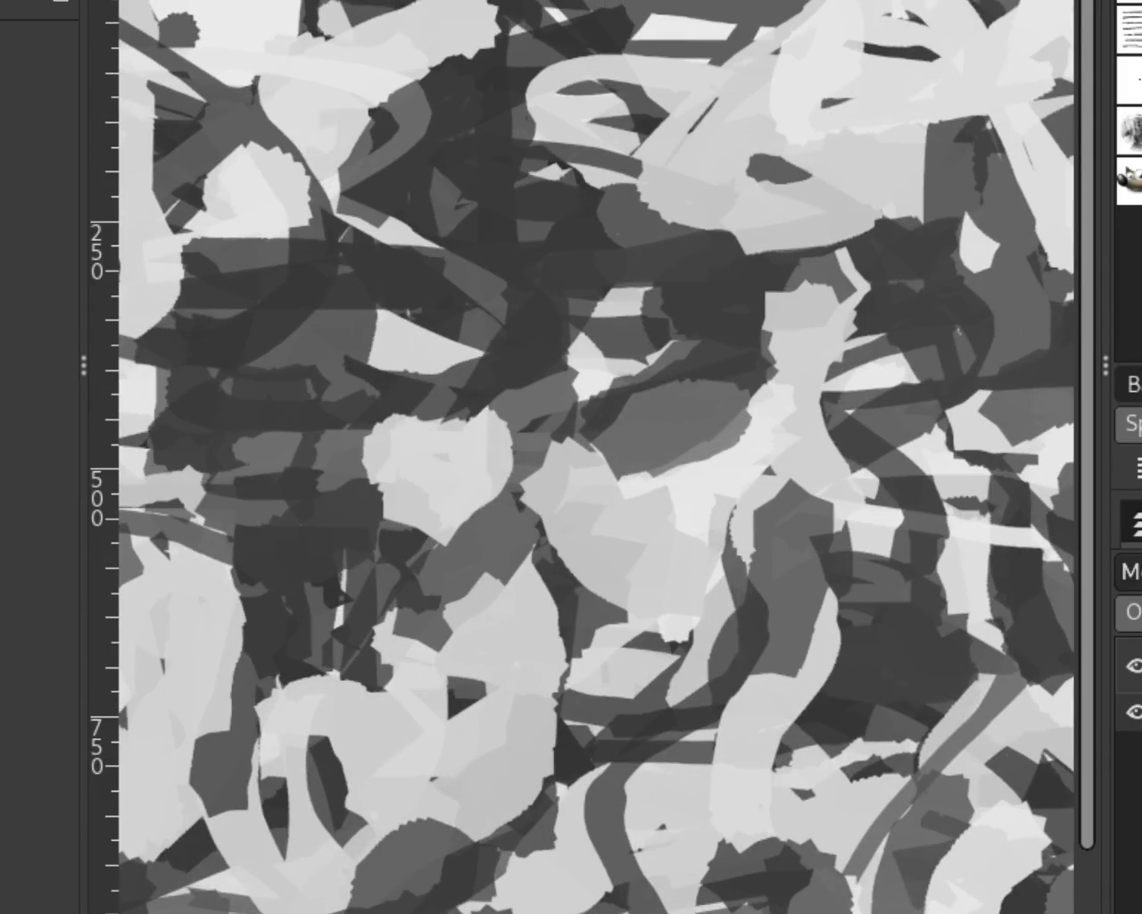
Add a light-grey arc, widen the blob up and left, drop the last patch, add a dark stroke above.
{"action": "left_click_drag", "start_coordinate": [676, 51], "coordinate": [642, 36]}
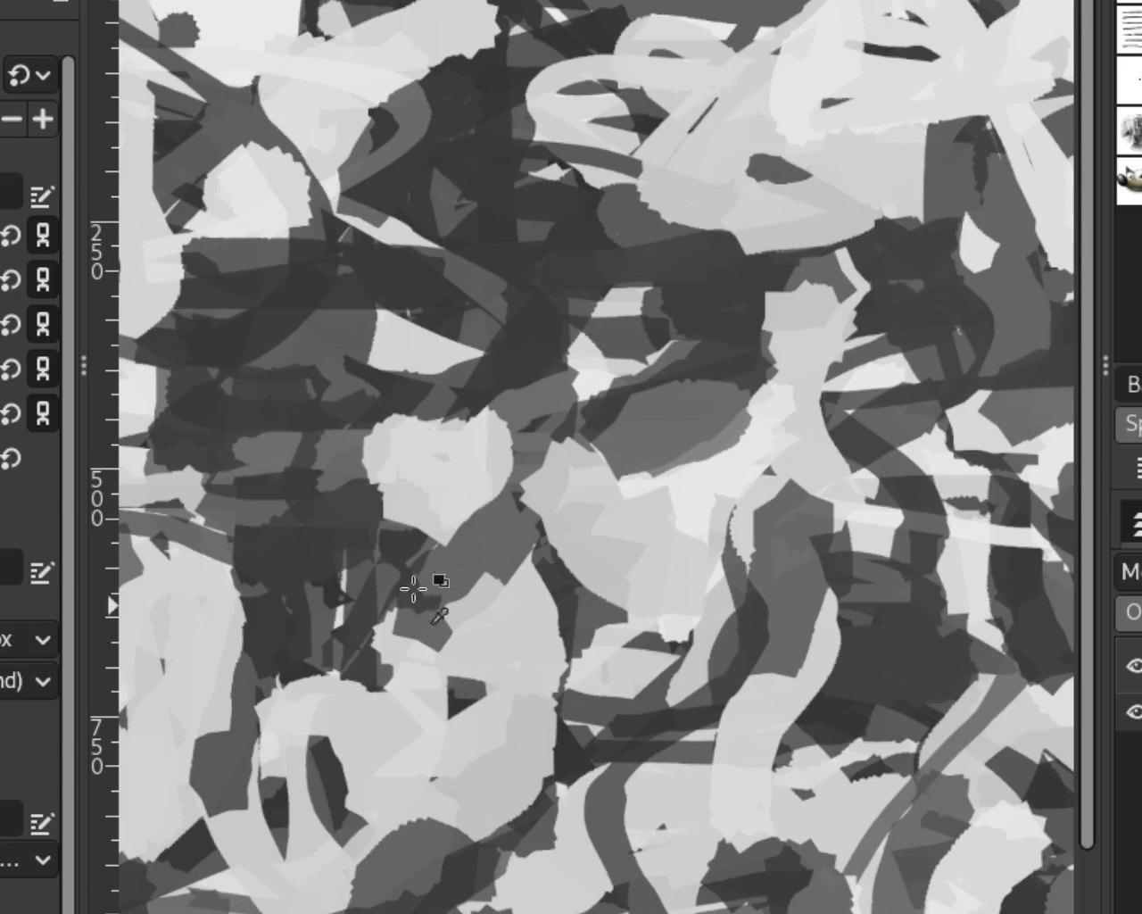
{"action": "left_click_drag", "start_coordinate": [468, 419], "coordinate": [393, 402]}
{"action": "mouse_move", "coordinate": [460, 537]}
{"action": "left_mouse_down"}
{"action": "mouse_move", "coordinate": [364, 509]}
{"action": "mouse_move", "coordinate": [402, 395]}
{"action": "left_mouse_up"}
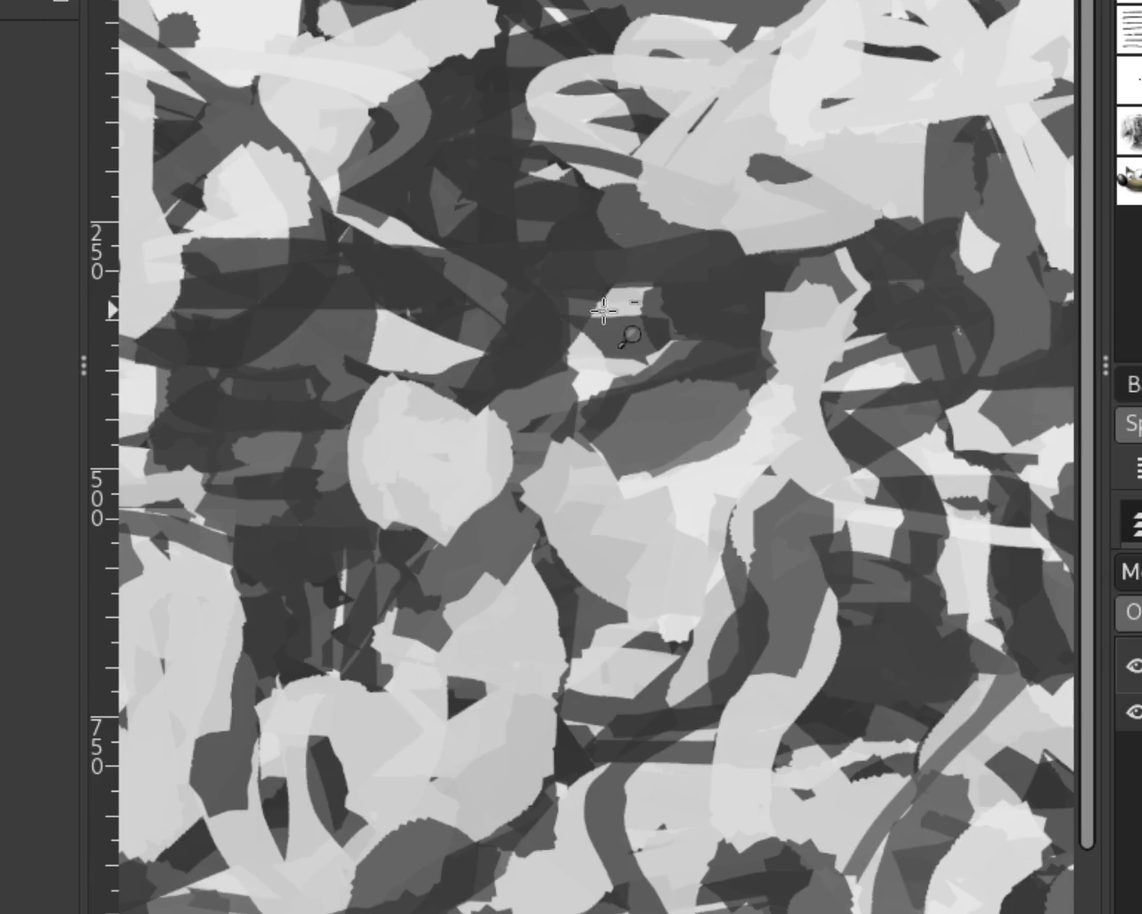
{"action": "scroll", "coordinate": [630, 343], "scroll_direction": "down", "scroll_amount": 3}
{"action": "scroll", "coordinate": [551, 419], "scroll_direction": "up", "scroll_amount": 1}
{"action": "scroll", "coordinate": [500, 419], "scroll_direction": "down", "scroll_amount": 1}
{"action": "scroll", "coordinate": [495, 420], "scroll_direction": "up", "scroll_amount": 2}
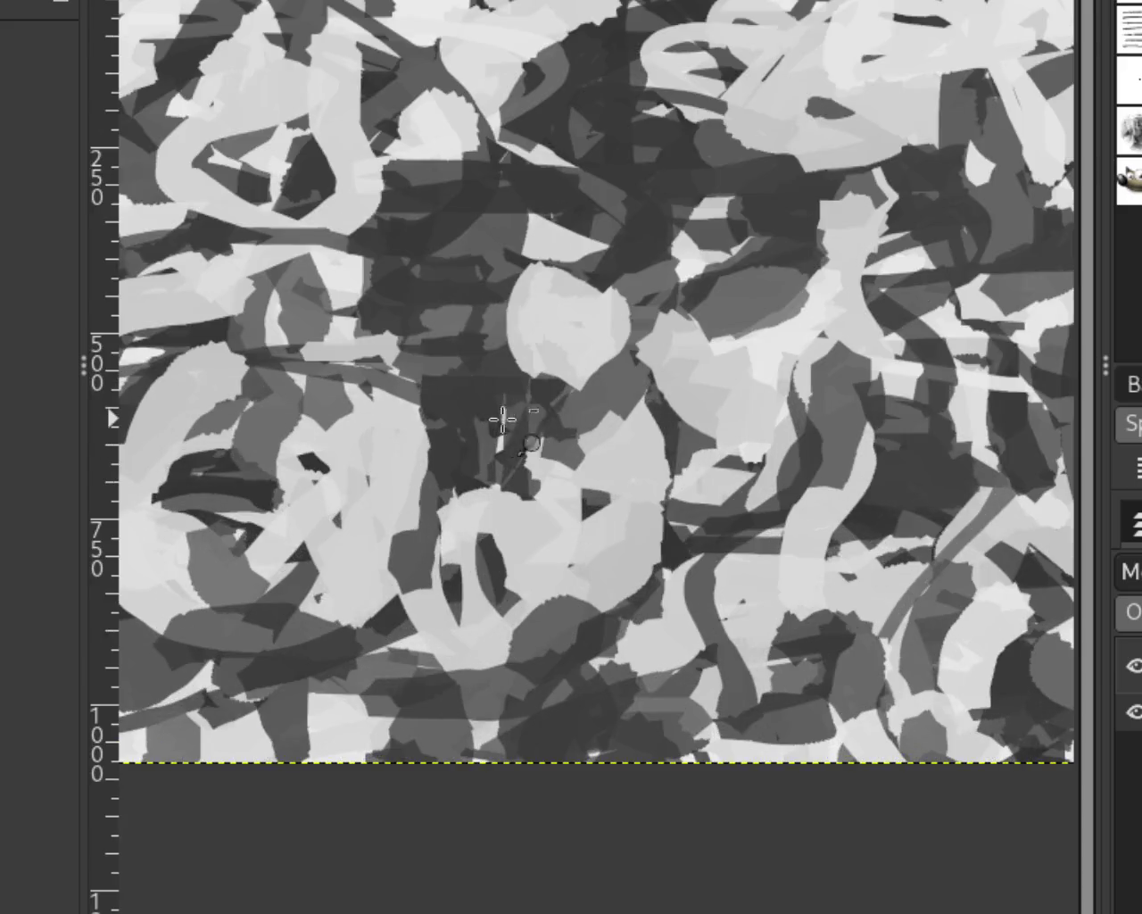
{"action": "scroll", "coordinate": [500, 420], "scroll_direction": "down", "scroll_amount": 1}
{"action": "scroll", "coordinate": [409, 361], "scroll_direction": "up", "scroll_amount": 3}
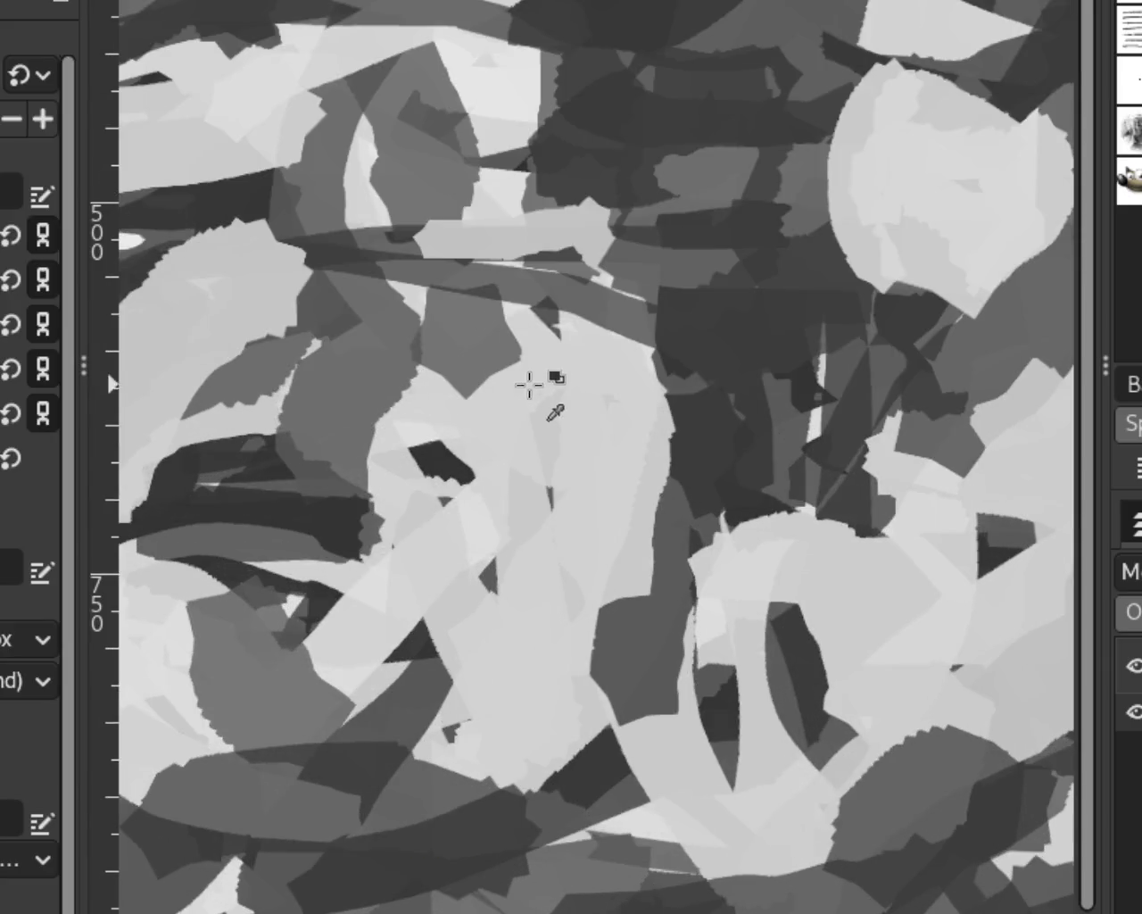
{"action": "key", "text": "ctrl+z"}
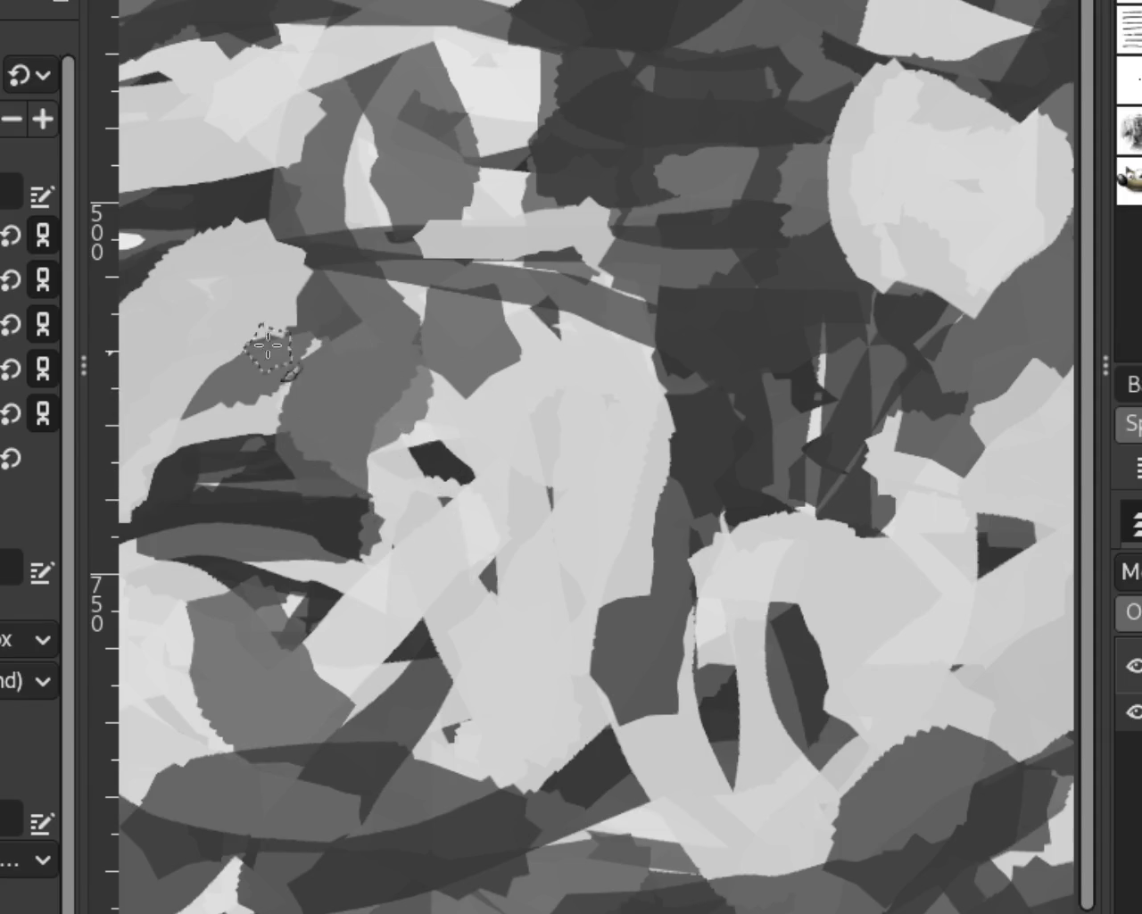
{"action": "left_click_drag", "start_coordinate": [433, 115], "coordinate": [453, 191]}
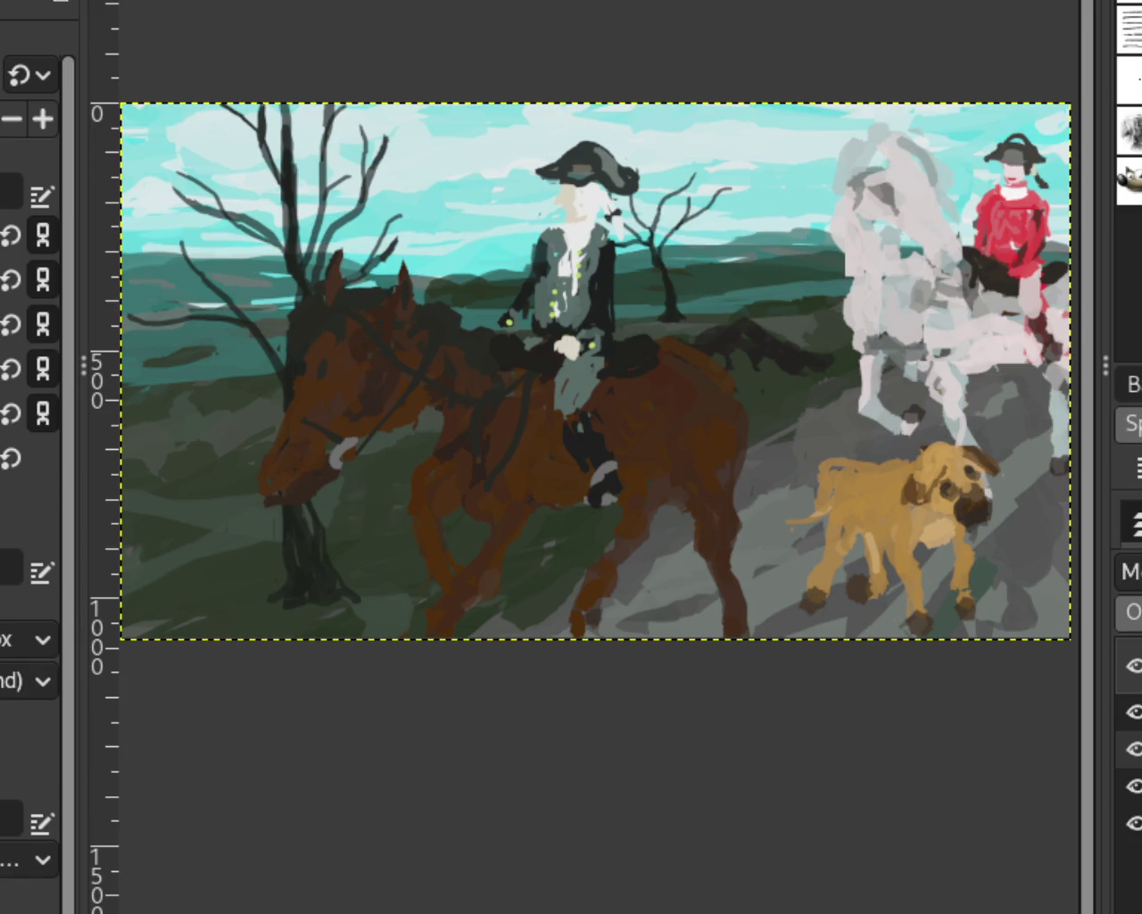
{"action": "key", "text": "z"}
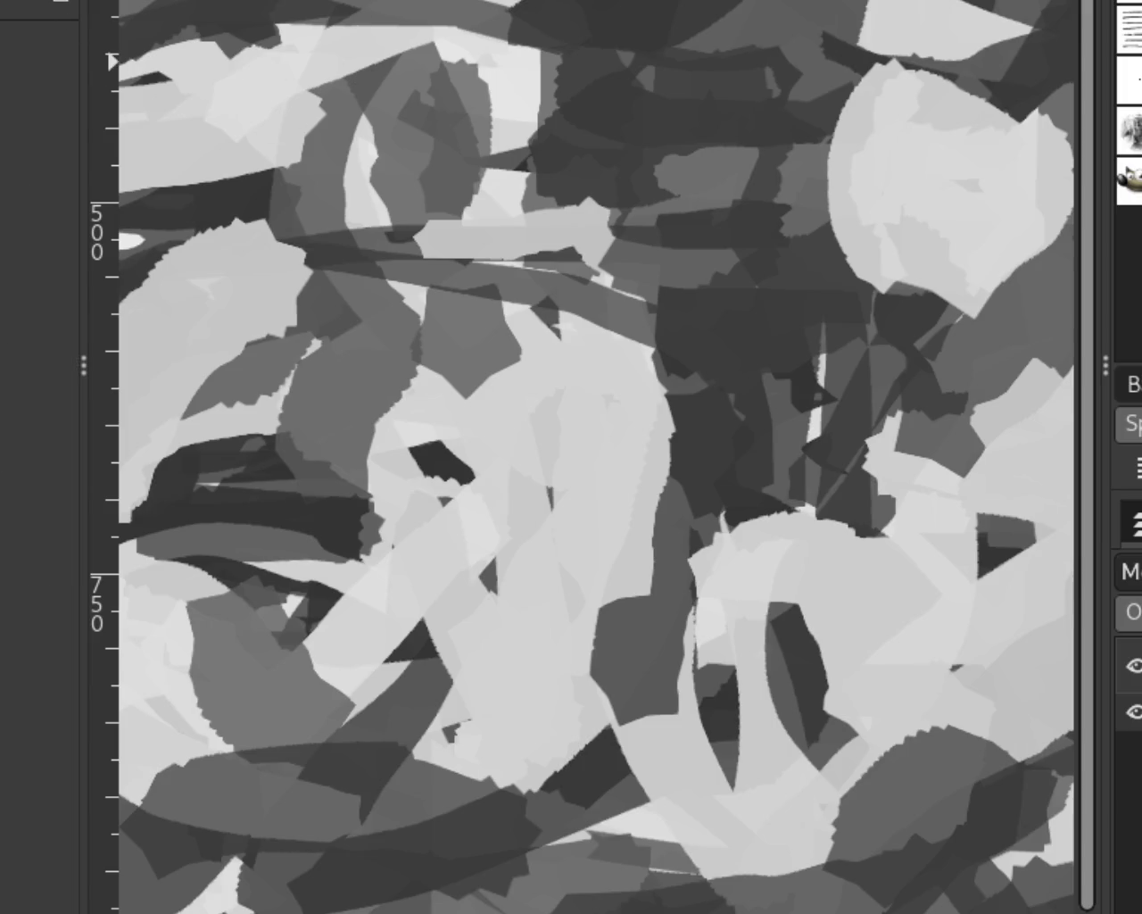
Zoom out to the whole image, then zoom in closely on the upper loops.
{"action": "left_click", "coordinate": [564, 272], "text": "ctrl"}
{"action": "left_click", "coordinate": [564, 272], "text": "ctrl"}
{"action": "left_click", "coordinate": [564, 272]}
{"action": "left_click", "coordinate": [564, 272], "text": "ctrl"}
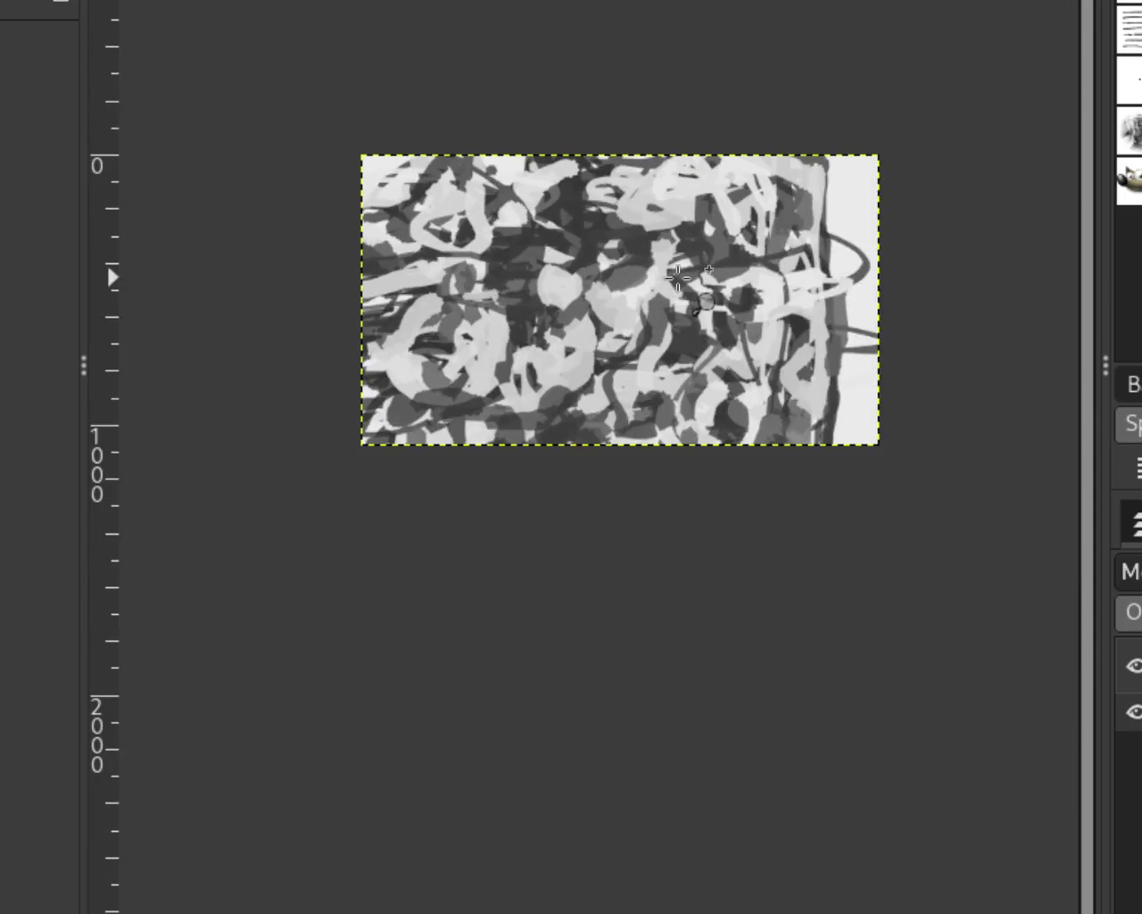
{"action": "left_click", "coordinate": [696, 290]}
{"action": "left_click", "coordinate": [937, 560], "text": "ctrl"}
{"action": "left_click", "coordinate": [808, 435]}
{"action": "left_click", "coordinate": [624, 397], "text": "ctrl"}
{"action": "left_click", "coordinate": [649, 377]}
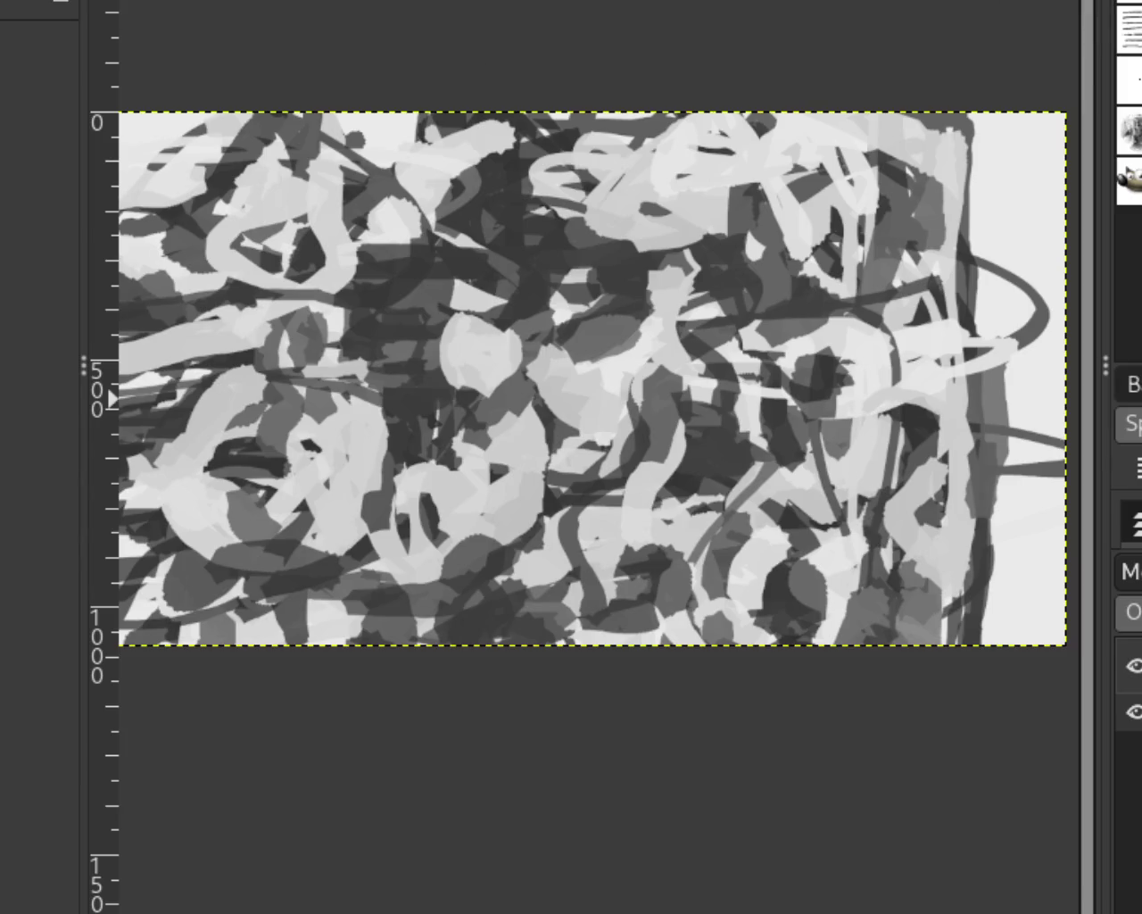
{"action": "left_click", "coordinate": [652, 319], "text": "ctrl"}
{"action": "left_click", "coordinate": [361, 320]}
{"action": "left_click", "coordinate": [638, 442], "text": "ctrl"}
{"action": "left_click", "coordinate": [527, 397]}
{"action": "left_click", "coordinate": [401, 328], "text": "ctrl"}
{"action": "left_click", "coordinate": [402, 329]}
{"action": "left_click", "coordinate": [188, 160]}
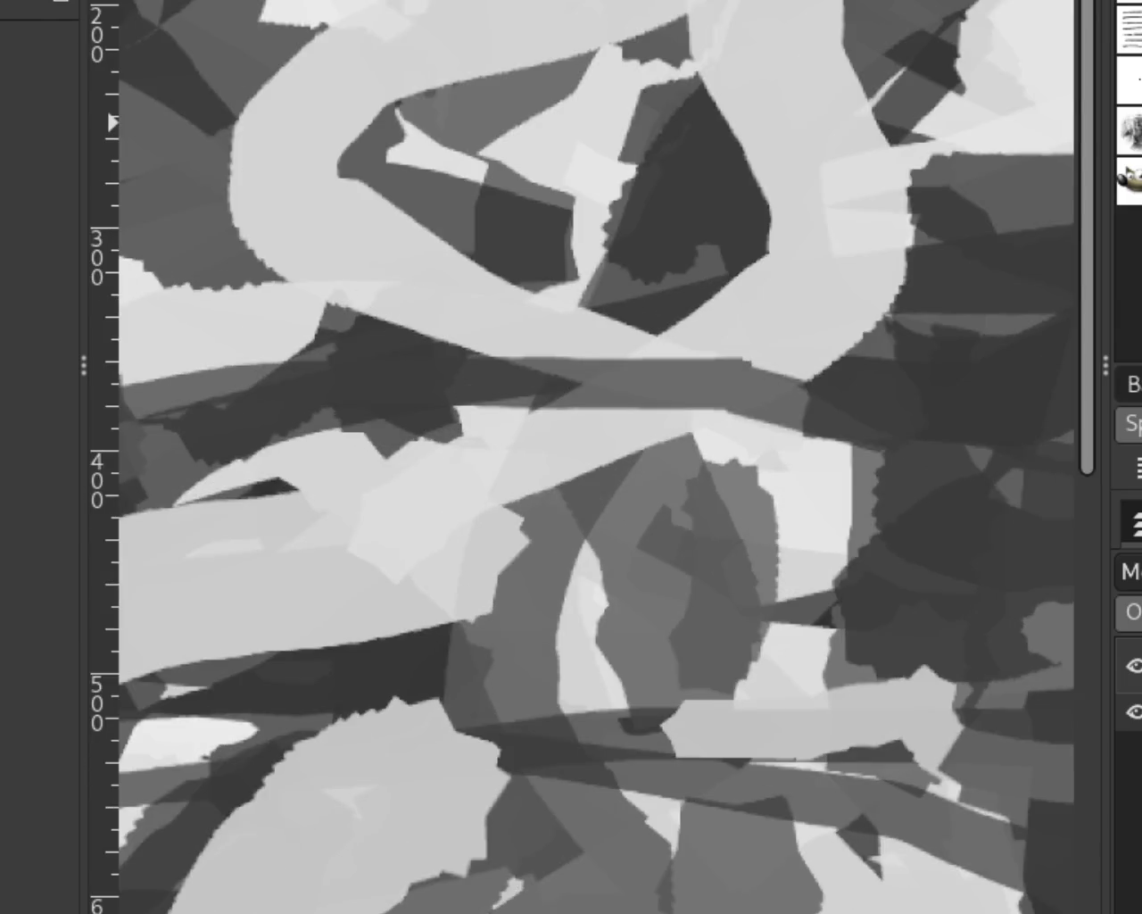
Fill the inside of the ring near the top with grey paint.
{"action": "key", "text": "p"}
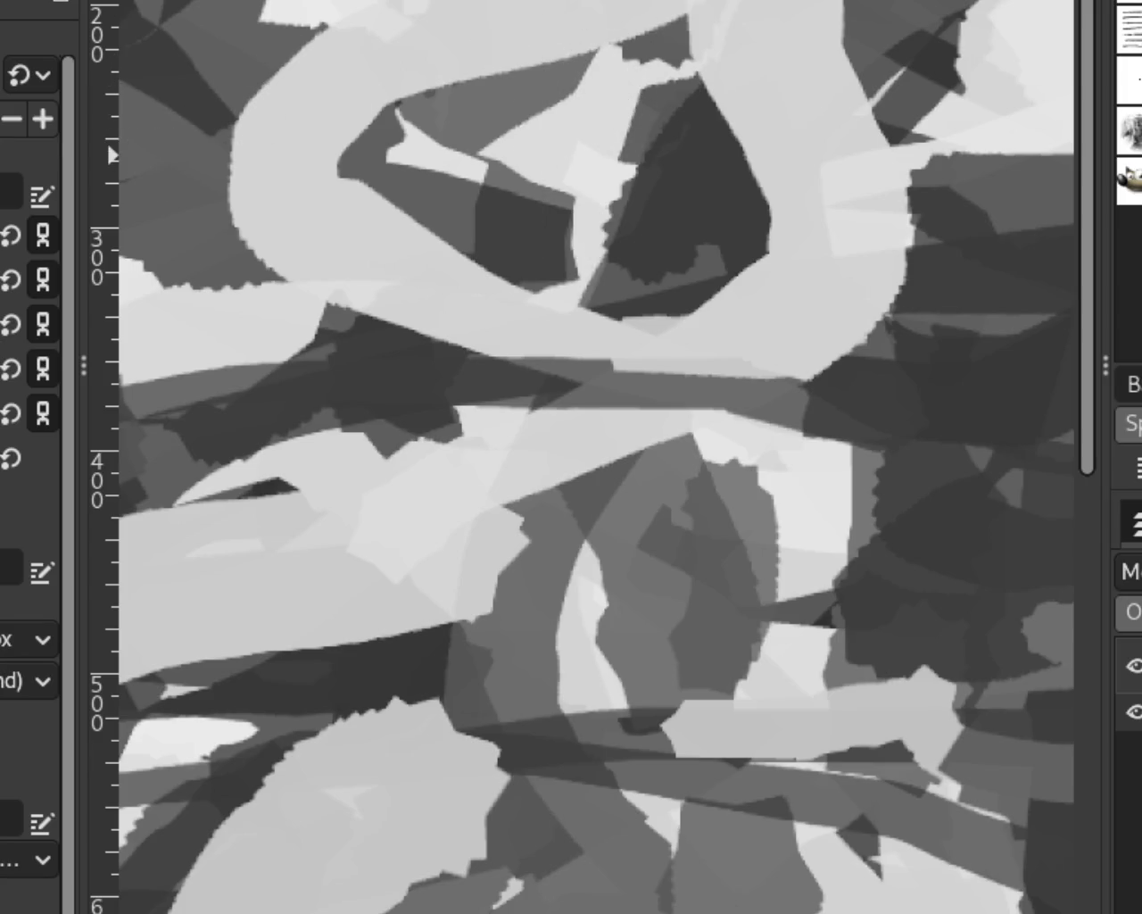
{"action": "key", "text": "z"}
{"action": "left_click", "coordinate": [509, 217], "text": "ctrl"}
{"action": "left_click", "coordinate": [500, 205], "text": "ctrl"}
{"action": "left_click", "coordinate": [473, 176]}
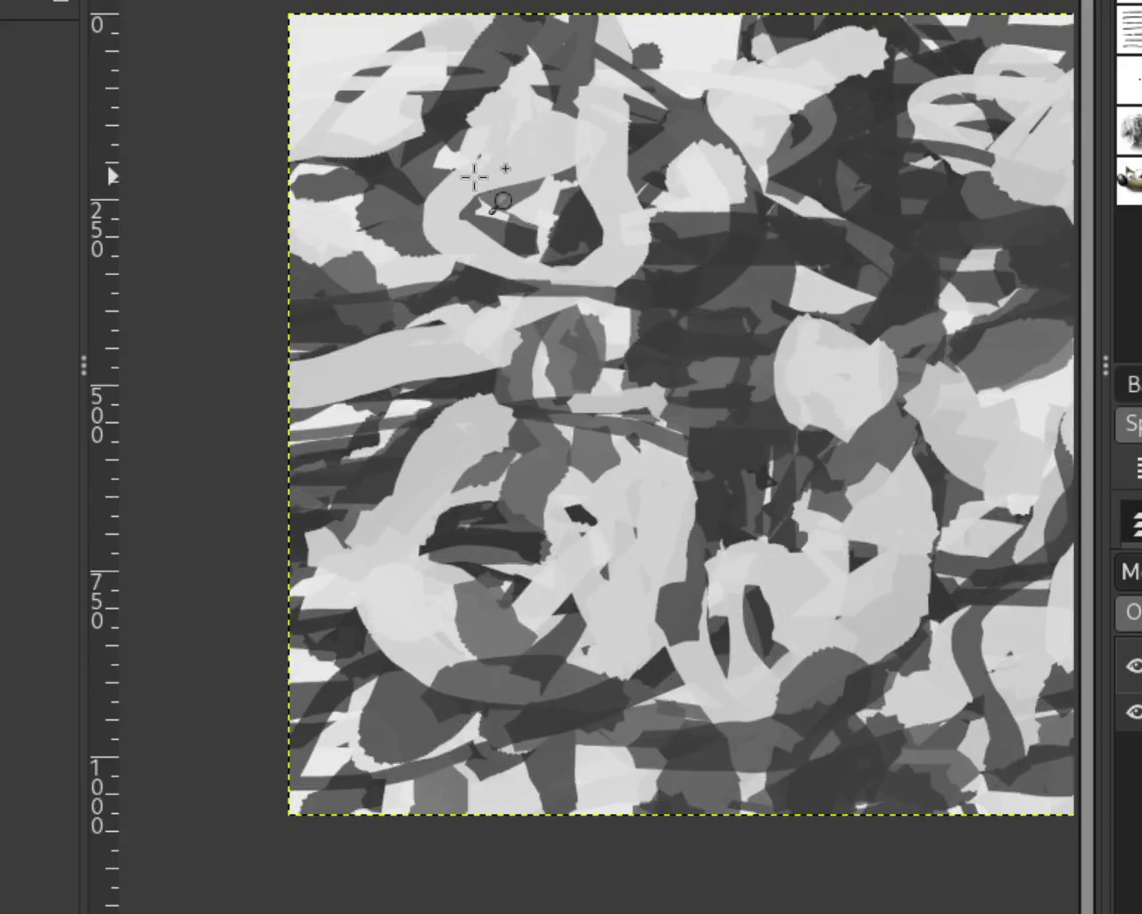
{"action": "left_click", "coordinate": [473, 176]}
{"action": "key", "text": "p"}
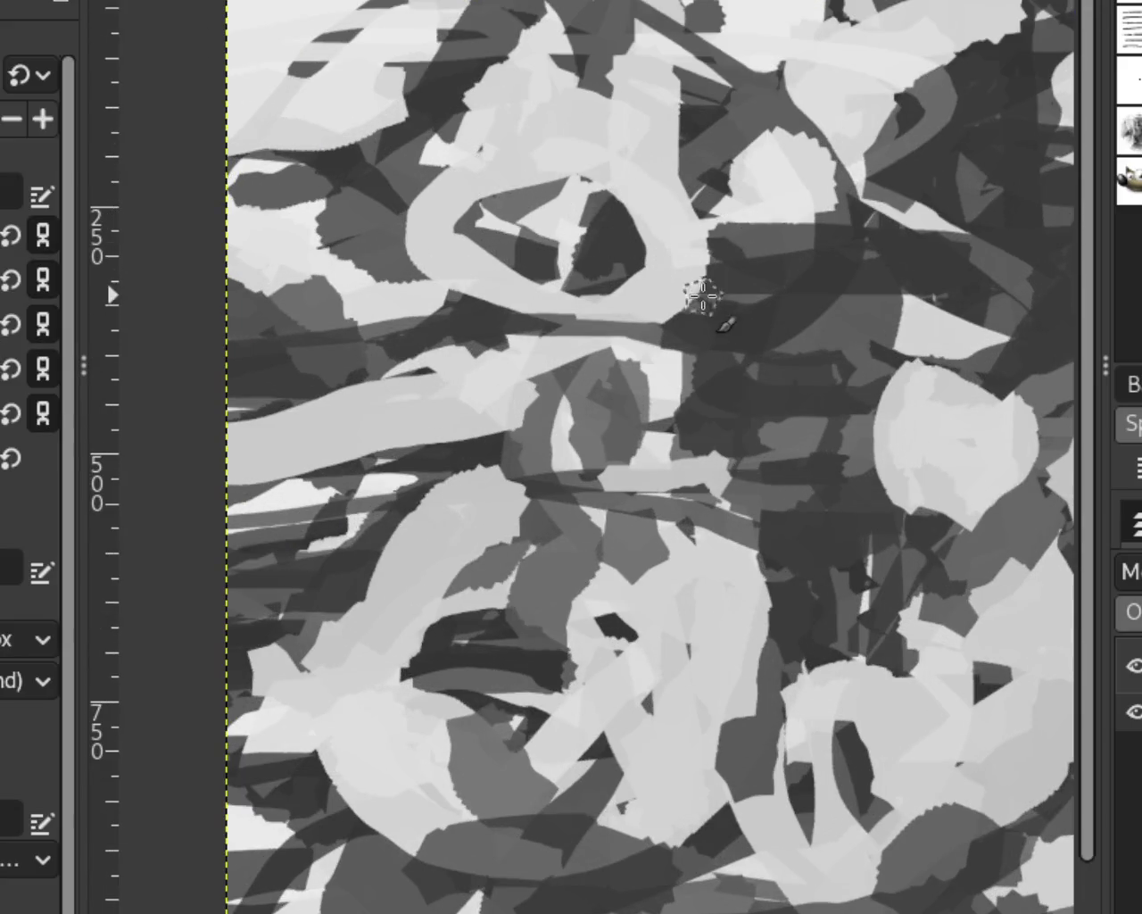
{"action": "left_click_drag", "start_coordinate": [603, 243], "coordinate": [484, 242]}
{"action": "left_click_drag", "start_coordinate": [548, 166], "coordinate": [566, 229]}
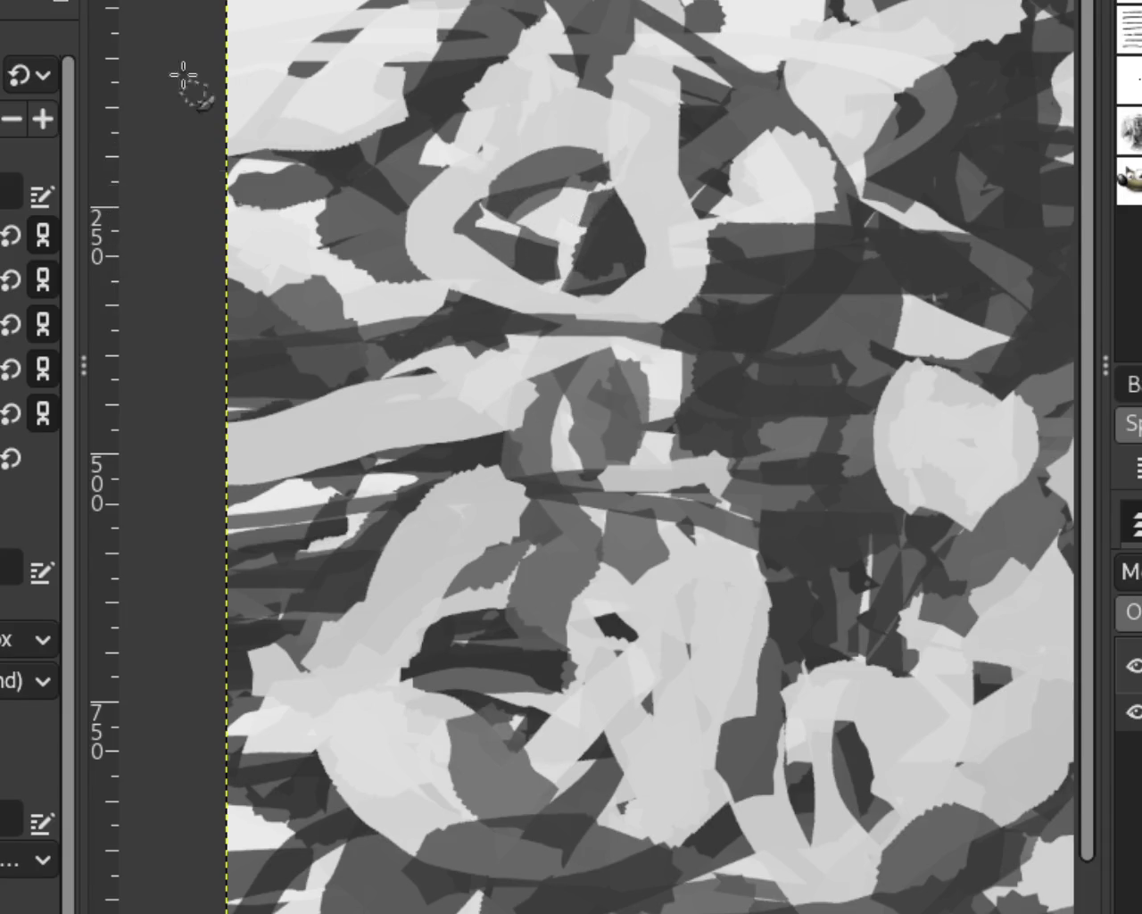
Paint a trial grey stroke curving down from the top past the upper-left loops.
{"action": "key", "text": "z"}
{"action": "left_click", "coordinate": [423, 204], "text": "ctrl"}
{"action": "left_click", "coordinate": [423, 204]}
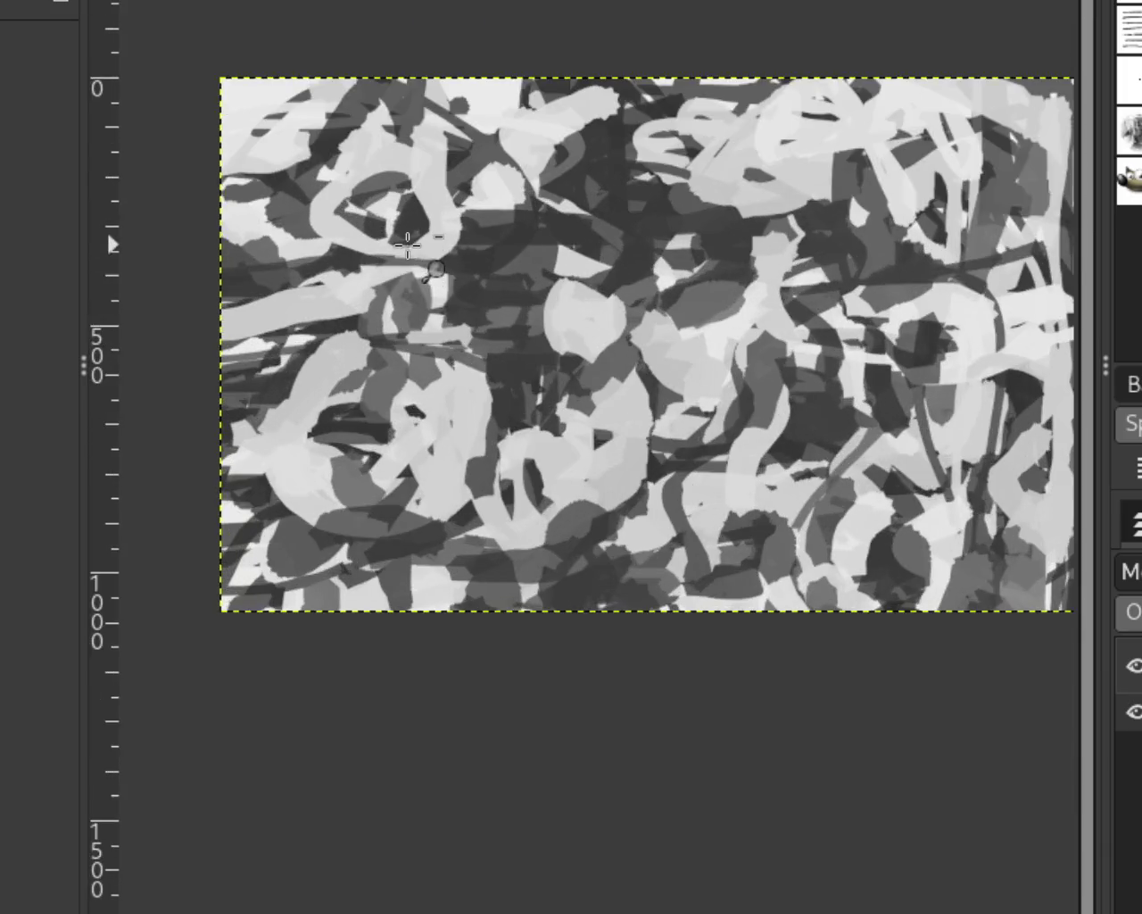
{"action": "left_click", "coordinate": [423, 203]}
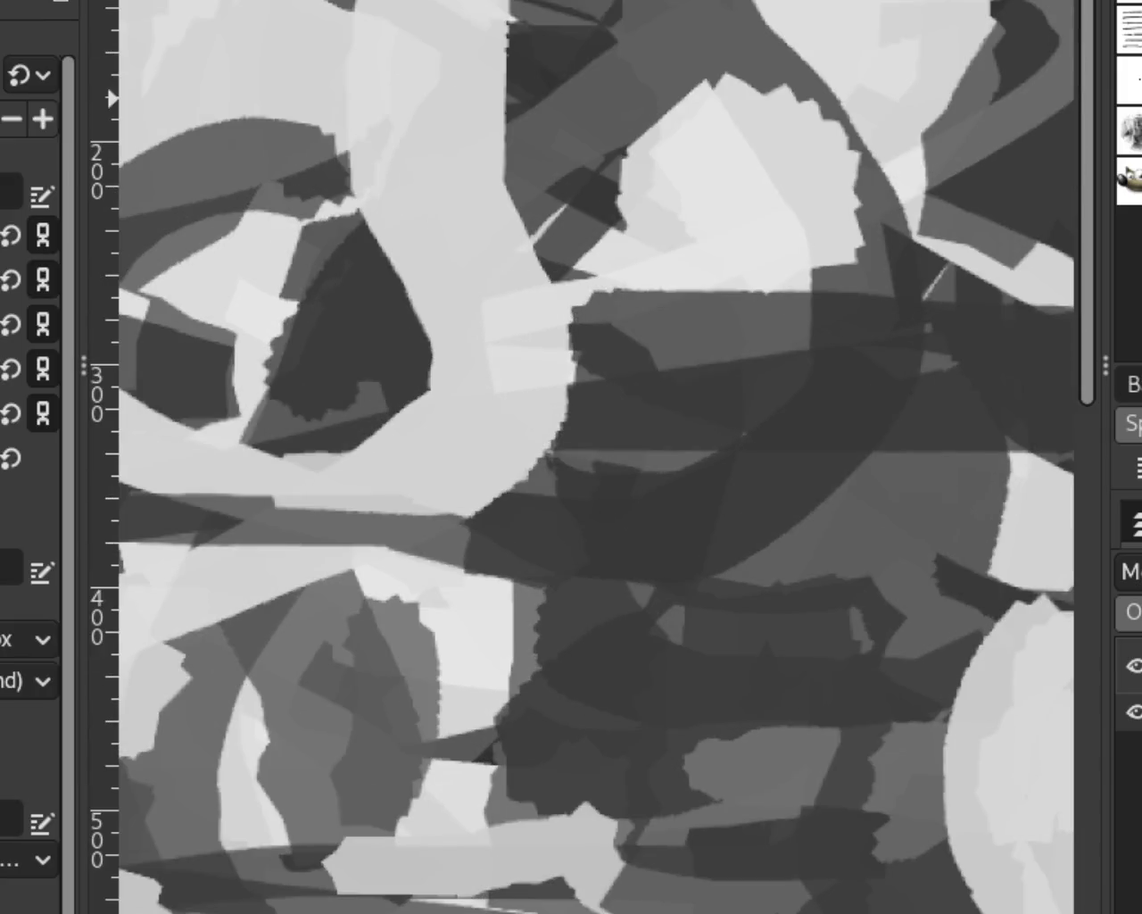
{"action": "left_click_drag", "start_coordinate": [461, 11], "coordinate": [612, 509]}
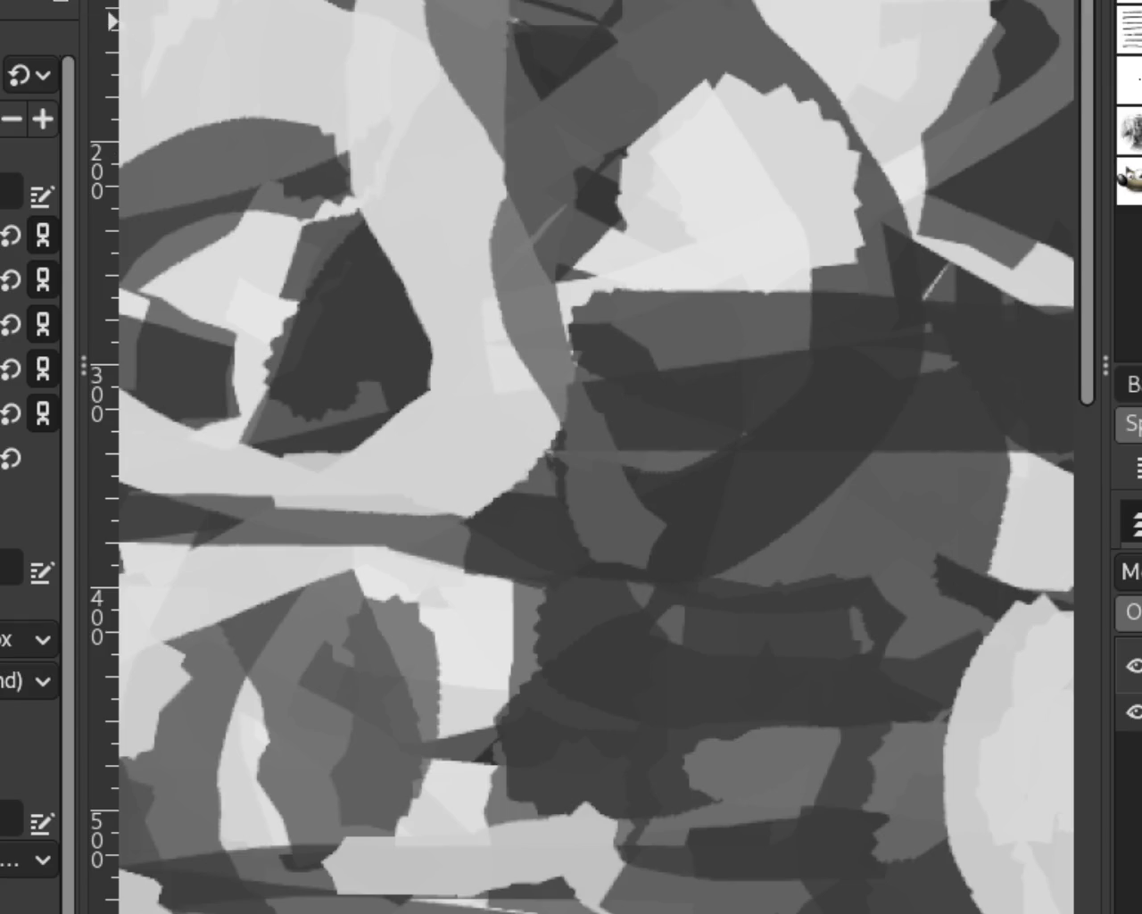
{"action": "key", "text": "z"}
{"action": "left_click", "coordinate": [531, 269], "text": "ctrl"}
{"action": "left_click", "coordinate": [531, 269], "text": "ctrl"}
{"action": "left_click", "coordinate": [526, 329], "text": "ctrl"}
{"action": "left_click", "coordinate": [527, 328]}
{"action": "left_click", "coordinate": [598, 203]}
{"action": "left_click", "coordinate": [598, 203], "text": "ctrl"}
{"action": "left_click", "coordinate": [598, 203]}
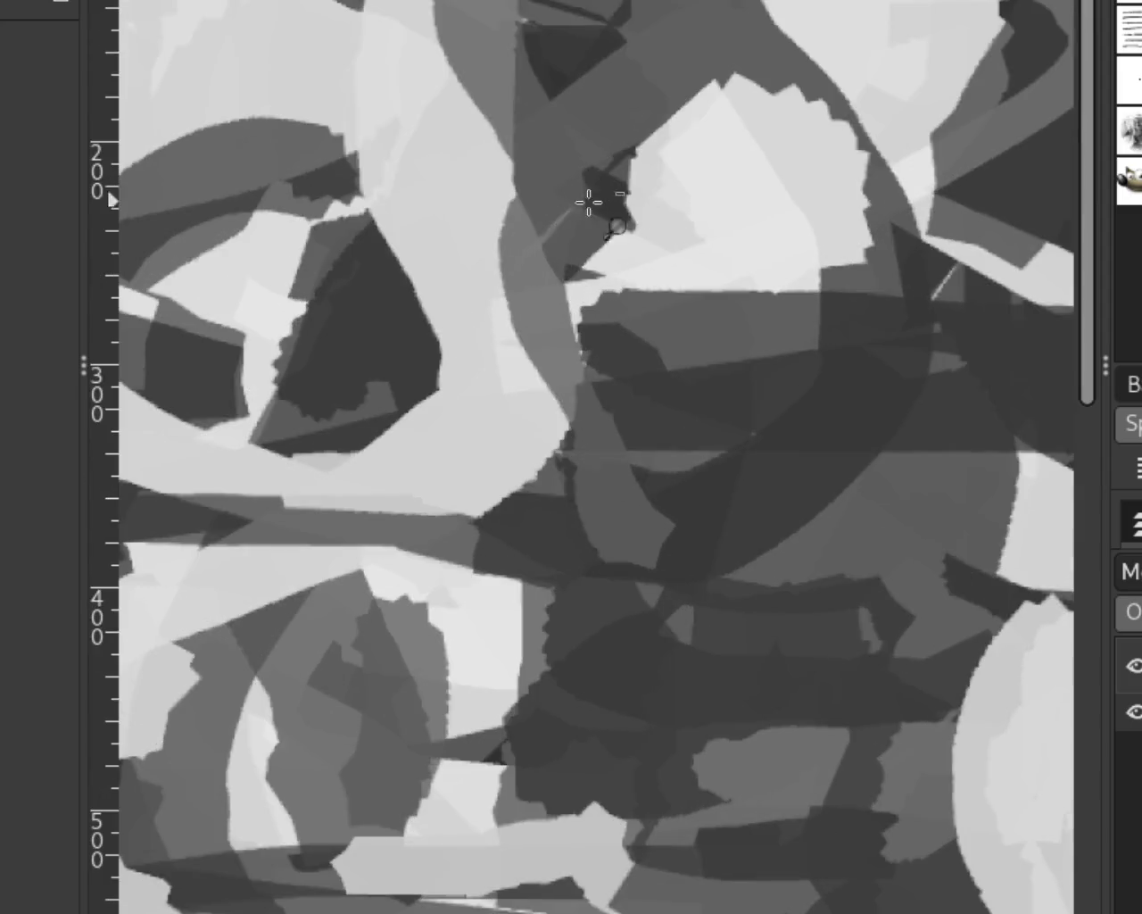
Redraw the stroke repeatedly until a winding mid-grey line runs down from the top.
{"action": "key", "text": "ctrl+z"}
{"action": "key", "text": "p"}
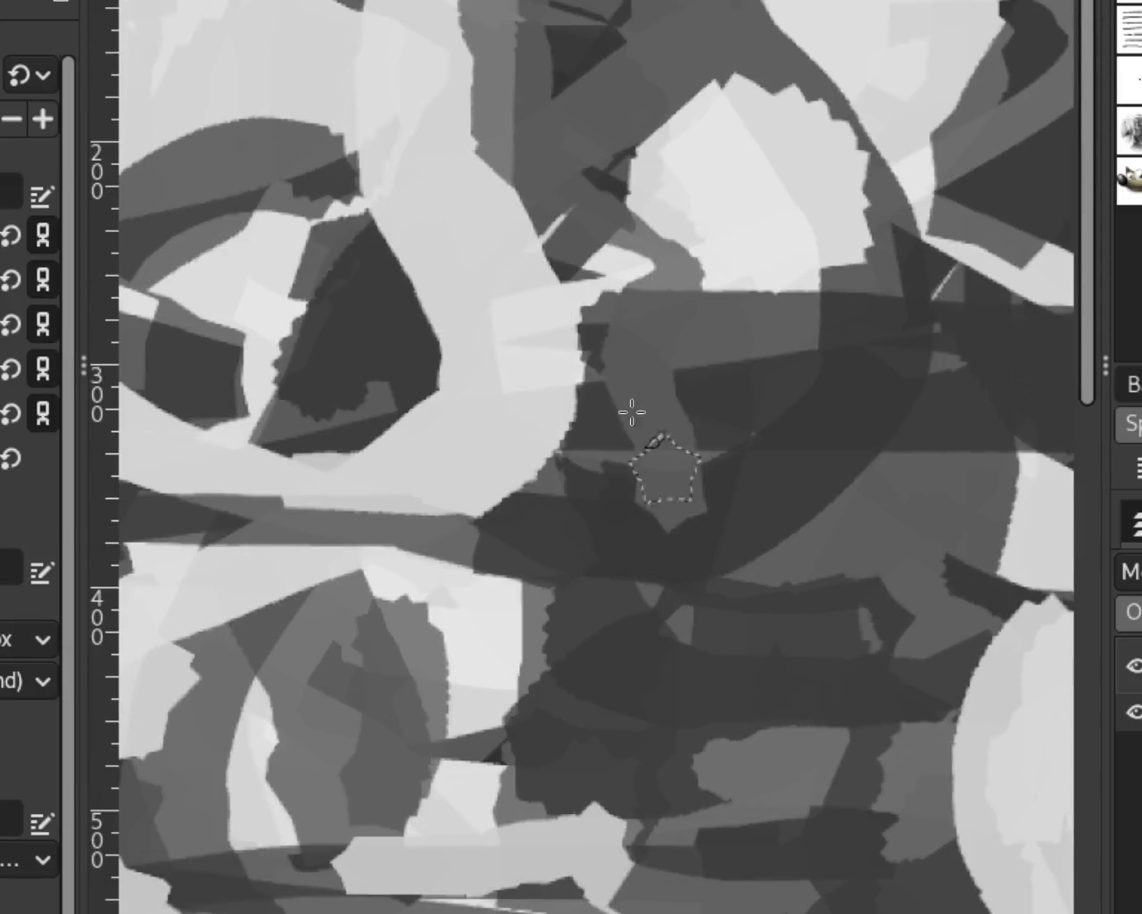
{"action": "left_click_drag", "start_coordinate": [468, 4], "coordinate": [567, 477]}
{"action": "key", "text": "ctrl+z"}
{"action": "left_click_drag", "start_coordinate": [485, 13], "coordinate": [536, 446]}
{"action": "key", "text": "ctrl+z"}
{"action": "left_click_drag", "start_coordinate": [473, 18], "coordinate": [528, 468]}
{"action": "key", "text": "ctrl+z"}
{"action": "left_click_drag", "start_coordinate": [473, 13], "coordinate": [486, 469]}
{"action": "key", "text": "ctrl+z"}
{"action": "left_click_drag", "start_coordinate": [452, 23], "coordinate": [526, 477]}
{"action": "key", "text": "ctrl+z"}
{"action": "mouse_move", "coordinate": [419, 13]}
{"action": "left_mouse_down"}
{"action": "mouse_move", "coordinate": [459, 415]}
{"action": "mouse_move", "coordinate": [533, 482]}
{"action": "left_mouse_up"}
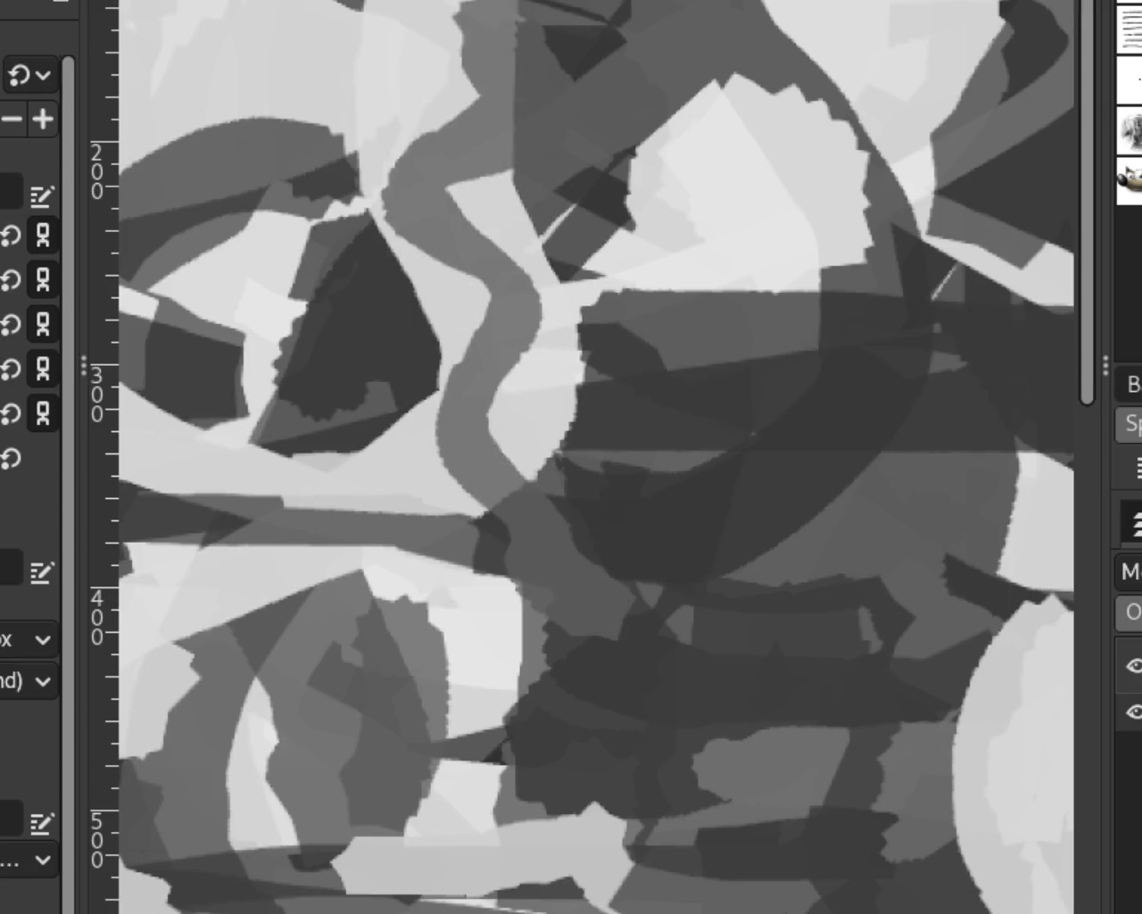
{"action": "scroll", "coordinate": [625, 301], "scroll_direction": "down", "scroll_amount": 4}
{"action": "scroll", "coordinate": [765, 395], "scroll_direction": "up", "scroll_amount": 1}
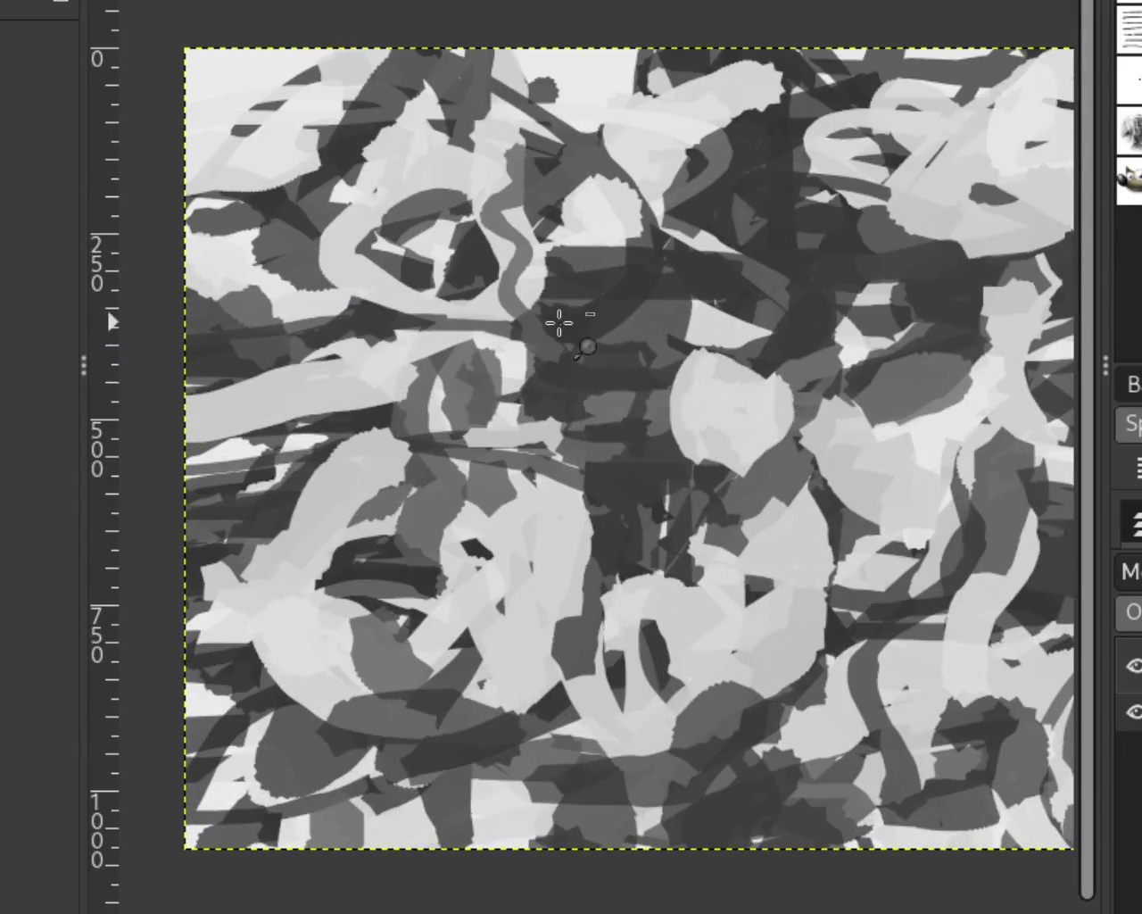
{"action": "scroll", "coordinate": [556, 319], "scroll_direction": "up", "scroll_amount": 2}
{"action": "scroll", "coordinate": [517, 183], "scroll_direction": "down", "scroll_amount": 2}
{"action": "scroll", "coordinate": [500, 125], "scroll_direction": "down", "scroll_amount": 1}
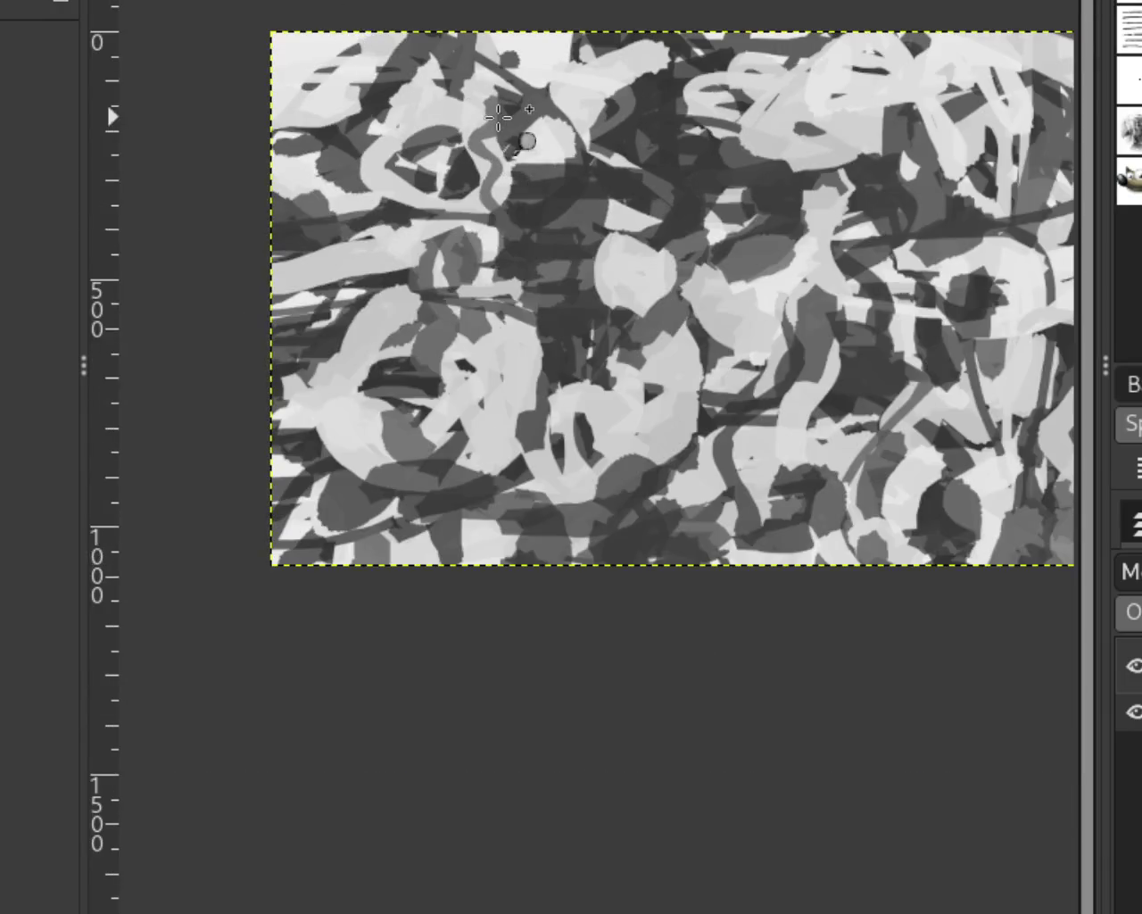
{"action": "scroll", "coordinate": [504, 116], "scroll_direction": "up", "scroll_amount": 1}
{"action": "scroll", "coordinate": [363, 157], "scroll_direction": "up", "scroll_amount": 3}
{"action": "mouse_move", "coordinate": [675, 217]}
{"action": "left_mouse_down"}
{"action": "mouse_move", "coordinate": [726, 247]}
{"action": "mouse_move", "coordinate": [740, 312]}
{"action": "mouse_move", "coordinate": [818, 352]}
{"action": "left_mouse_up"}
{"action": "key", "text": "ctrl+z"}
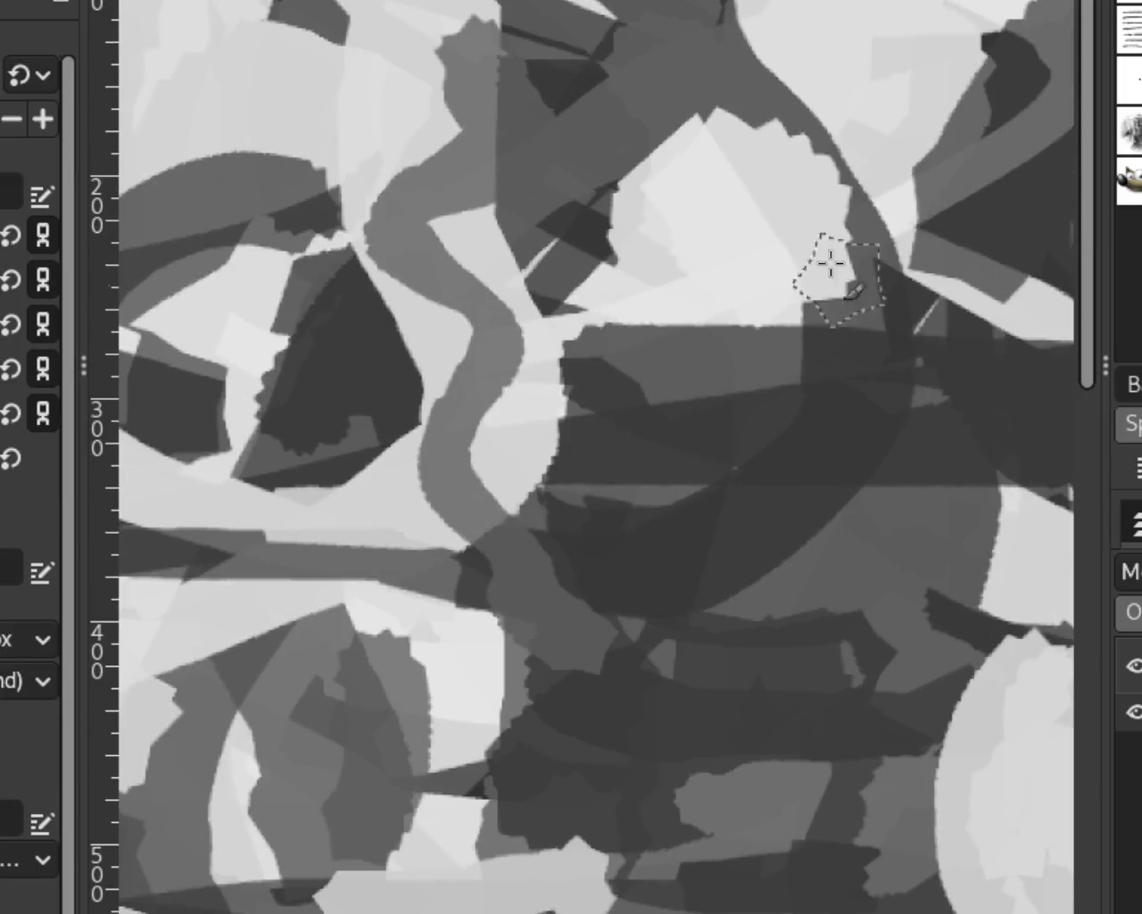
{"action": "key", "text": "ctrl+z"}
{"action": "key", "text": "ctrl+y"}
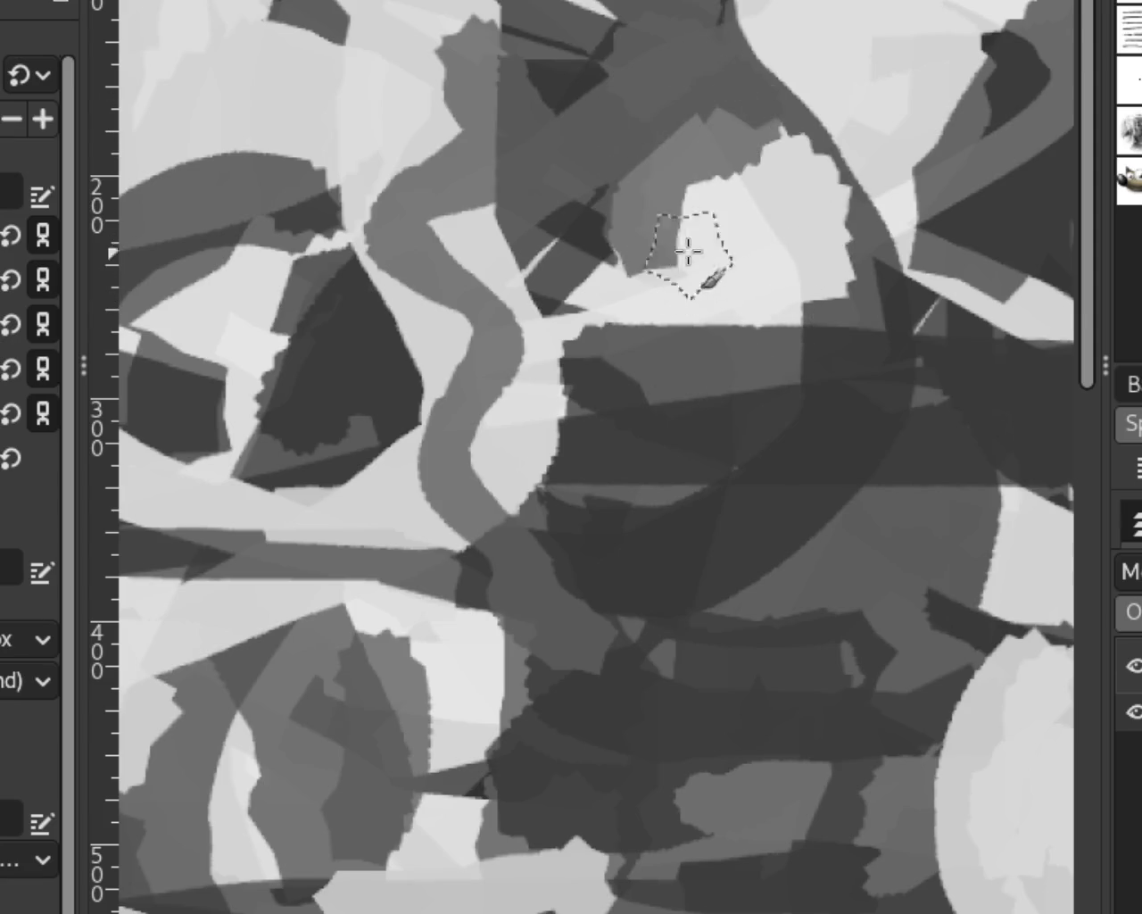
{"action": "key", "text": "ctrl+z"}
{"action": "key", "text": "ctrl+shift+z"}
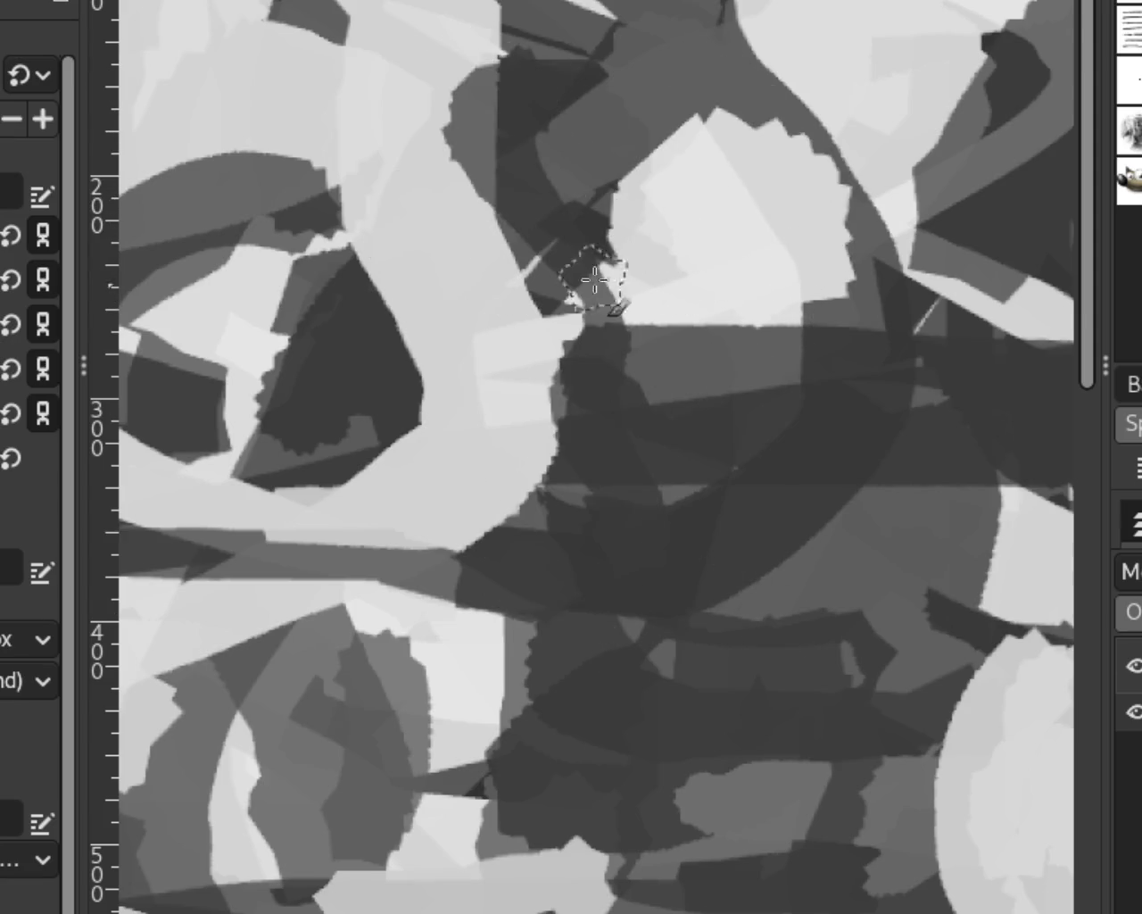
{"action": "key", "text": "ctrl+z"}
{"action": "key", "text": "ctrl+shift+z"}
{"action": "key", "text": "ctrl+z"}
{"action": "key", "text": "ctrl+shift+z"}
{"action": "key", "text": "ctrl+z"}
{"action": "key", "text": "ctrl+shift+z"}
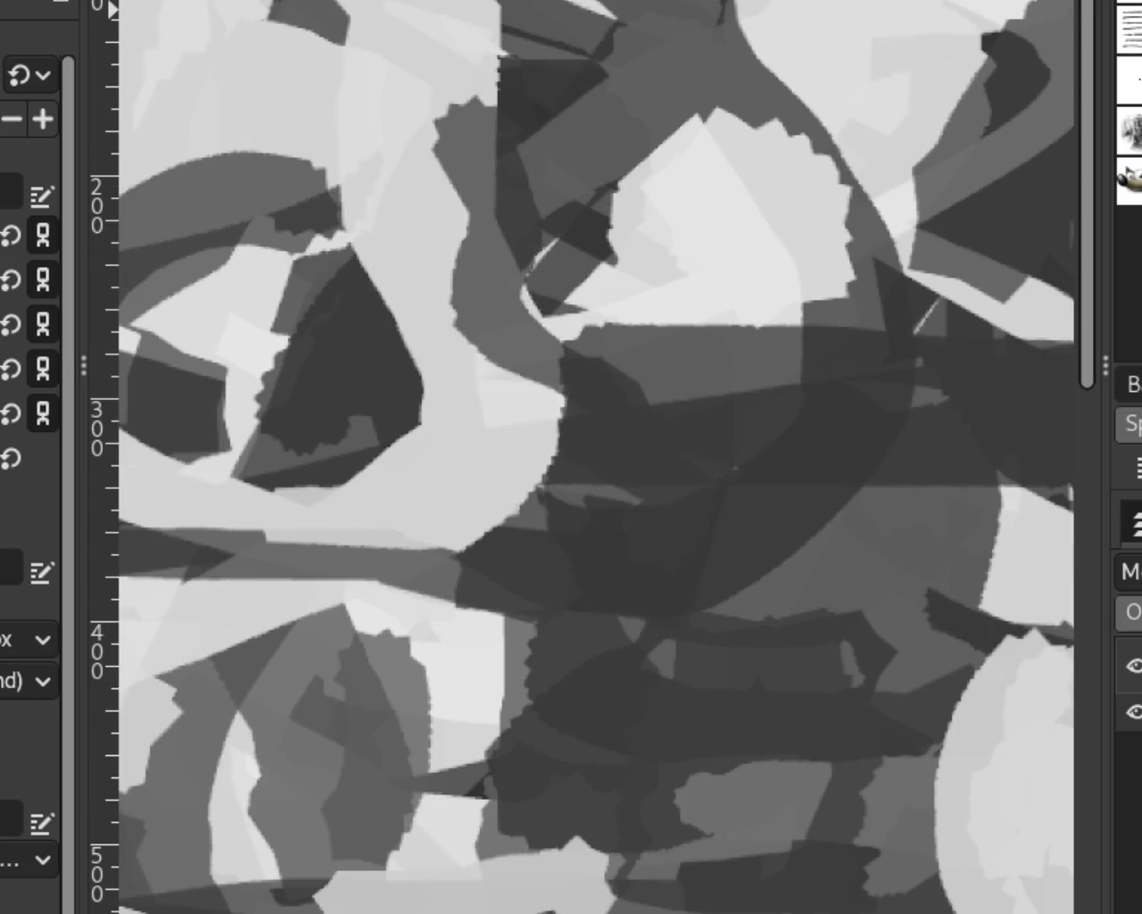
{"action": "key", "text": "minus"}
{"action": "key", "text": "minus"}
{"action": "key", "text": "minus"}
{"action": "key", "text": "minus"}
{"action": "key", "text": "shift+ctrl+j"}
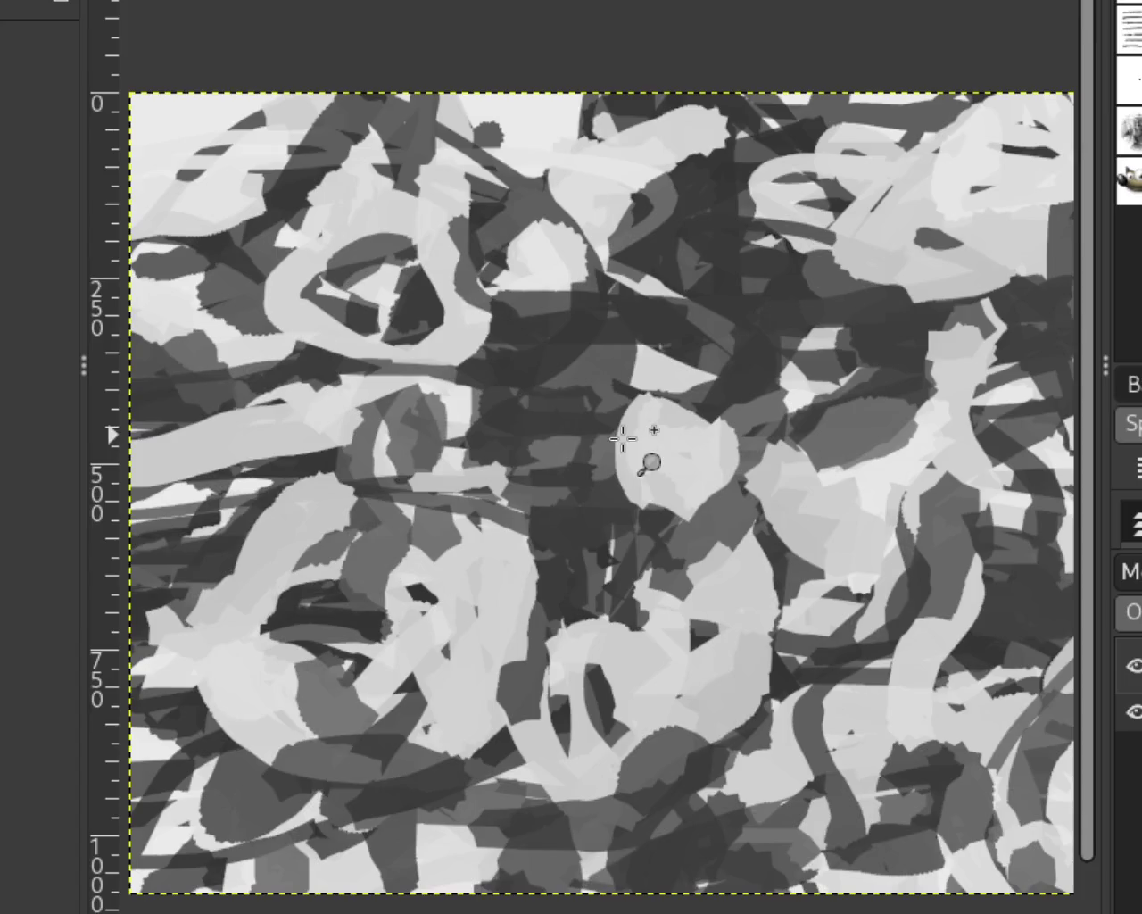
{"action": "scroll", "coordinate": [397, 345], "scroll_direction": "down", "scroll_amount": 1}
{"action": "scroll", "coordinate": [381, 347], "scroll_direction": "down", "scroll_amount": 1}
{"action": "scroll", "coordinate": [289, 308], "scroll_direction": "down", "scroll_amount": 1}
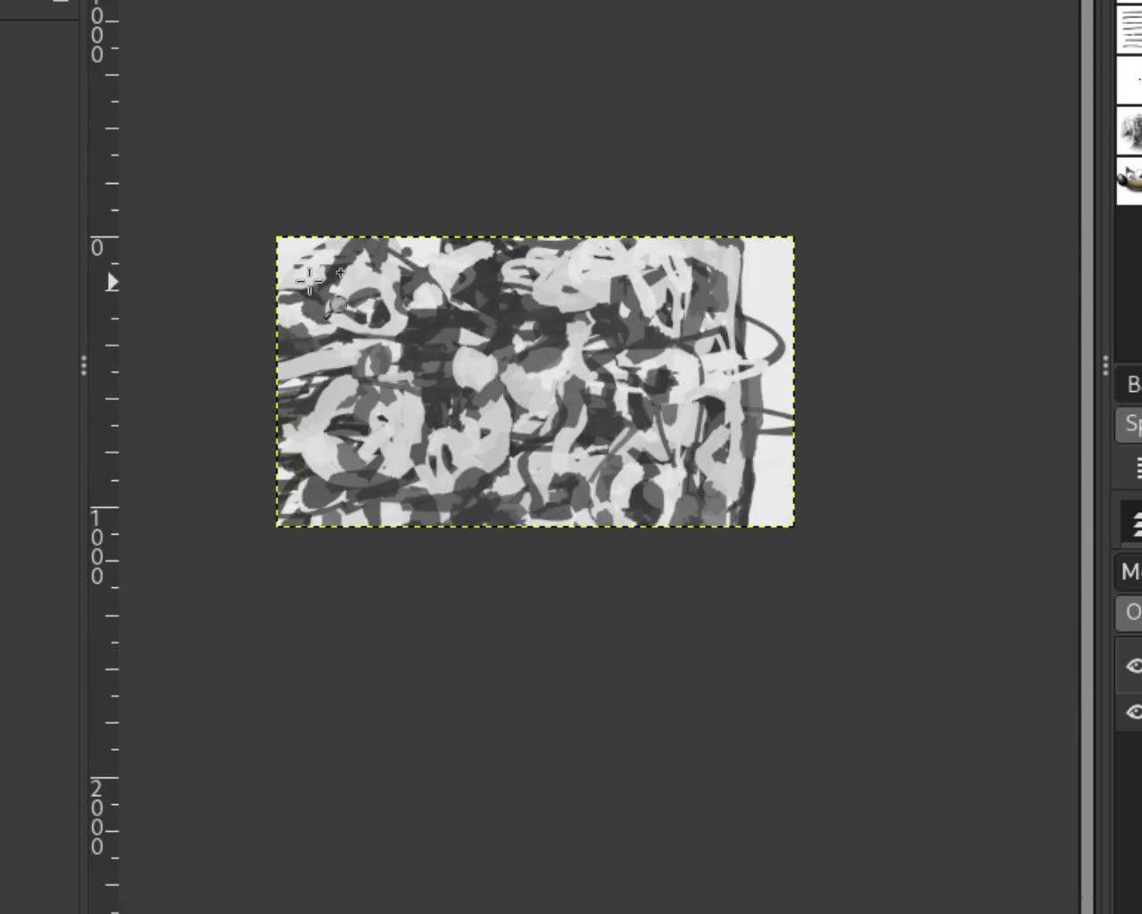
{"action": "scroll", "coordinate": [272, 253], "scroll_direction": "up", "scroll_amount": 2}
{"action": "scroll", "coordinate": [272, 252], "scroll_direction": "up", "scroll_amount": 1}
{"action": "scroll", "coordinate": [485, 255], "scroll_direction": "down", "scroll_amount": 1}
{"action": "scroll", "coordinate": [473, 253], "scroll_direction": "up", "scroll_amount": 5}
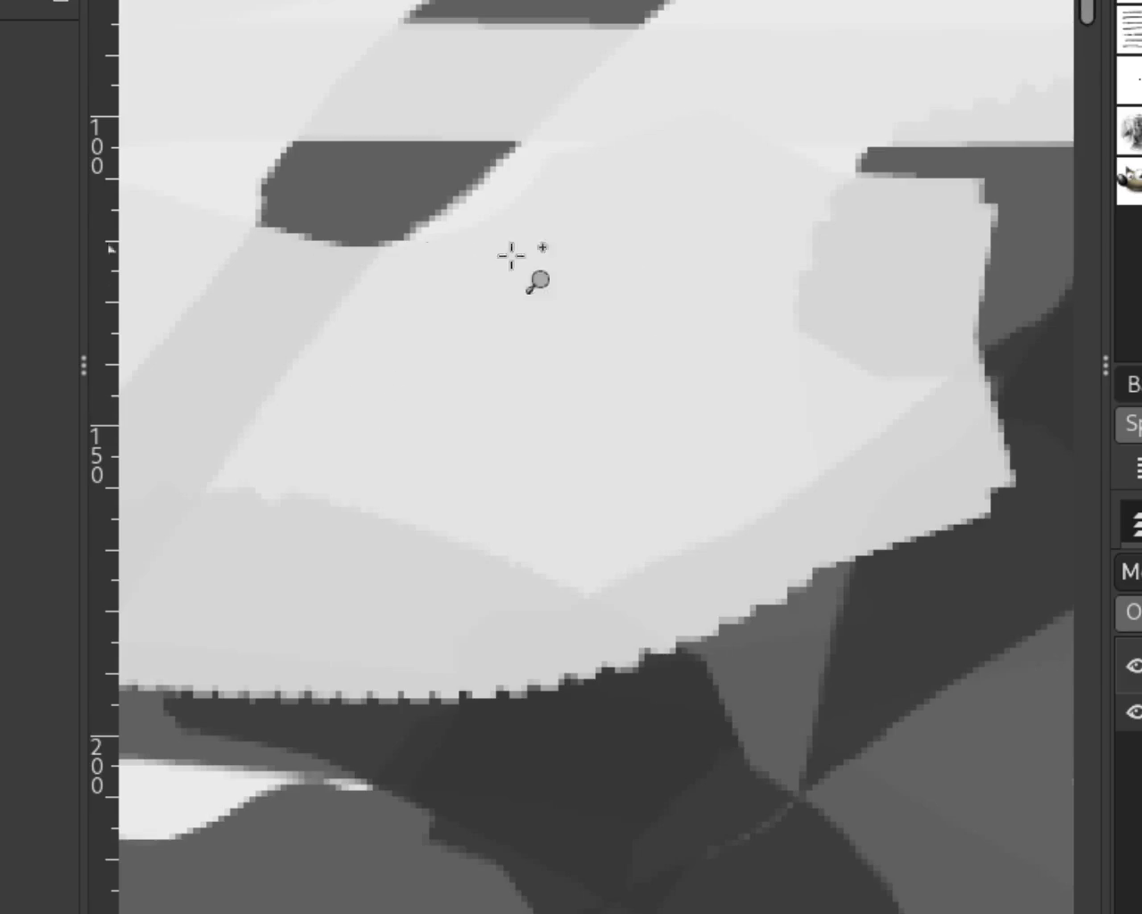
{"action": "left_click_drag", "start_coordinate": [384, 223], "coordinate": [312, 420]}
{"action": "key", "text": "ctrl+z"}
{"action": "left_click_drag", "start_coordinate": [500, 108], "coordinate": [416, 324]}
{"action": "key", "text": "ctrl+z"}
{"action": "key", "text": "ctrl+y"}
{"action": "key", "text": "ctrl+y"}
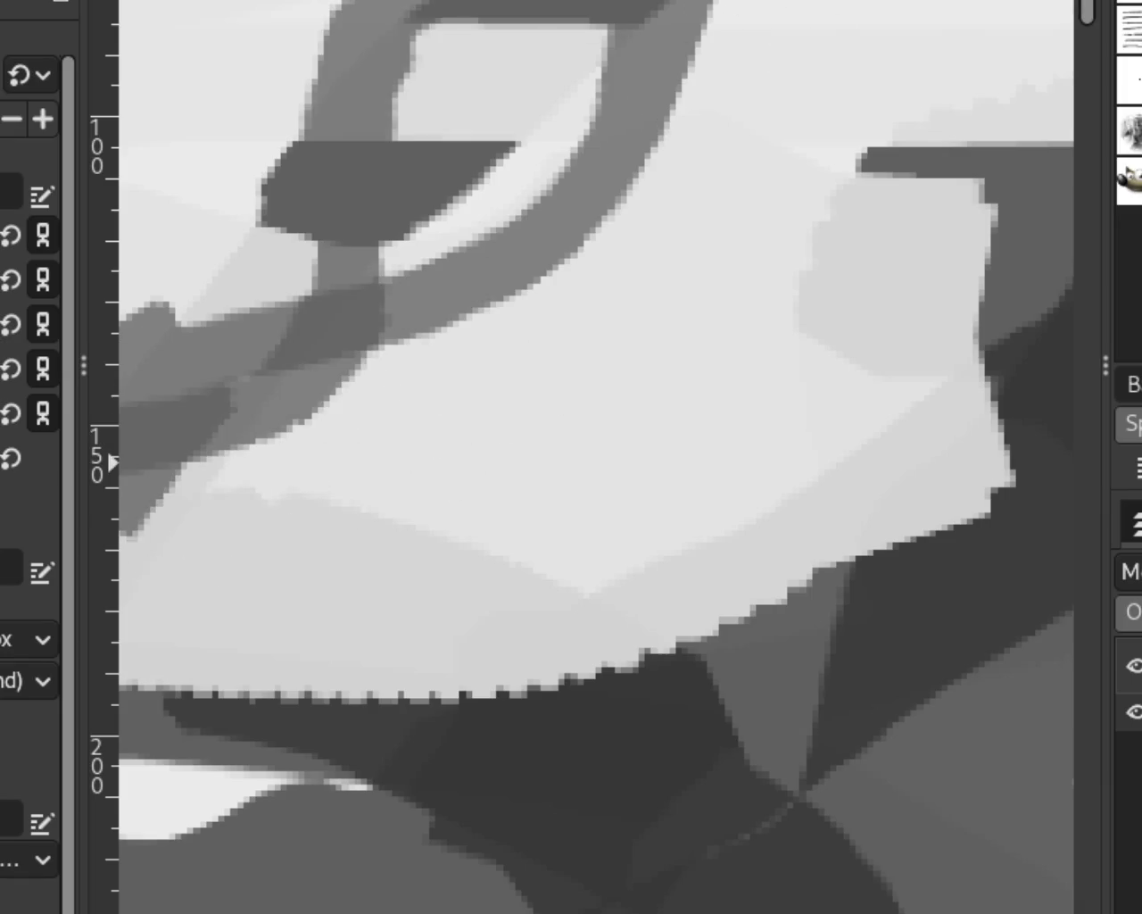
{"action": "key", "text": "z"}
{"action": "scroll", "coordinate": [562, 350], "scroll_direction": "down", "scroll_amount": 3}
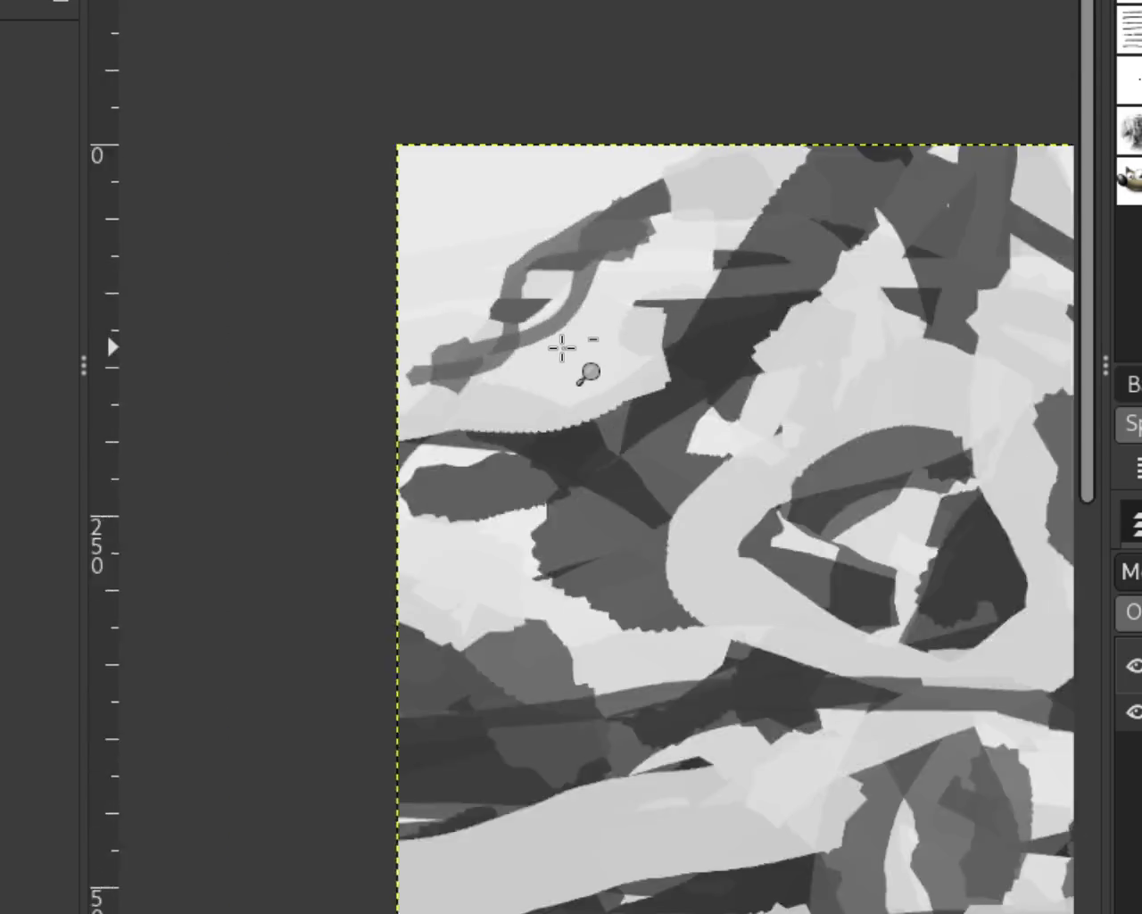
Try light and medium grey curves sweeping down-left from the top centre, undoing each one.
{"action": "scroll", "coordinate": [566, 350], "scroll_direction": "down", "scroll_amount": 1}
{"action": "scroll", "coordinate": [576, 350], "scroll_direction": "down", "scroll_amount": 1}
{"action": "scroll", "coordinate": [579, 357], "scroll_direction": "up", "scroll_amount": 1}
{"action": "scroll", "coordinate": [571, 348], "scroll_direction": "up", "scroll_amount": 2}
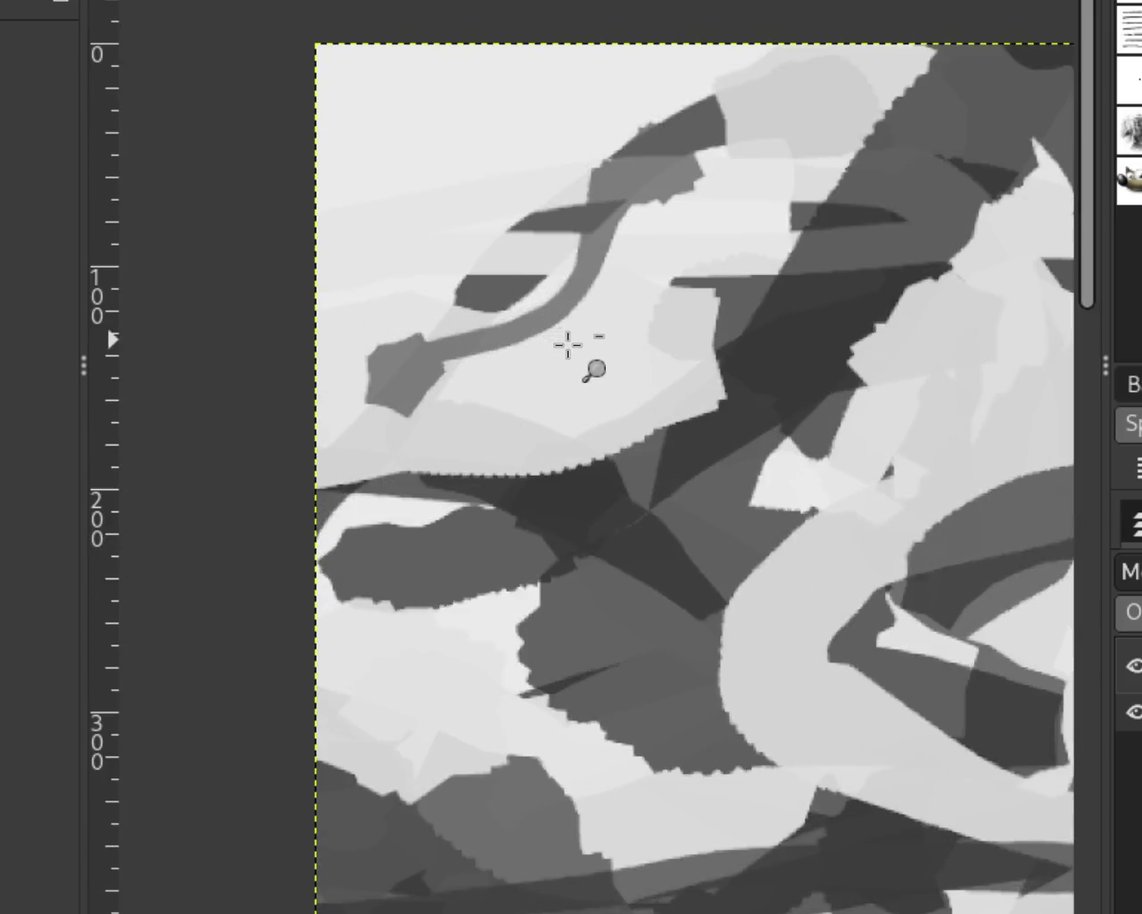
{"action": "scroll", "coordinate": [576, 342], "scroll_direction": "down", "scroll_amount": 3}
{"action": "scroll", "coordinate": [715, 329], "scroll_direction": "down", "scroll_amount": 1}
{"action": "scroll", "coordinate": [716, 329], "scroll_direction": "up", "scroll_amount": 2}
{"action": "scroll", "coordinate": [892, 441], "scroll_direction": "down", "scroll_amount": 1}
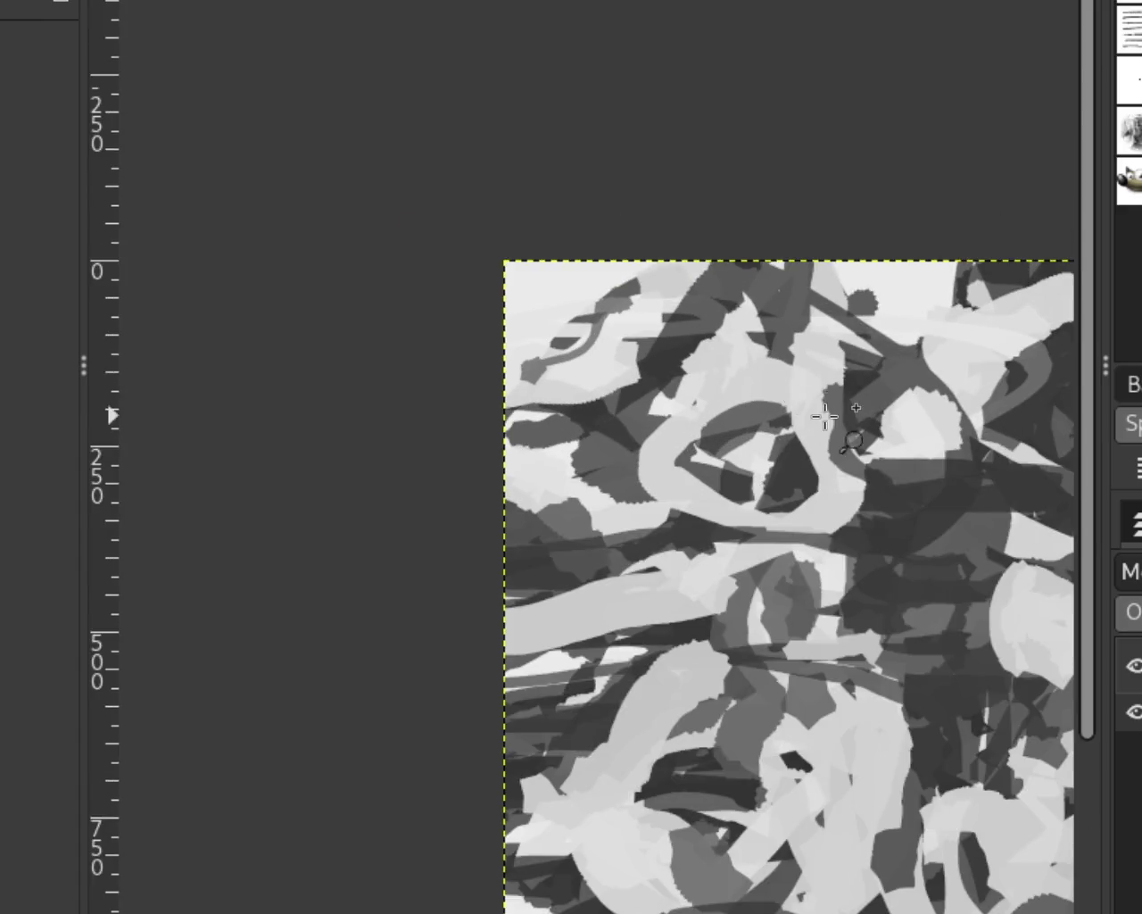
{"action": "scroll", "coordinate": [591, 286], "scroll_direction": "up", "scroll_amount": 2}
{"action": "key", "text": "p"}
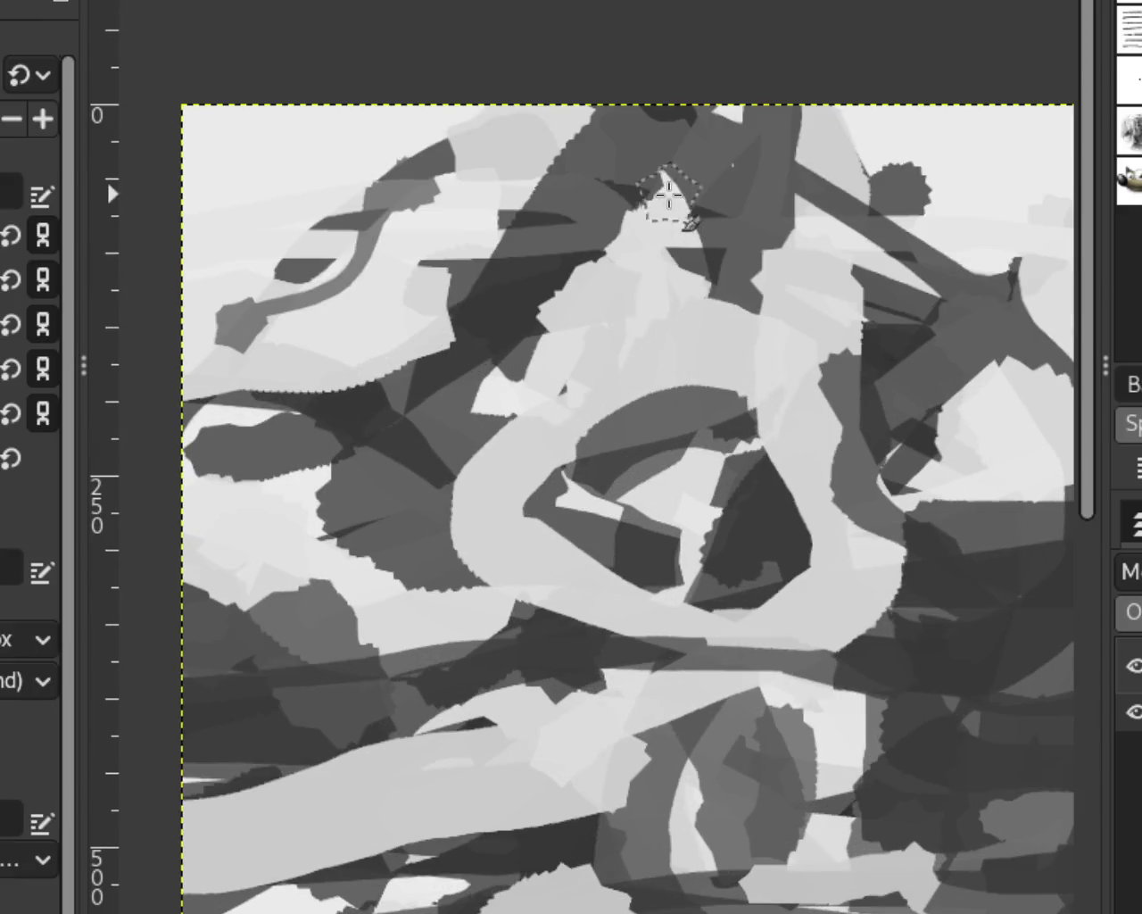
{"action": "left_click_drag", "start_coordinate": [669, 199], "coordinate": [535, 459]}
{"action": "key", "text": "ctrl+z"}
{"action": "left_click_drag", "start_coordinate": [594, 160], "coordinate": [535, 433]}
{"action": "key", "text": "ctrl+z"}
{"action": "left_click_drag", "start_coordinate": [705, 140], "coordinate": [483, 419]}
{"action": "key", "text": "ctrl+z"}
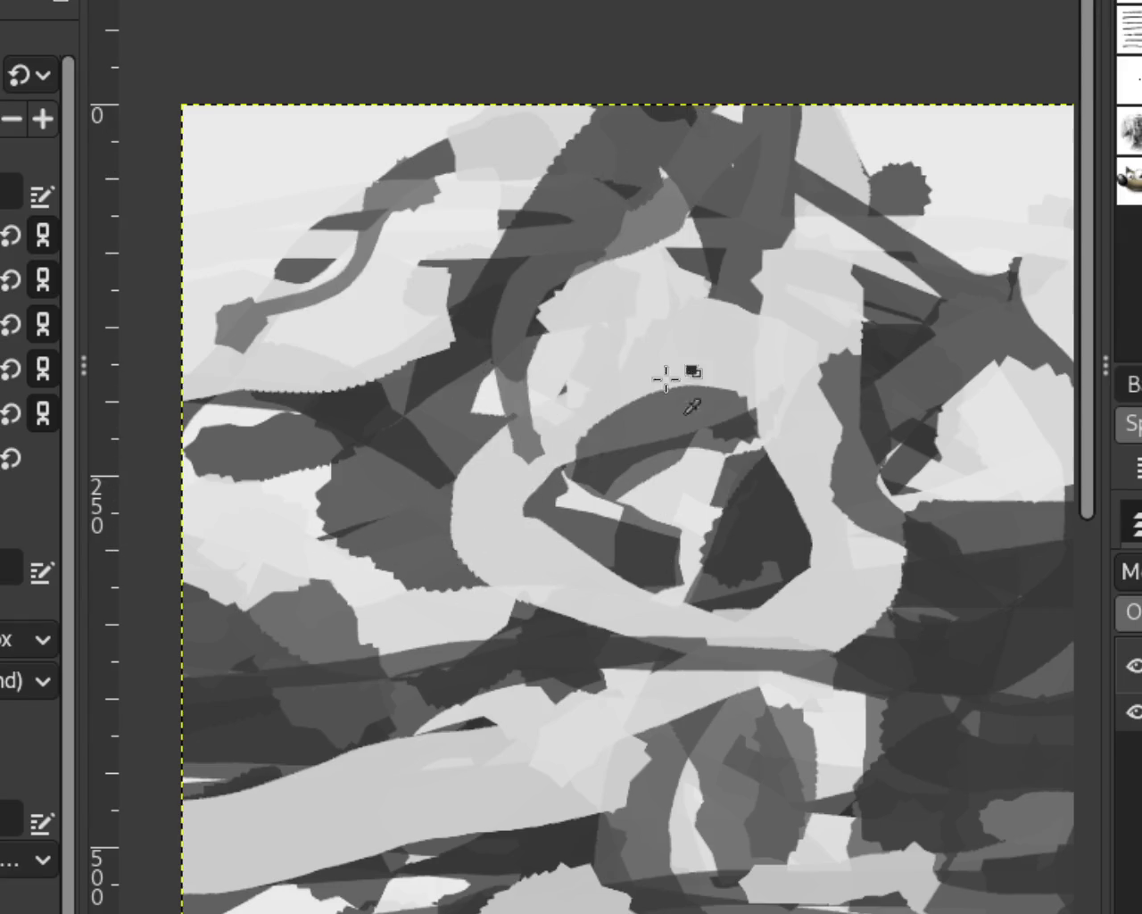
Sample a lighter grey from the canvas and paint a grey curve in the upper-left.
{"action": "left_click_drag", "start_coordinate": [701, 218], "coordinate": [428, 514]}
{"action": "key", "text": "ctrl+z"}
{"action": "left_click_drag", "start_coordinate": [700, 218], "coordinate": [511, 435]}
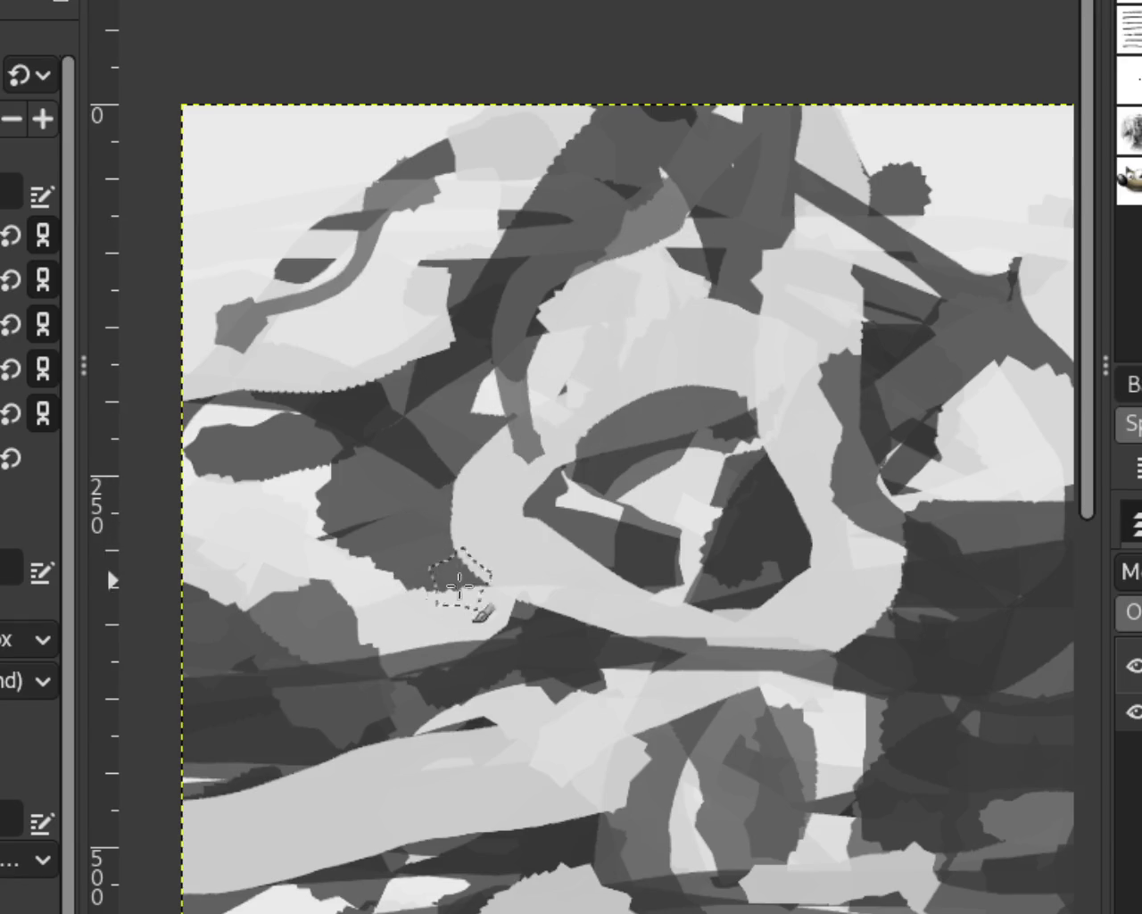
{"action": "key", "text": "ctrl+z"}
{"action": "key", "text": "ctrl+z"}
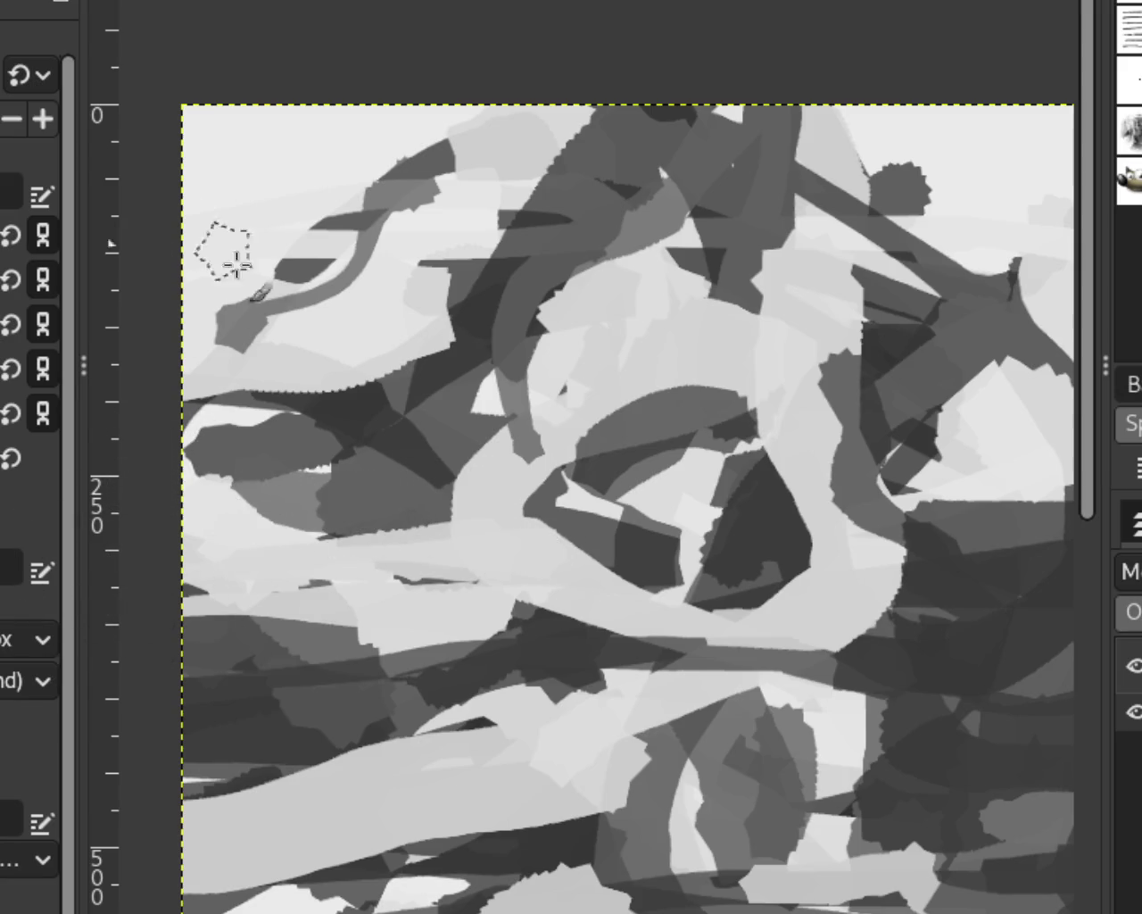
{"action": "left_click_drag", "start_coordinate": [402, 183], "coordinate": [148, 370]}
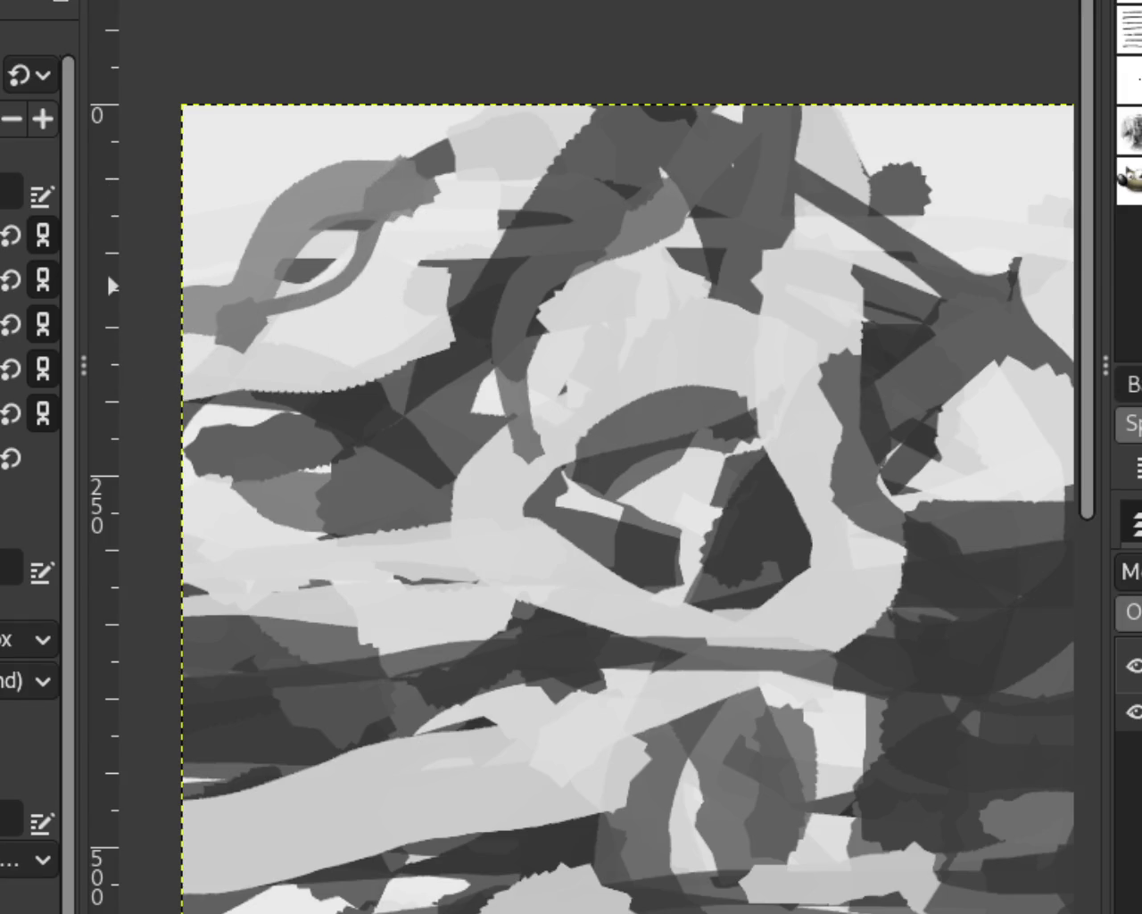
Zoom in to inspect the strokes and undo the dark patch painted at the top.
{"action": "key", "text": "z"}
{"action": "scroll", "coordinate": [624, 420], "scroll_direction": "down", "scroll_amount": 5}
{"action": "scroll", "coordinate": [638, 426], "scroll_direction": "up", "scroll_amount": 3}
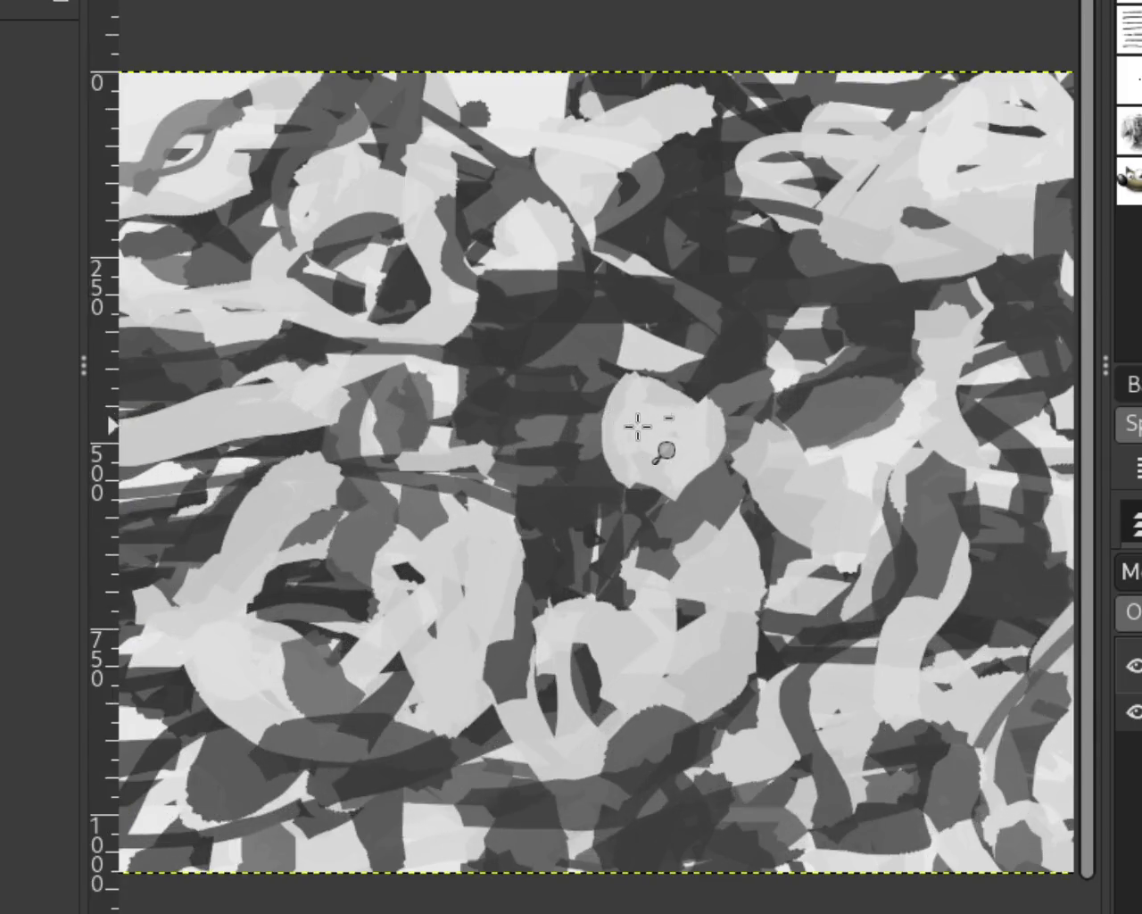
{"action": "scroll", "coordinate": [638, 427], "scroll_direction": "down", "scroll_amount": 2}
{"action": "scroll", "coordinate": [638, 426], "scroll_direction": "down", "scroll_amount": 1}
{"action": "scroll", "coordinate": [319, 261], "scroll_direction": "up", "scroll_amount": 2}
{"action": "scroll", "coordinate": [304, 254], "scroll_direction": "up", "scroll_amount": 4}
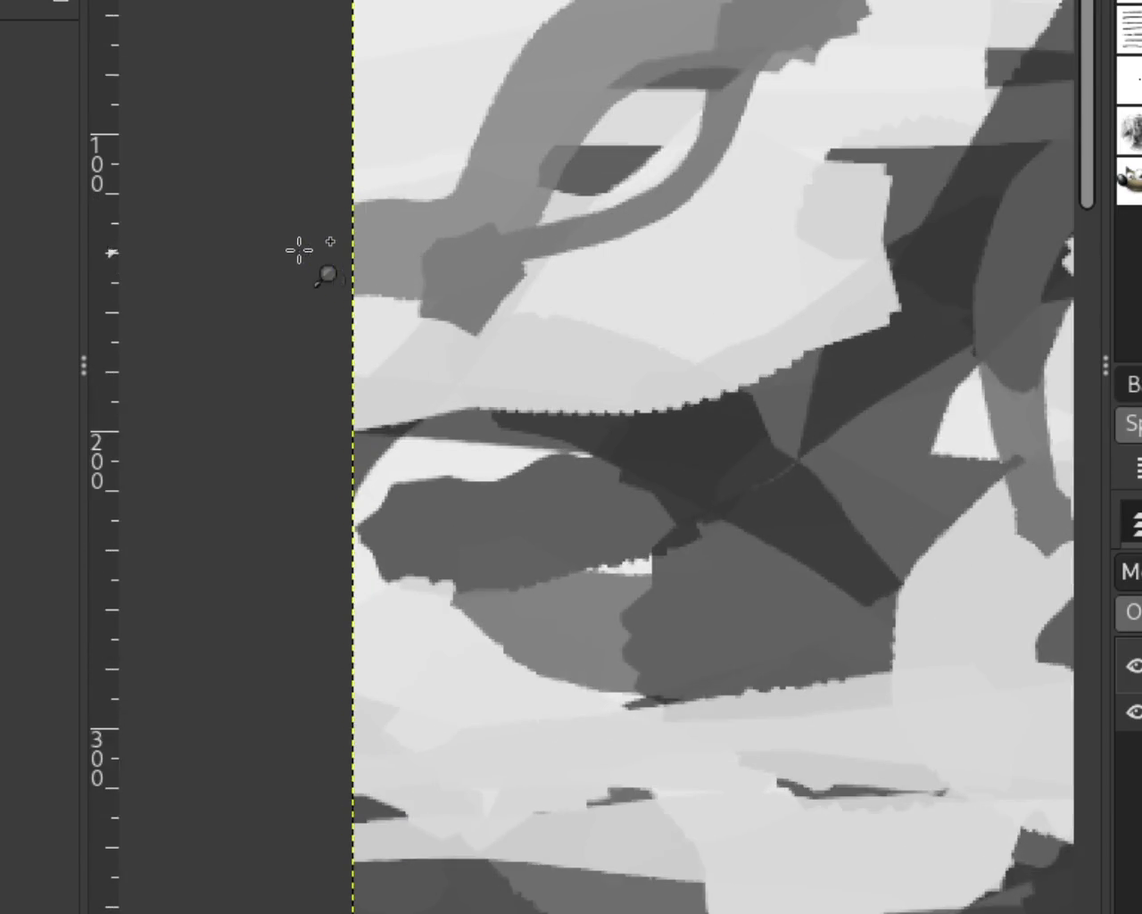
{"action": "key", "text": "p"}
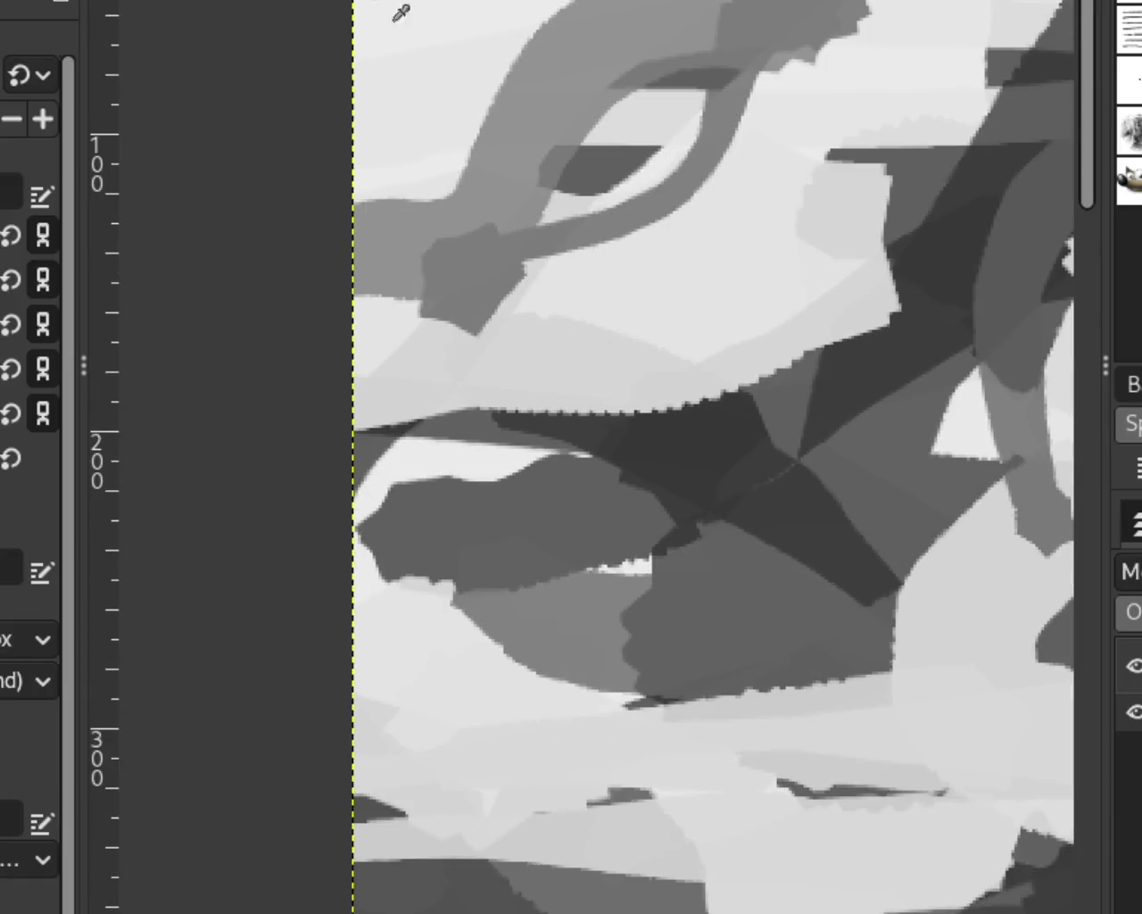
{"action": "key", "text": "ctrl+z"}
Lay a lighter grey patch over the dark area and medium grey along the light band's left edge.
{"action": "key", "text": "z"}
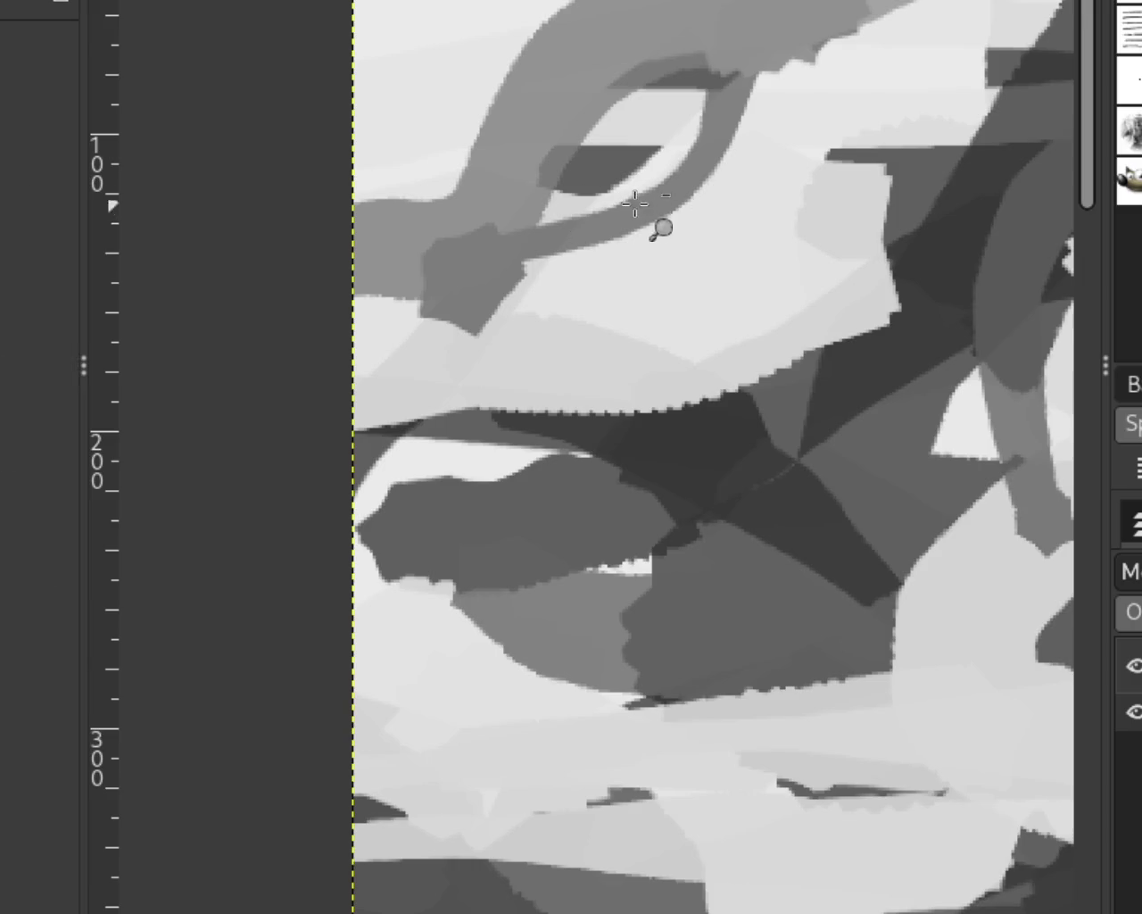
{"action": "scroll", "coordinate": [649, 226], "scroll_direction": "down", "scroll_amount": 3}
{"action": "scroll", "coordinate": [803, 234], "scroll_direction": "down", "scroll_amount": 1}
{"action": "scroll", "coordinate": [786, 197], "scroll_direction": "down", "scroll_amount": 1}
{"action": "scroll", "coordinate": [785, 196], "scroll_direction": "up", "scroll_amount": 2}
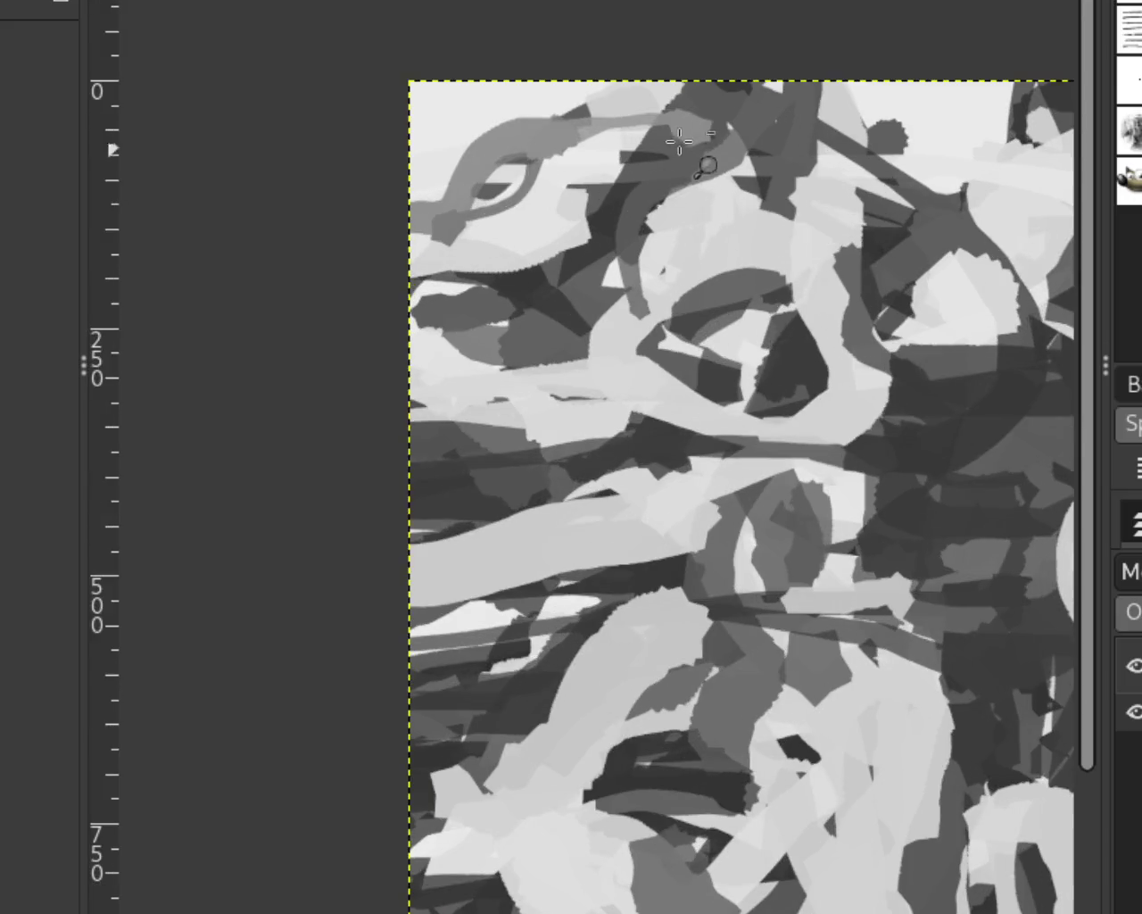
{"action": "scroll", "coordinate": [702, 170], "scroll_direction": "down", "scroll_amount": 1}
{"action": "scroll", "coordinate": [705, 166], "scroll_direction": "up", "scroll_amount": 2}
{"action": "scroll", "coordinate": [646, 160], "scroll_direction": "down", "scroll_amount": 1}
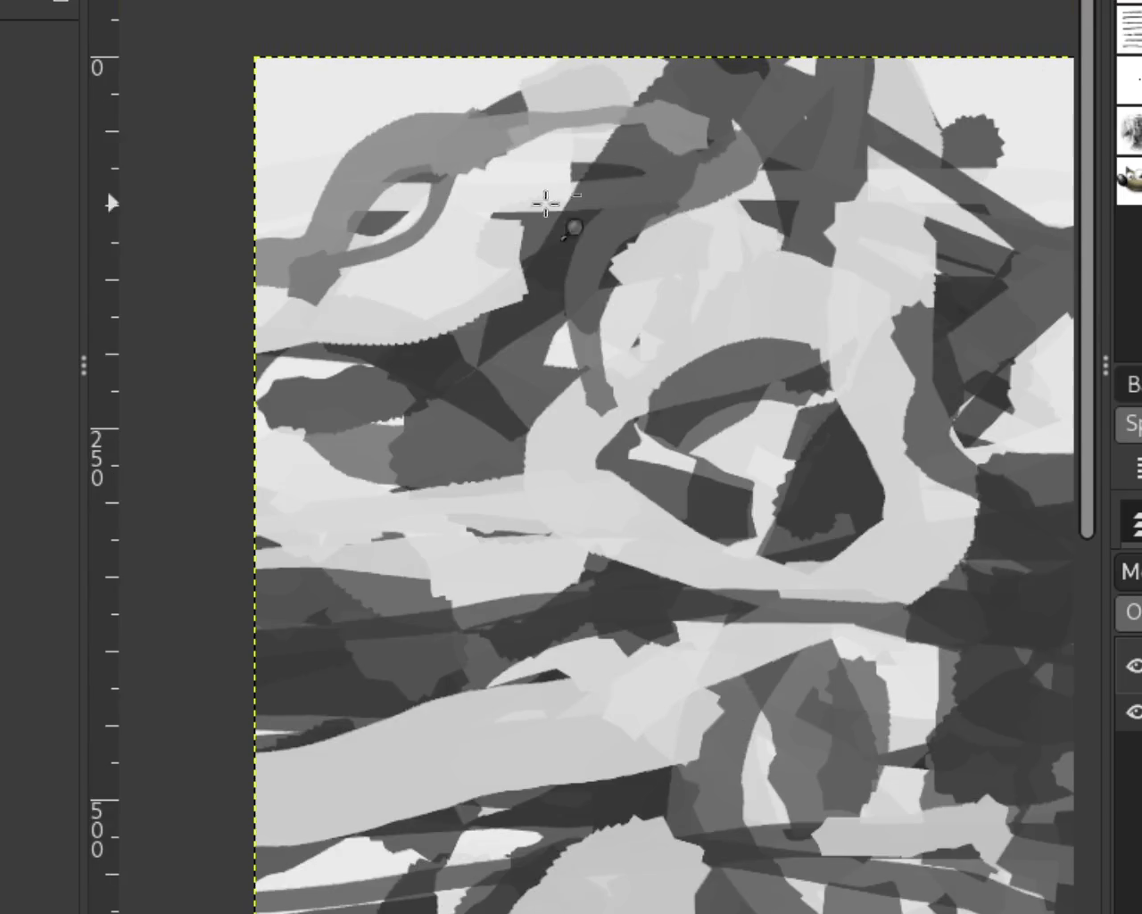
{"action": "scroll", "coordinate": [561, 204], "scroll_direction": "down", "scroll_amount": 1}
{"action": "scroll", "coordinate": [633, 156], "scroll_direction": "up", "scroll_amount": 2}
{"action": "key", "text": "p"}
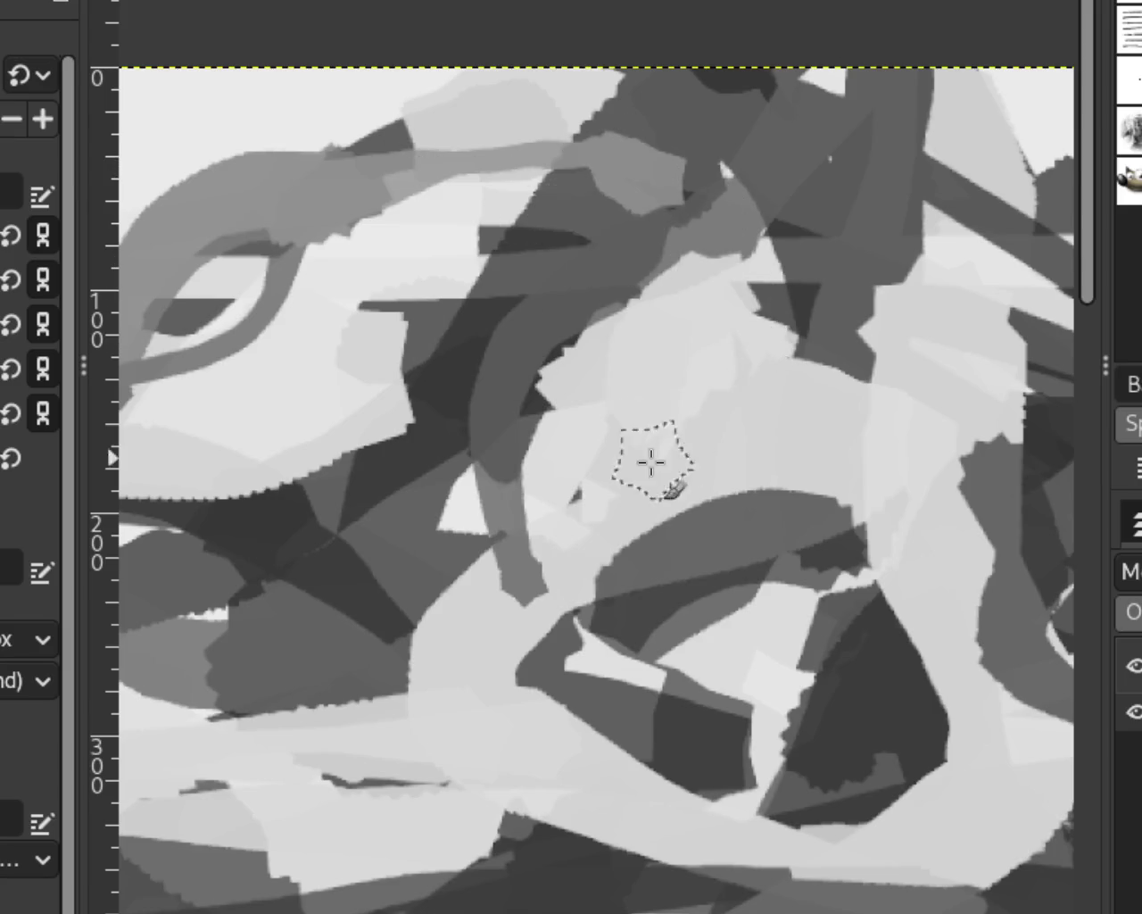
{"action": "left_click_drag", "start_coordinate": [420, 384], "coordinate": [374, 428]}
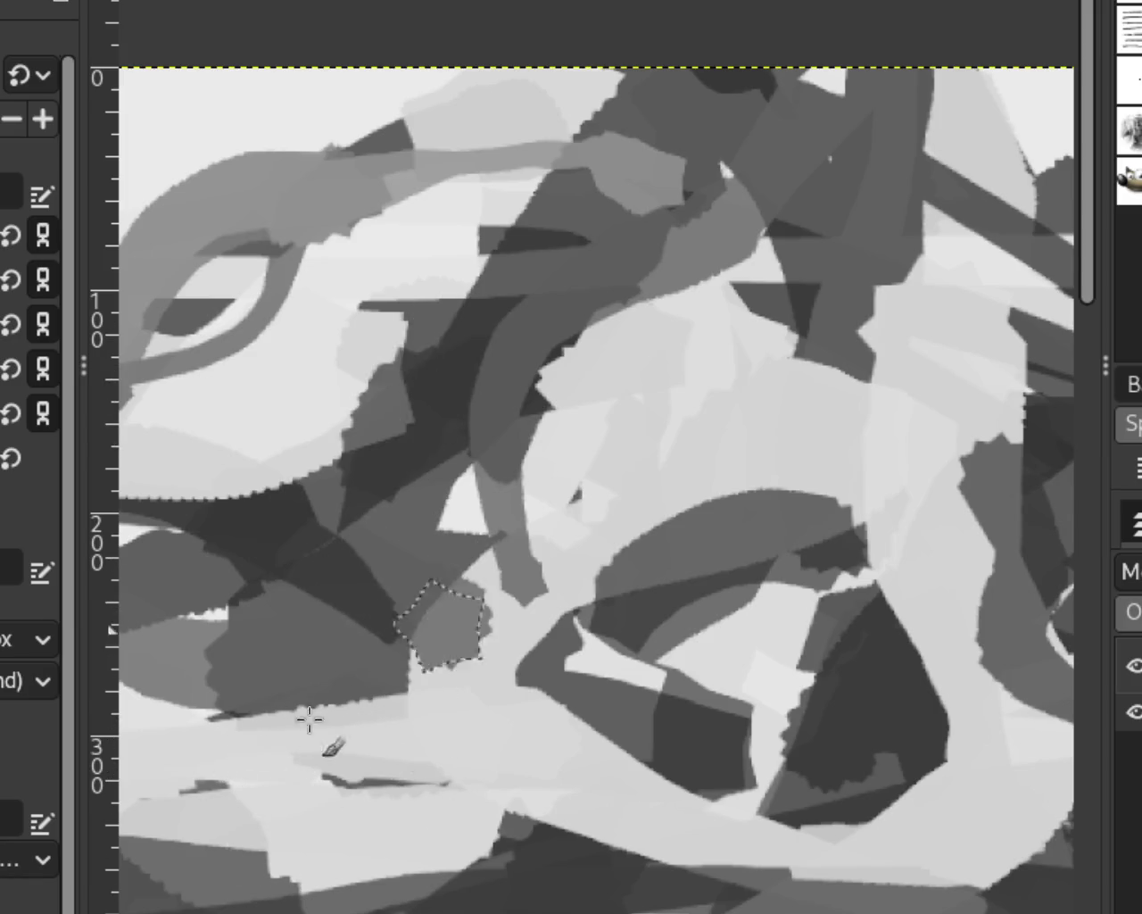
{"action": "left_click_drag", "start_coordinate": [408, 562], "coordinate": [366, 642]}
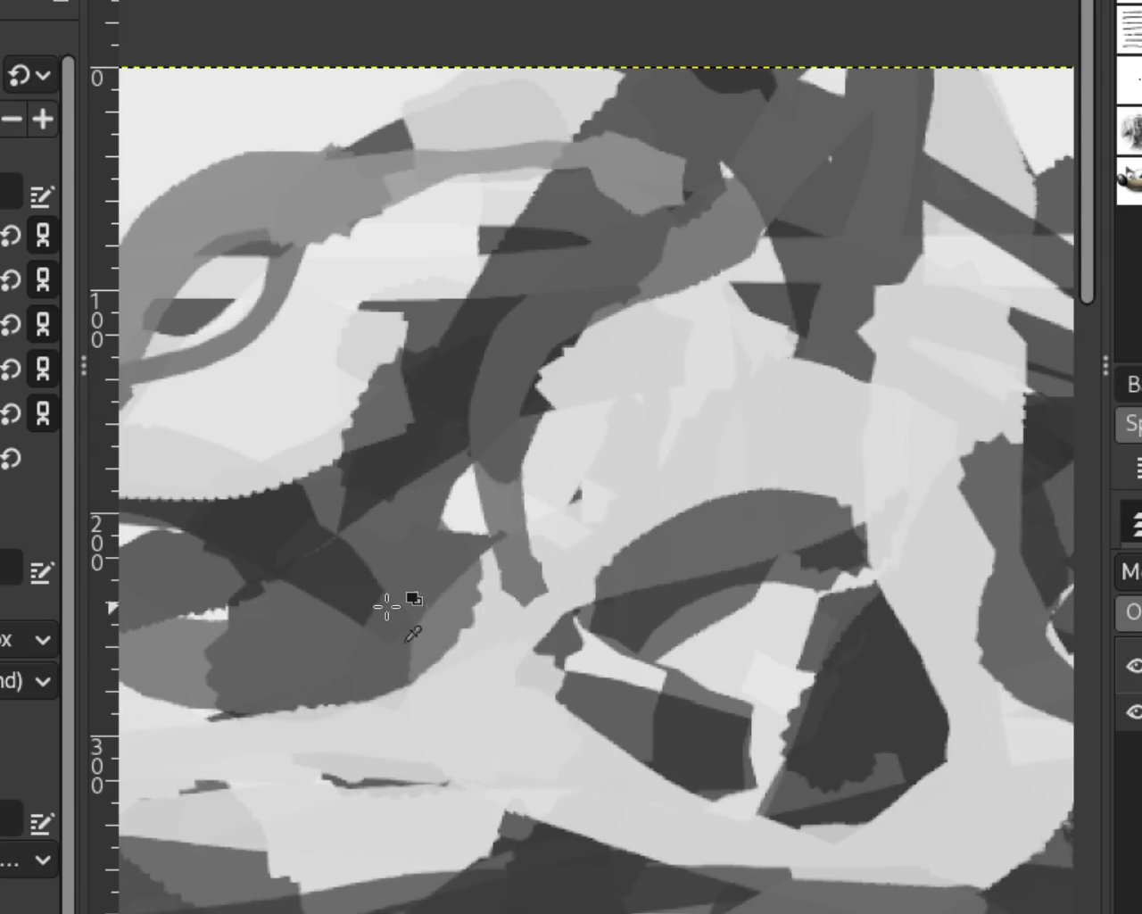
Paint a dark grey curve in the lower left, undo it, and scroll around the canvas.
{"action": "left_click_drag", "start_coordinate": [386, 611], "coordinate": [165, 719]}
{"action": "key", "text": "ctrl+z"}
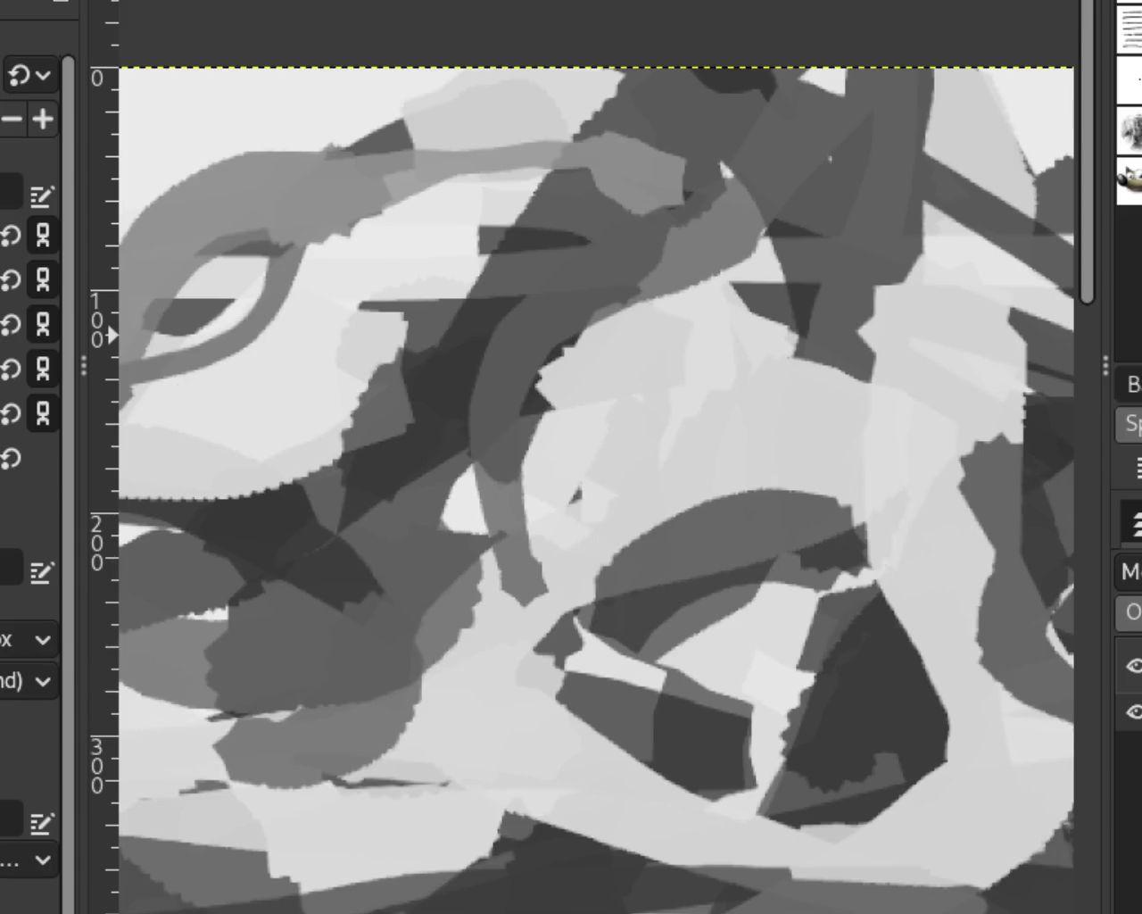
{"action": "scroll", "coordinate": [446, 357], "scroll_direction": "down", "scroll_amount": 2}
{"action": "scroll", "coordinate": [502, 377], "scroll_direction": "down", "scroll_amount": 2}
{"action": "scroll", "coordinate": [526, 420], "scroll_direction": "down", "scroll_amount": 1}
{"action": "scroll", "coordinate": [553, 463], "scroll_direction": "down", "scroll_amount": 1}
{"action": "scroll", "coordinate": [562, 468], "scroll_direction": "down", "scroll_amount": 1}
{"action": "scroll", "coordinate": [454, 383], "scroll_direction": "up", "scroll_amount": 2}
{"action": "scroll", "coordinate": [757, 311], "scroll_direction": "up", "scroll_amount": 2}
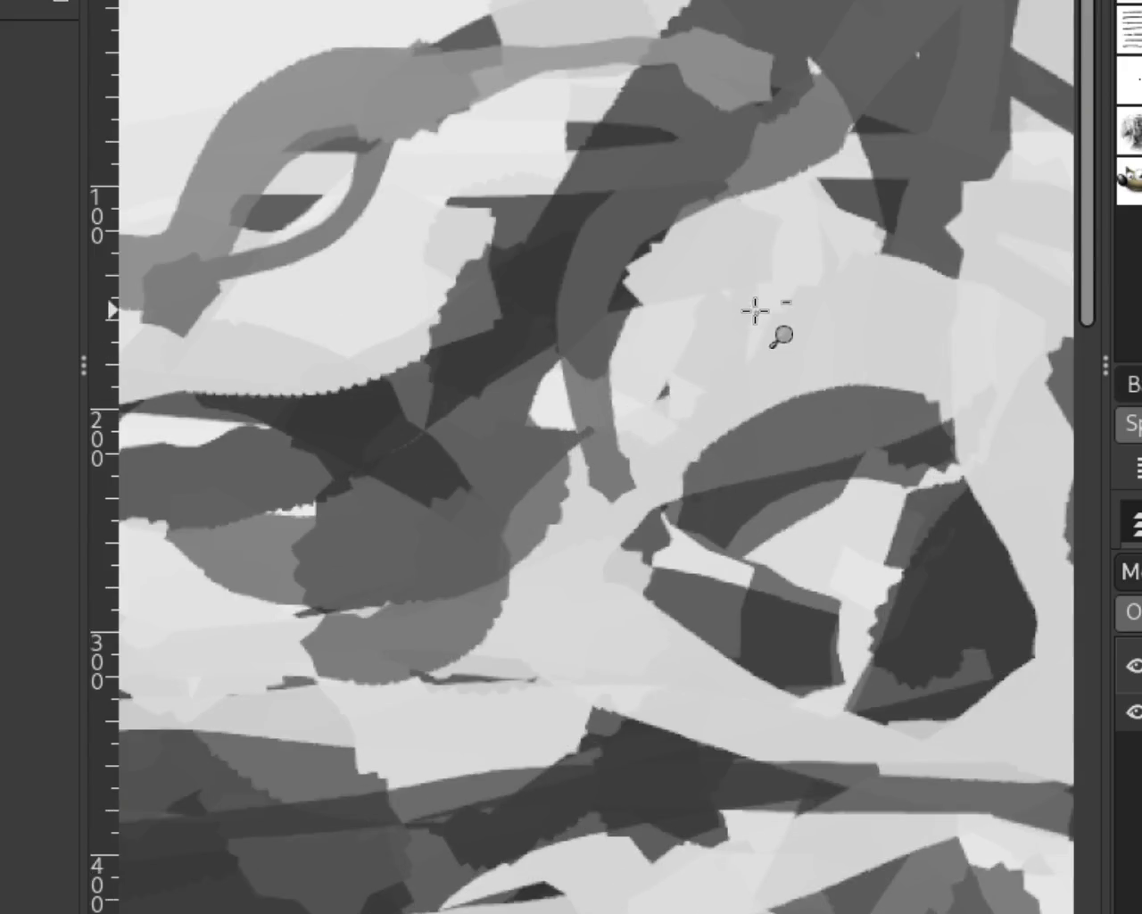
{"action": "scroll", "coordinate": [783, 404], "scroll_direction": "down", "scroll_amount": 1}
{"action": "scroll", "coordinate": [783, 404], "scroll_direction": "up", "scroll_amount": 2}
{"action": "scroll", "coordinate": [544, 416], "scroll_direction": "down", "scroll_amount": 2}
{"action": "scroll", "coordinate": [434, 357], "scroll_direction": "down", "scroll_amount": 2}
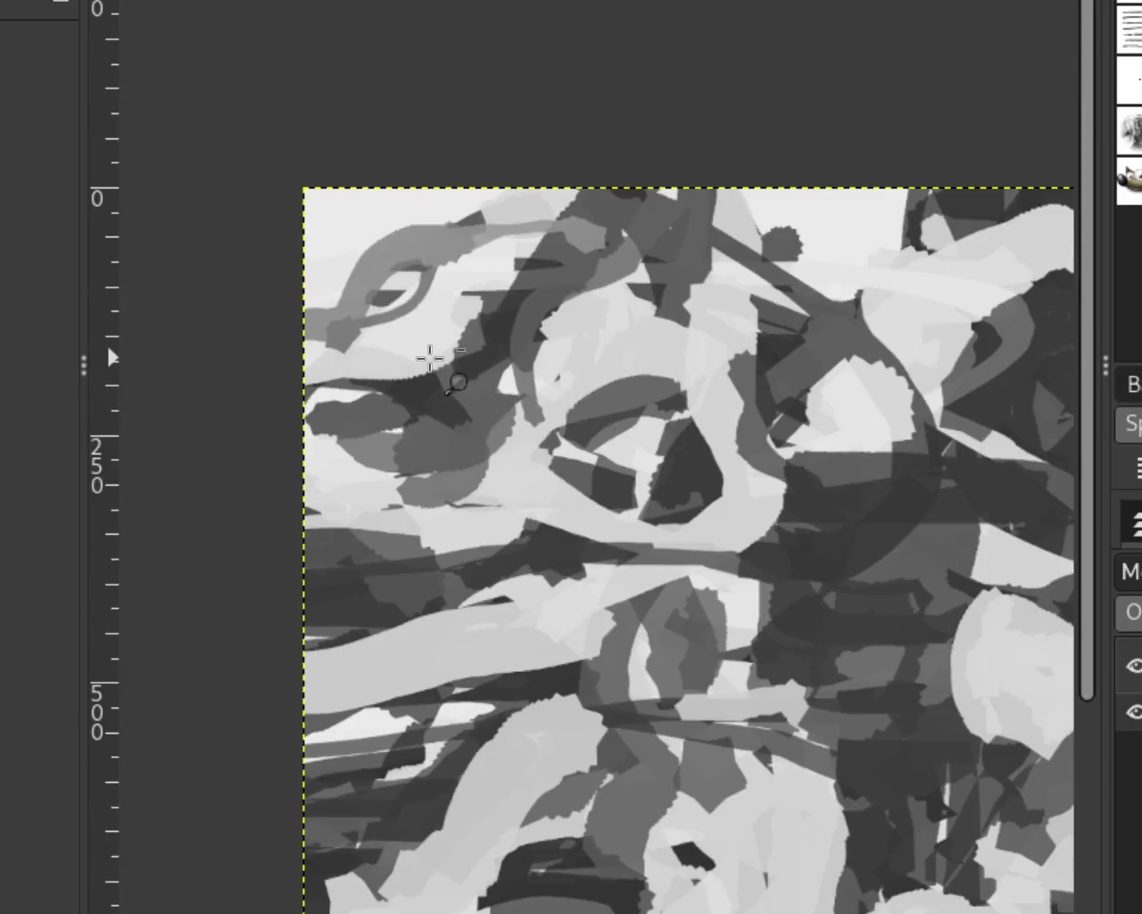
{"action": "scroll", "coordinate": [702, 431], "scroll_direction": "down", "scroll_amount": 1}
{"action": "scroll", "coordinate": [557, 395], "scroll_direction": "down", "scroll_amount": 1}
{"action": "scroll", "coordinate": [449, 416], "scroll_direction": "up", "scroll_amount": 1}
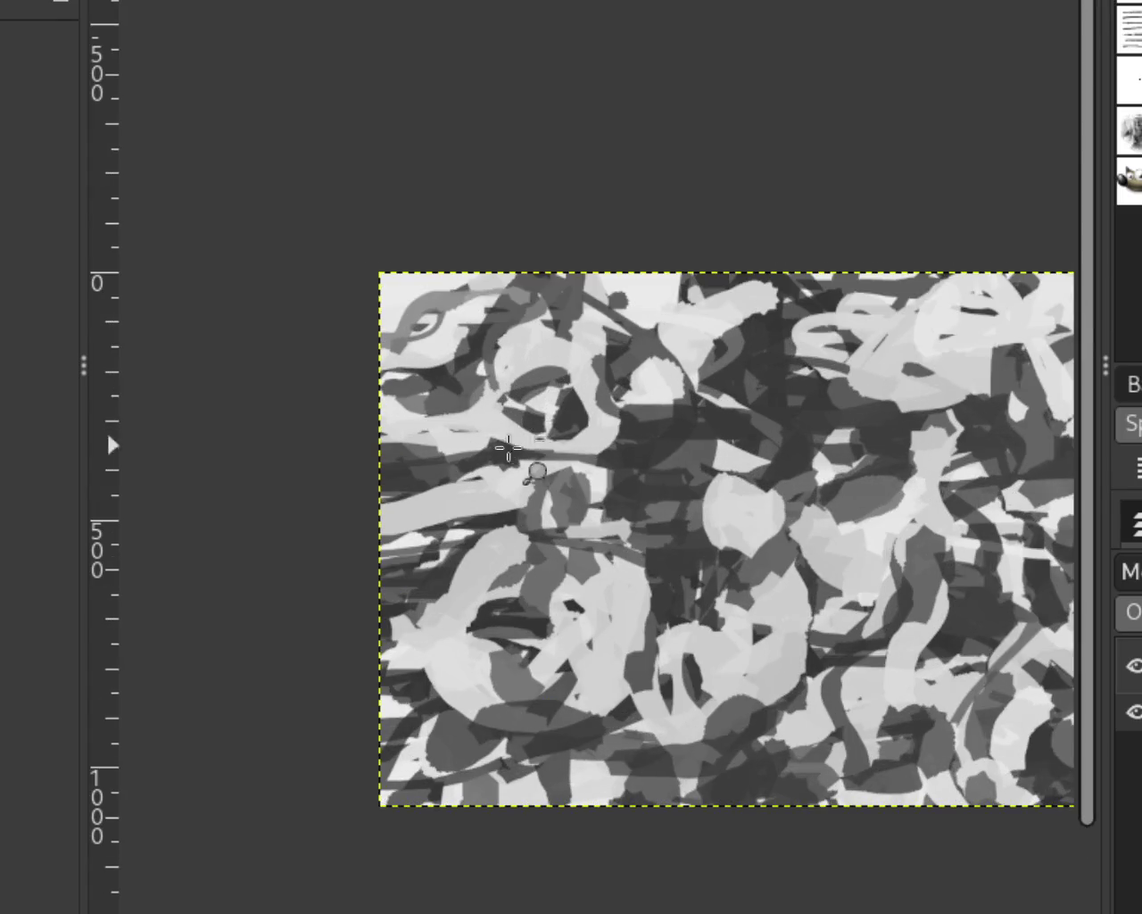
{"action": "scroll", "coordinate": [541, 469], "scroll_direction": "down", "scroll_amount": 1}
{"action": "scroll", "coordinate": [439, 417], "scroll_direction": "up", "scroll_amount": 3}
{"action": "scroll", "coordinate": [439, 417], "scroll_direction": "up", "scroll_amount": 2}
{"action": "scroll", "coordinate": [520, 408], "scroll_direction": "down", "scroll_amount": 1}
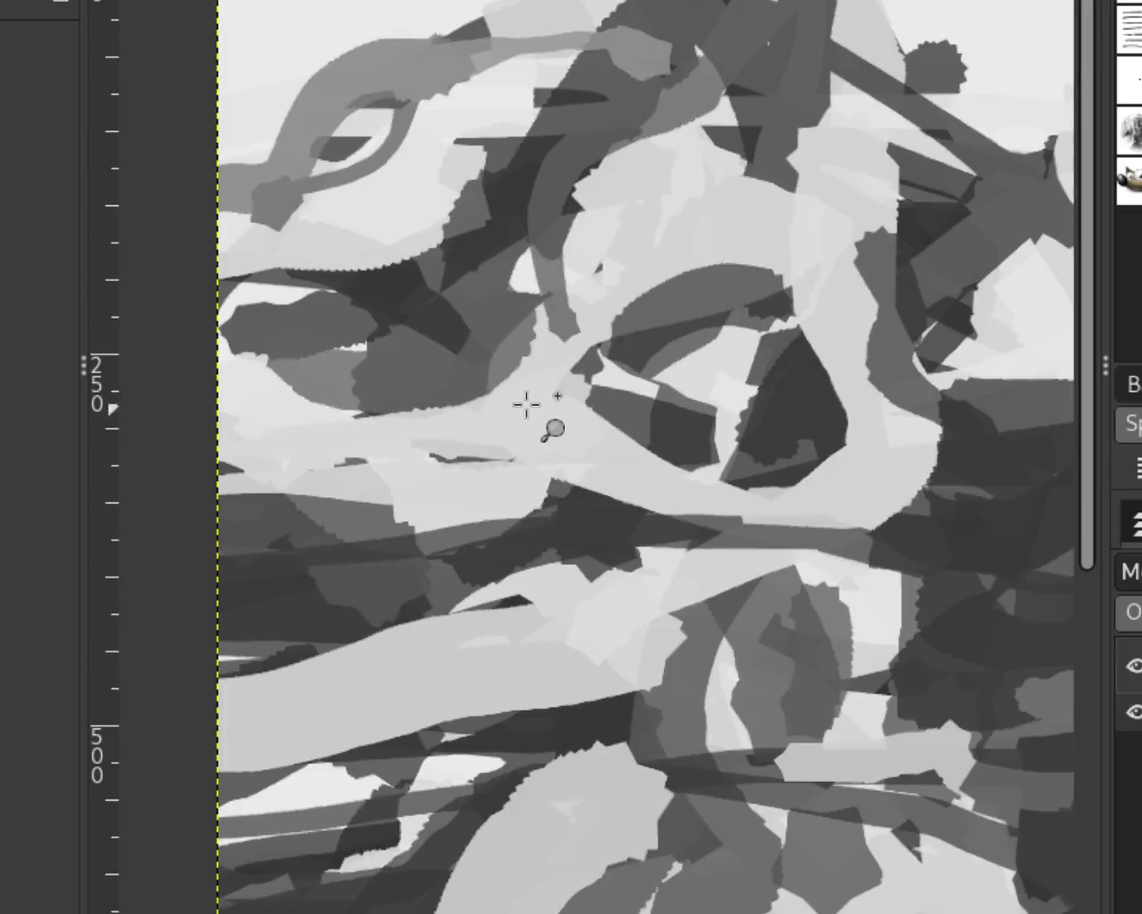
{"action": "scroll", "coordinate": [395, 383], "scroll_direction": "up", "scroll_amount": 4}
{"action": "scroll", "coordinate": [670, 485], "scroll_direction": "down", "scroll_amount": 1}
{"action": "scroll", "coordinate": [670, 484], "scroll_direction": "down", "scroll_amount": 1}
{"action": "key", "text": "p"}
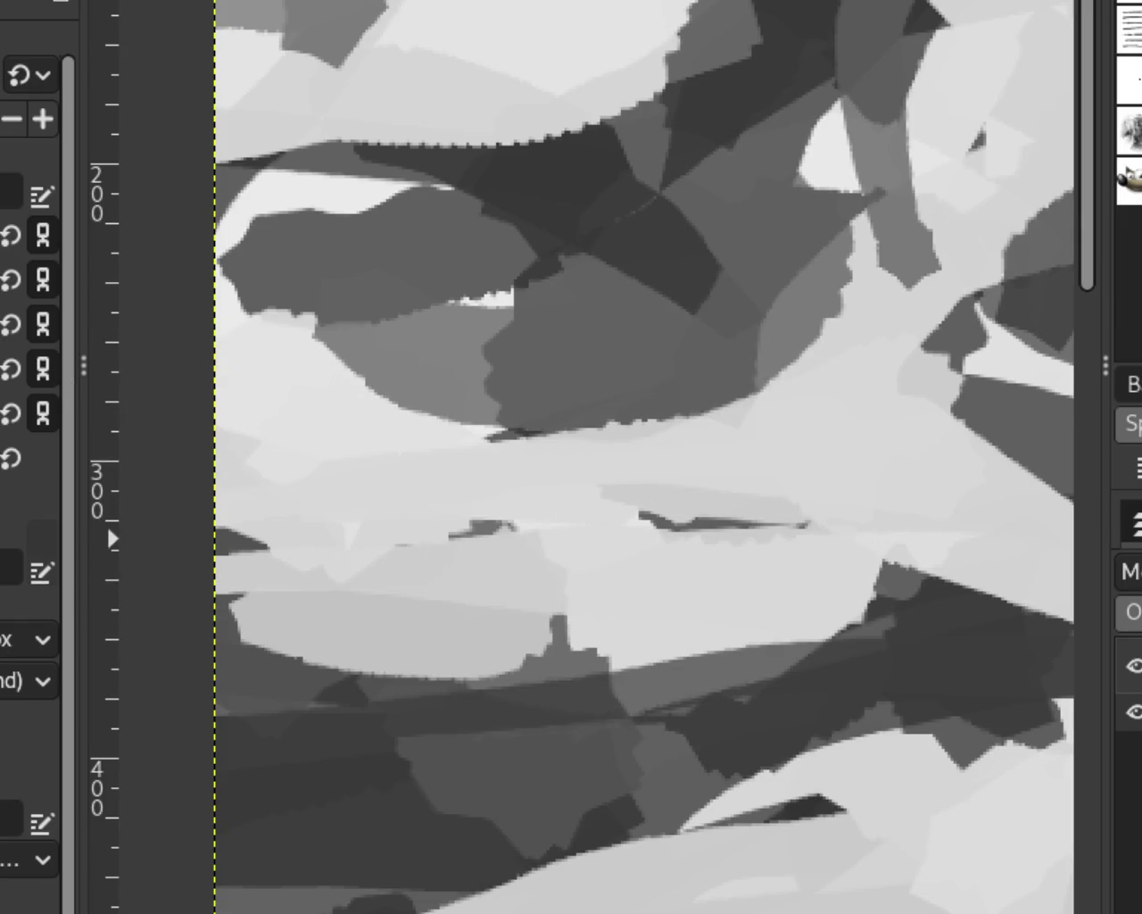
Zoom out to view the whole image, zoom into the upper-left, and darken the light diagonal band.
{"action": "key", "text": "z"}
{"action": "left_click", "coordinate": [485, 472], "text": "ctrl"}
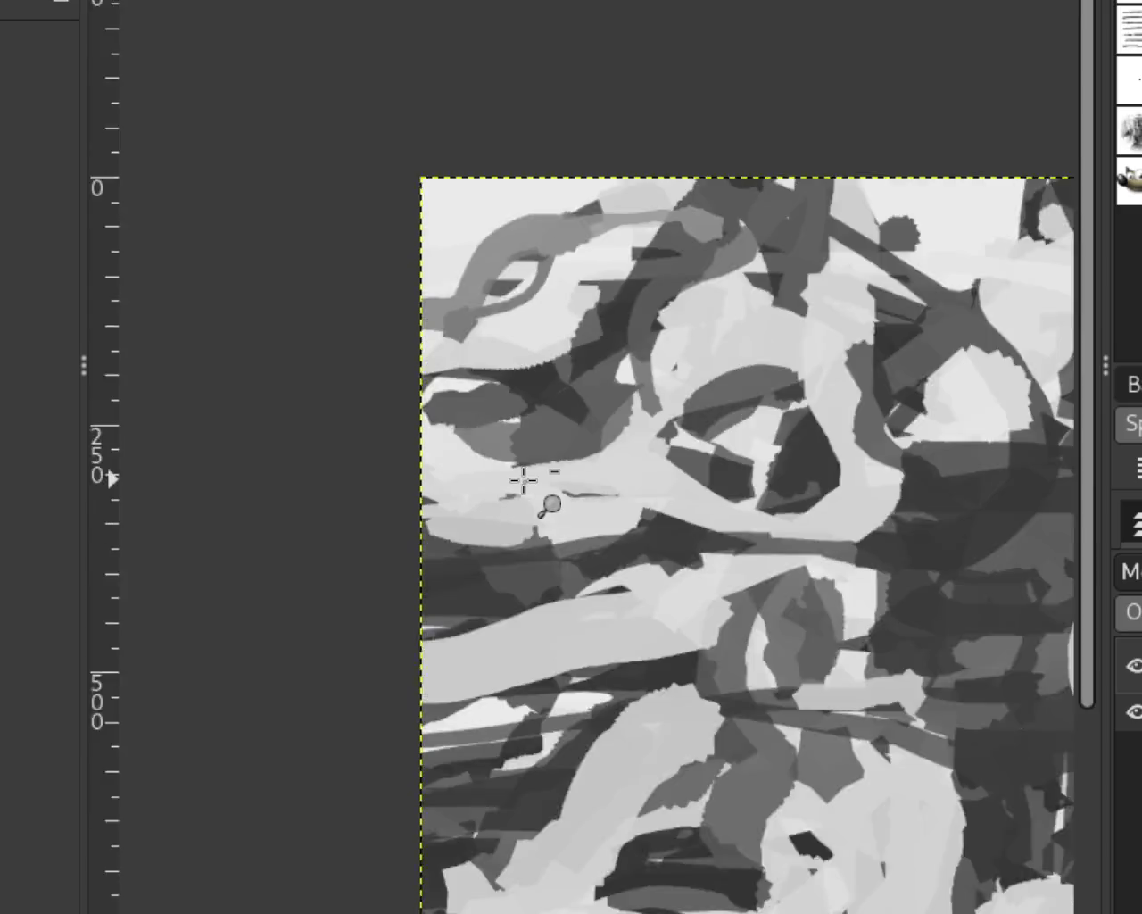
{"action": "left_click", "coordinate": [523, 485], "text": "ctrl"}
{"action": "left_click", "coordinate": [554, 495], "text": "ctrl"}
{"action": "left_click", "coordinate": [676, 508], "text": "ctrl"}
{"action": "left_click", "coordinate": [625, 510], "text": "ctrl"}
{"action": "left_click", "coordinate": [605, 504]}
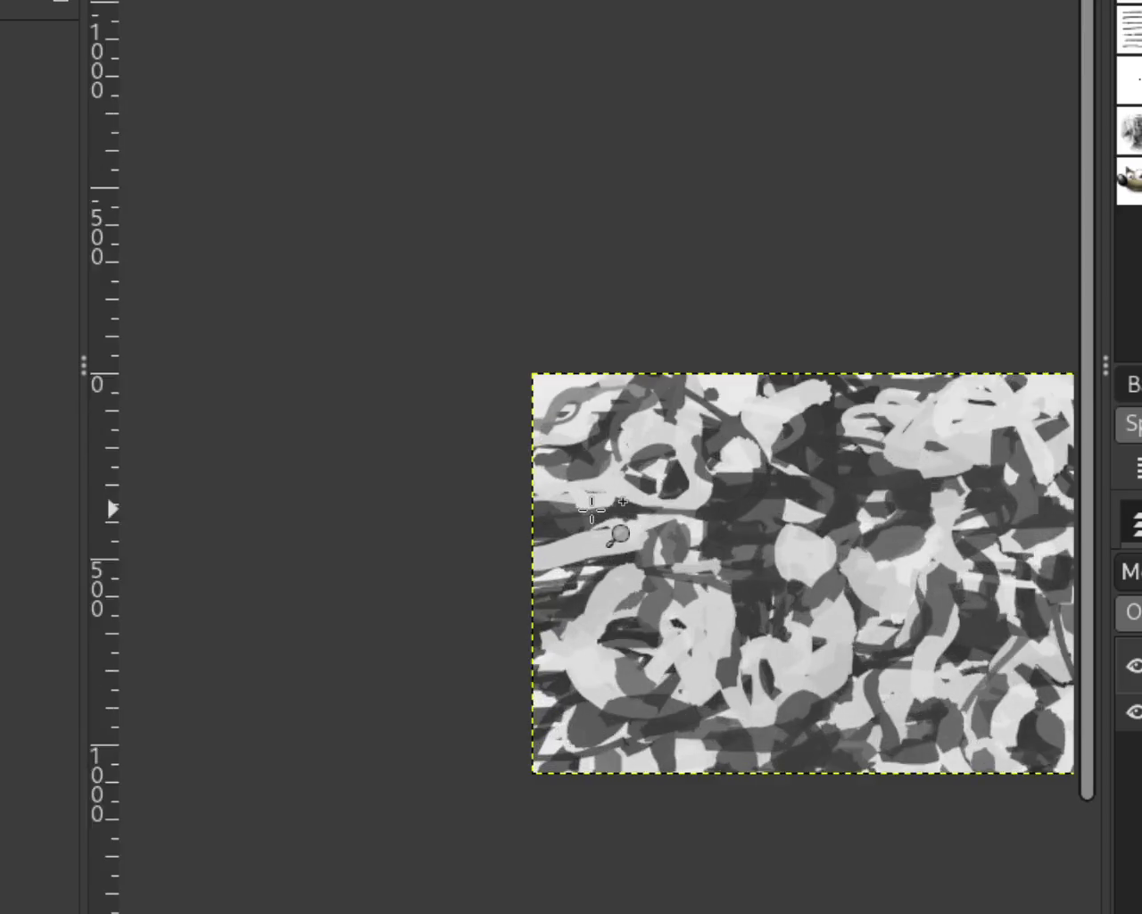
{"action": "left_click", "coordinate": [598, 516]}
{"action": "left_click", "coordinate": [734, 479], "text": "ctrl"}
{"action": "left_click", "coordinate": [822, 435]}
{"action": "left_click", "coordinate": [822, 435]}
{"action": "left_click", "coordinate": [706, 369]}
{"action": "left_click", "coordinate": [669, 438], "text": "ctrl"}
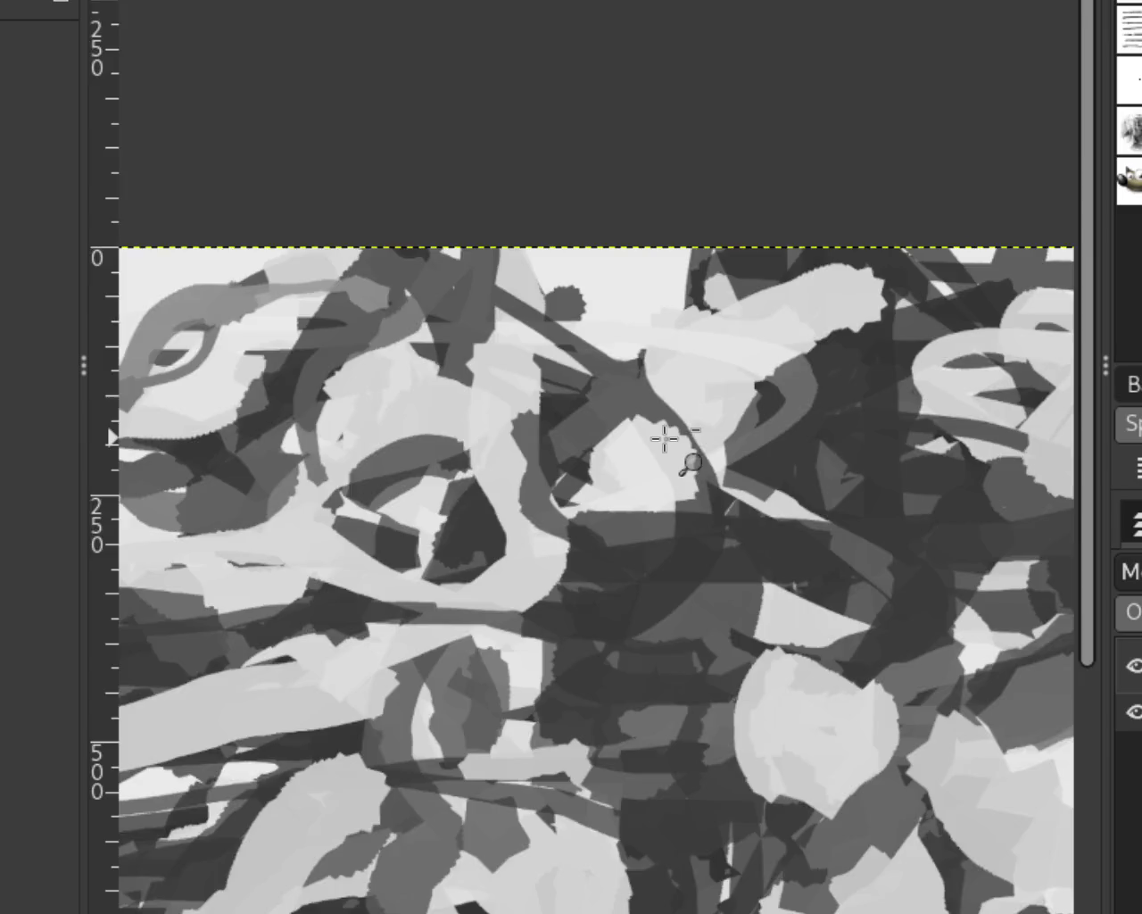
{"action": "left_click", "coordinate": [625, 536], "text": "ctrl"}
{"action": "left_click", "coordinate": [582, 644], "text": "ctrl"}
{"action": "left_click", "coordinate": [616, 526]}
{"action": "left_click", "coordinate": [729, 433]}
{"action": "left_click", "coordinate": [722, 436]}
{"action": "left_click", "coordinate": [687, 417]}
{"action": "left_click", "coordinate": [687, 417]}
{"action": "left_click", "coordinate": [683, 413]}
{"action": "left_click", "coordinate": [643, 402]}
{"action": "left_click", "coordinate": [616, 393]}
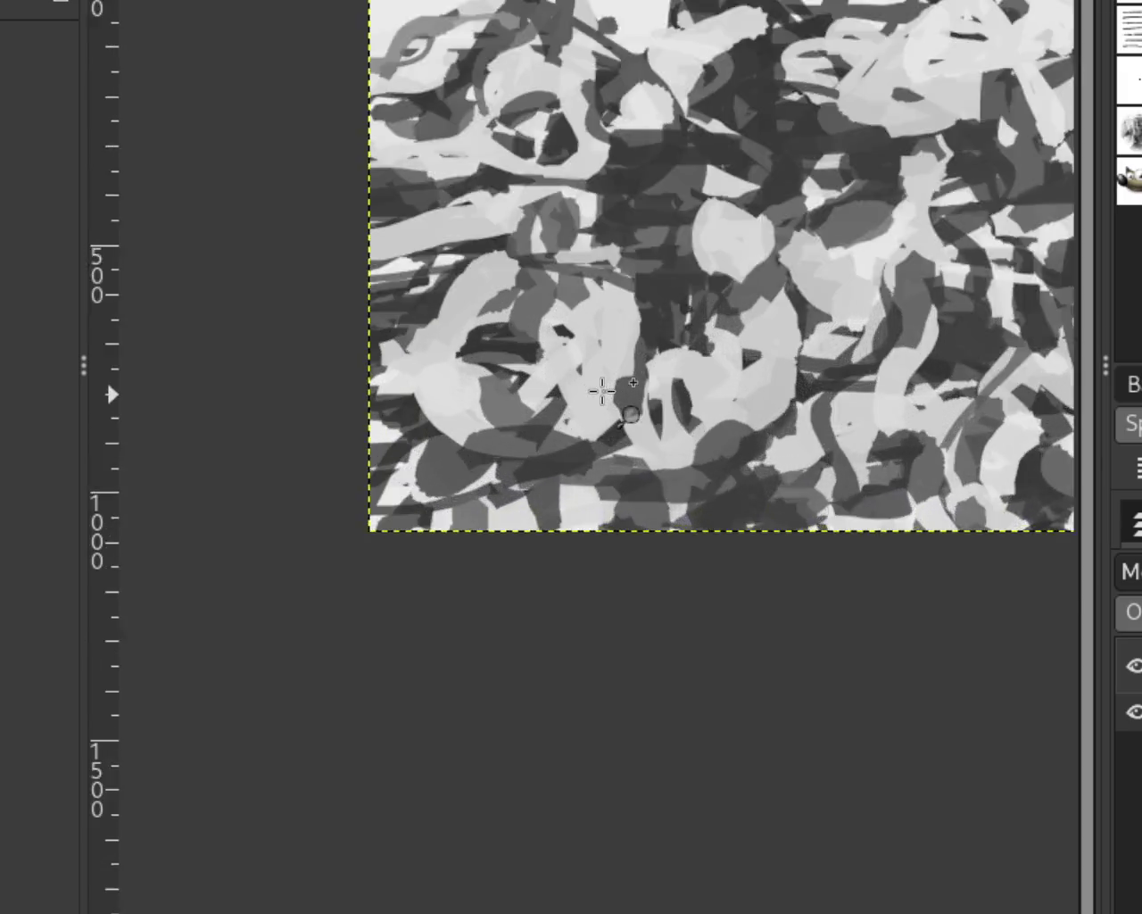
{"action": "left_click", "coordinate": [545, 176], "text": "ctrl"}
{"action": "left_click", "coordinate": [544, 192]}
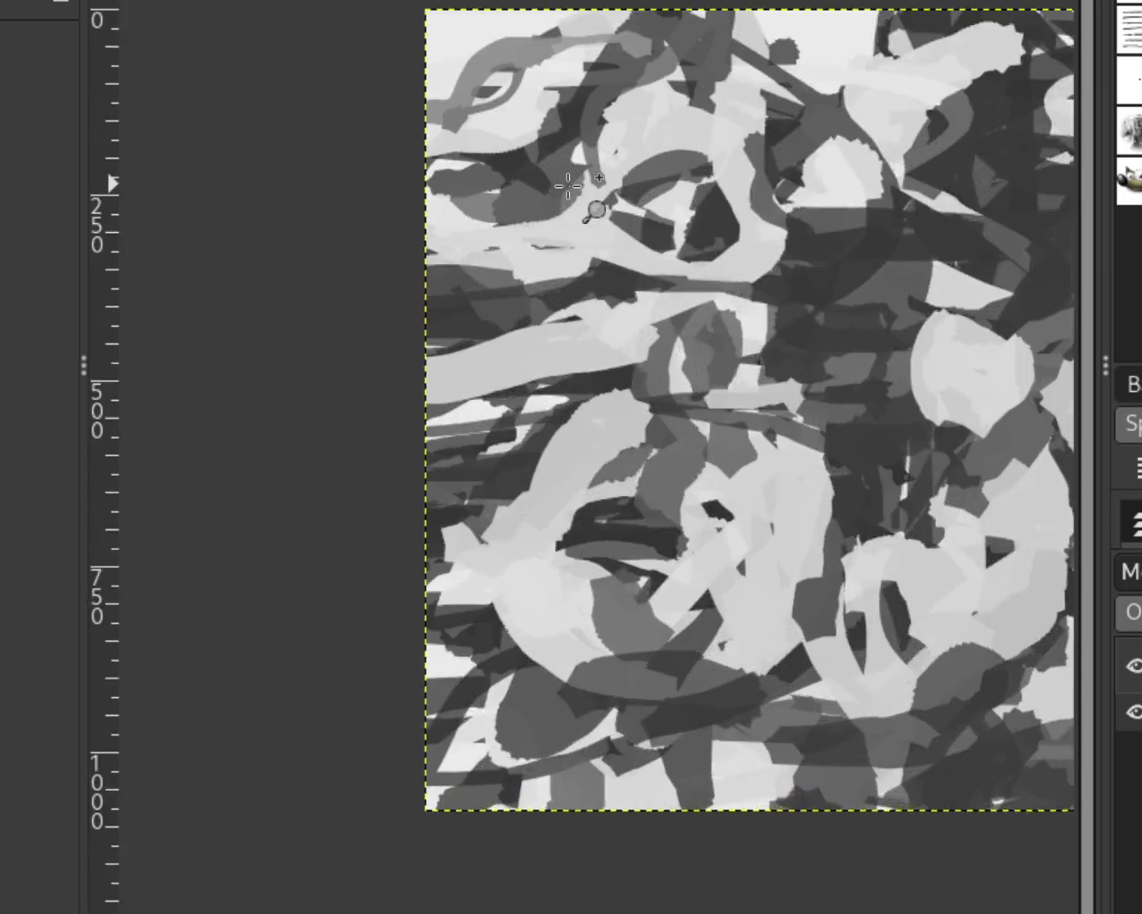
{"action": "left_click", "coordinate": [527, 187]}
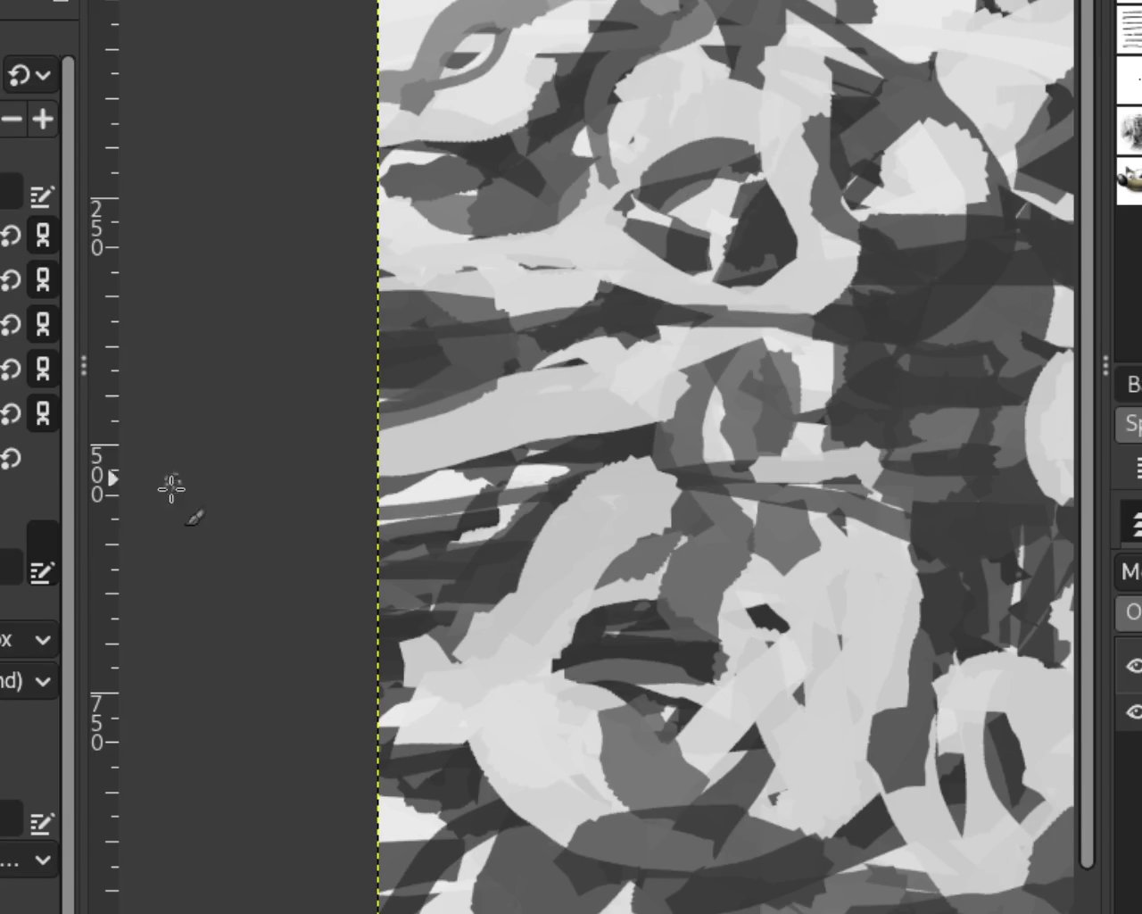
{"action": "left_click_drag", "start_coordinate": [463, 407], "coordinate": [401, 419]}
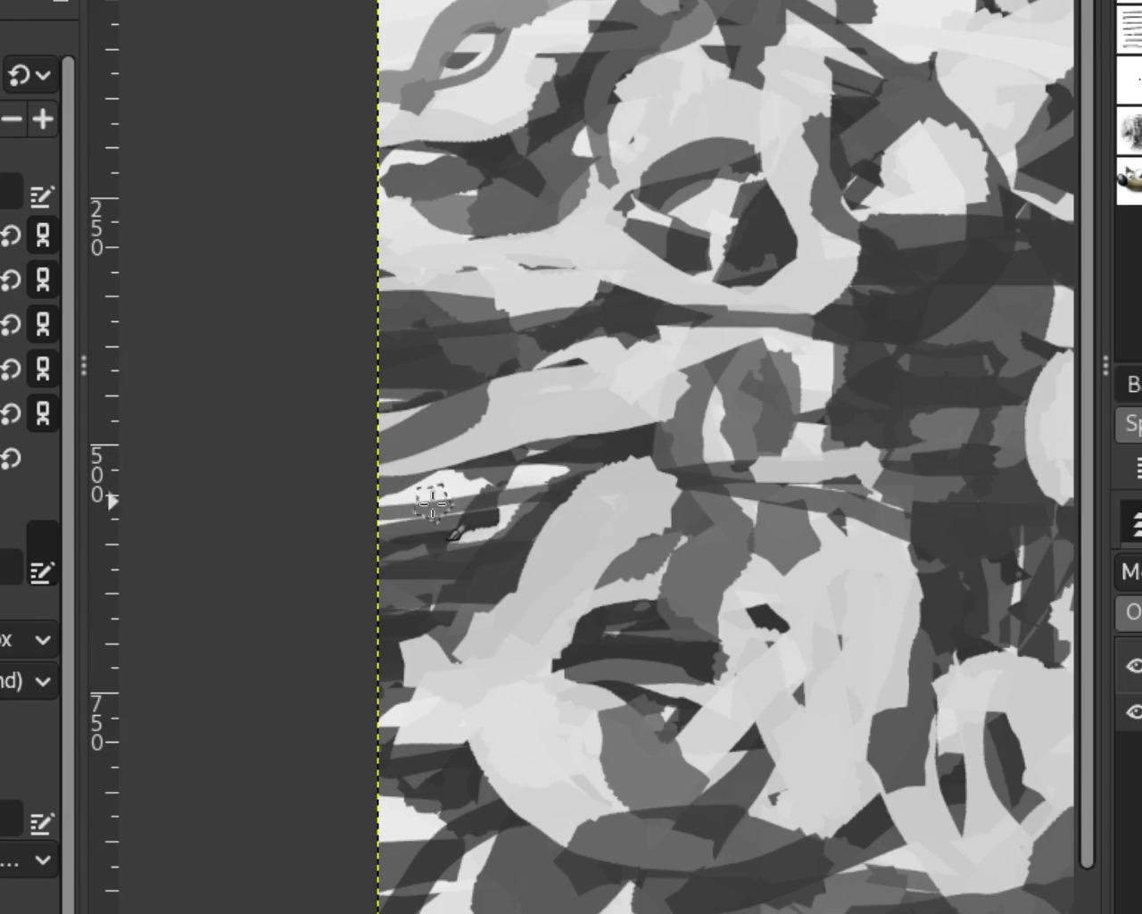
{"action": "key", "text": "z"}
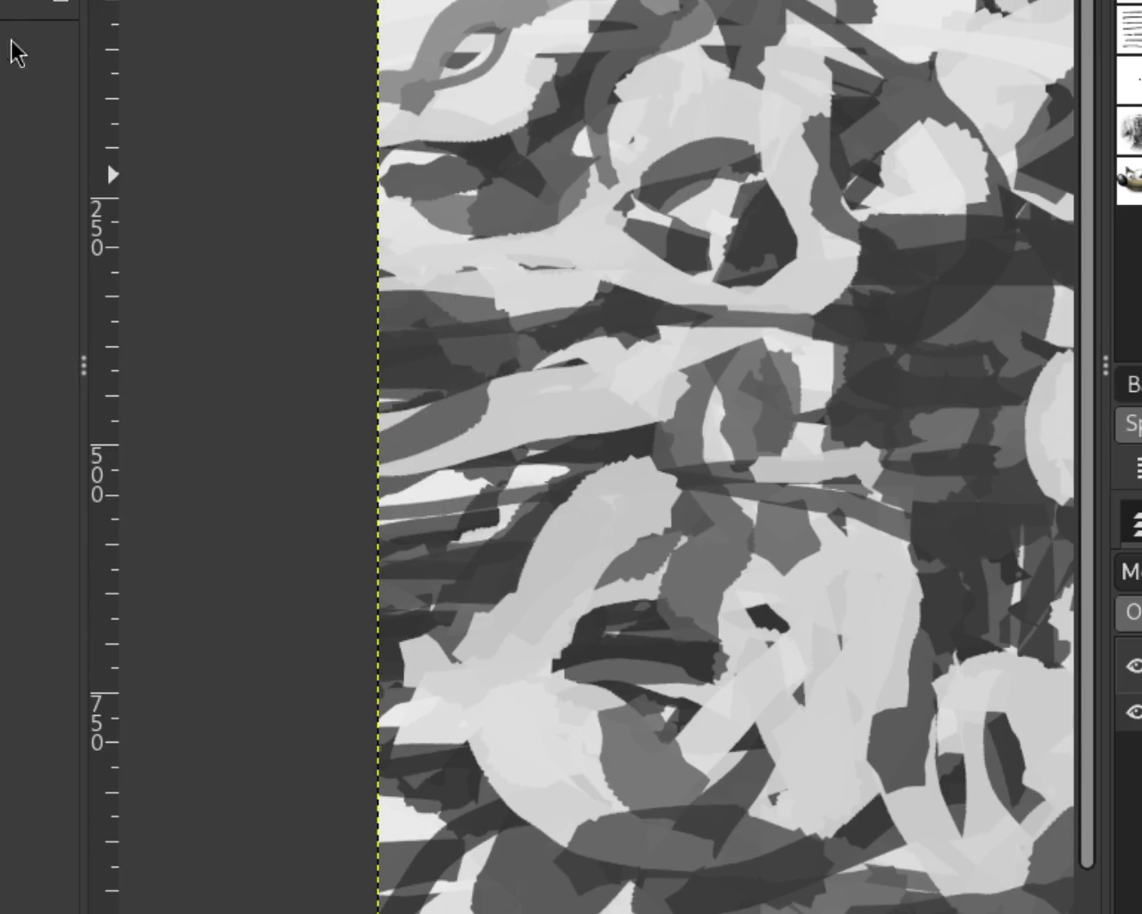
{"action": "left_click", "coordinate": [521, 287], "text": "ctrl"}
{"action": "left_click", "coordinate": [520, 287], "text": "ctrl"}
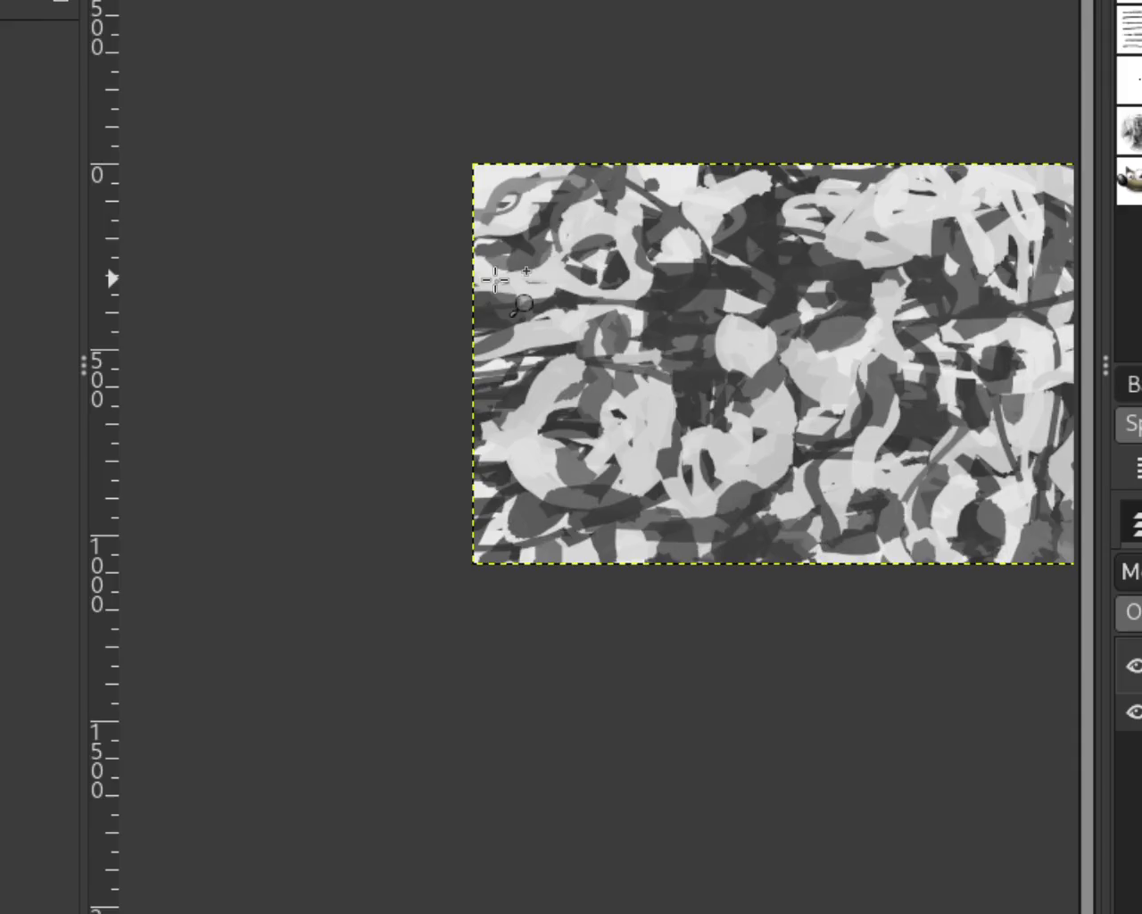
{"action": "key", "text": "1"}
{"action": "key", "text": "p"}
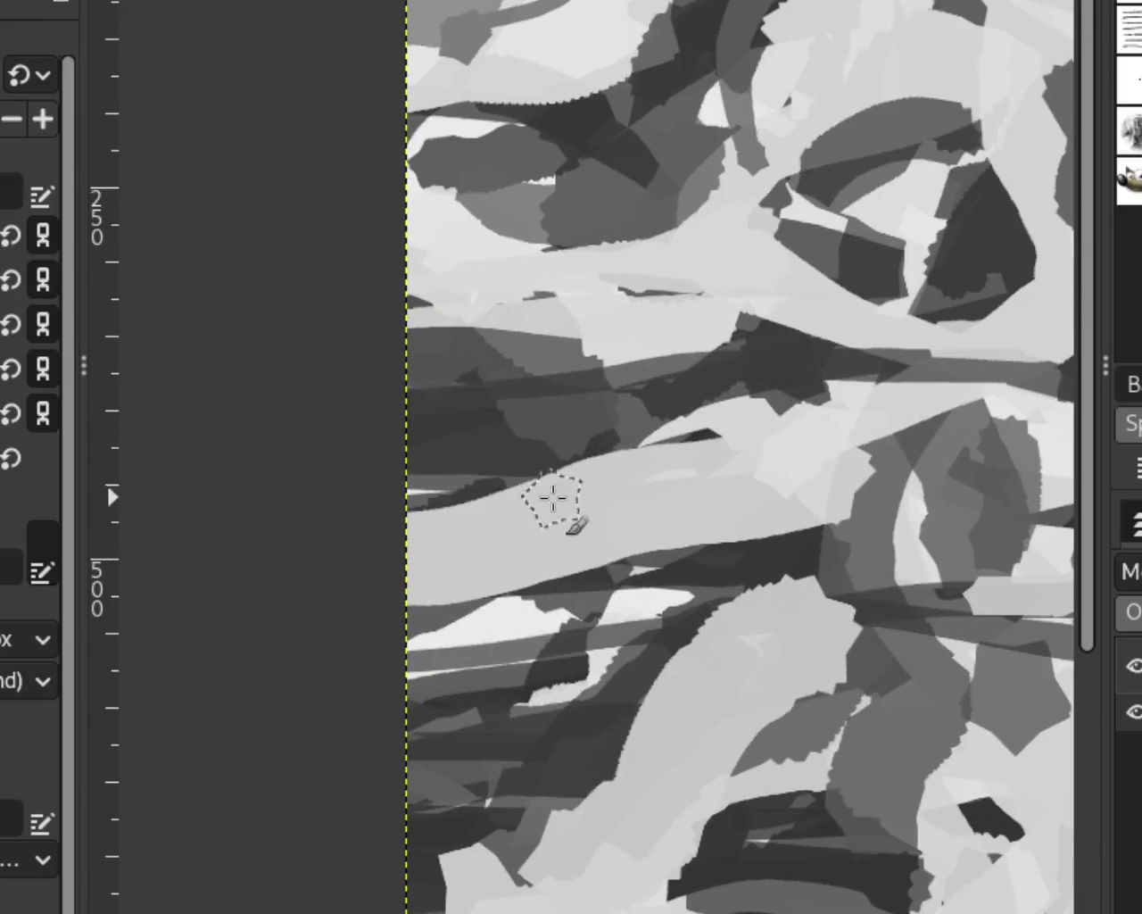
{"action": "left_click_drag", "start_coordinate": [548, 502], "coordinate": [219, 542]}
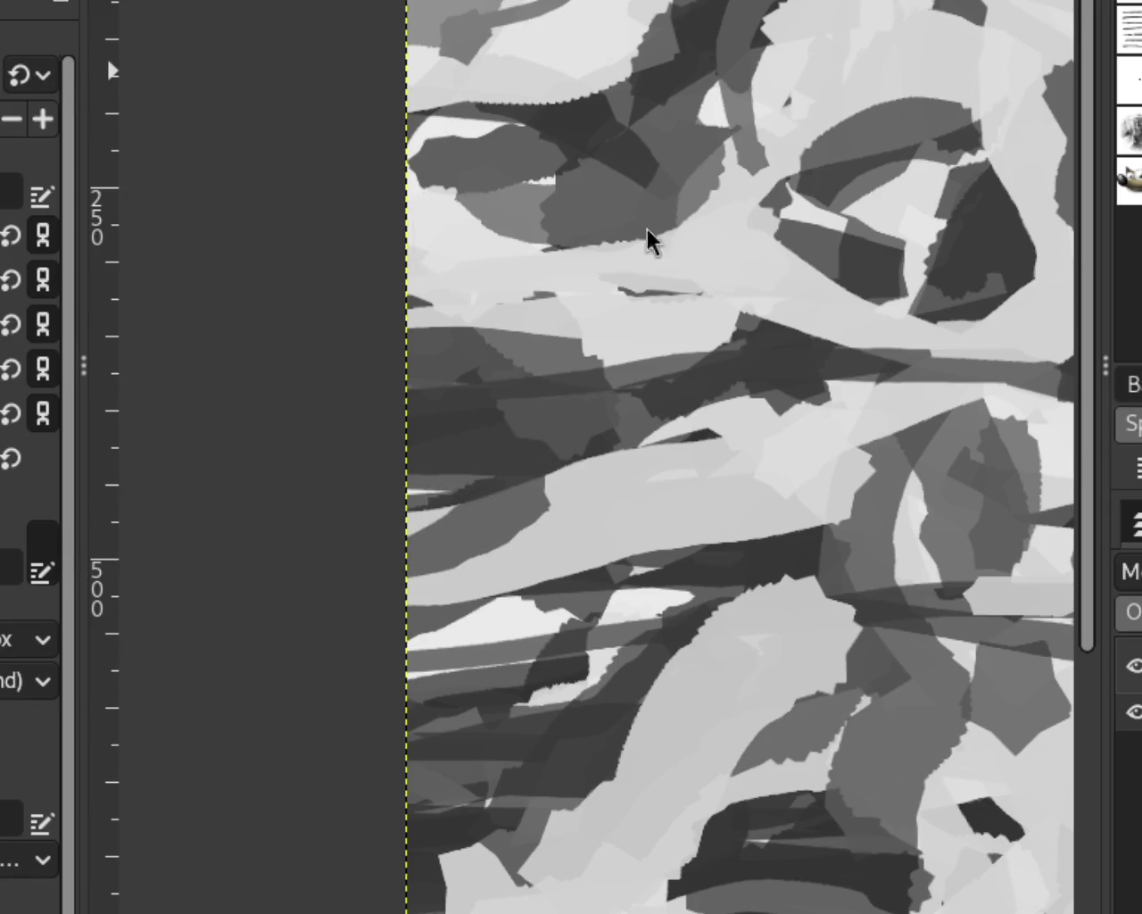
{"action": "key", "text": "z"}
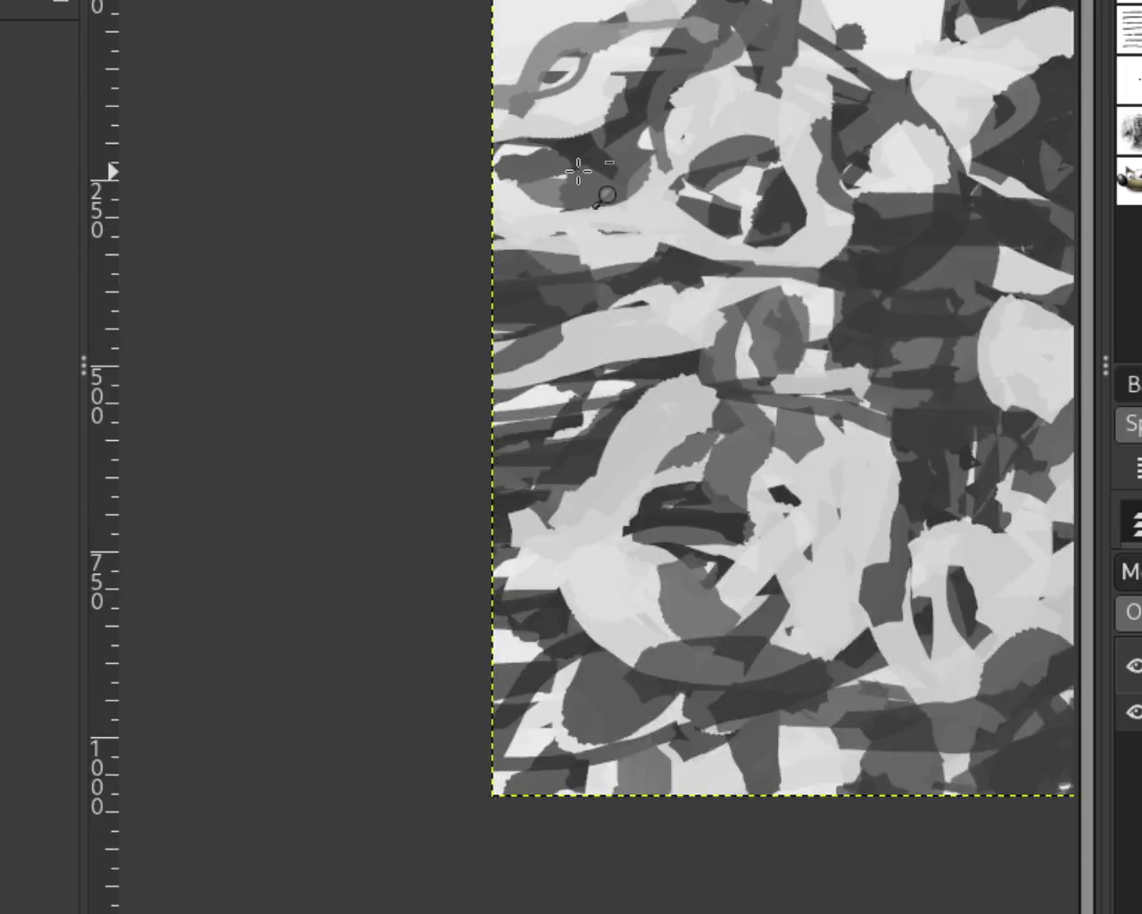
{"action": "scroll", "coordinate": [571, 169], "scroll_direction": "down", "scroll_amount": 6}
{"action": "scroll", "coordinate": [561, 159], "scroll_direction": "up", "scroll_amount": 3}
{"action": "scroll", "coordinate": [561, 159], "scroll_direction": "up", "scroll_amount": 2}
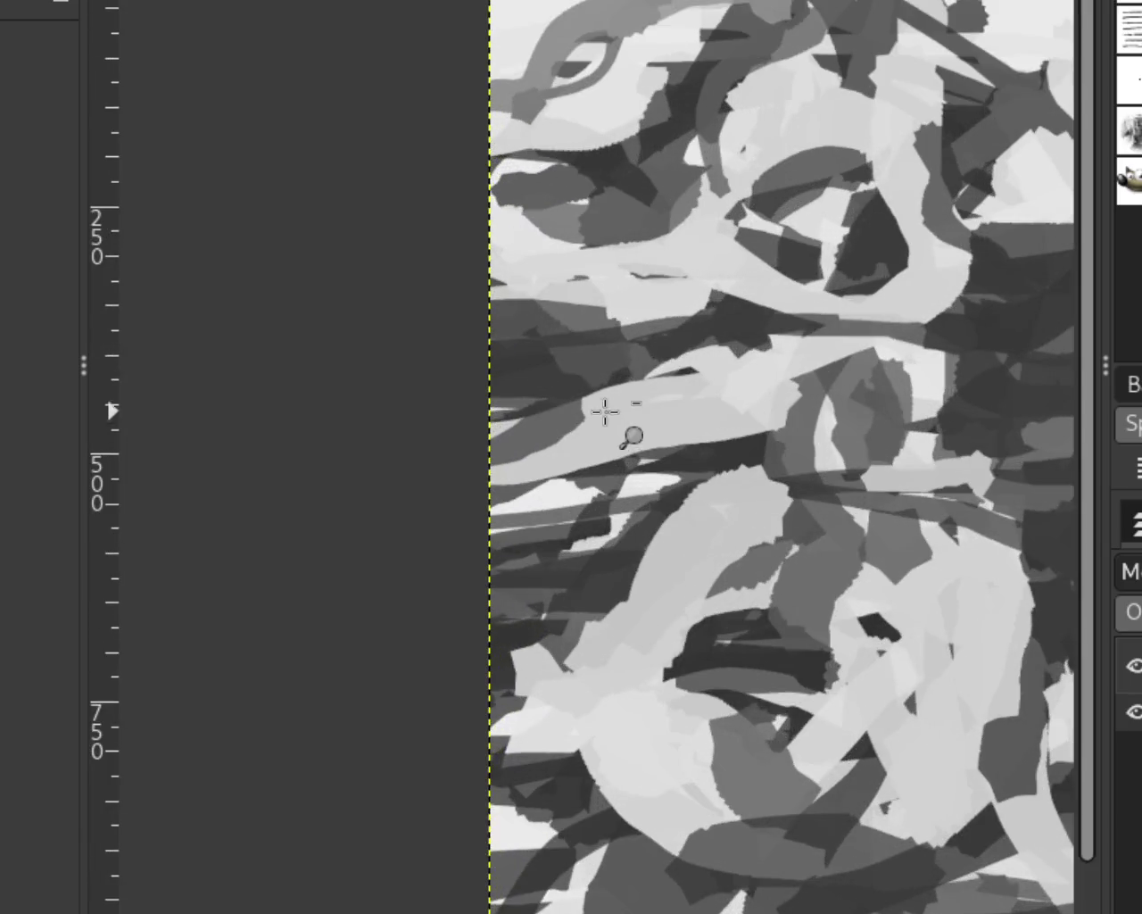
{"action": "scroll", "coordinate": [555, 553], "scroll_direction": "up", "scroll_amount": 2}
{"action": "key", "text": "p"}
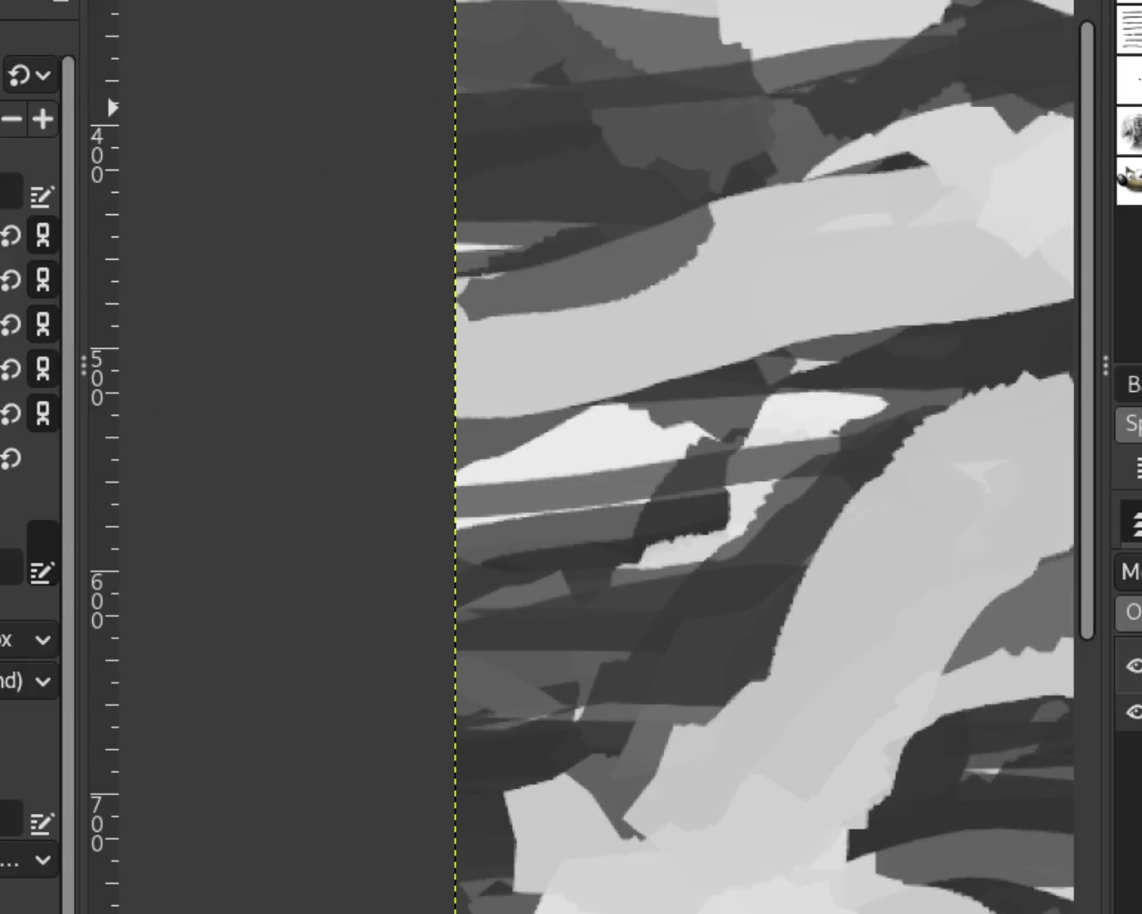
{"action": "key", "text": "z"}
{"action": "scroll", "coordinate": [492, 217], "scroll_direction": "down", "scroll_amount": 2}
{"action": "scroll", "coordinate": [492, 218], "scroll_direction": "down", "scroll_amount": 3}
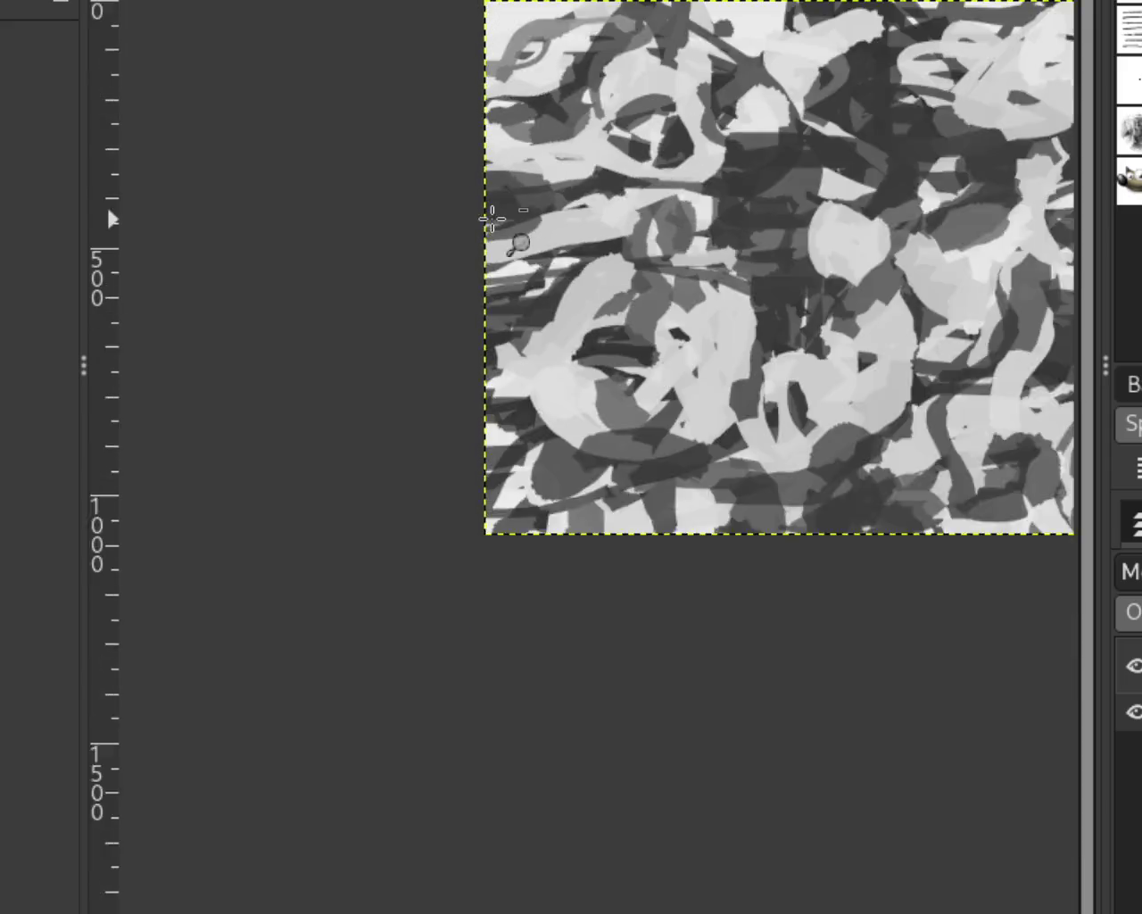
{"action": "scroll", "coordinate": [491, 218], "scroll_direction": "up", "scroll_amount": 1}
{"action": "scroll", "coordinate": [676, 220], "scroll_direction": "down", "scroll_amount": 1}
{"action": "scroll", "coordinate": [676, 143], "scroll_direction": "up", "scroll_amount": 1}
{"action": "scroll", "coordinate": [495, 145], "scroll_direction": "down", "scroll_amount": 1}
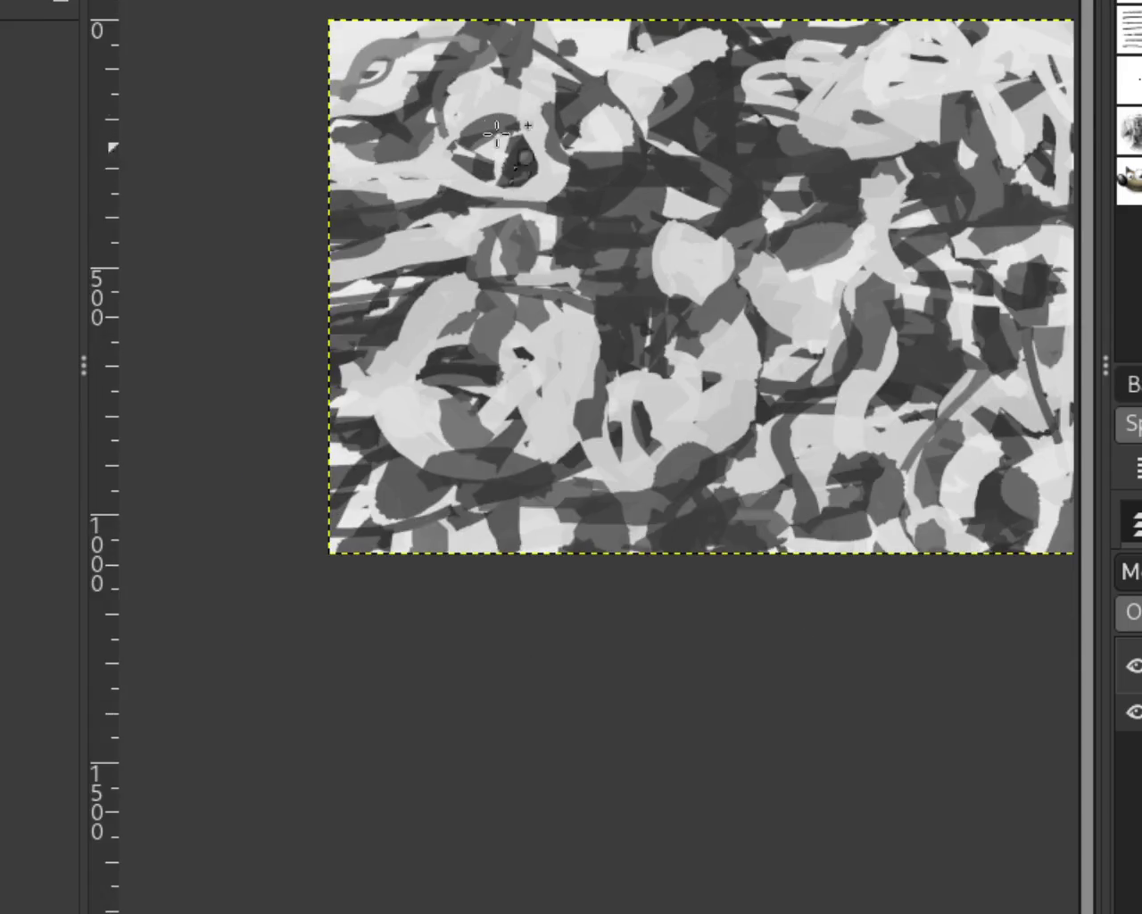
{"action": "scroll", "coordinate": [493, 145], "scroll_direction": "up", "scroll_amount": 1}
{"action": "scroll", "coordinate": [523, 51], "scroll_direction": "down", "scroll_amount": 1}
{"action": "scroll", "coordinate": [536, 212], "scroll_direction": "up", "scroll_amount": 1}
{"action": "scroll", "coordinate": [535, 212], "scroll_direction": "down", "scroll_amount": 1}
{"action": "scroll", "coordinate": [812, 153], "scroll_direction": "up", "scroll_amount": 1}
{"action": "scroll", "coordinate": [617, 125], "scroll_direction": "up", "scroll_amount": 1}
{"action": "scroll", "coordinate": [615, 132], "scroll_direction": "down", "scroll_amount": 1}
{"action": "scroll", "coordinate": [612, 136], "scroll_direction": "up", "scroll_amount": 1}
{"action": "key", "text": "p"}
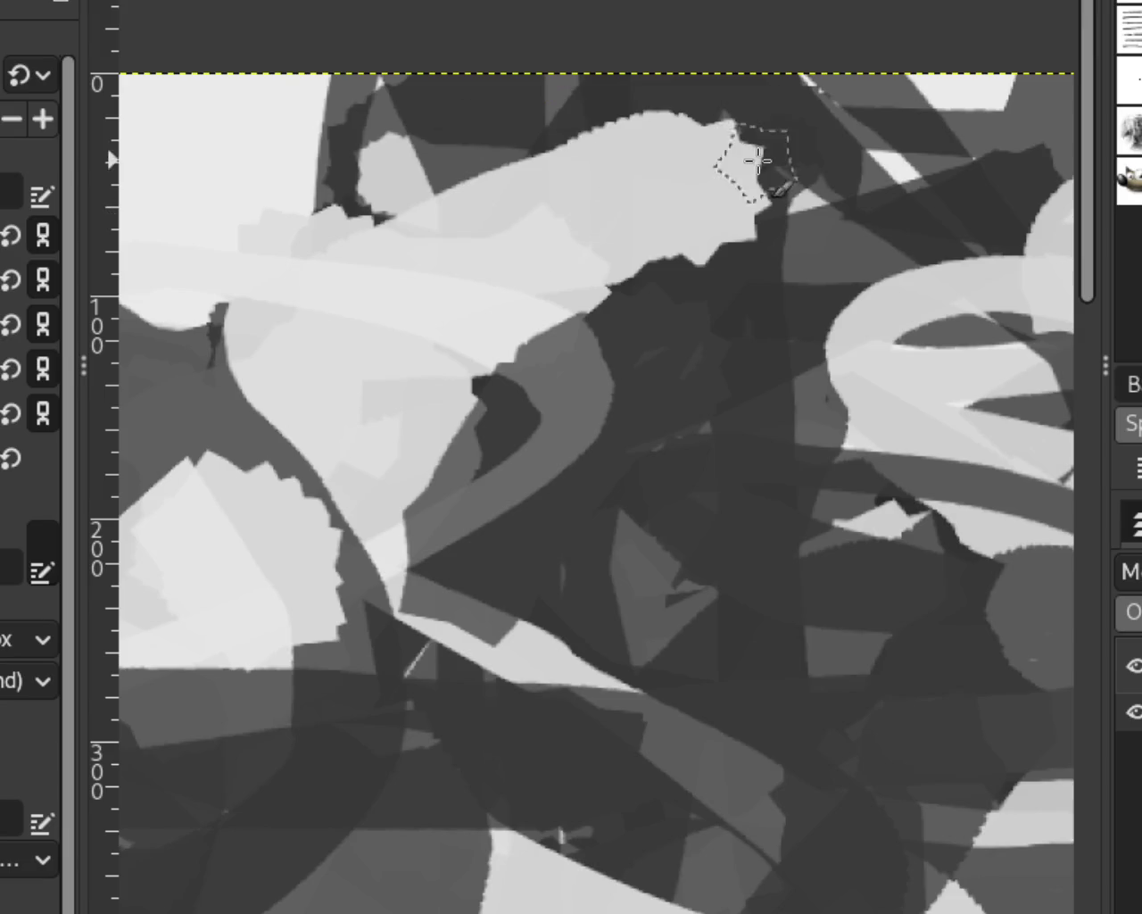
Undo and redo the last paint strokes, then dab mid grey over the light curved band.
{"action": "key", "text": "ctrl+z"}
{"action": "key", "text": "ctrl+z"}
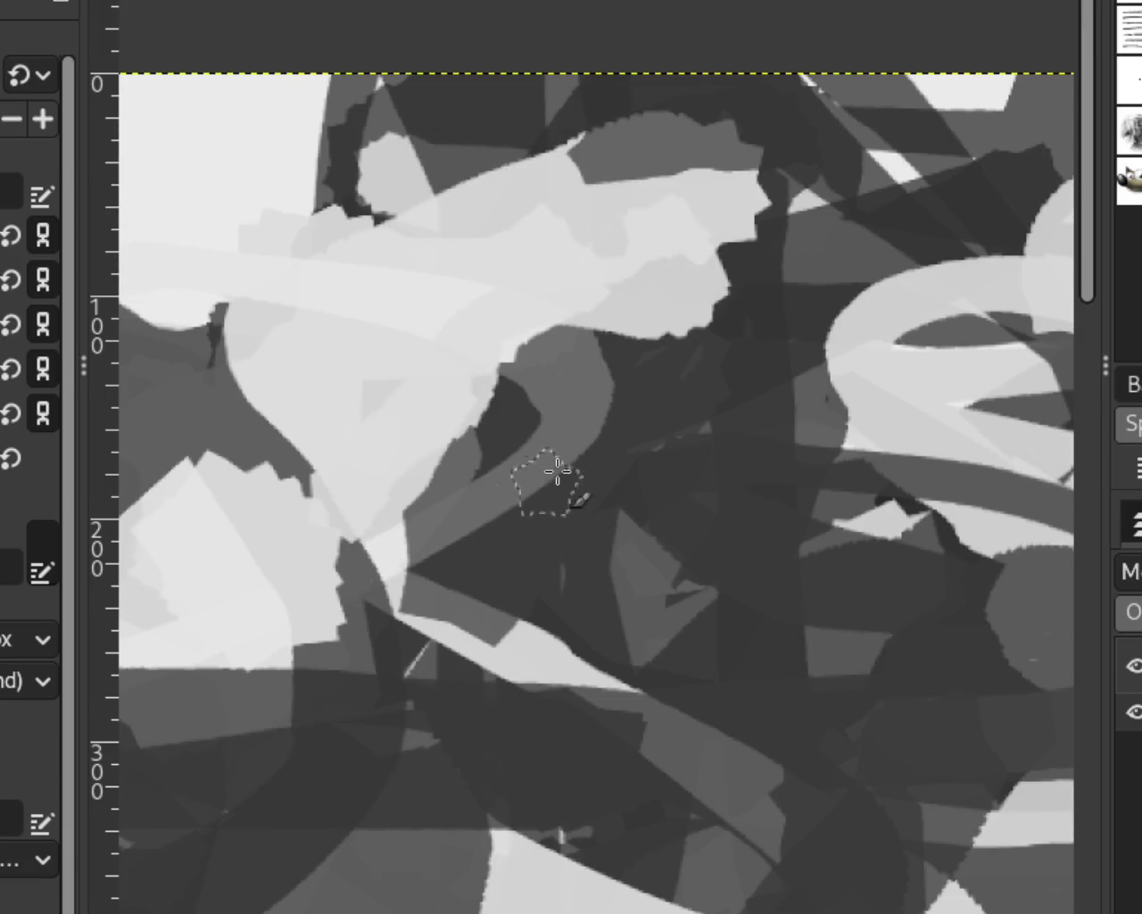
{"action": "key", "text": "ctrl+y"}
{"action": "key", "text": "ctrl+y"}
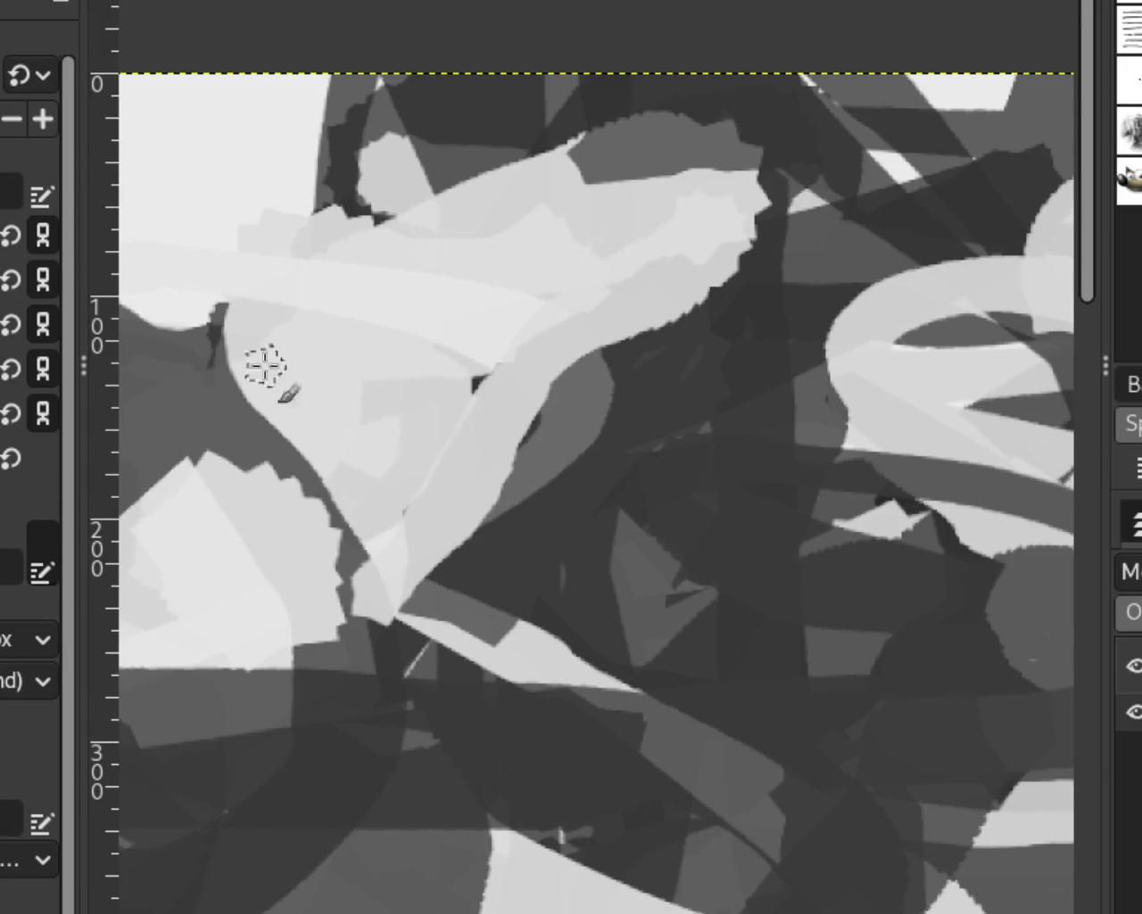
{"action": "scroll", "coordinate": [434, 334], "scroll_direction": "down", "scroll_amount": 3}
{"action": "scroll", "coordinate": [434, 334], "scroll_direction": "down", "scroll_amount": 1}
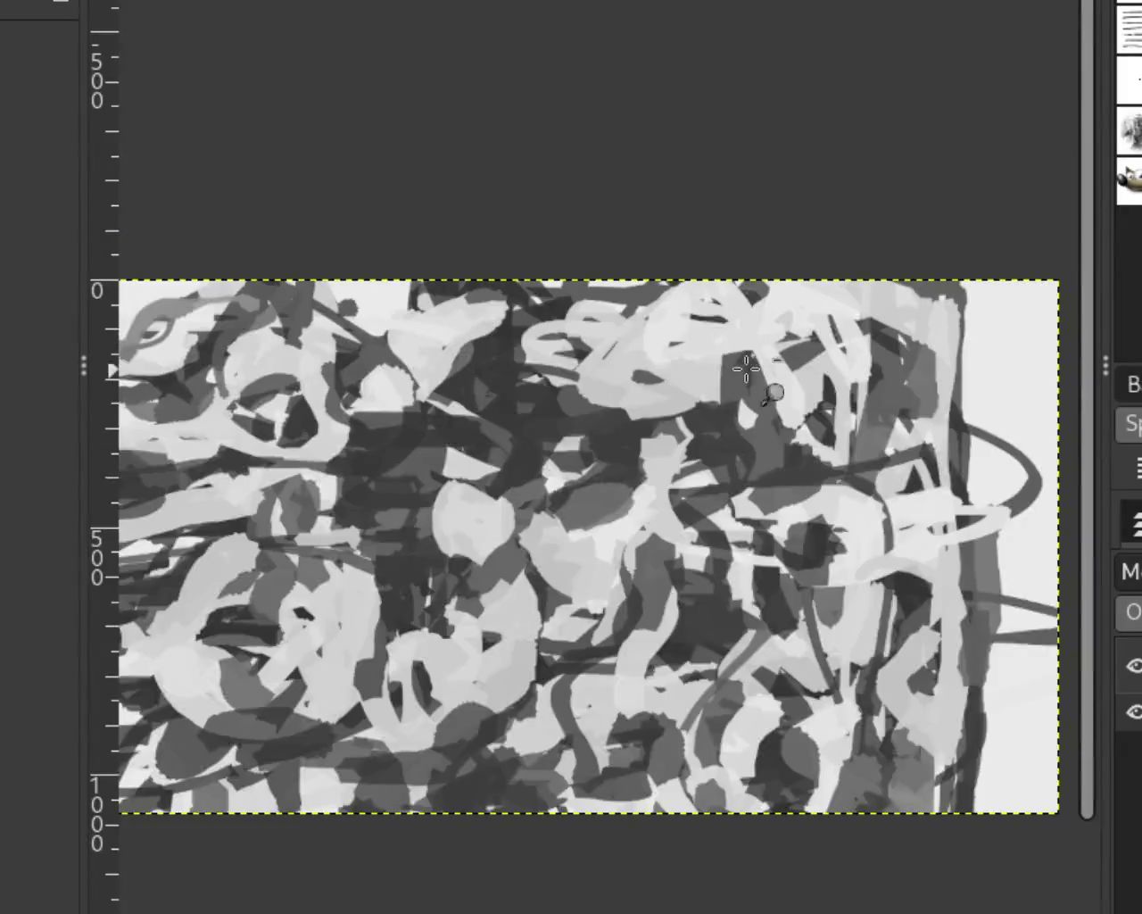
{"action": "scroll", "coordinate": [752, 378], "scroll_direction": "down", "scroll_amount": 1}
{"action": "scroll", "coordinate": [593, 417], "scroll_direction": "down", "scroll_amount": 1}
{"action": "scroll", "coordinate": [594, 417], "scroll_direction": "up", "scroll_amount": 3}
{"action": "scroll", "coordinate": [547, 302], "scroll_direction": "down", "scroll_amount": 1}
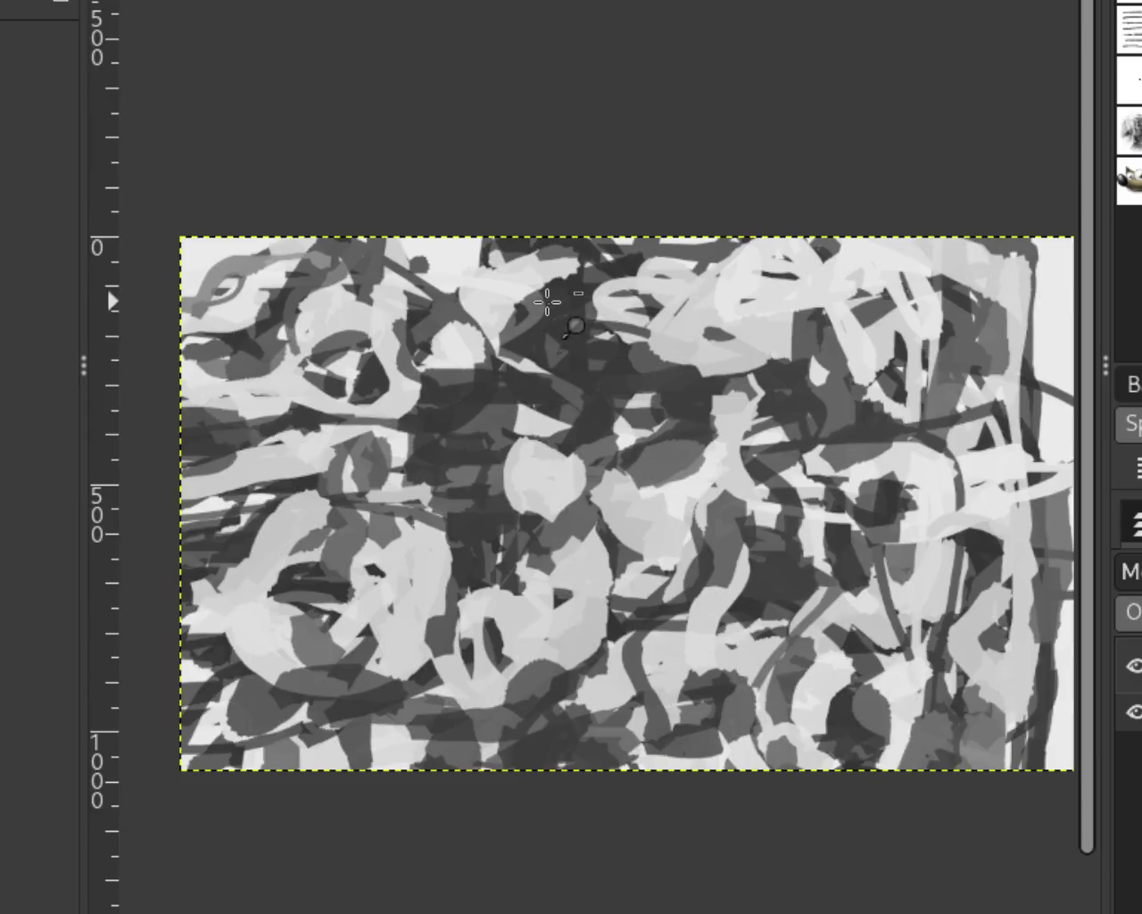
{"action": "scroll", "coordinate": [547, 302], "scroll_direction": "down", "scroll_amount": 1}
{"action": "scroll", "coordinate": [547, 302], "scroll_direction": "up", "scroll_amount": 2}
{"action": "scroll", "coordinate": [545, 298], "scroll_direction": "up", "scroll_amount": 3}
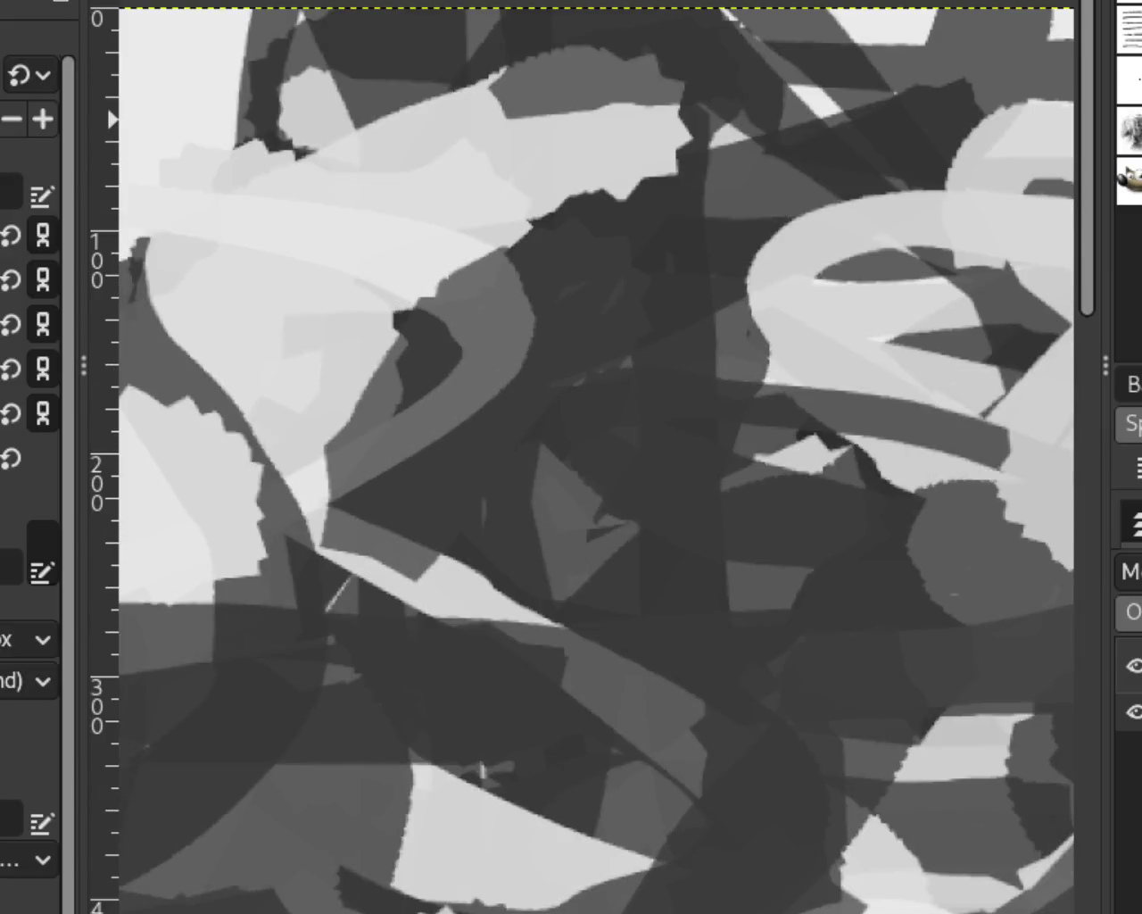
{"action": "left_click", "coordinate": [514, 303]}
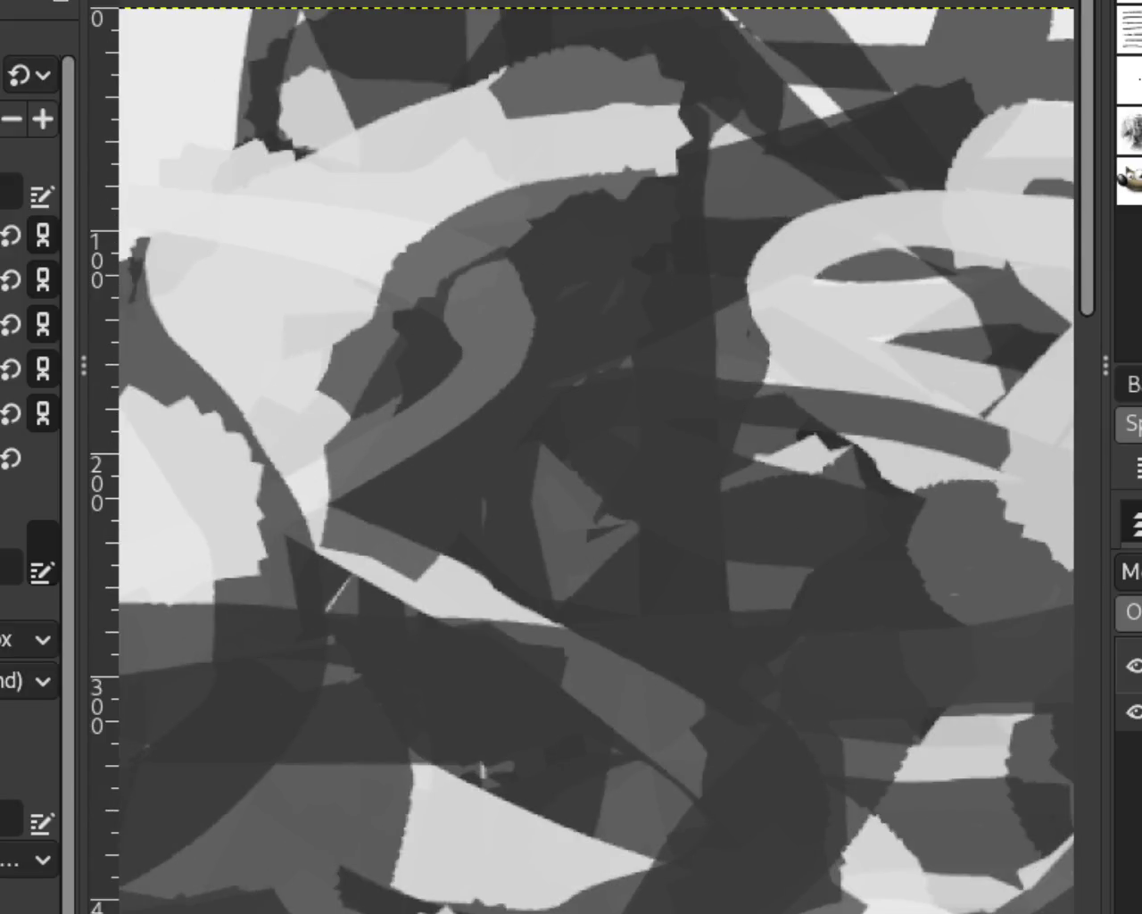
Sweep a mid-grey star-brush stroke down through the pale upper-left patch.
{"action": "scroll", "coordinate": [663, 217], "scroll_direction": "down", "scroll_amount": 2}
{"action": "scroll", "coordinate": [630, 381], "scroll_direction": "down", "scroll_amount": 2}
{"action": "scroll", "coordinate": [617, 459], "scroll_direction": "down", "scroll_amount": 1}
{"action": "scroll", "coordinate": [617, 459], "scroll_direction": "up", "scroll_amount": 1}
{"action": "scroll", "coordinate": [643, 330], "scroll_direction": "up", "scroll_amount": 2}
{"action": "scroll", "coordinate": [644, 330], "scroll_direction": "up", "scroll_amount": 2}
{"action": "key", "text": "f"}
{"action": "mouse_move", "coordinate": [571, 387]}
{"action": "left_mouse_down"}
{"action": "mouse_move", "coordinate": [582, 417]}
{"action": "mouse_move", "coordinate": [462, 526]}
{"action": "mouse_move", "coordinate": [444, 304]}
{"action": "mouse_move", "coordinate": [565, 540]}
{"action": "mouse_move", "coordinate": [541, 439]}
{"action": "mouse_move", "coordinate": [339, 217]}
{"action": "mouse_move", "coordinate": [612, 566]}
{"action": "left_mouse_up"}
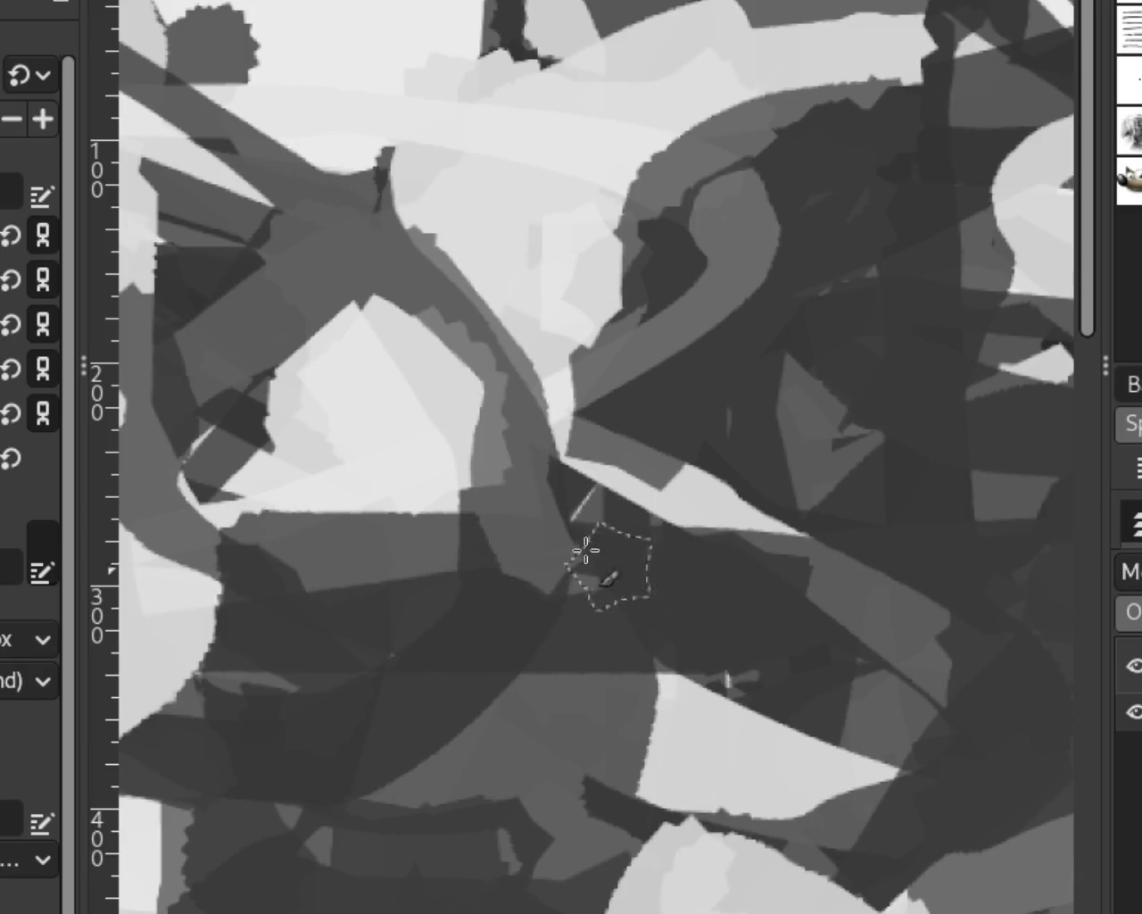
{"action": "key", "text": "z"}
{"action": "scroll", "coordinate": [432, 172], "scroll_direction": "down", "scroll_amount": 3}
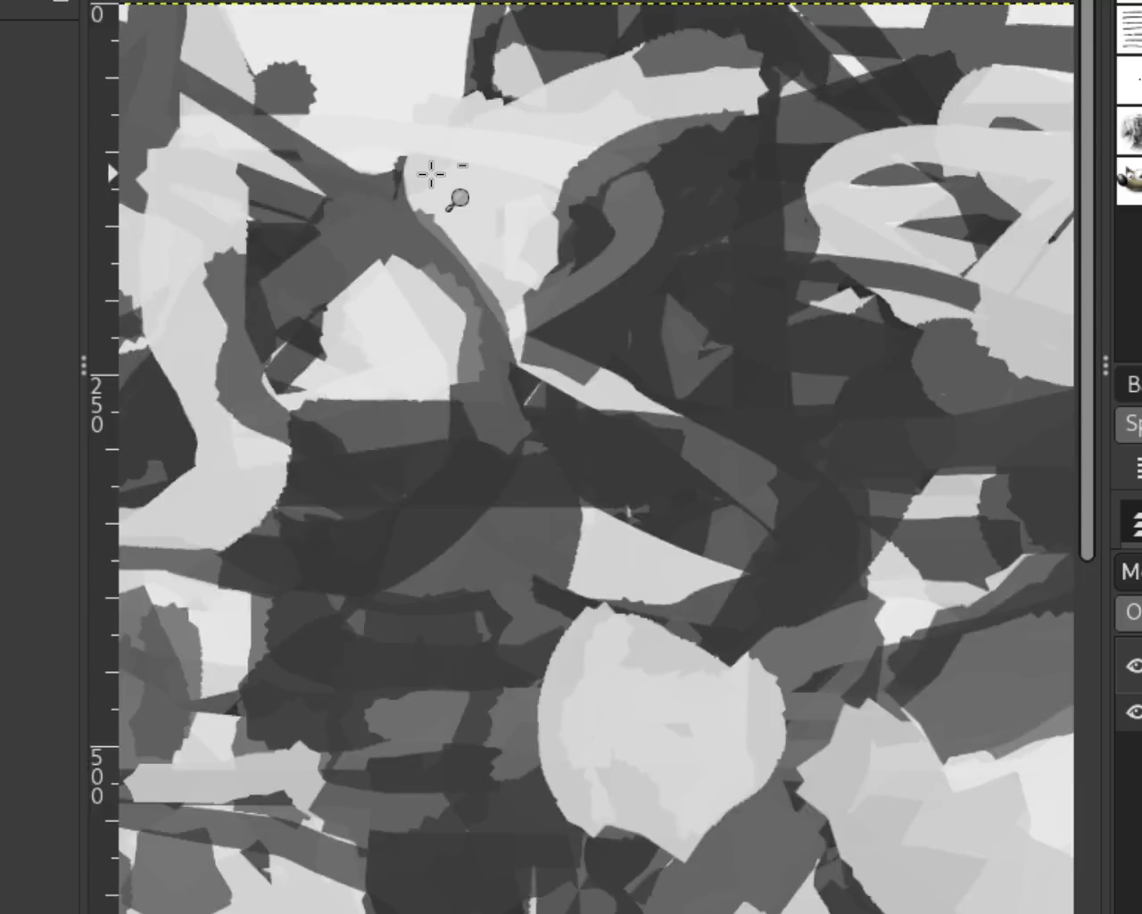
{"action": "scroll", "coordinate": [432, 172], "scroll_direction": "down", "scroll_amount": 2}
{"action": "scroll", "coordinate": [502, 259], "scroll_direction": "down", "scroll_amount": 1}
{"action": "scroll", "coordinate": [503, 259], "scroll_direction": "up", "scroll_amount": 3}
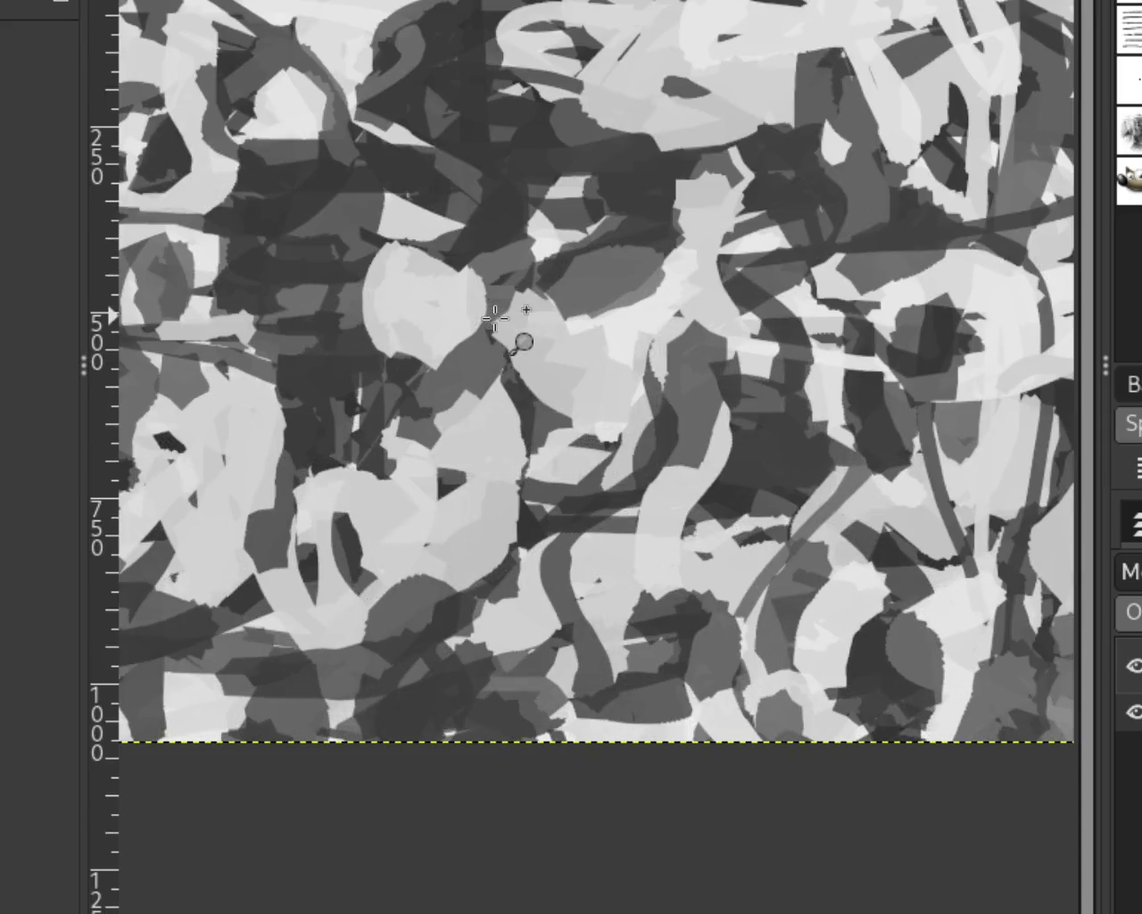
{"action": "scroll", "coordinate": [464, 294], "scroll_direction": "down", "scroll_amount": 2}
{"action": "scroll", "coordinate": [431, 323], "scroll_direction": "down", "scroll_amount": 1}
{"action": "scroll", "coordinate": [430, 323], "scroll_direction": "up", "scroll_amount": 2}
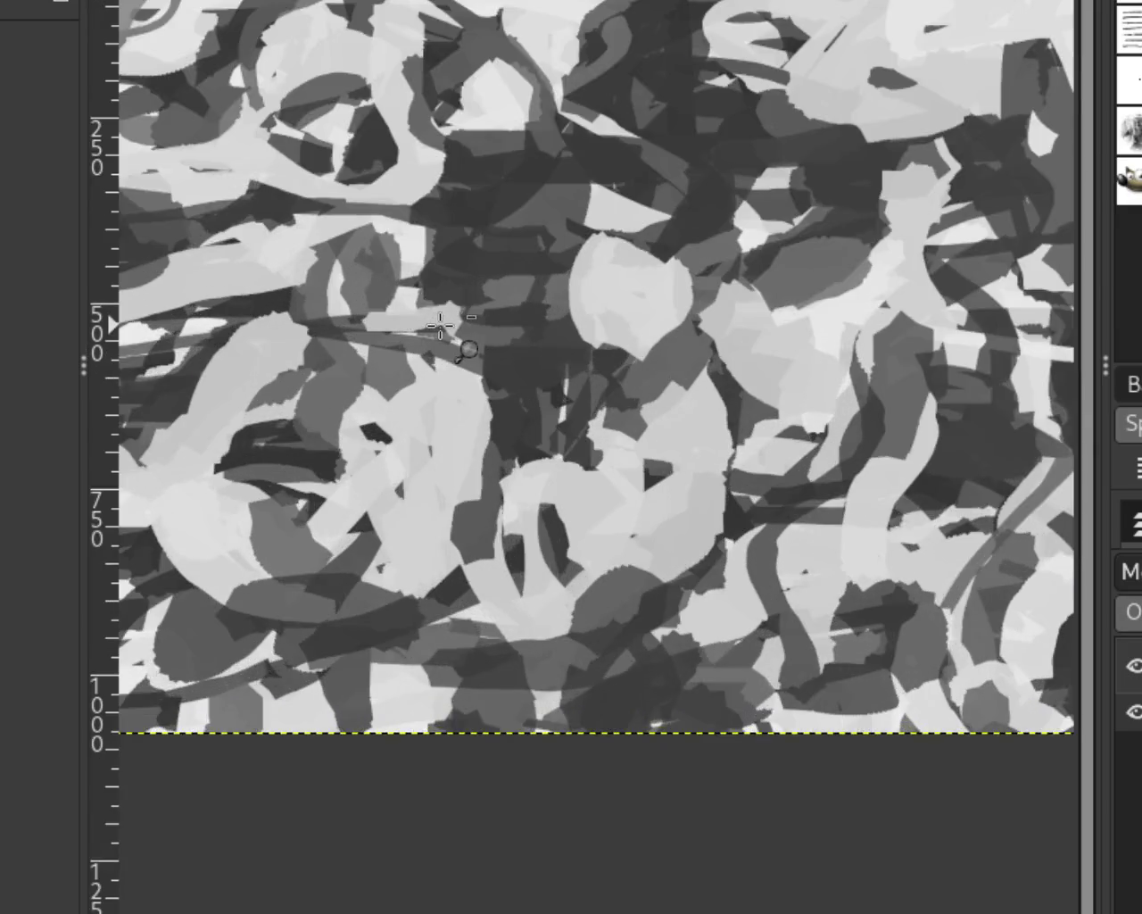
{"action": "scroll", "coordinate": [433, 285], "scroll_direction": "down", "scroll_amount": 1}
{"action": "scroll", "coordinate": [437, 125], "scroll_direction": "down", "scroll_amount": 2}
{"action": "scroll", "coordinate": [517, 152], "scroll_direction": "up", "scroll_amount": 1}
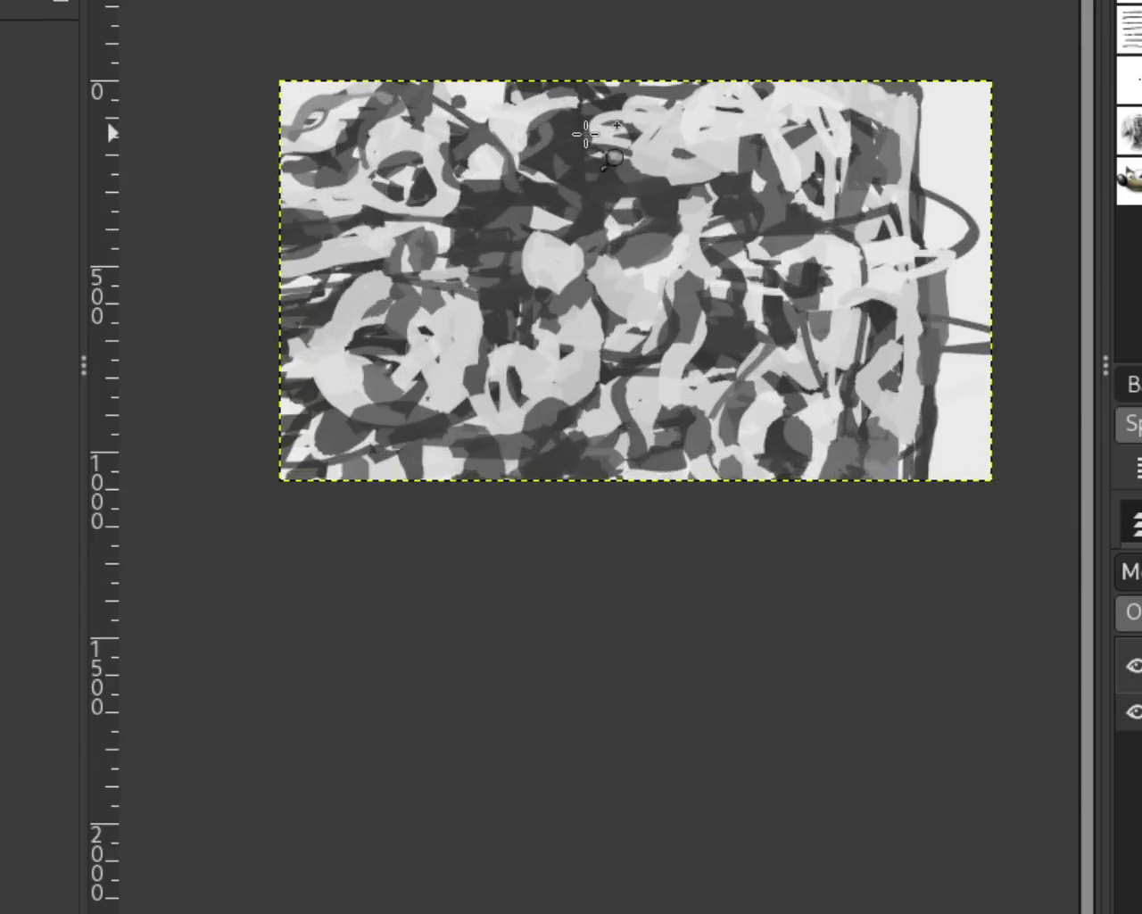
{"action": "scroll", "coordinate": [596, 180], "scroll_direction": "up", "scroll_amount": 2}
{"action": "scroll", "coordinate": [596, 180], "scroll_direction": "down", "scroll_amount": 1}
{"action": "scroll", "coordinate": [573, 171], "scroll_direction": "up", "scroll_amount": 3}
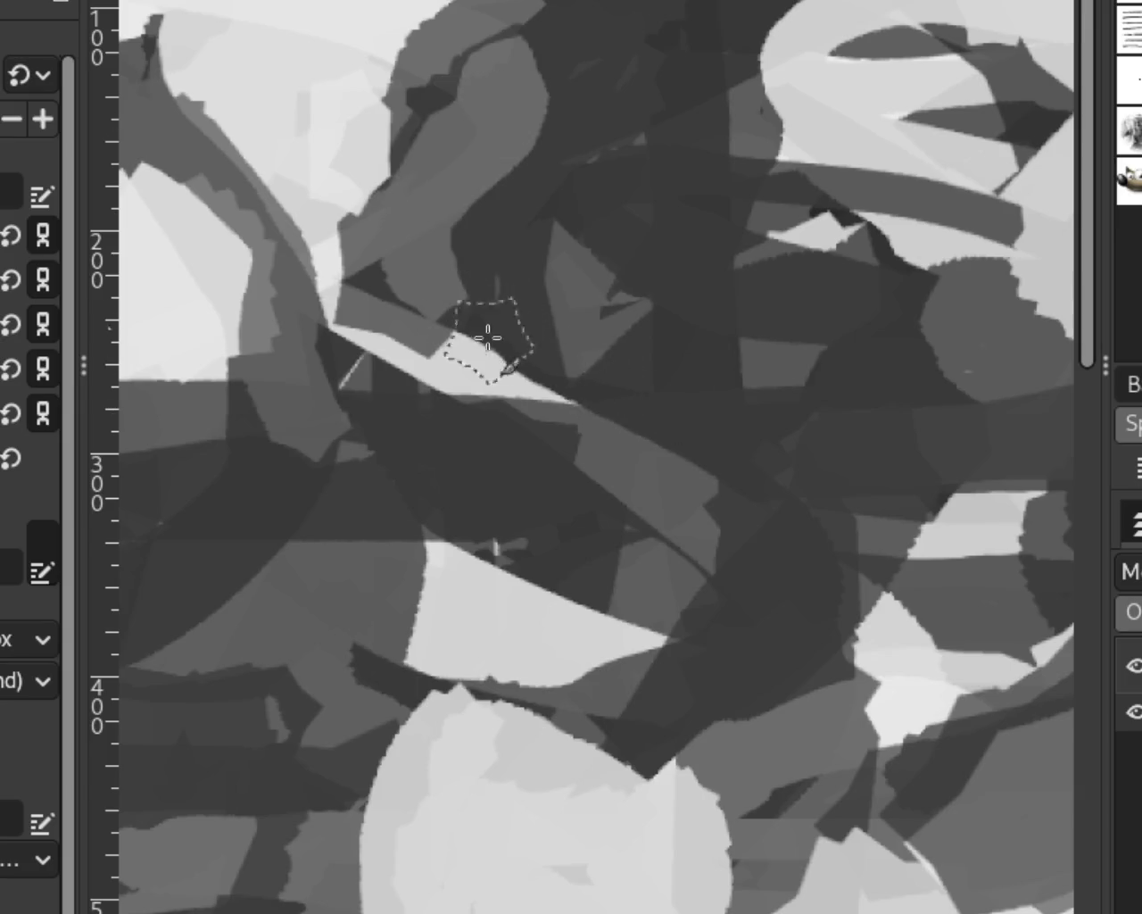
{"action": "scroll", "coordinate": [696, 263], "scroll_direction": "down", "scroll_amount": 3}
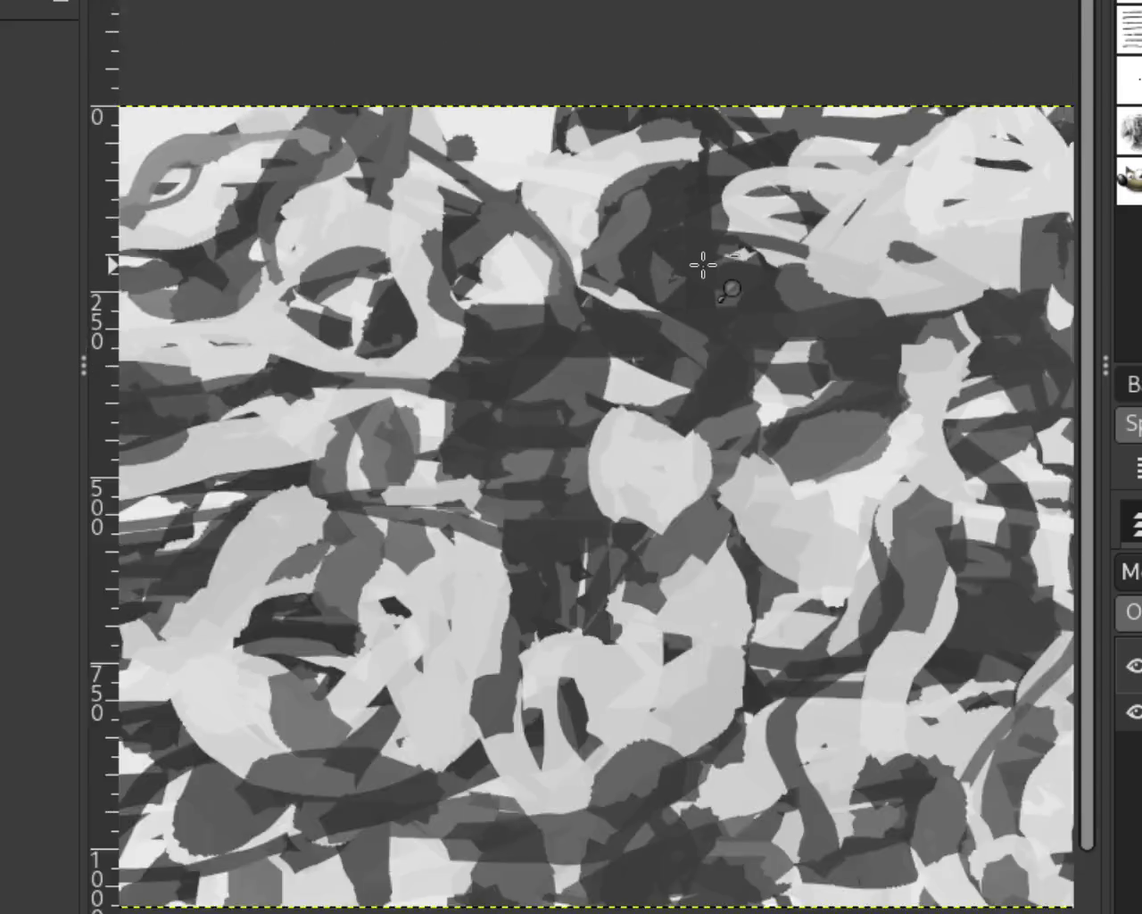
{"action": "scroll", "coordinate": [701, 262], "scroll_direction": "down", "scroll_amount": 1}
{"action": "scroll", "coordinate": [684, 300], "scroll_direction": "up", "scroll_amount": 2}
{"action": "scroll", "coordinate": [669, 315], "scroll_direction": "down", "scroll_amount": 1}
{"action": "scroll", "coordinate": [668, 242], "scroll_direction": "up", "scroll_amount": 2}
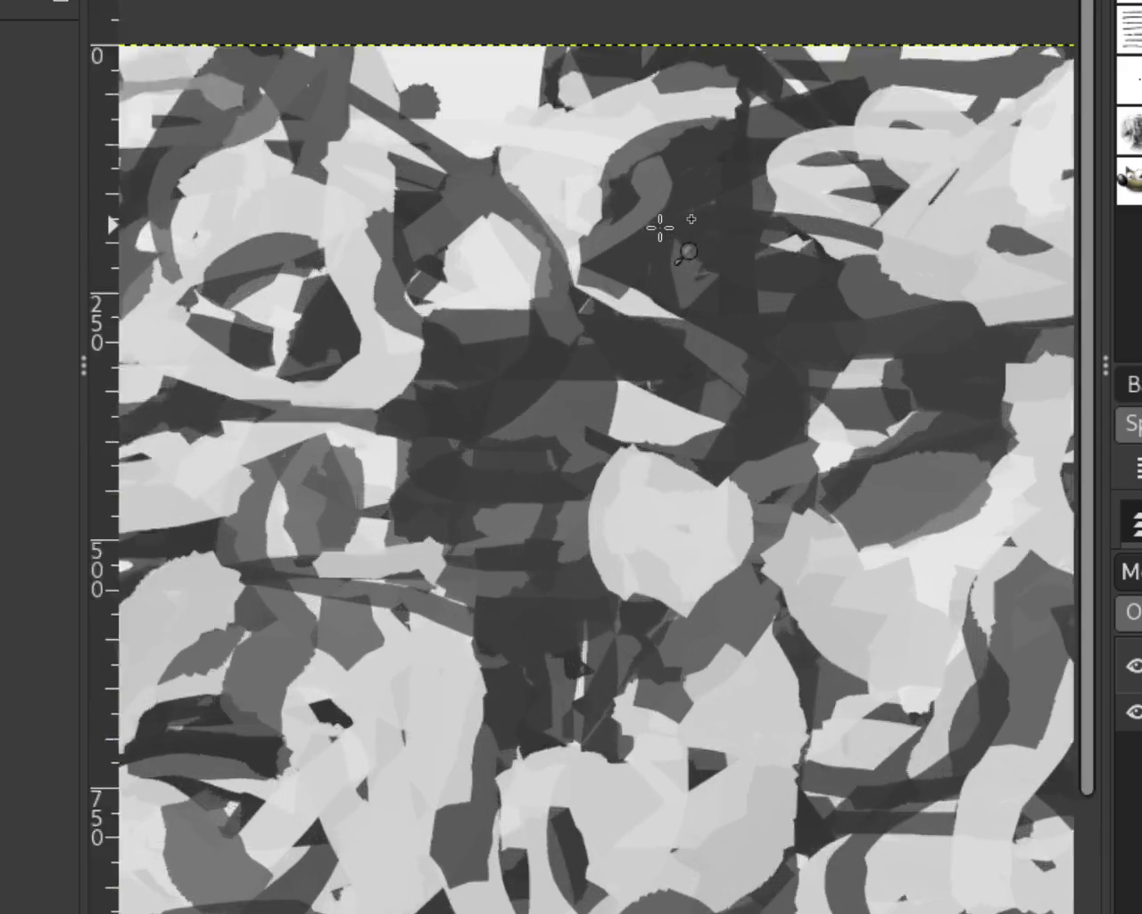
{"action": "scroll", "coordinate": [663, 224], "scroll_direction": "up", "scroll_amount": 2}
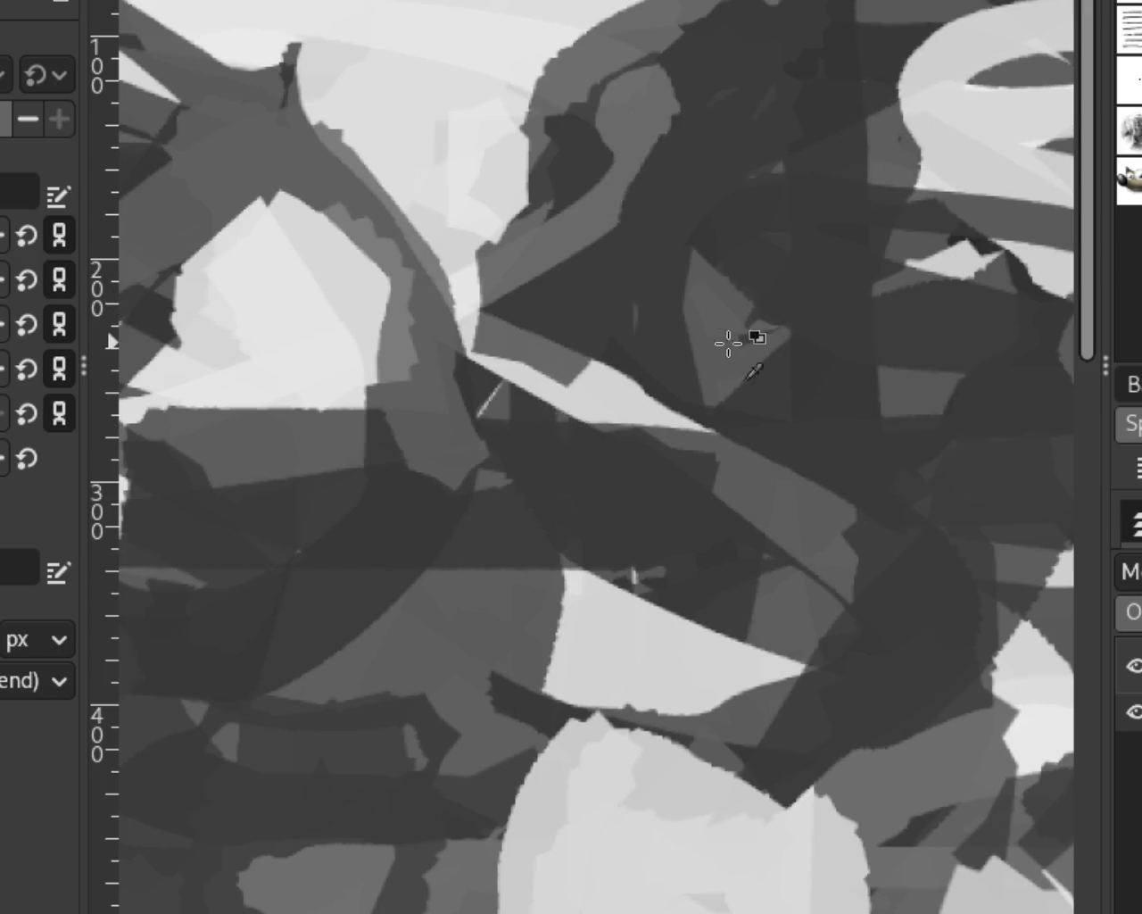
Paint a light crescent stroke in the dark area, then zoom in on the upper-right of the painting.
{"action": "left_click_drag", "start_coordinate": [825, 353], "coordinate": [785, 178]}
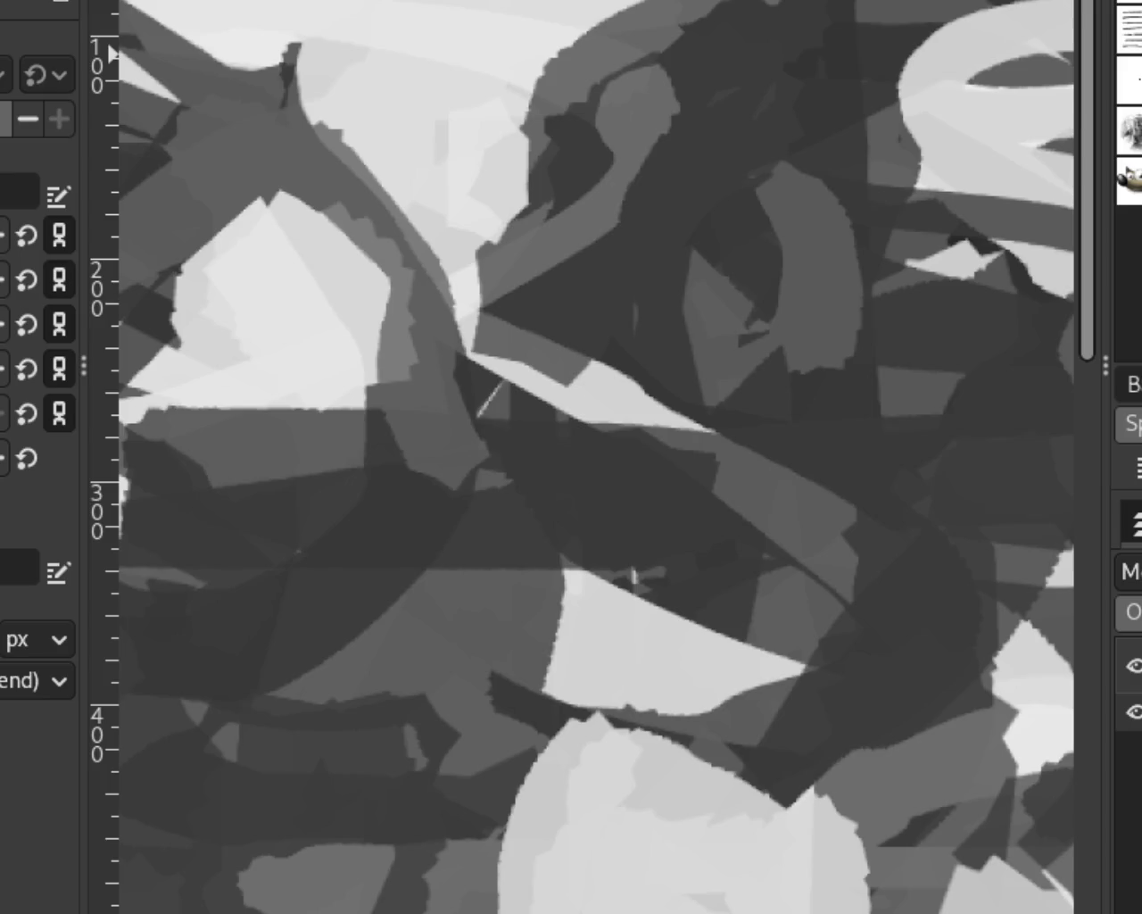
{"action": "key", "text": "z"}
{"action": "left_click", "coordinate": [612, 219], "text": "ctrl"}
{"action": "left_click", "coordinate": [611, 219], "text": "ctrl"}
{"action": "left_click", "coordinate": [612, 219]}
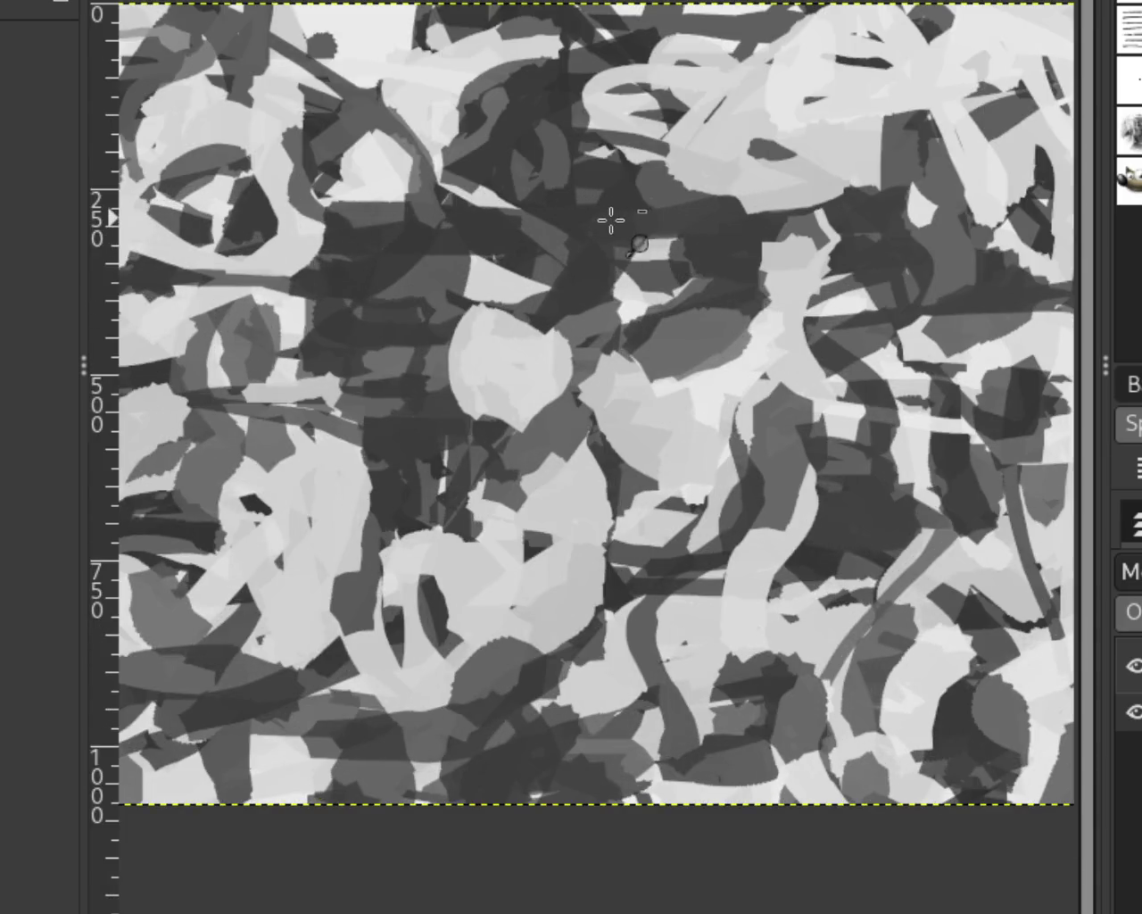
{"action": "left_click", "coordinate": [611, 218], "text": "ctrl"}
{"action": "left_click", "coordinate": [503, 215], "text": "ctrl"}
{"action": "left_click", "coordinate": [506, 303]}
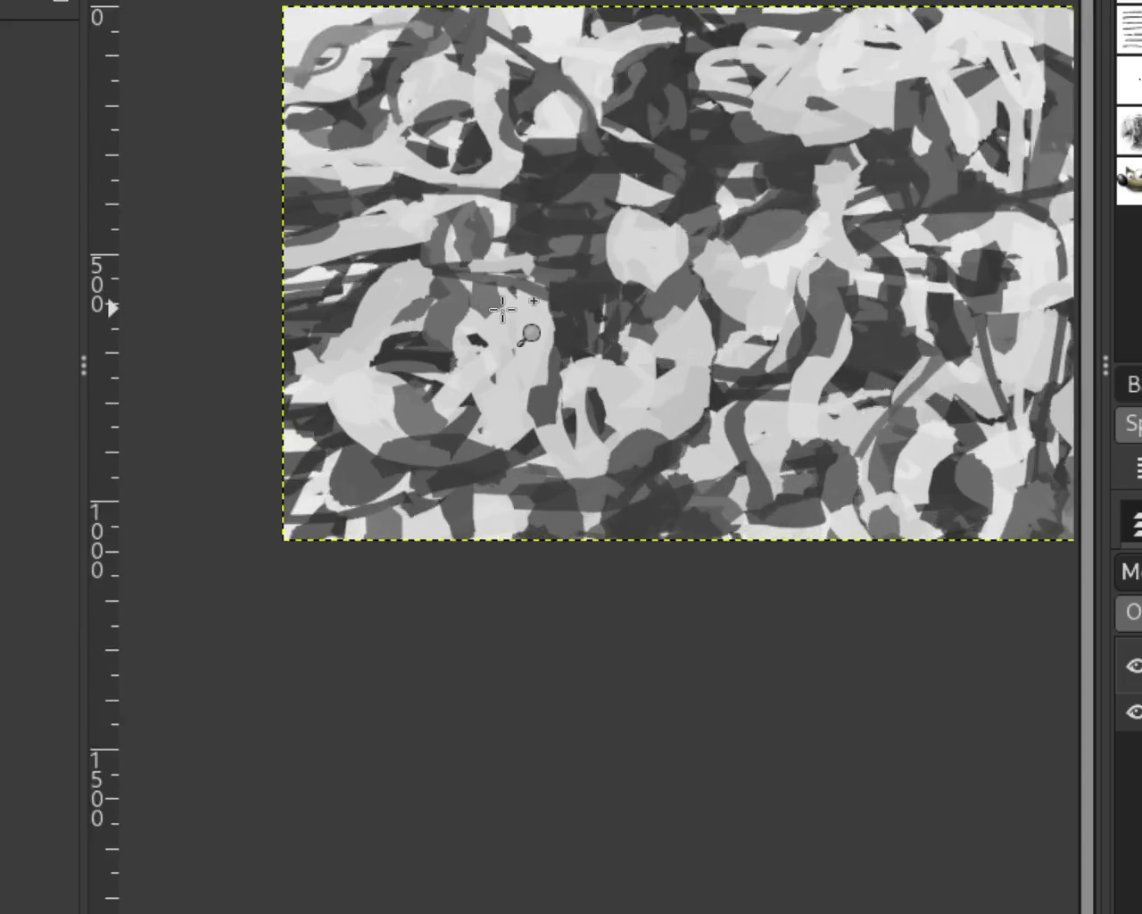
{"action": "left_click", "coordinate": [500, 321]}
{"action": "left_click", "coordinate": [638, 288], "text": "ctrl"}
{"action": "left_click", "coordinate": [584, 218], "text": "ctrl"}
{"action": "left_click", "coordinate": [801, 119]}
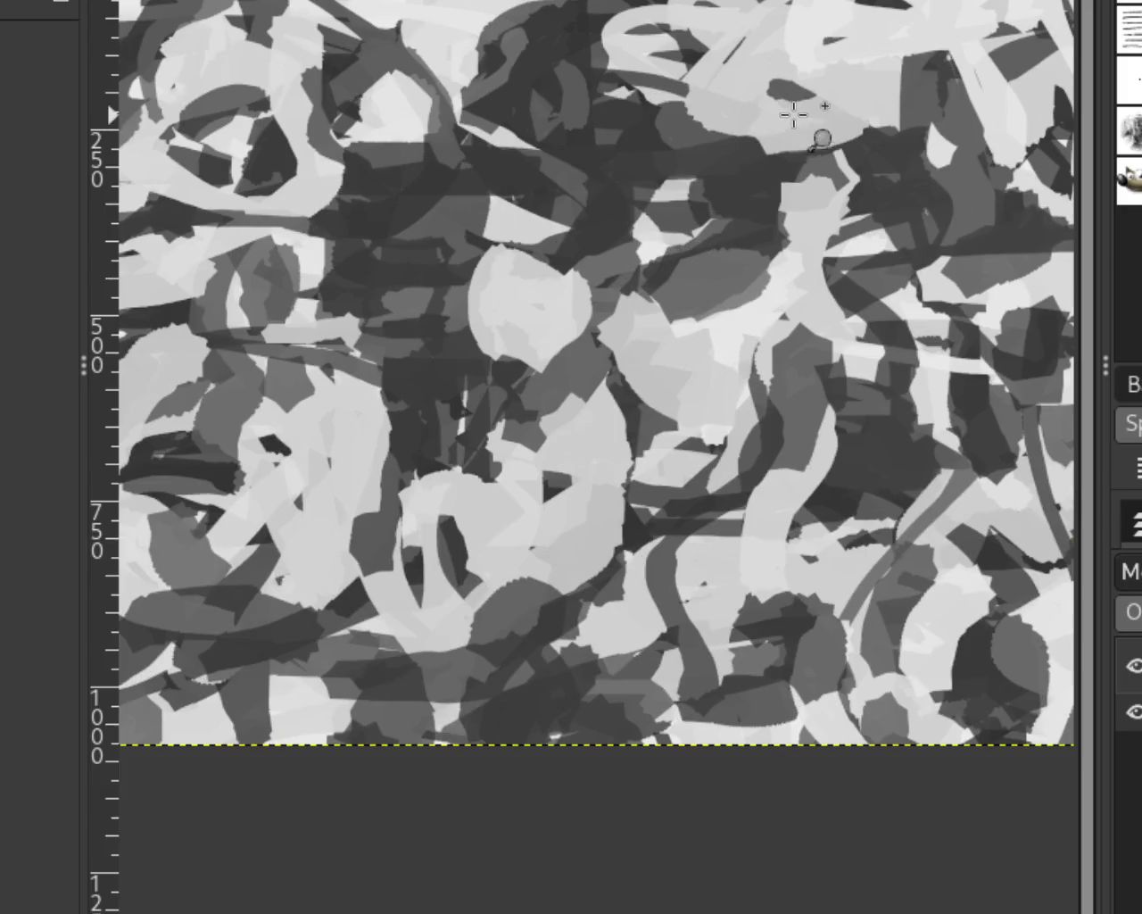
{"action": "left_click", "coordinate": [716, 178], "text": "ctrl"}
{"action": "left_click", "coordinate": [761, 119]}
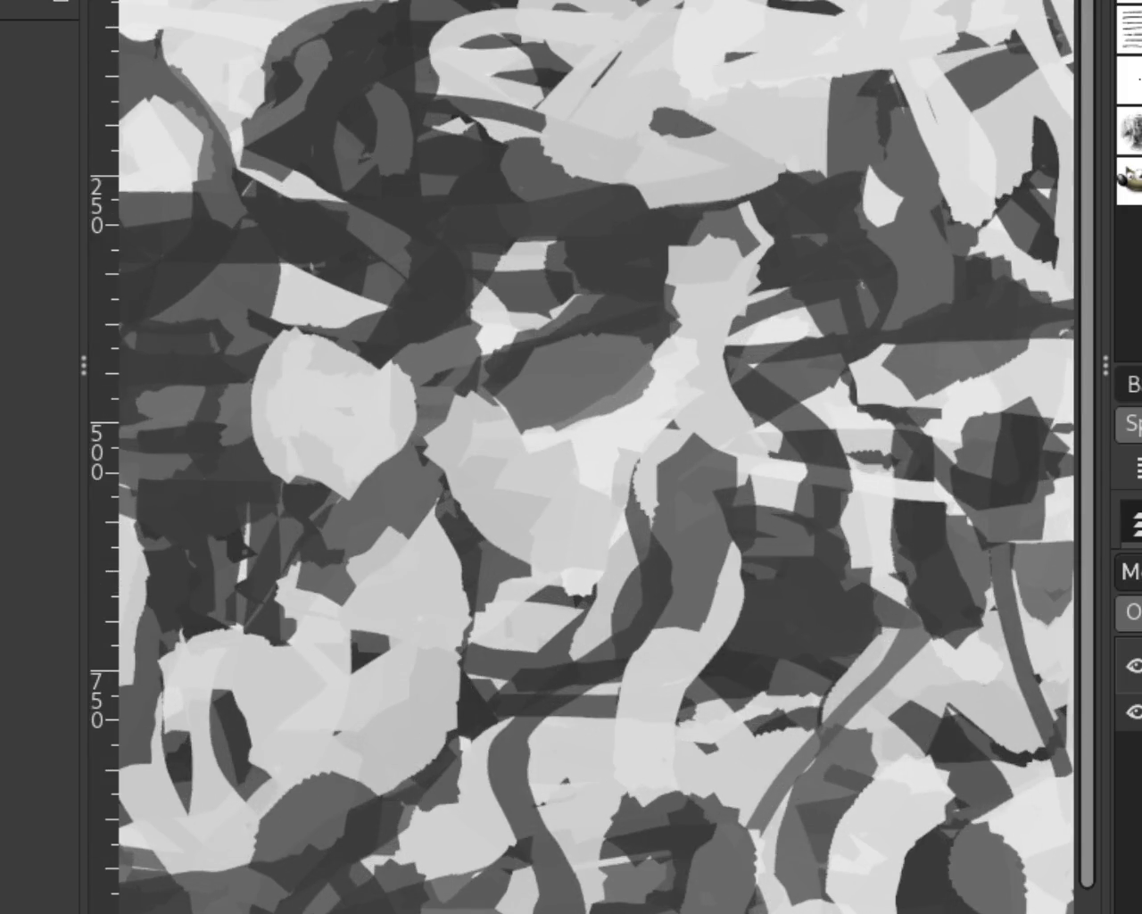
Discard a dark grey upward stroke and paint a light grey stroke across the right side.
{"action": "key", "text": "p"}
{"action": "mouse_move", "coordinate": [670, 132]}
{"action": "left_mouse_down"}
{"action": "mouse_move", "coordinate": [766, 25]}
{"action": "mouse_move", "coordinate": [678, 72]}
{"action": "left_mouse_up"}
{"action": "key", "text": "ctrl+z"}
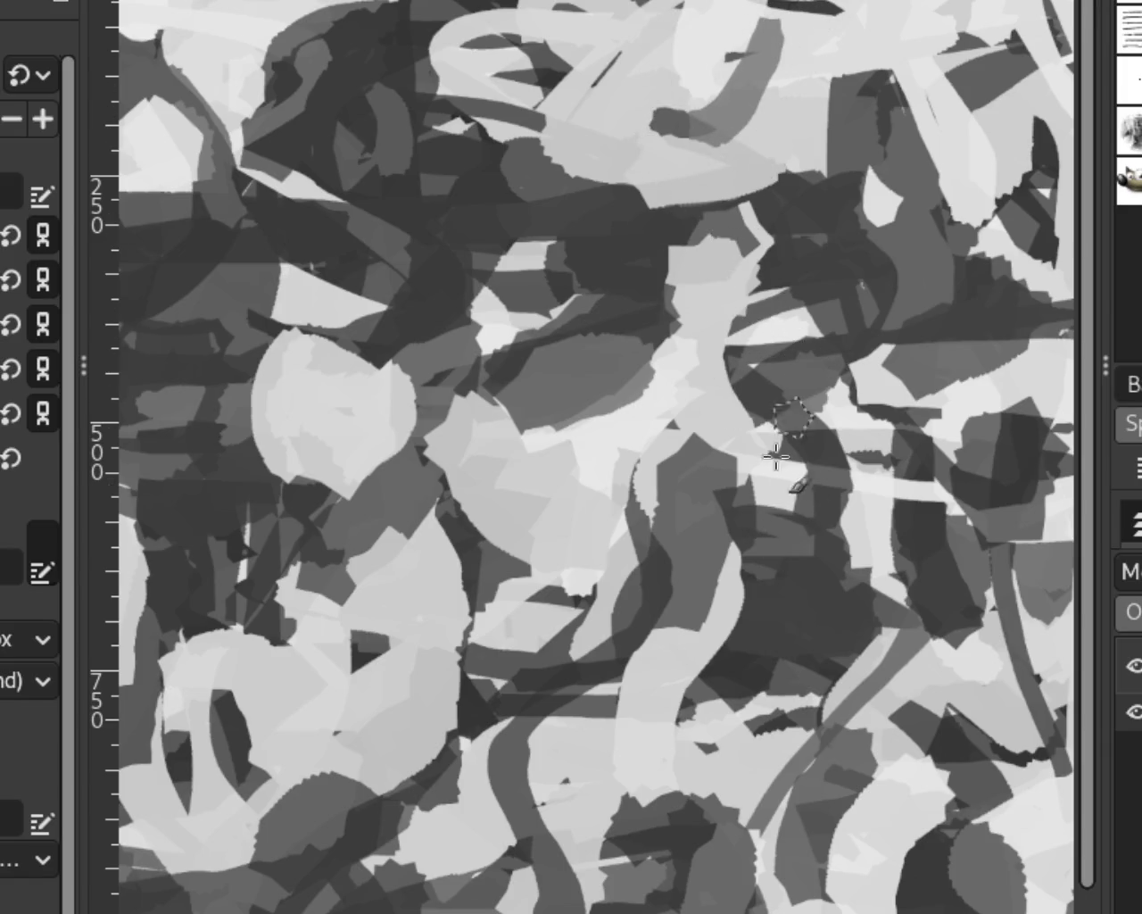
{"action": "left_click_drag", "start_coordinate": [863, 378], "coordinate": [1055, 364]}
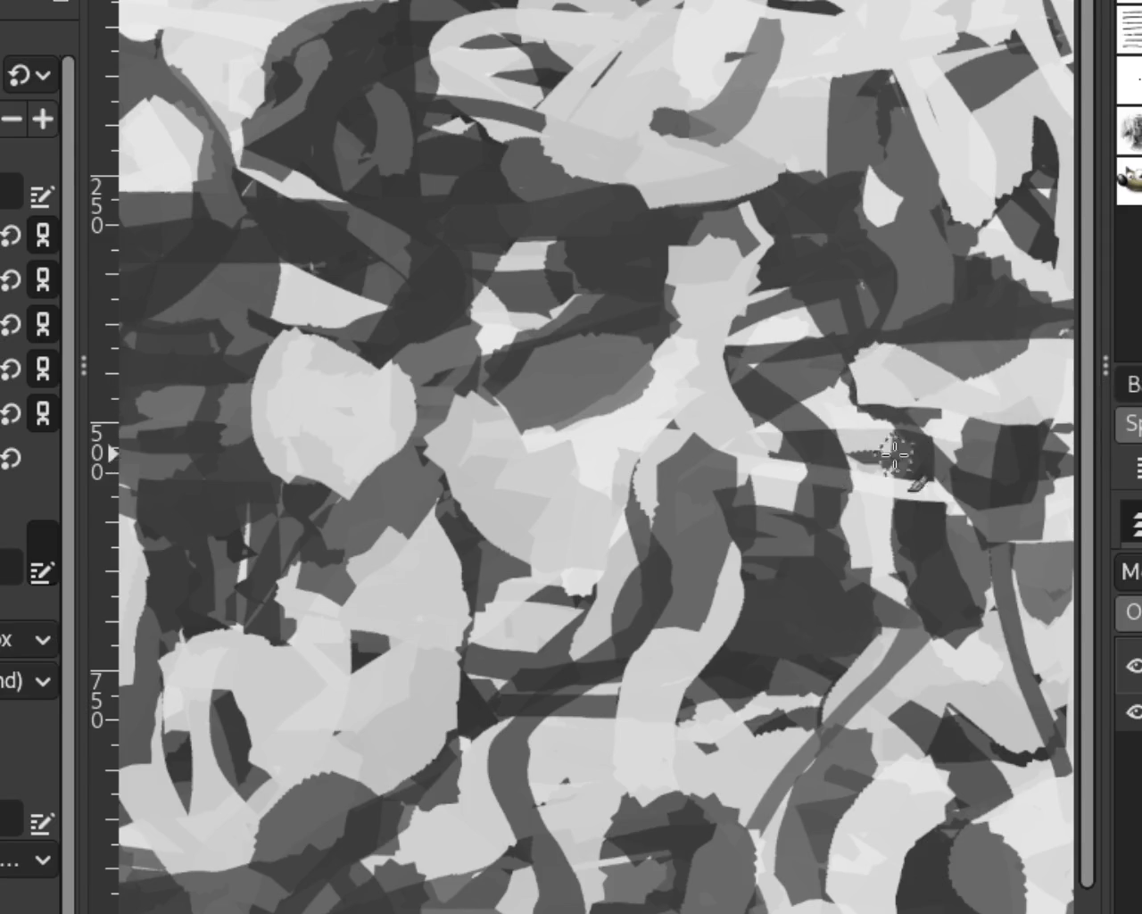
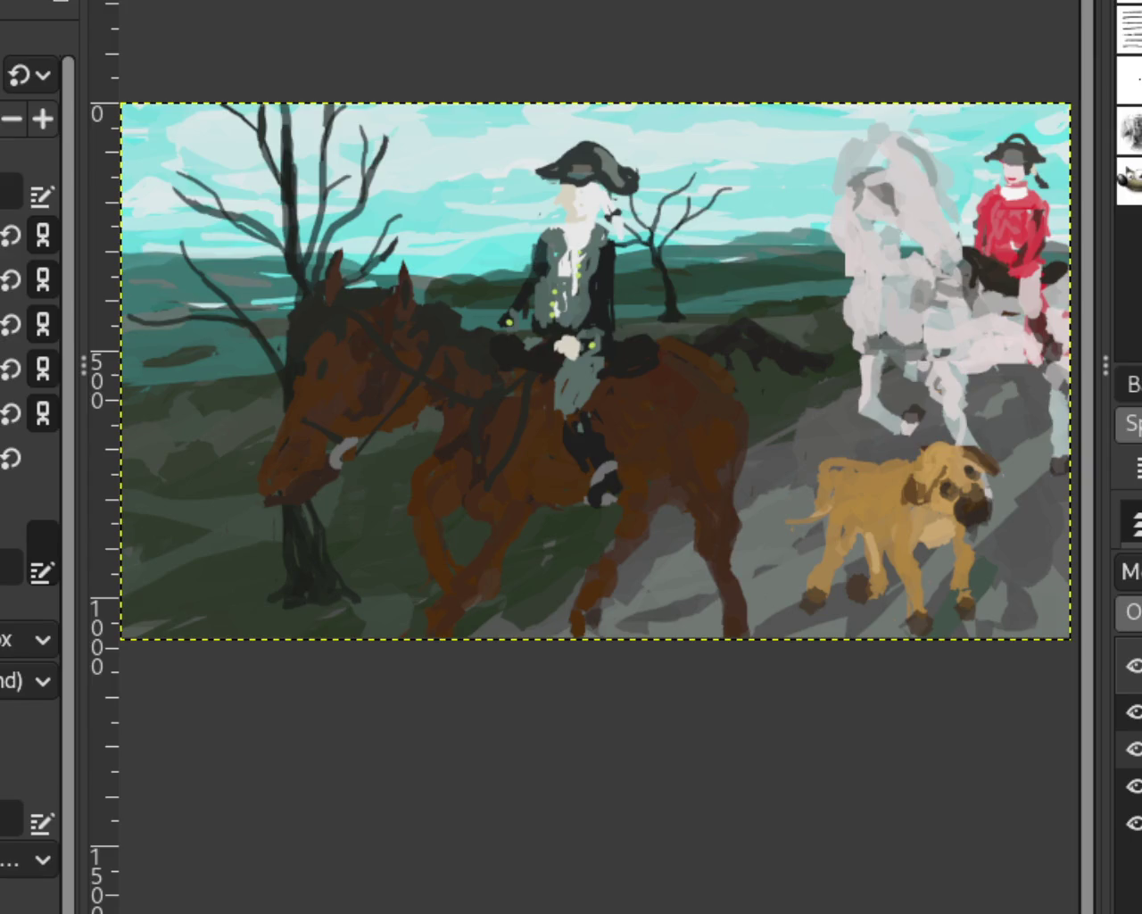
Zoom in on the light blob and extend the light shape at the top.
{"action": "scroll", "coordinate": [519, 329], "scroll_direction": "down", "scroll_amount": 2}
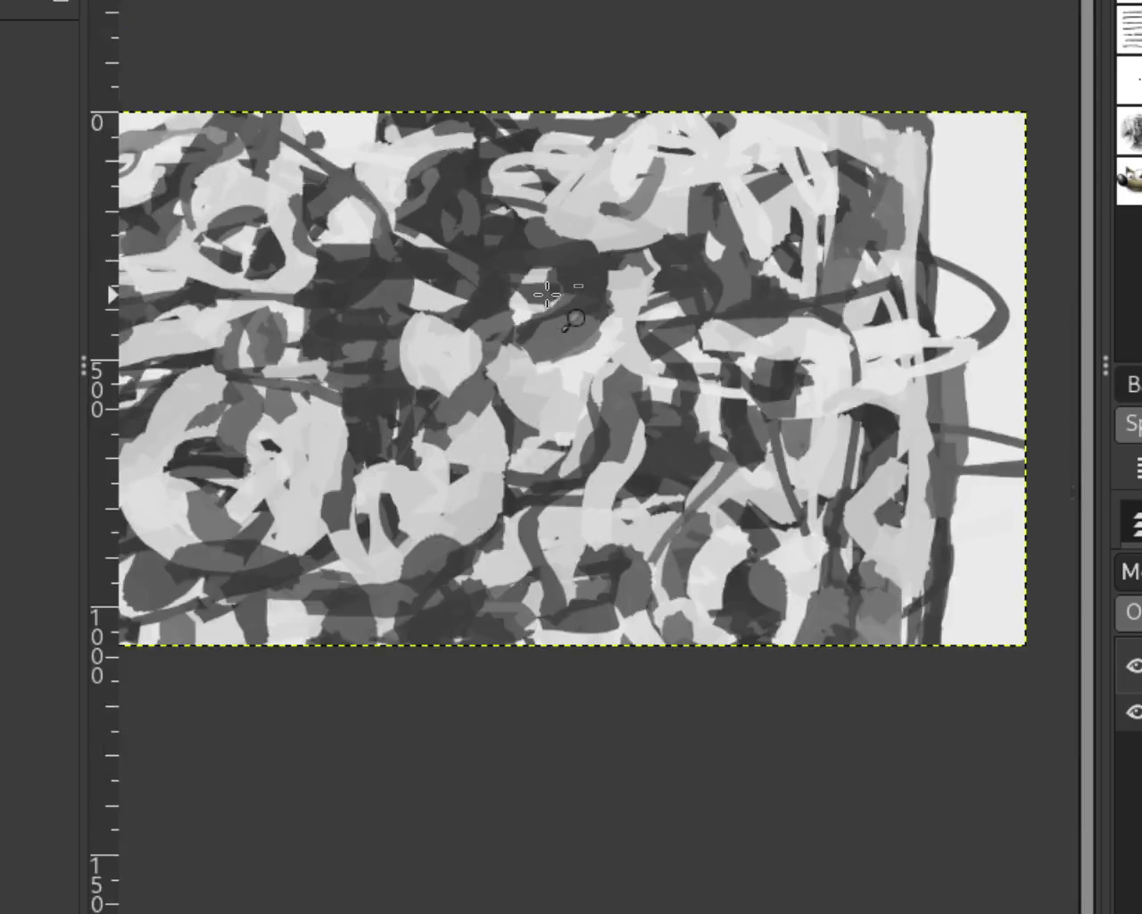
{"action": "scroll", "coordinate": [518, 329], "scroll_direction": "down", "scroll_amount": 2}
{"action": "scroll", "coordinate": [519, 330], "scroll_direction": "down", "scroll_amount": 1}
{"action": "scroll", "coordinate": [518, 329], "scroll_direction": "up", "scroll_amount": 3}
{"action": "scroll", "coordinate": [519, 329], "scroll_direction": "down", "scroll_amount": 1}
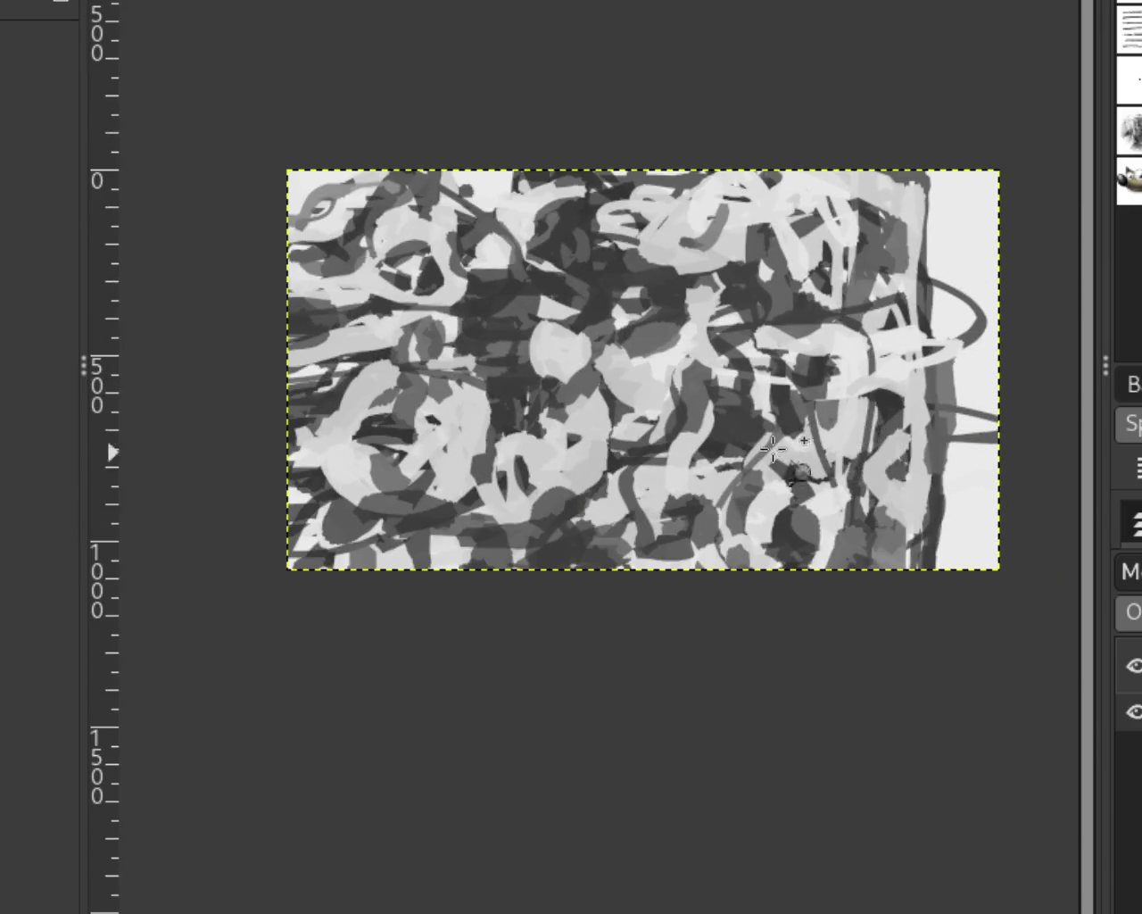
{"action": "scroll", "coordinate": [735, 434], "scroll_direction": "up", "scroll_amount": 1}
{"action": "scroll", "coordinate": [798, 425], "scroll_direction": "down", "scroll_amount": 9}
{"action": "scroll", "coordinate": [705, 513], "scroll_direction": "up", "scroll_amount": 2}
{"action": "scroll", "coordinate": [731, 518], "scroll_direction": "up", "scroll_amount": 1}
{"action": "scroll", "coordinate": [732, 527], "scroll_direction": "up", "scroll_amount": 3}
{"action": "scroll", "coordinate": [731, 527], "scroll_direction": "up", "scroll_amount": 4}
{"action": "scroll", "coordinate": [731, 527], "scroll_direction": "down", "scroll_amount": 1}
{"action": "scroll", "coordinate": [737, 516], "scroll_direction": "up", "scroll_amount": 1}
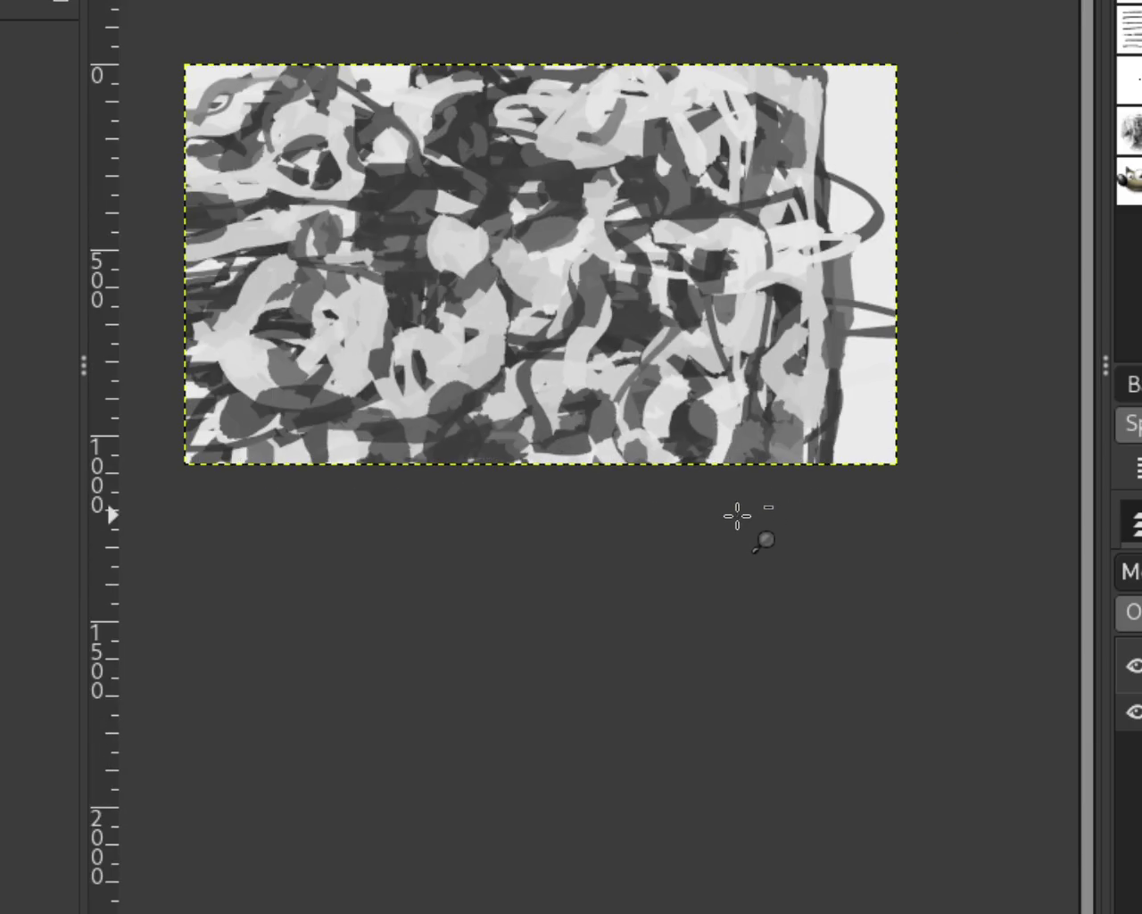
{"action": "scroll", "coordinate": [889, 507], "scroll_direction": "down", "scroll_amount": 1}
{"action": "scroll", "coordinate": [709, 369], "scroll_direction": "up", "scroll_amount": 1}
{"action": "scroll", "coordinate": [709, 369], "scroll_direction": "up", "scroll_amount": 1}
{"action": "scroll", "coordinate": [678, 366], "scroll_direction": "down", "scroll_amount": 1}
{"action": "scroll", "coordinate": [619, 352], "scroll_direction": "up", "scroll_amount": 1}
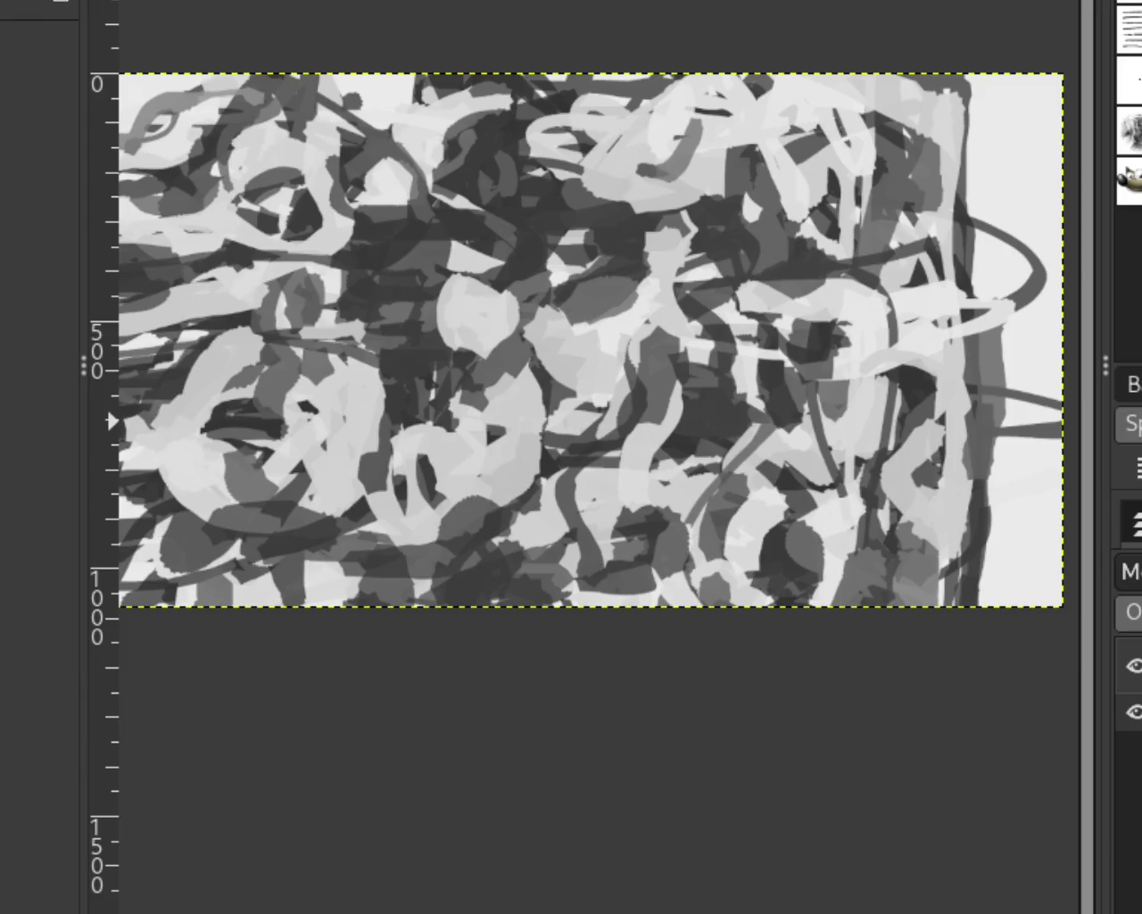
{"action": "left_click", "coordinate": [468, 259], "text": "ctrl"}
{"action": "left_click", "coordinate": [460, 277]}
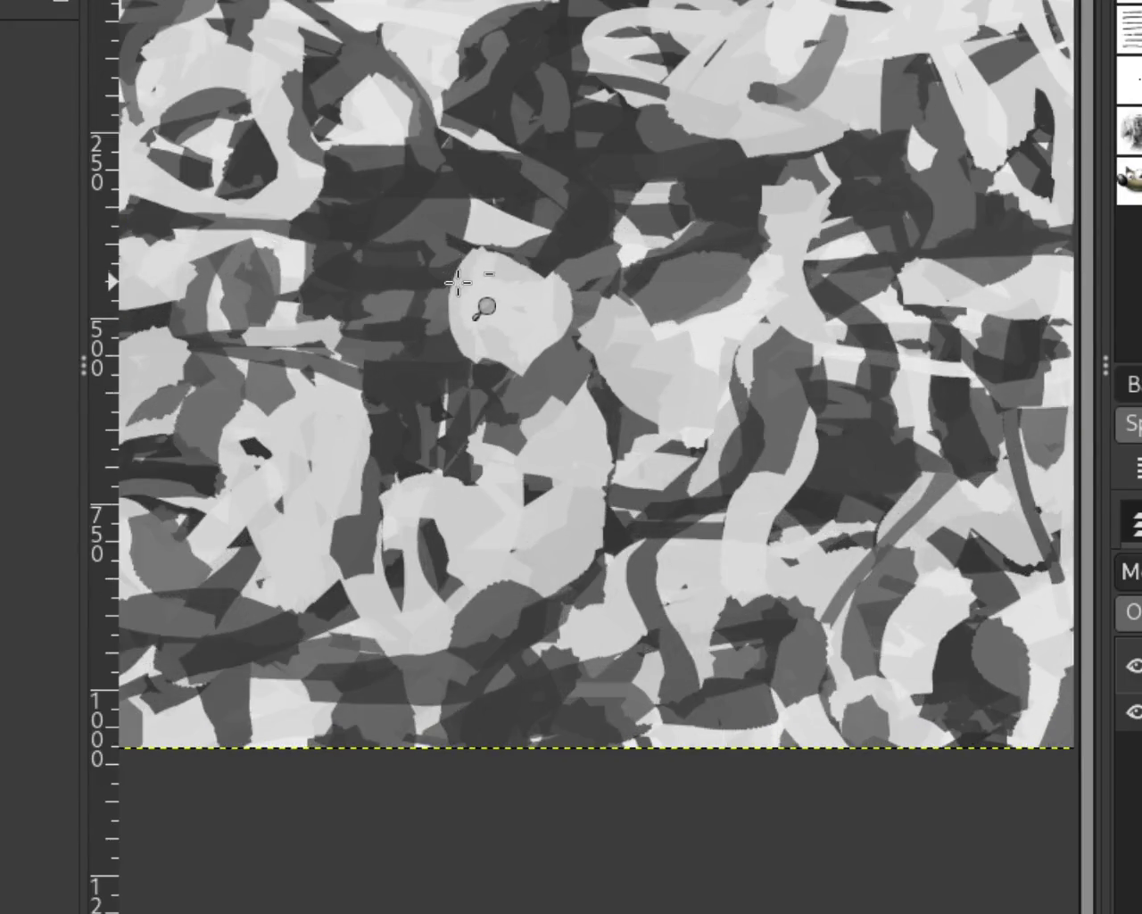
{"action": "left_click", "coordinate": [456, 281], "text": "ctrl"}
{"action": "left_click", "coordinate": [456, 281]}
{"action": "key", "text": "p"}
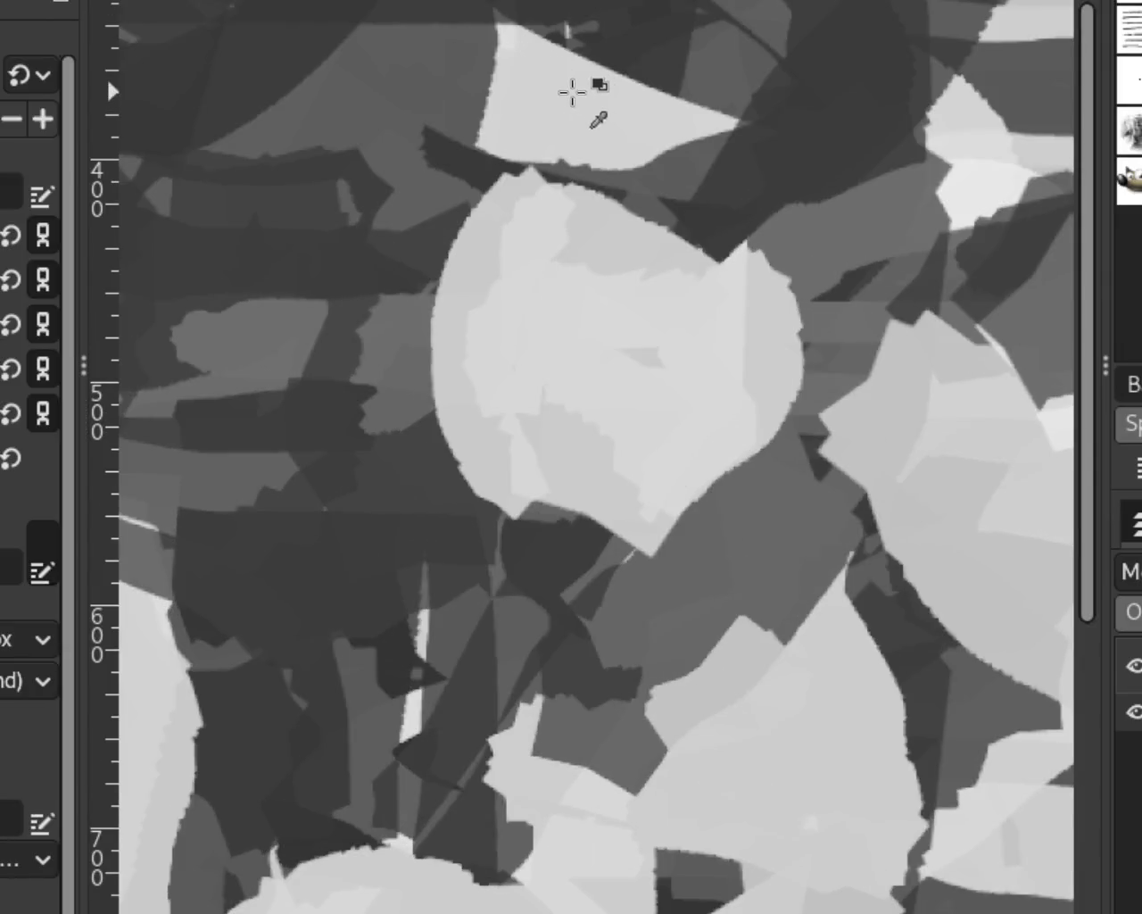
{"action": "left_click_drag", "start_coordinate": [527, 134], "coordinate": [485, 39]}
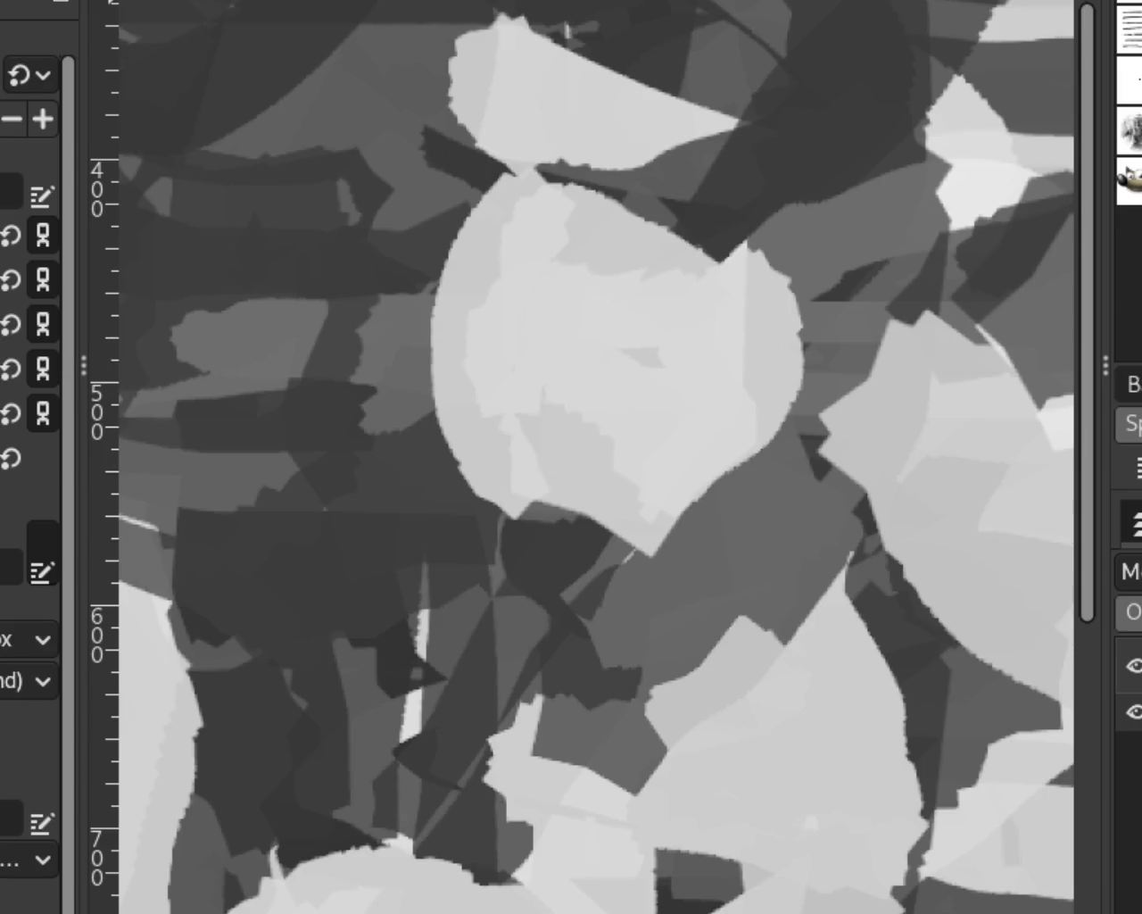
Zoom in on the painting's centre and try a light diagonal stroke, then undo it.
{"action": "key", "text": "z"}
{"action": "left_click", "coordinate": [693, 222], "text": "ctrl"}
{"action": "left_click", "coordinate": [624, 305], "text": "ctrl"}
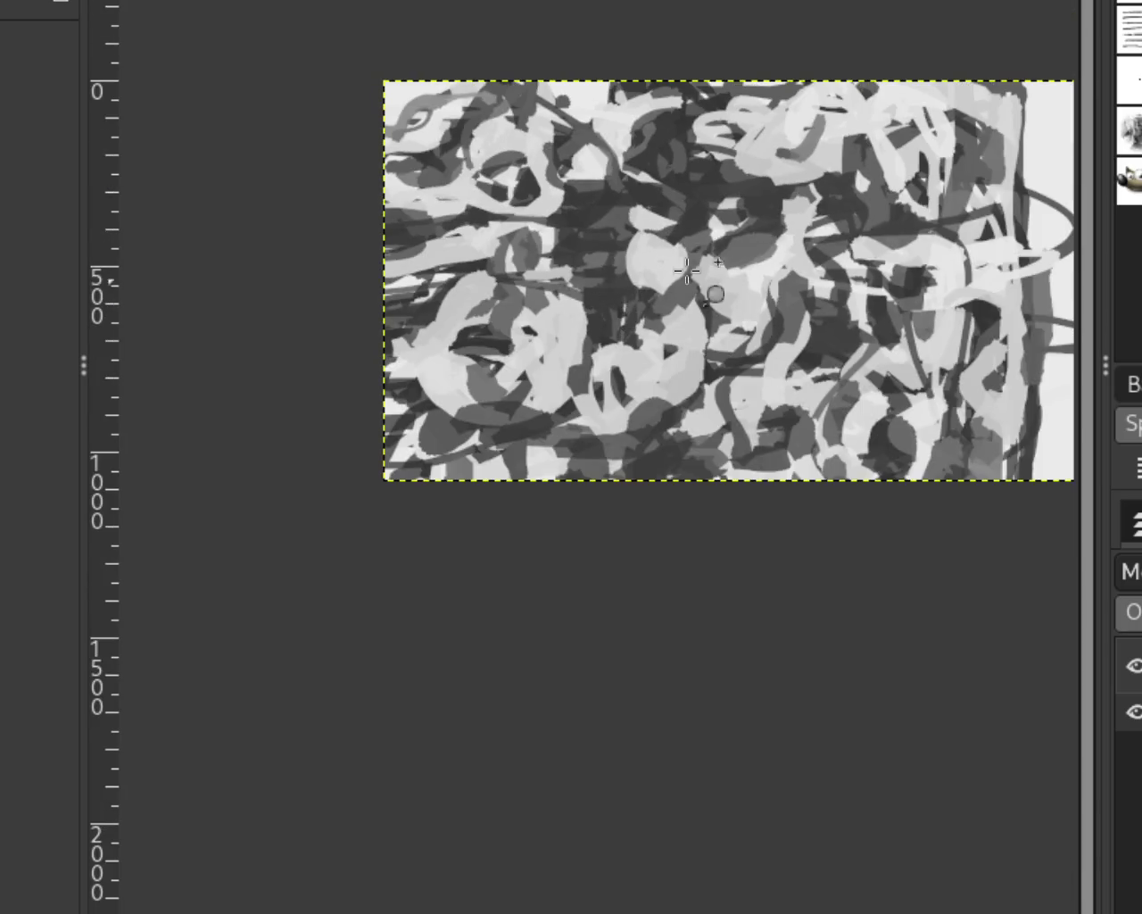
{"action": "left_click", "coordinate": [768, 259]}
{"action": "left_click", "coordinate": [767, 259], "text": "ctrl"}
{"action": "left_click", "coordinate": [857, 220]}
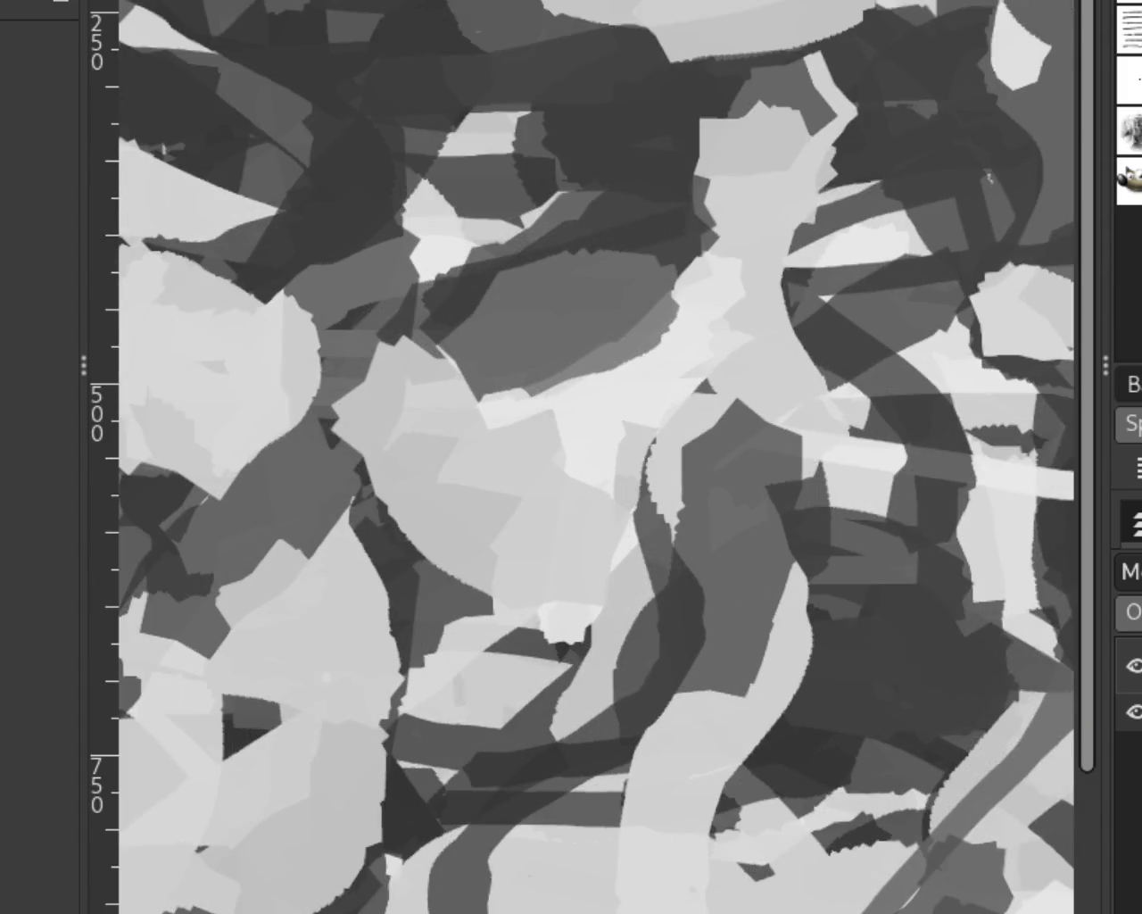
{"action": "key", "text": "p"}
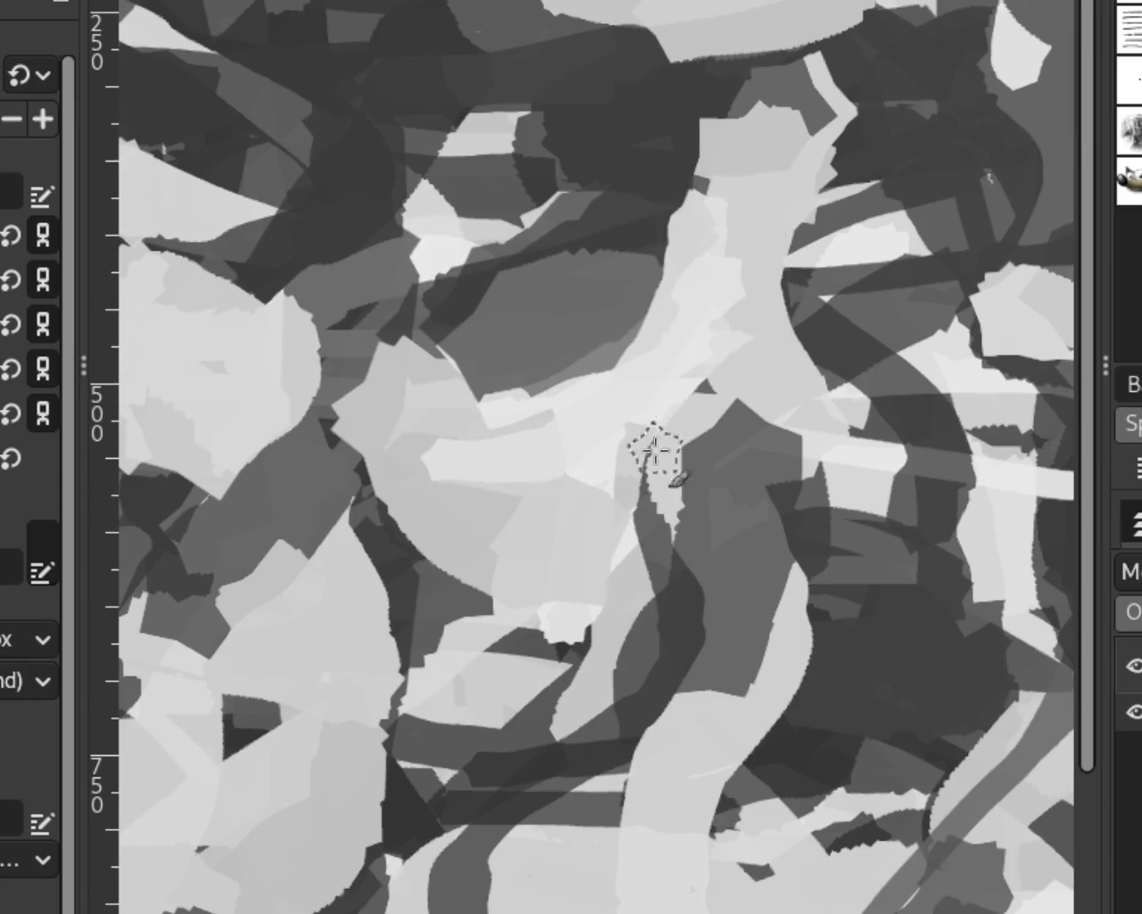
{"action": "left_click_drag", "start_coordinate": [710, 215], "coordinate": [576, 393]}
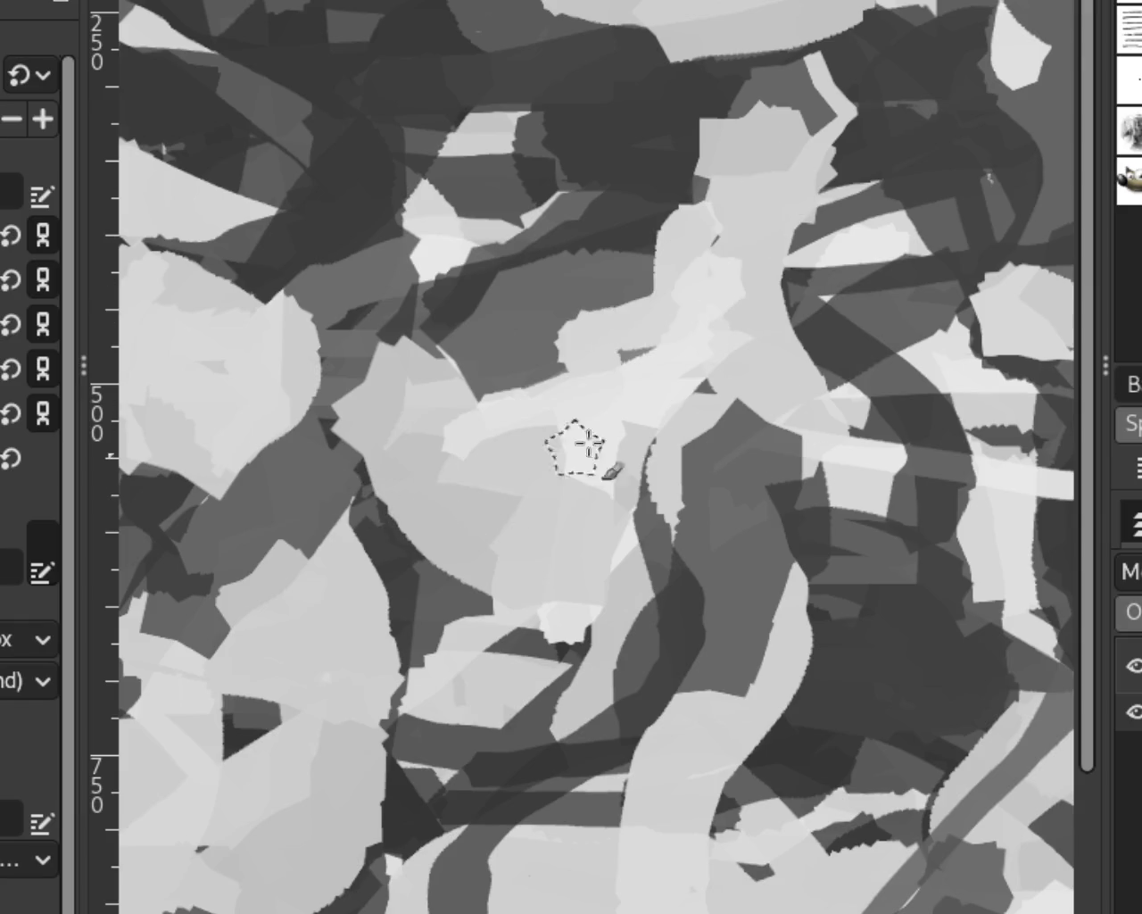
{"action": "key", "text": "ctrl+z"}
{"action": "key", "text": "ctrl+z"}
{"action": "key", "text": "ctrl+z"}
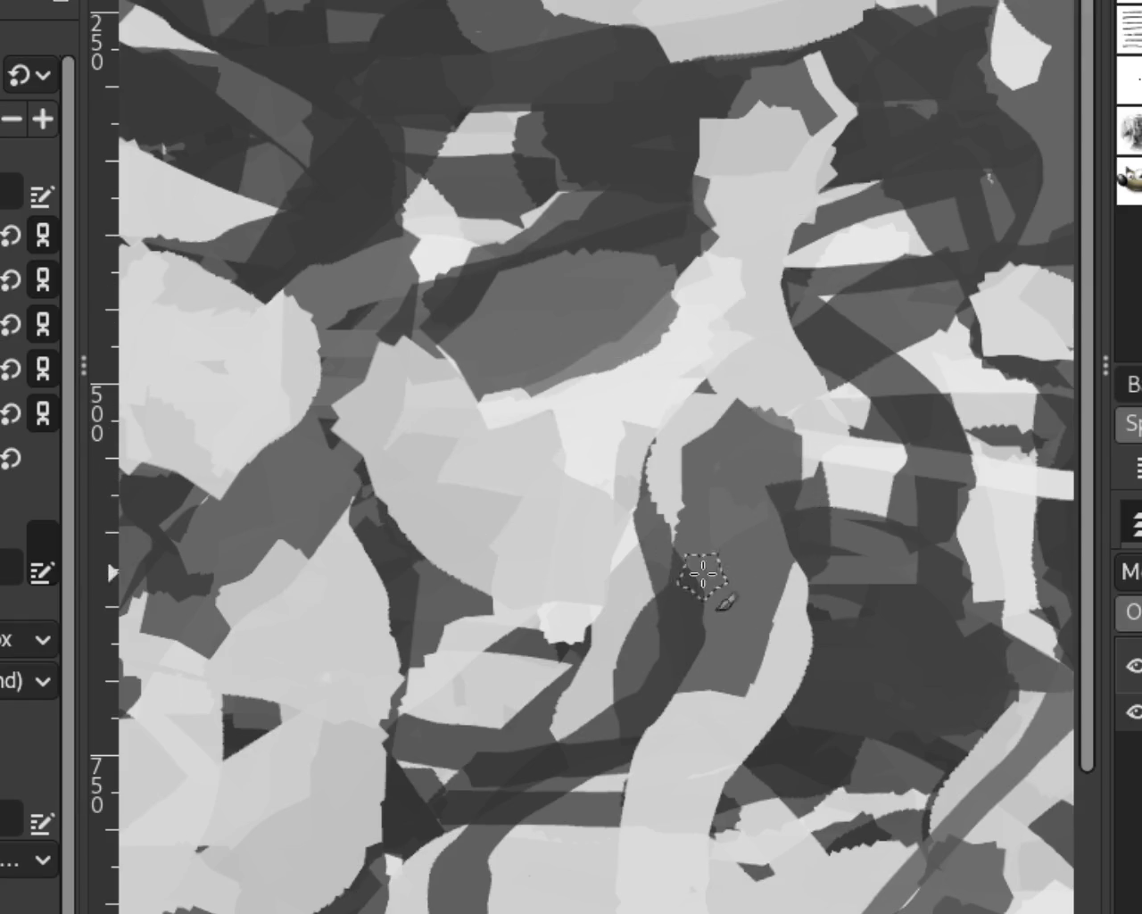
{"action": "key", "text": "ctrl+z"}
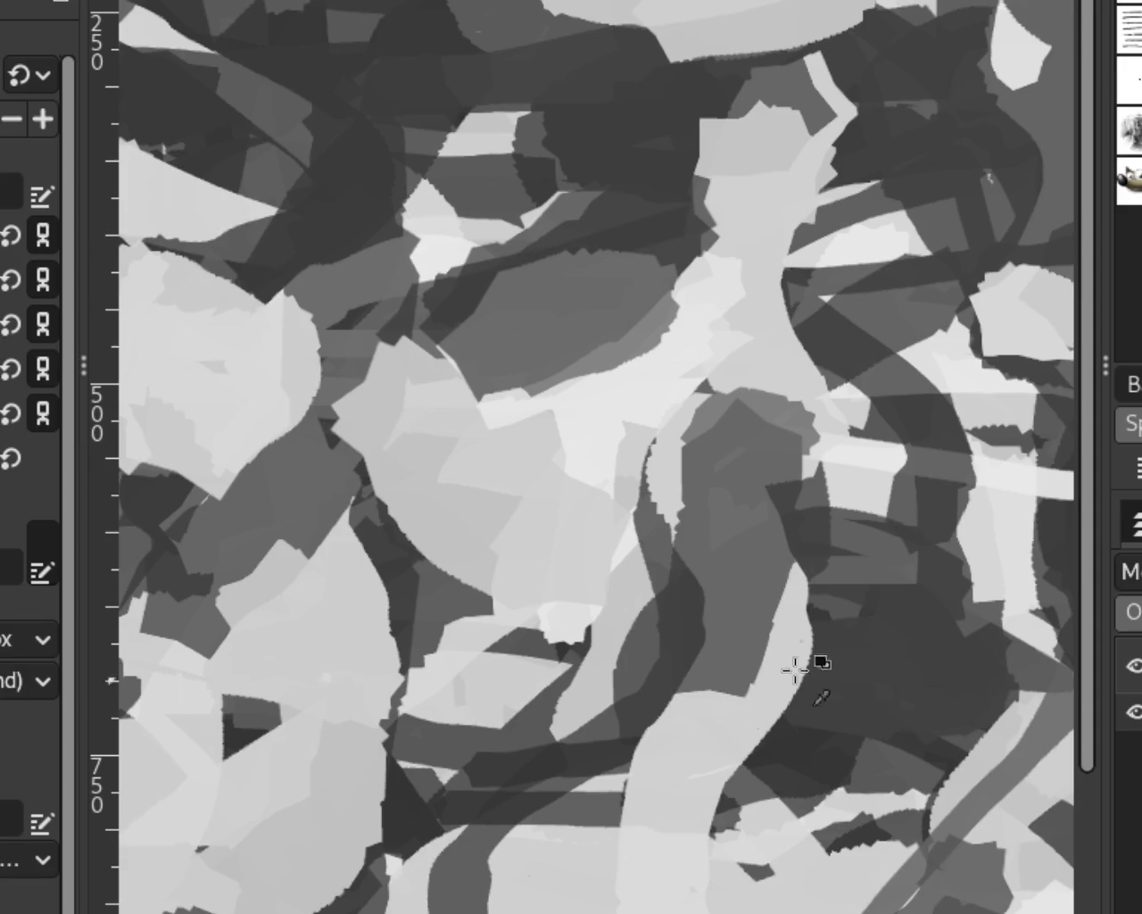
Paint light curving strokes in the lower centre, looping the light band upward.
{"action": "left_click_drag", "start_coordinate": [784, 616], "coordinate": [589, 760]}
{"action": "left_click_drag", "start_coordinate": [823, 560], "coordinate": [642, 776]}
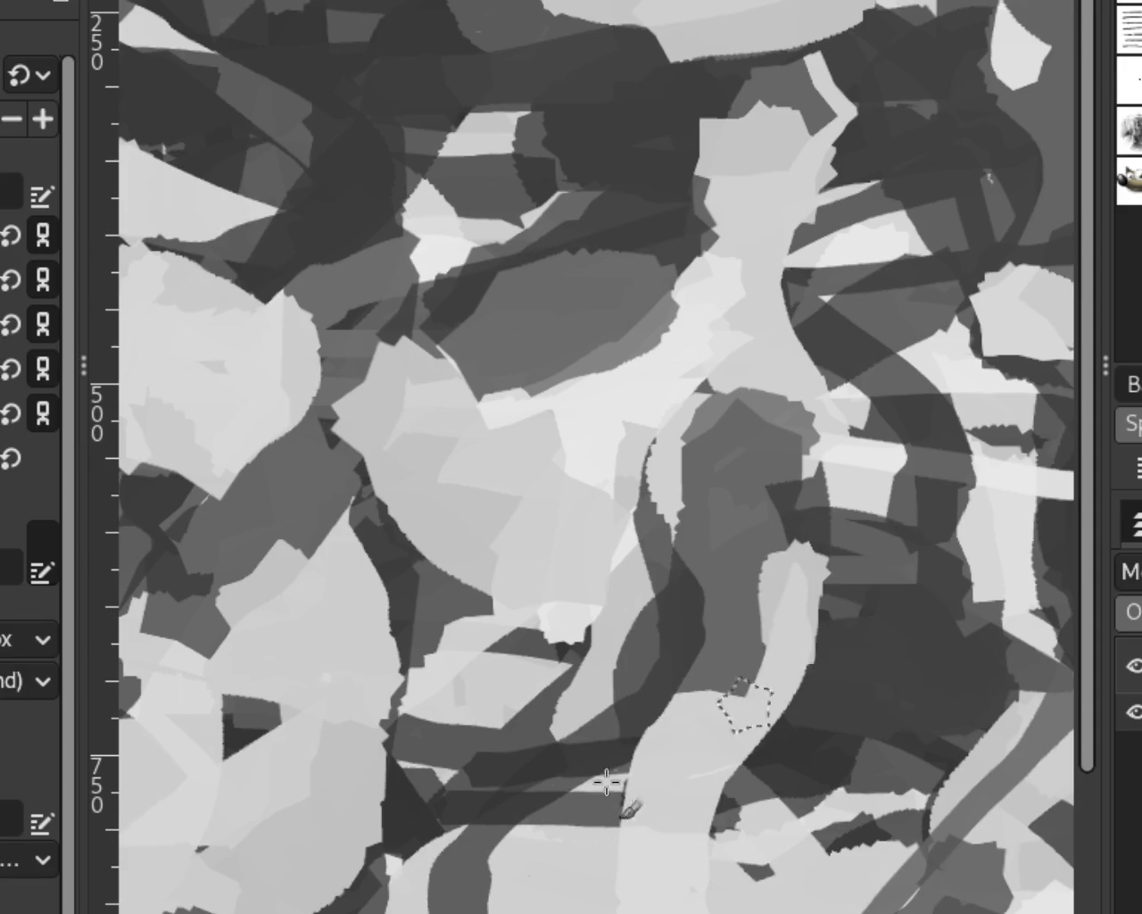
{"action": "left_click_drag", "start_coordinate": [778, 593], "coordinate": [684, 829]}
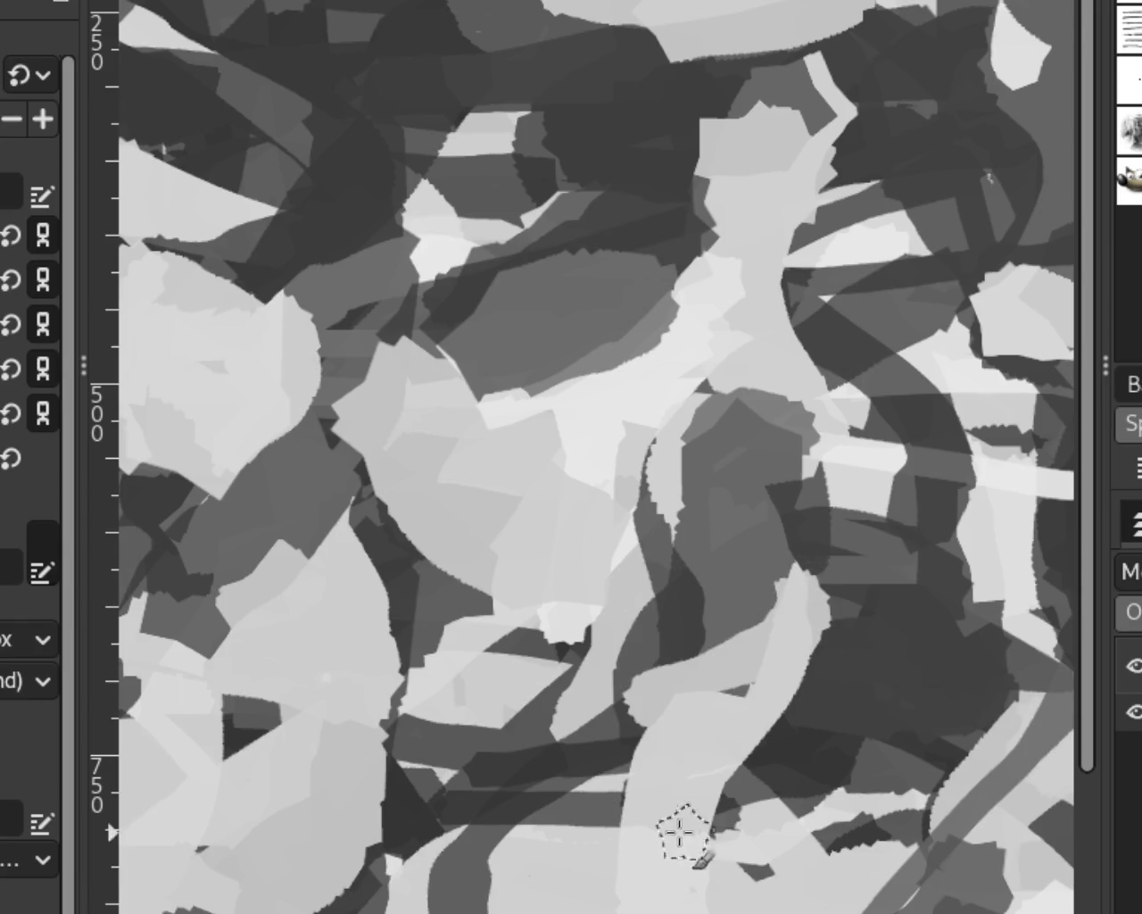
{"action": "left_click_drag", "start_coordinate": [797, 594], "coordinate": [731, 804]}
{"action": "left_click_drag", "start_coordinate": [740, 562], "coordinate": [764, 810]}
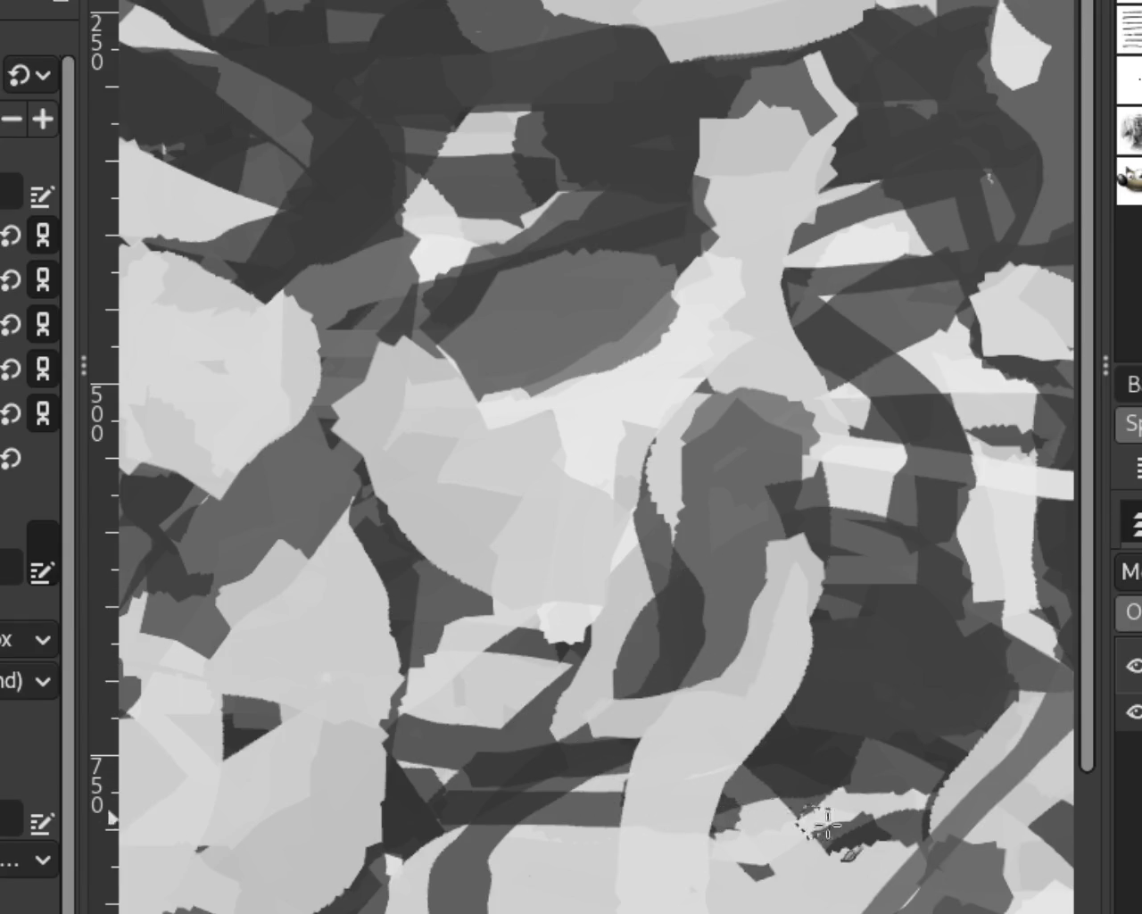
{"action": "mouse_move", "coordinate": [806, 543]}
{"action": "left_mouse_down"}
{"action": "mouse_move", "coordinate": [725, 756]}
{"action": "mouse_move", "coordinate": [612, 811]}
{"action": "left_mouse_up"}
{"action": "mouse_move", "coordinate": [815, 581]}
{"action": "left_mouse_down"}
{"action": "mouse_move", "coordinate": [701, 765]}
{"action": "mouse_move", "coordinate": [625, 821]}
{"action": "mouse_move", "coordinate": [759, 630]}
{"action": "mouse_move", "coordinate": [658, 795]}
{"action": "left_mouse_up"}
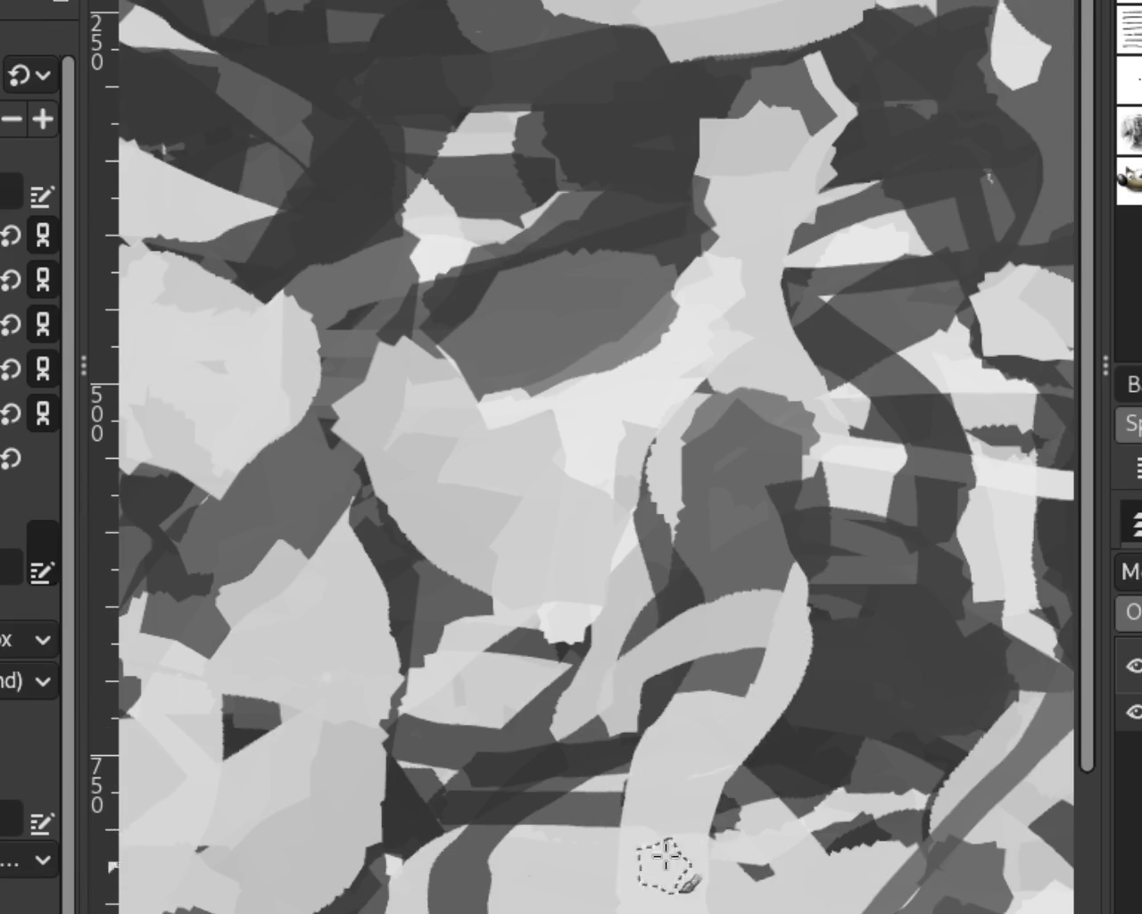
{"action": "mouse_move", "coordinate": [708, 706]}
{"action": "left_mouse_down"}
{"action": "mouse_move", "coordinate": [794, 600]}
{"action": "mouse_move", "coordinate": [612, 778]}
{"action": "left_mouse_up"}
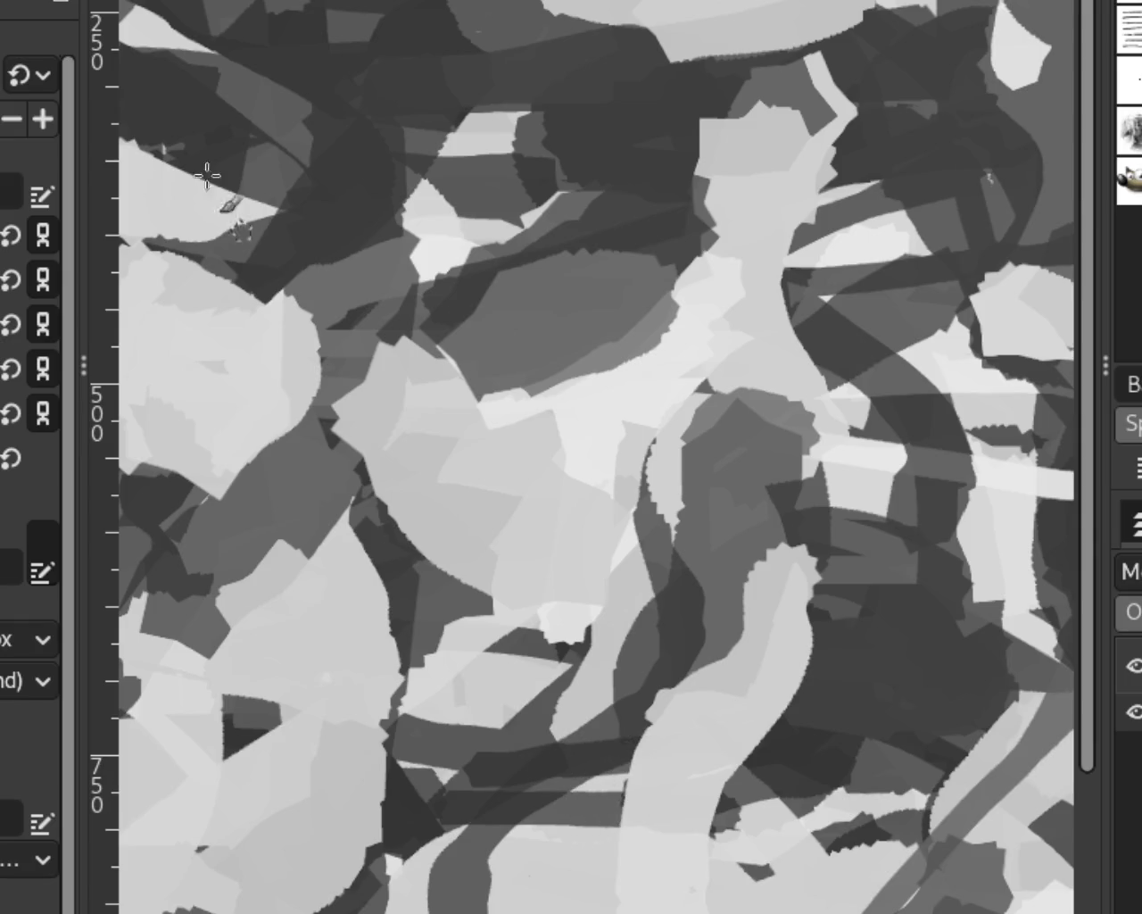
{"action": "scroll", "coordinate": [730, 544], "scroll_direction": "down", "scroll_amount": 1}
{"action": "scroll", "coordinate": [730, 543], "scroll_direction": "down", "scroll_amount": 2}
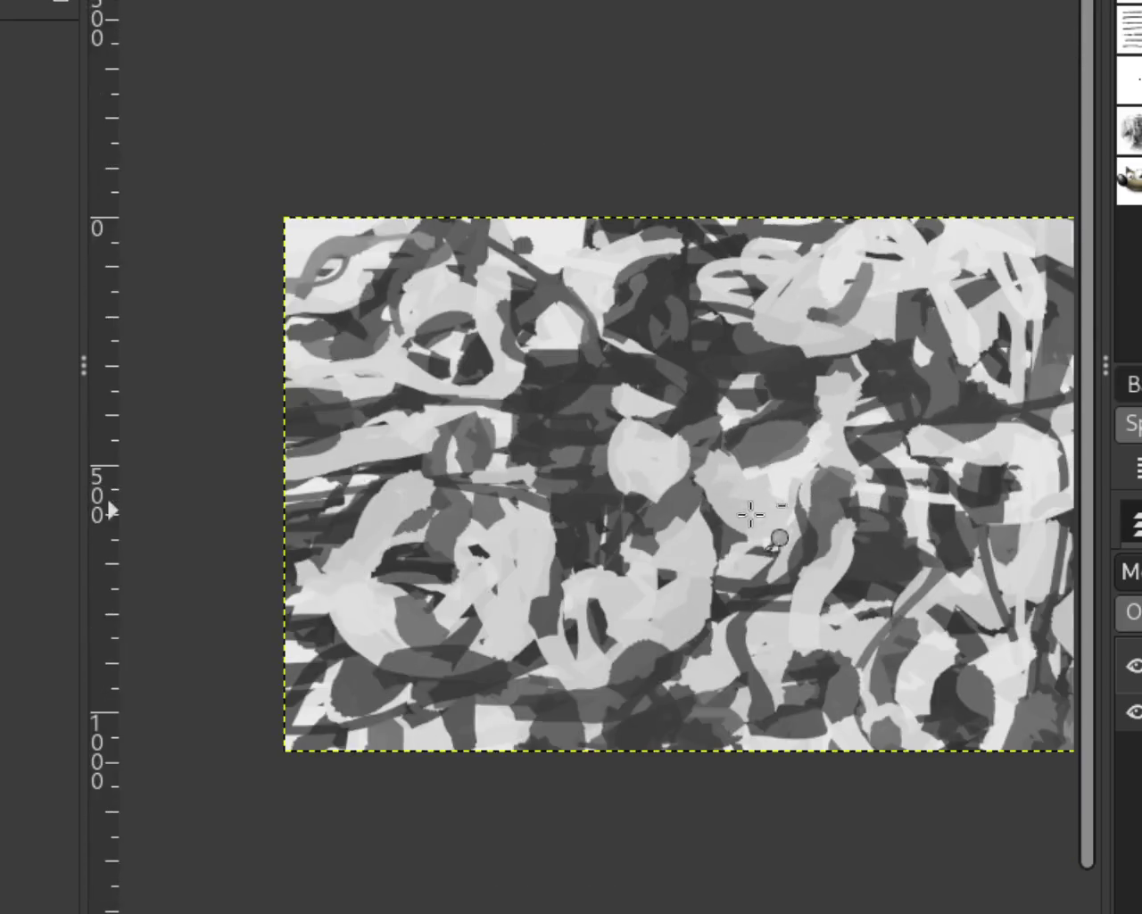
{"action": "scroll", "coordinate": [730, 543], "scroll_direction": "down", "scroll_amount": 8}
{"action": "scroll", "coordinate": [730, 544], "scroll_direction": "up", "scroll_amount": 1}
{"action": "scroll", "coordinate": [741, 535], "scroll_direction": "up", "scroll_amount": 2}
{"action": "scroll", "coordinate": [749, 526], "scroll_direction": "up", "scroll_amount": 3}
{"action": "scroll", "coordinate": [763, 510], "scroll_direction": "up", "scroll_amount": 4}
{"action": "scroll", "coordinate": [763, 510], "scroll_direction": "up", "scroll_amount": 1}
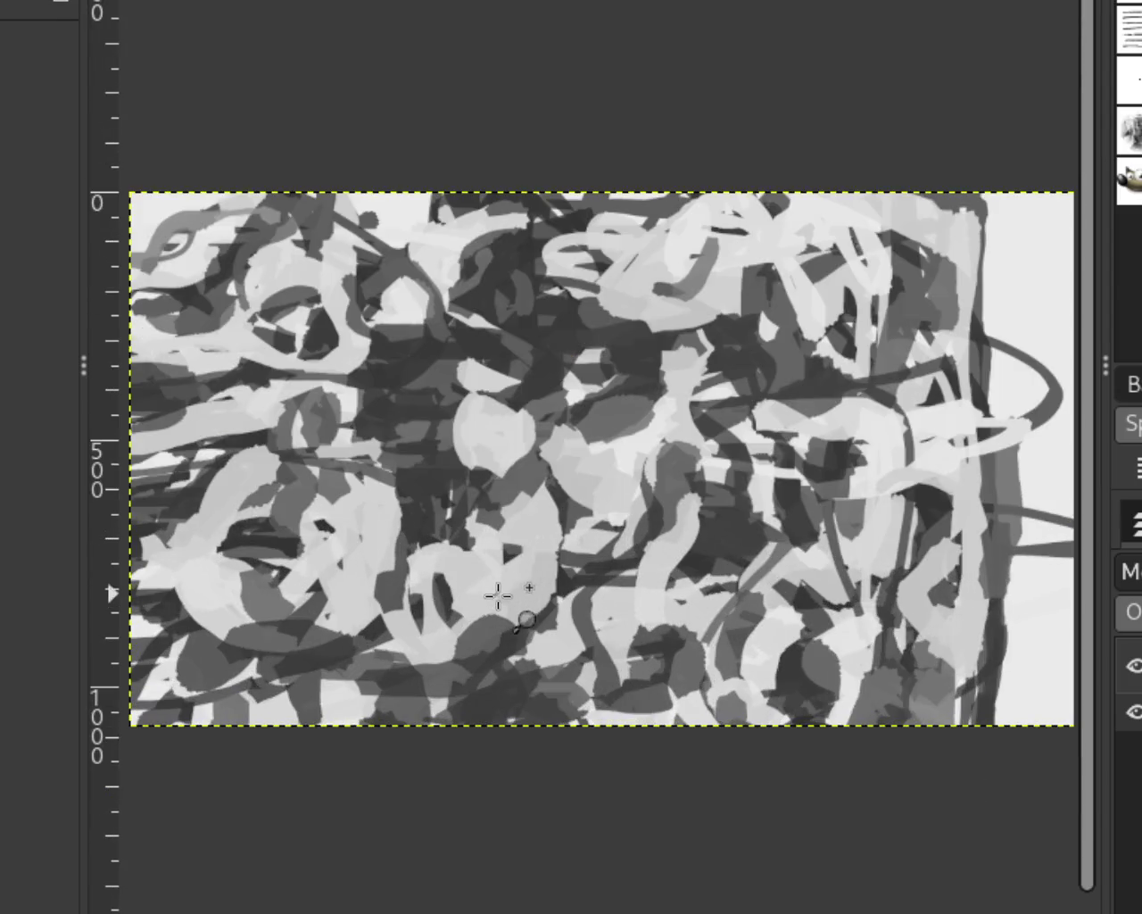
{"action": "scroll", "coordinate": [498, 594], "scroll_direction": "down", "scroll_amount": 1}
{"action": "scroll", "coordinate": [696, 443], "scroll_direction": "up", "scroll_amount": 1}
{"action": "scroll", "coordinate": [652, 459], "scroll_direction": "down", "scroll_amount": 1}
{"action": "scroll", "coordinate": [652, 458], "scroll_direction": "up", "scroll_amount": 1}
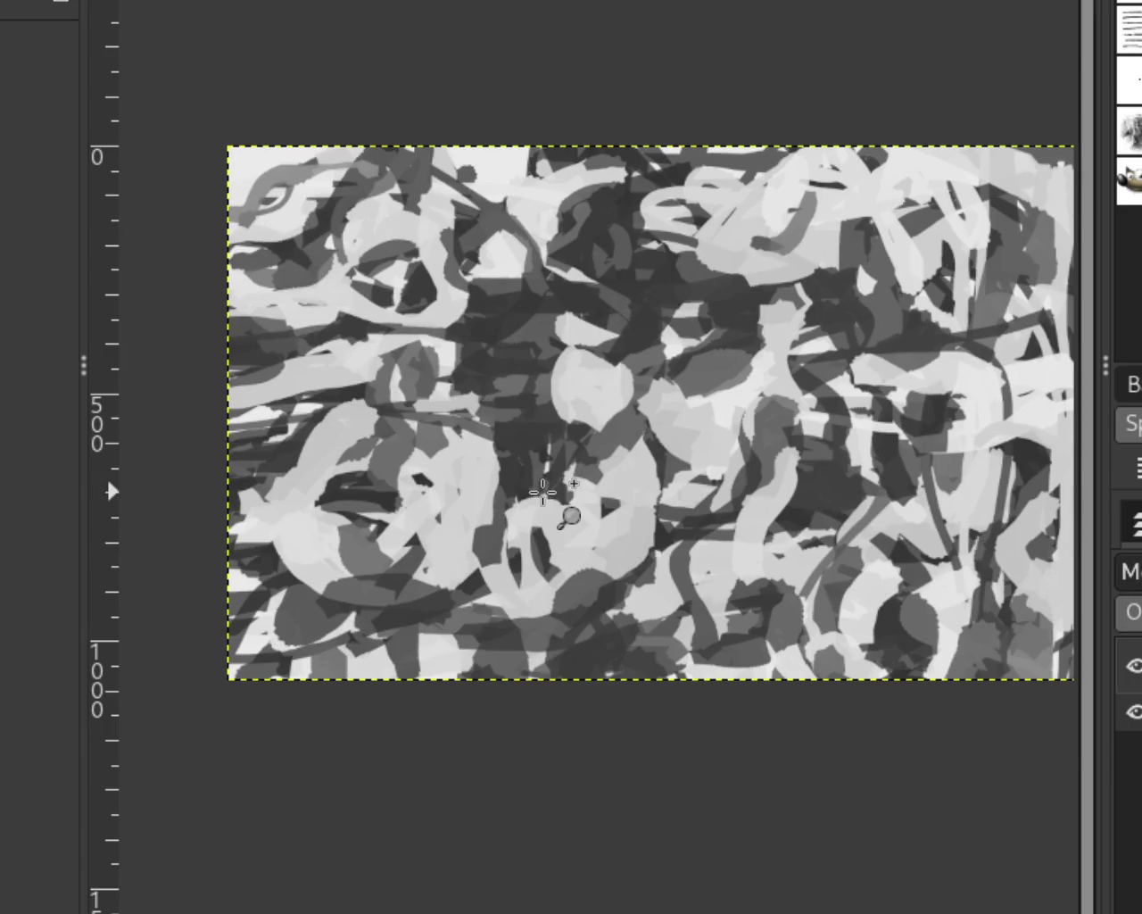
{"action": "scroll", "coordinate": [539, 451], "scroll_direction": "down", "scroll_amount": 1}
{"action": "scroll", "coordinate": [625, 459], "scroll_direction": "up", "scroll_amount": 1}
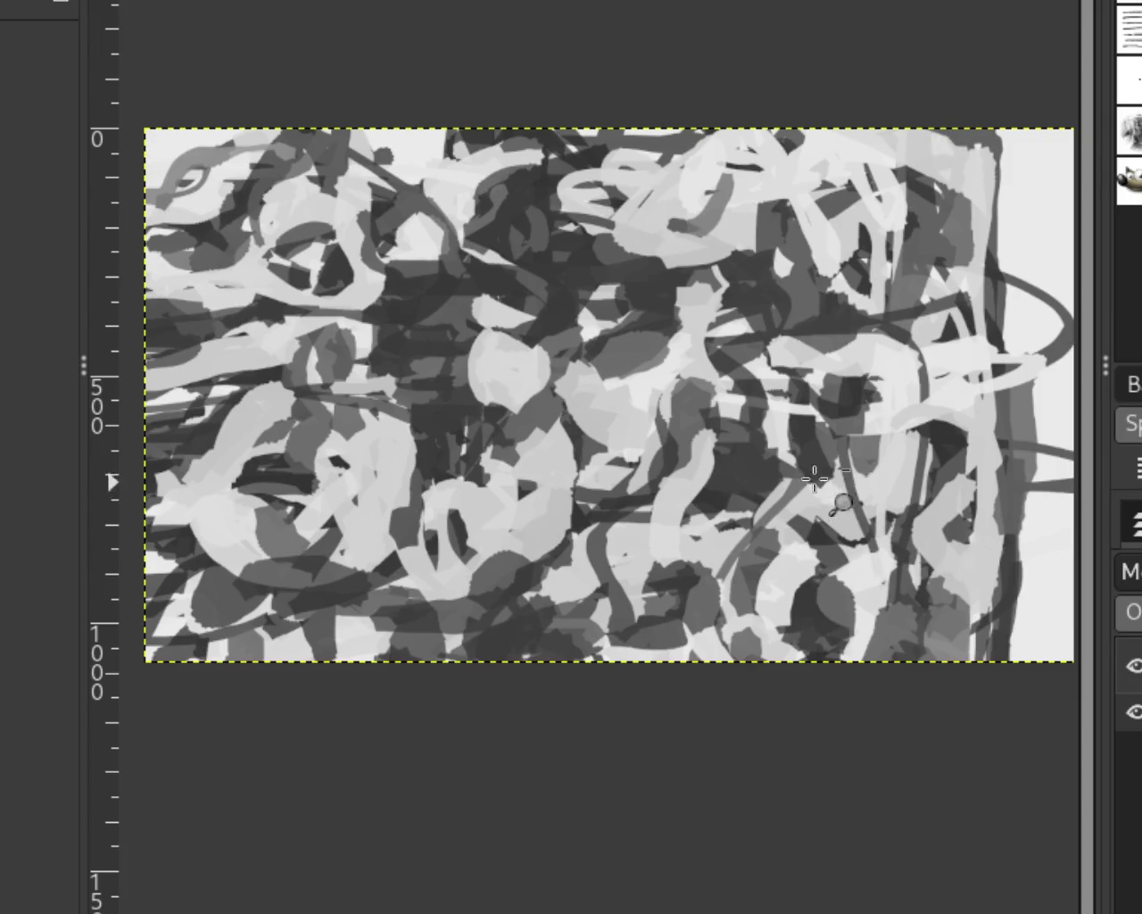
{"action": "scroll", "coordinate": [540, 361], "scroll_direction": "down", "scroll_amount": 1}
{"action": "scroll", "coordinate": [540, 361], "scroll_direction": "up", "scroll_amount": 1}
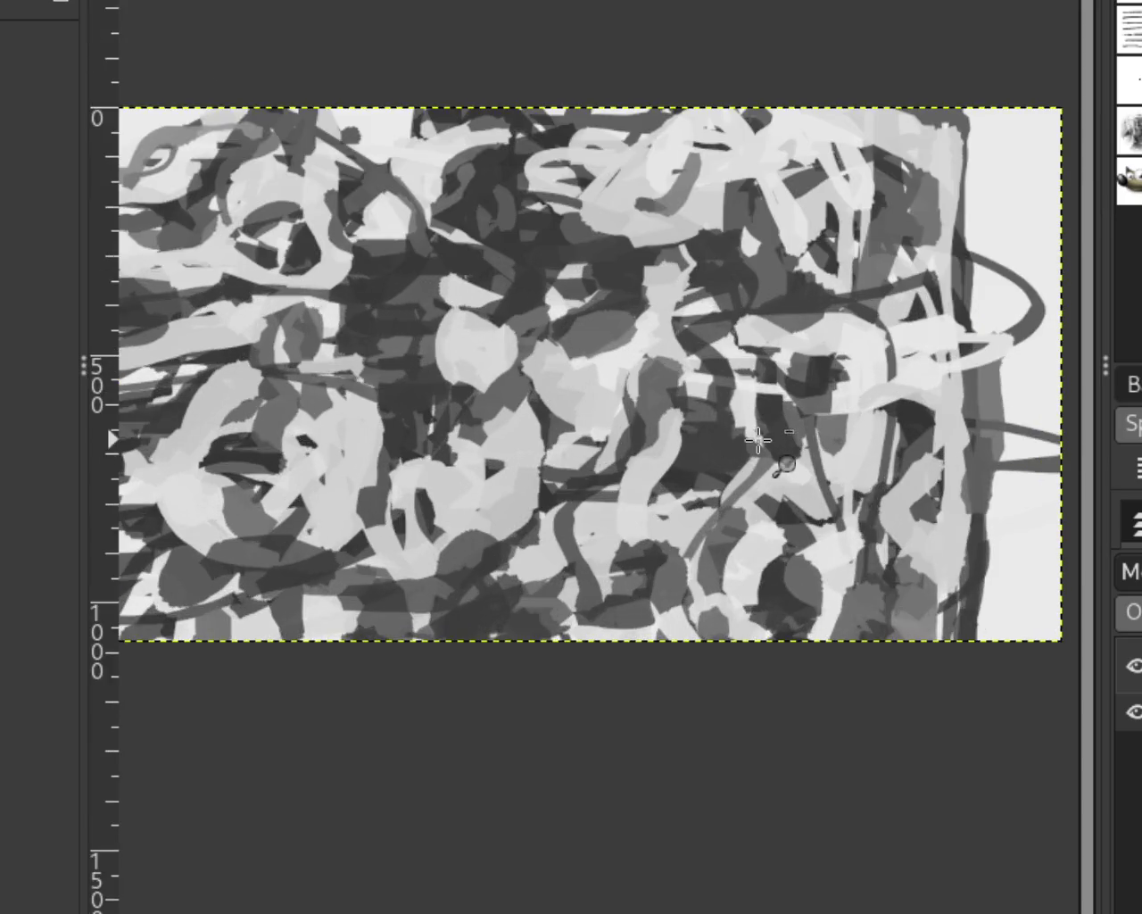
{"action": "scroll", "coordinate": [399, 241], "scroll_direction": "up", "scroll_amount": 2}
{"action": "scroll", "coordinate": [399, 241], "scroll_direction": "down", "scroll_amount": 2}
{"action": "scroll", "coordinate": [165, 162], "scroll_direction": "up", "scroll_amount": 2}
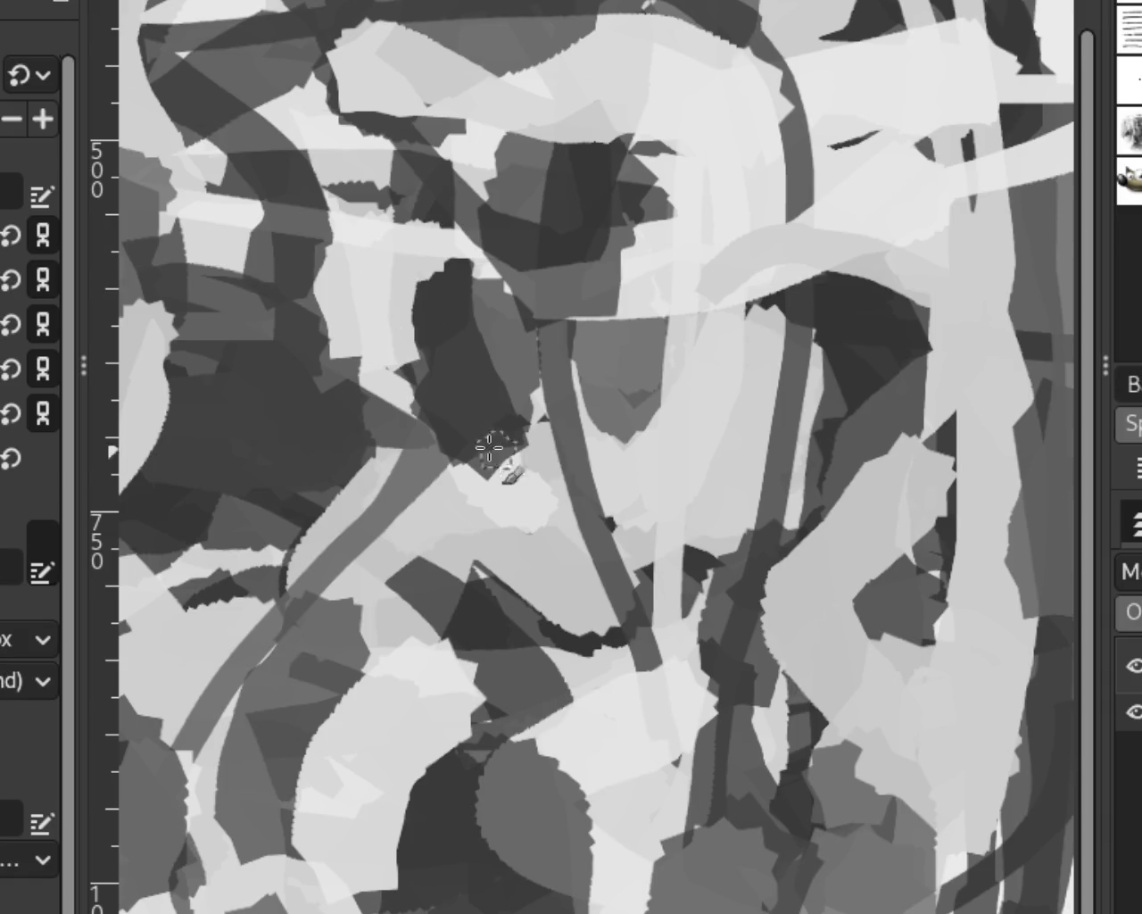
Brush a mid-grey patch, a light vertical stroke, lower-left dabs and a long central mid-grey stroke.
{"action": "left_click_drag", "start_coordinate": [609, 282], "coordinate": [616, 254]}
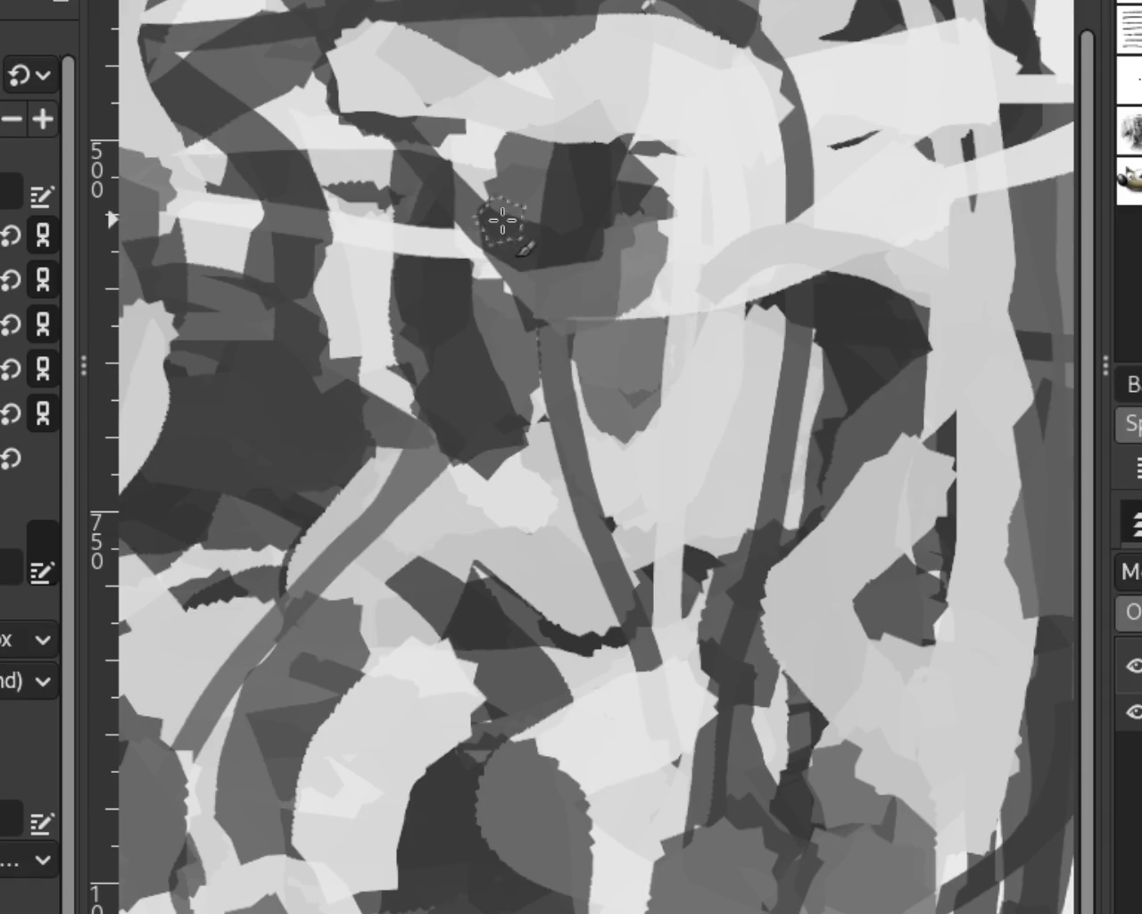
{"action": "left_click_drag", "start_coordinate": [663, 307], "coordinate": [670, 467]}
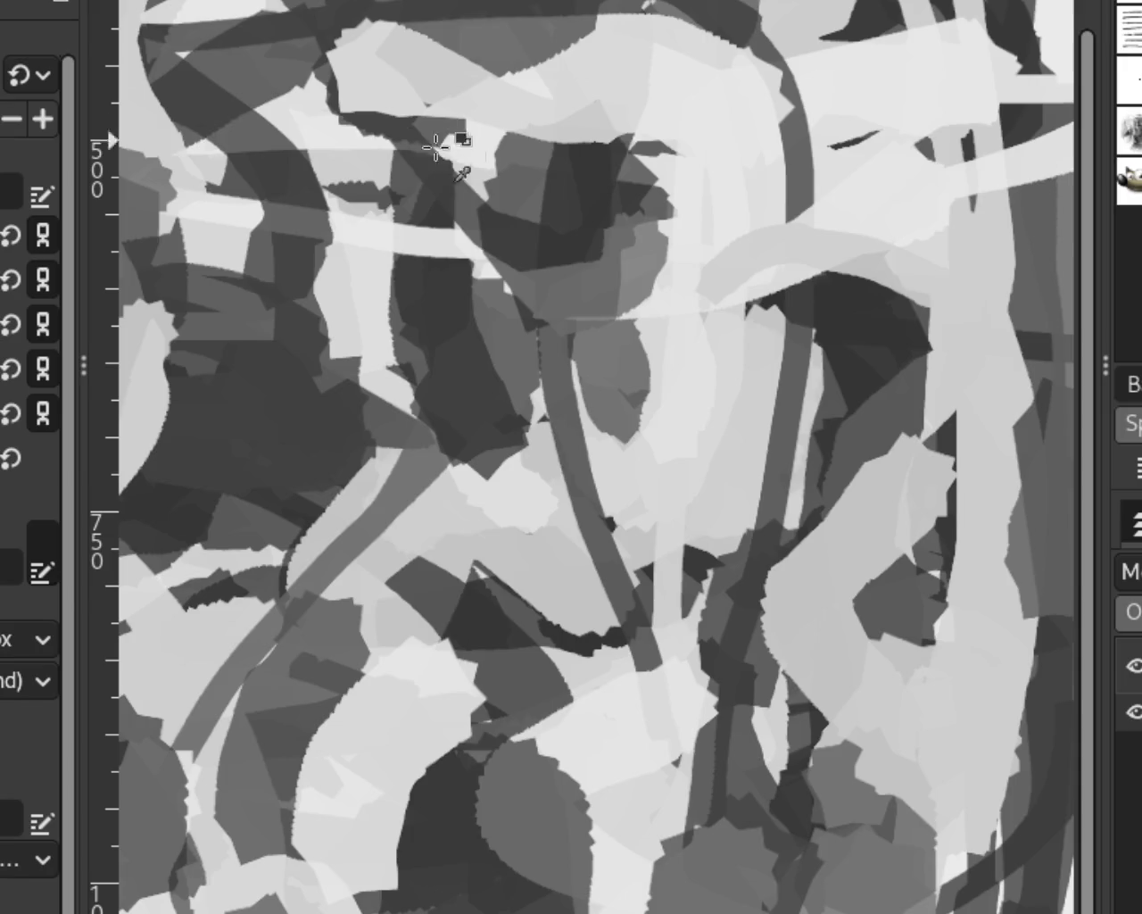
{"action": "mouse_move", "coordinate": [462, 562]}
{"action": "left_mouse_down"}
{"action": "mouse_move", "coordinate": [451, 594]}
{"action": "mouse_move", "coordinate": [500, 642]}
{"action": "mouse_move", "coordinate": [408, 599]}
{"action": "mouse_move", "coordinate": [499, 631]}
{"action": "left_mouse_up"}
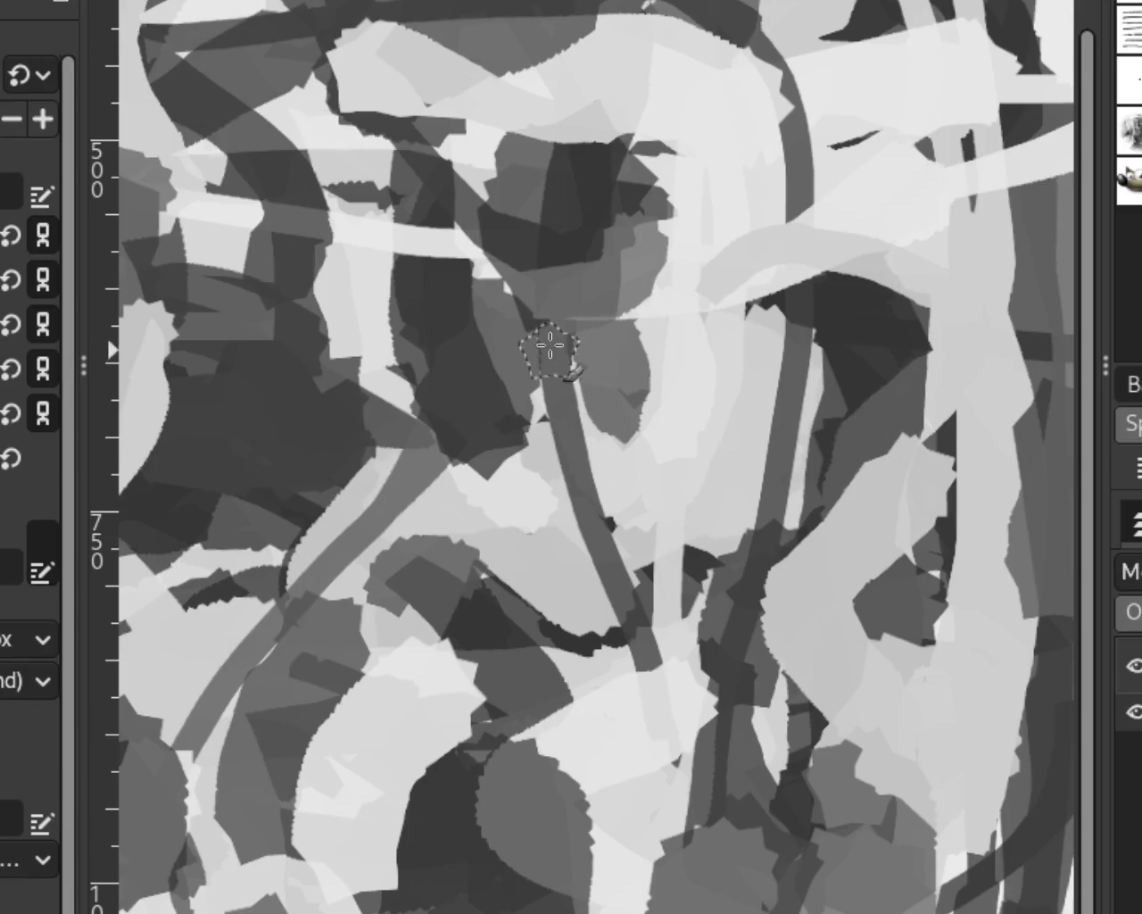
{"action": "left_click_drag", "start_coordinate": [545, 349], "coordinate": [653, 684]}
{"action": "key", "text": "ctrl+z"}
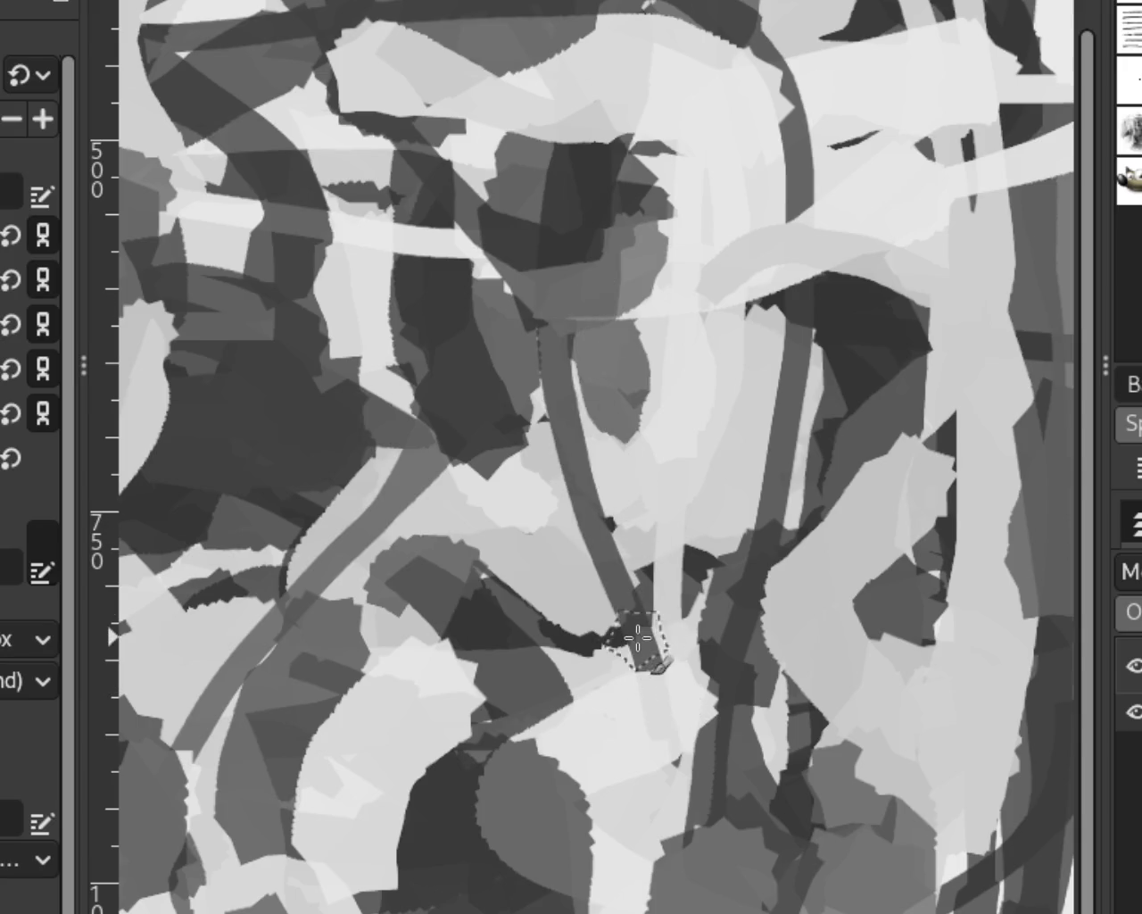
{"action": "mouse_move", "coordinate": [580, 396]}
{"action": "left_mouse_down"}
{"action": "mouse_move", "coordinate": [628, 630]}
{"action": "mouse_move", "coordinate": [684, 635]}
{"action": "left_mouse_up"}
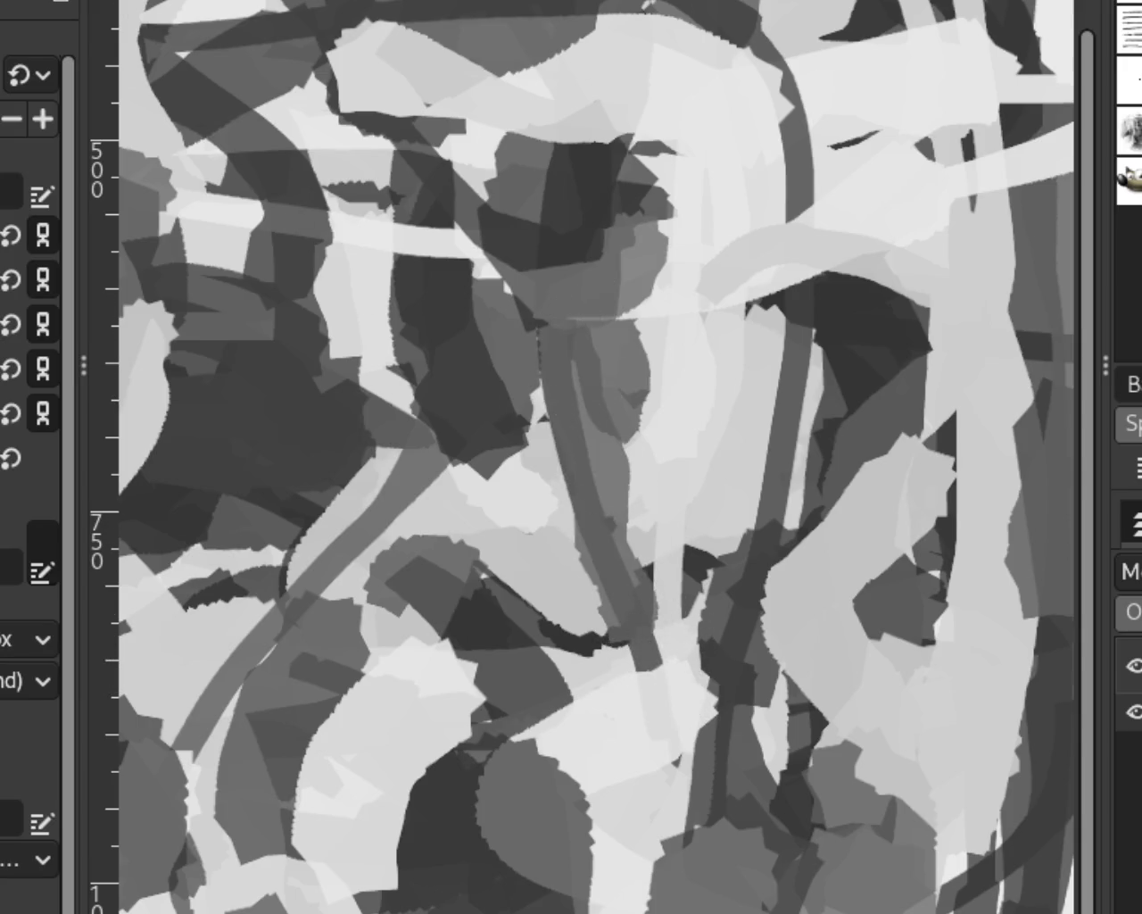
Paint a darker curved stroke along the left edge.
{"action": "scroll", "coordinate": [620, 204], "scroll_direction": "down", "scroll_amount": 2}
{"action": "scroll", "coordinate": [620, 204], "scroll_direction": "down", "scroll_amount": 3}
{"action": "scroll", "coordinate": [620, 204], "scroll_direction": "up", "scroll_amount": 1}
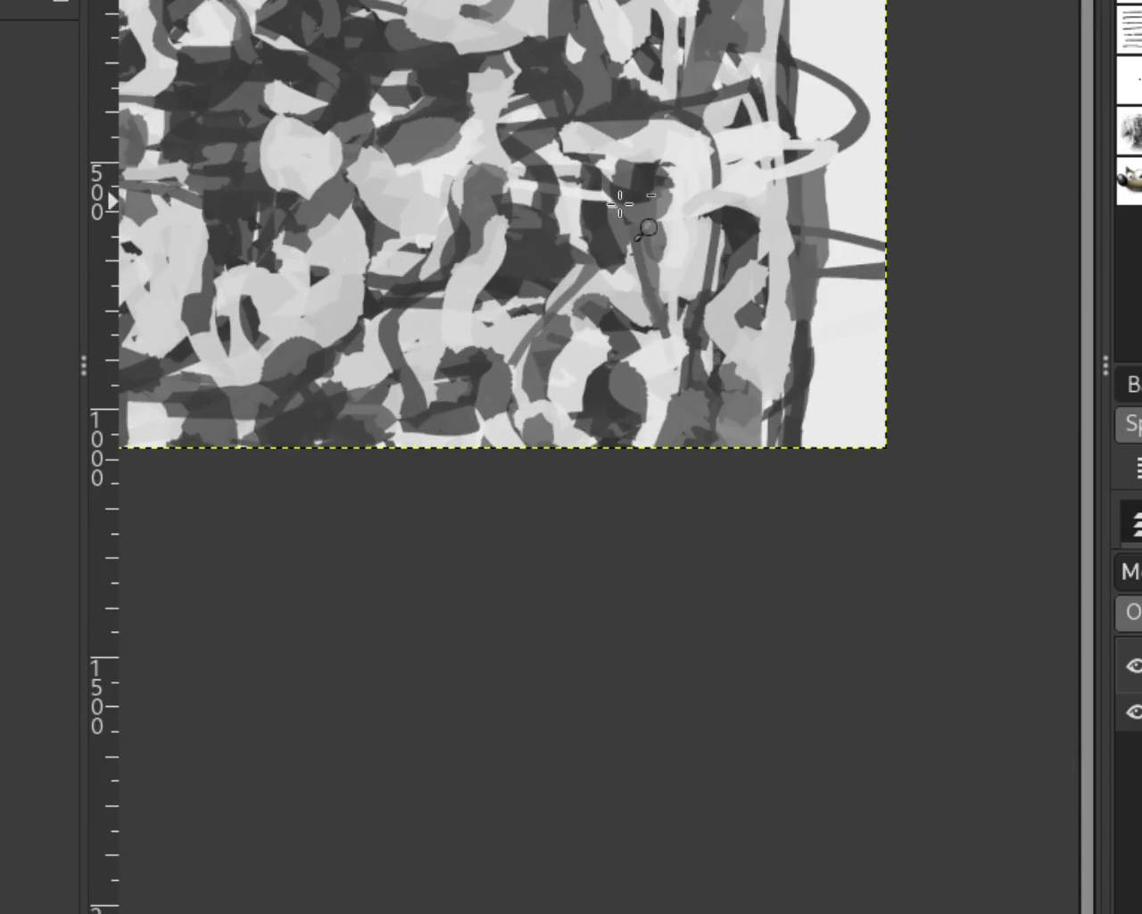
{"action": "scroll", "coordinate": [580, 353], "scroll_direction": "up", "scroll_amount": 4}
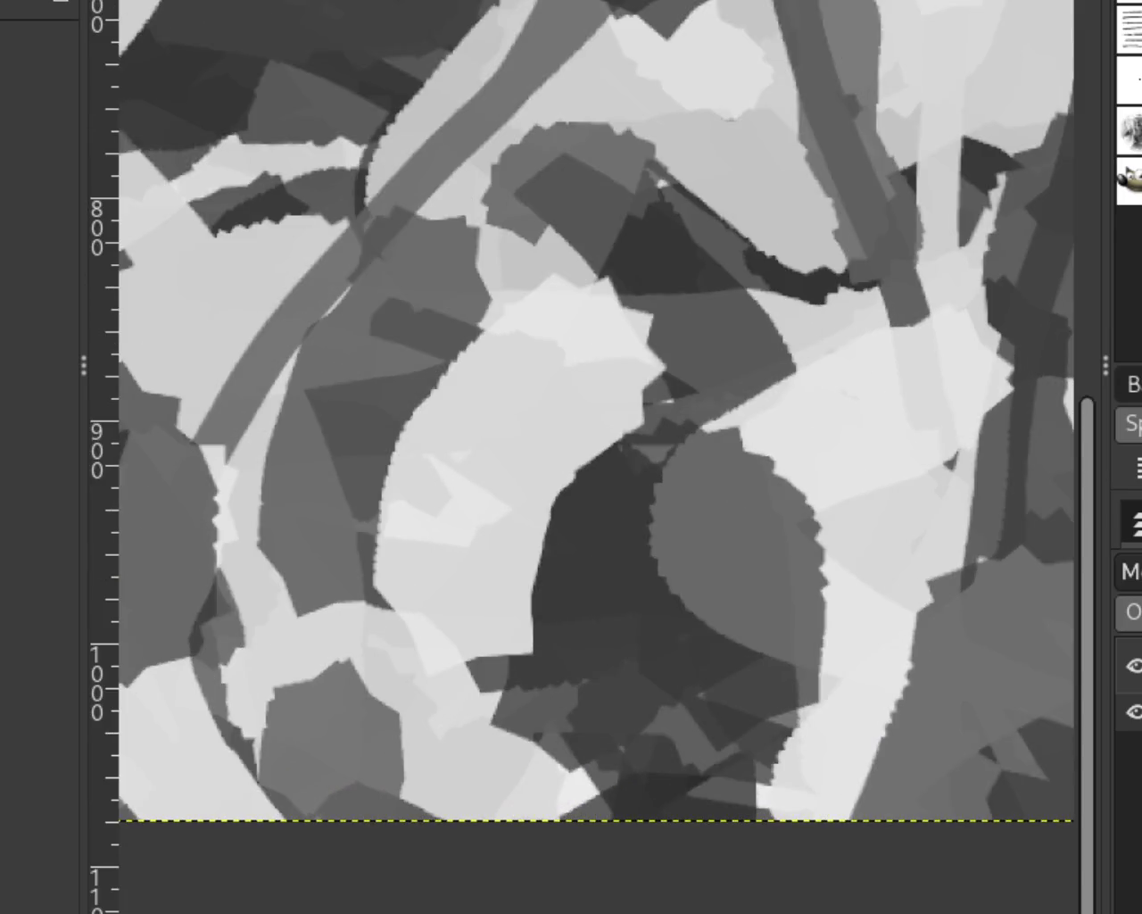
{"action": "left_click_drag", "start_coordinate": [217, 357], "coordinate": [177, 701]}
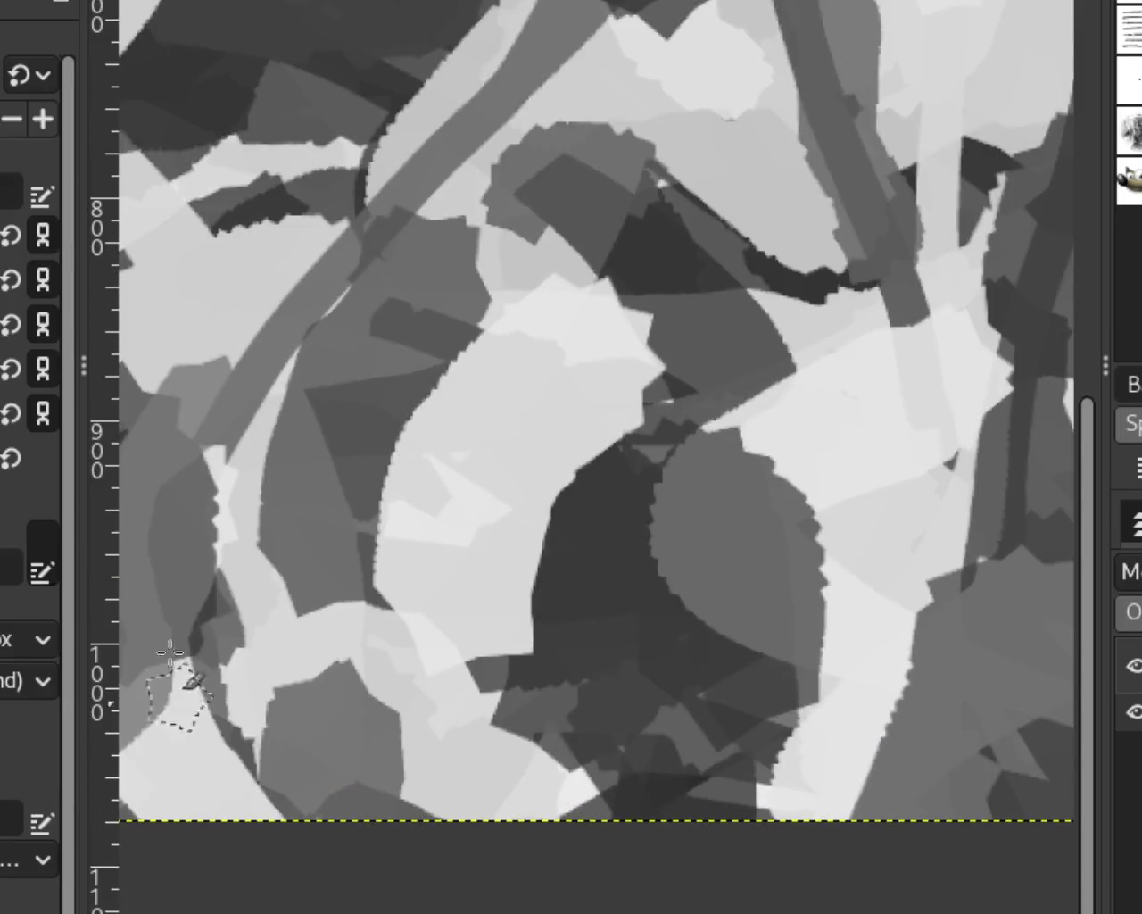
Paint dark tone over the central shapes to fill out the dark mass.
{"action": "scroll", "coordinate": [888, 335], "scroll_direction": "down", "scroll_amount": 2}
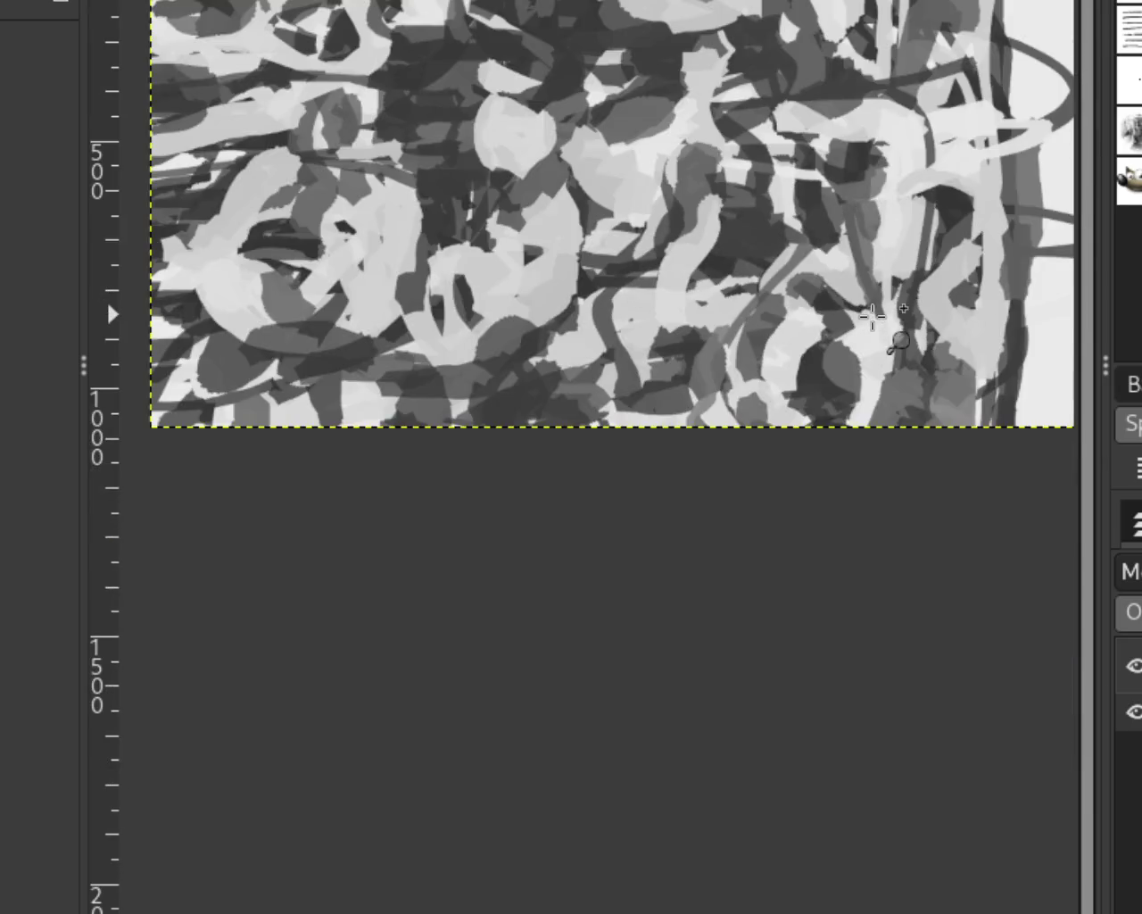
{"action": "scroll", "coordinate": [857, 344], "scroll_direction": "down", "scroll_amount": 3}
{"action": "scroll", "coordinate": [847, 347], "scroll_direction": "down", "scroll_amount": 1}
{"action": "scroll", "coordinate": [816, 364], "scroll_direction": "up", "scroll_amount": 3}
{"action": "scroll", "coordinate": [688, 413], "scroll_direction": "up", "scroll_amount": 2}
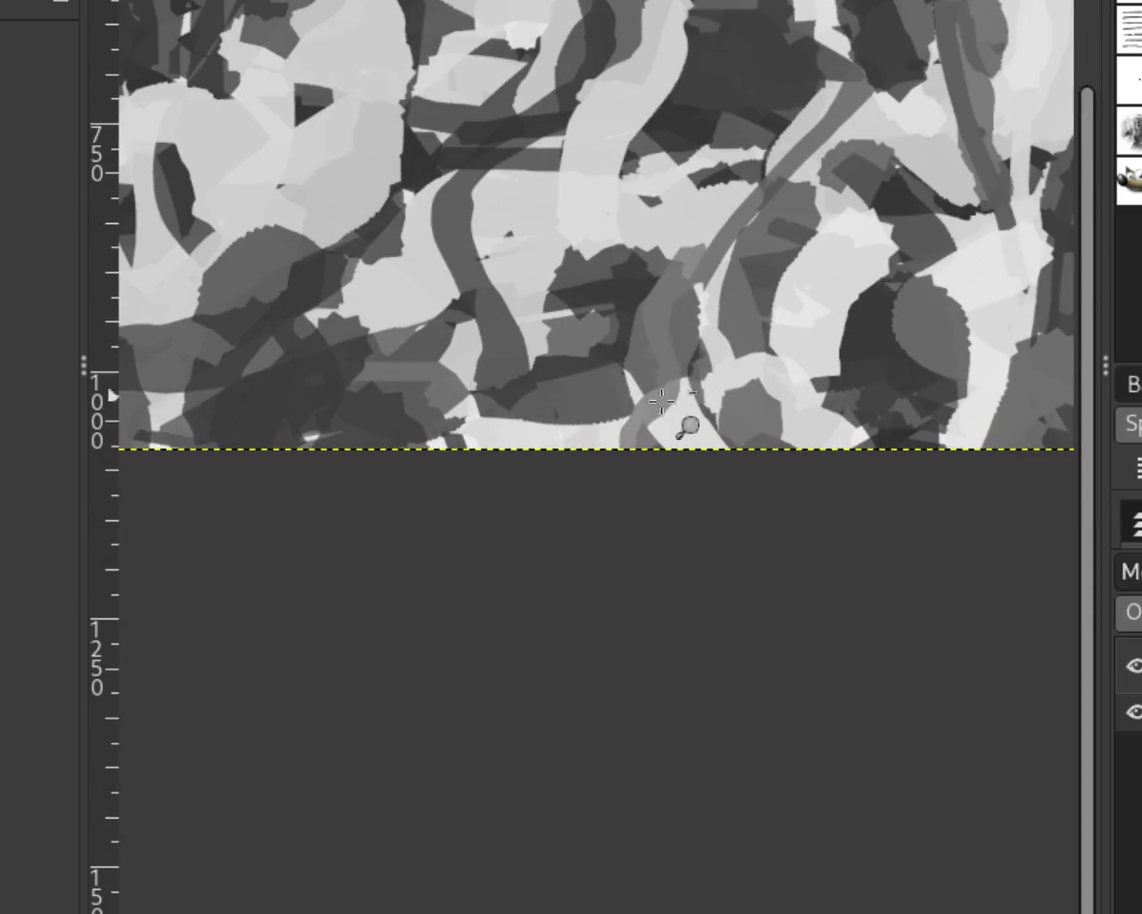
{"action": "scroll", "coordinate": [699, 379], "scroll_direction": "down", "scroll_amount": 1}
{"action": "scroll", "coordinate": [698, 380], "scroll_direction": "up", "scroll_amount": 2}
{"action": "key", "text": "p"}
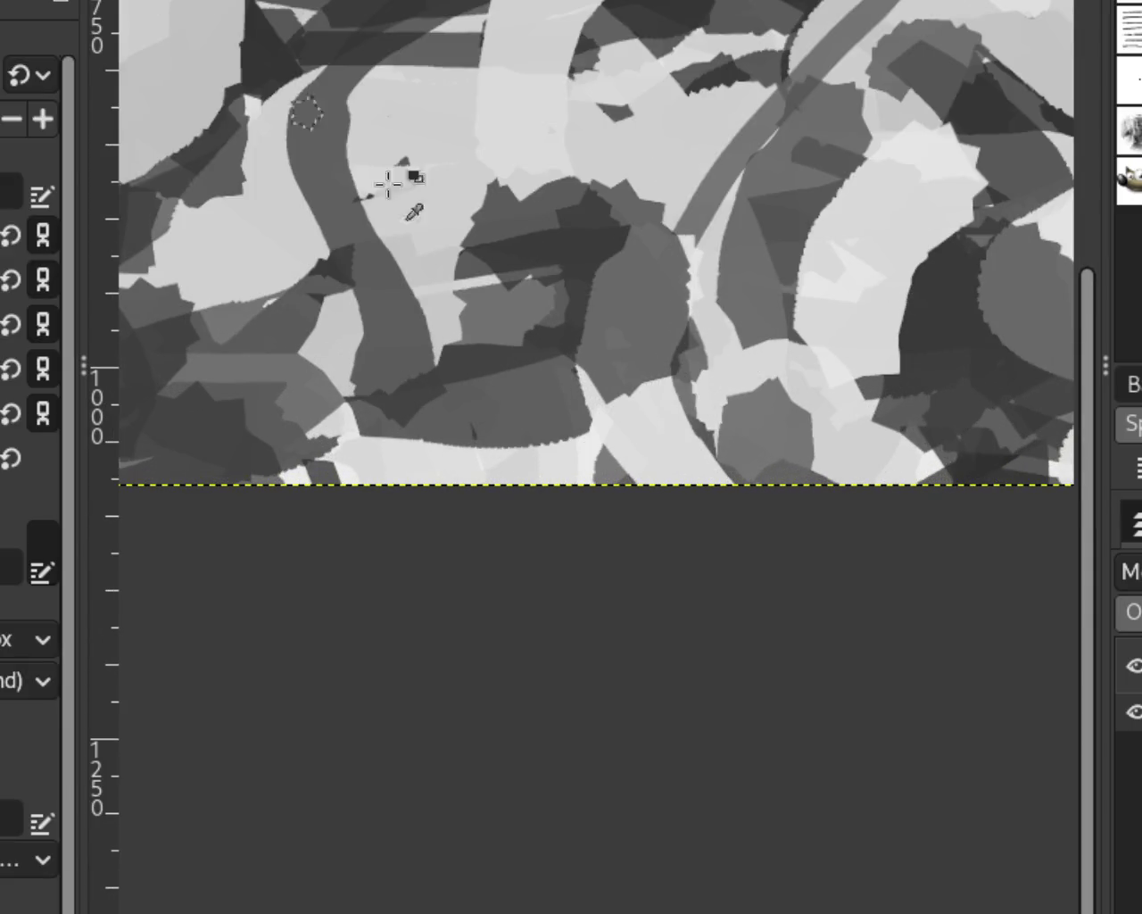
{"action": "left_click_drag", "start_coordinate": [572, 264], "coordinate": [530, 300]}
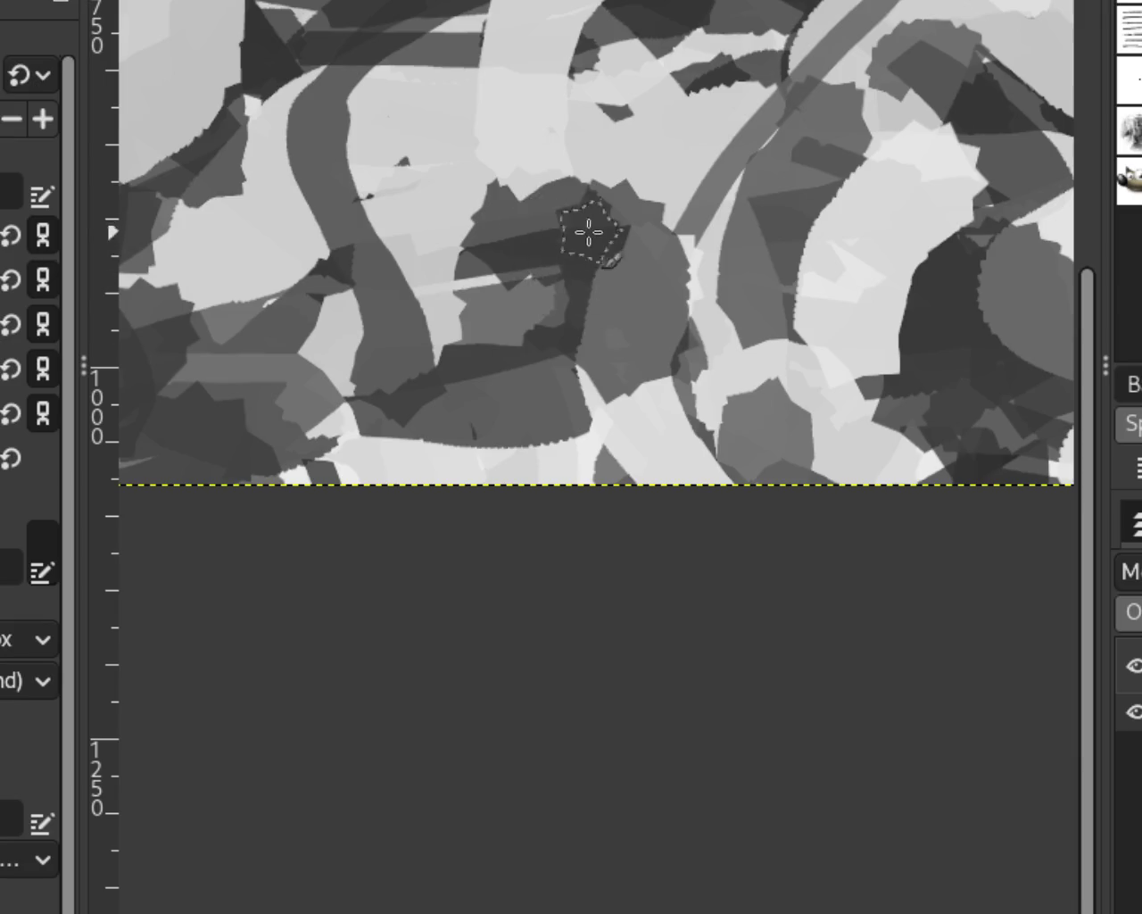
{"action": "left_click_drag", "start_coordinate": [592, 238], "coordinate": [535, 209]}
Paint a dark stroke down toward the bottom edge, redoing it along a different path.
{"action": "left_click_drag", "start_coordinate": [705, 285], "coordinate": [592, 522]}
{"action": "key", "text": "ctrl+z"}
{"action": "left_click_drag", "start_coordinate": [747, 161], "coordinate": [605, 522]}
{"action": "key", "text": "ctrl+z"}
{"action": "left_click_drag", "start_coordinate": [663, 250], "coordinate": [633, 479]}
Paint a light strip down the right side, undoing the unwanted light strokes.
{"action": "key", "text": "ctrl+z"}
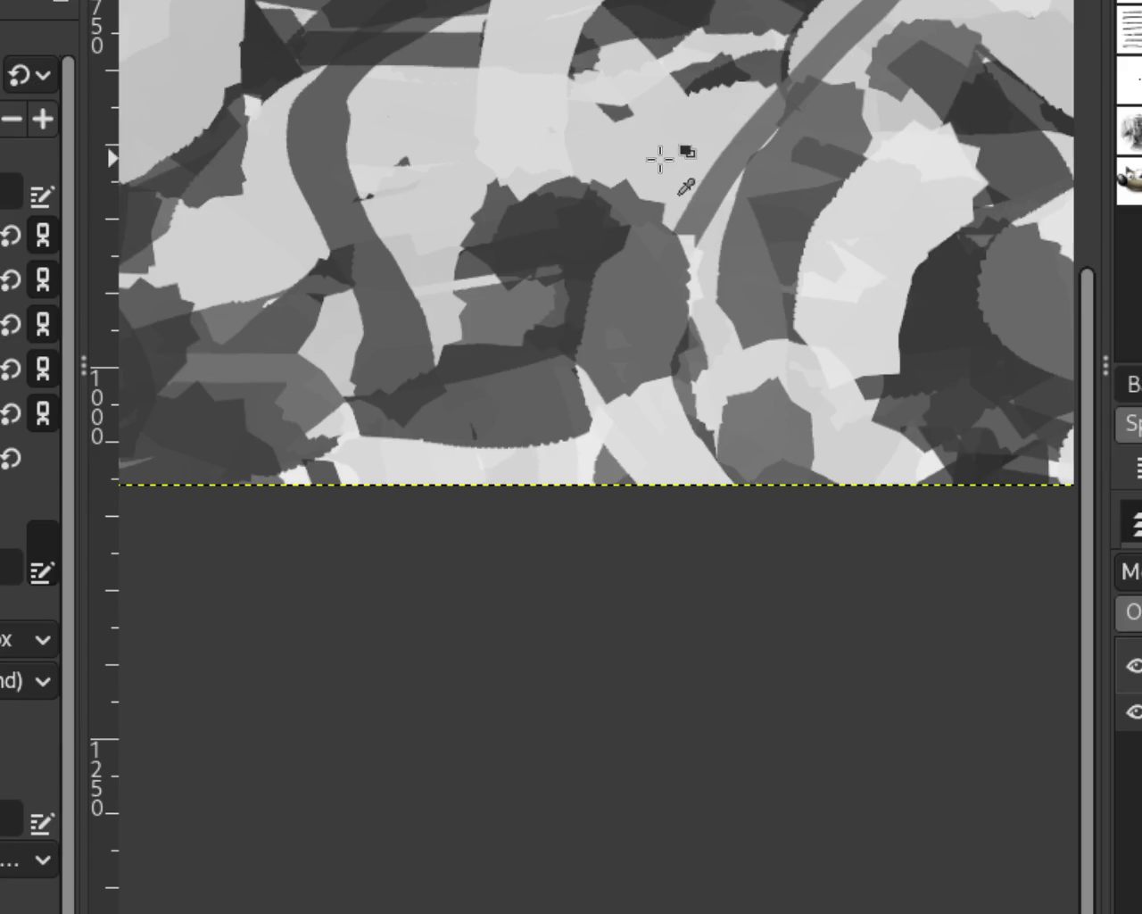
{"action": "left_click_drag", "start_coordinate": [668, 158], "coordinate": [700, 360]}
{"action": "key", "text": "ctrl+z"}
{"action": "left_click_drag", "start_coordinate": [675, 166], "coordinate": [714, 390]}
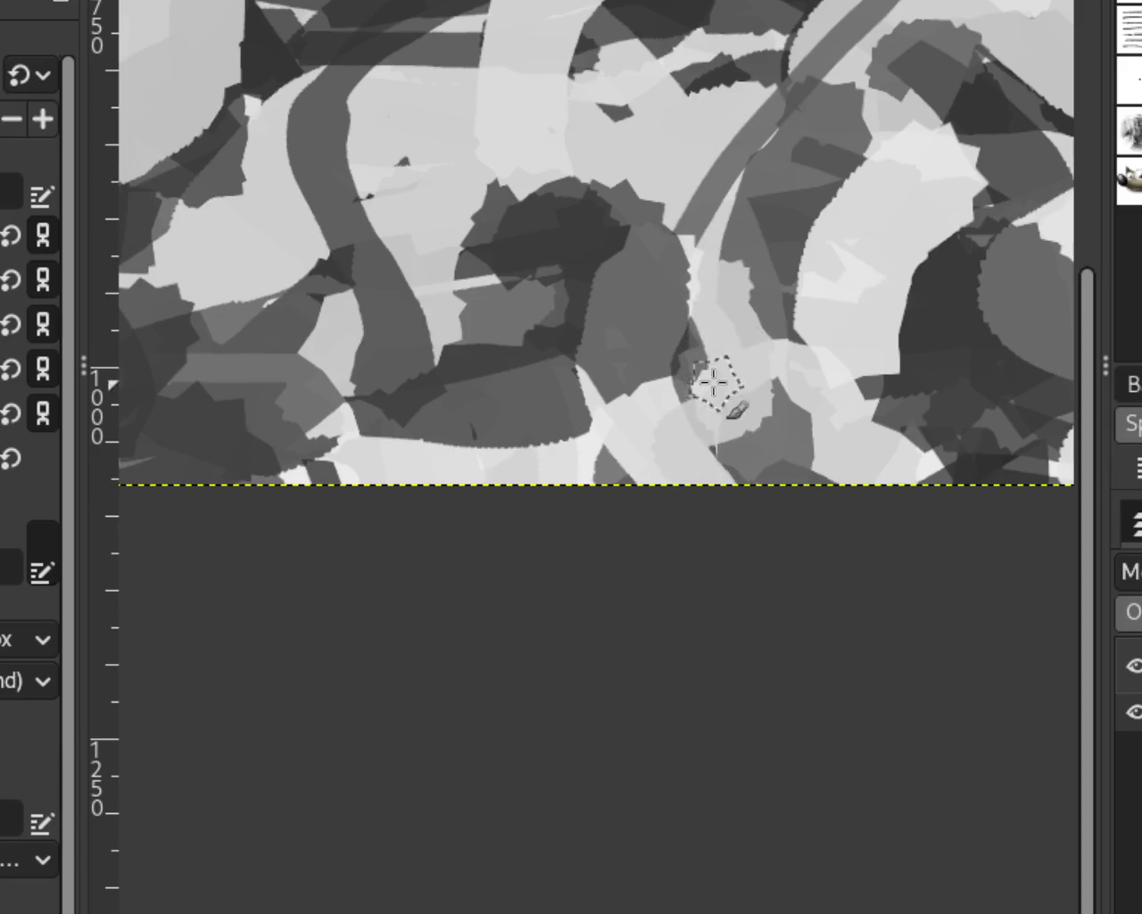
{"action": "left_click_drag", "start_coordinate": [705, 308], "coordinate": [658, 459]}
{"action": "key", "text": "ctrl+z"}
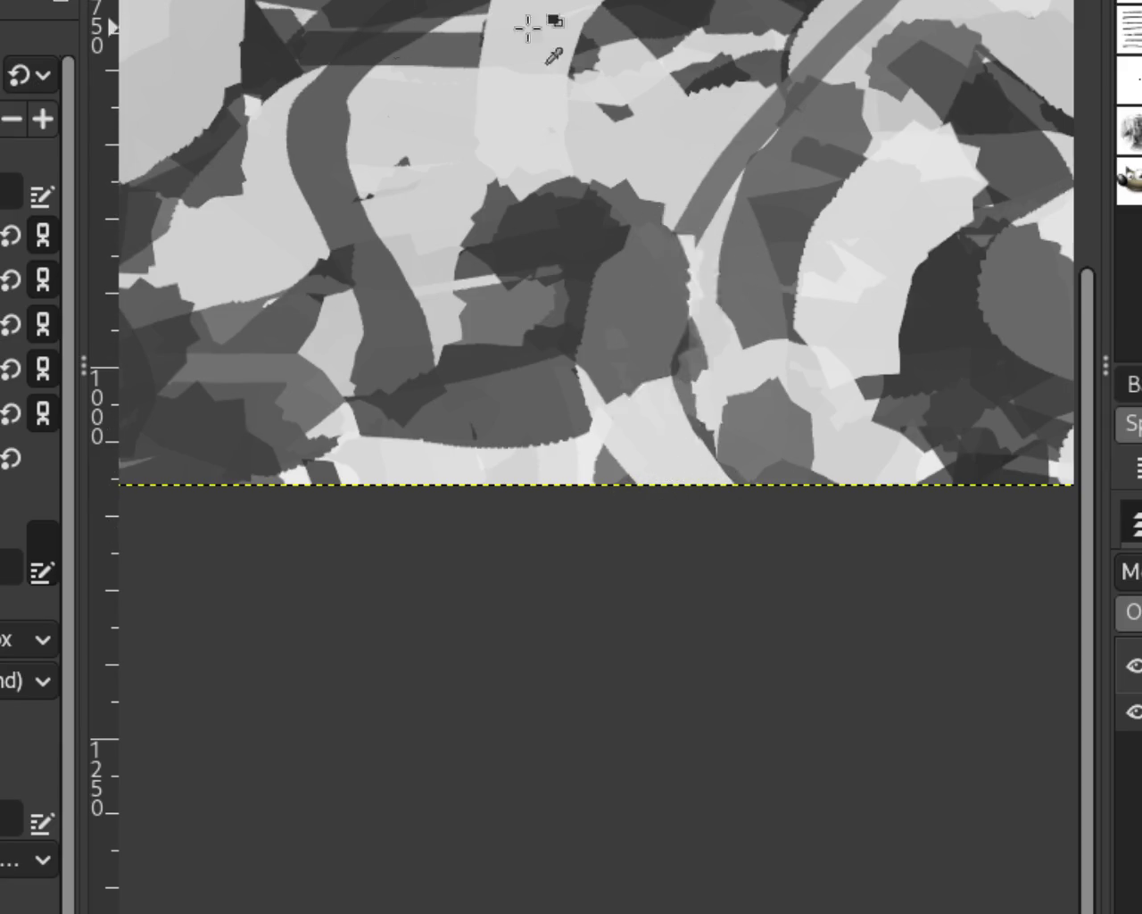
{"action": "mouse_move", "coordinate": [670, 215]}
{"action": "left_mouse_down"}
{"action": "mouse_move", "coordinate": [709, 383]}
{"action": "mouse_move", "coordinate": [598, 466]}
{"action": "left_mouse_up"}
{"action": "key", "text": "ctrl+z"}
{"action": "key", "text": "ctrl+z"}
{"action": "left_click_drag", "start_coordinate": [650, 388], "coordinate": [830, 463]}
{"action": "key", "text": "ctrl+z"}
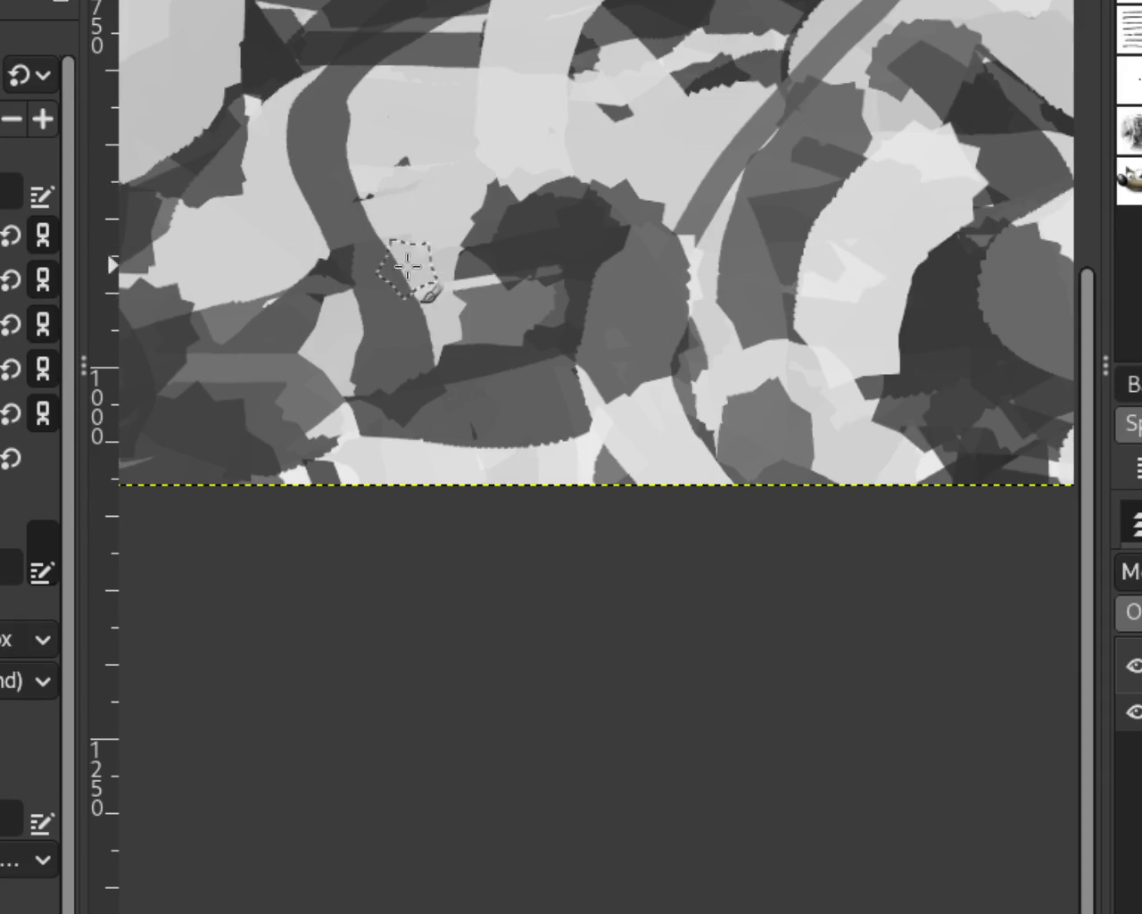
{"action": "key", "text": "z"}
{"action": "scroll", "coordinate": [268, 98], "scroll_direction": "down", "scroll_amount": 8}
{"action": "scroll", "coordinate": [255, 90], "scroll_direction": "down", "scroll_amount": 2}
{"action": "scroll", "coordinate": [255, 90], "scroll_direction": "up", "scroll_amount": 4}
{"action": "scroll", "coordinate": [328, 158], "scroll_direction": "down", "scroll_amount": 4}
{"action": "scroll", "coordinate": [328, 158], "scroll_direction": "up", "scroll_amount": 3}
{"action": "scroll", "coordinate": [401, 196], "scroll_direction": "up", "scroll_amount": 3}
{"action": "scroll", "coordinate": [755, 383], "scroll_direction": "up", "scroll_amount": 2}
{"action": "scroll", "coordinate": [567, 259], "scroll_direction": "down", "scroll_amount": 8}
{"action": "scroll", "coordinate": [893, 411], "scroll_direction": "up", "scroll_amount": 1}
{"action": "scroll", "coordinate": [704, 500], "scroll_direction": "up", "scroll_amount": 2}
{"action": "scroll", "coordinate": [765, 454], "scroll_direction": "up", "scroll_amount": 1}
{"action": "scroll", "coordinate": [790, 417], "scroll_direction": "up", "scroll_amount": 3}
{"action": "scroll", "coordinate": [785, 419], "scroll_direction": "up", "scroll_amount": 3}
{"action": "scroll", "coordinate": [776, 460], "scroll_direction": "up", "scroll_amount": 1}
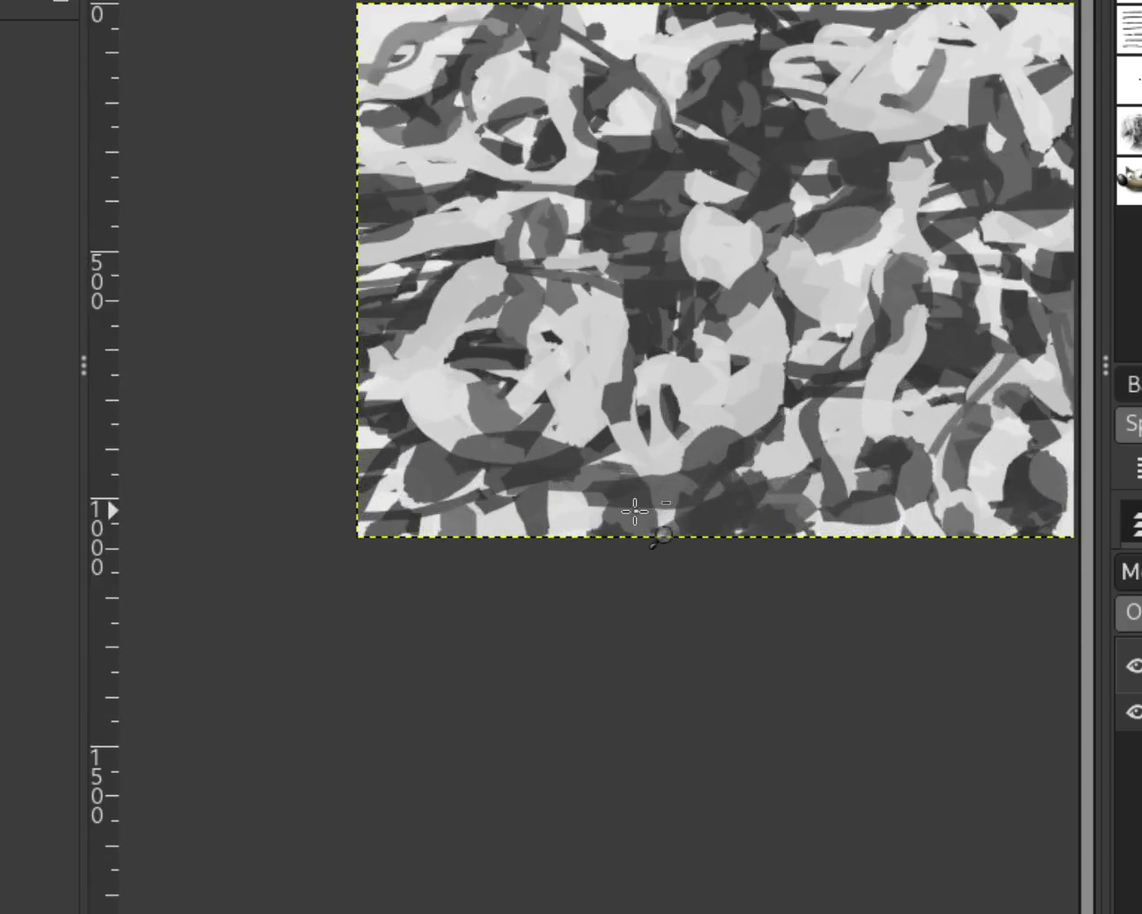
{"action": "scroll", "coordinate": [701, 531], "scroll_direction": "down", "scroll_amount": 2}
{"action": "scroll", "coordinate": [642, 383], "scroll_direction": "up", "scroll_amount": 2}
{"action": "scroll", "coordinate": [625, 401], "scroll_direction": "down", "scroll_amount": 1}
{"action": "scroll", "coordinate": [615, 446], "scroll_direction": "up", "scroll_amount": 1}
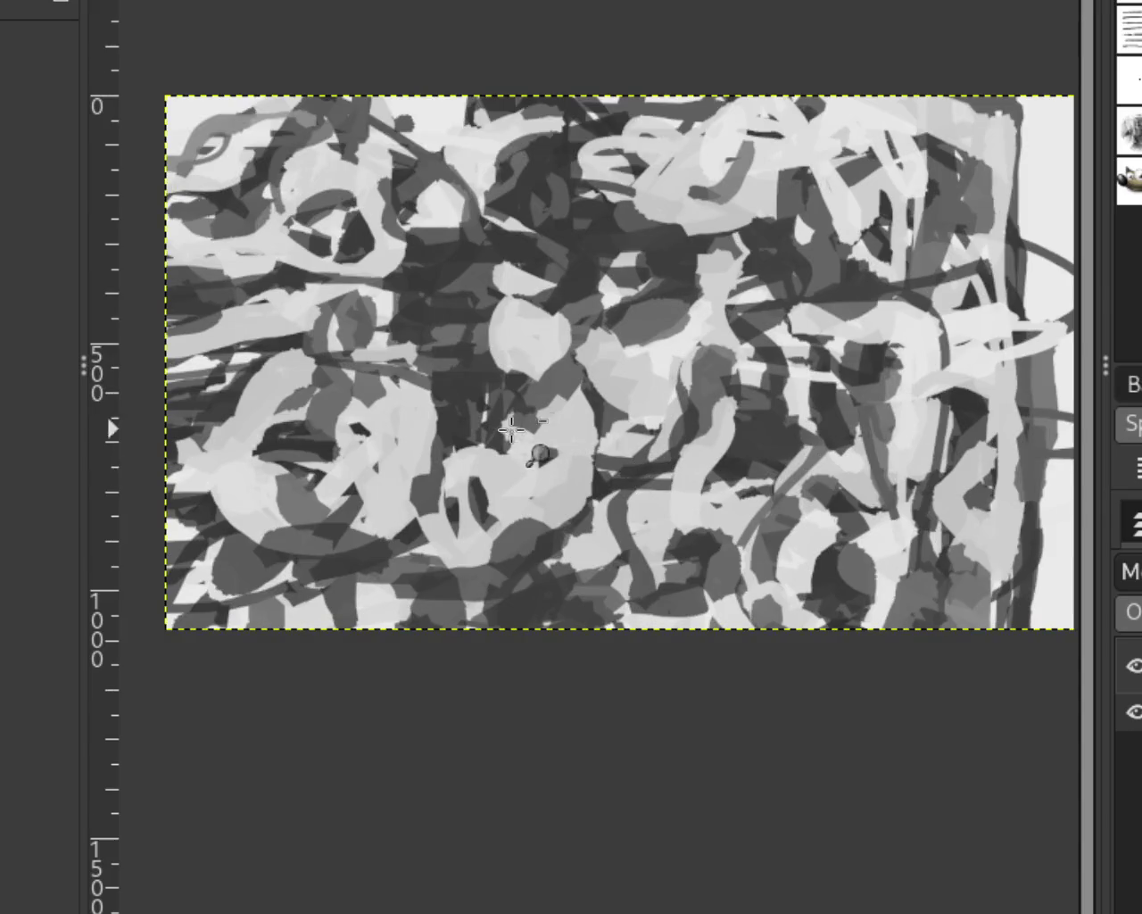
{"action": "scroll", "coordinate": [554, 437], "scroll_direction": "down", "scroll_amount": 1}
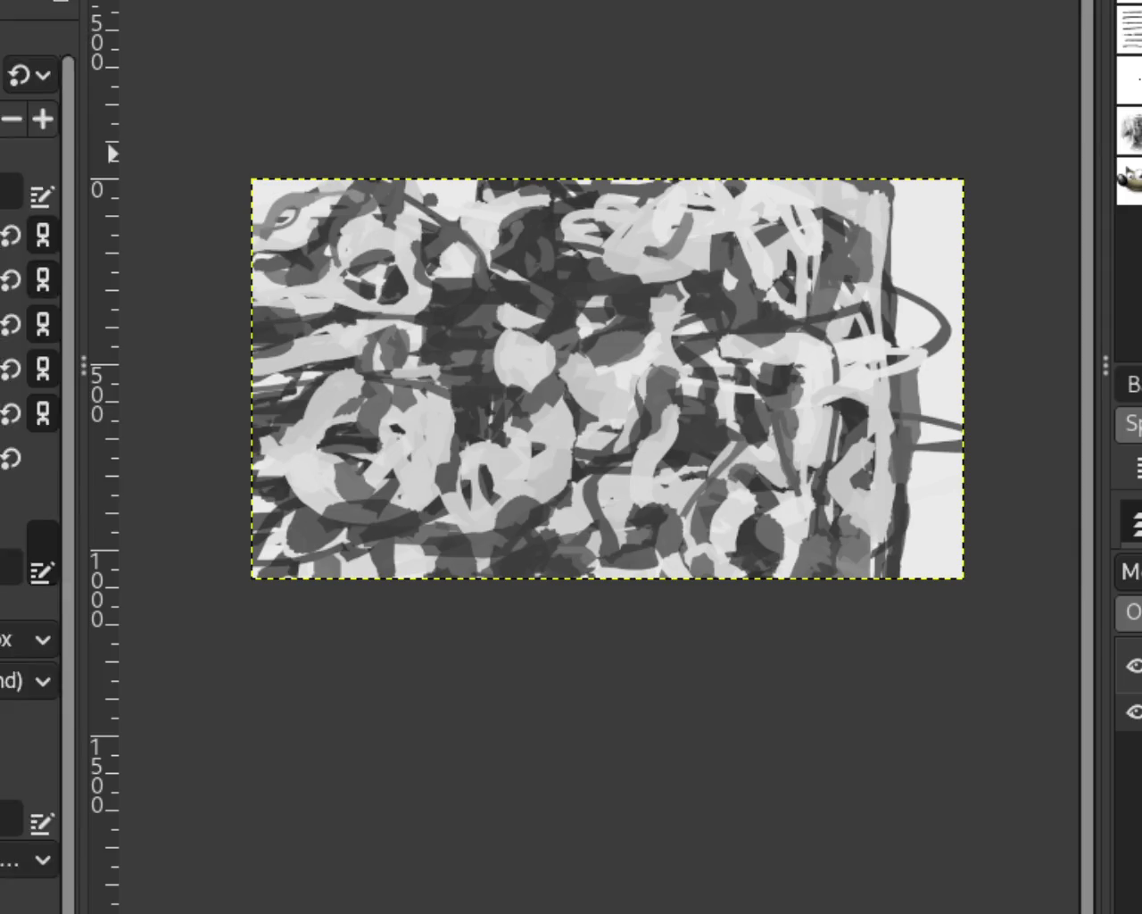
{"action": "key", "text": "z"}
Cover the mid-grey vertical strip on the right with light grey.
{"action": "scroll", "coordinate": [511, 444], "scroll_direction": "up", "scroll_amount": 5}
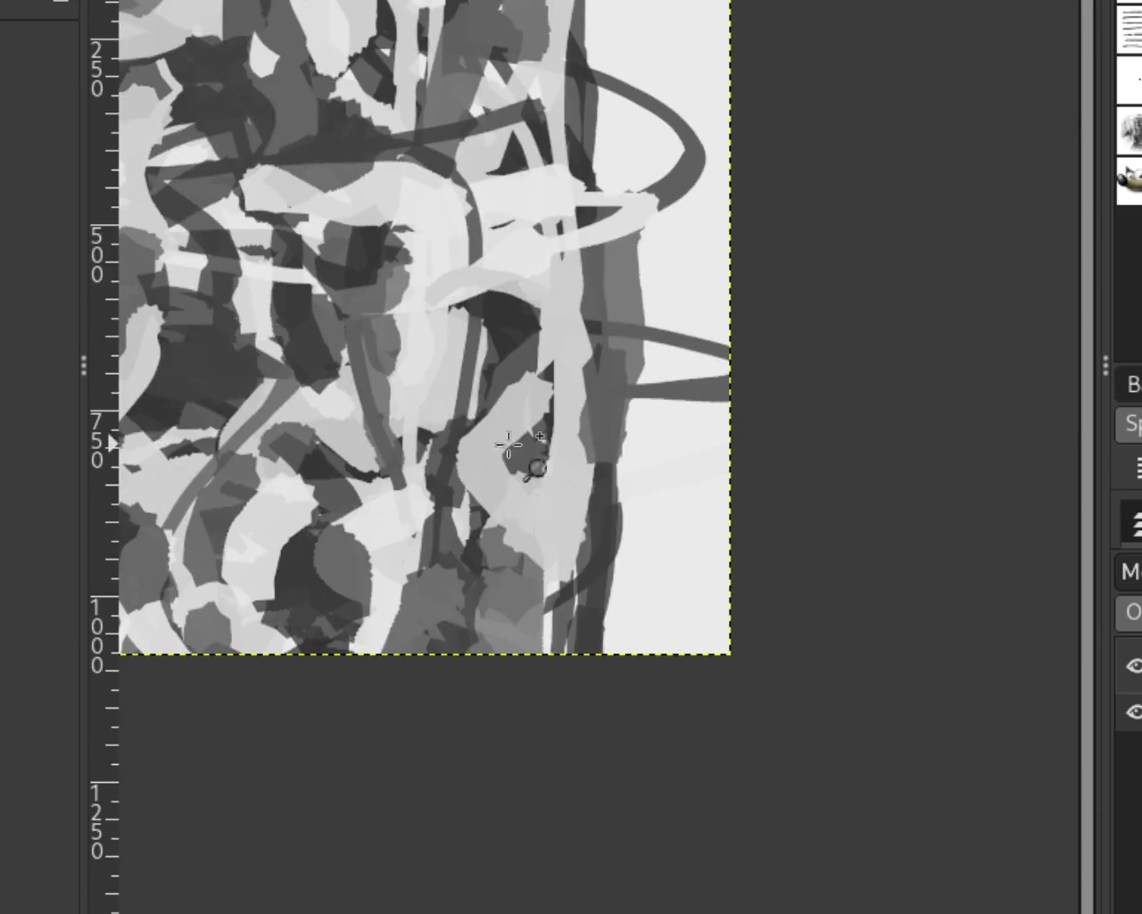
{"action": "scroll", "coordinate": [468, 423], "scroll_direction": "up", "scroll_amount": 2}
{"action": "key", "text": "p"}
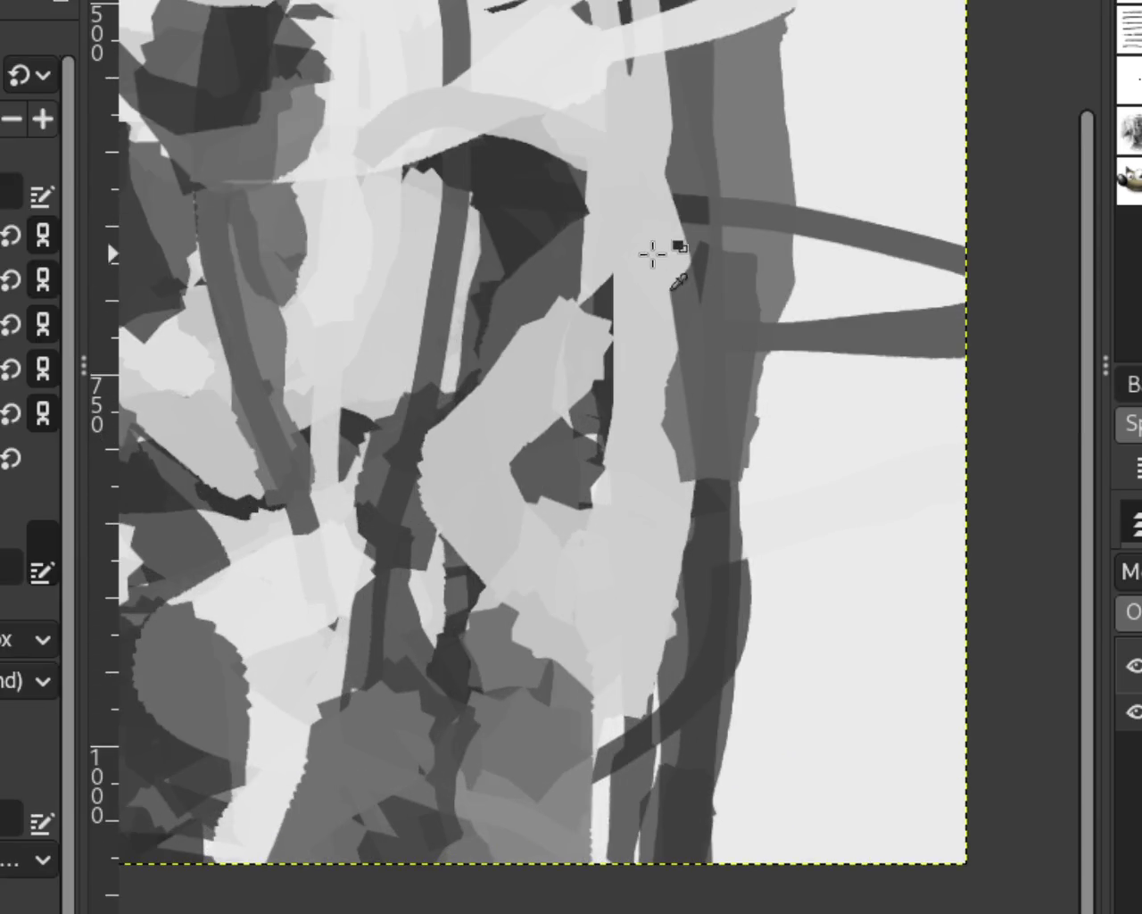
{"action": "left_click_drag", "start_coordinate": [652, 254], "coordinate": [662, 451]}
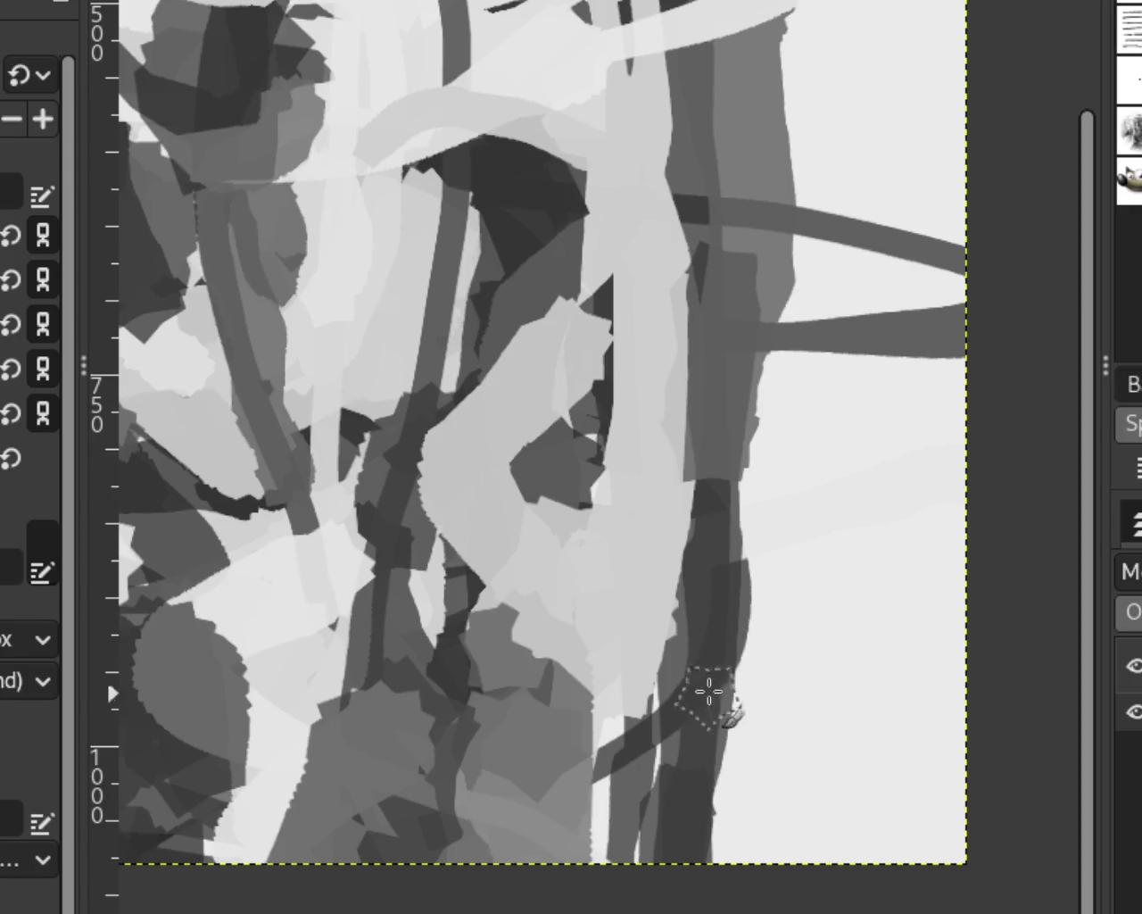
Paint a darker grey patch near the bottom edge, then reframe the view.
{"action": "left_click_drag", "start_coordinate": [728, 786], "coordinate": [728, 861]}
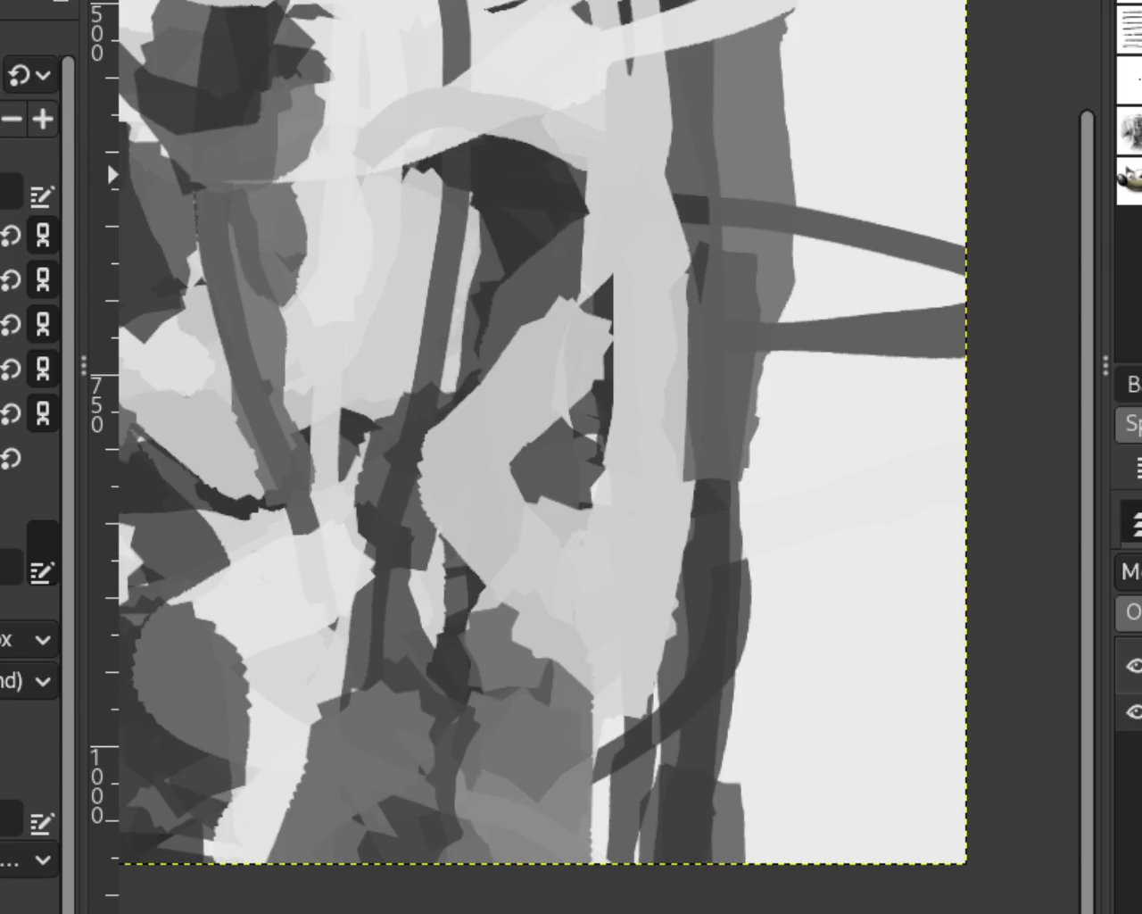
{"action": "key", "text": "z"}
{"action": "left_click", "coordinate": [826, 439], "text": "ctrl"}
{"action": "left_click", "coordinate": [596, 287]}
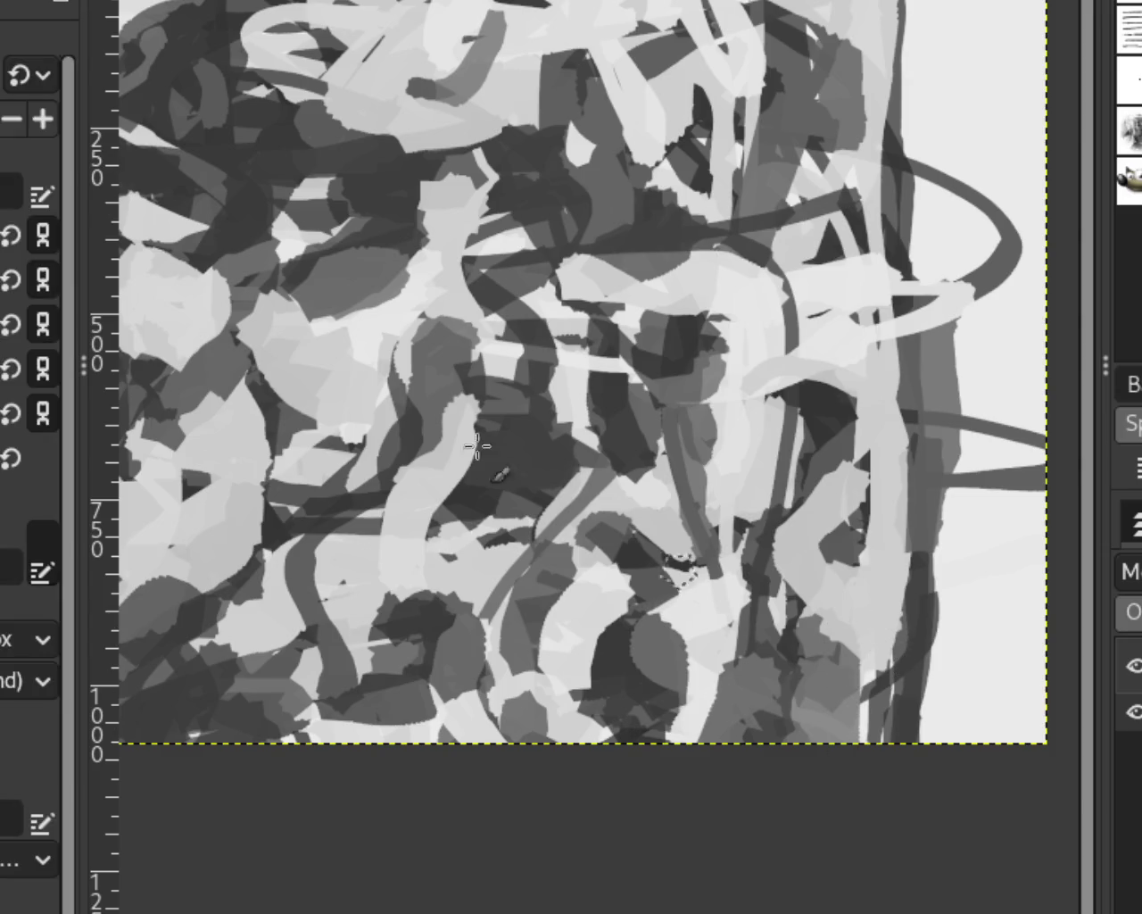
Cover the lower-right dark stroke with light paint down to the bottom edge.
{"action": "left_click_drag", "start_coordinate": [876, 610], "coordinate": [888, 609]}
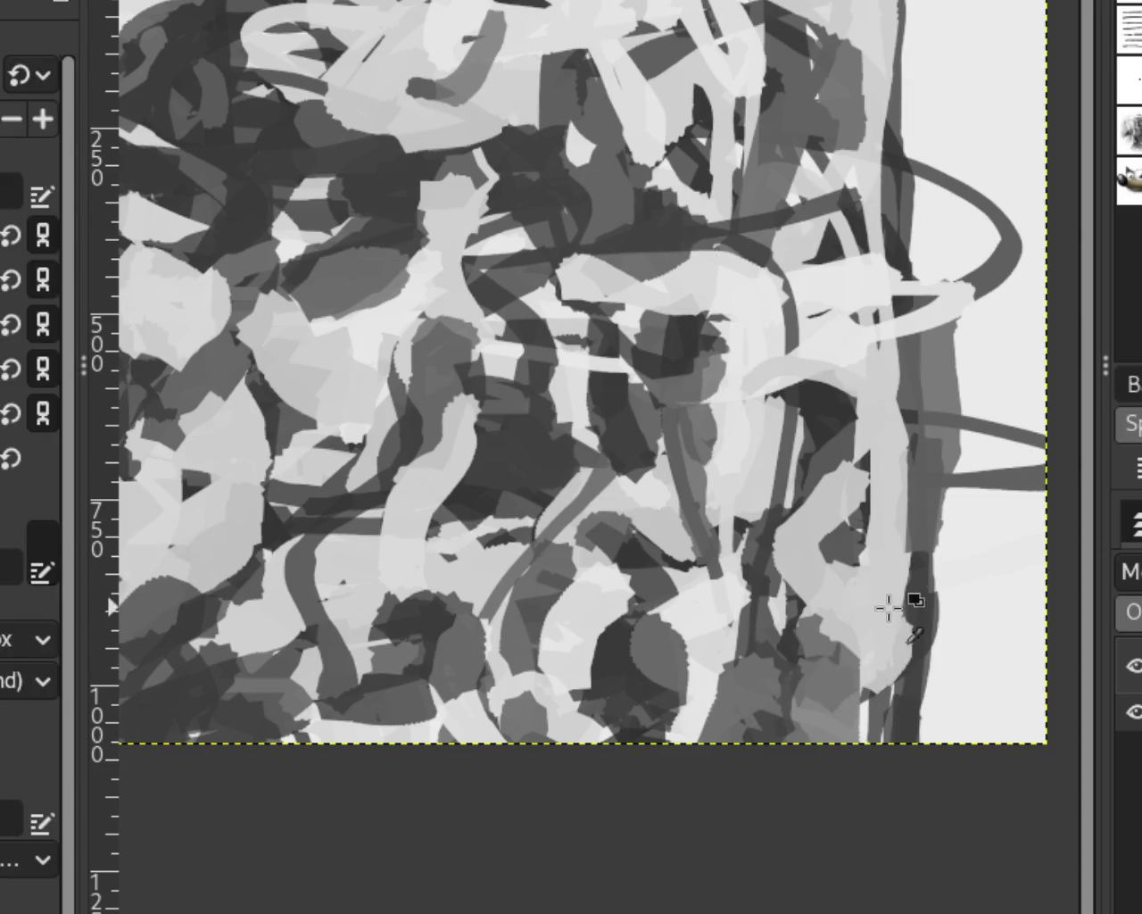
{"action": "left_click_drag", "start_coordinate": [829, 643], "coordinate": [887, 760]}
{"action": "left_click_drag", "start_coordinate": [905, 695], "coordinate": [888, 745]}
{"action": "key", "text": "ctrl+z"}
{"action": "left_click_drag", "start_coordinate": [879, 687], "coordinate": [901, 750]}
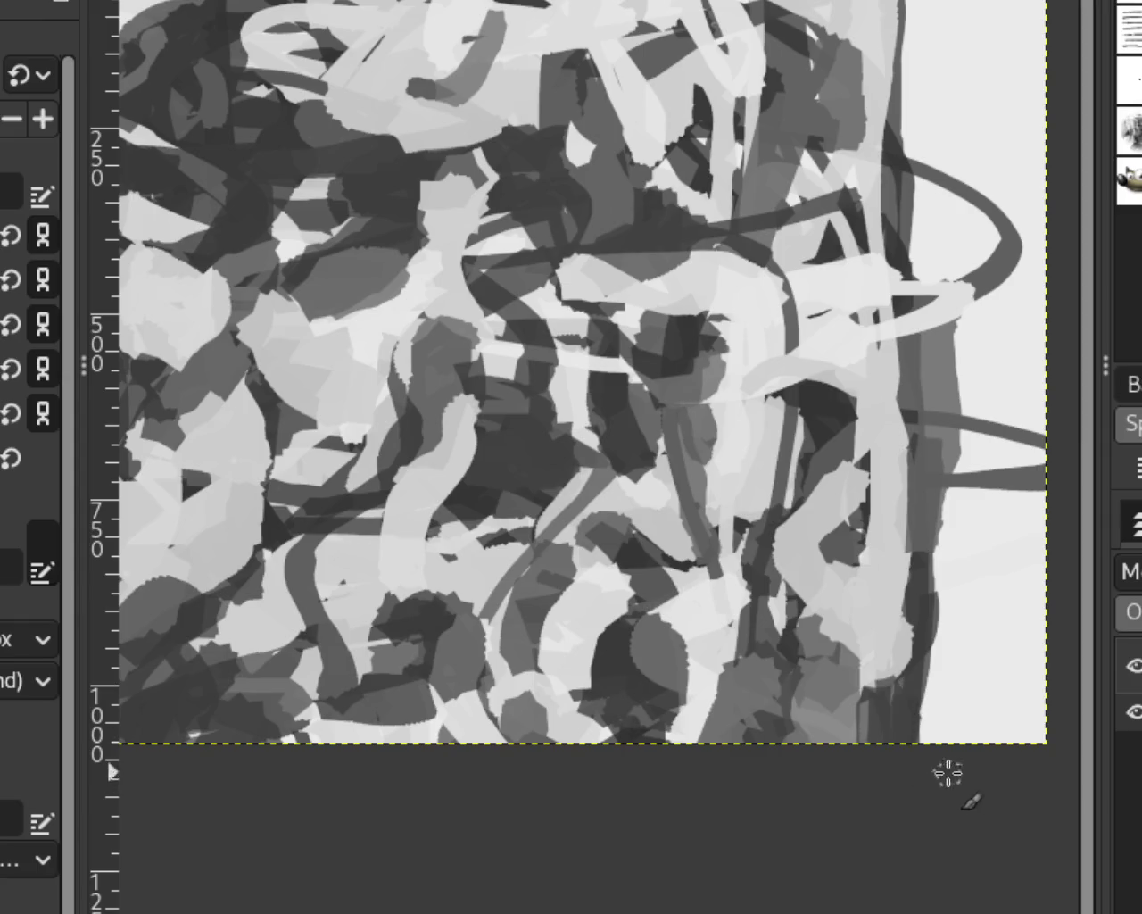
{"action": "key", "text": "ctrl+z"}
{"action": "key", "text": "ctrl+z"}
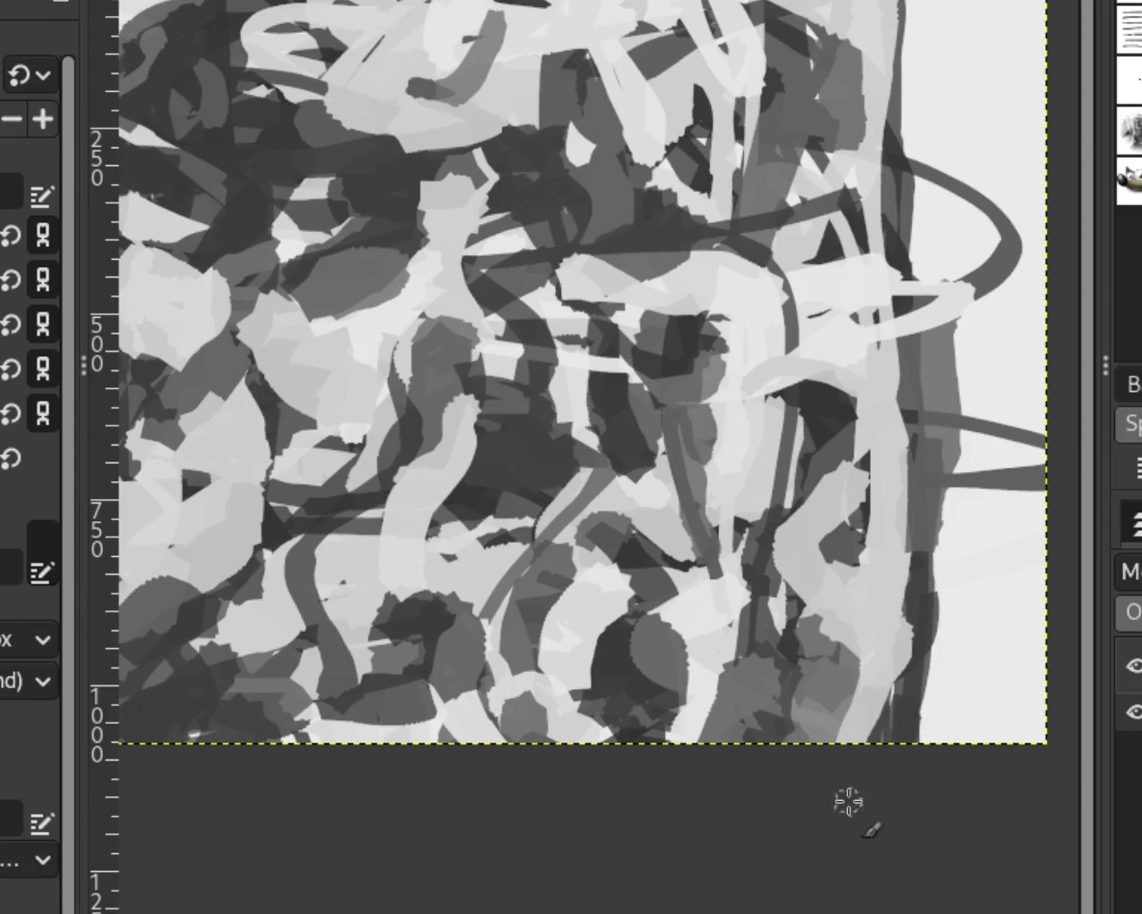
{"action": "key", "text": "ctrl+z"}
{"action": "key", "text": "ctrl+z"}
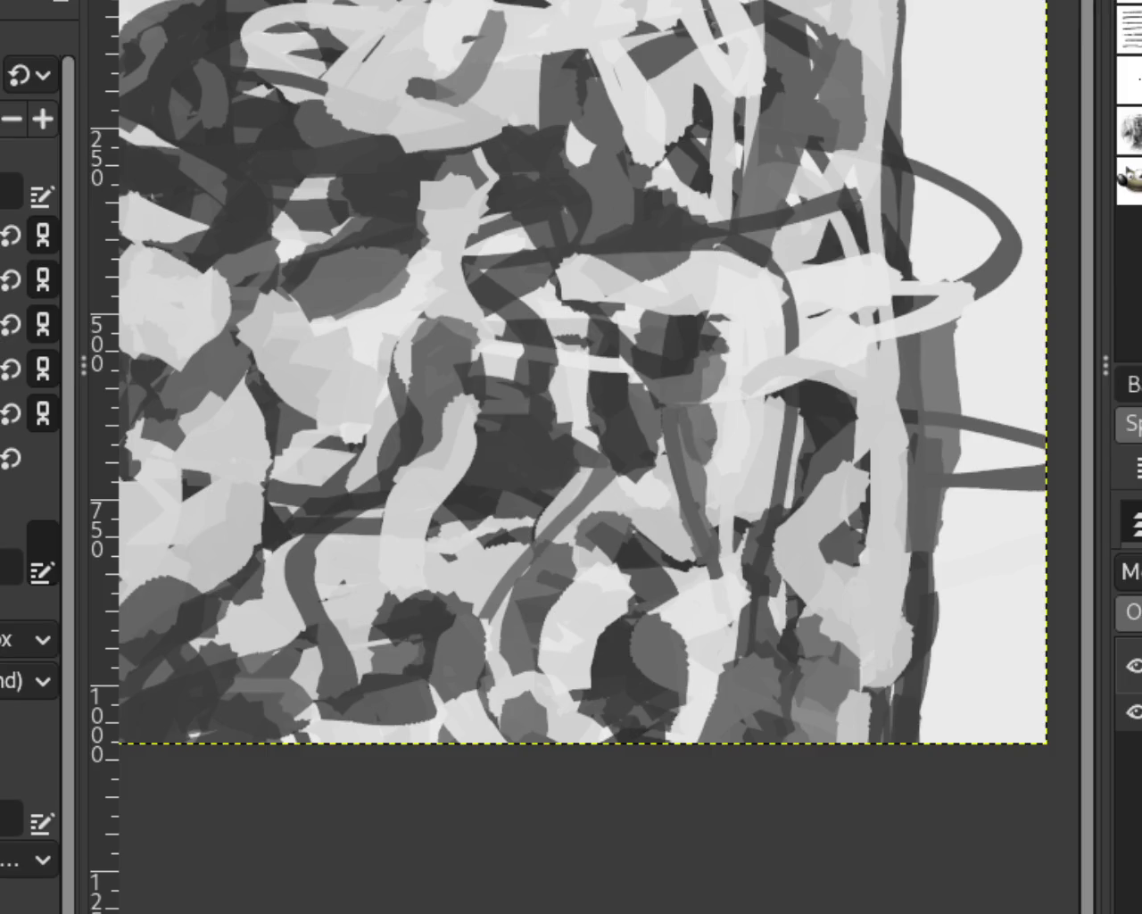
{"action": "key", "text": "ctrl+z"}
{"action": "key", "text": "ctrl+z"}
{"action": "key", "text": "ctrl+z"}
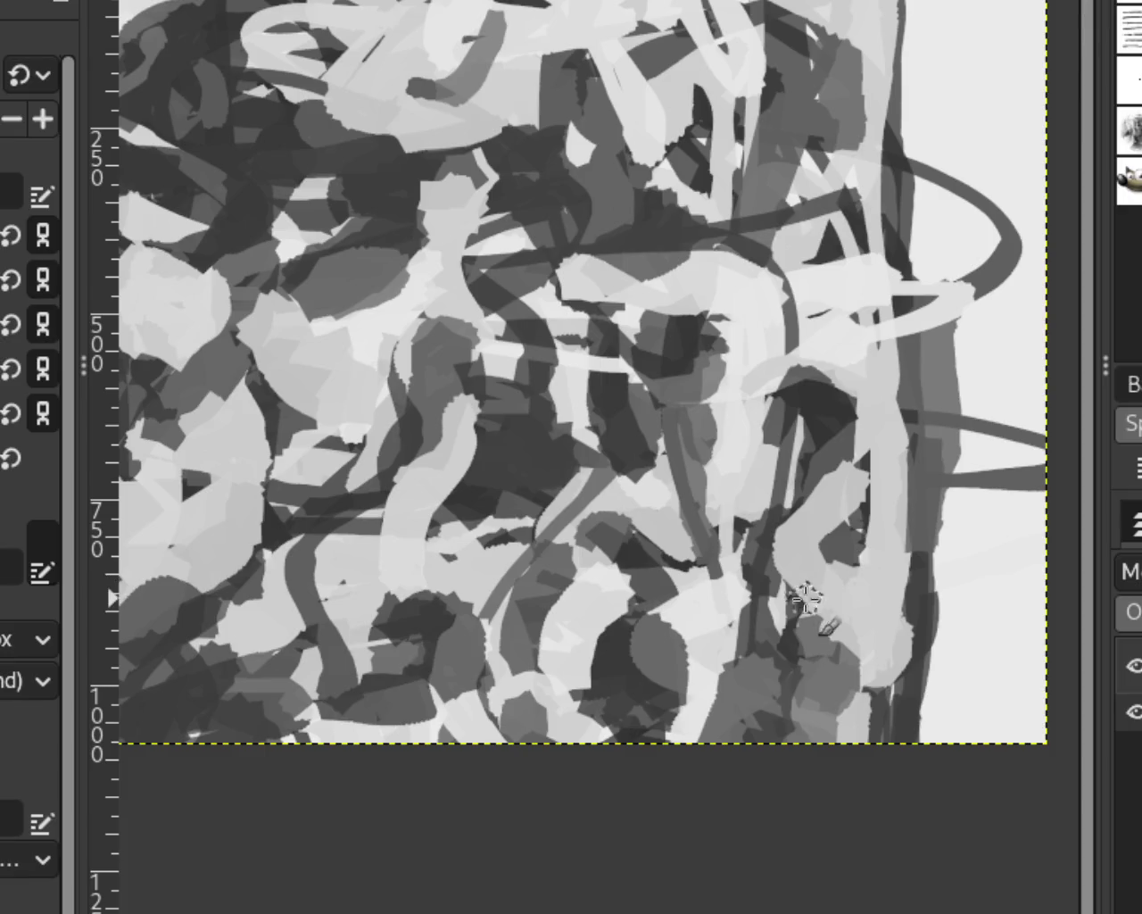
Add rough grey patches beside the dark band and cover the bottom dark patch with light grey.
{"action": "mouse_move", "coordinate": [932, 314]}
{"action": "left_mouse_down"}
{"action": "mouse_move", "coordinate": [917, 378]}
{"action": "mouse_move", "coordinate": [934, 417]}
{"action": "left_mouse_up"}
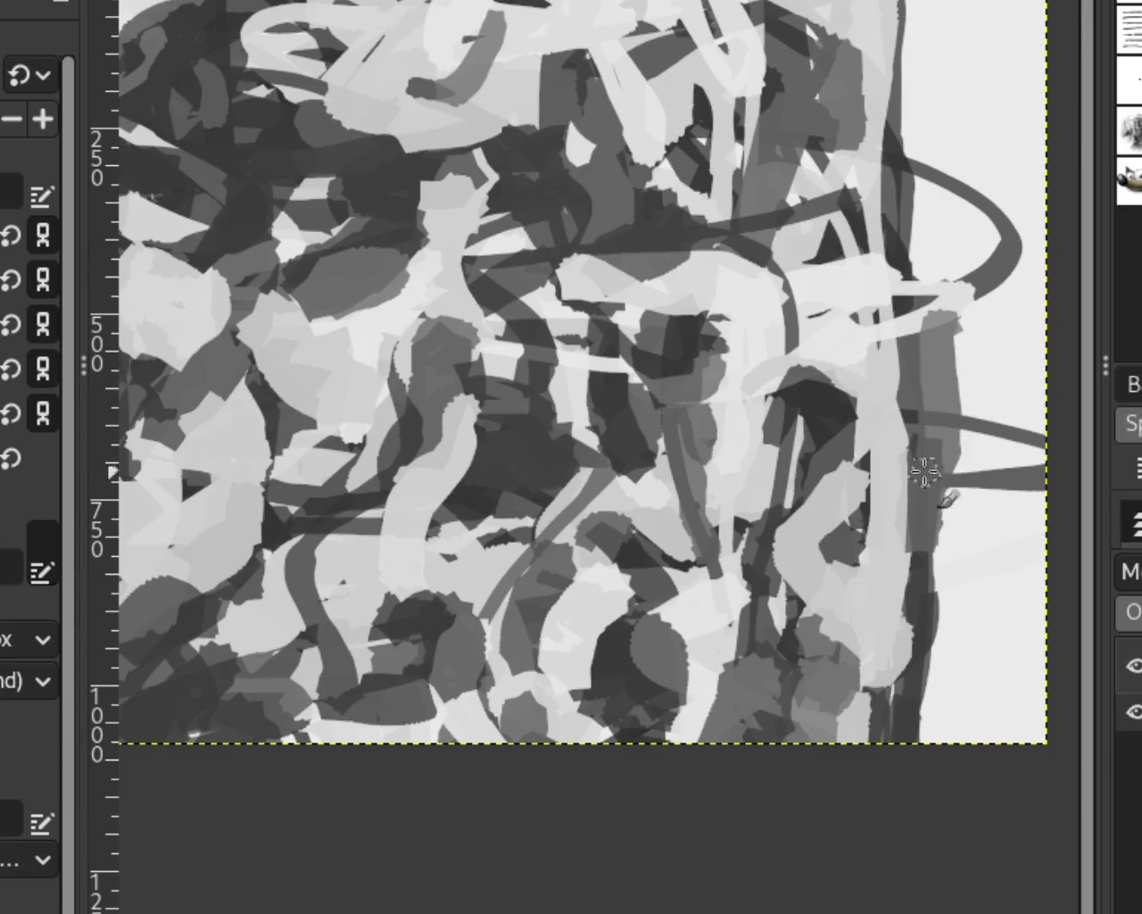
{"action": "left_click_drag", "start_coordinate": [901, 308], "coordinate": [915, 314]}
{"action": "key", "text": "ctrl+z"}
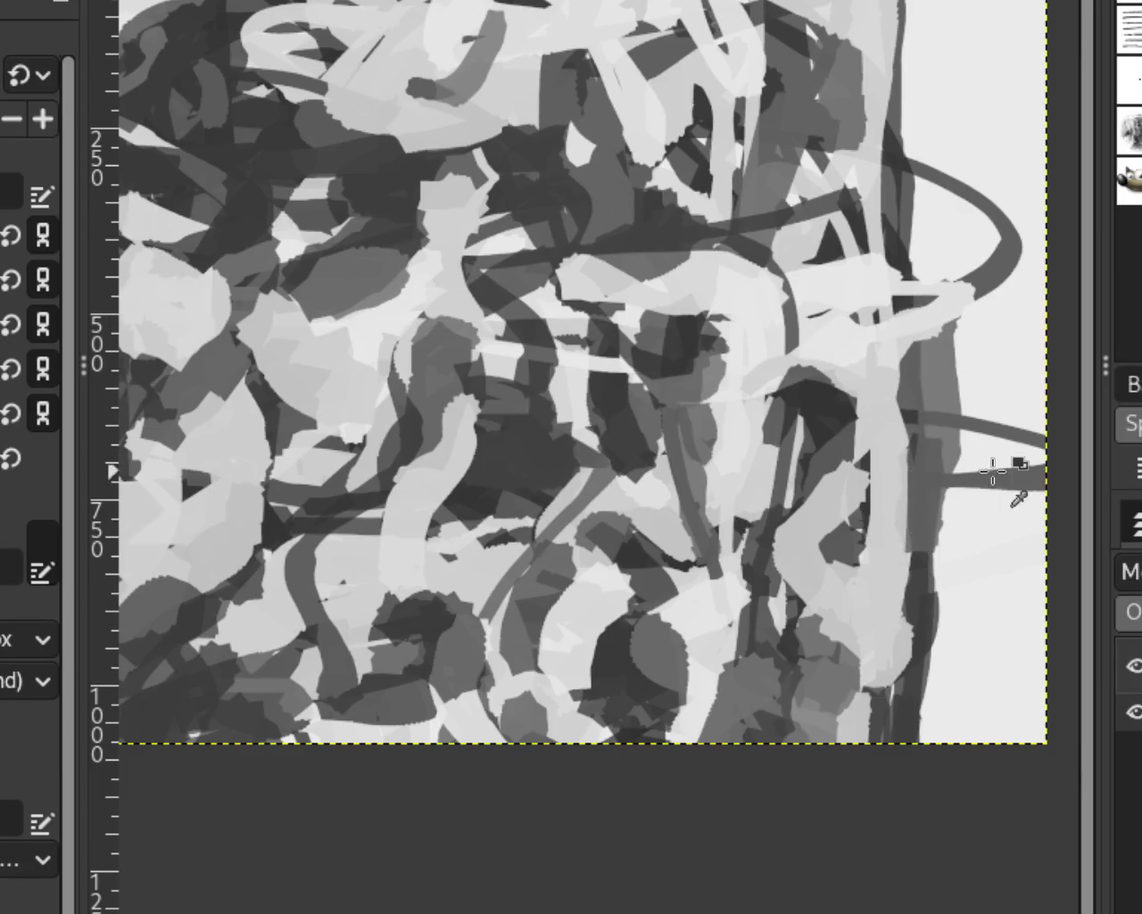
{"action": "left_click_drag", "start_coordinate": [982, 495], "coordinate": [932, 540]}
{"action": "key", "text": "ctrl+z"}
{"action": "left_click_drag", "start_coordinate": [999, 485], "coordinate": [942, 545]}
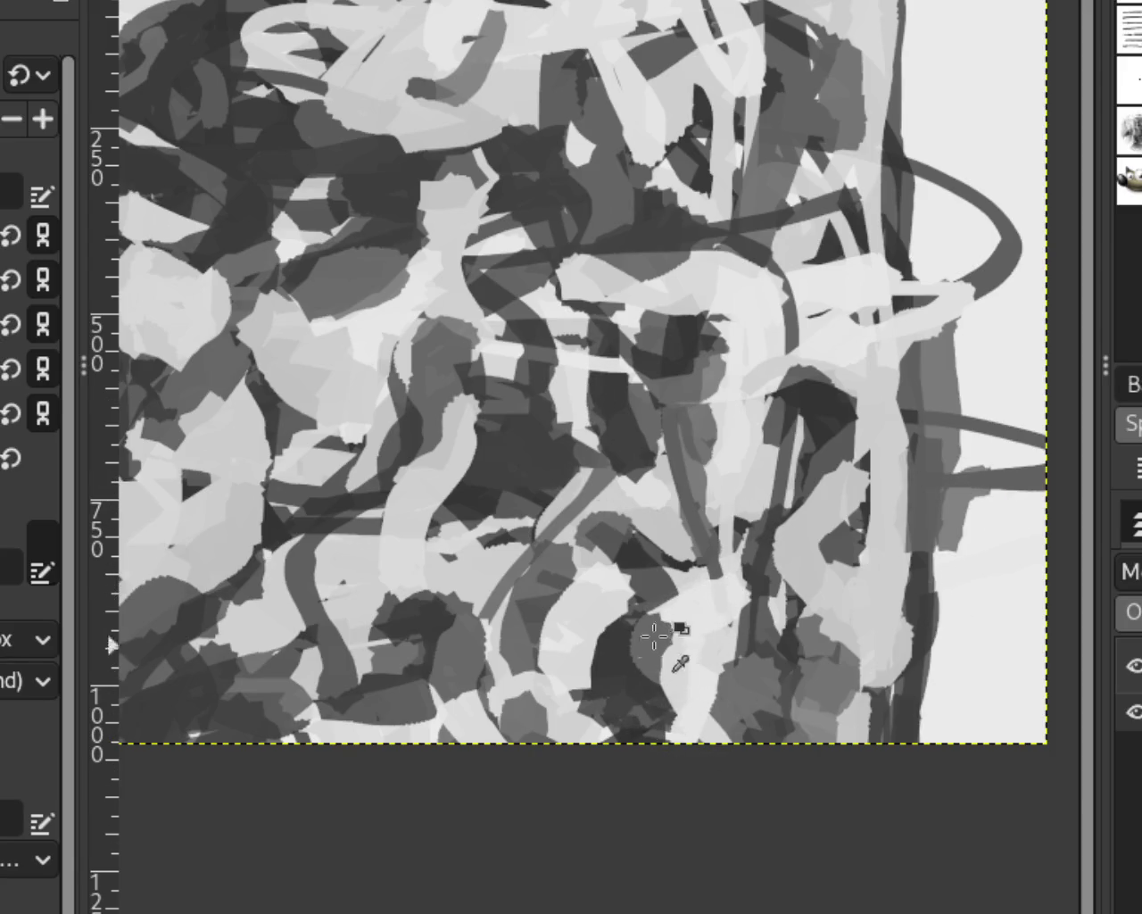
{"action": "left_click_drag", "start_coordinate": [668, 663], "coordinate": [668, 782]}
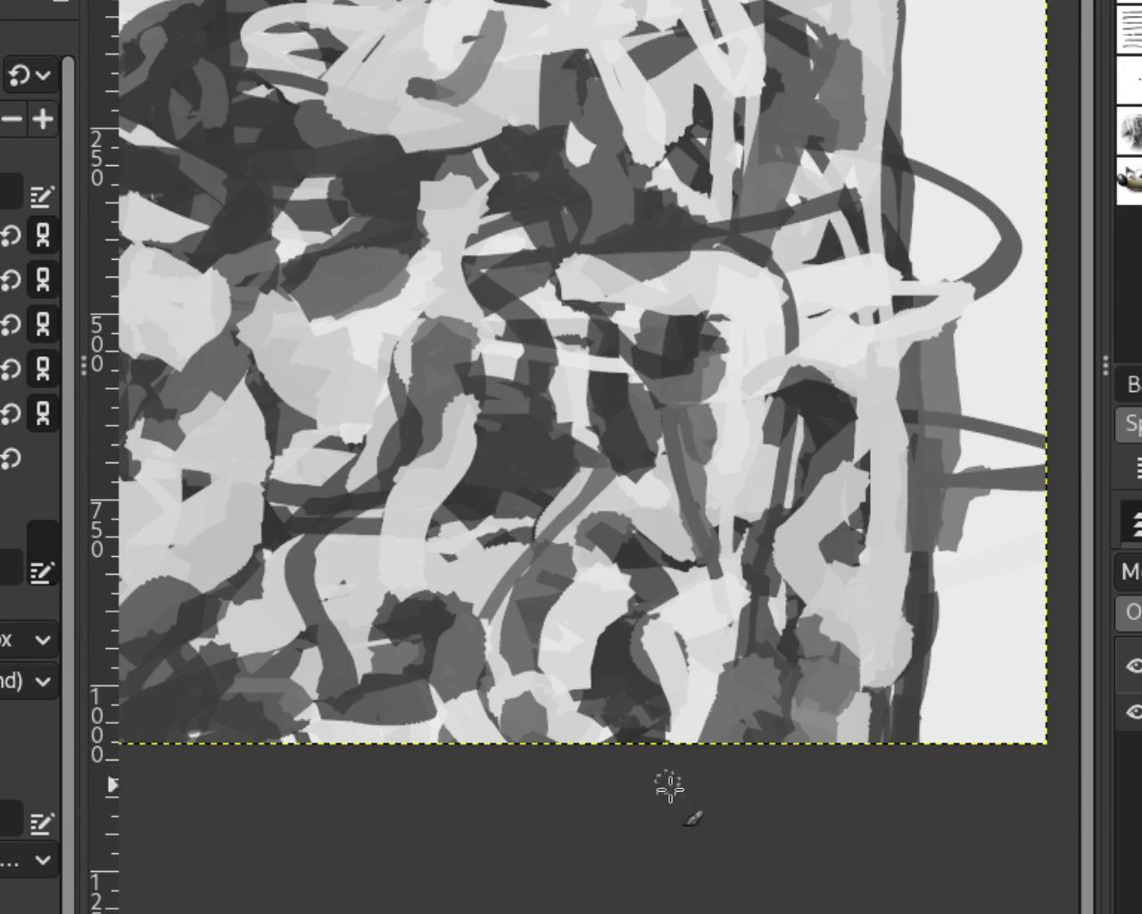